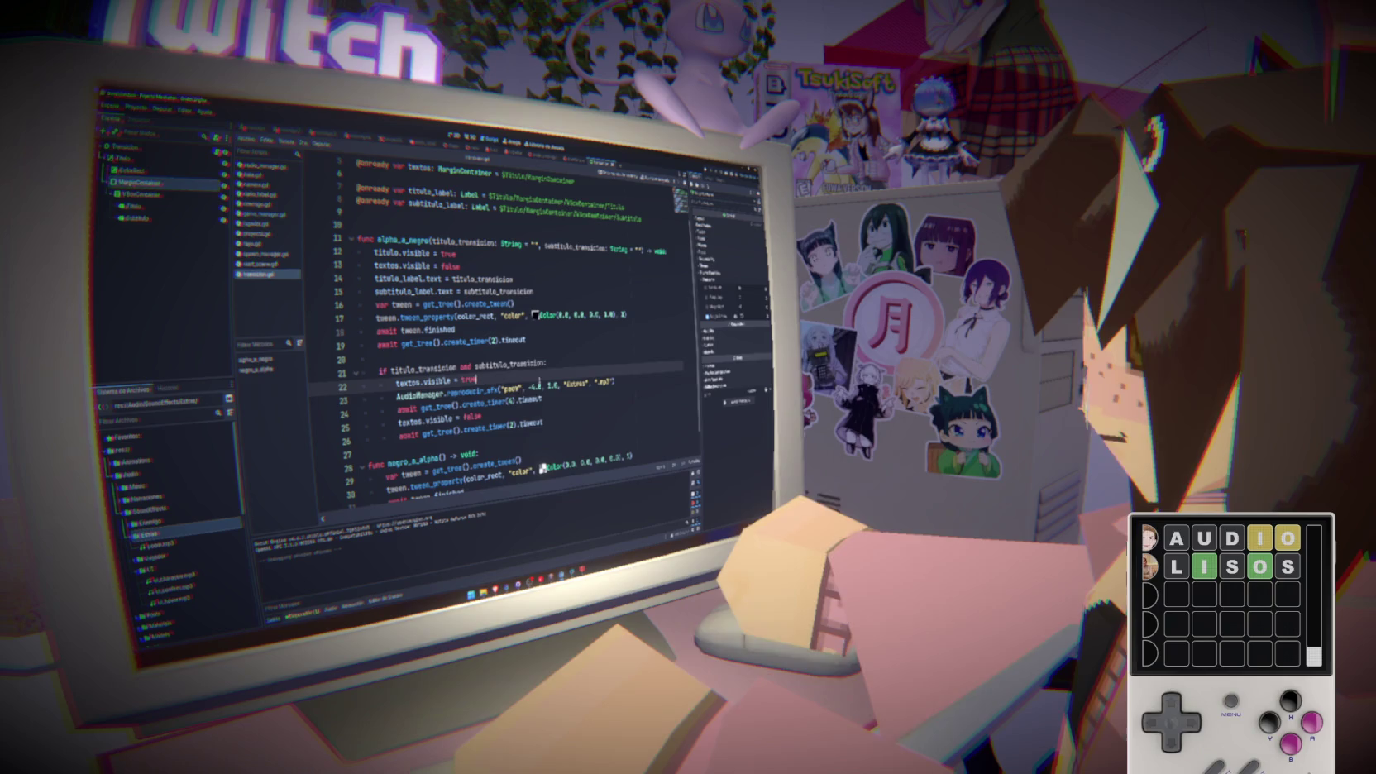
# Move the AudioManager.reproducir_sfx line to sit directly under the if condition
pyautogui.hotkey('ctrl', 'shift', 'k')
pyautogui.click(598, 362)
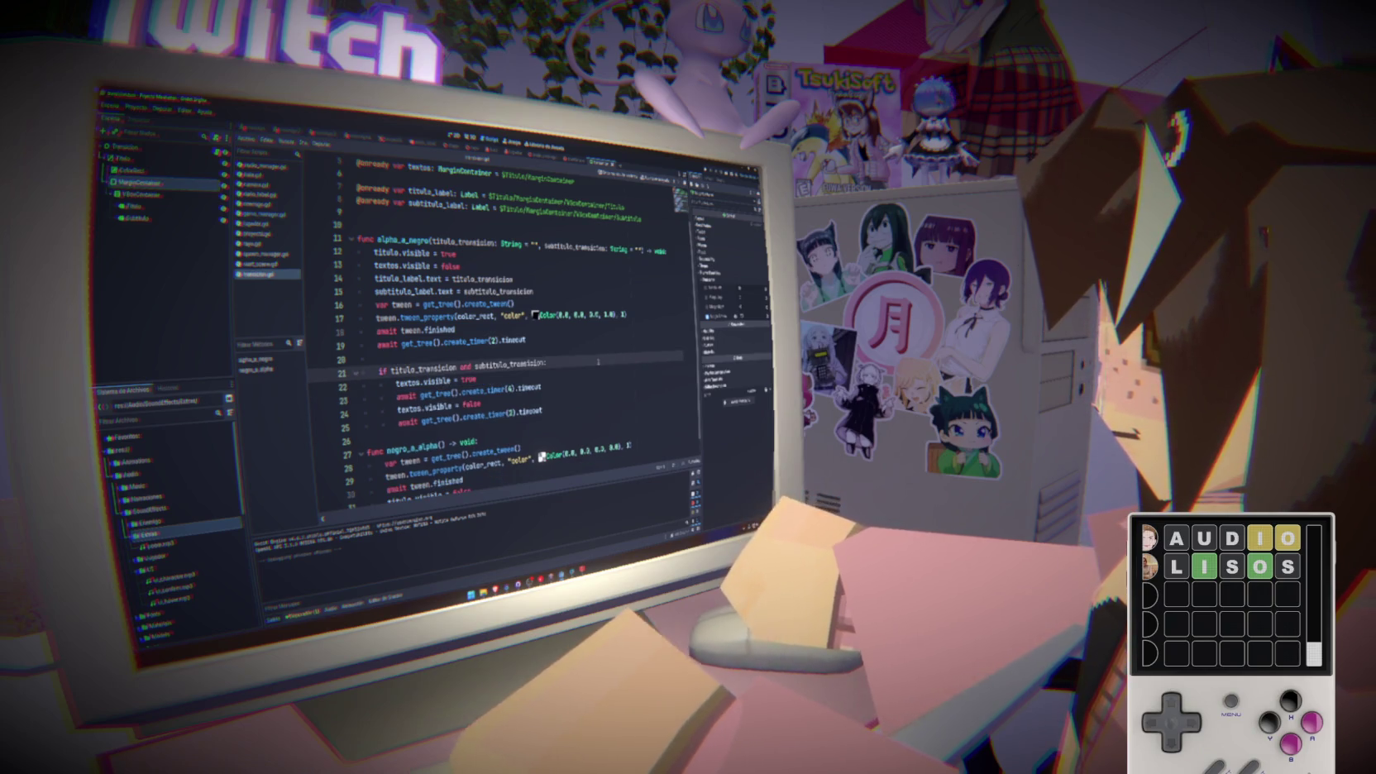
pyautogui.press('Return')
pyautogui.hotkey('ctrl', 'v')
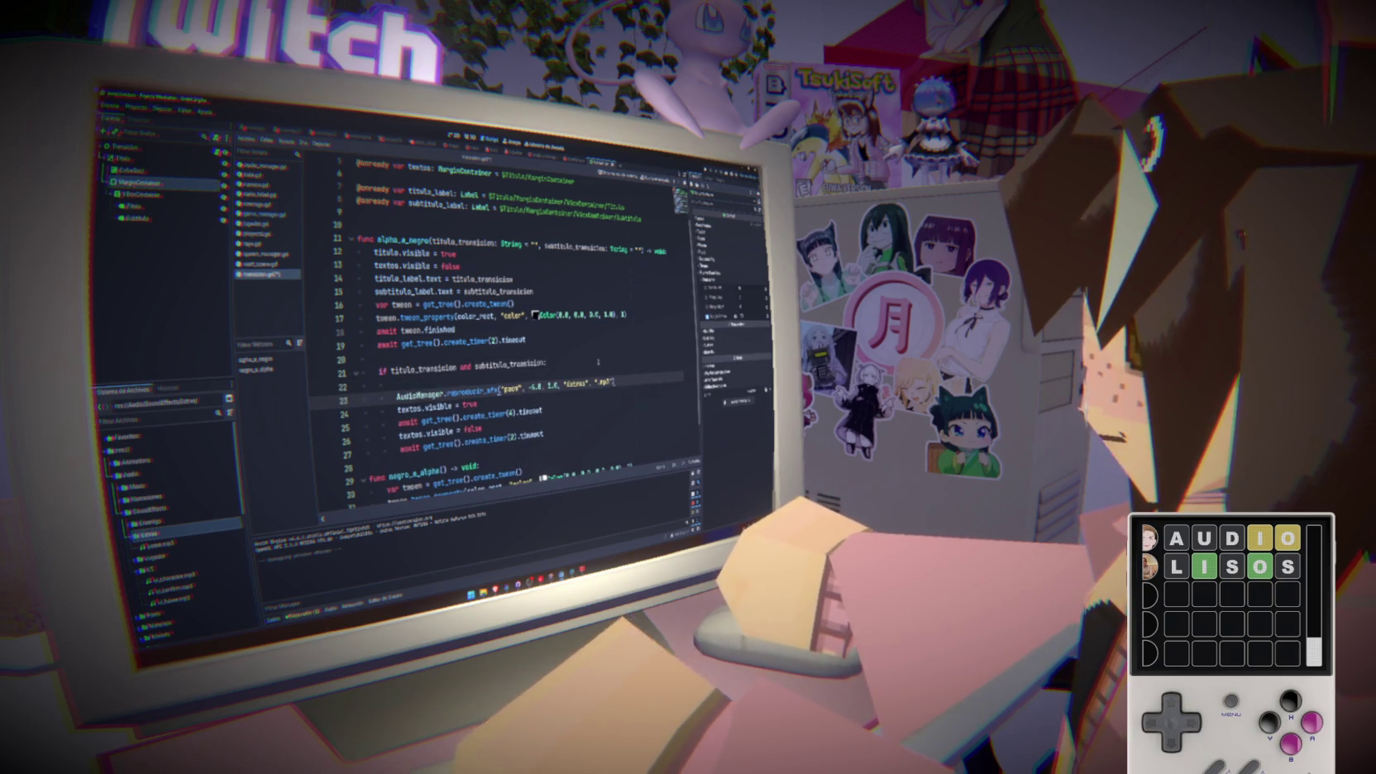
pyautogui.hotkey('alt', 'Up')
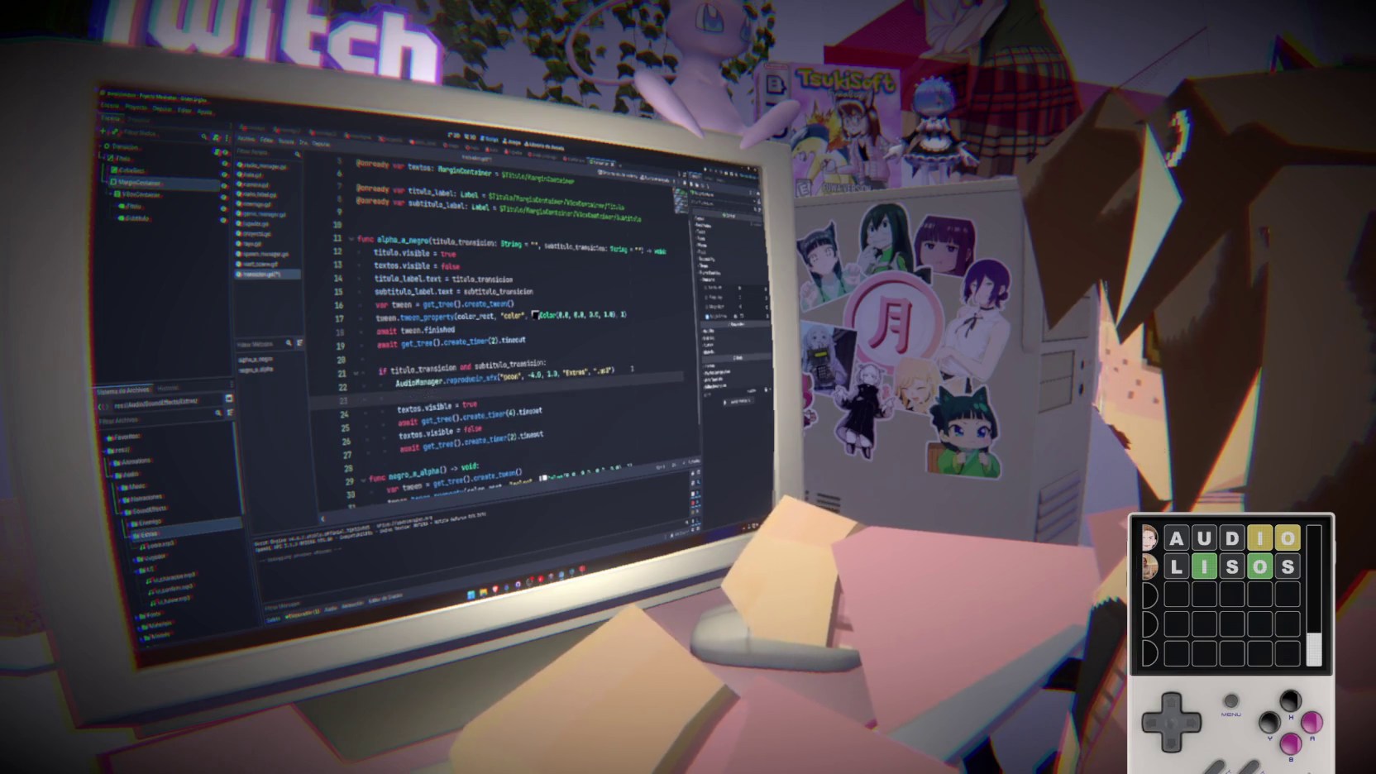
# Duplicate the timer wait line as a 0.2-second create_timer(.2) wait after the sound effect
pyautogui.press('Down')
pyautogui.press('Down')
pyautogui.hotkey('ctrl', 'c')
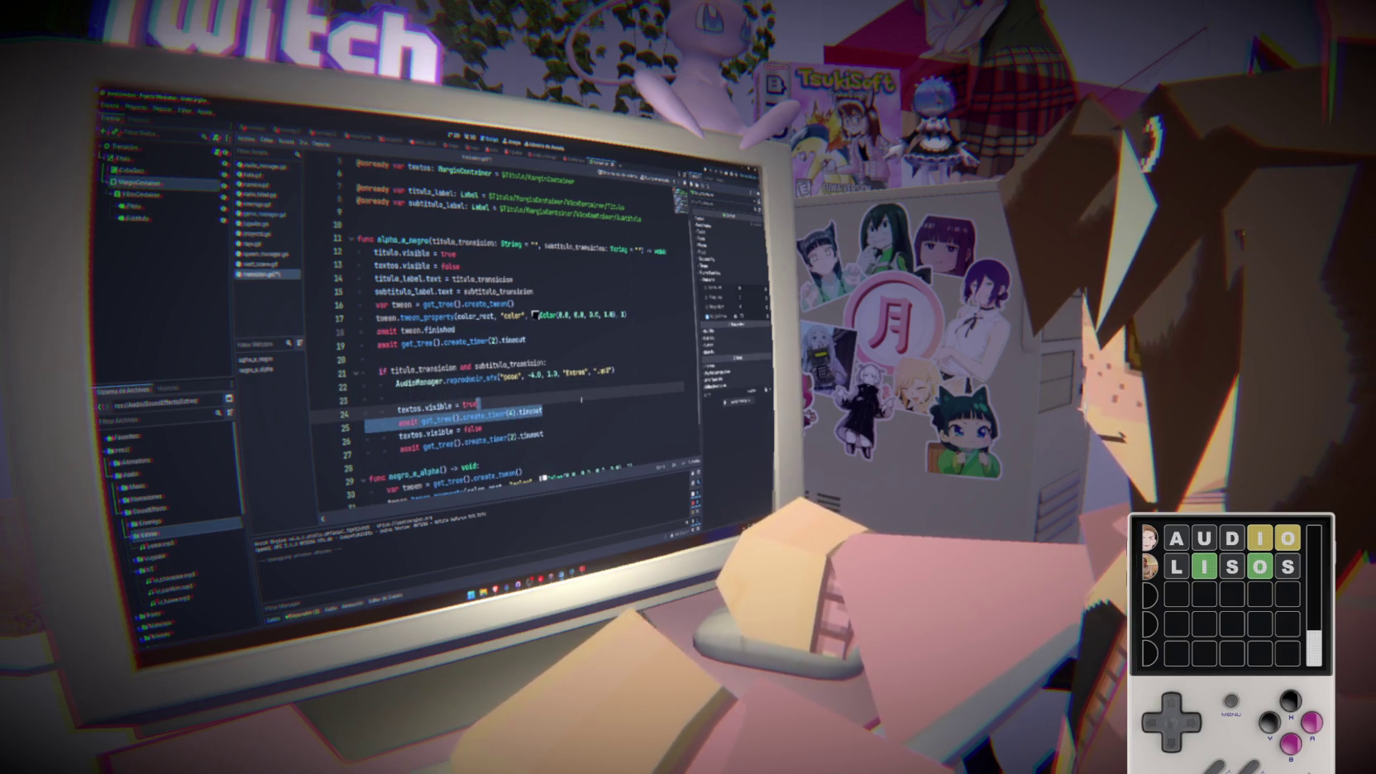
pyautogui.press('Up')
pyautogui.hotkey('ctrl', 'v')
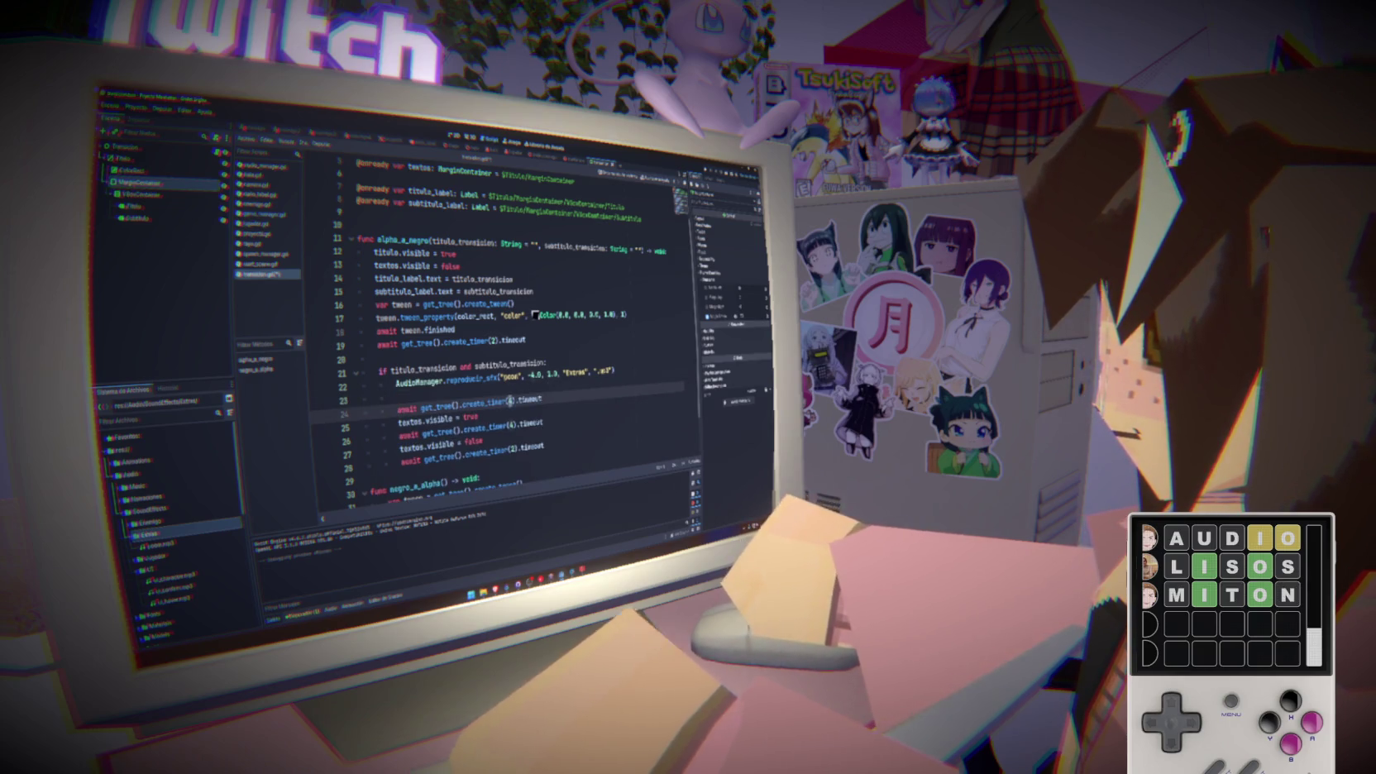
pyautogui.press('BackSpace')
pyautogui.click(496, 391)
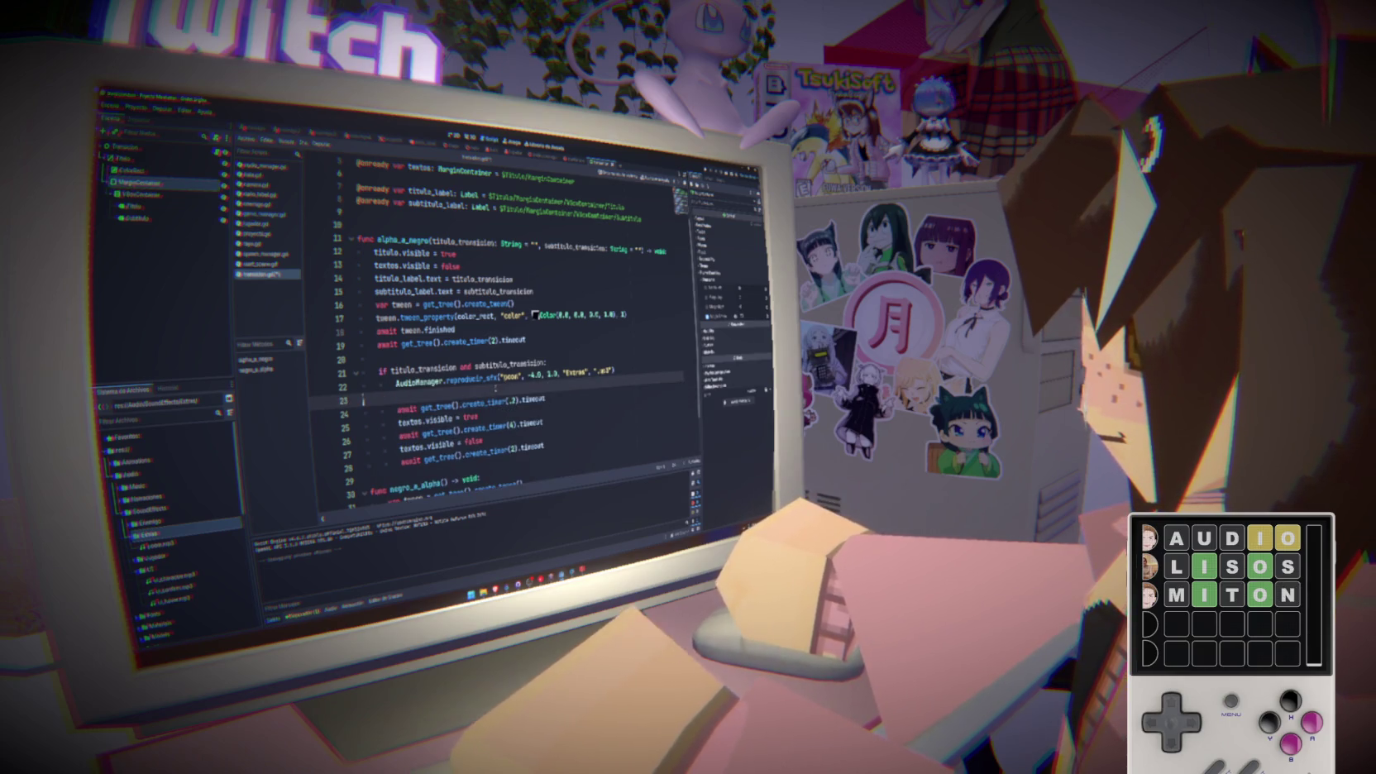
pyautogui.press('BackSpace')
# Save the script and run the game with F5
pyautogui.click(513, 388)
pyautogui.hotkey('ctrl', 's')
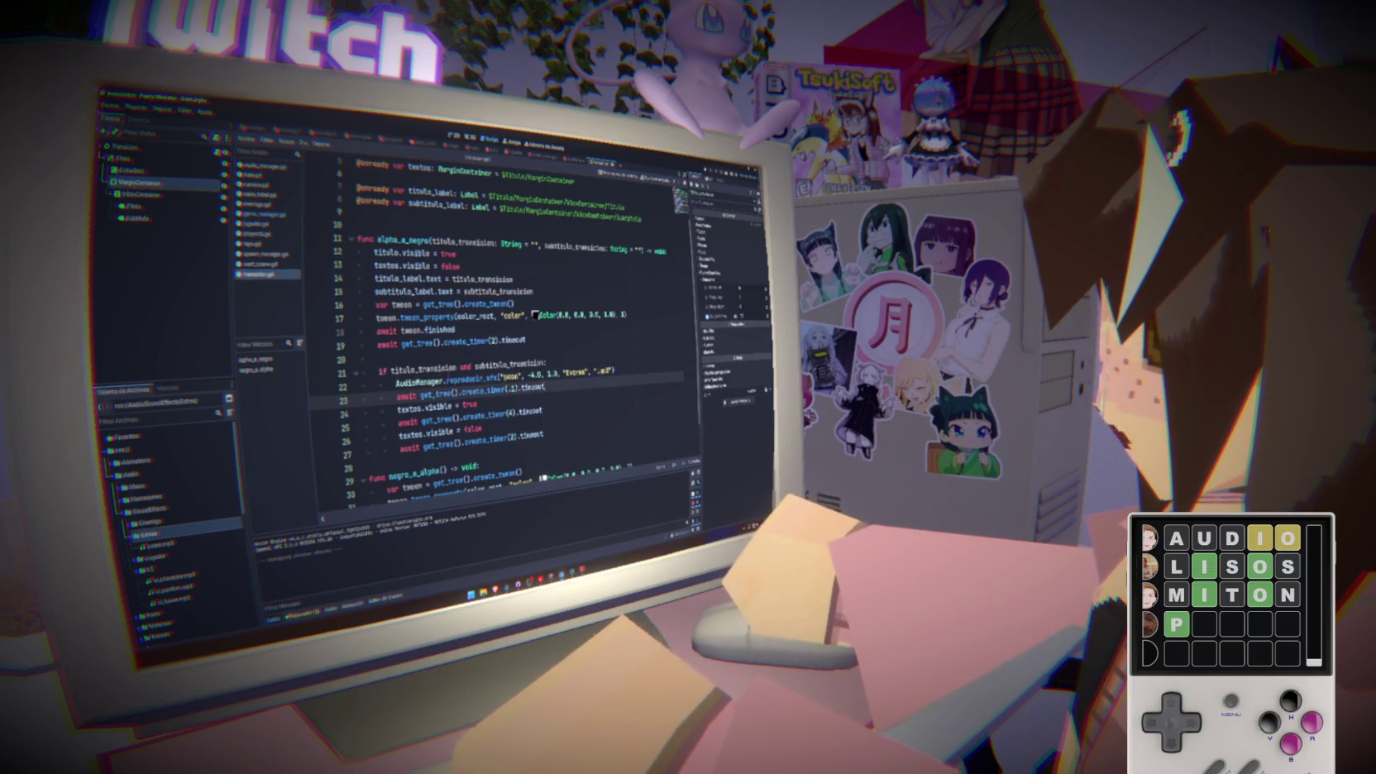
pyautogui.press('F5')
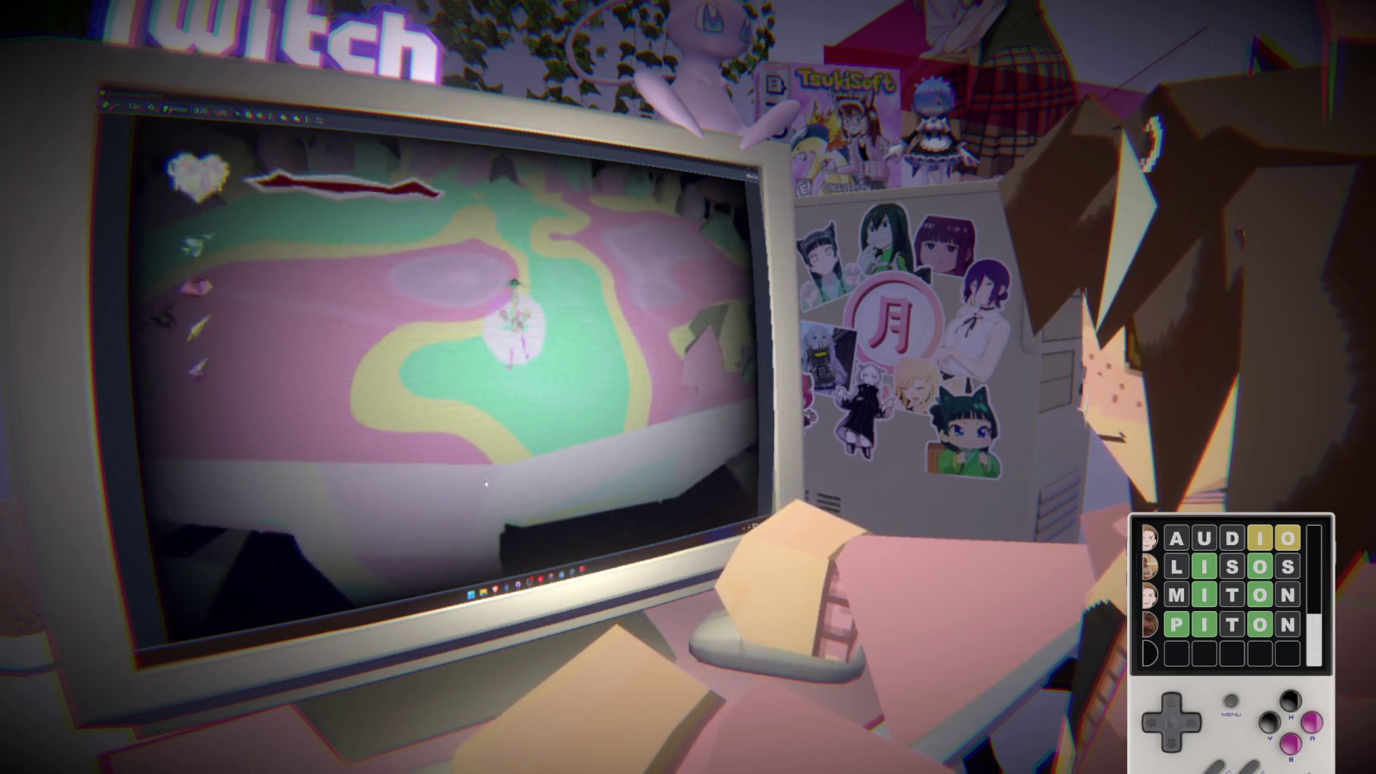
# Stop the running game with F8 to get back to the transition script
pyautogui.press('F8')
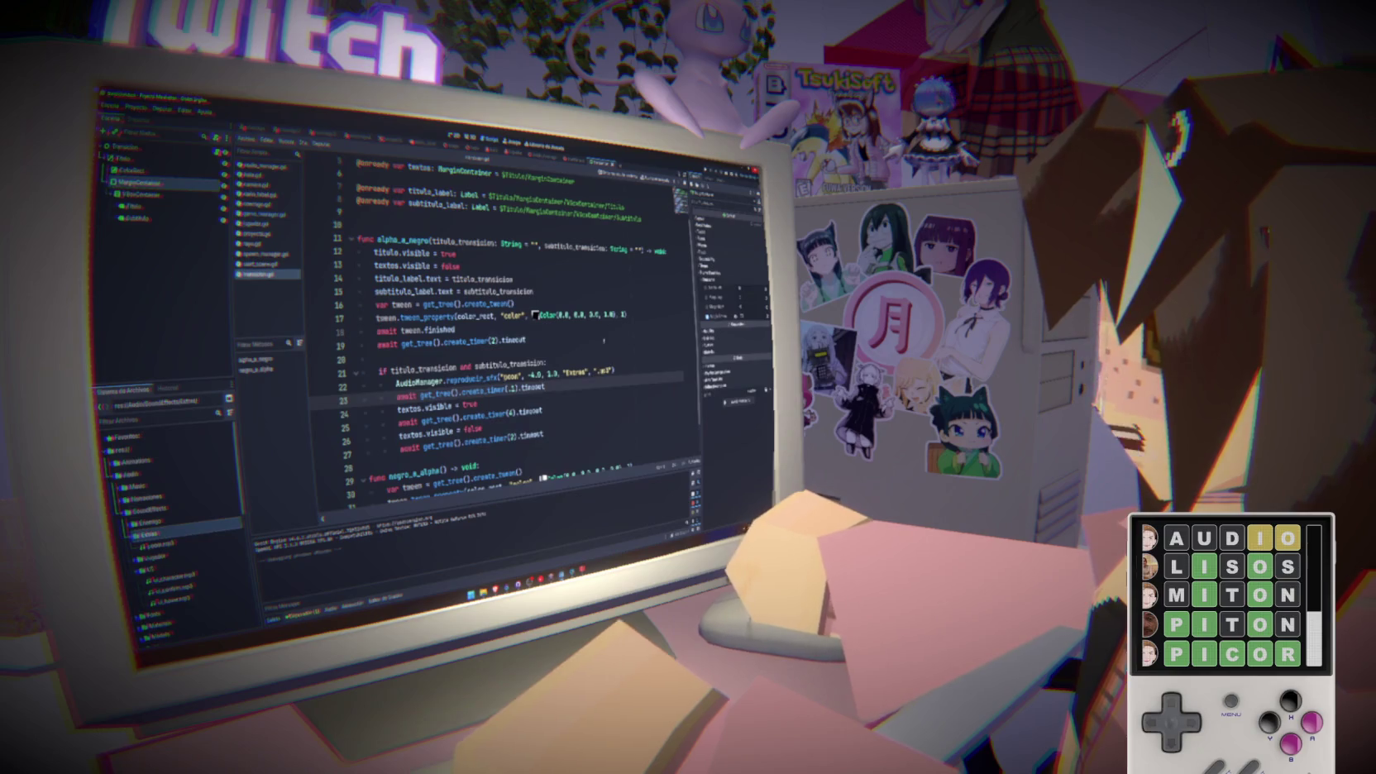
# Replace line 72's call with alpha_a_negro("ACT" + str(acto), "ACT" + str(acto) + "_SUB")
pyautogui.moveTo(538, 574)
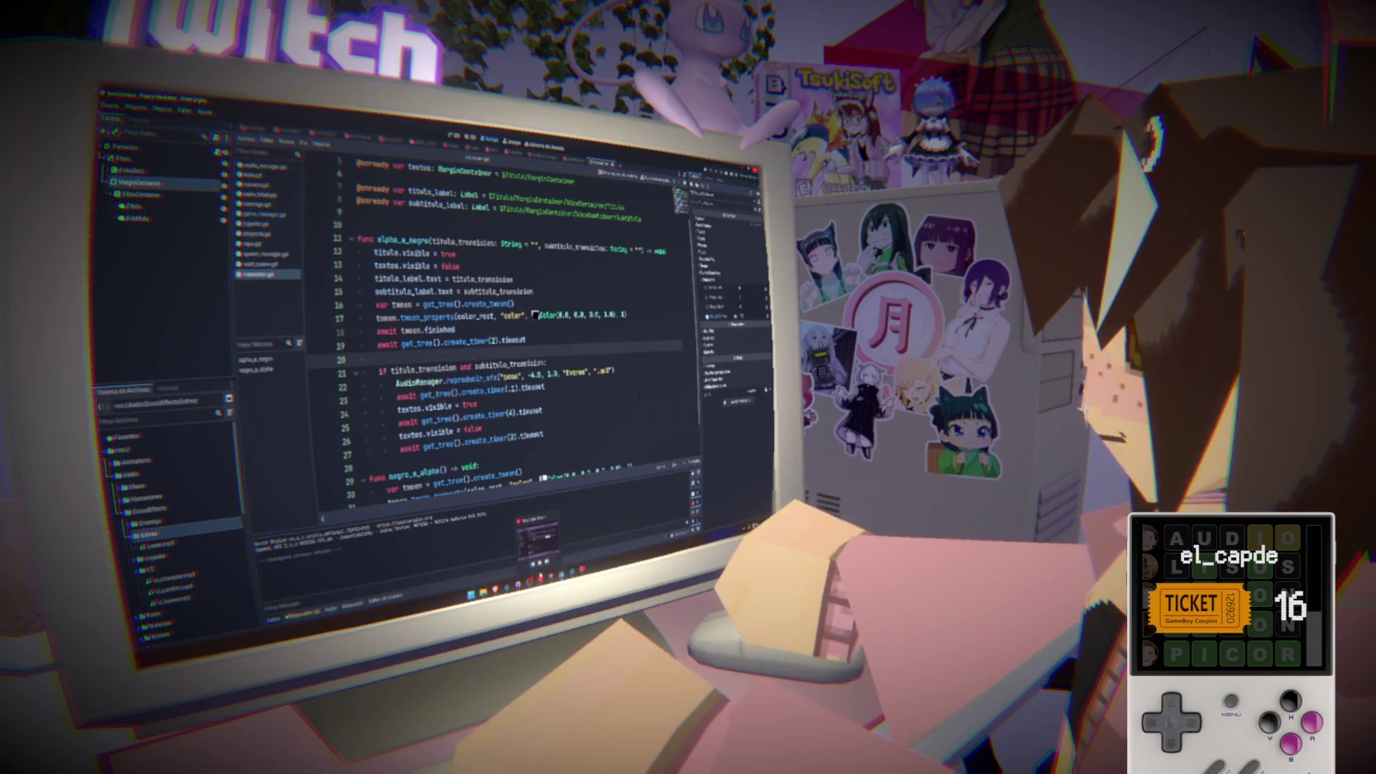
pyautogui.click(545, 435)
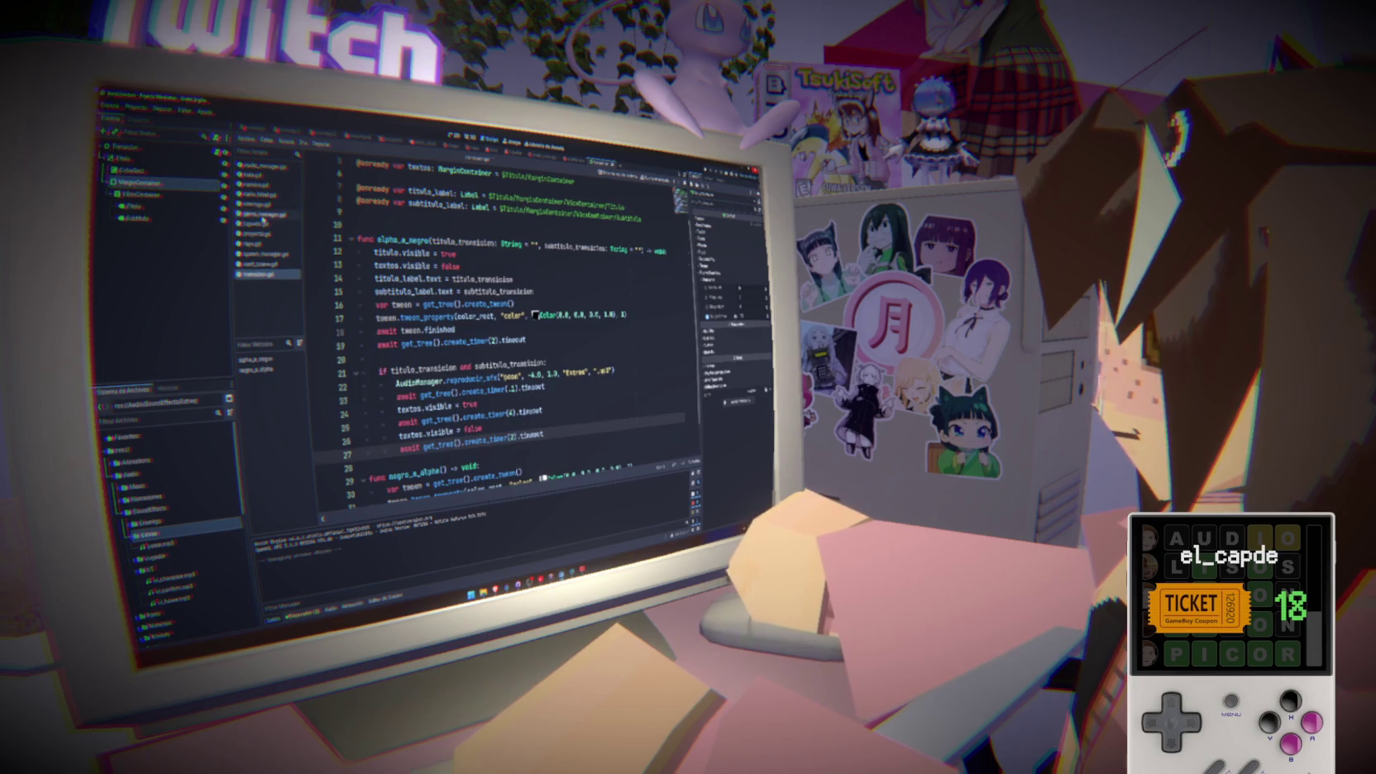
pyautogui.scroll(-20, 546, 413)
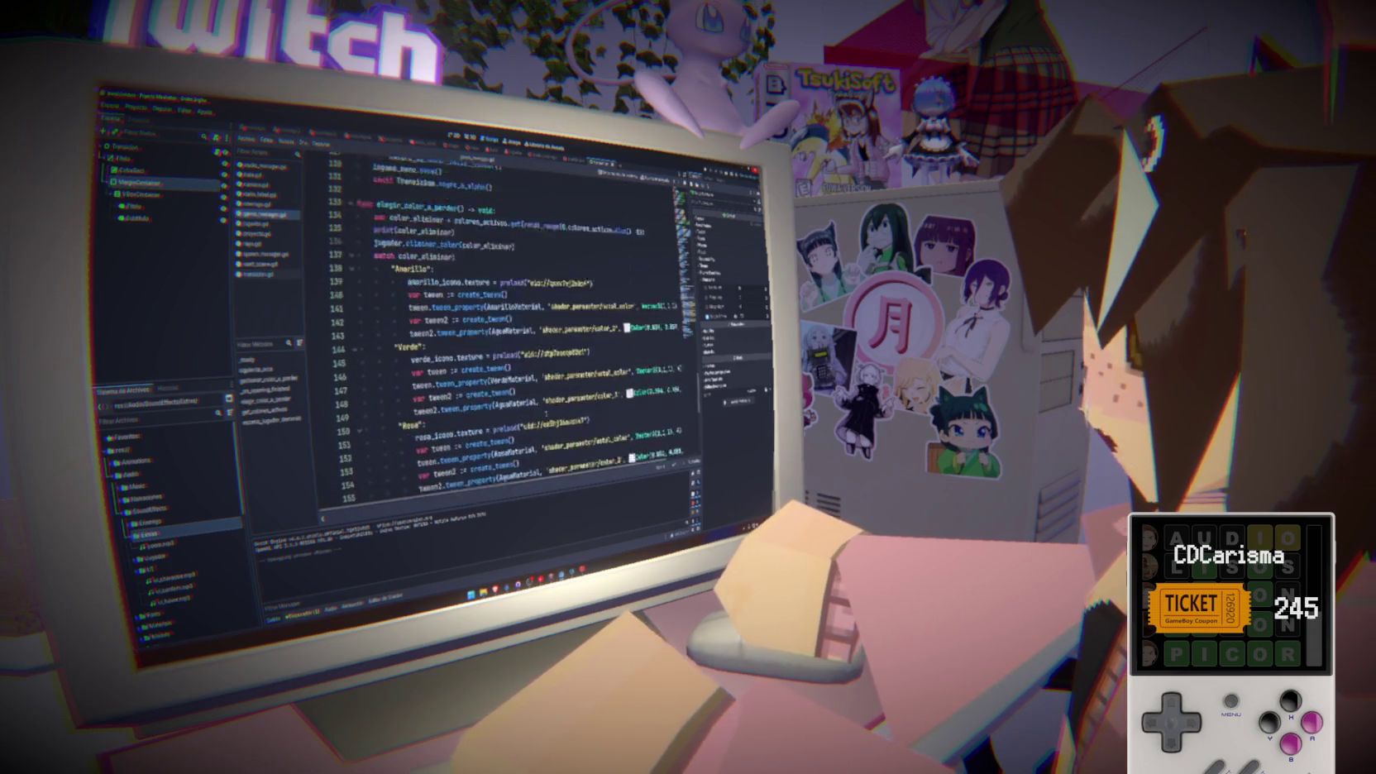
pyautogui.scroll(7, 546, 414)
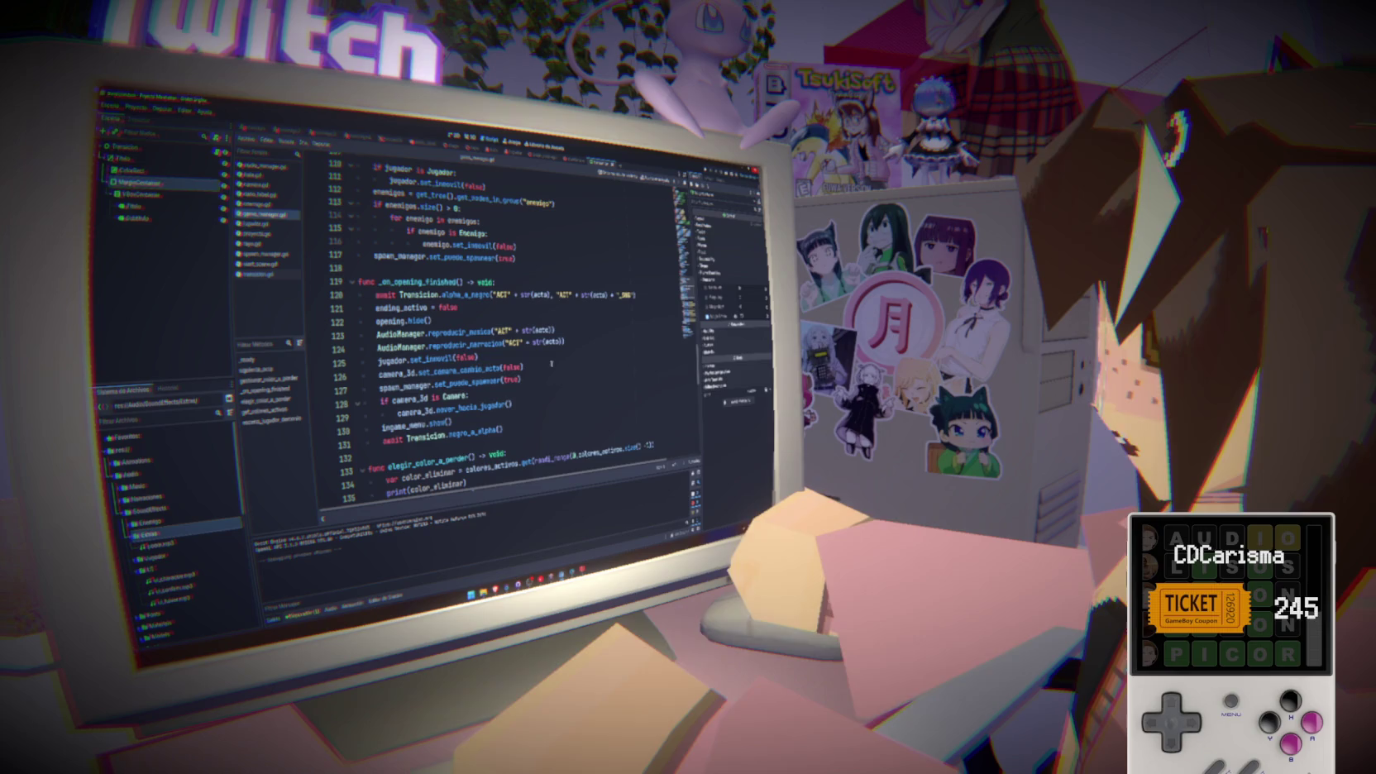
pyautogui.moveTo(635, 296); pyautogui.dragTo(402, 297)
pyautogui.hotkey('ctrl', 'c')
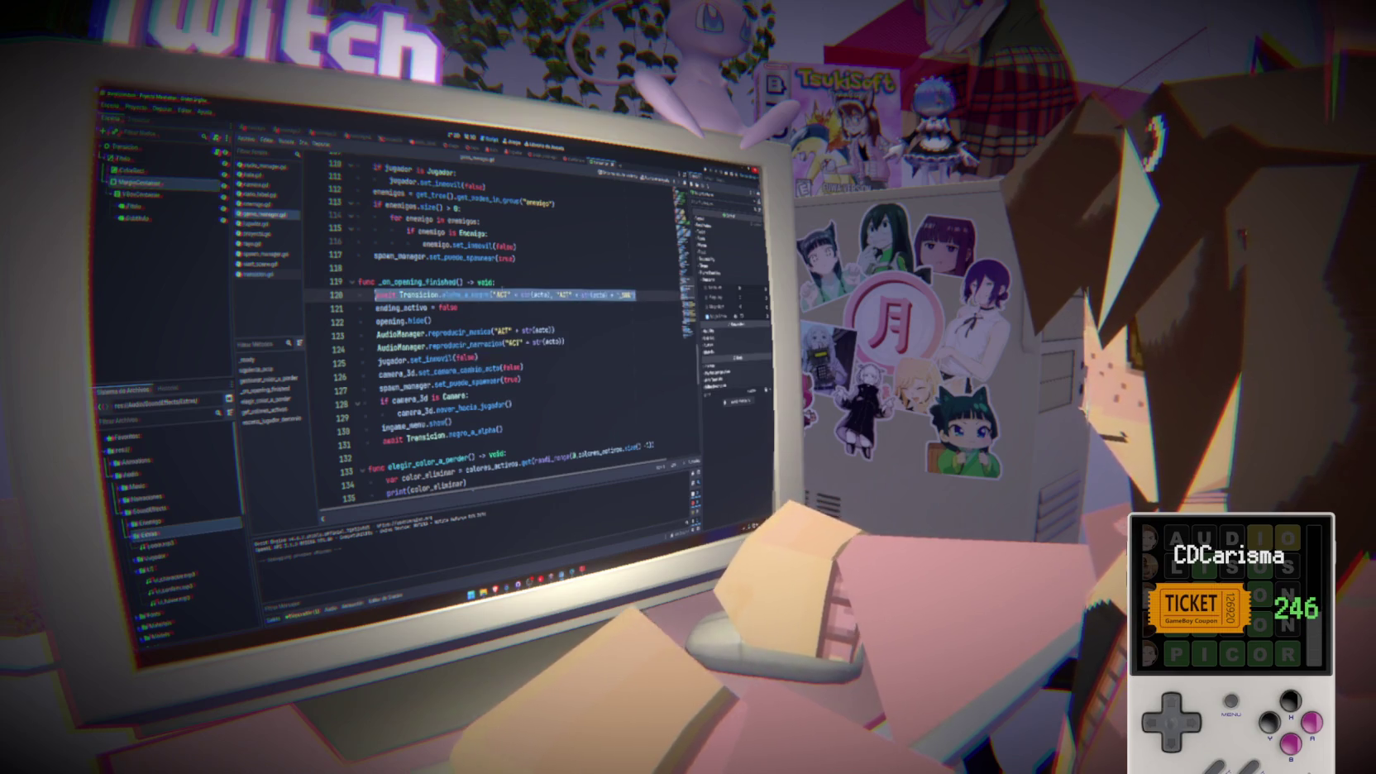
pyautogui.doubleClick(464, 295)
pyautogui.hotkey('ctrl', 'f')
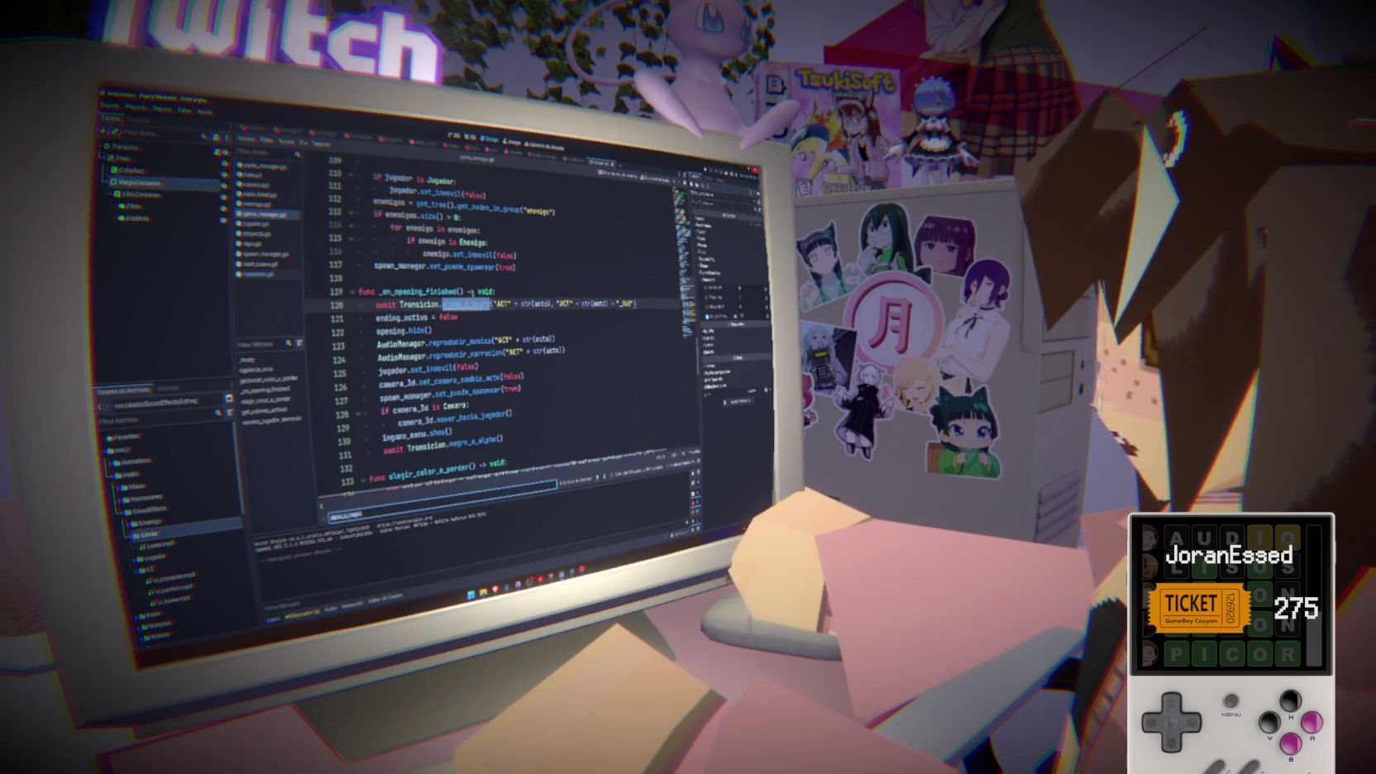
pyautogui.click(597, 480)
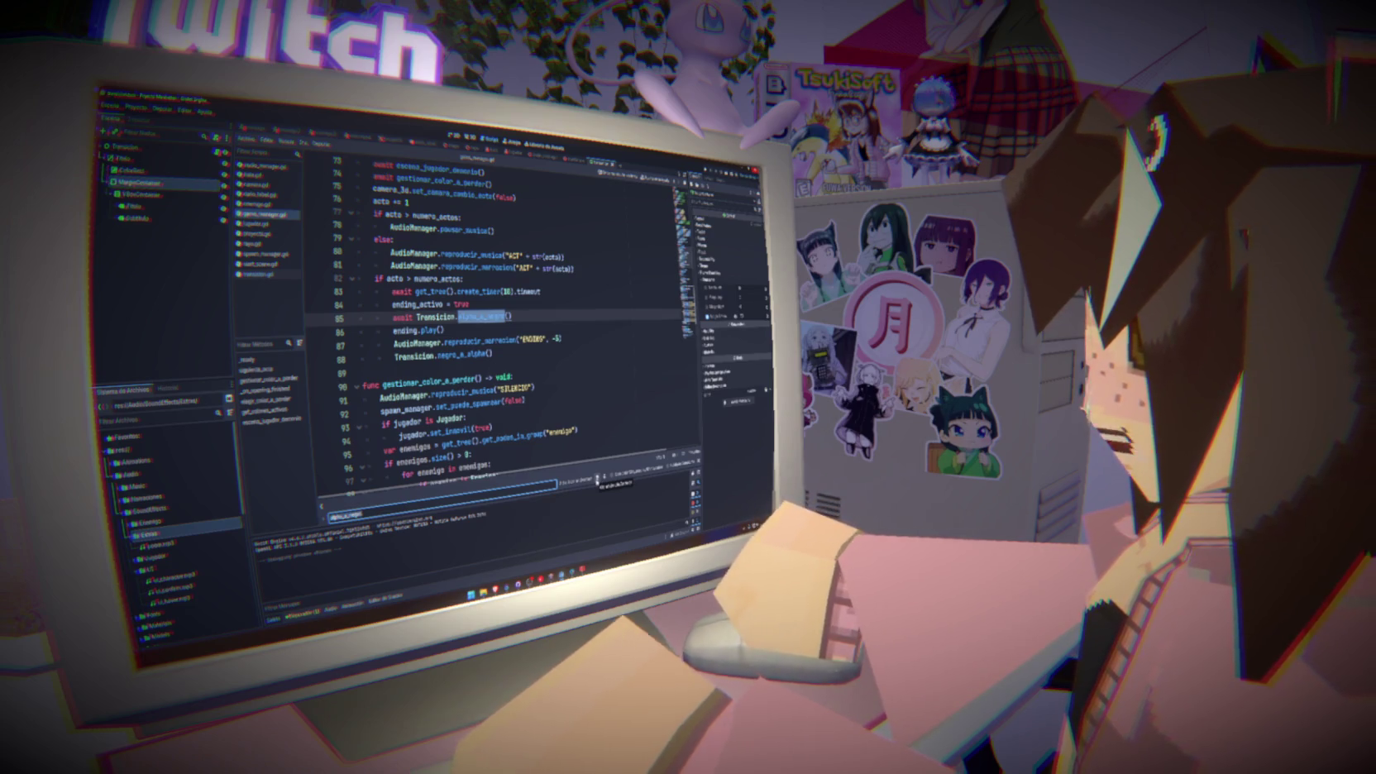
pyautogui.click(597, 478)
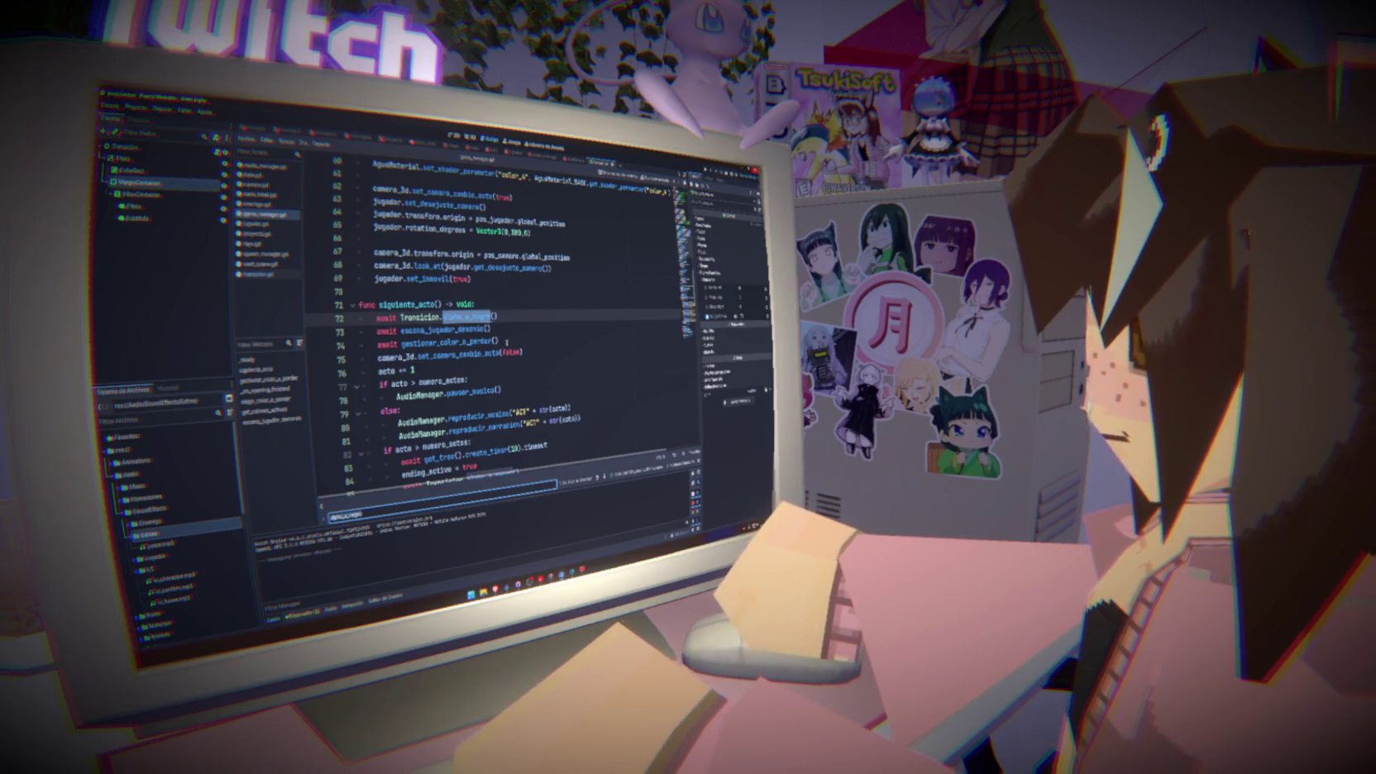
pyautogui.moveTo(499, 316); pyautogui.dragTo(396, 317)
pyautogui.hotkey('ctrl', 'v')
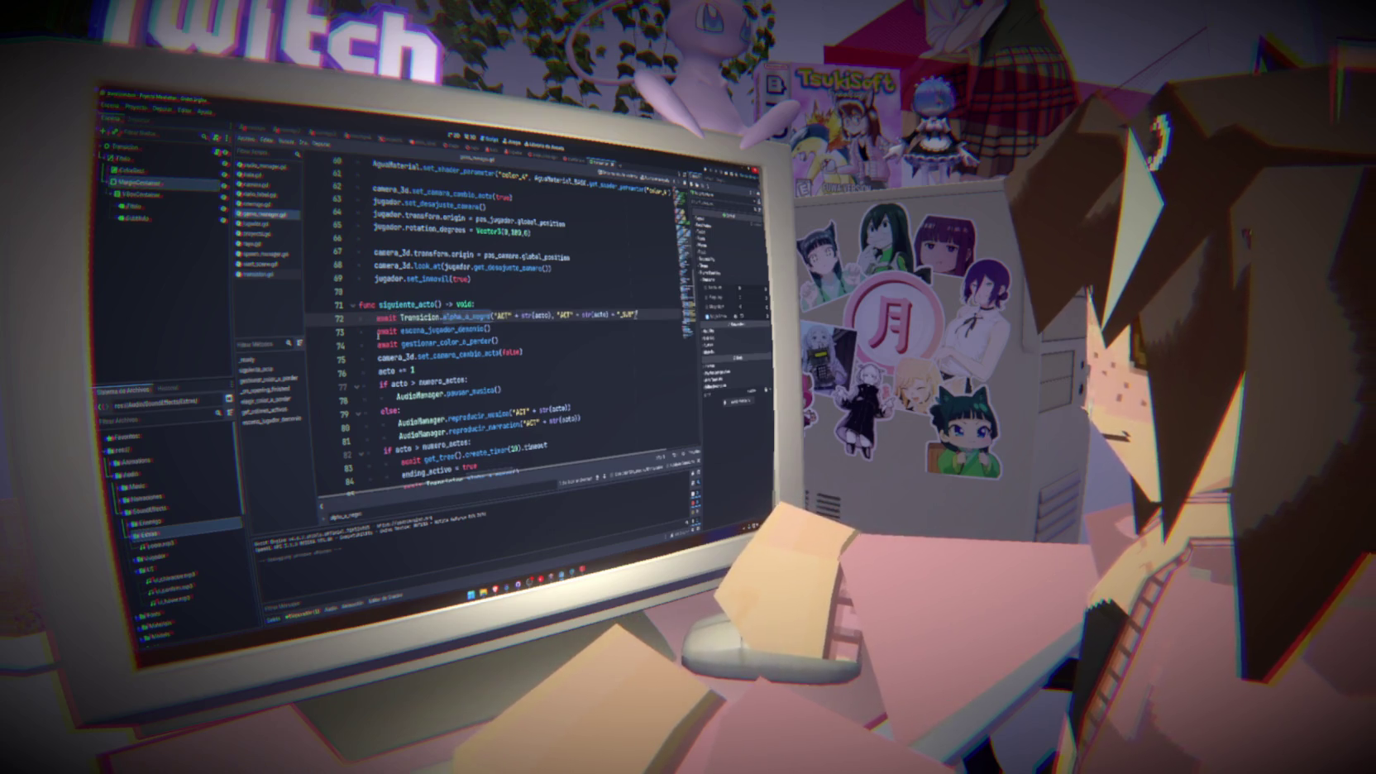
# Test the game, change line 72's arguments to use str(acto + 1), and relaunch
pyautogui.press('F5')
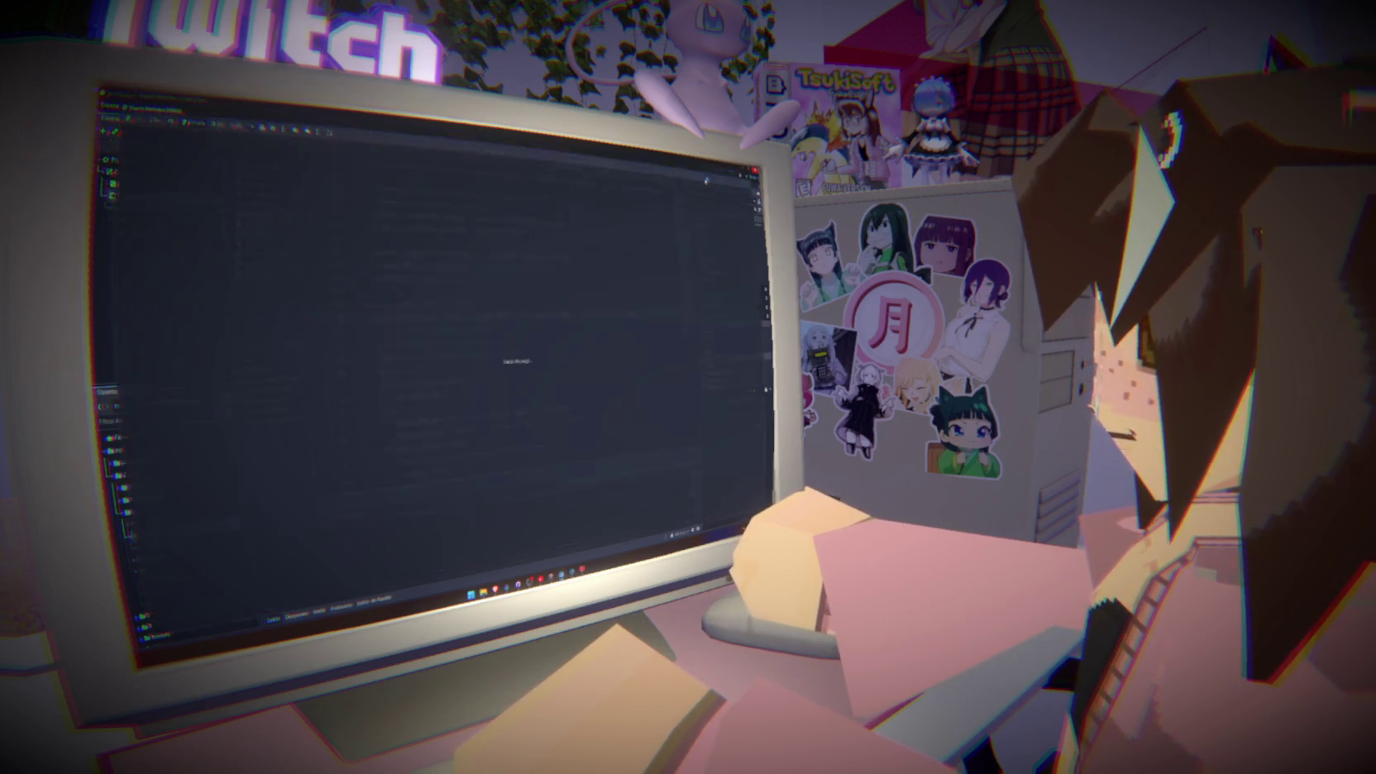
pyautogui.click(427, 389)
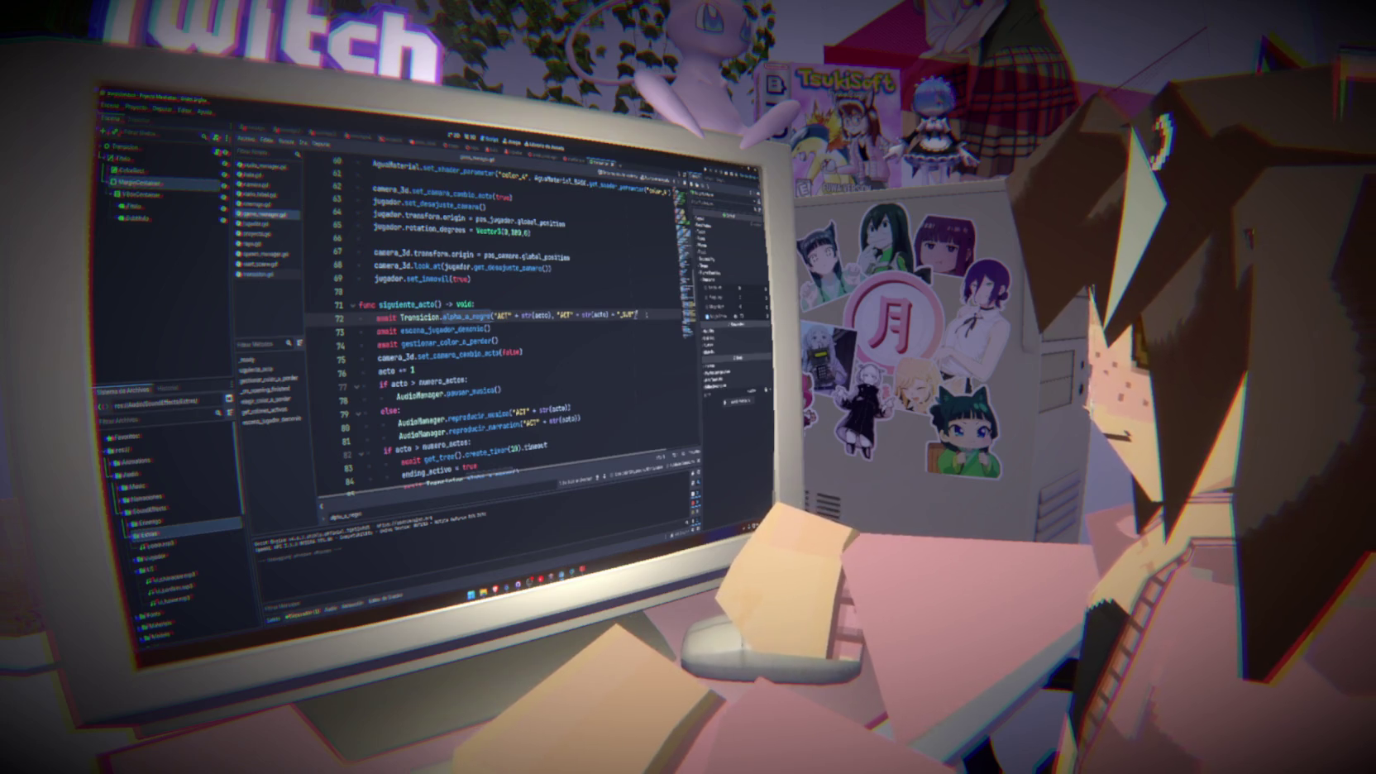
pyautogui.hotkey('shift', 'Up')
pyautogui.press('BackSpace')
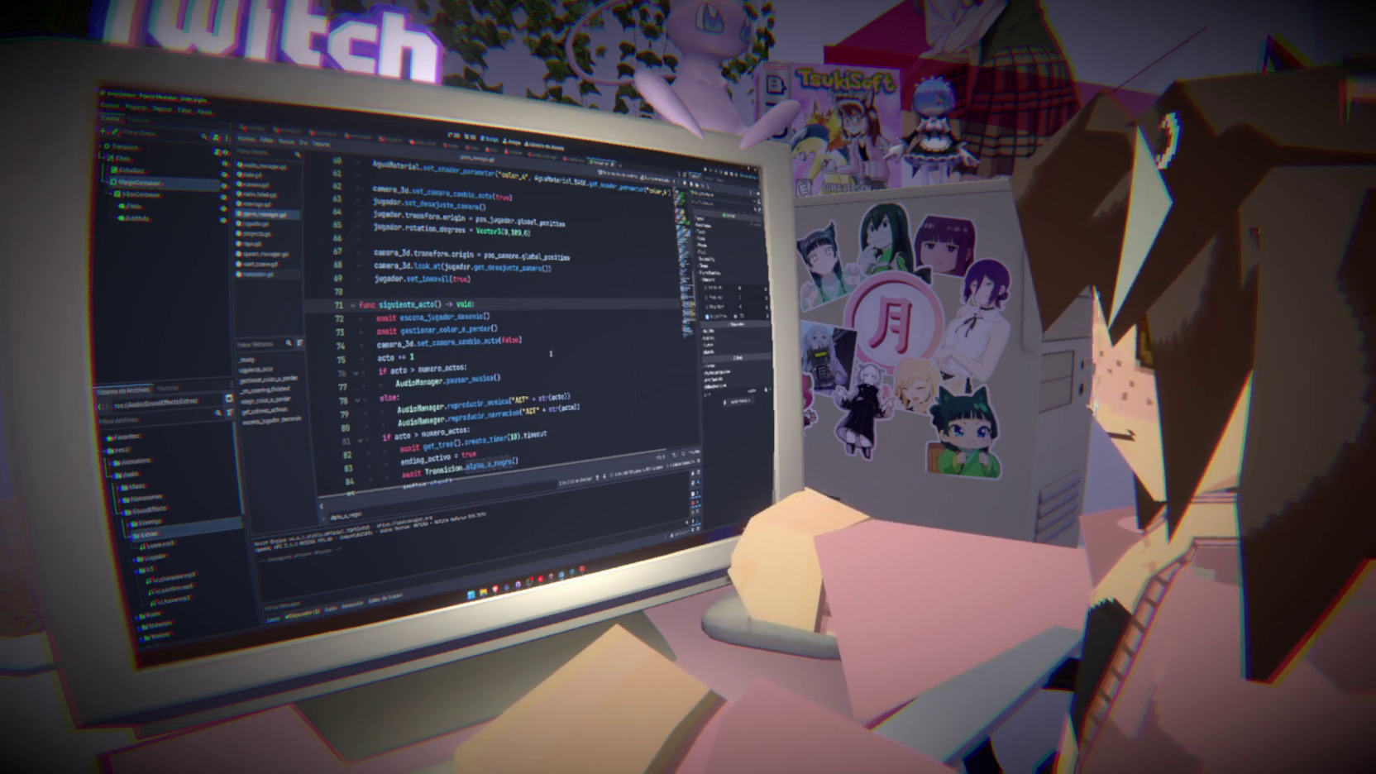
pyautogui.hotkey('ctrl', 'z')
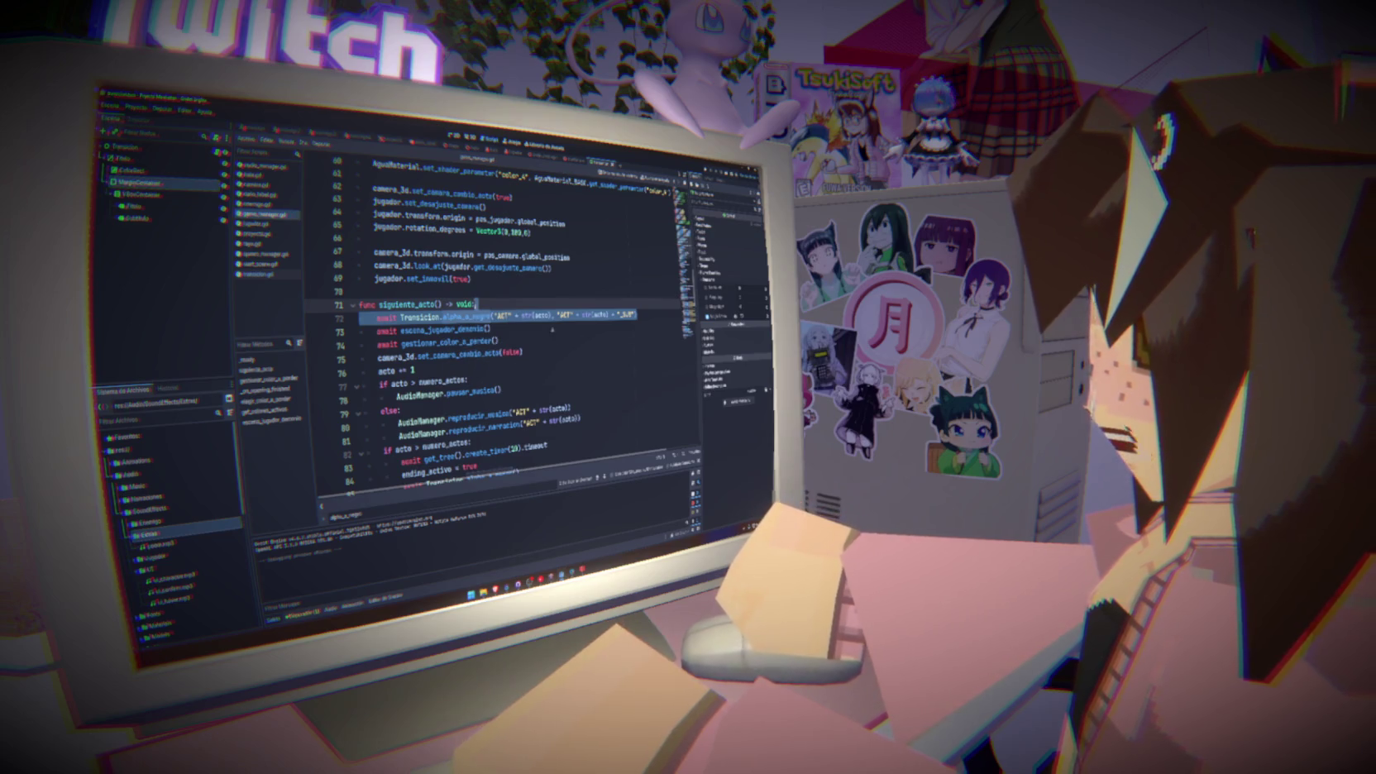
pyautogui.click(492, 315)
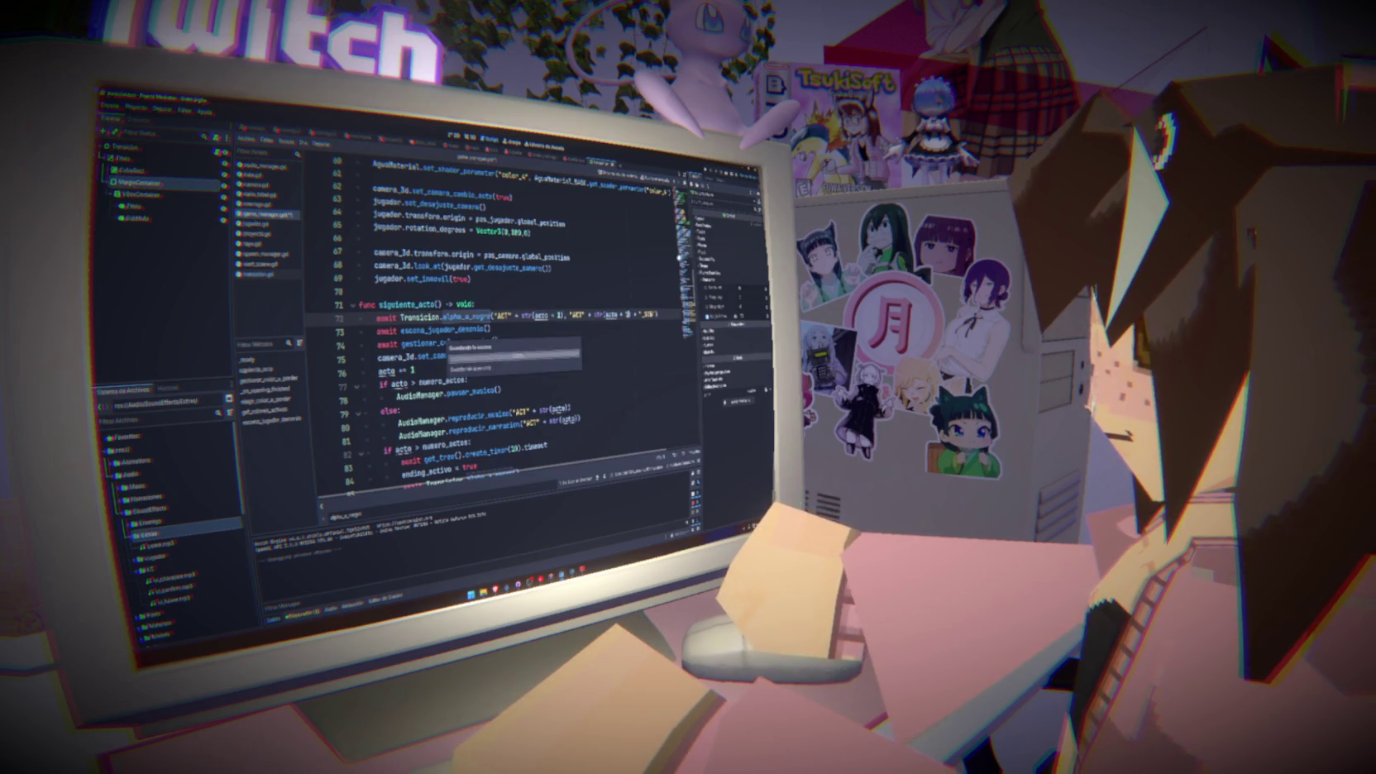
pyautogui.press('F5')
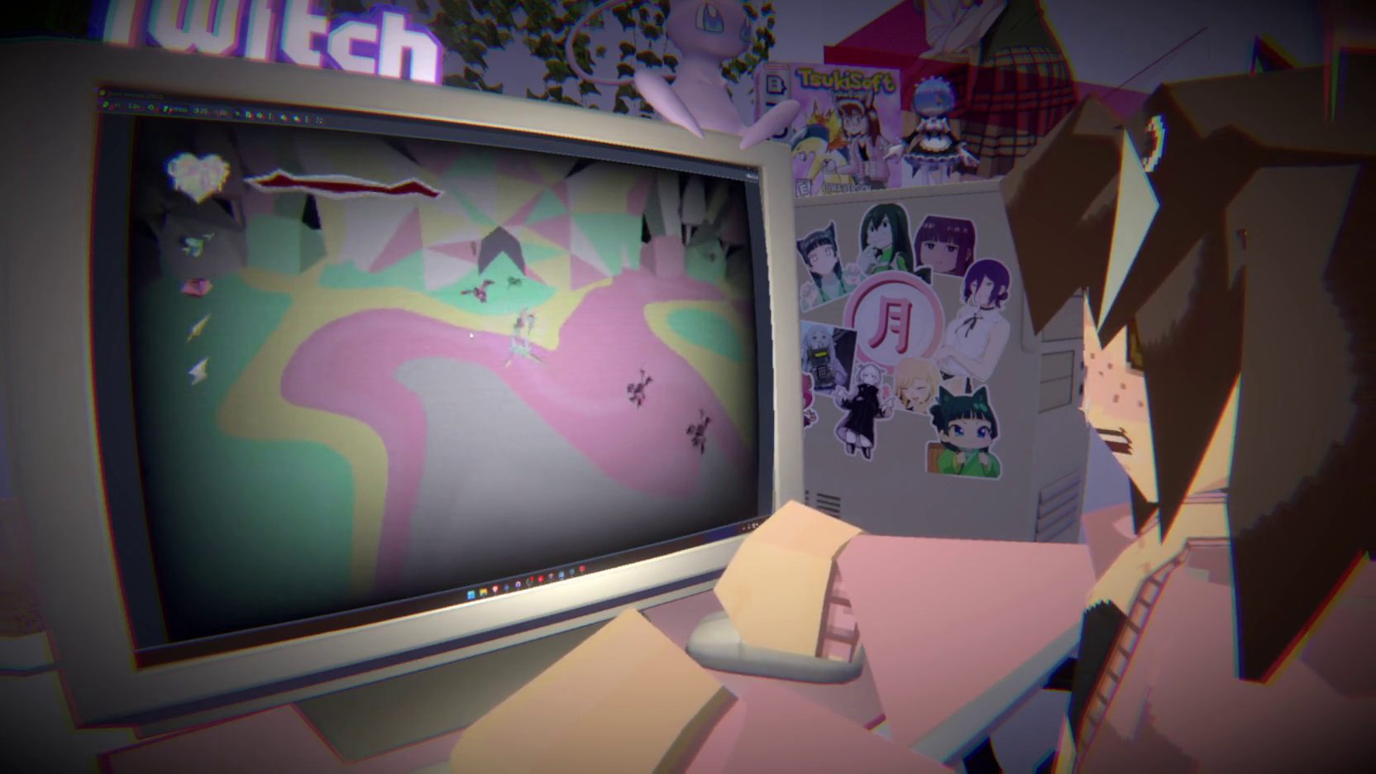
# Paste jugador.gd's vida_barra update lines under a new 'if acto == numero_actos:' line
pyautogui.press('F8')
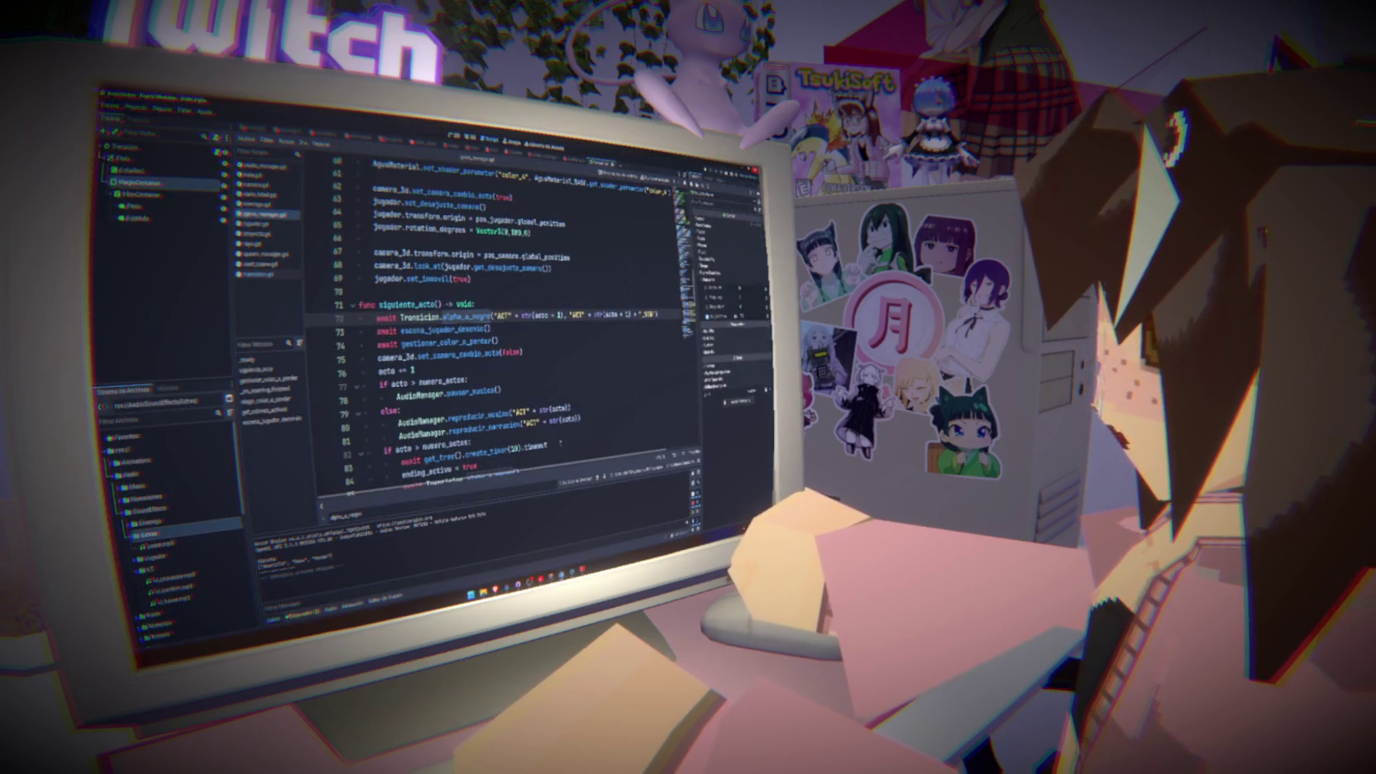
pyautogui.click(589, 360)
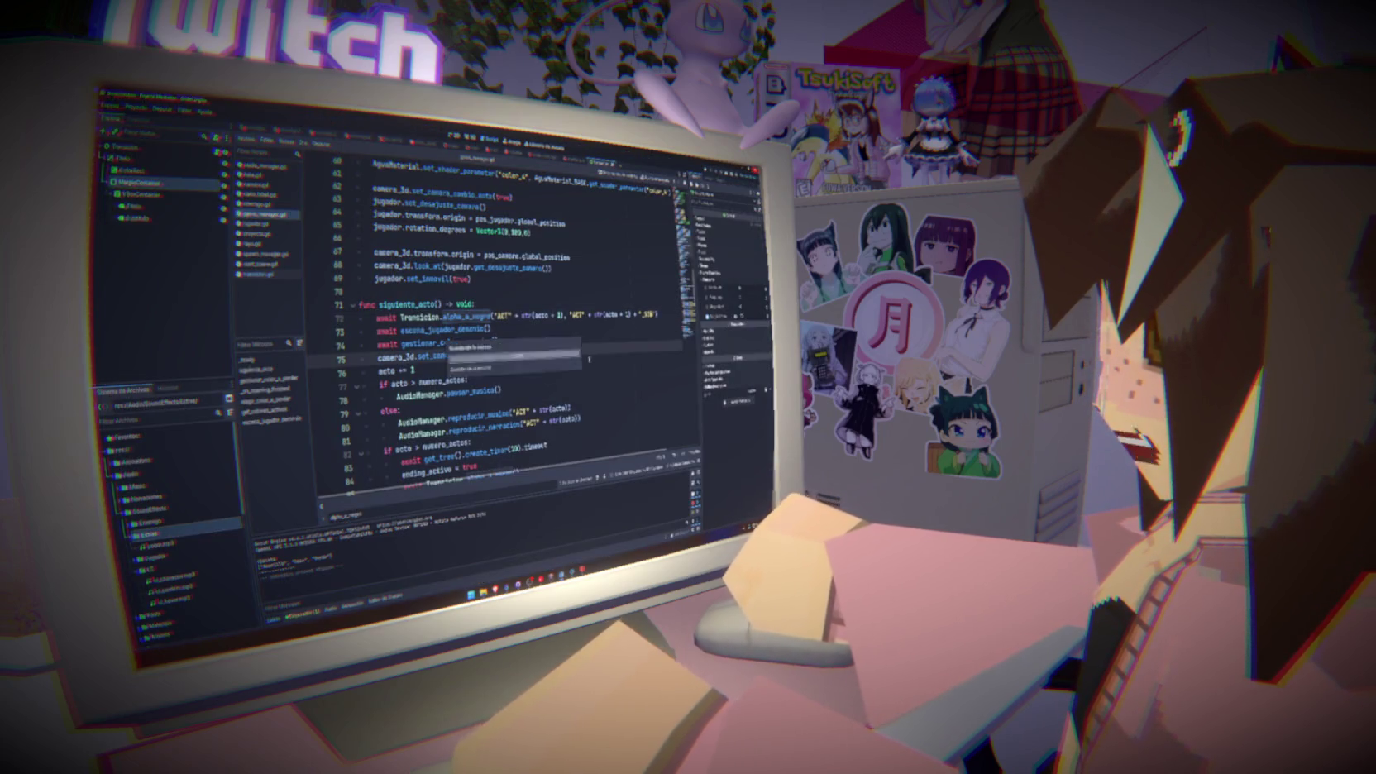
pyautogui.click(263, 224)
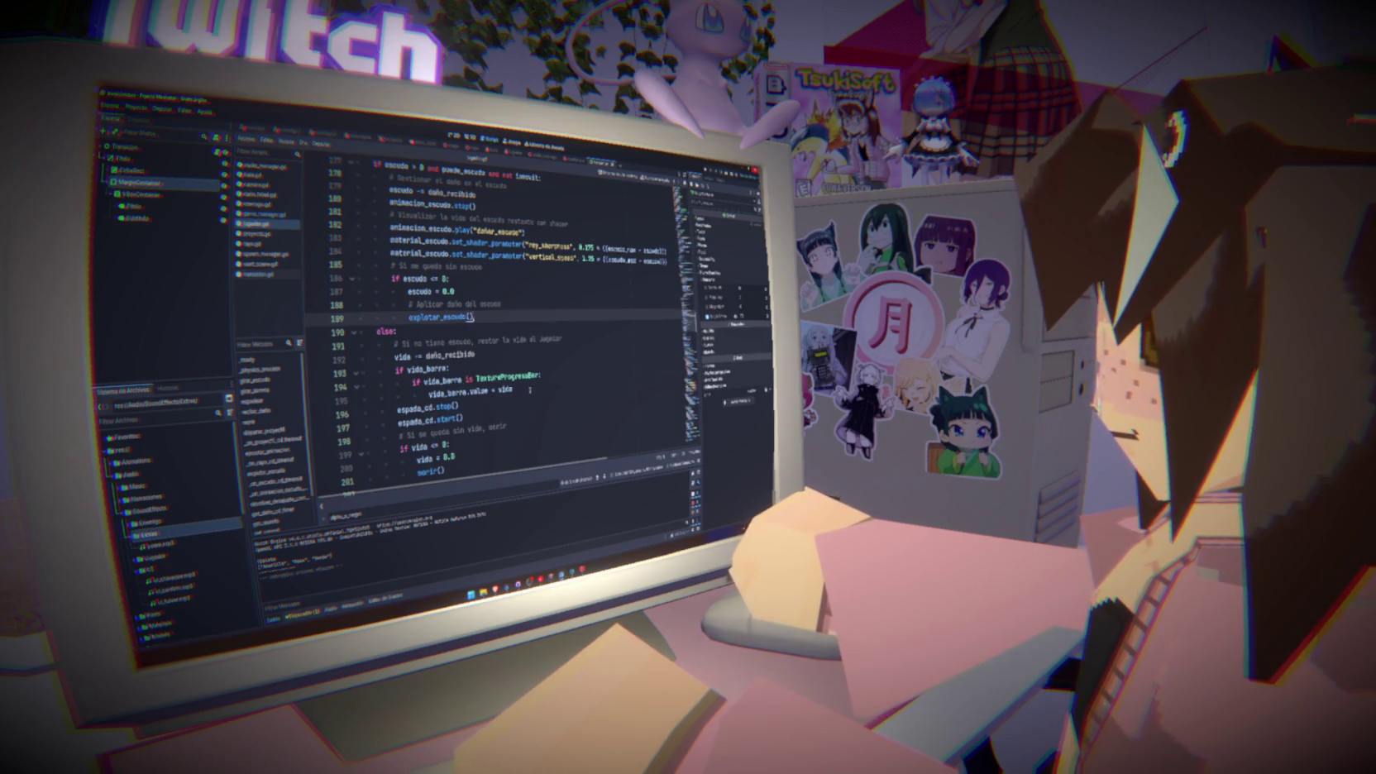
pyautogui.moveTo(530, 390); pyautogui.dragTo(406, 369)
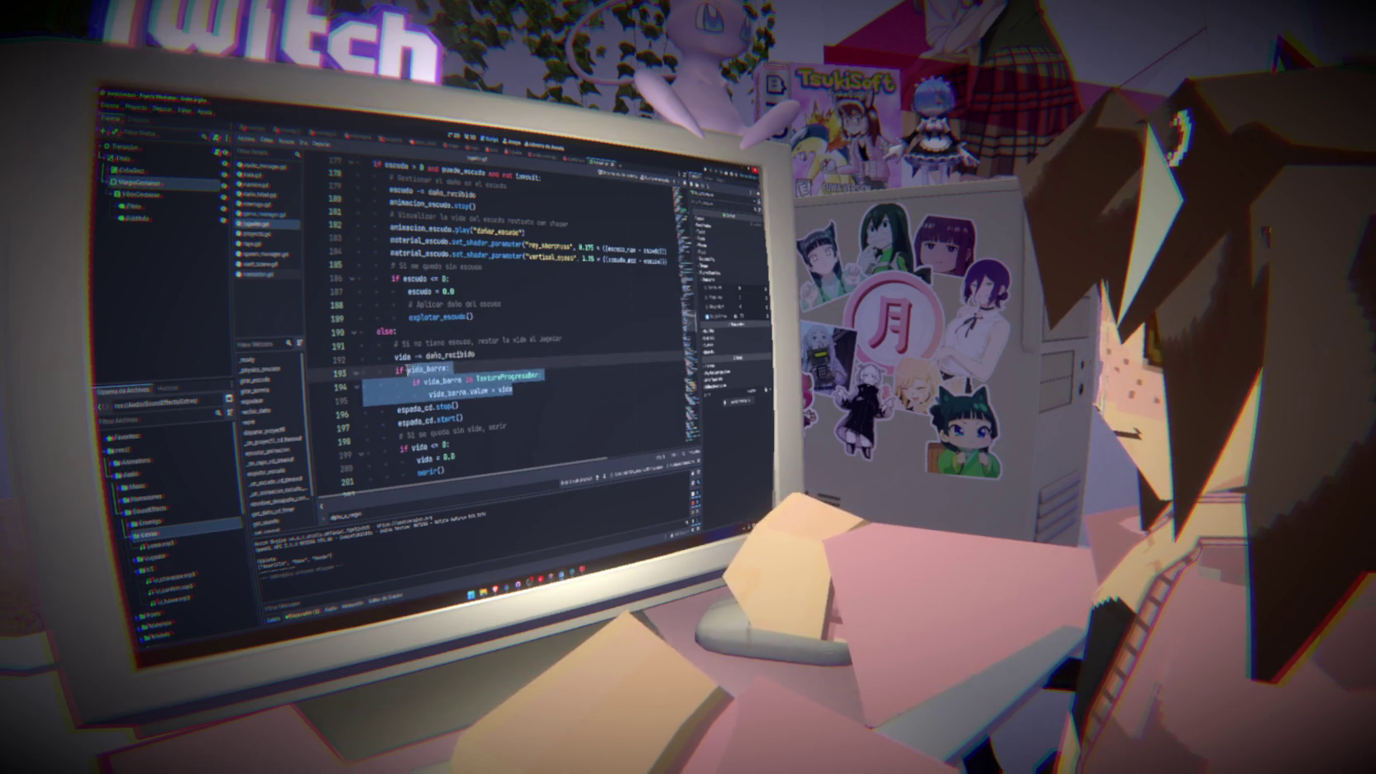
pyautogui.click(260, 214)
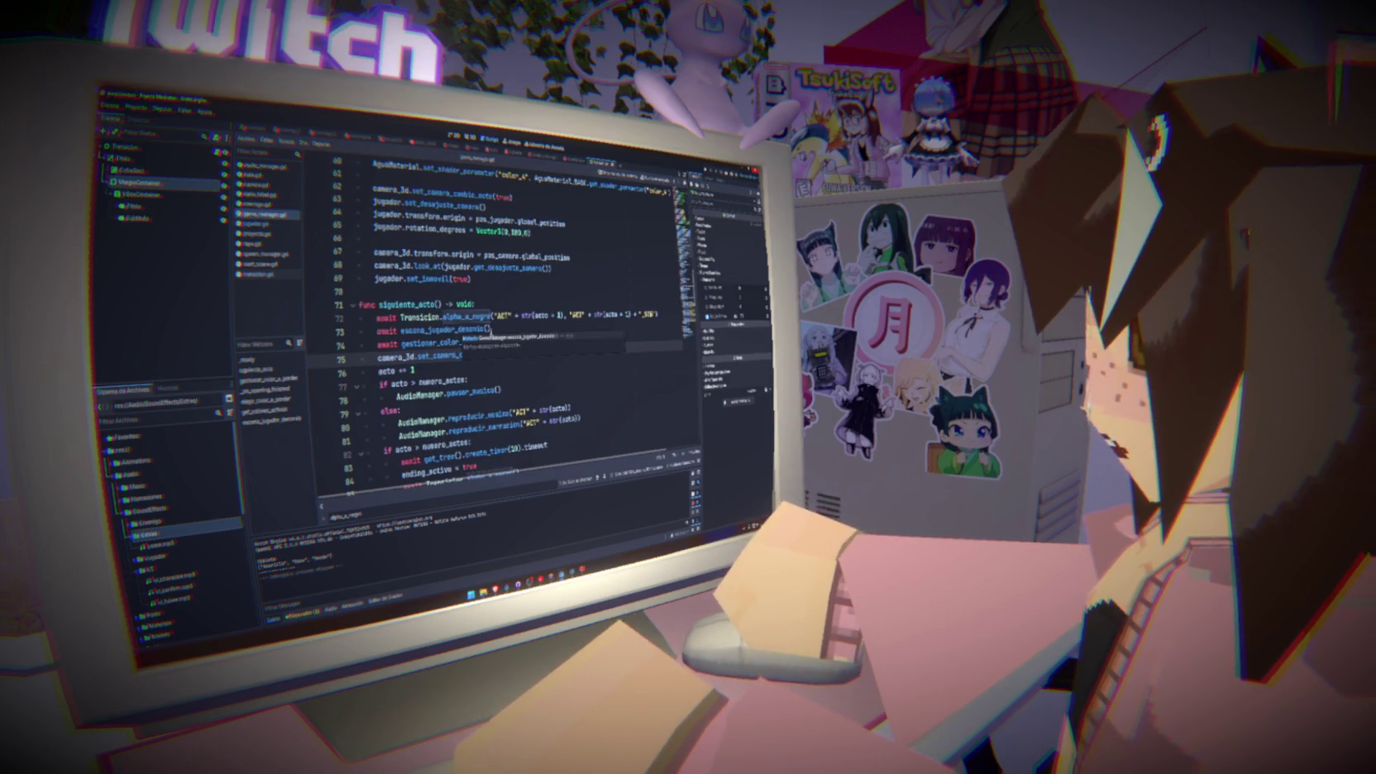
pyautogui.scroll(-3, 489, 386)
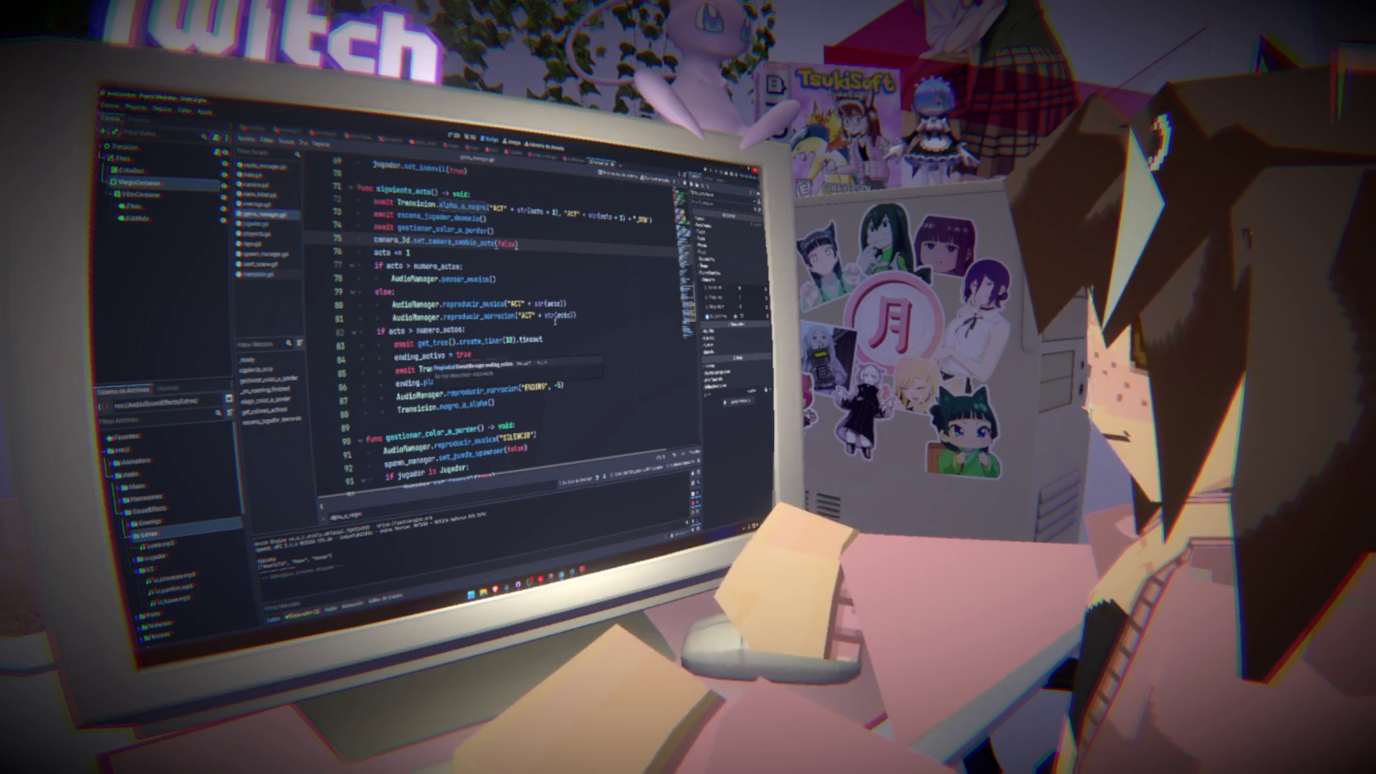
pyautogui.click(584, 316)
pyautogui.press('Return')
pyautogui.press('Return')
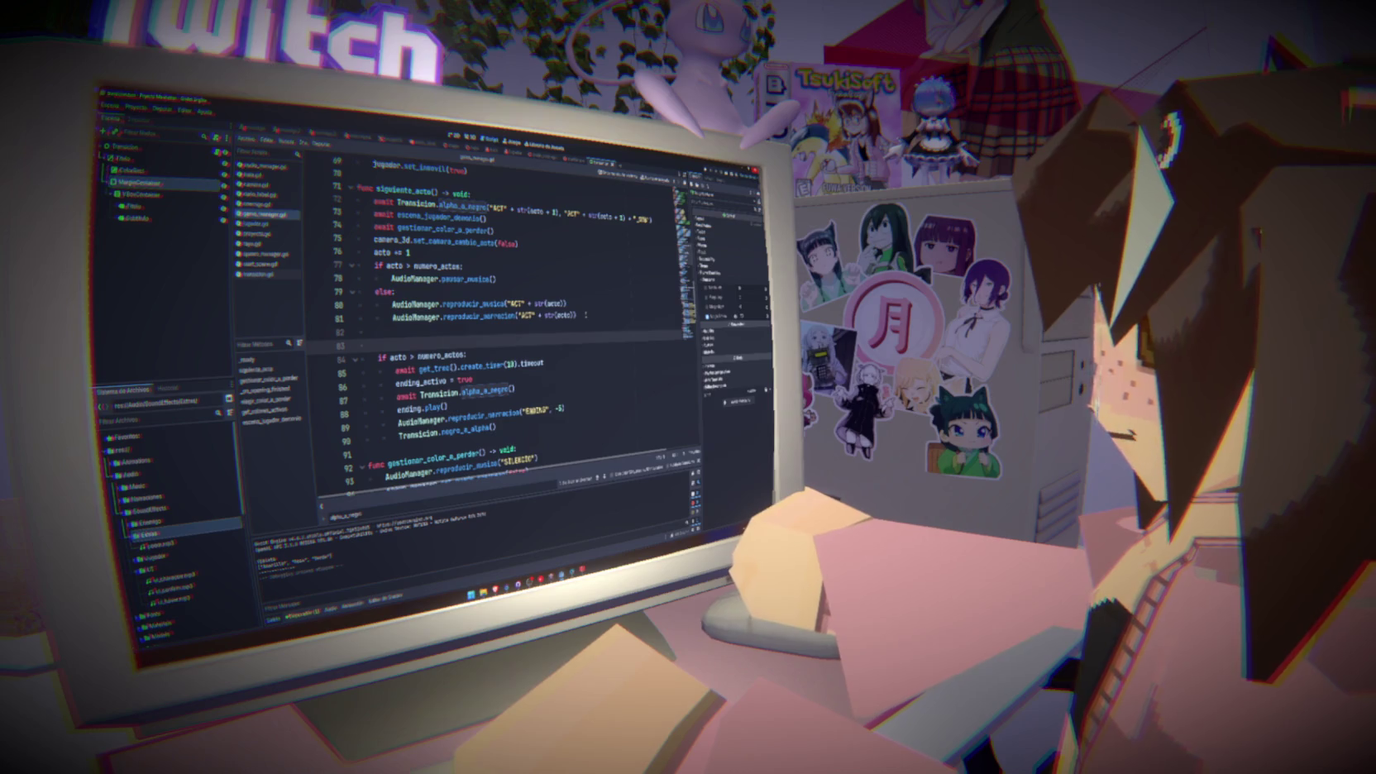
pyautogui.write('if')
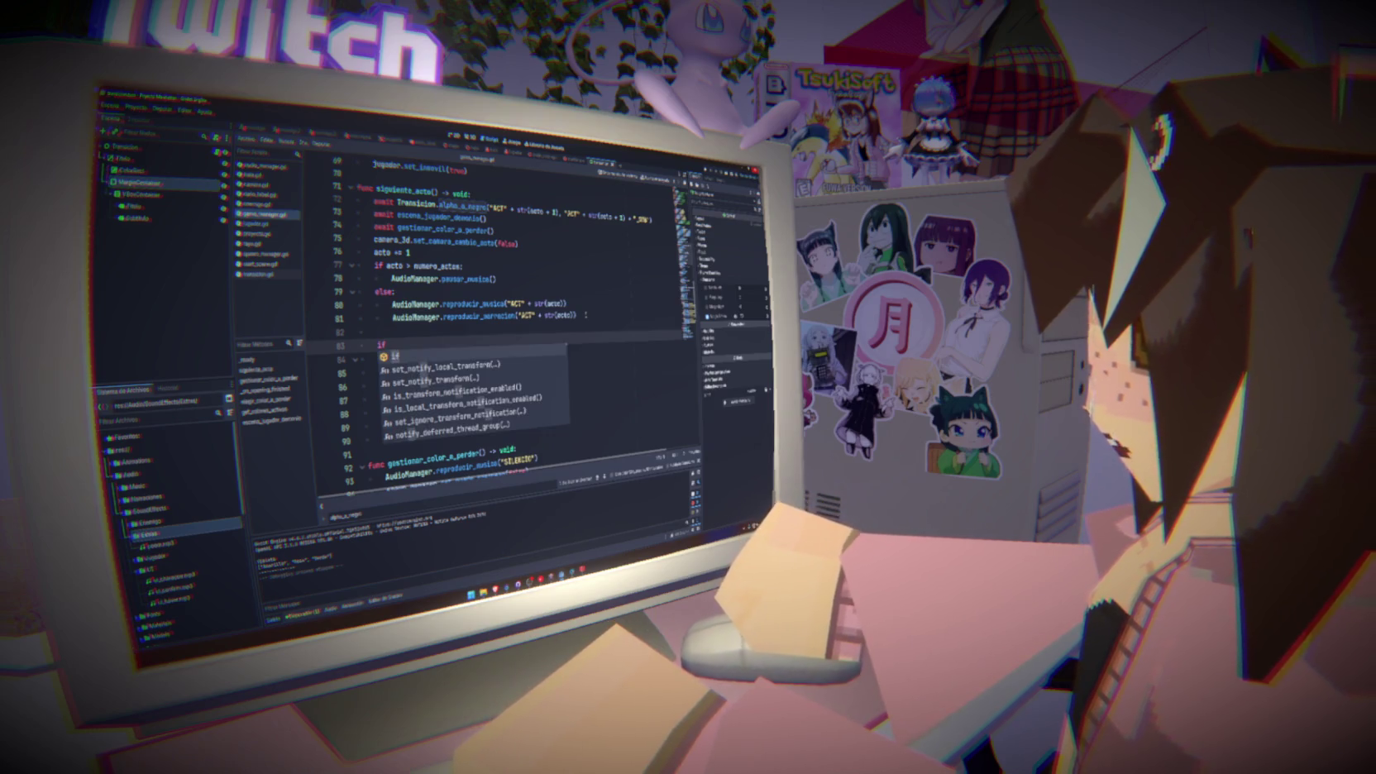
pyautogui.write(' act')
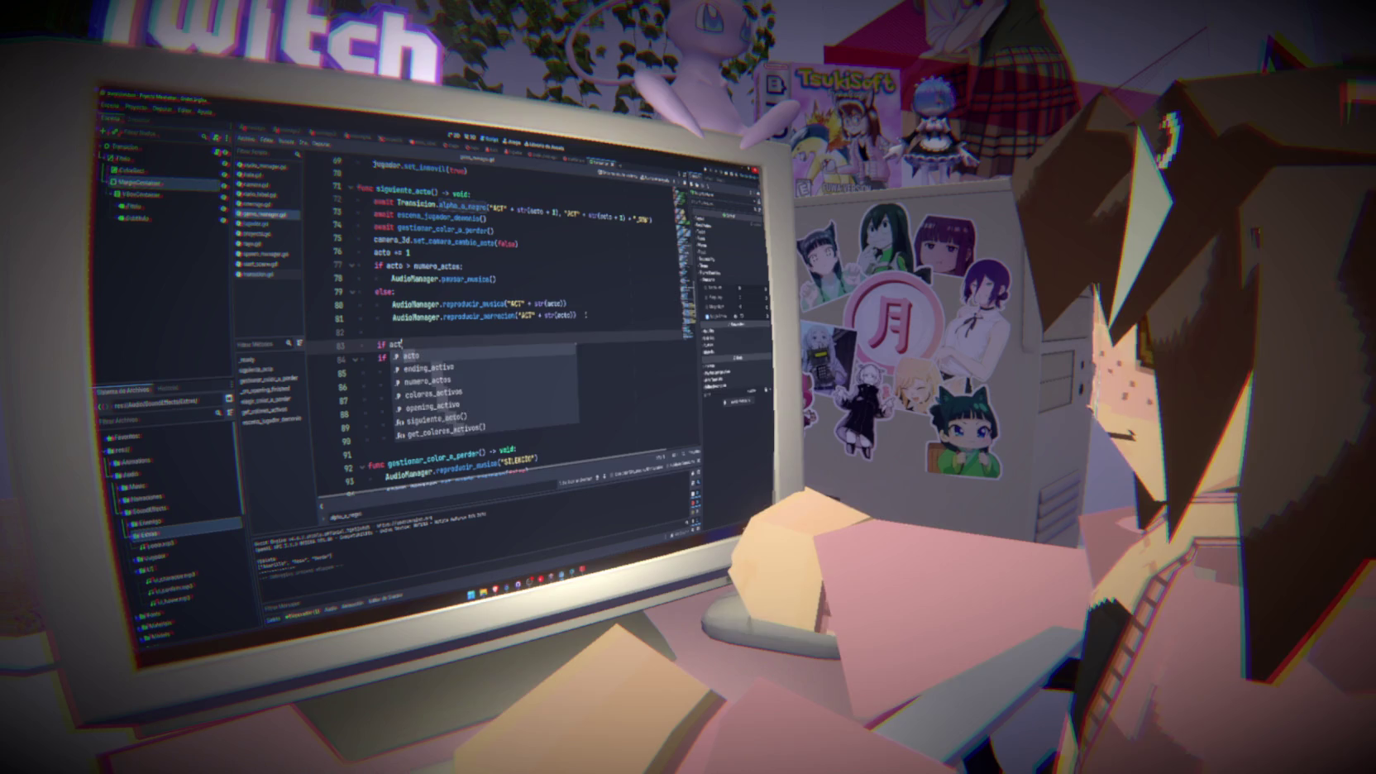
pyautogui.write('o == nu')
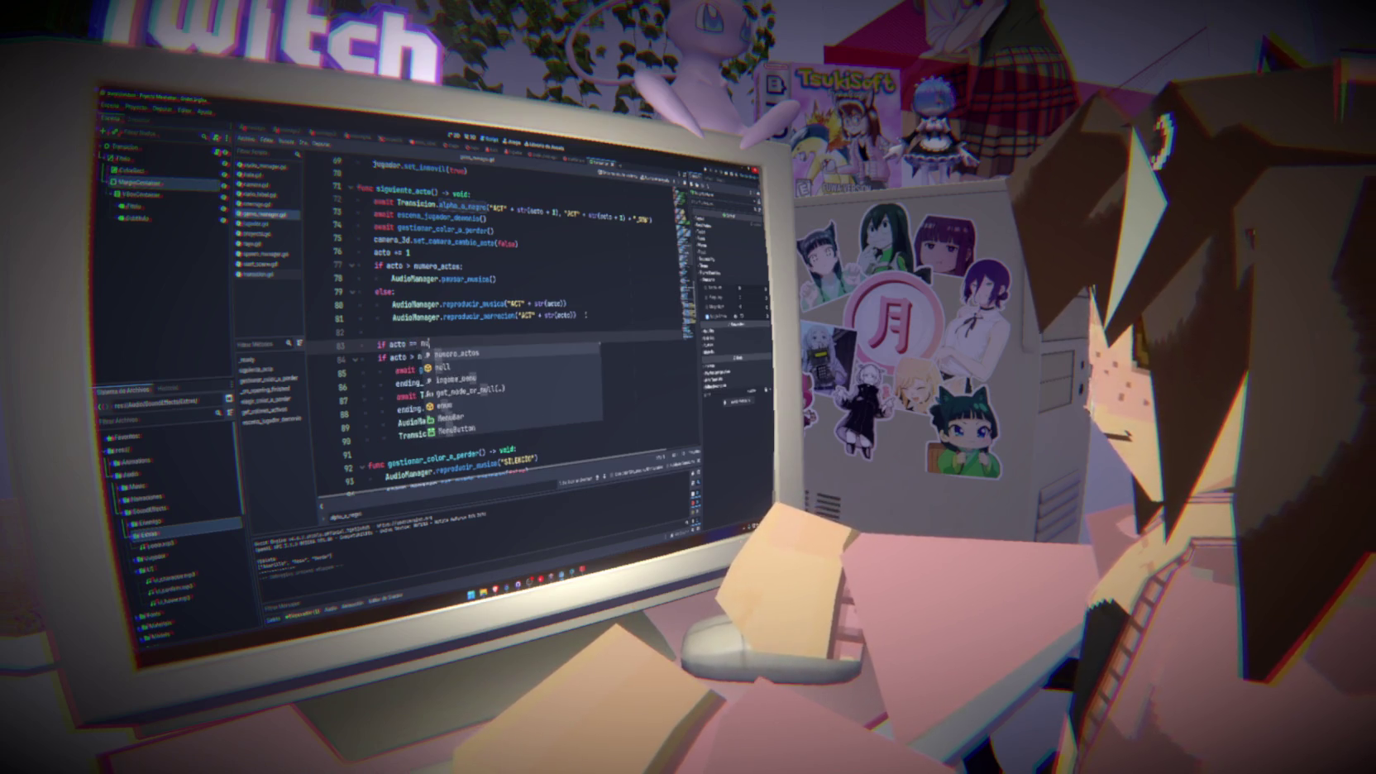
pyautogui.write('mero_actos:')
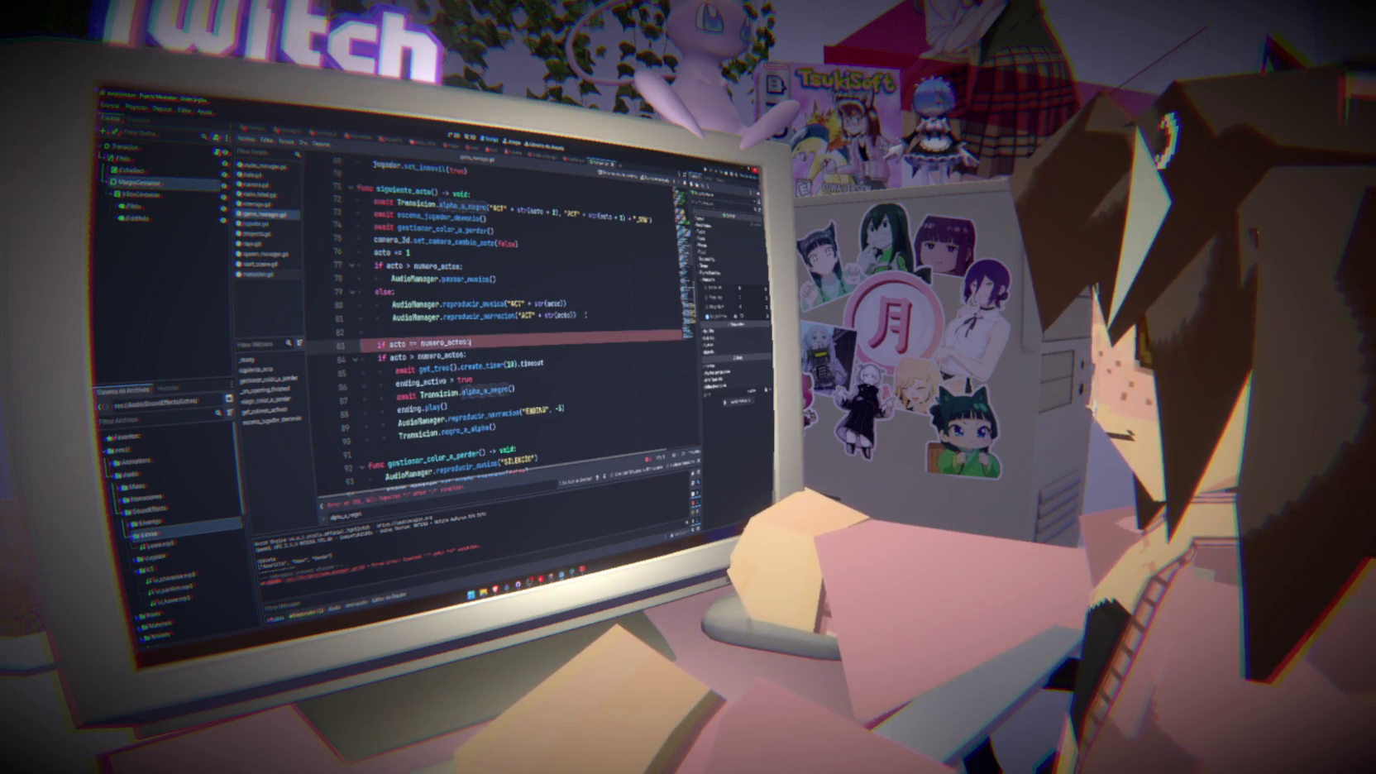
pyautogui.press('Return')
pyautogui.hotkey('ctrl', 'v')
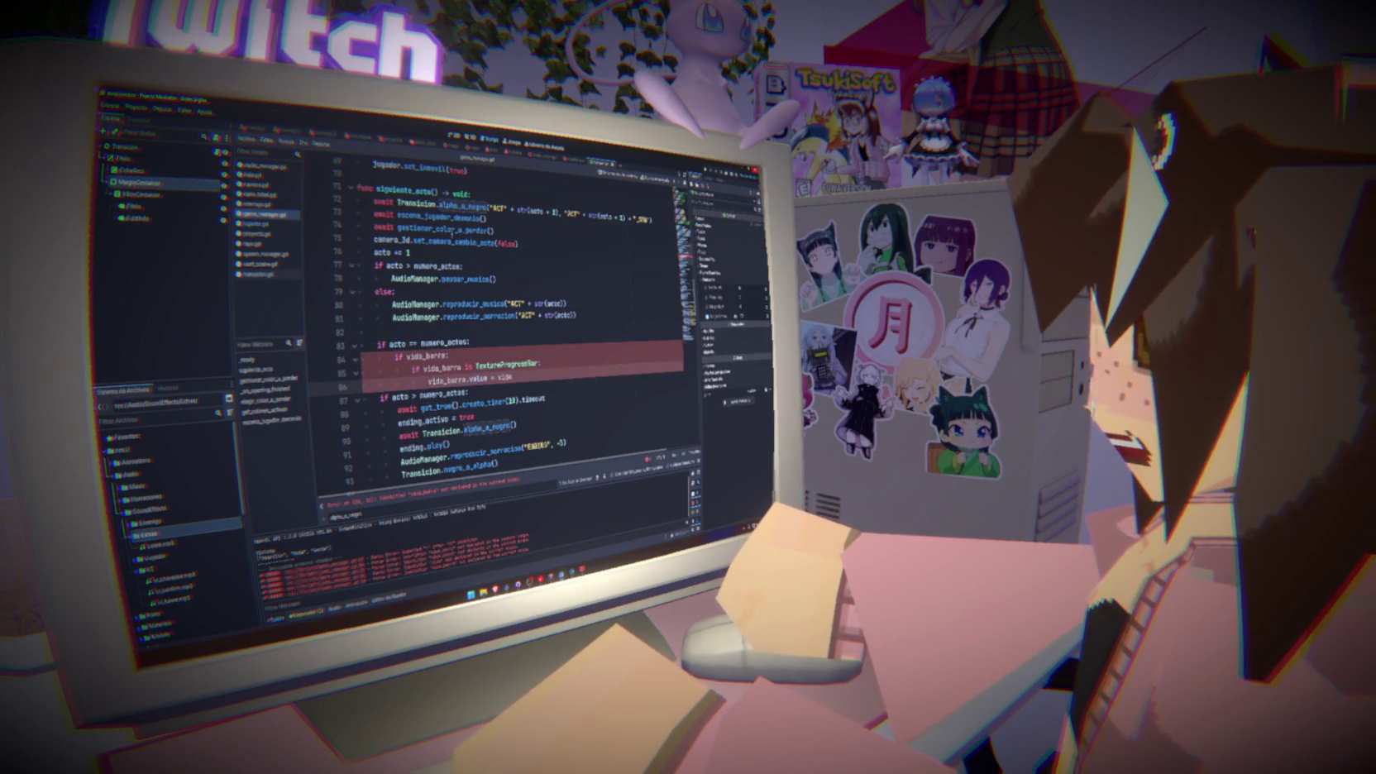
pyautogui.click(280, 225)
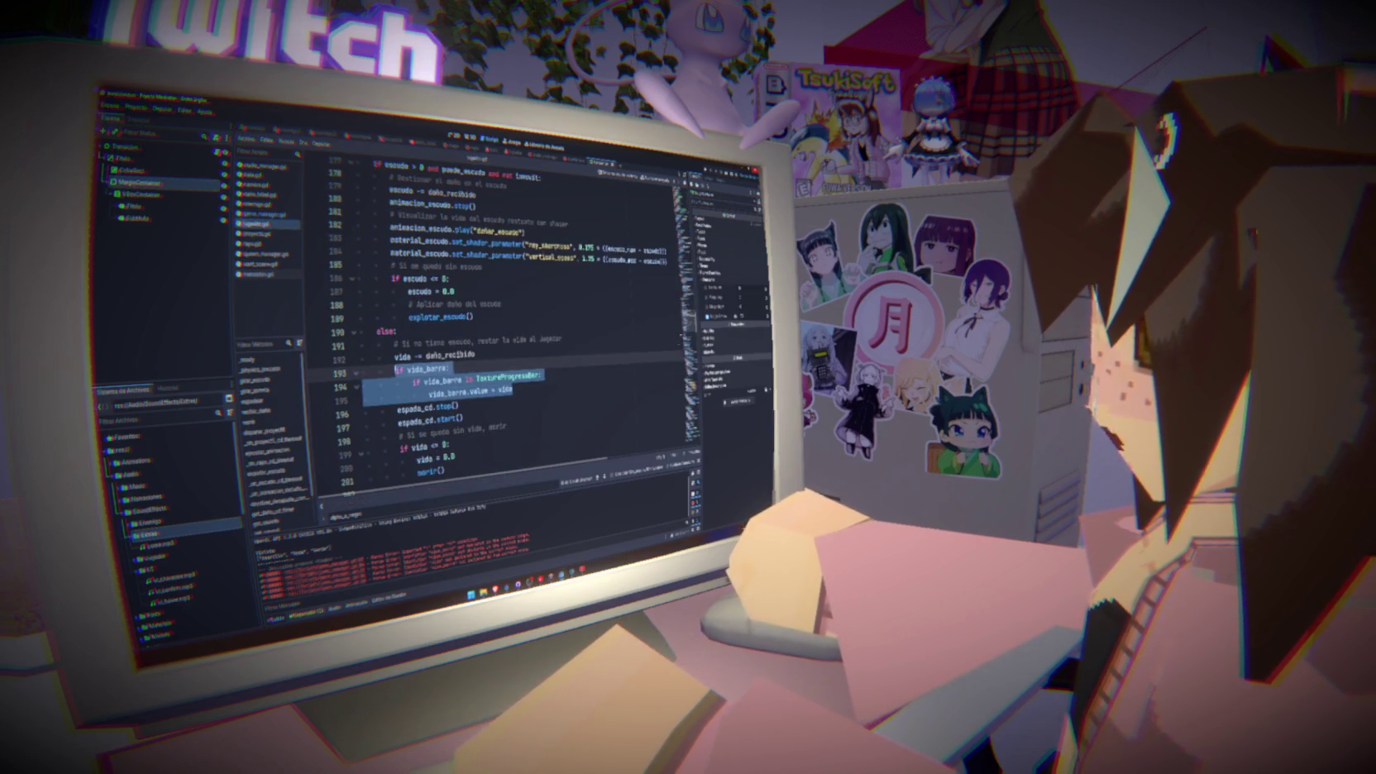
pyautogui.scroll(20, 513, 331)
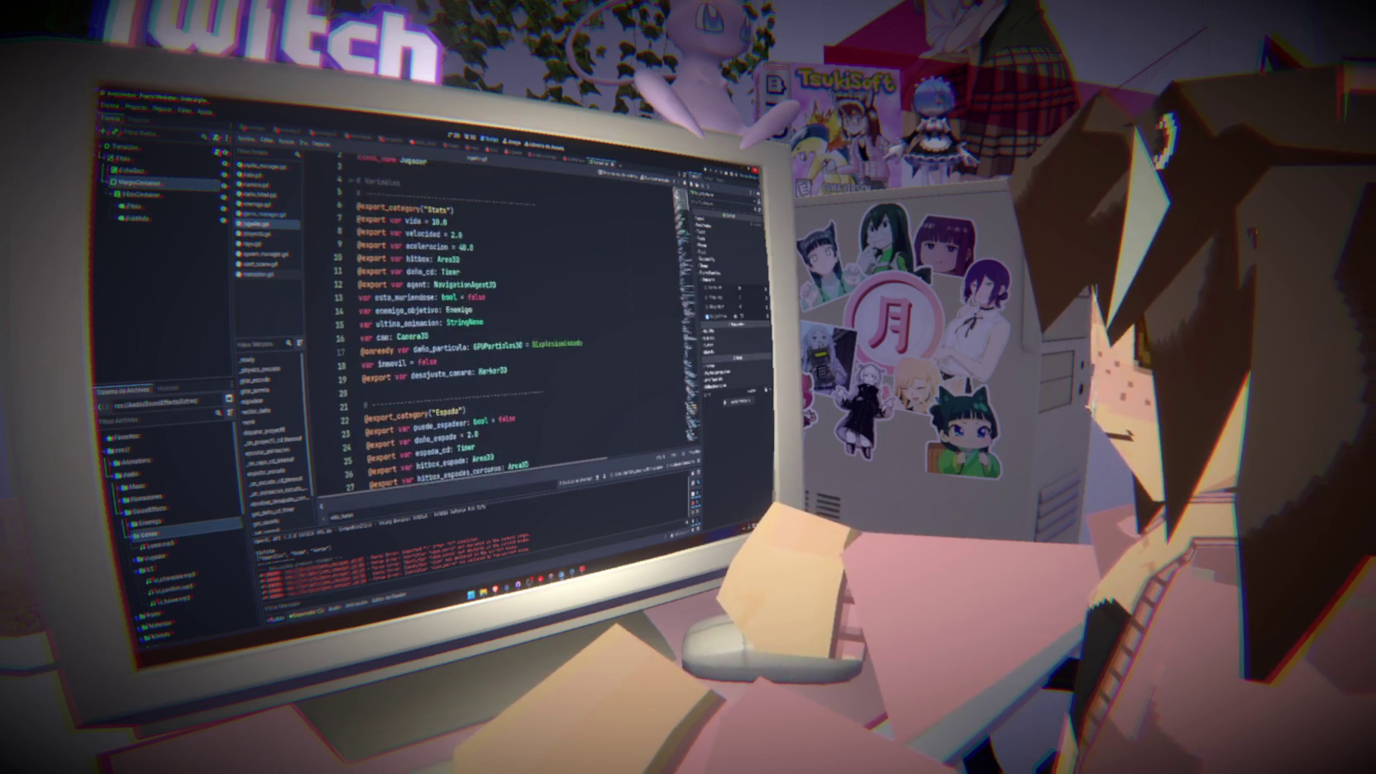
pyautogui.scroll(2, 513, 330)
pyautogui.tripleClick(374, 355)
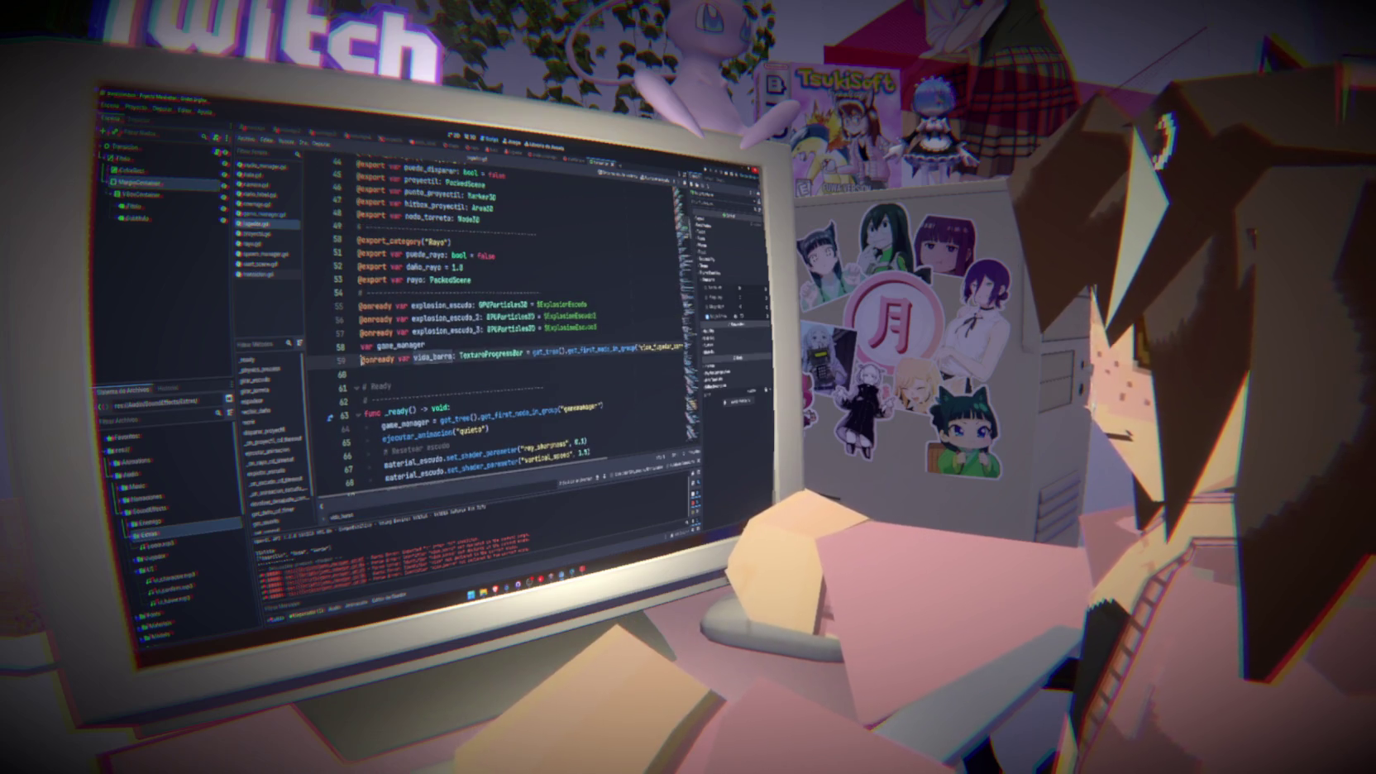
pyautogui.click(289, 212)
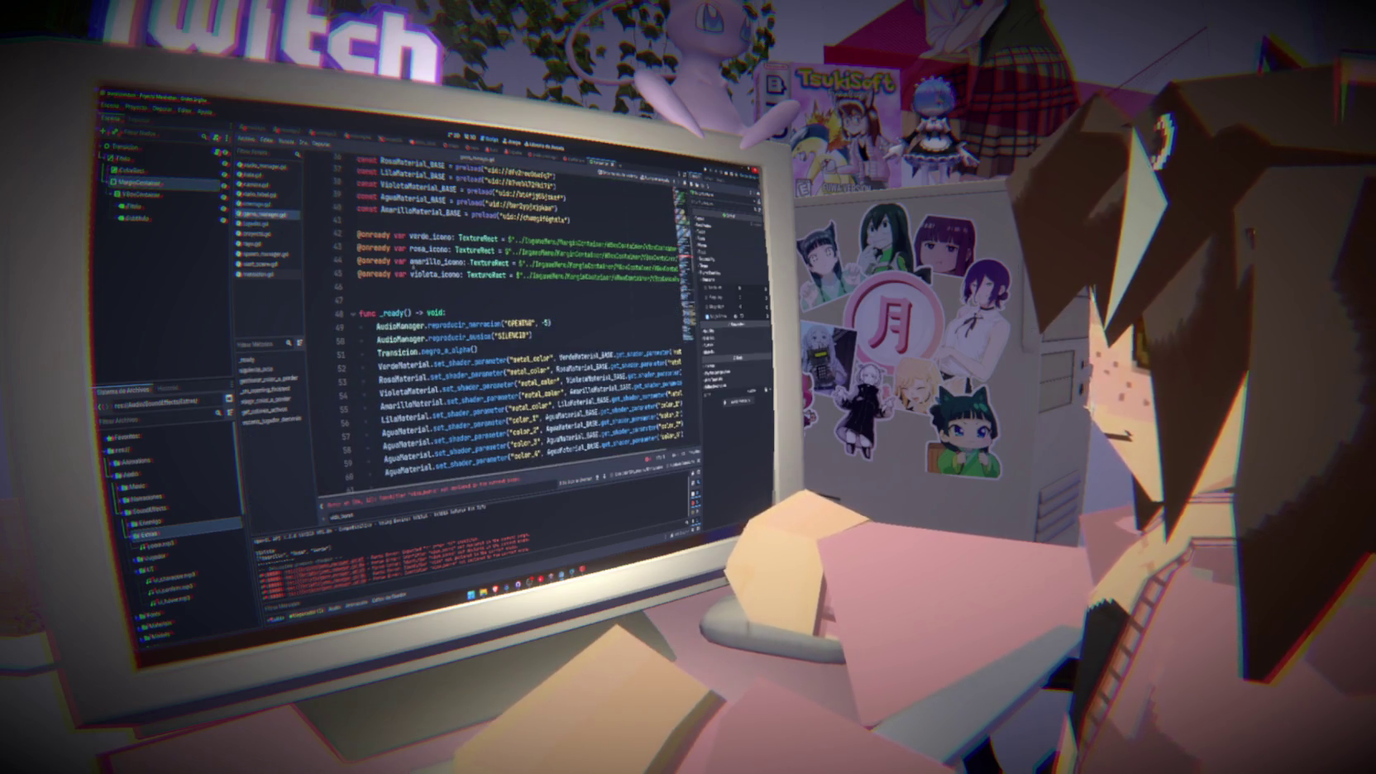
pyautogui.click(380, 290)
pyautogui.hotkey('ctrl', 'v')
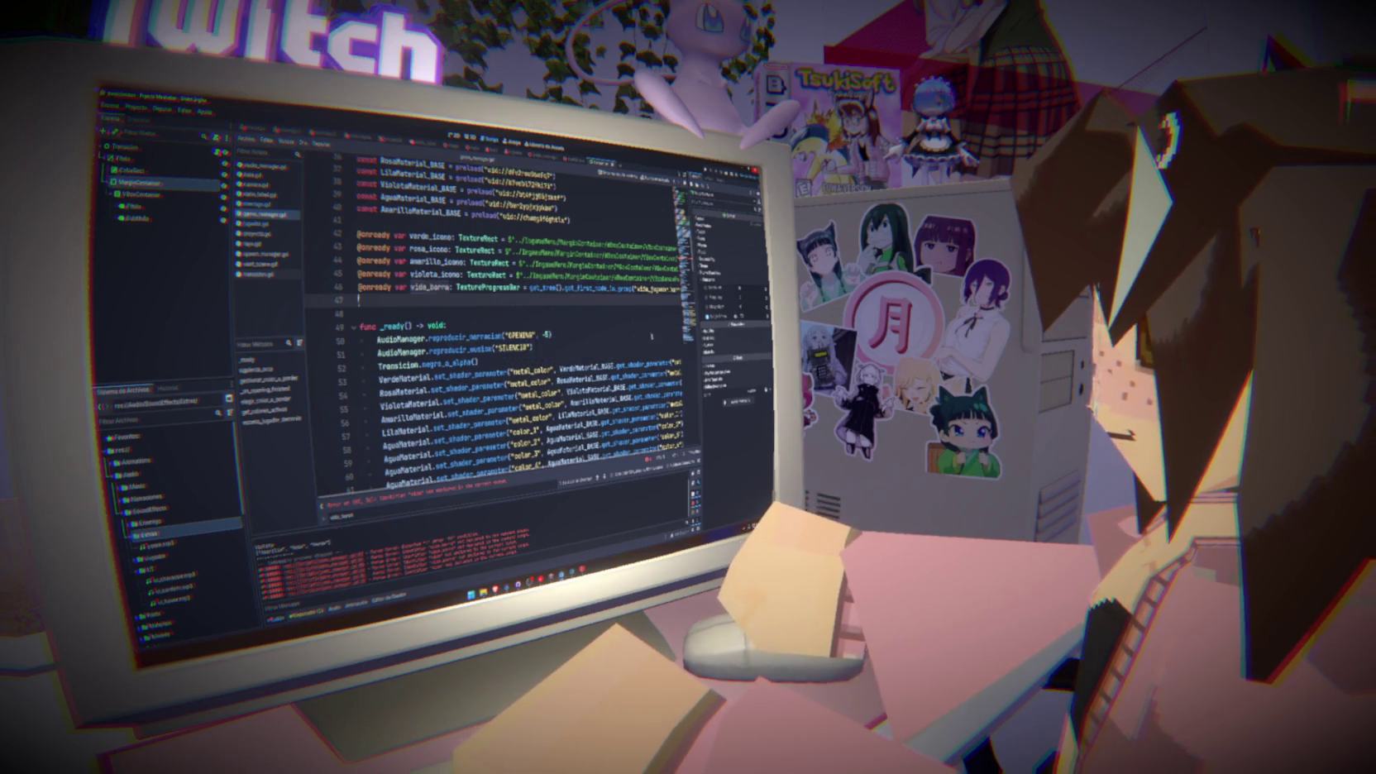
pyautogui.scroll(-12, 521, 389)
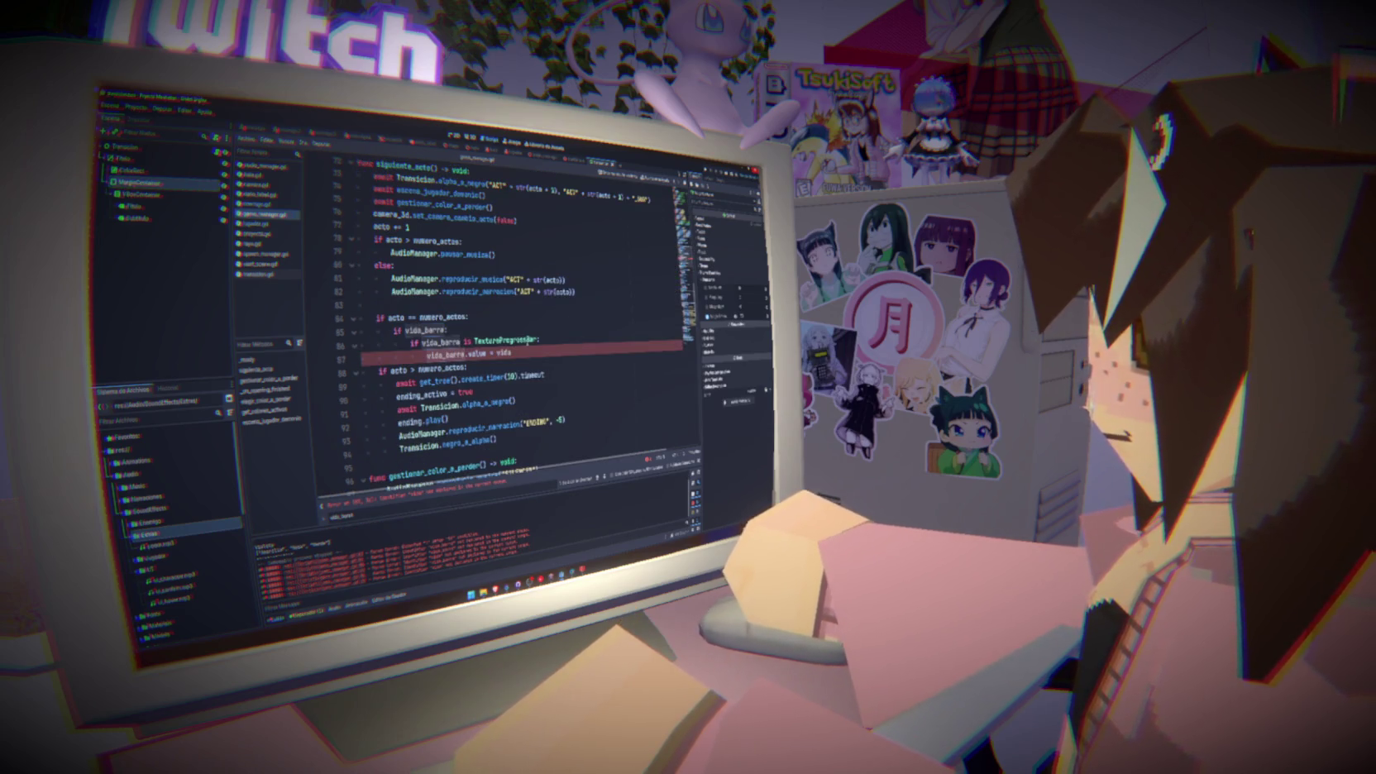
# Replace vida_barra's value property with tint_progress on line 87
pyautogui.doubleClick(490, 353)
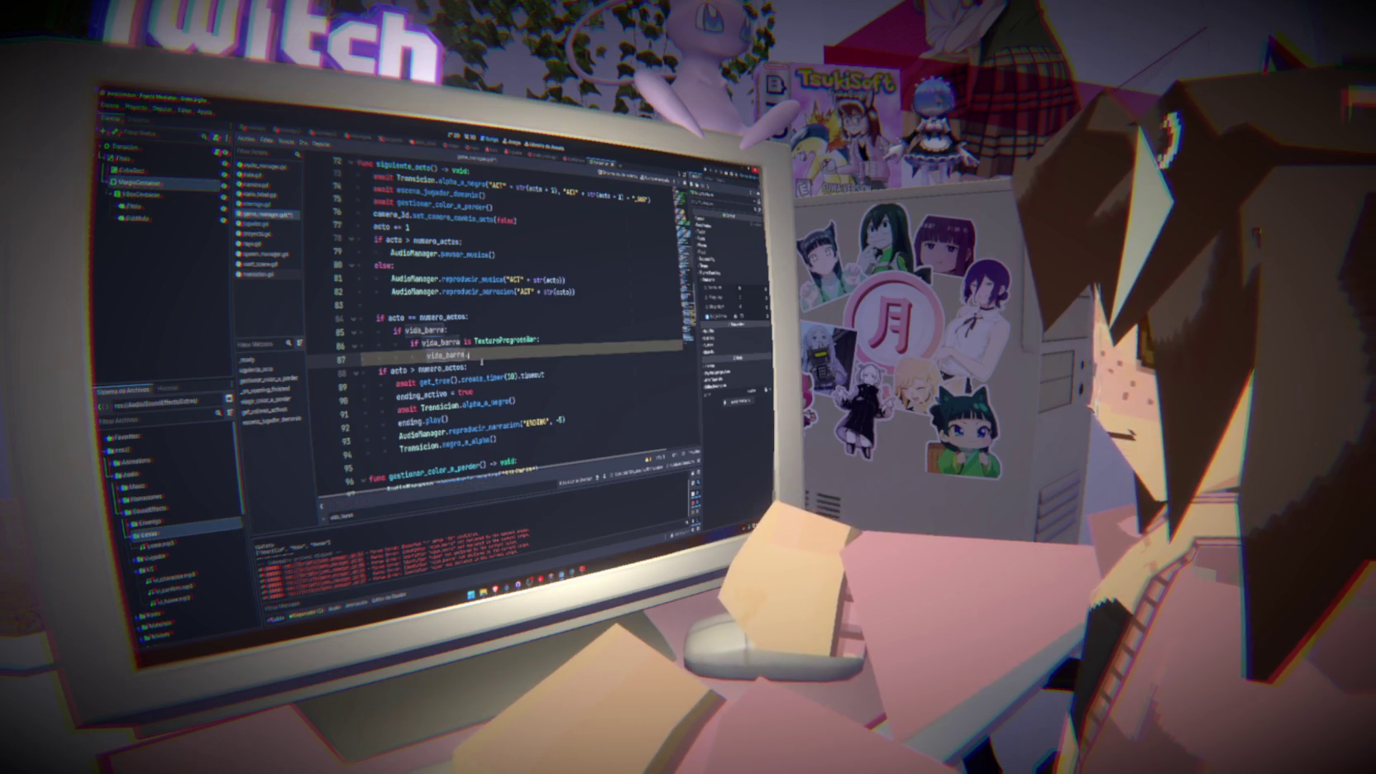
pyautogui.hotkey('ctrl', 'space')
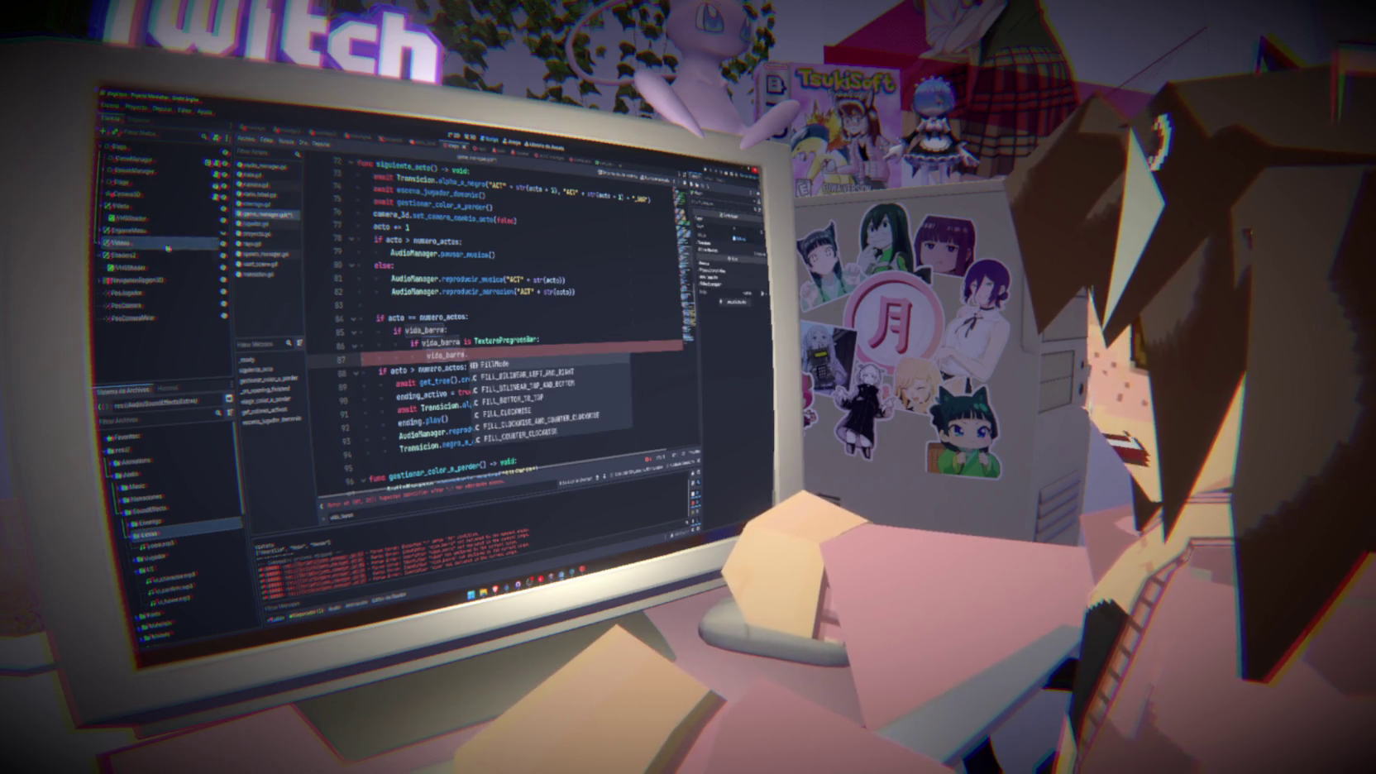
pyautogui.click(116, 230)
pyautogui.click(138, 306)
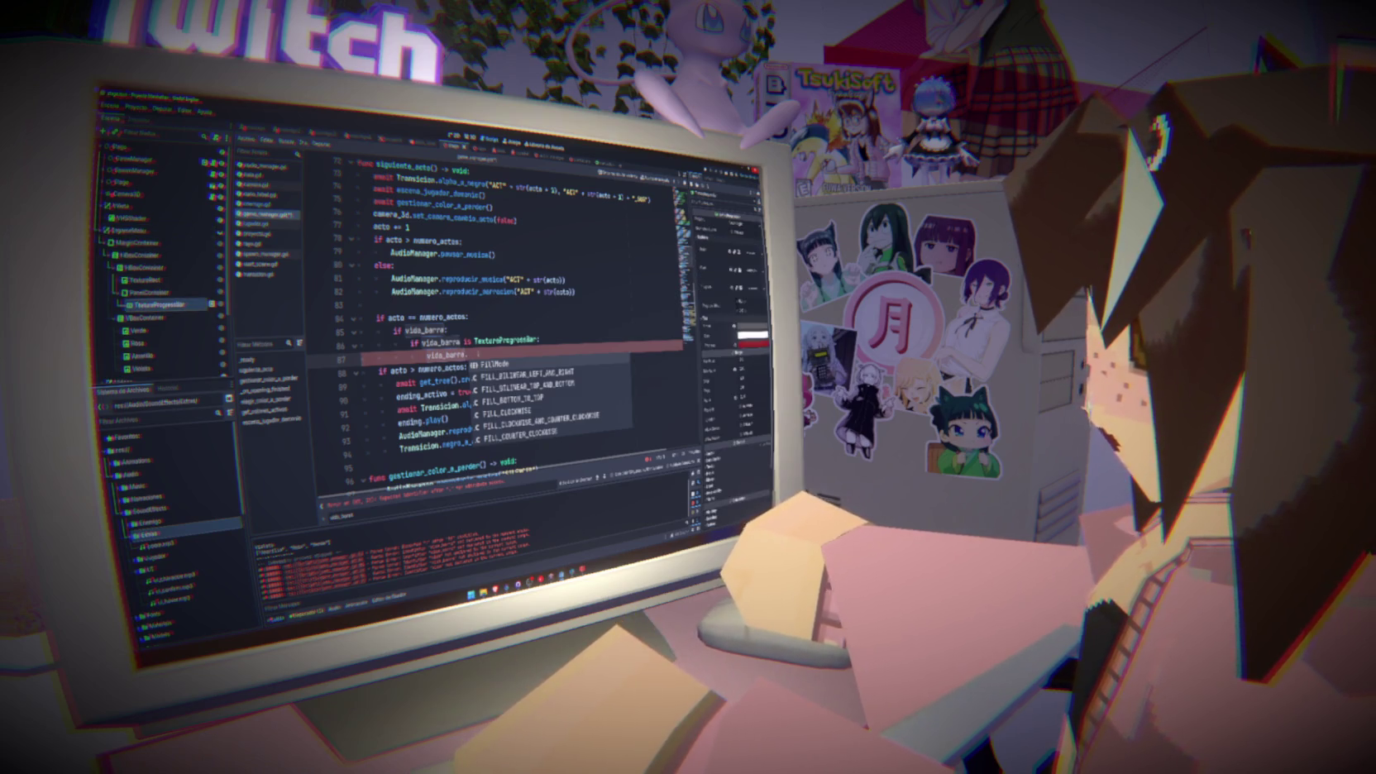
pyautogui.press('Escape')
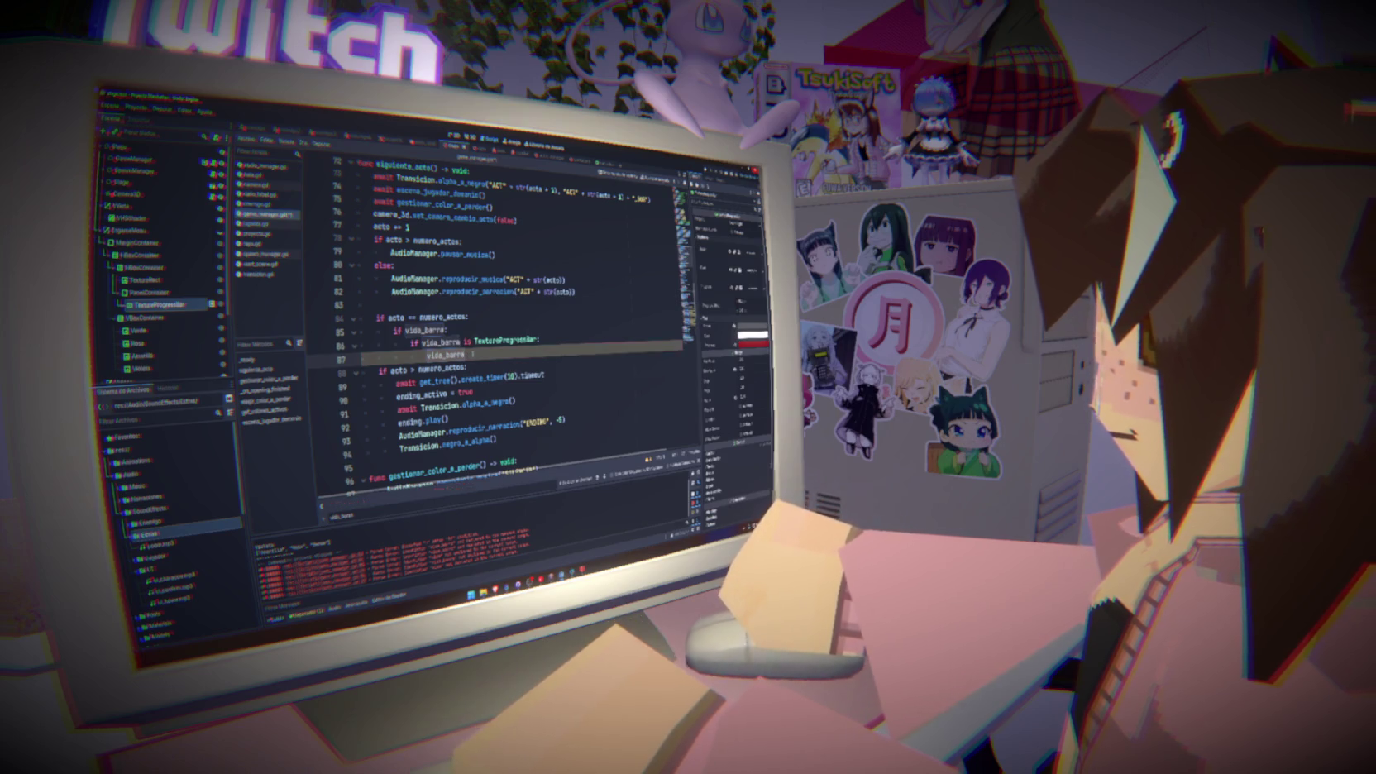
pyautogui.write('.ti')
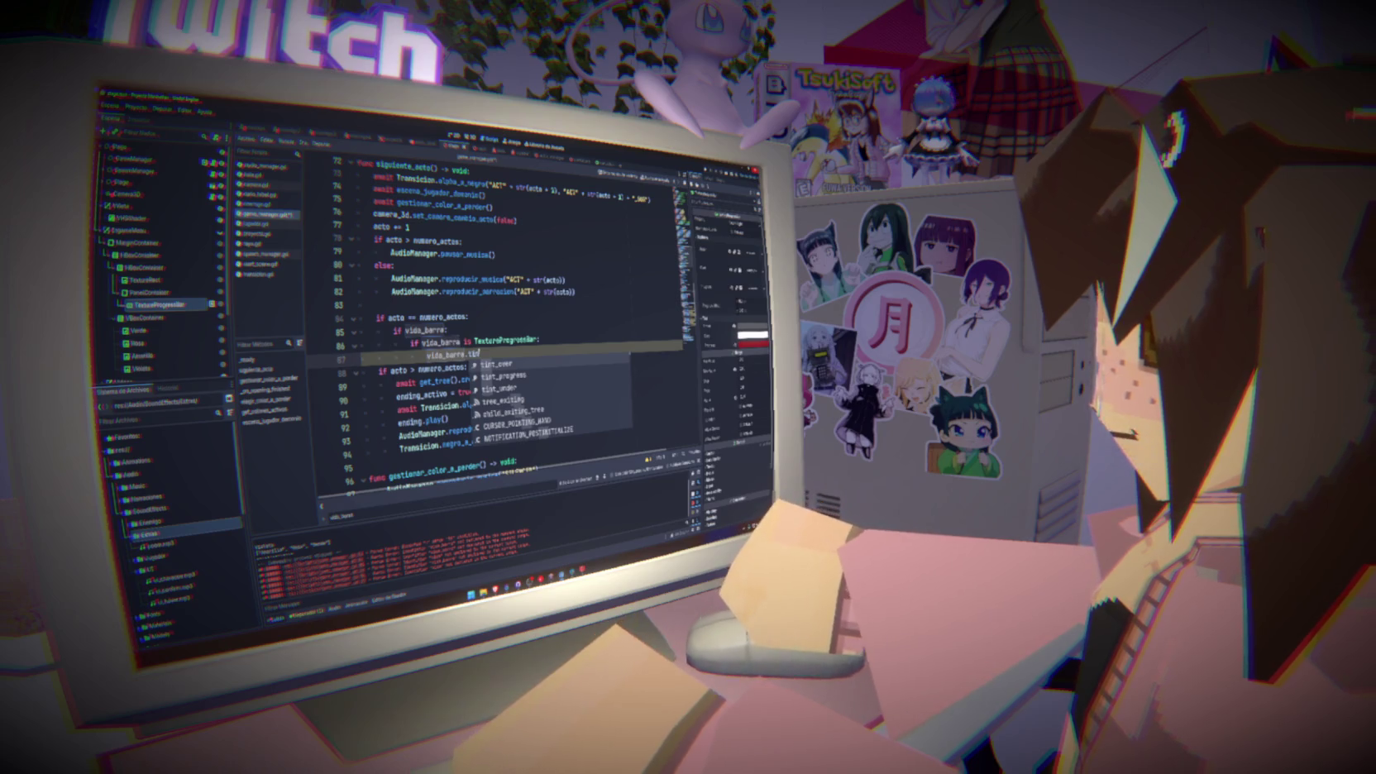
pyautogui.press('Down')
pyautogui.press('Return')
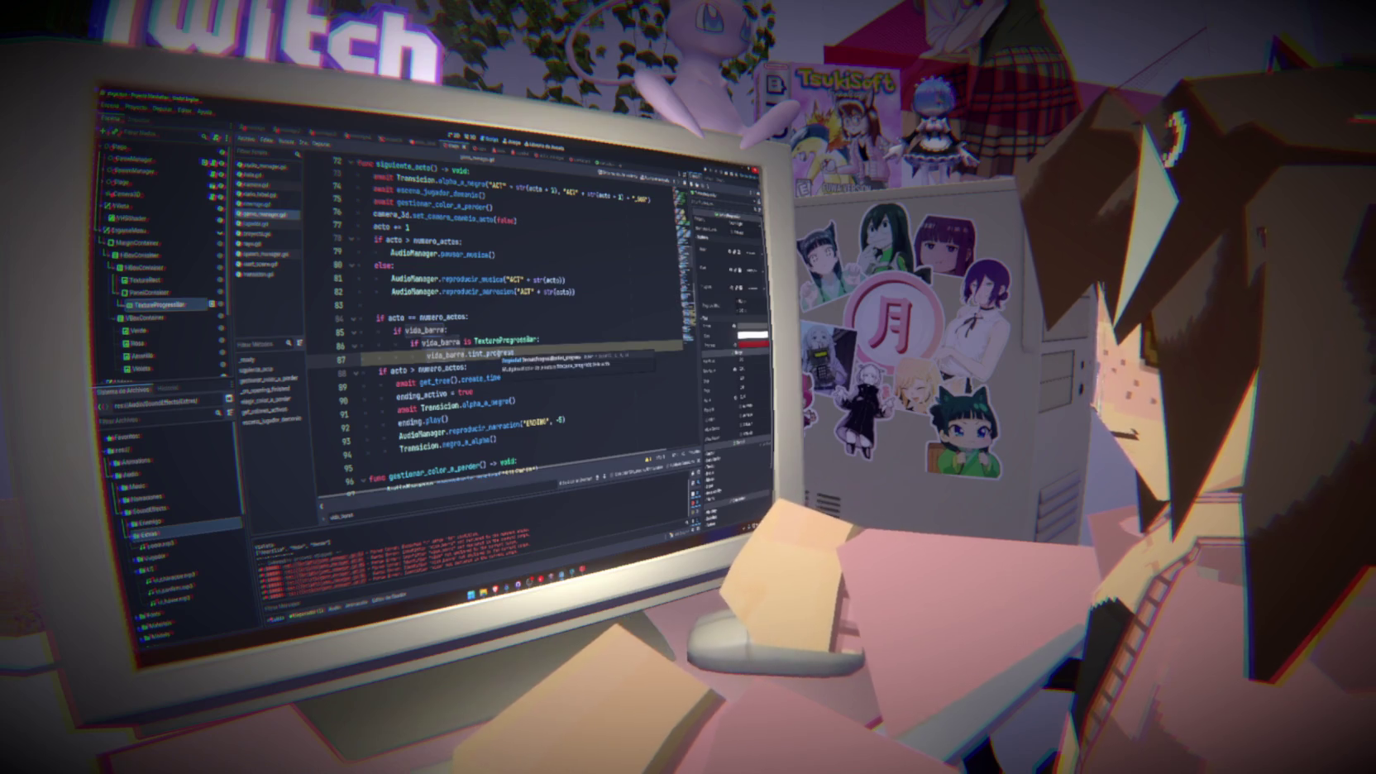
# Assign Color(1.0, 1.0, 1.0, 1.0) to tint_progress and launch the game
pyautogui.write('Co')
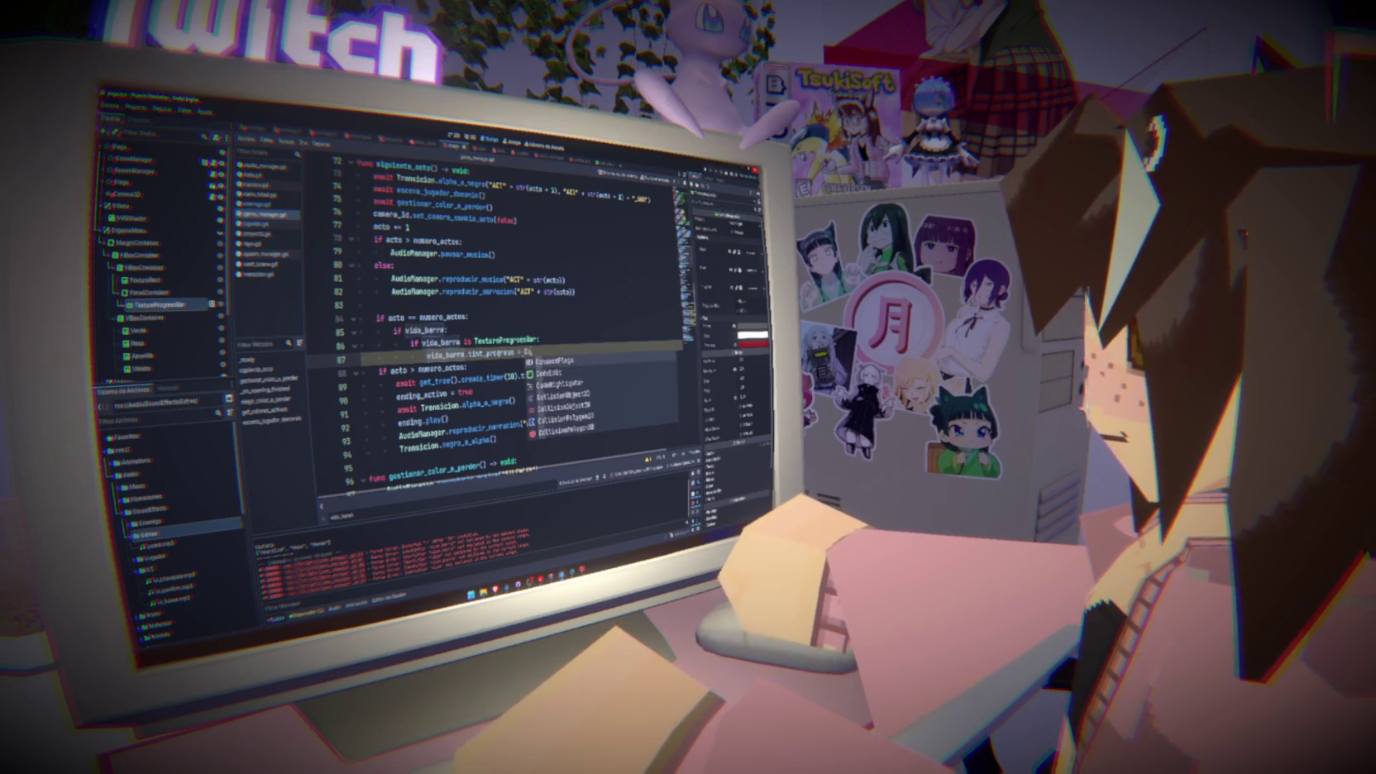
pyautogui.write('lor()')
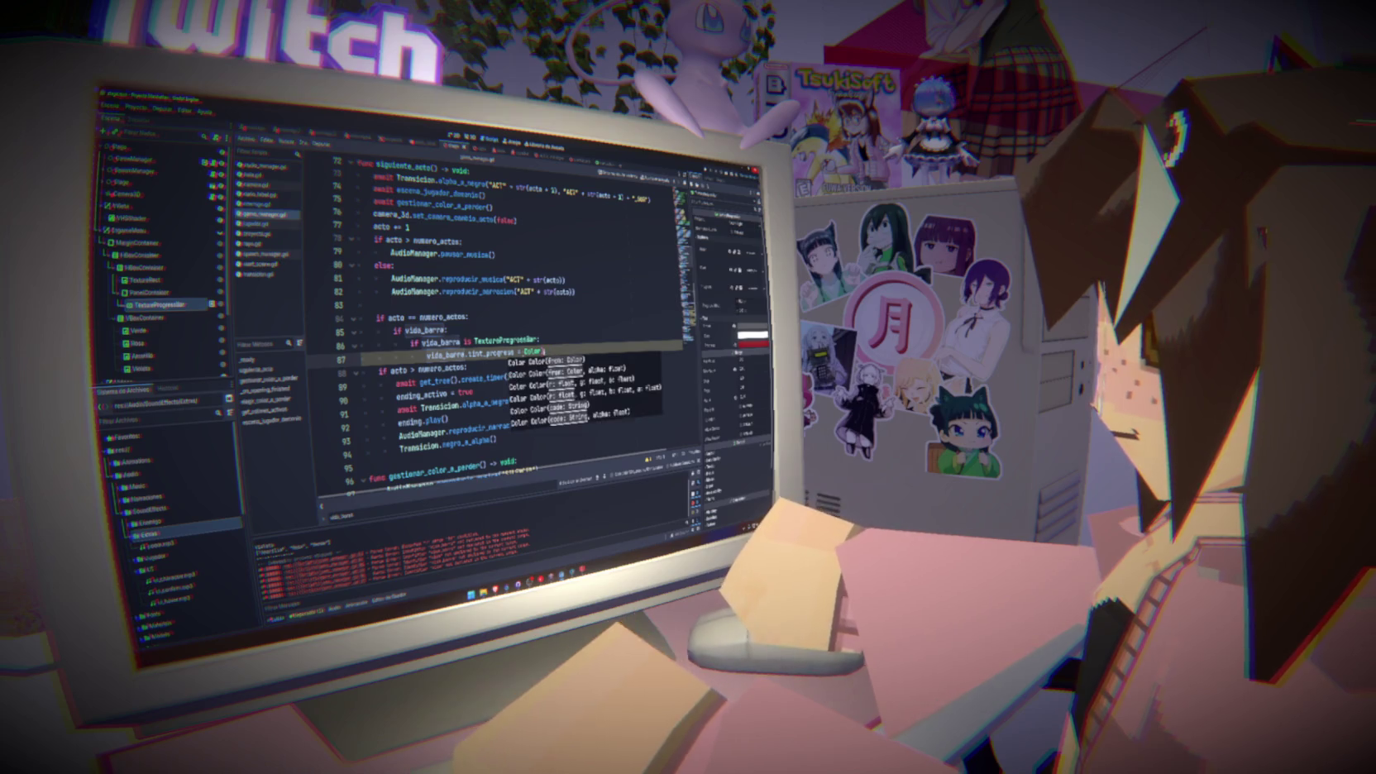
pyautogui.write('(')
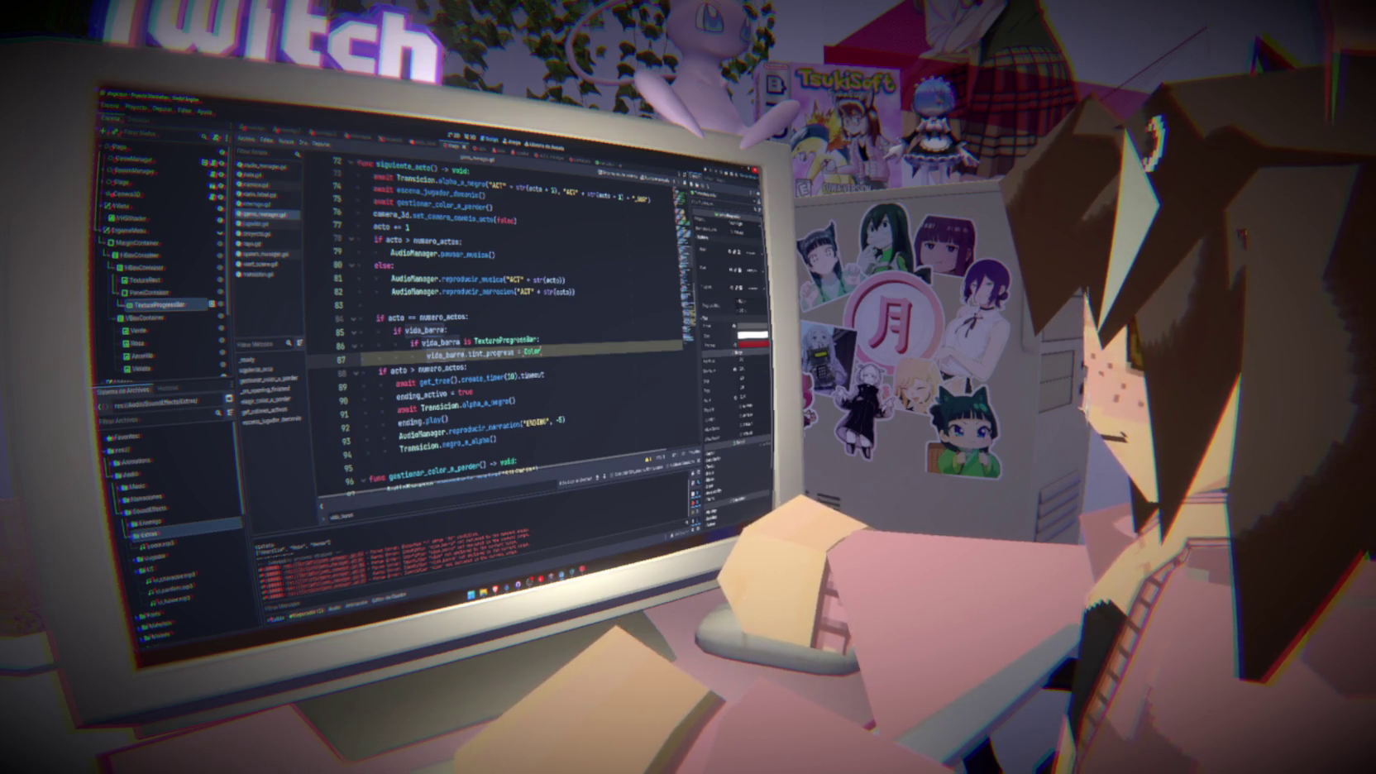
pyautogui.write('(')
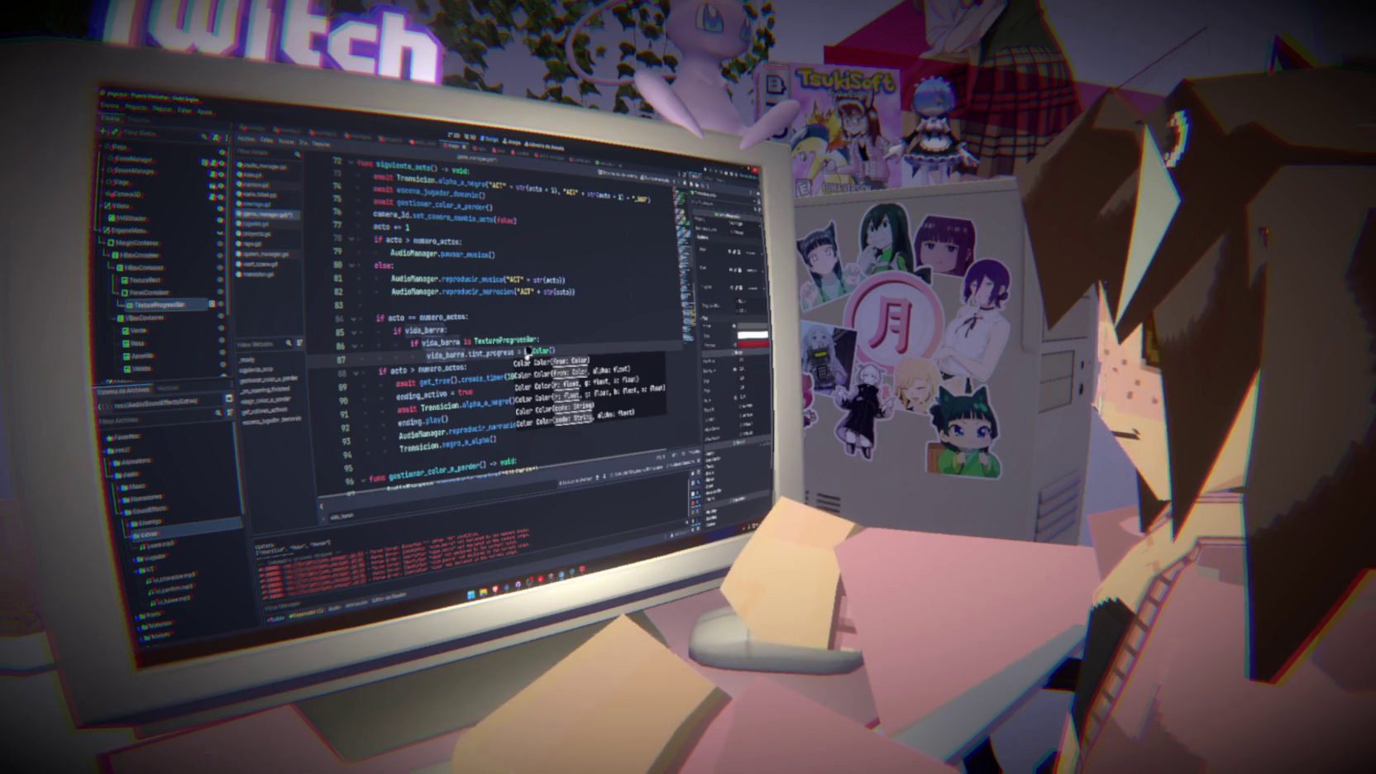
pyautogui.click(527, 351)
pyautogui.press('Escape')
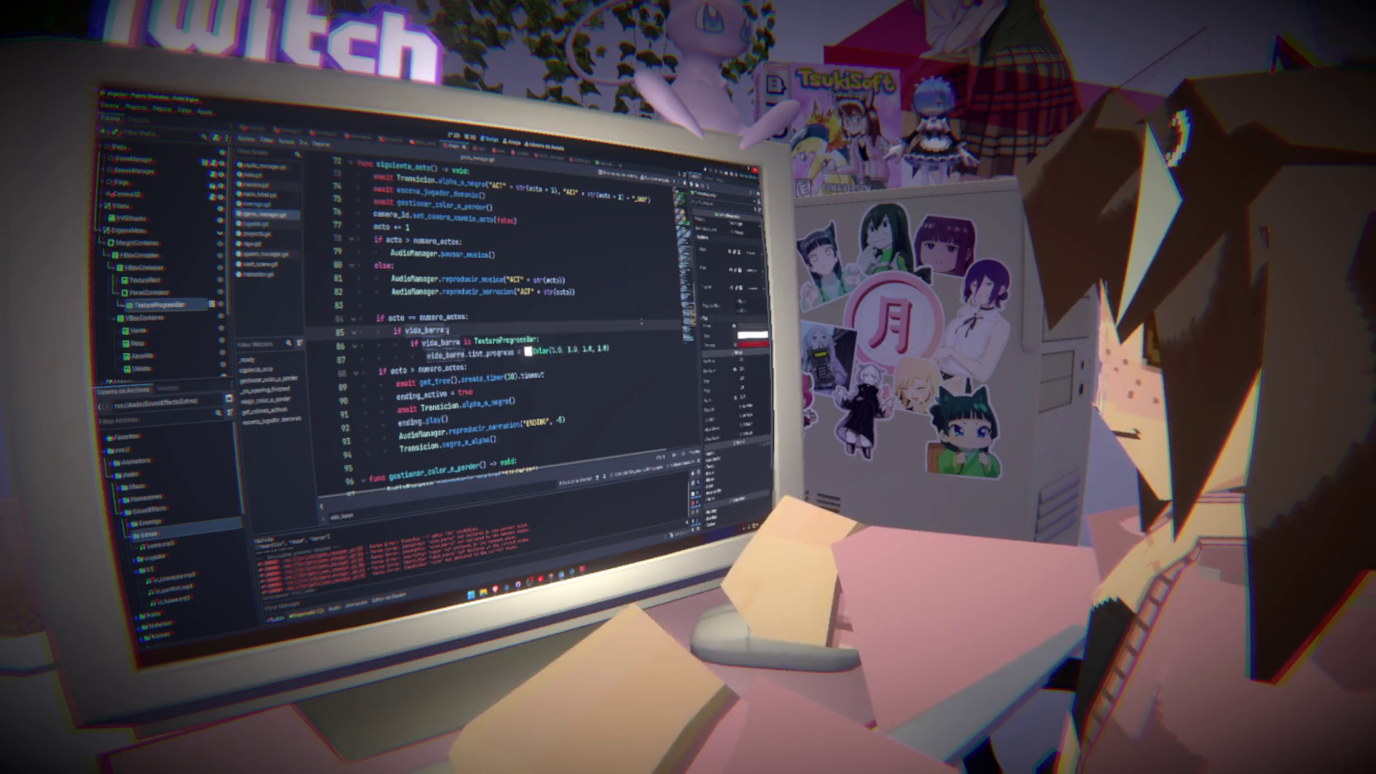
pyautogui.press('F5')
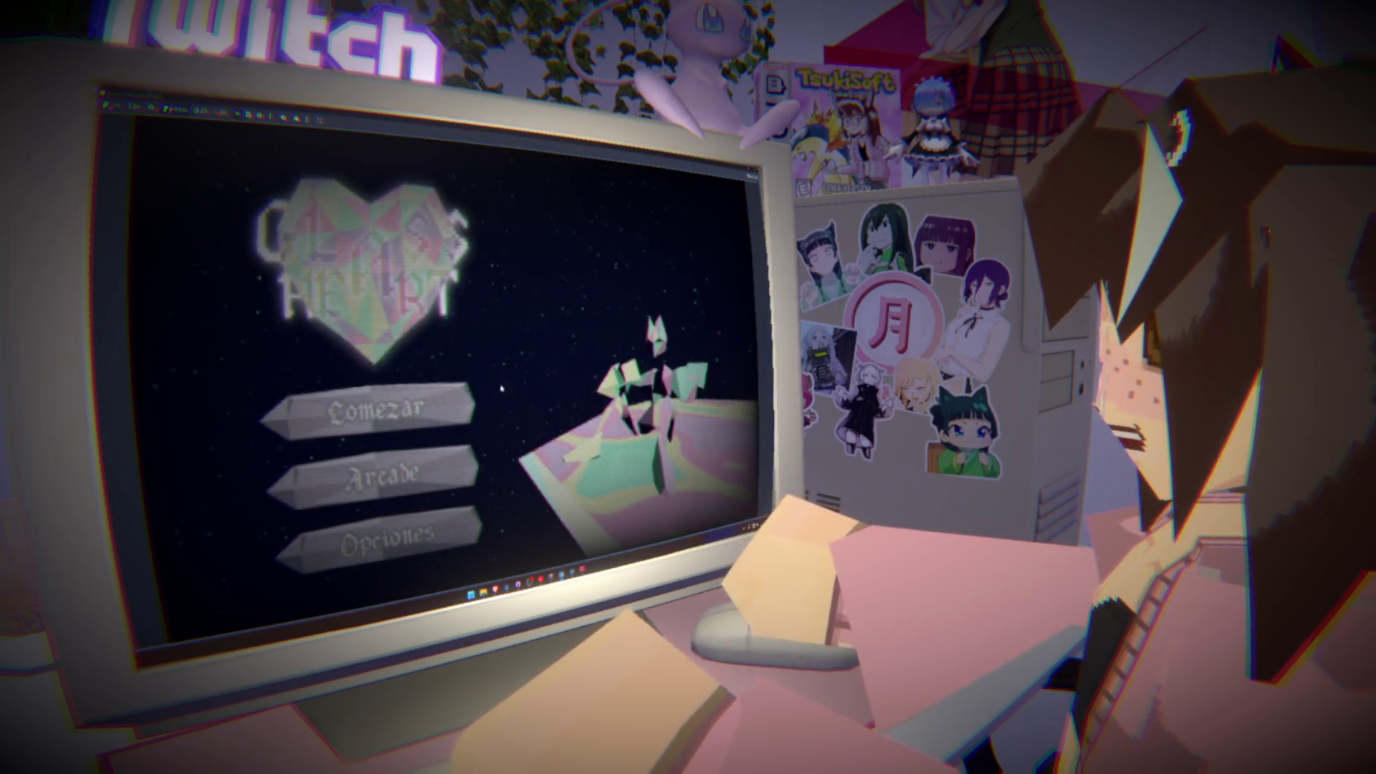
# Start a new playthrough with Comezar on the game's title menu
pyautogui.click(381, 410)
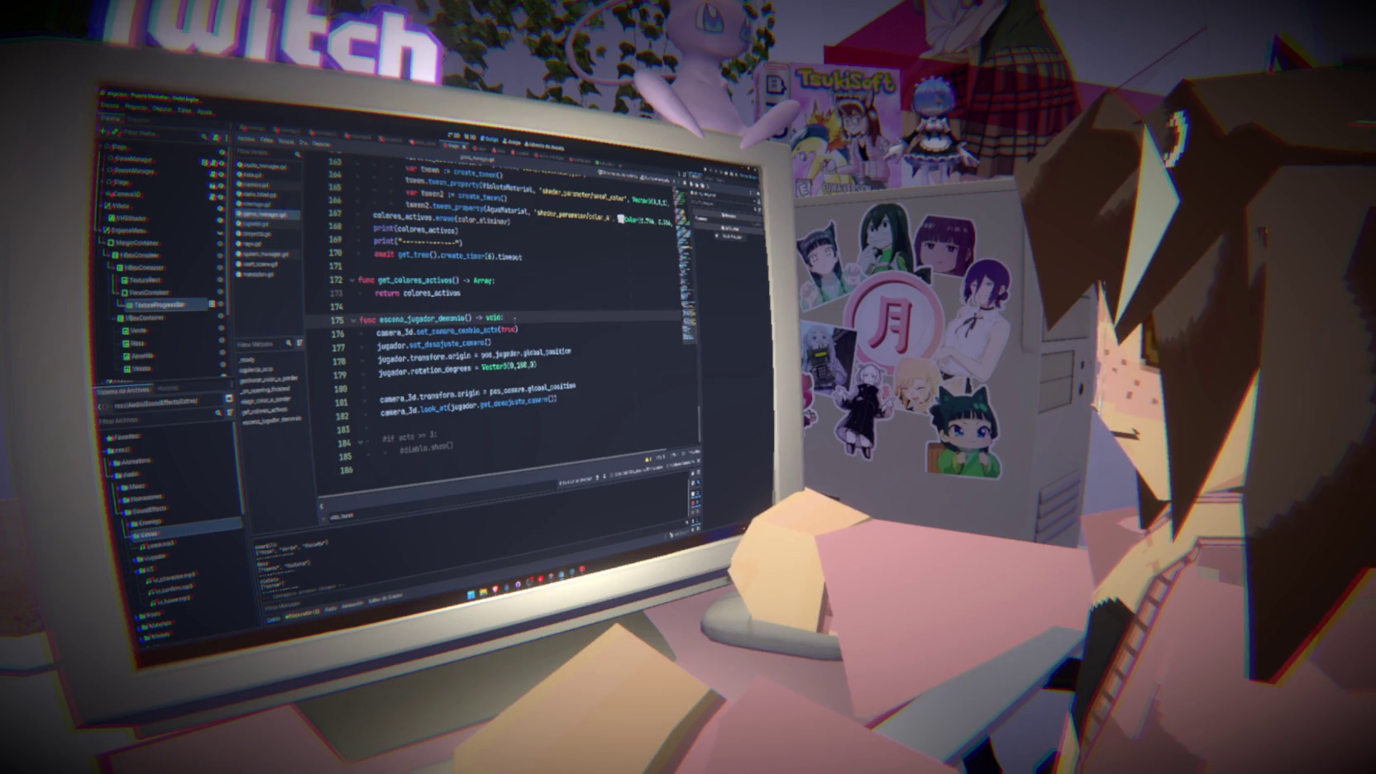
# Add 'await get_tree().create_timer(1).timeout' as the first line of escena_jugador_demonio
pyautogui.doubleClick(422, 319)
pyautogui.hotkey('ctrl', 'f')
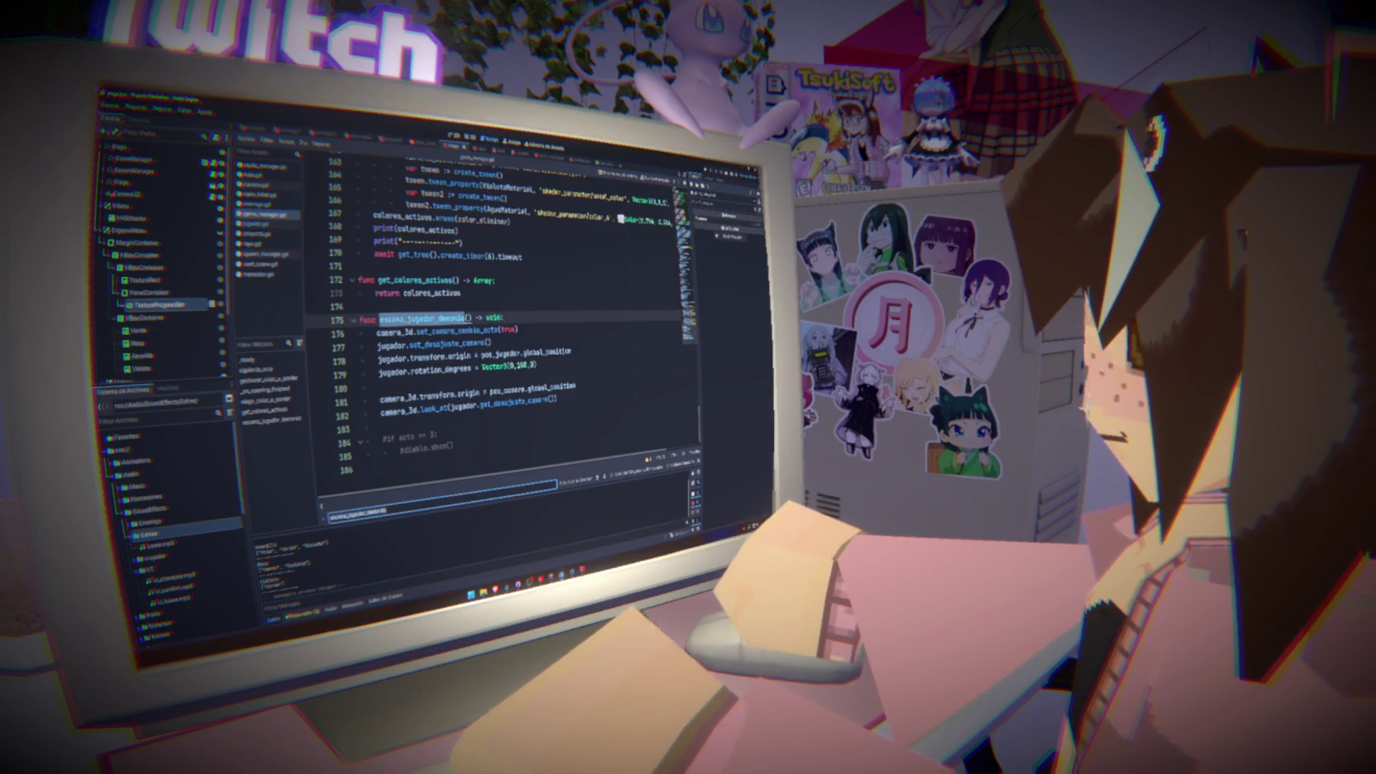
pyautogui.press('Return')
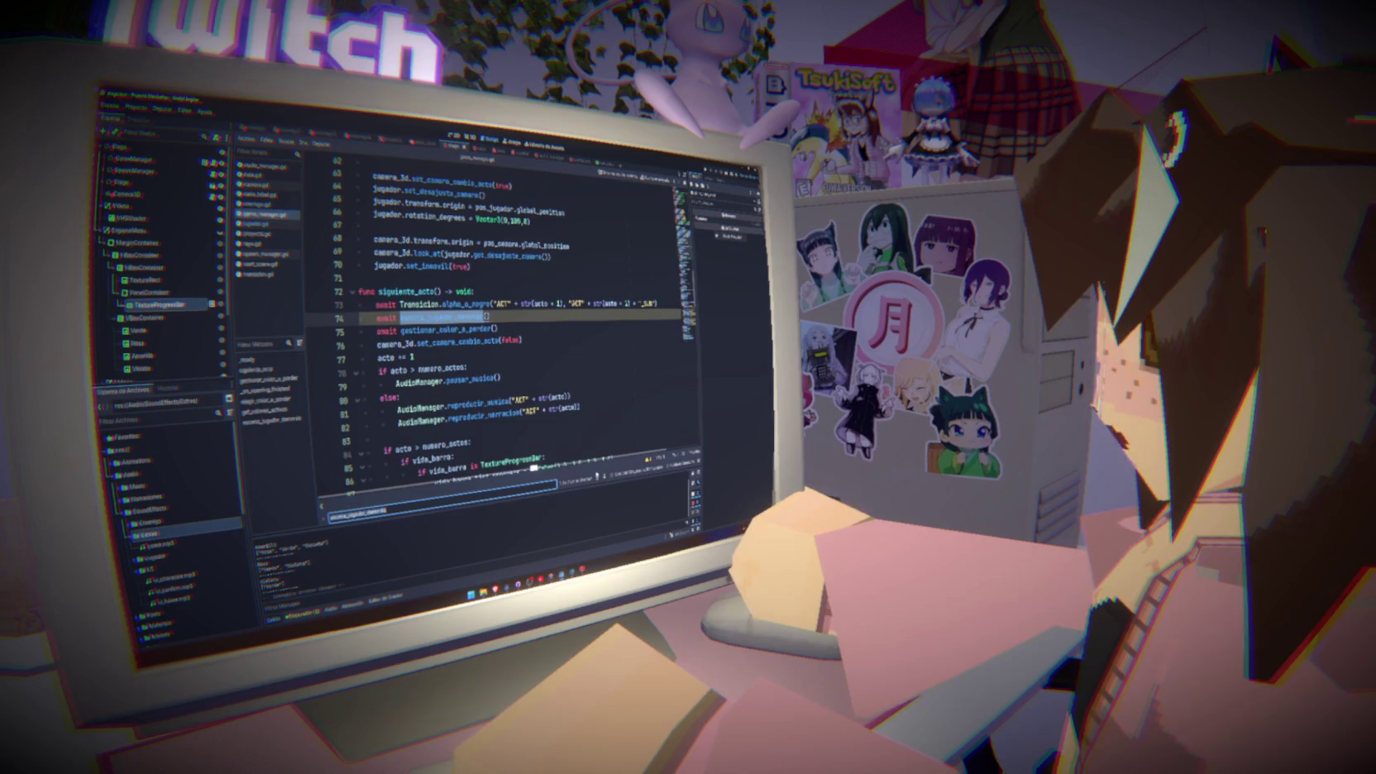
pyautogui.click(400, 317)
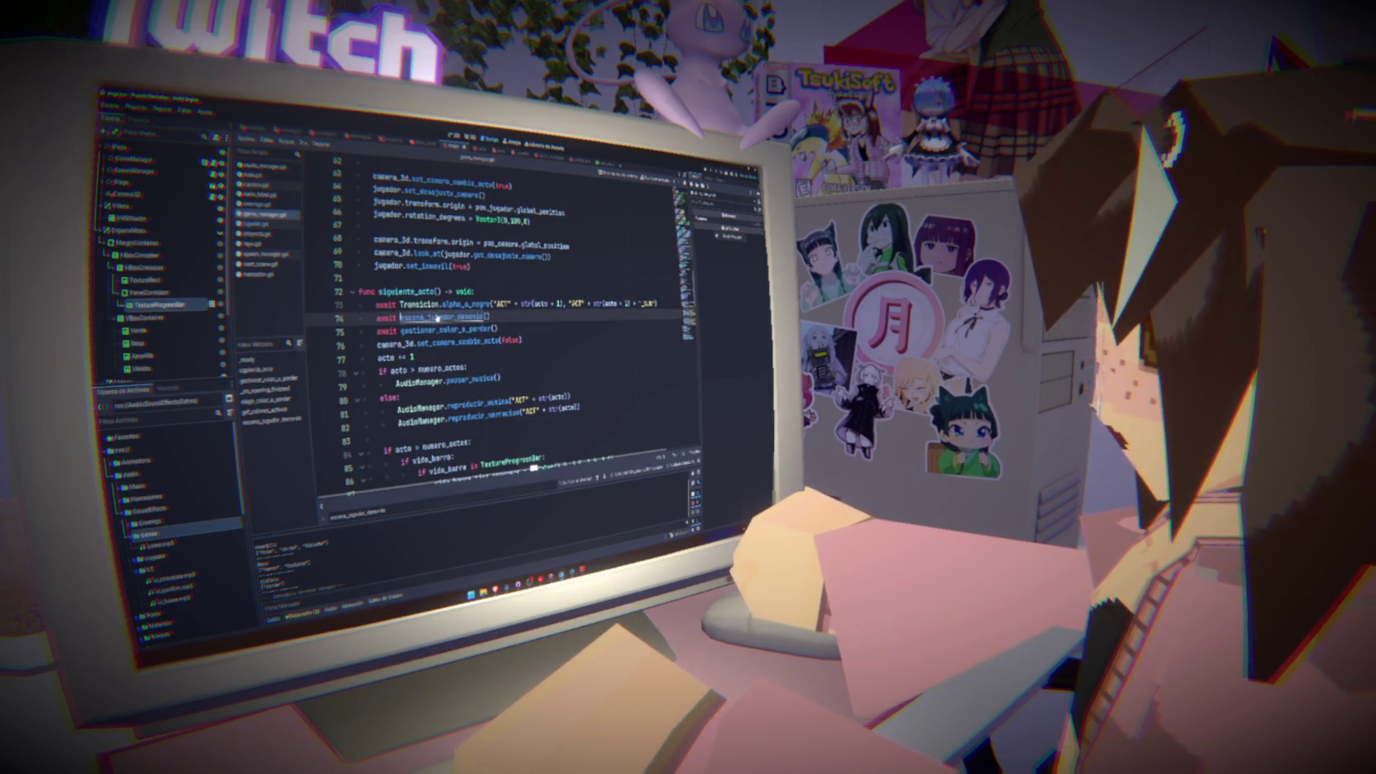
pyautogui.keyDown('ctrl'); pyautogui.click(401, 317); pyautogui.keyUp('ctrl')
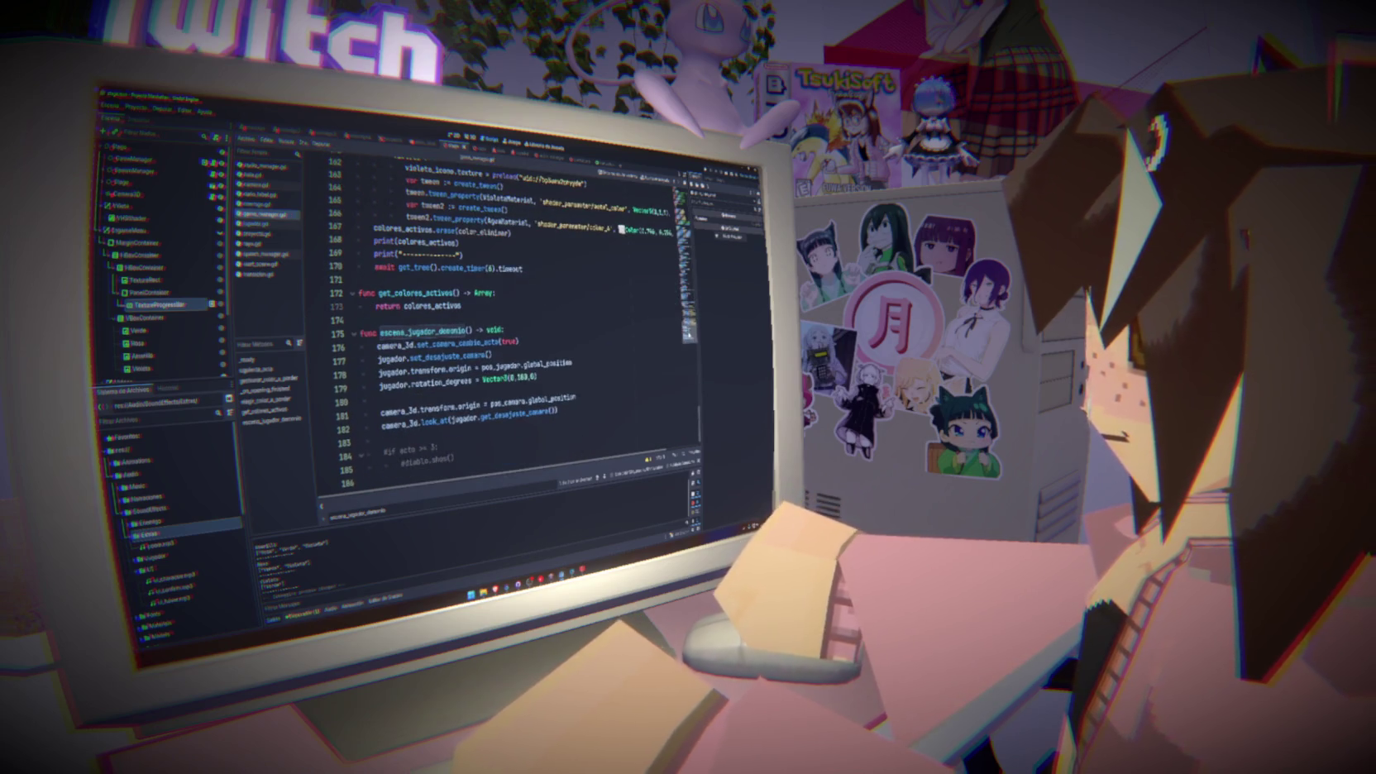
pyautogui.scroll(2, 497, 348)
pyautogui.write('await get_tree().')
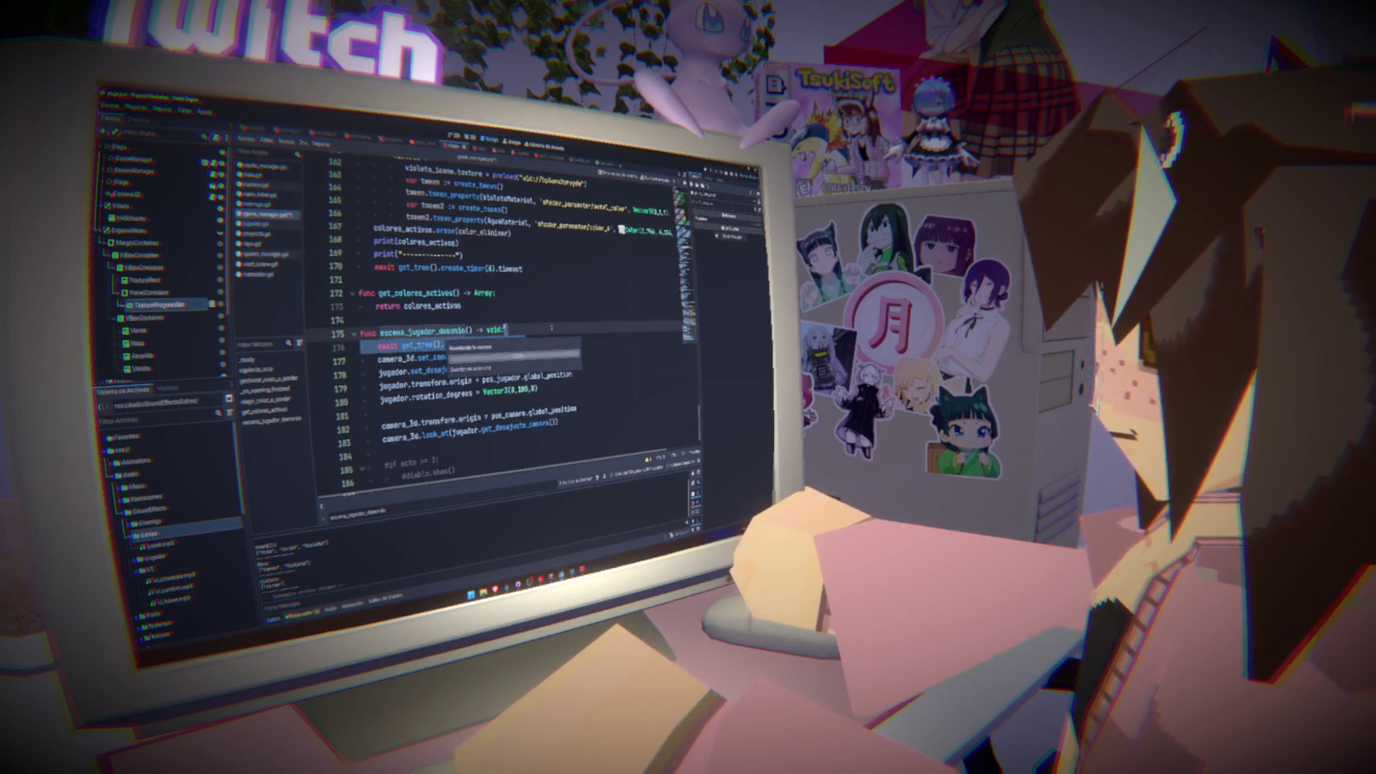
pyautogui.press('Return')
pyautogui.write('await get_tree().create_timer(1).timeout')
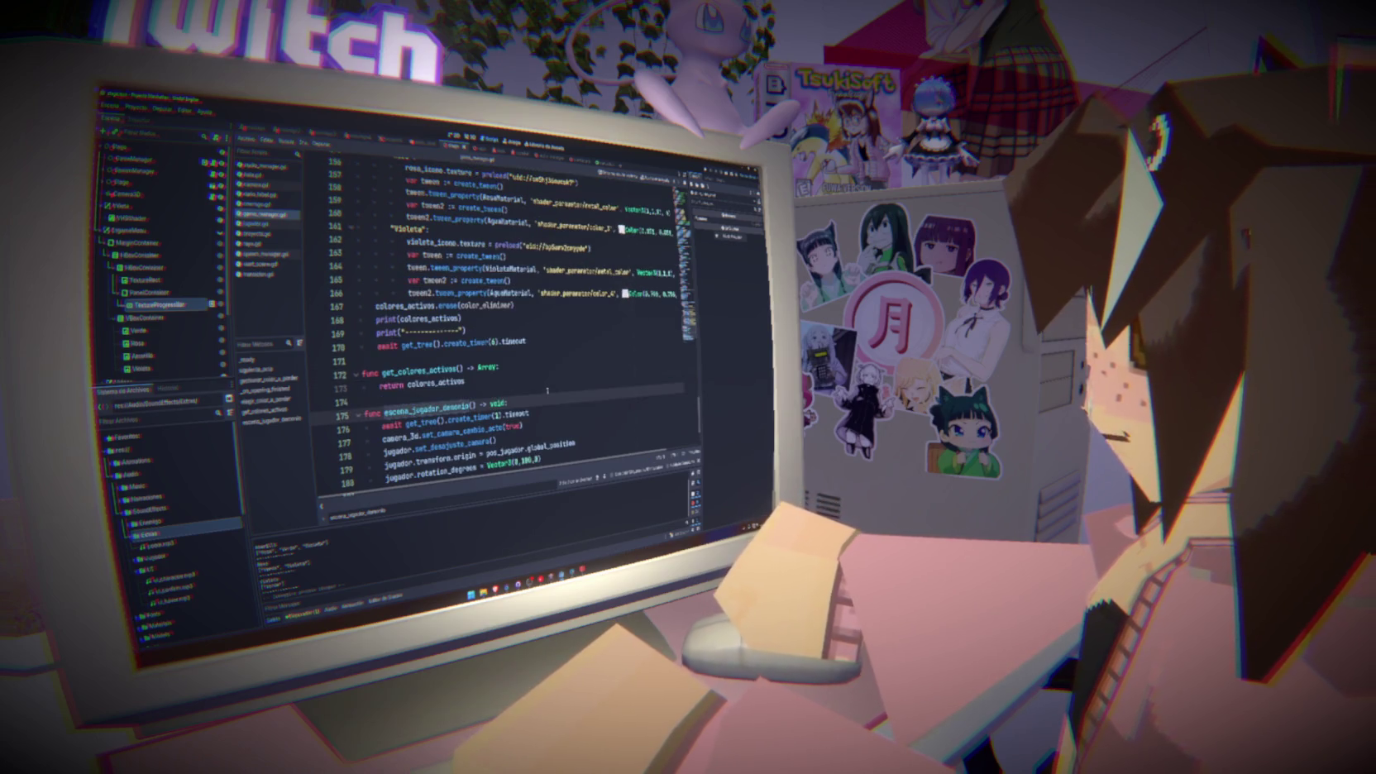
pyautogui.press('Return')
pyautogui.scroll(-2, 547, 390)
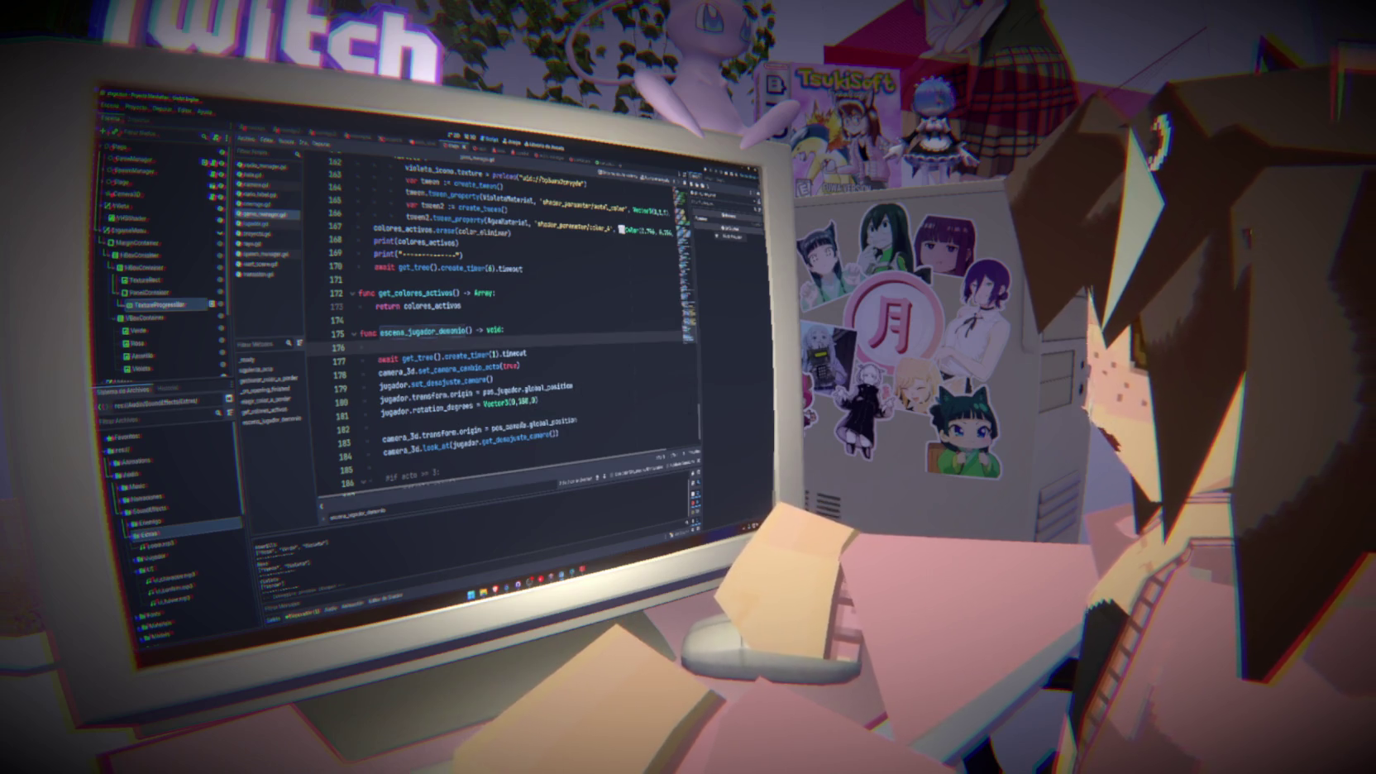
pyautogui.scroll(14, 524, 412)
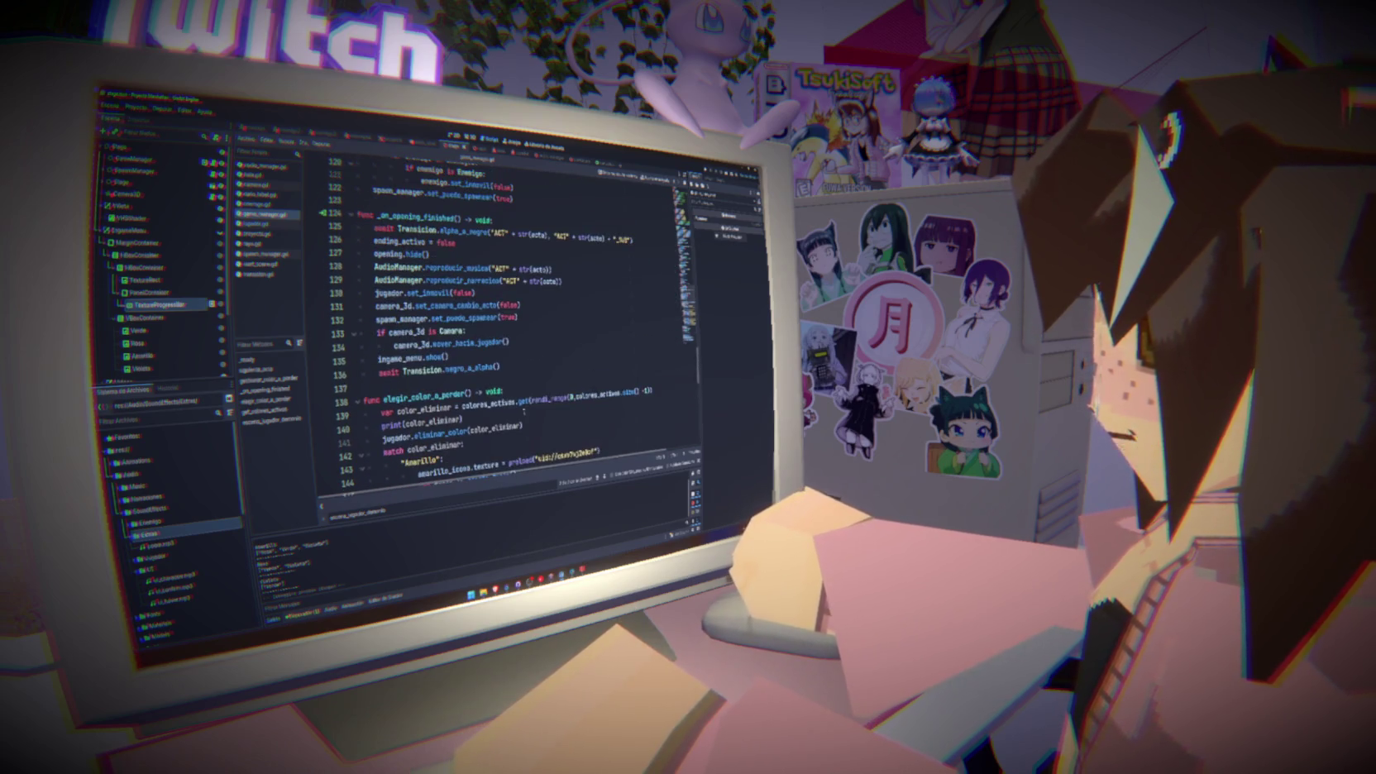
# Cut lines 97–104, which stop spawning and kill enemies, out of gestionar_color_a_perder
pyautogui.scroll(13, 524, 411)
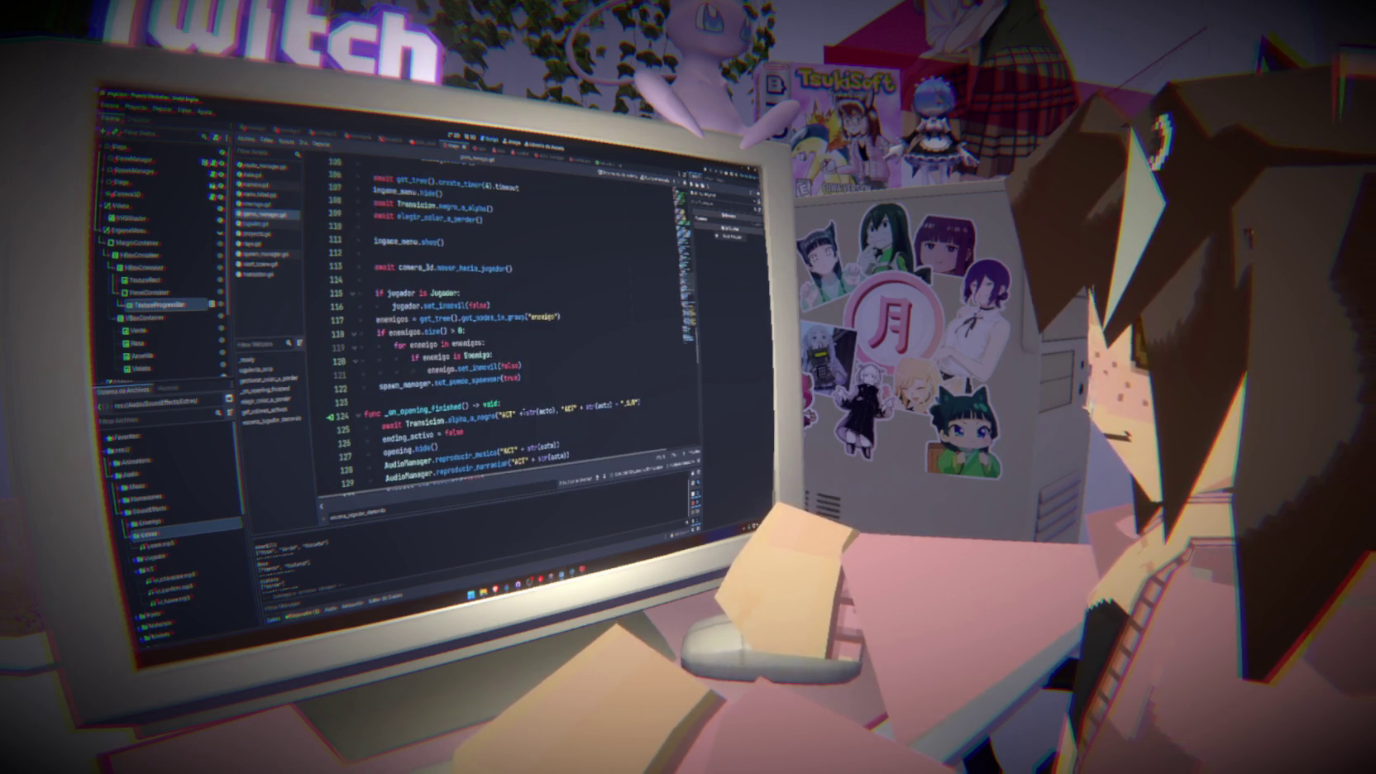
pyautogui.scroll(-2, 524, 411)
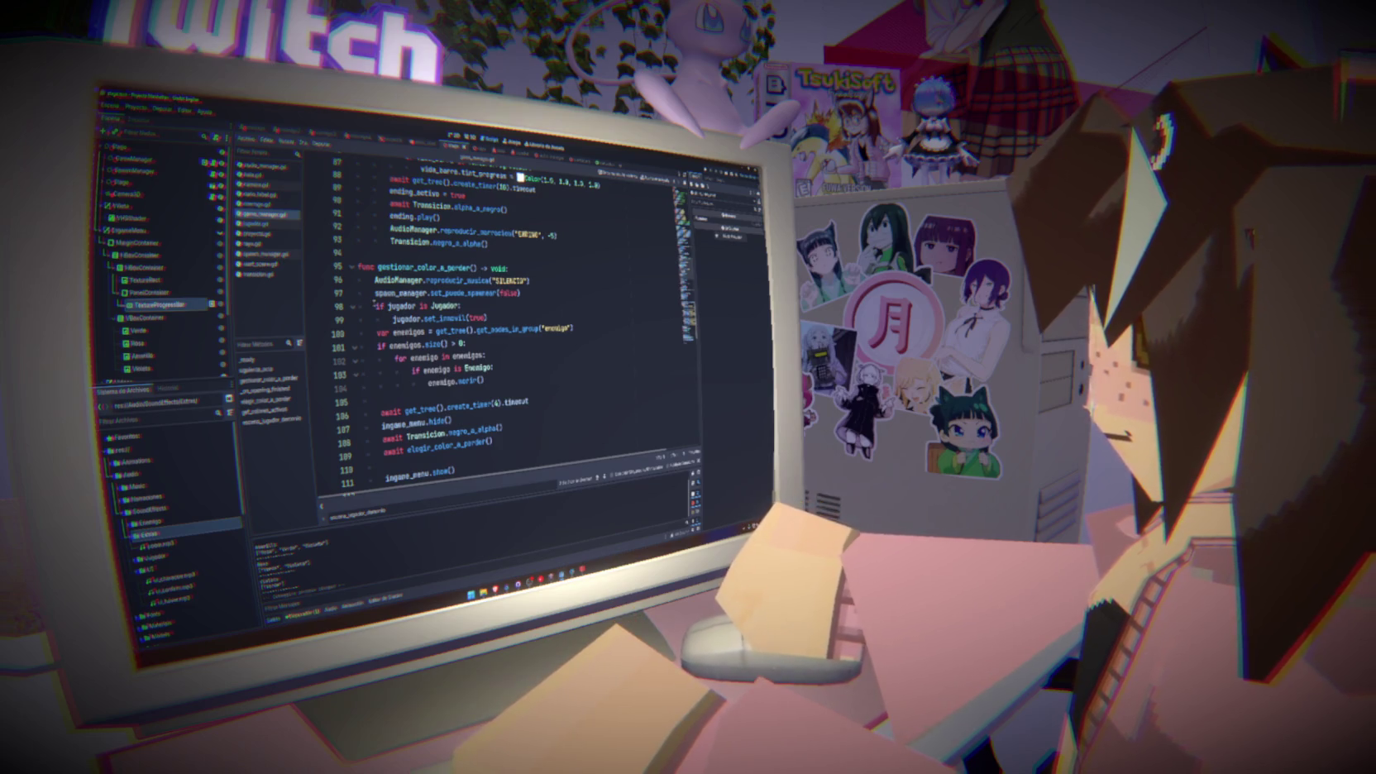
pyautogui.click(376, 292)
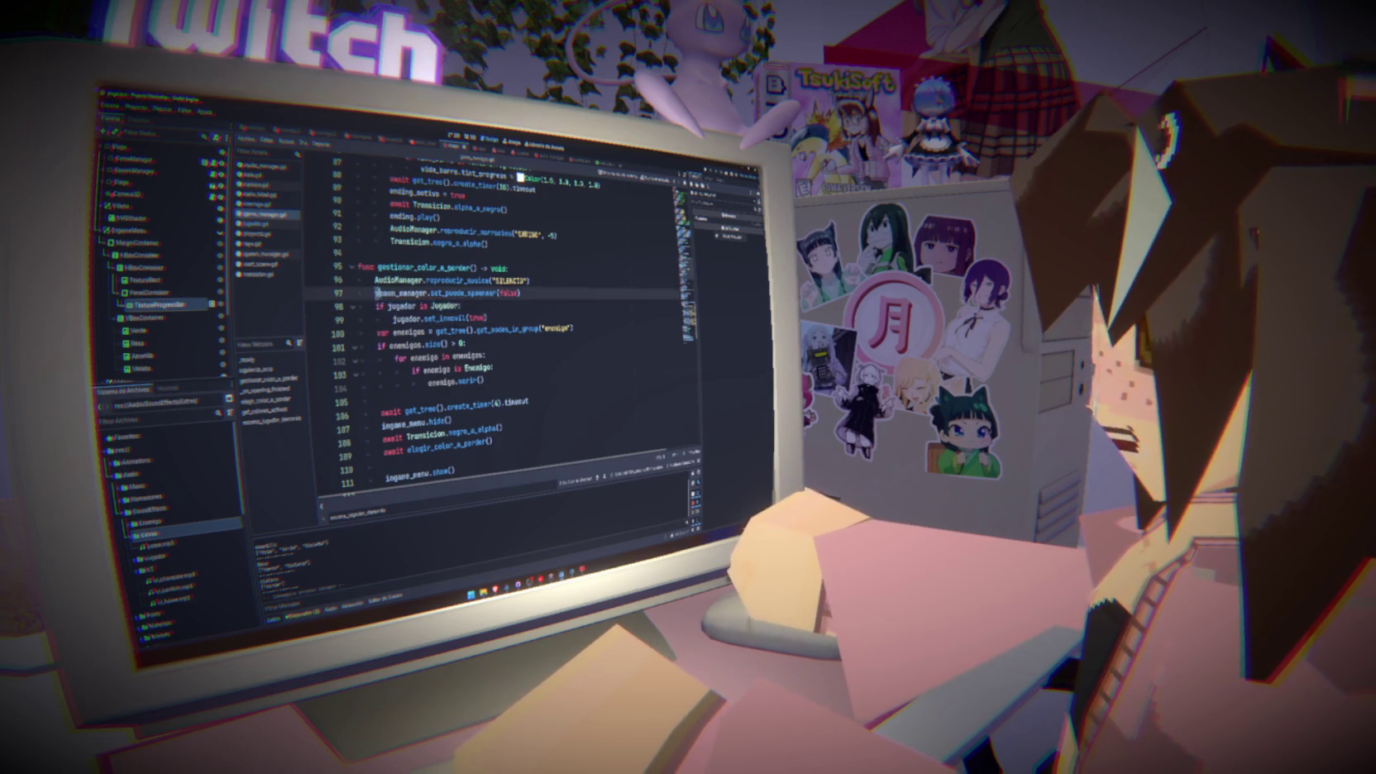
pyautogui.moveTo(376, 293)
pyautogui.mouseDown()
pyautogui.moveTo(513, 299)
pyautogui.moveTo(488, 311)
pyautogui.moveTo(504, 377)
pyautogui.mouseUp()
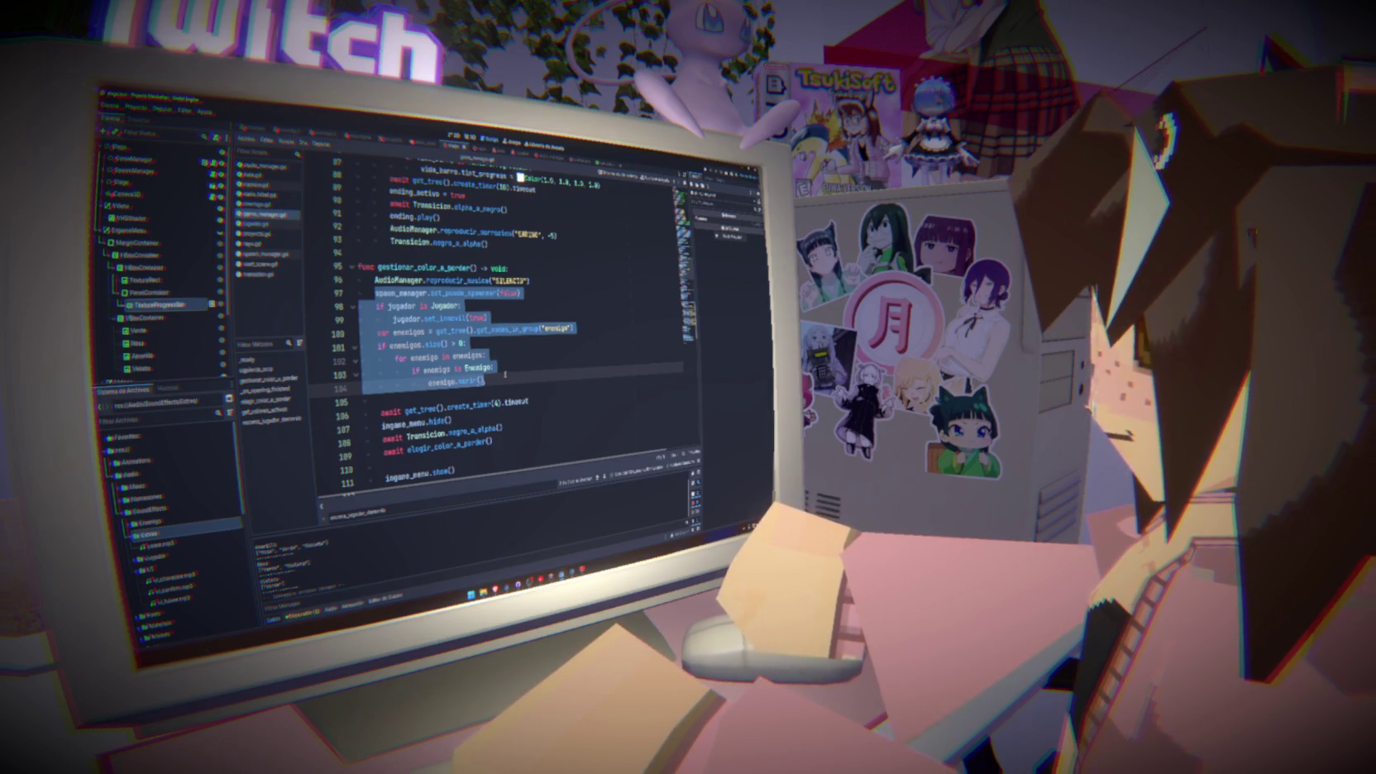
pyautogui.press('BackSpace')
# Paste the block into escena_jugador_demonio, check the flagged lines, and launch the game
pyautogui.scroll(-15, 496, 331)
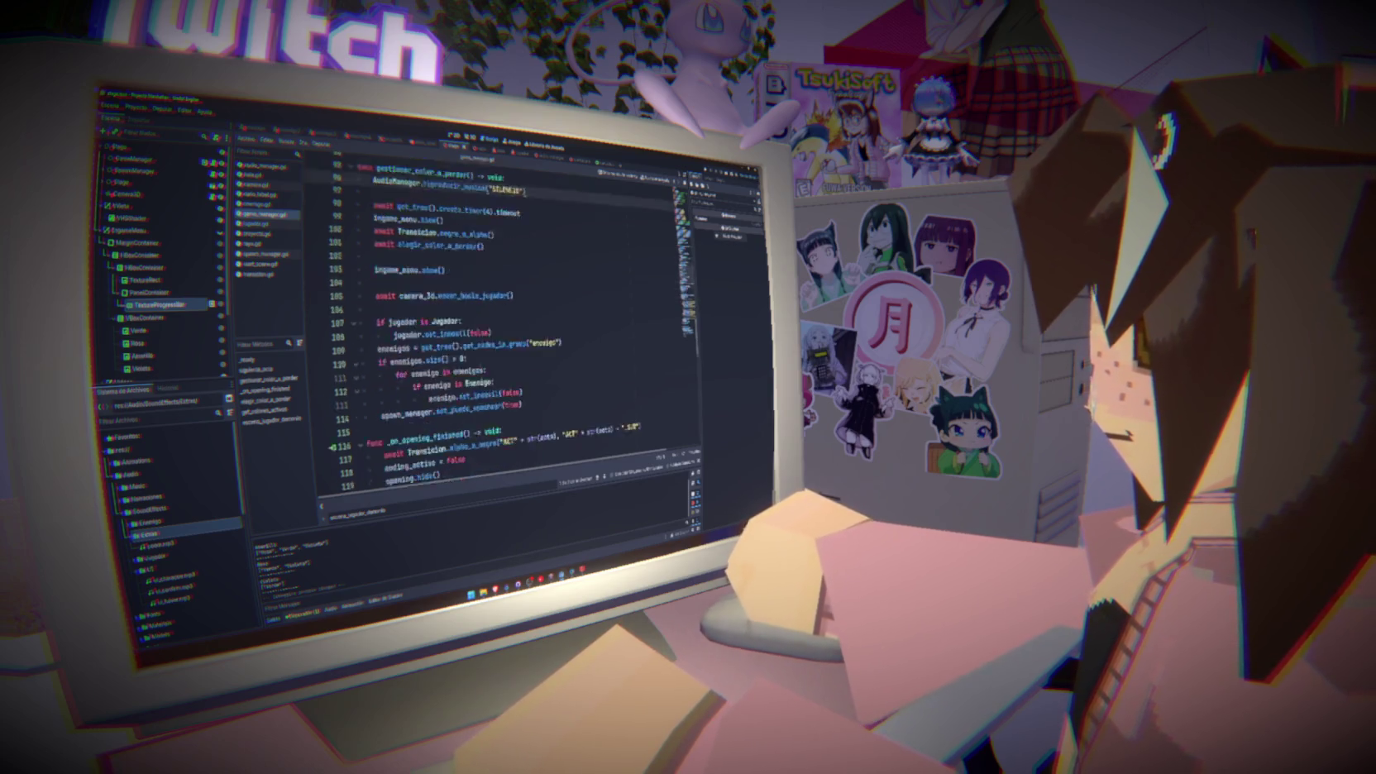
pyautogui.scroll(-5, 488, 363)
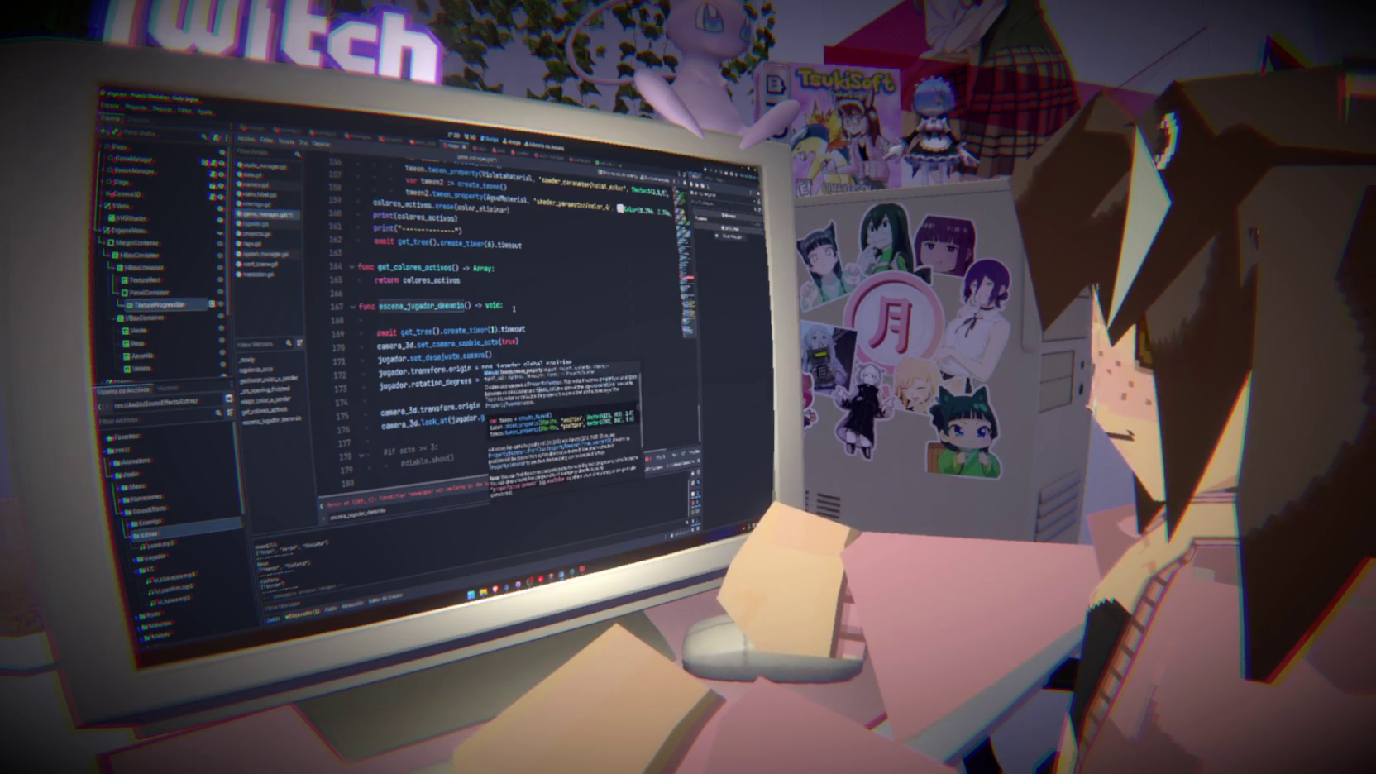
pyautogui.hotkey('ctrl', 'v')
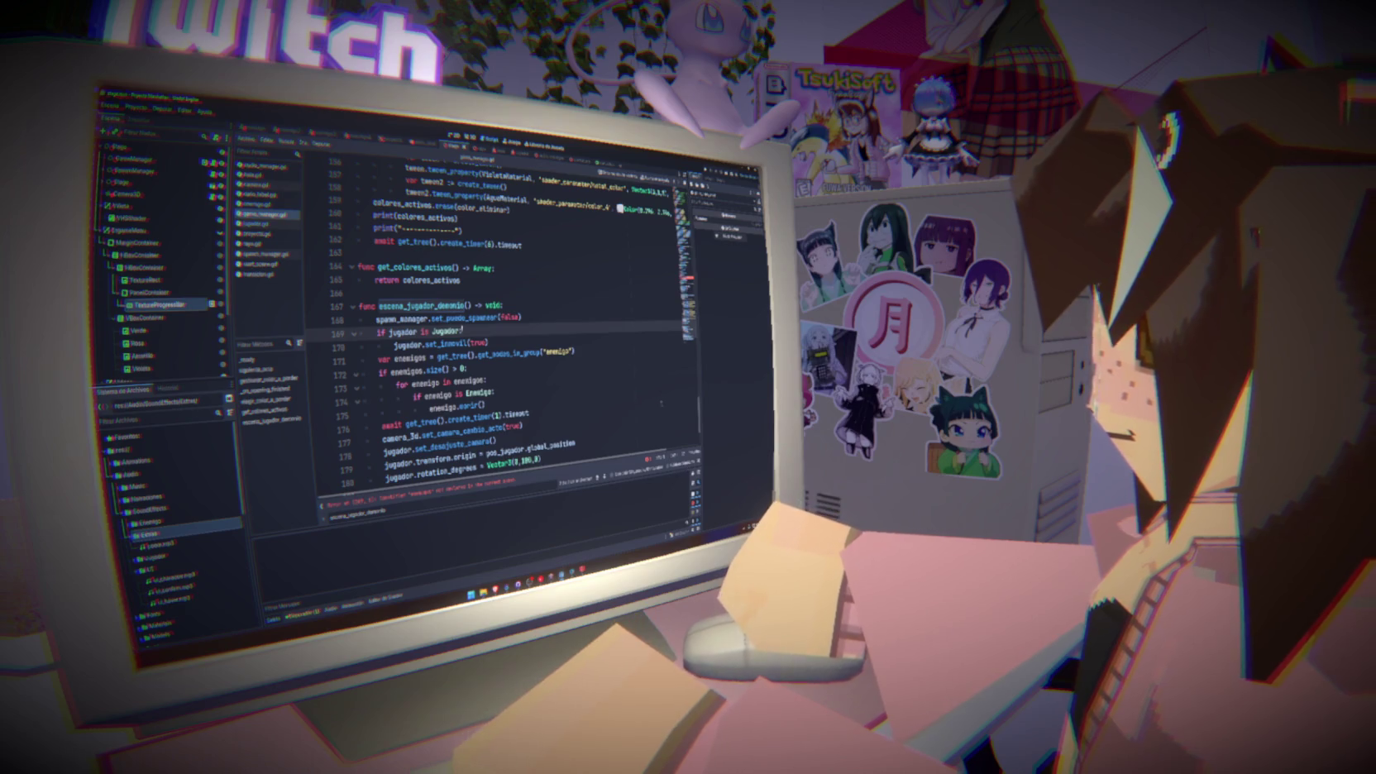
pyautogui.hotkey('ctrl', 'z')
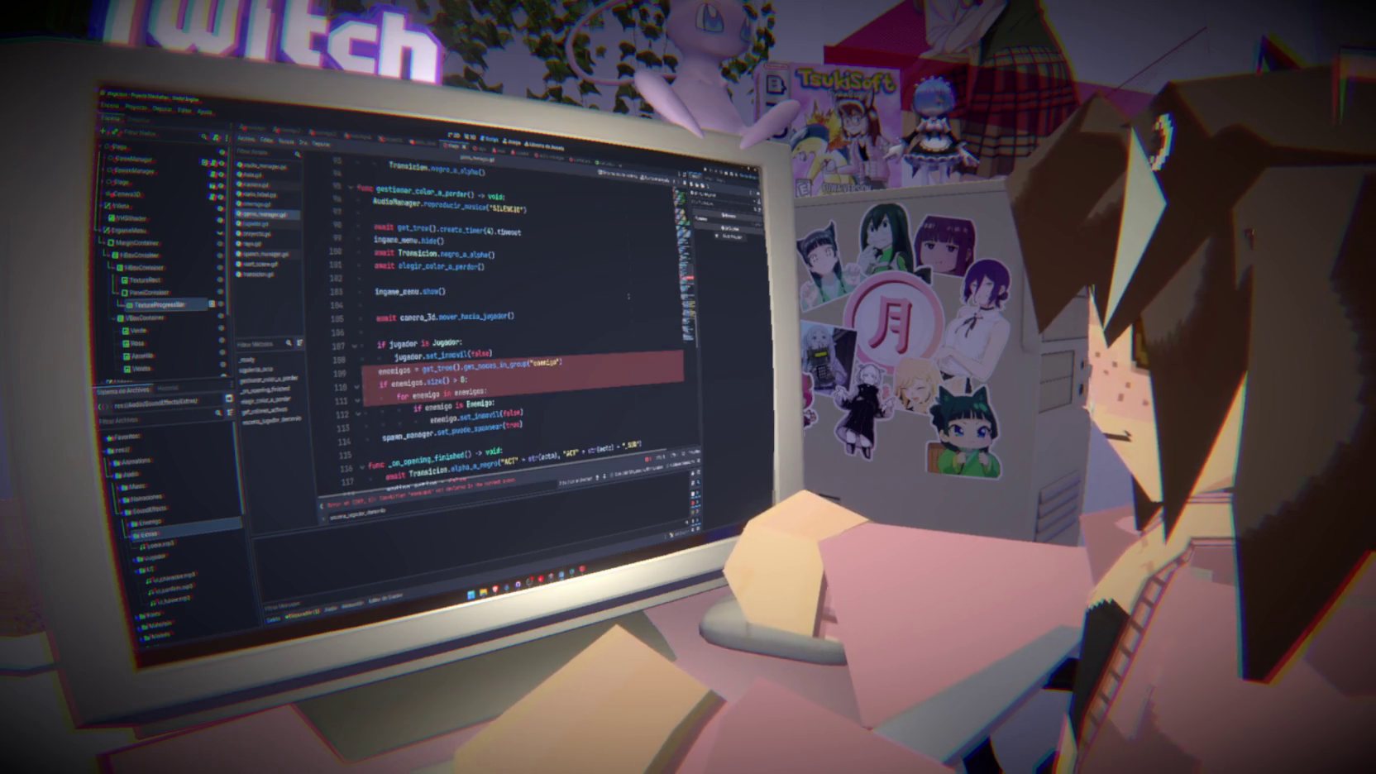
pyautogui.scroll(-15, 521, 331)
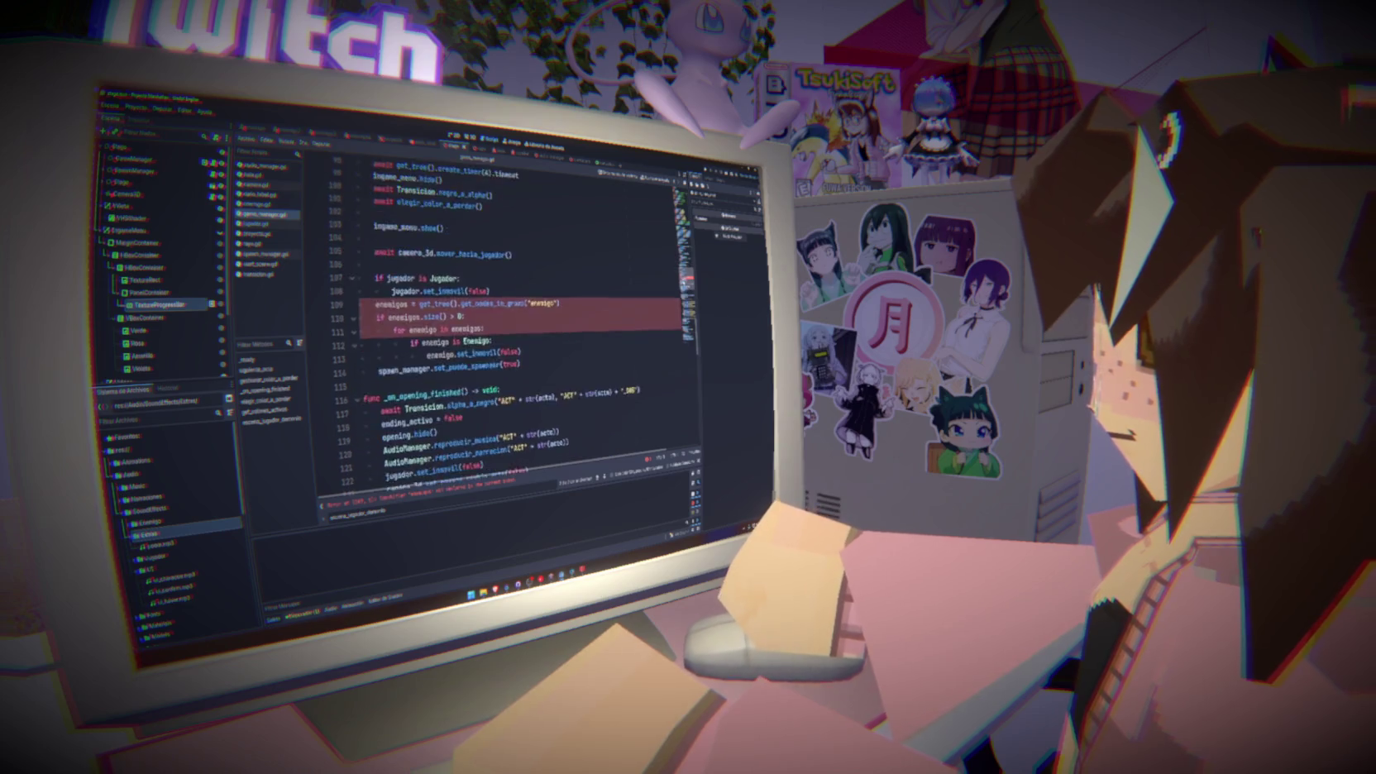
pyautogui.scroll(-2, 521, 331)
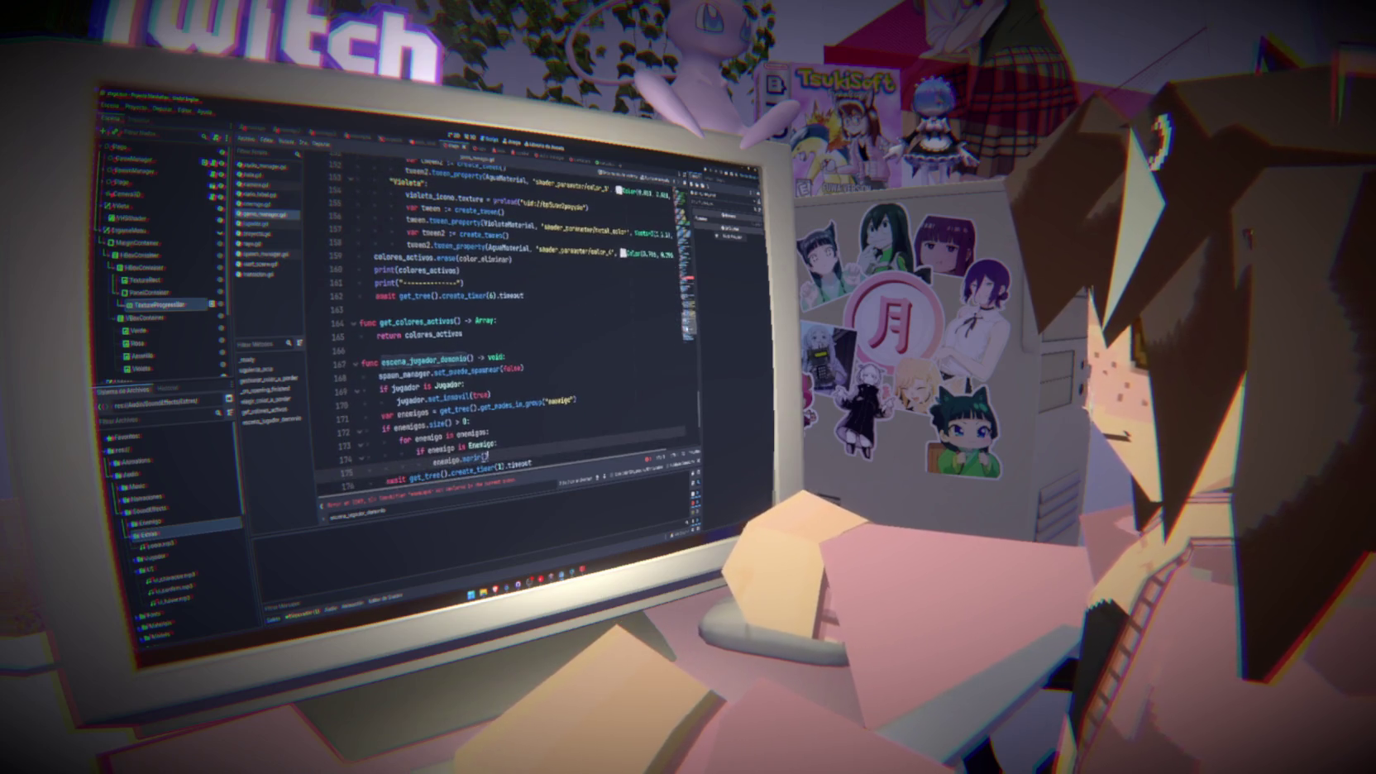
pyautogui.click(570, 377)
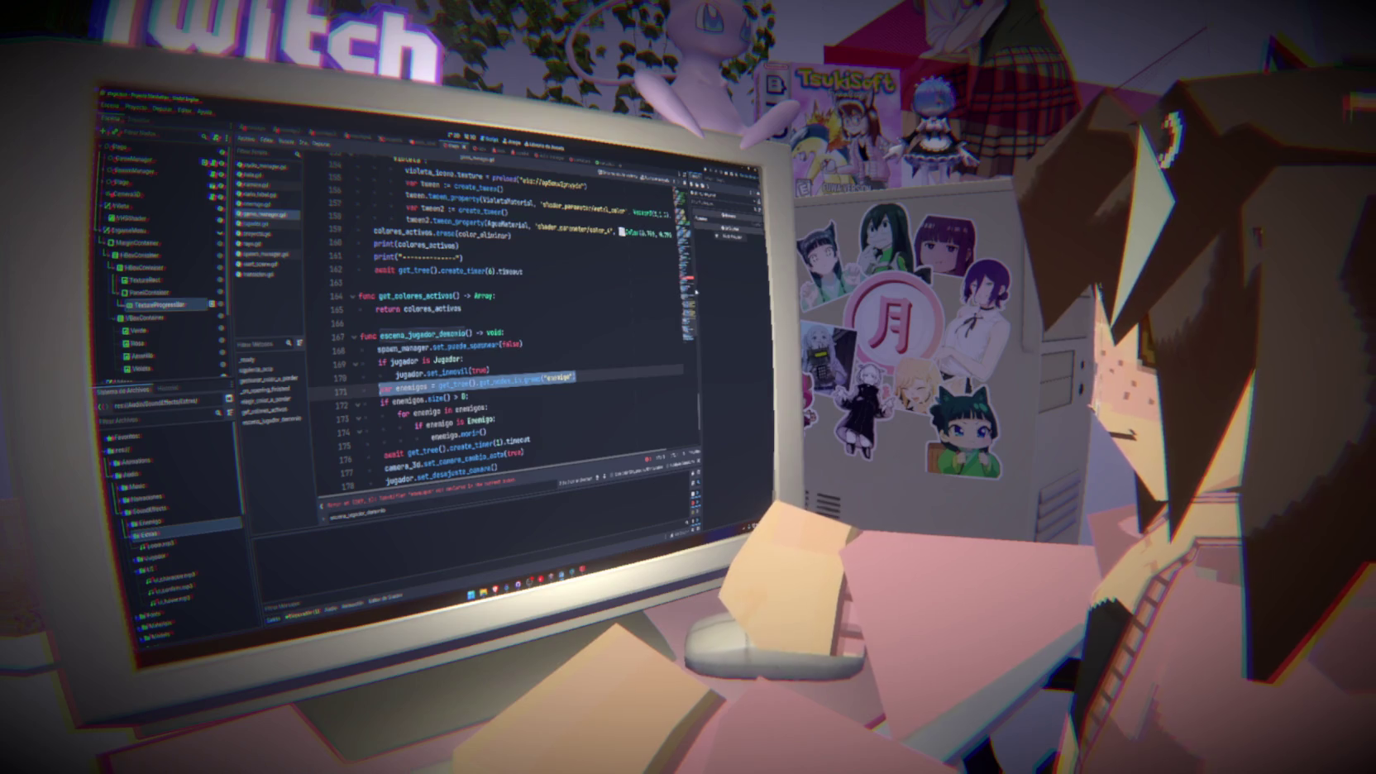
pyautogui.hotkey('ctrl', 'z')
pyautogui.hotkey('ctrl', 'z')
pyautogui.hotkey('ctrl', 'z')
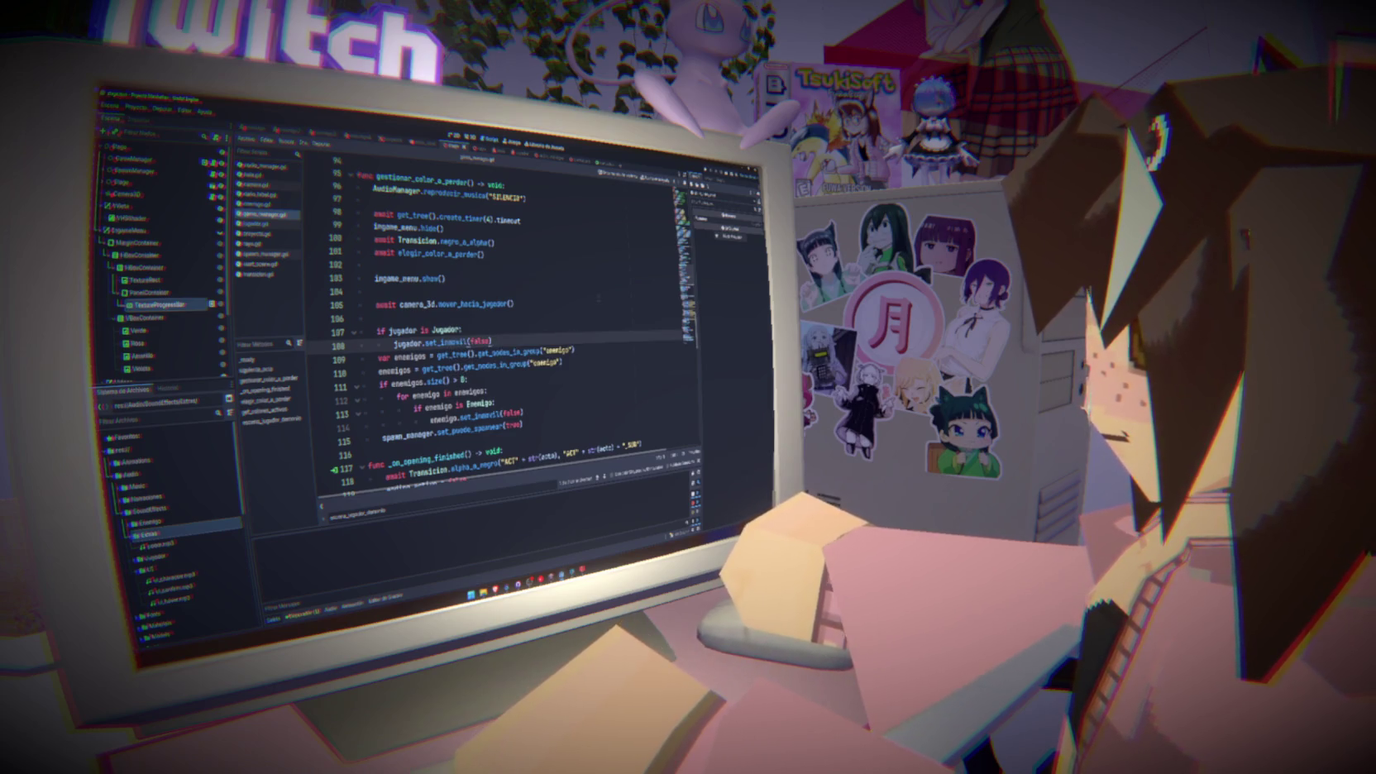
pyautogui.press('F5')
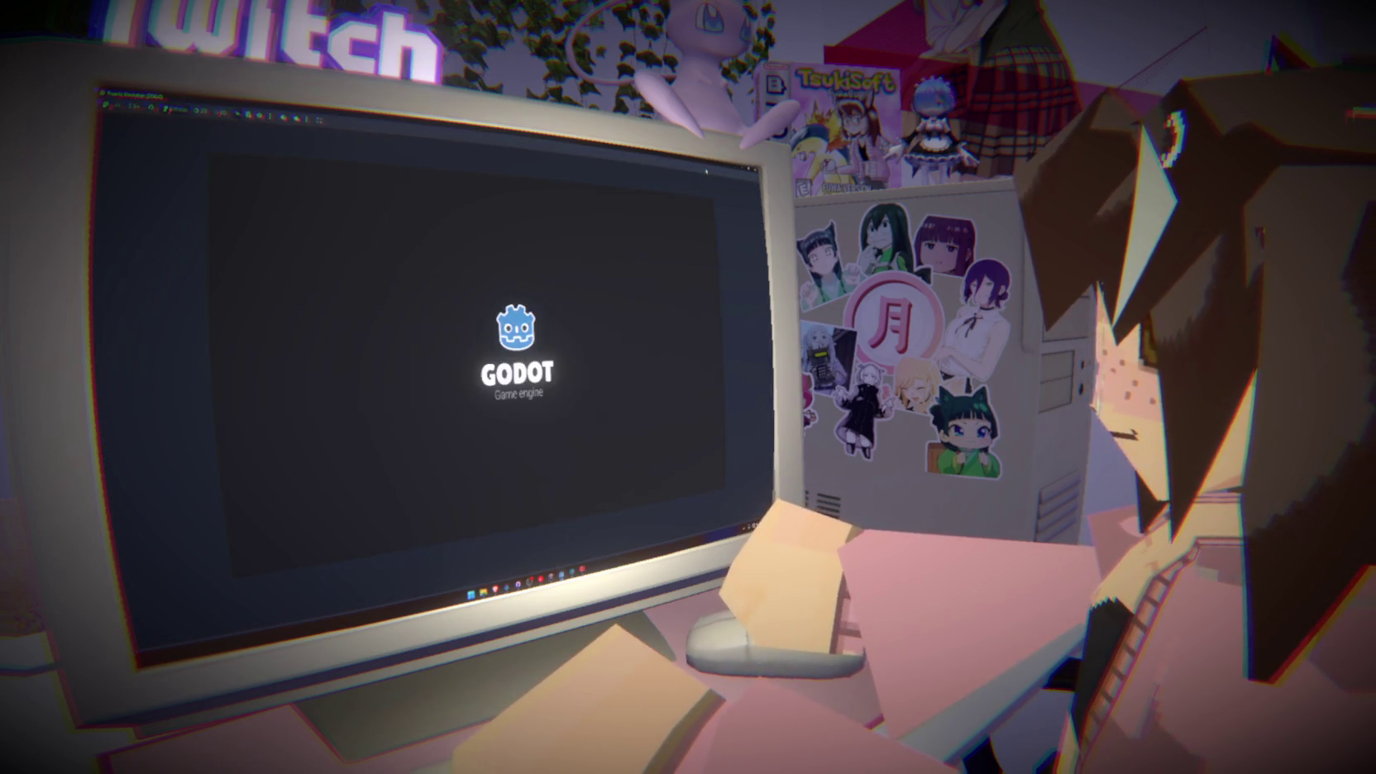
# Start a game with Comezar, then close it with F8 to return to the script
pyautogui.click(418, 382)
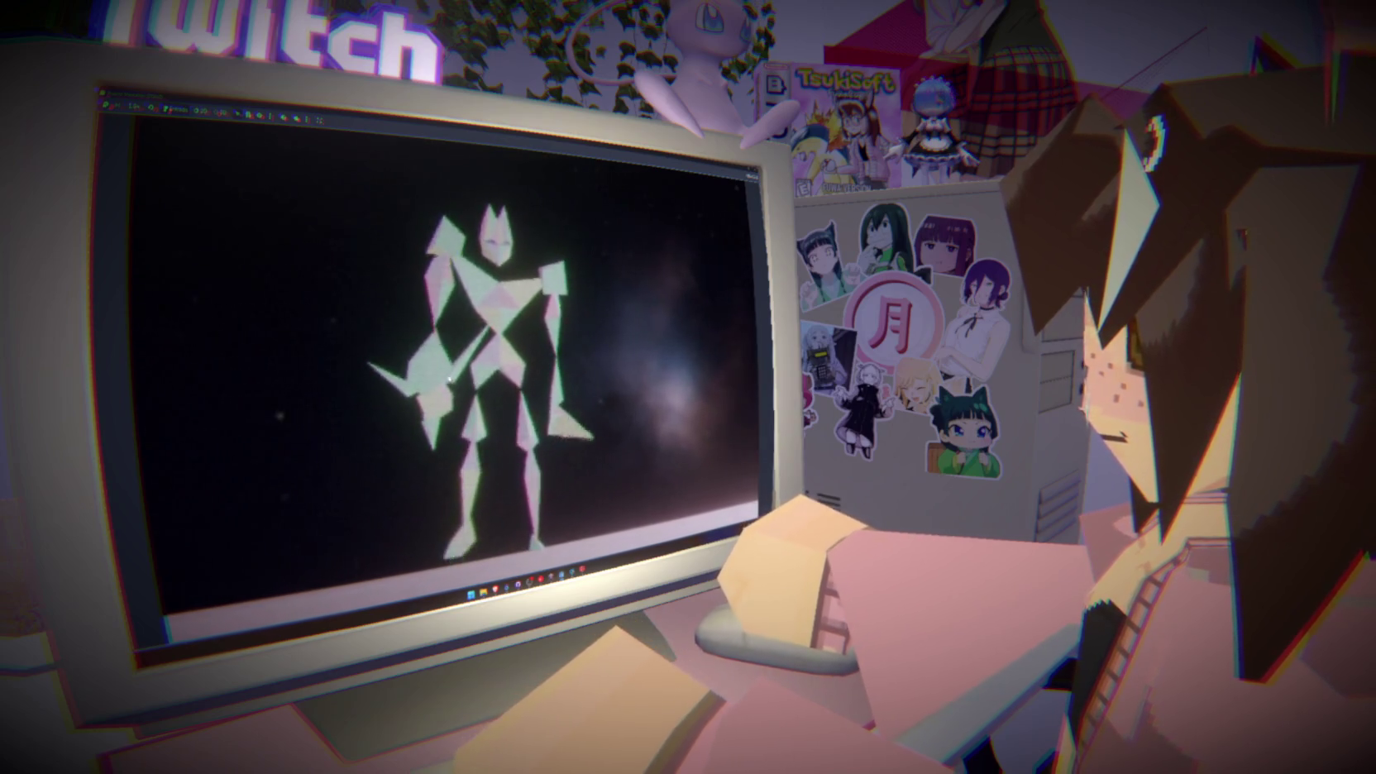
pyautogui.press('F8')
# Move the escena_jugador_desanimo() call above the transition await, removing its await and the blank line
pyautogui.scroll(9, 507, 291)
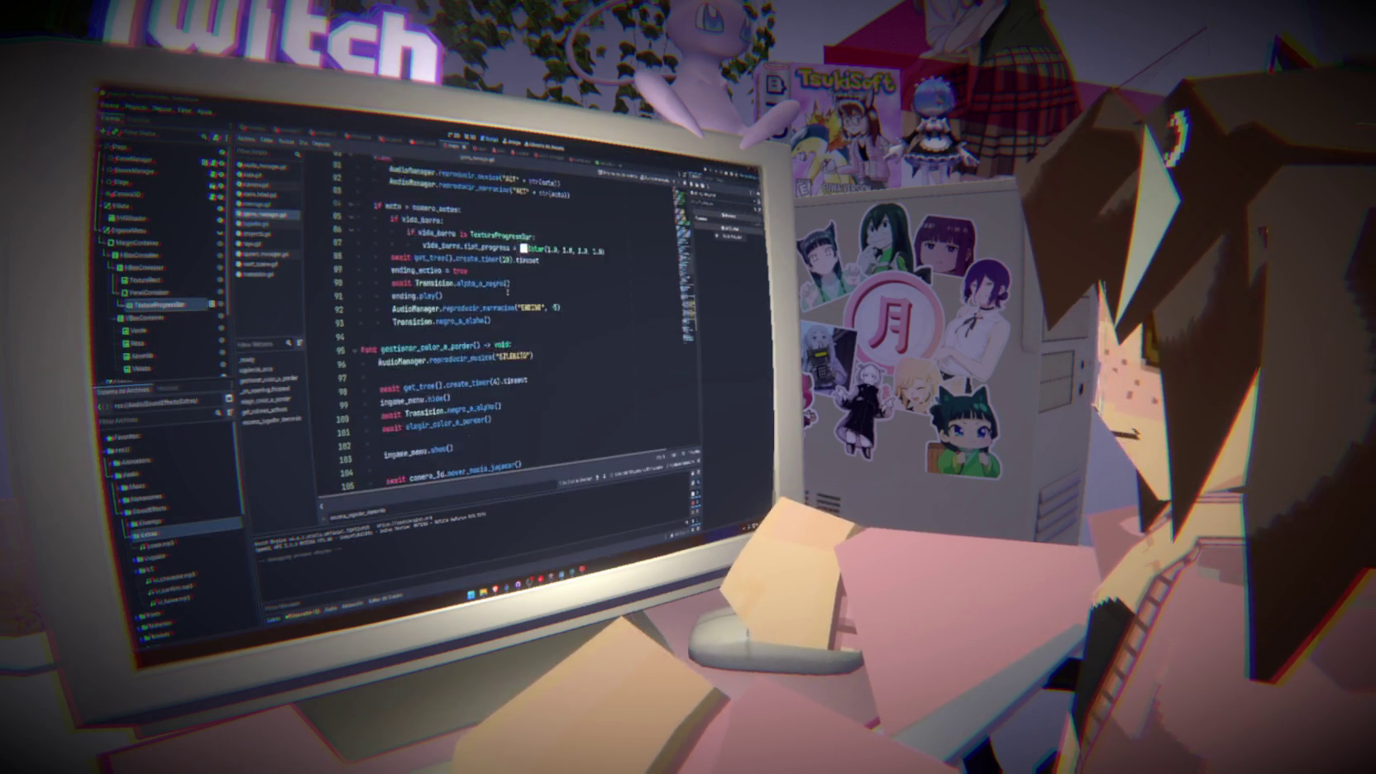
pyautogui.click(432, 240)
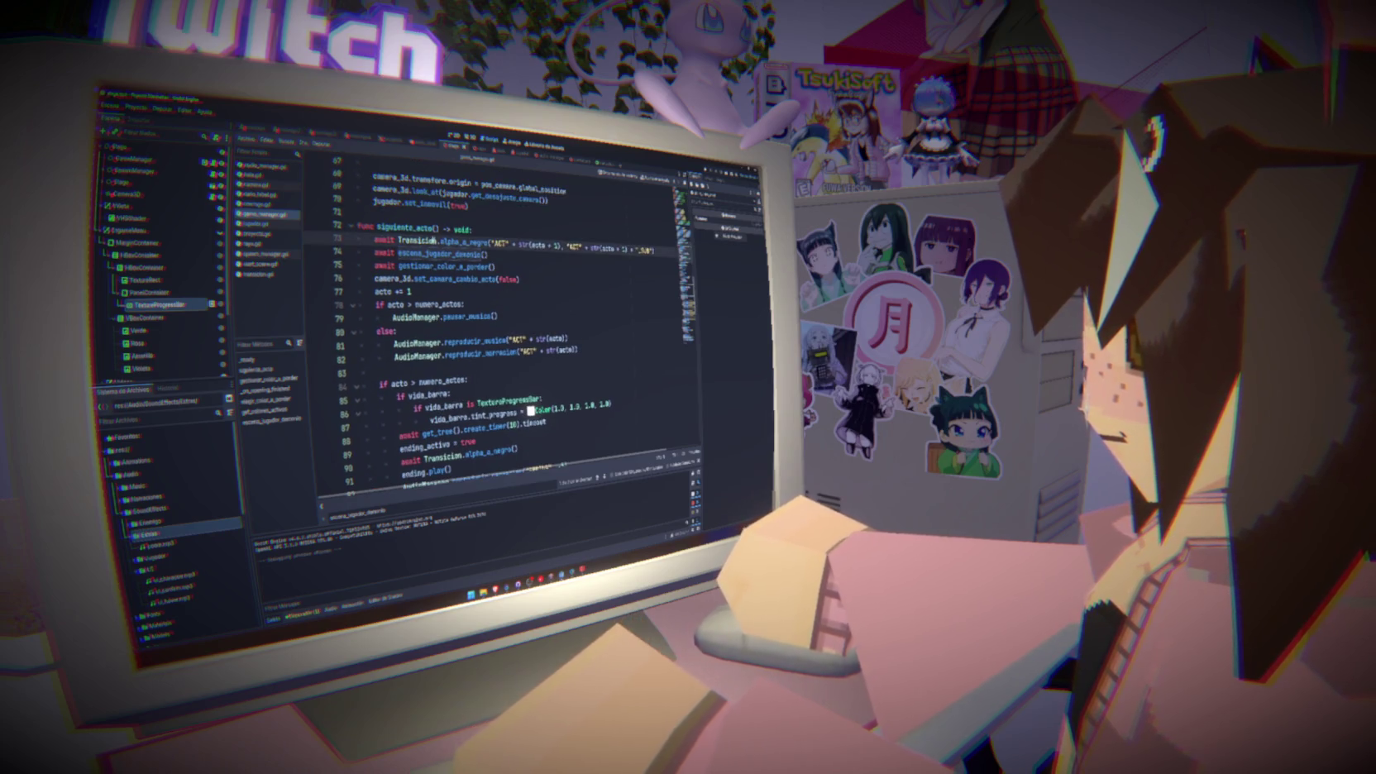
pyautogui.click(510, 256)
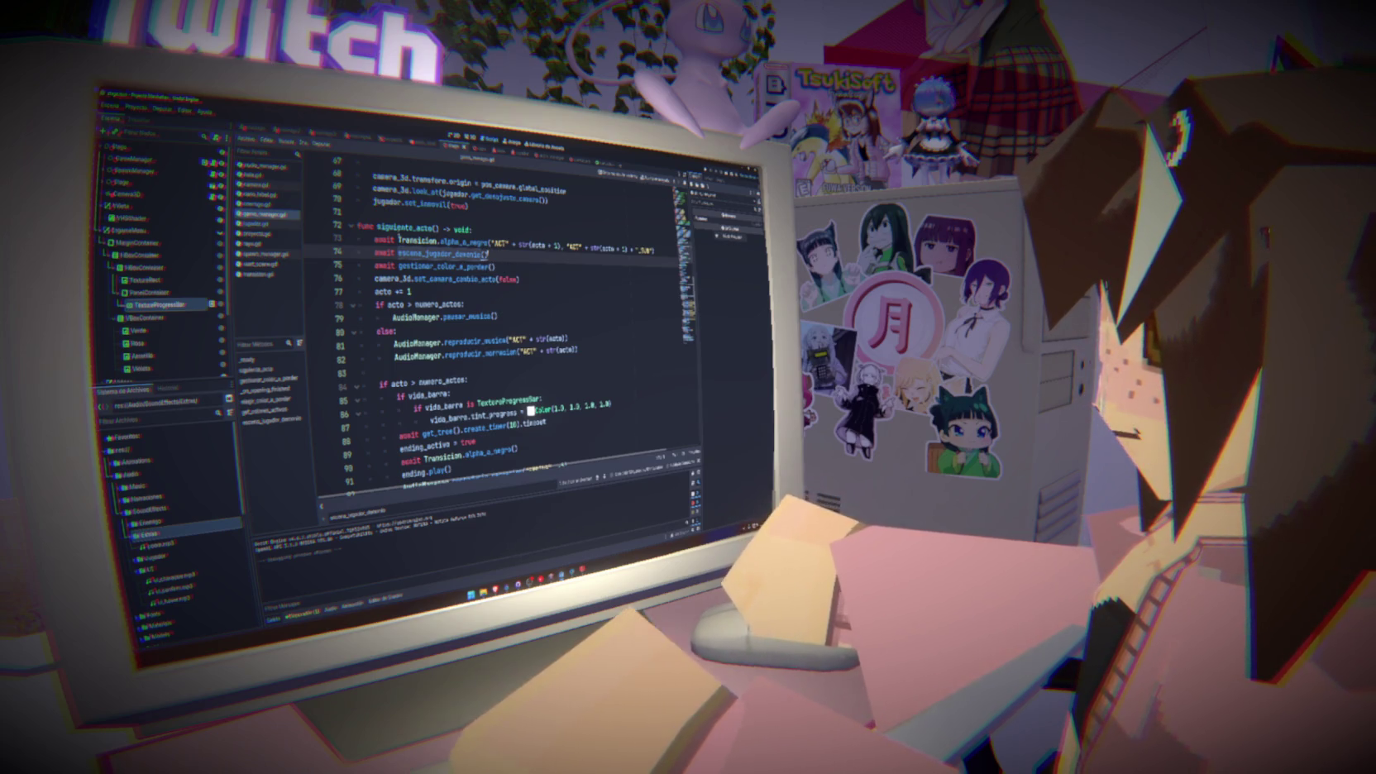
pyautogui.click(387, 240)
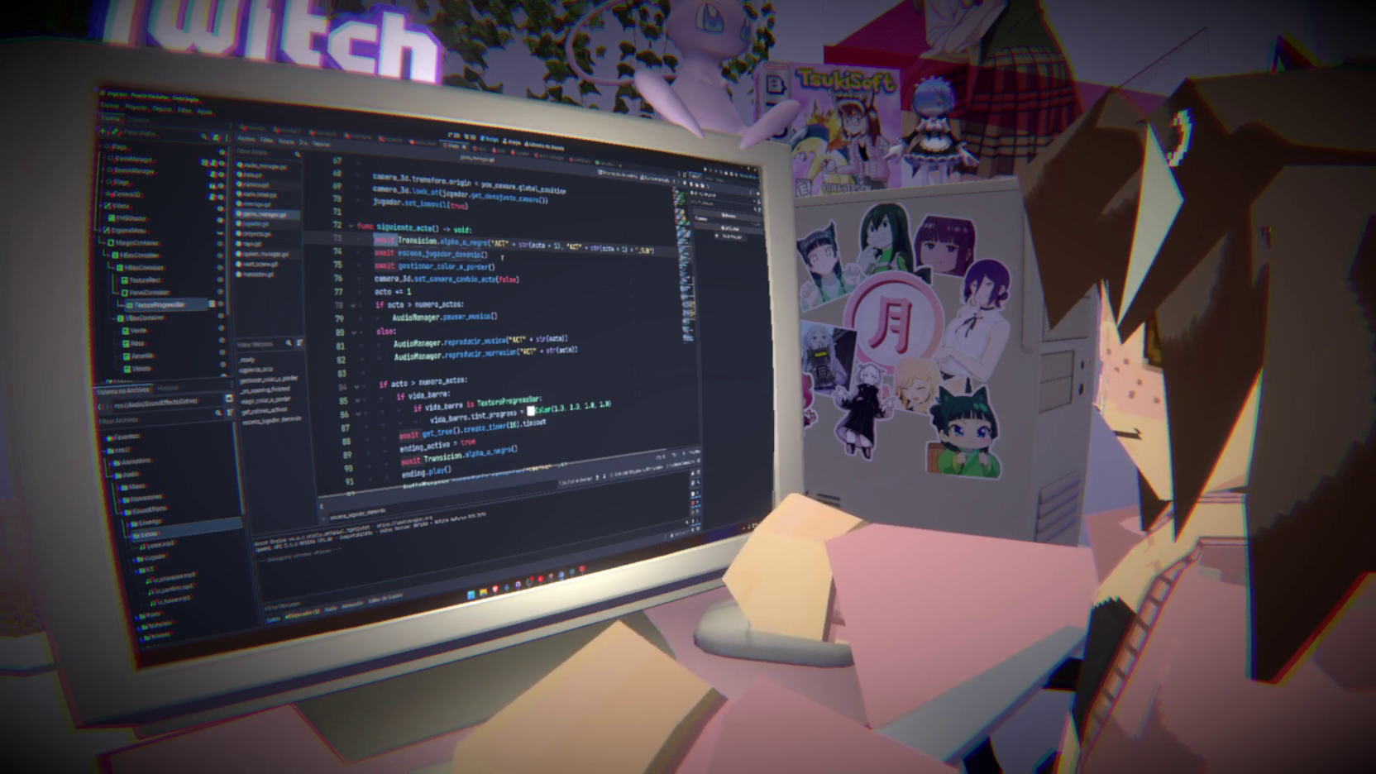
pyautogui.moveTo(502, 258); pyautogui.dragTo(399, 254)
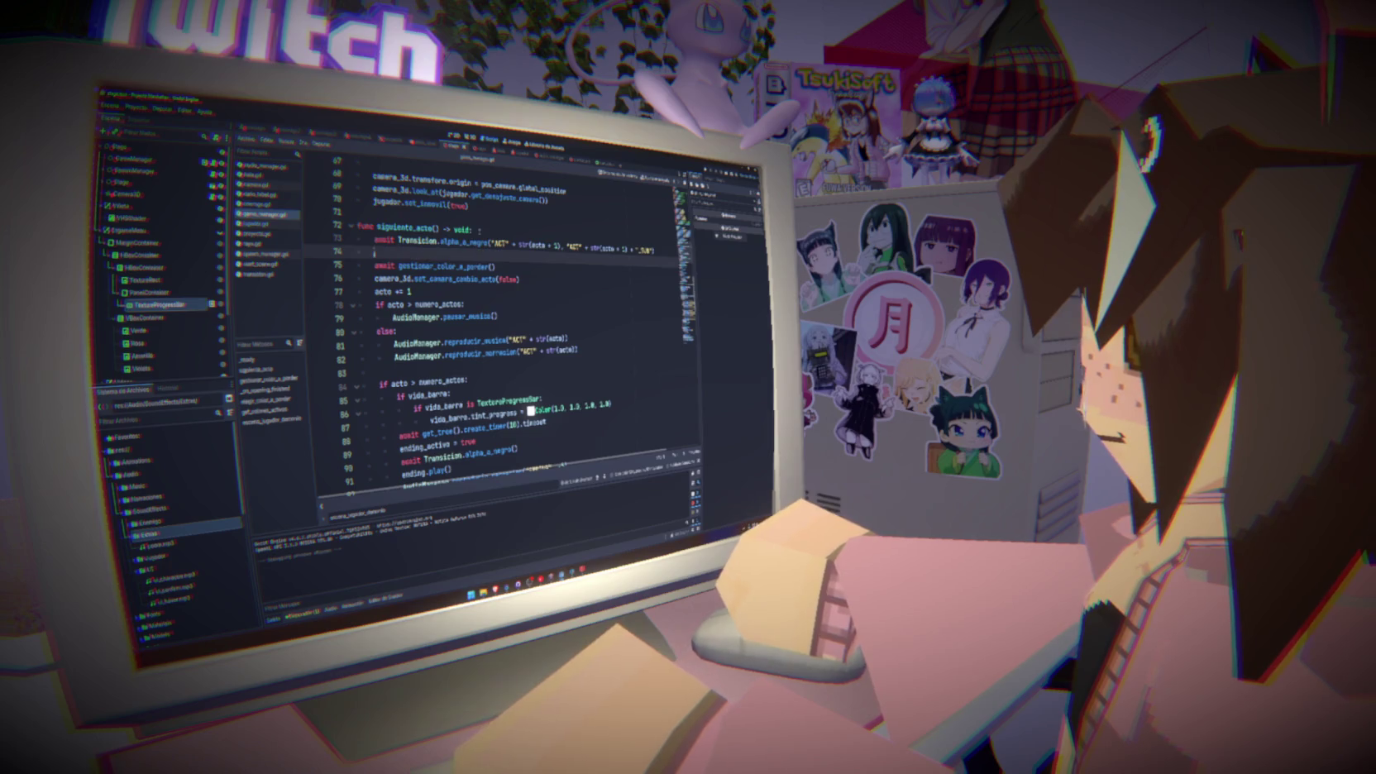
pyautogui.hotkey('ctrl', 'v')
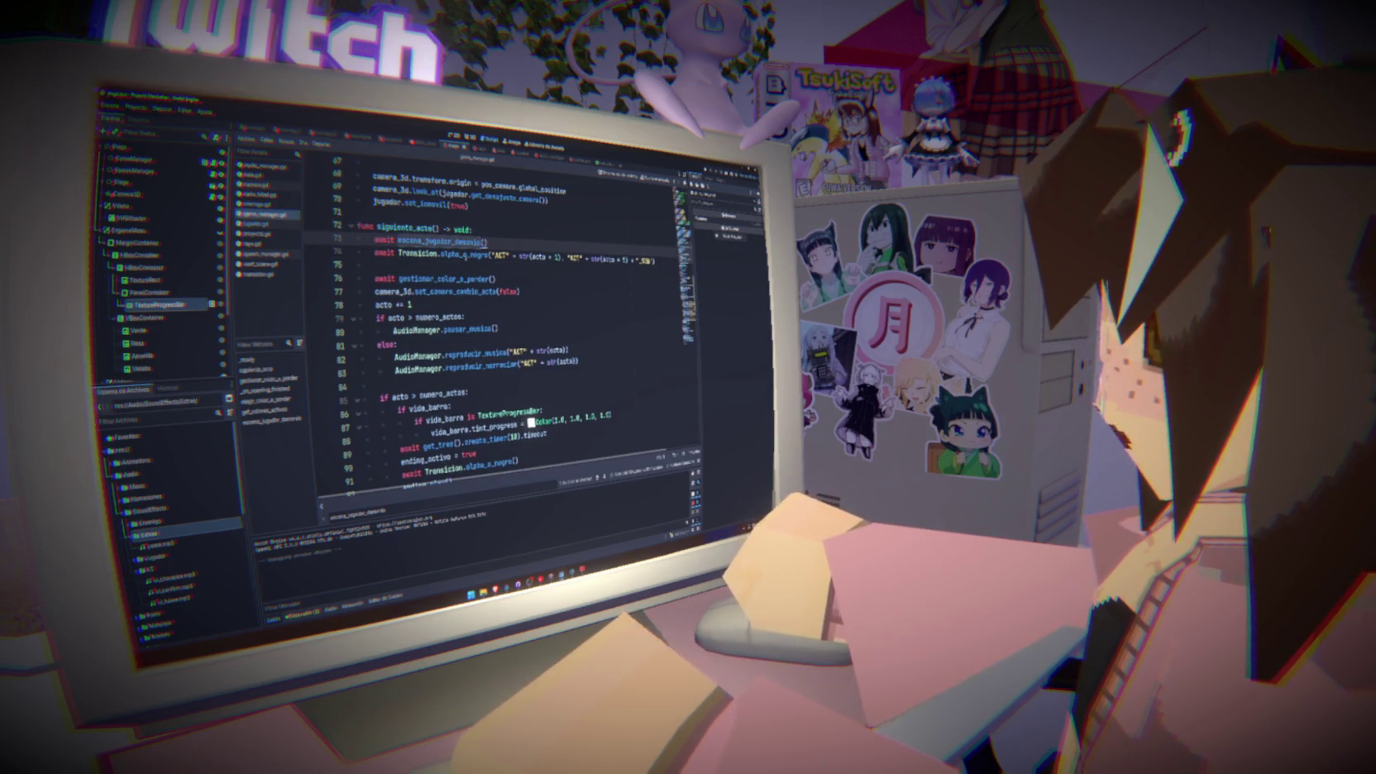
pyautogui.press('Delete')
pyautogui.hotkey('ctrl', 'BackSpace')
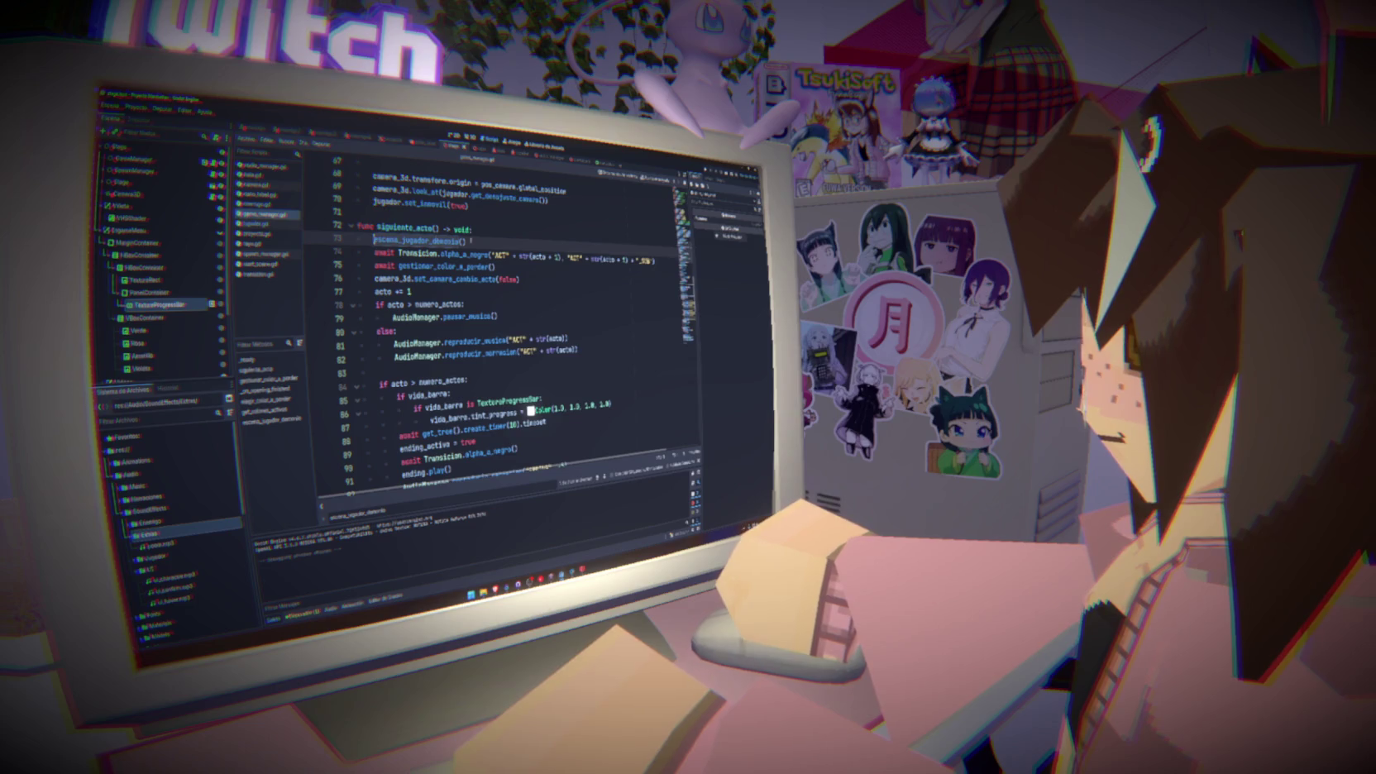
pyautogui.press('F5')
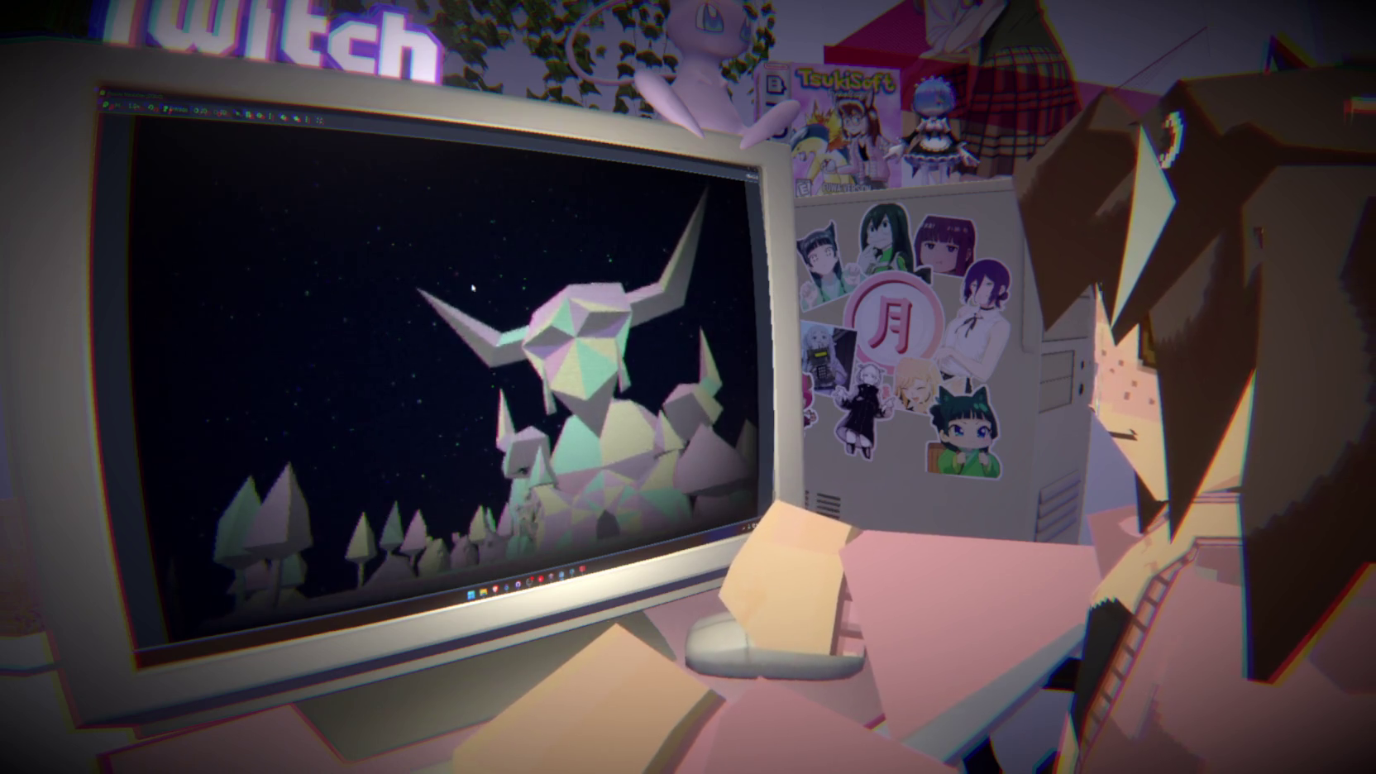
# Cut the spawn-stopping and enemy-killing lines and paste them below the camera setup lines
pyautogui.press('F8')
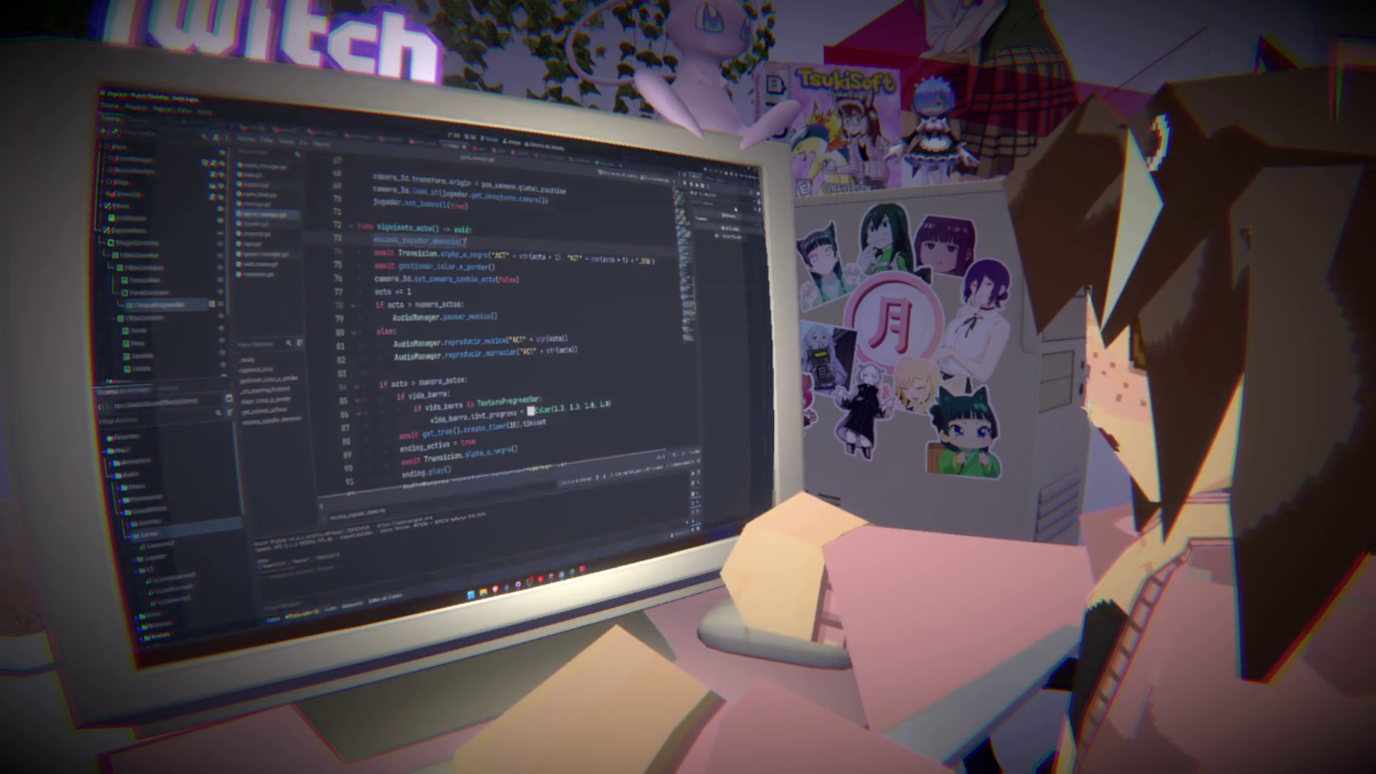
pyautogui.scroll(-2, 497, 330)
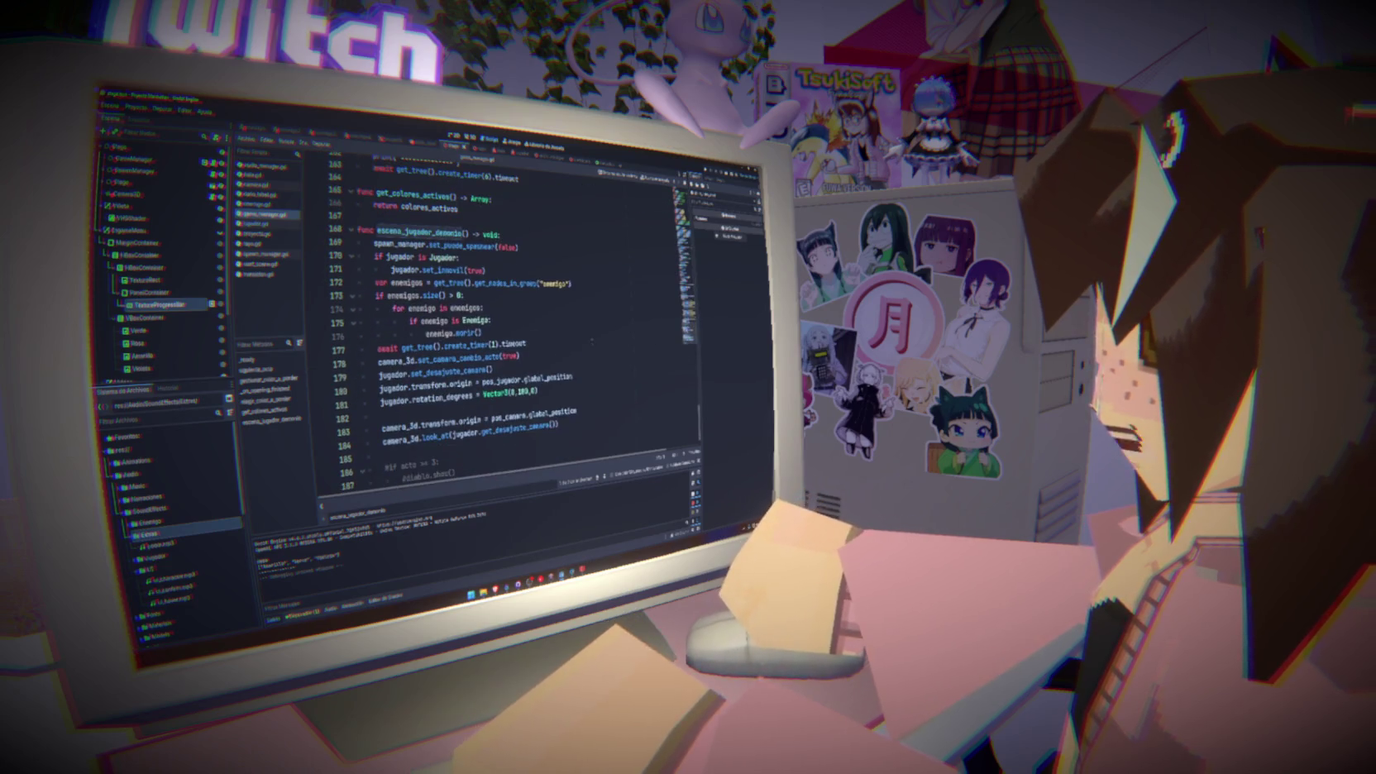
pyautogui.moveTo(374, 246)
pyautogui.mouseDown()
pyautogui.moveTo(438, 259)
pyautogui.moveTo(527, 328)
pyautogui.moveTo(360, 269)
pyautogui.moveTo(348, 243)
pyautogui.mouseUp()
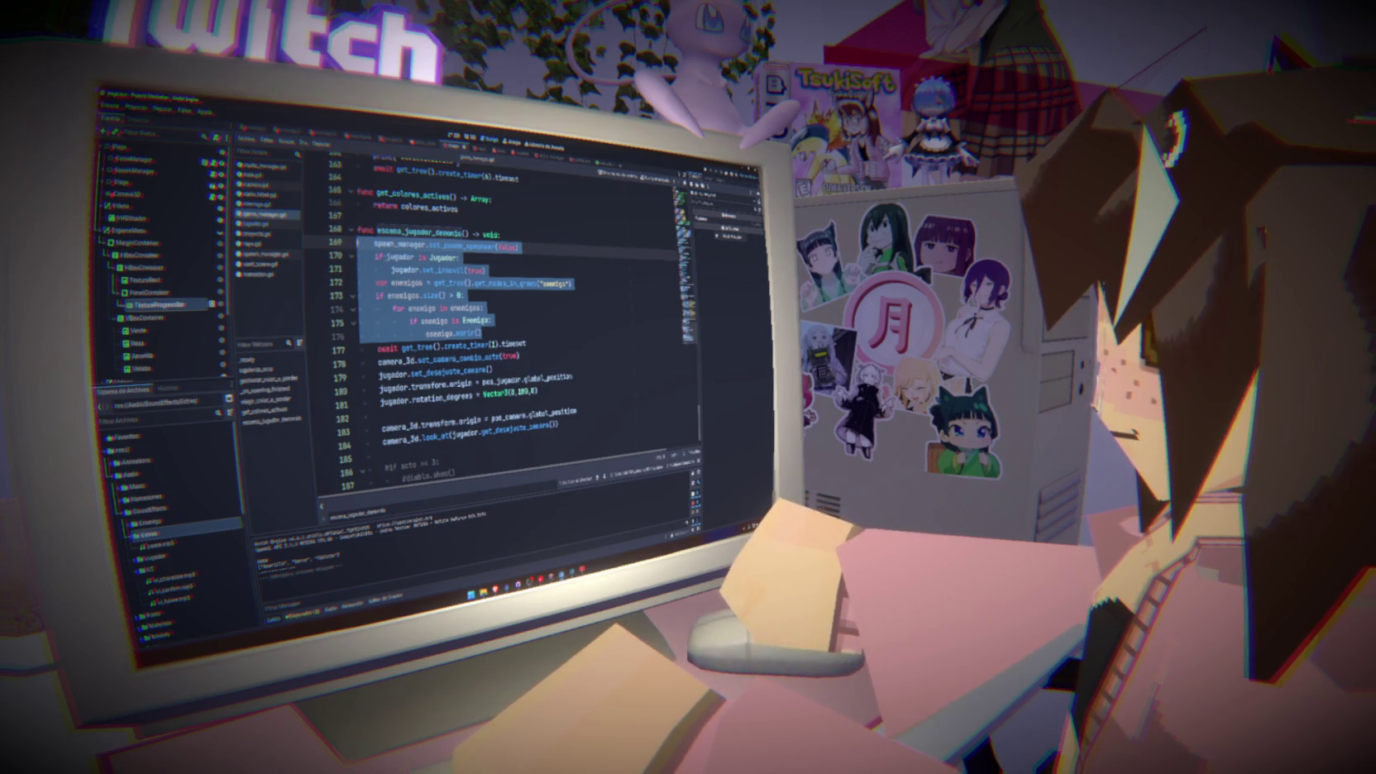
pyautogui.press('BackSpace')
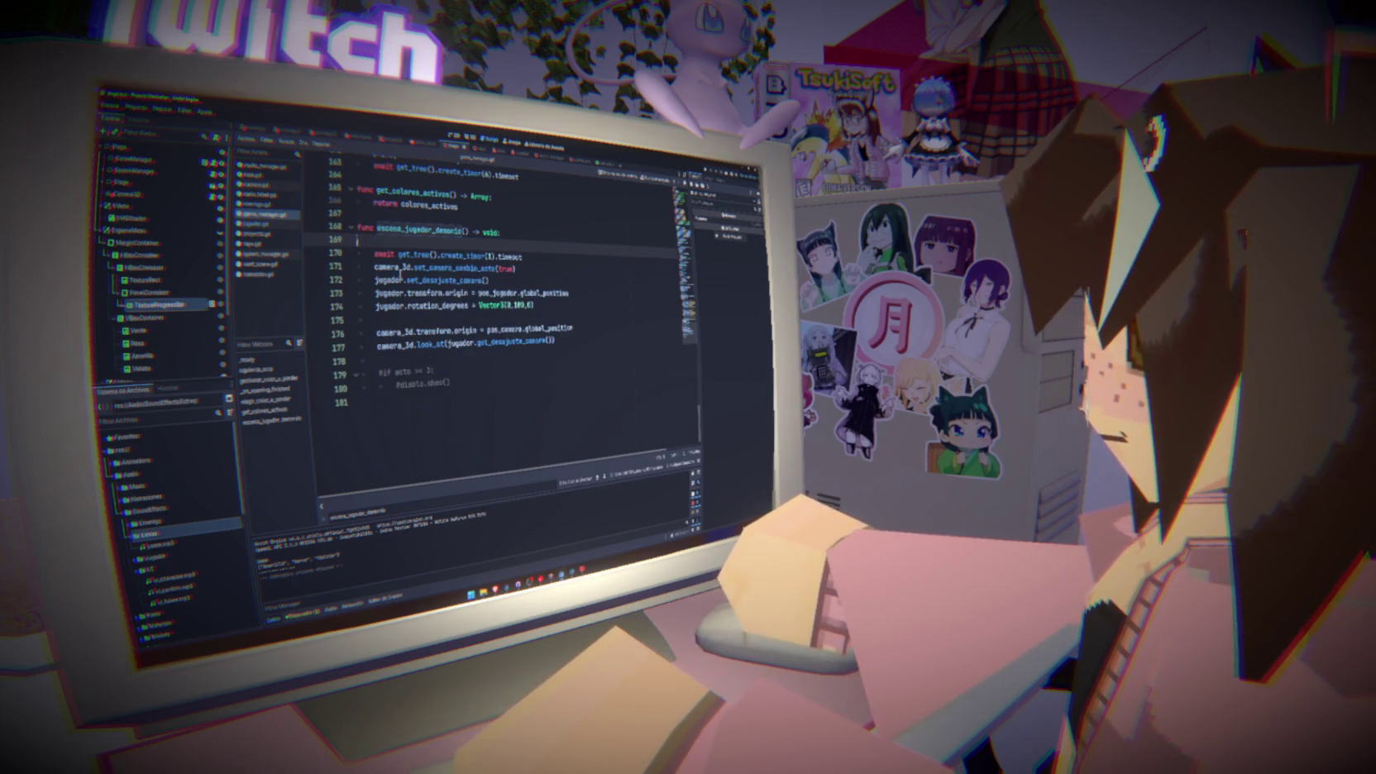
pyautogui.press('BackSpace')
pyautogui.hotkey('ctrl', 'v')
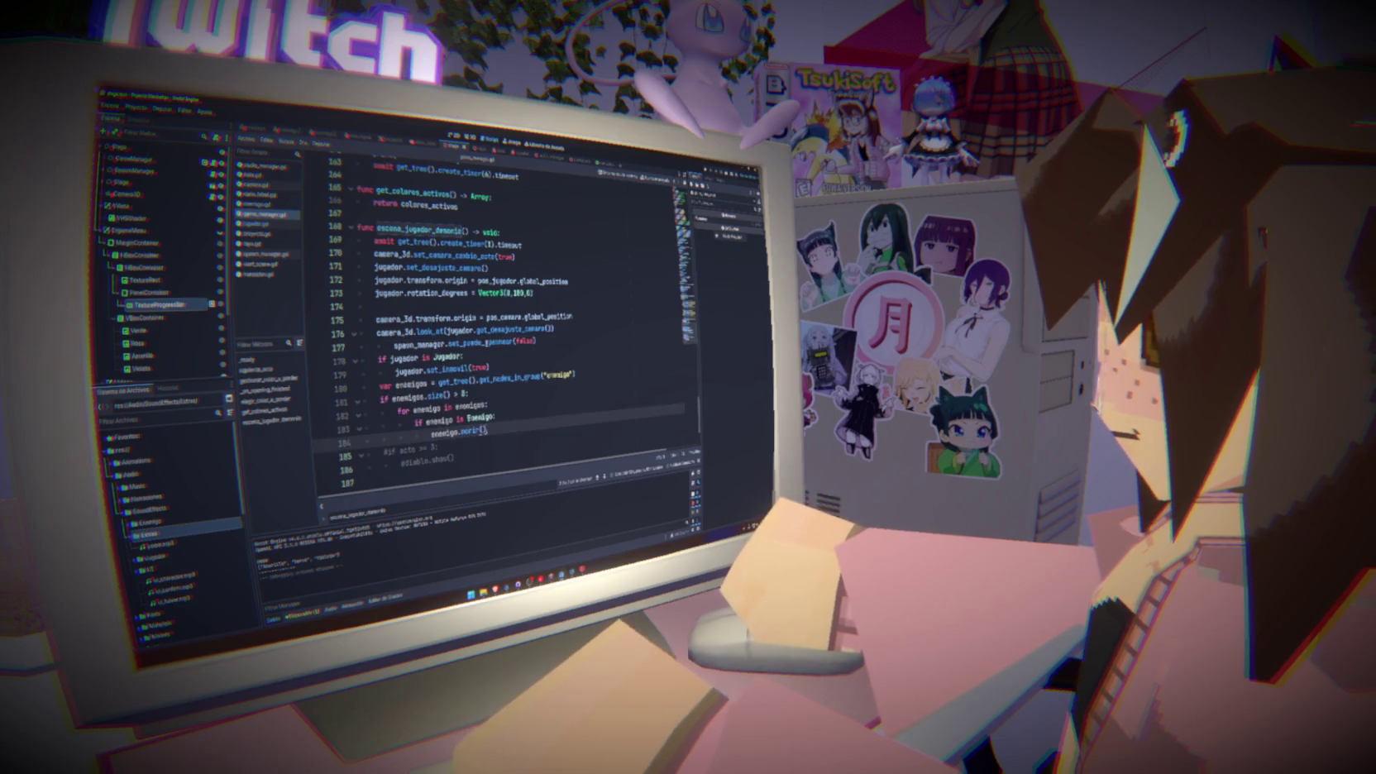
# Fix the pasted block's indentation, save the script, and run the game
pyautogui.click(391, 341)
pyautogui.hotkey('shift', 'Tab')
pyautogui.press('Return')
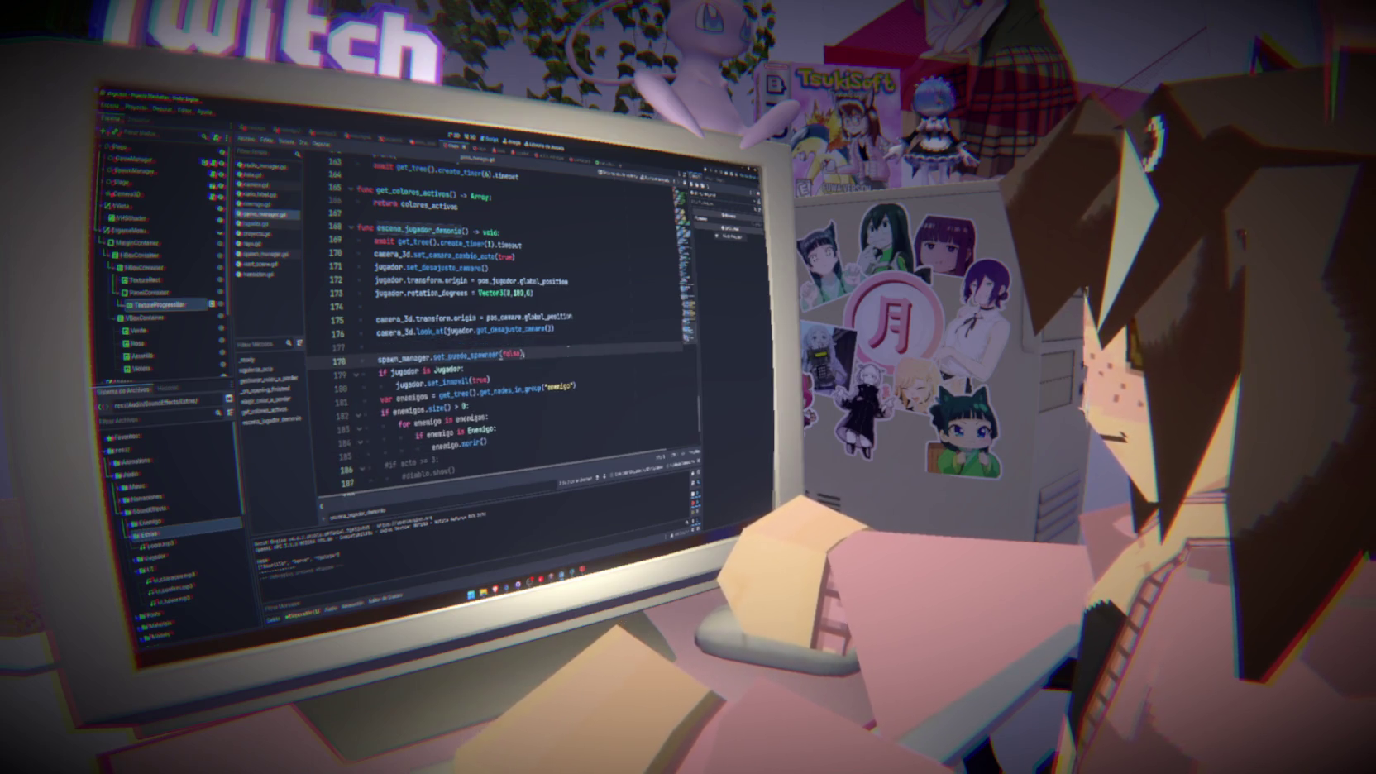
pyautogui.hotkey('ctrl', 's')
pyautogui.click(573, 327)
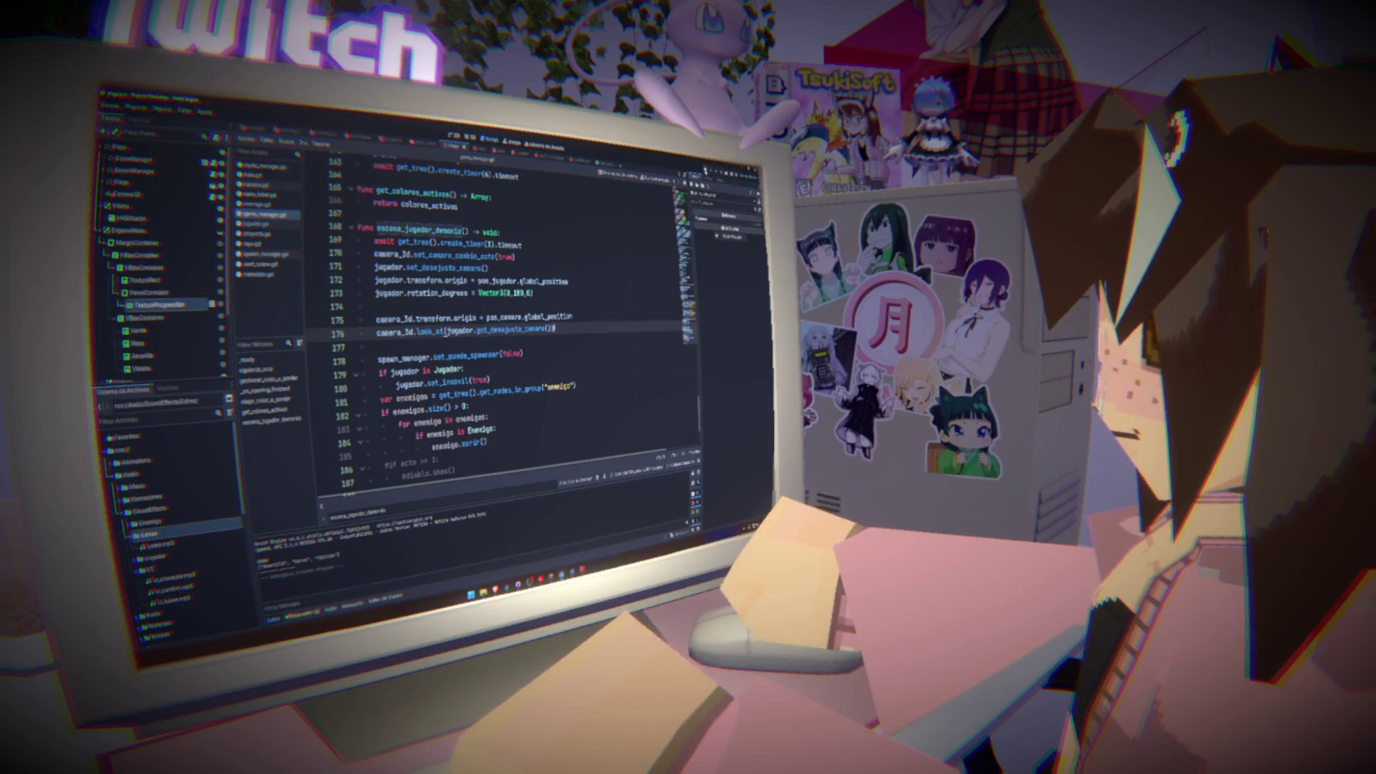
pyautogui.press('F5')
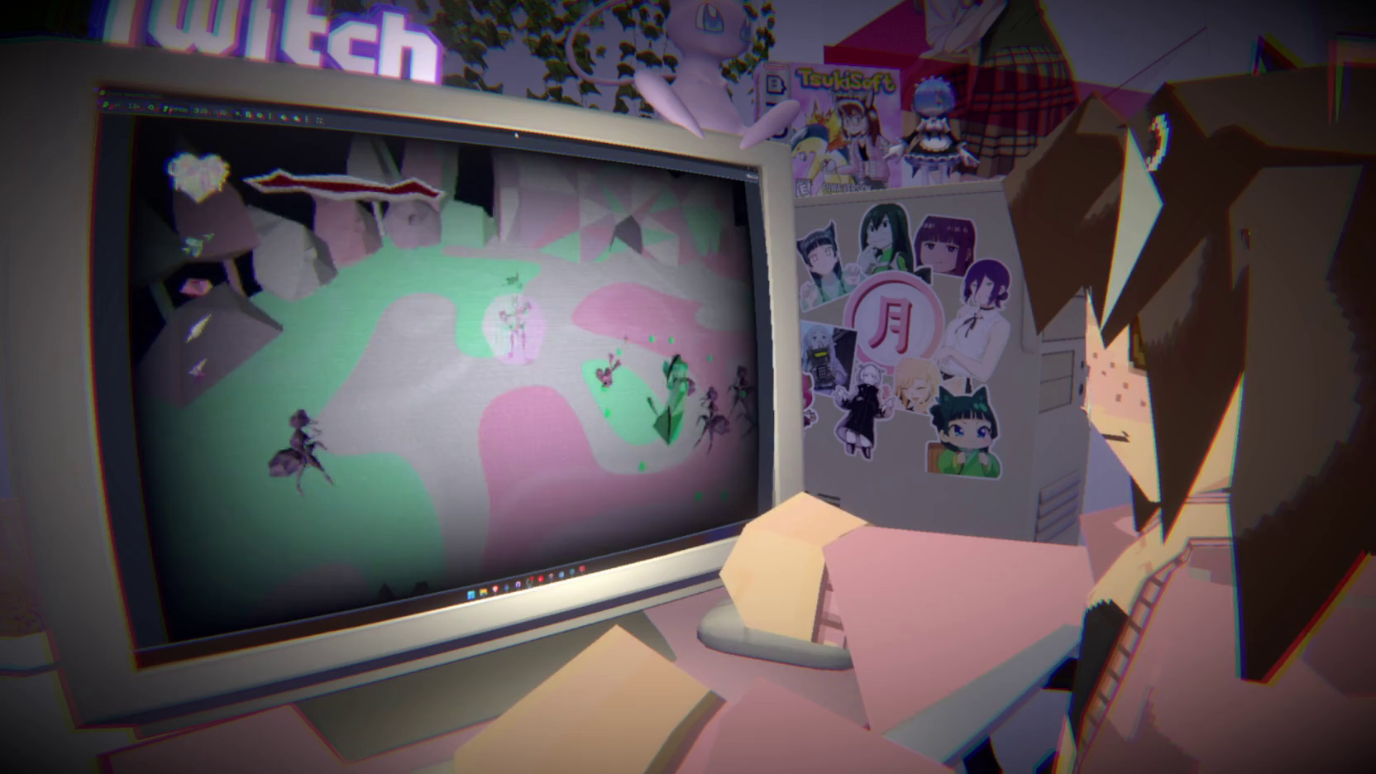
# Bring the script editor back in front while the game keeps running
pyautogui.press('F11')
# Maximize the game window, then place the caret in escena_jugador_demonio's camera setup code
pyautogui.moveTo(522, 444); pyautogui.dragTo(523, 460)
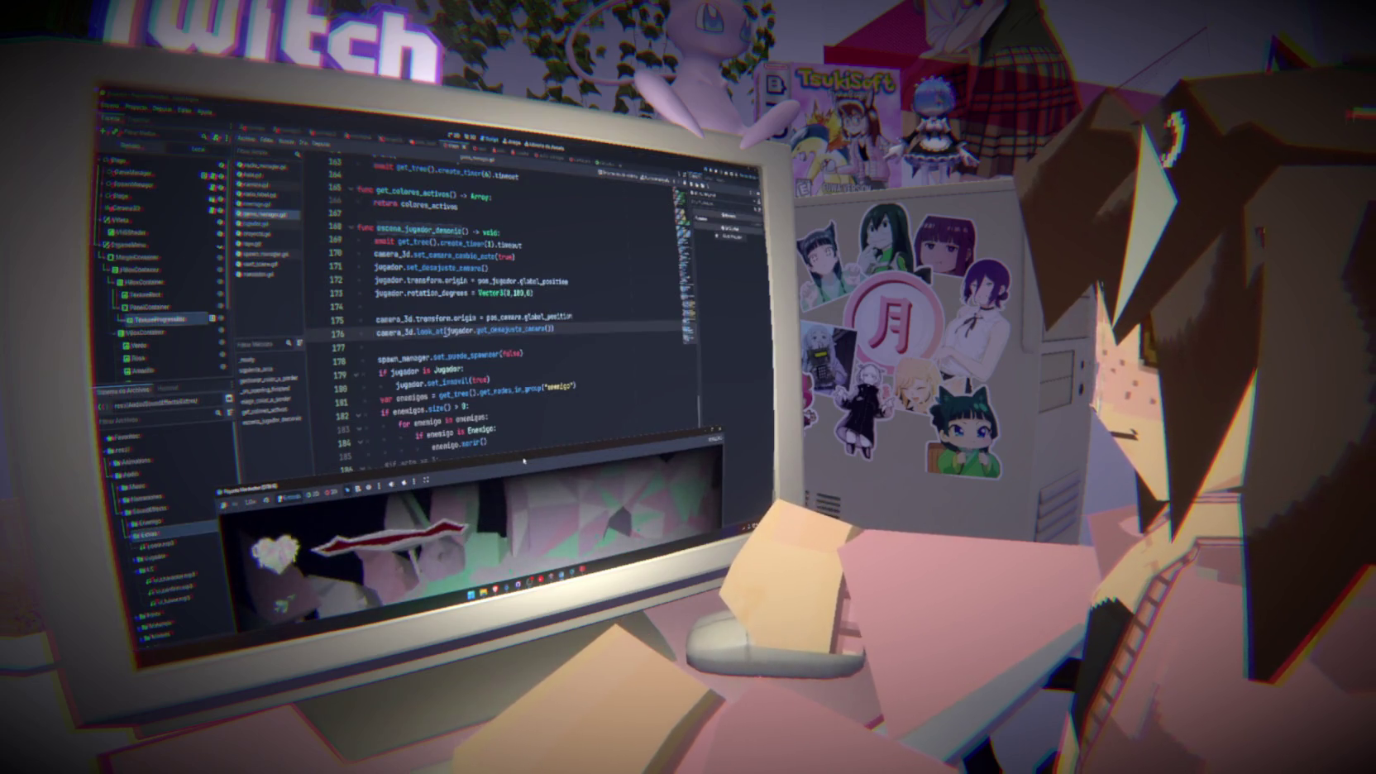
pyautogui.doubleClick(523, 461)
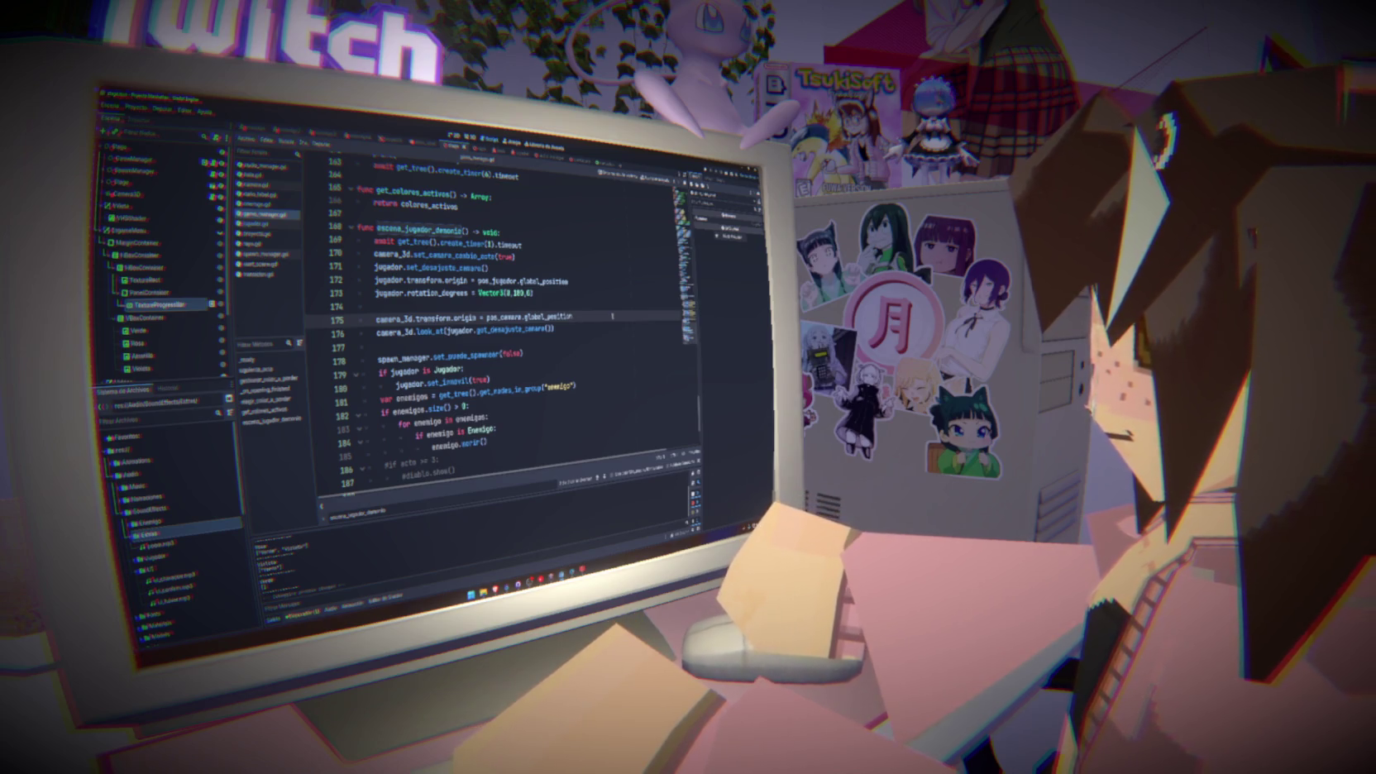
pyautogui.click(589, 293)
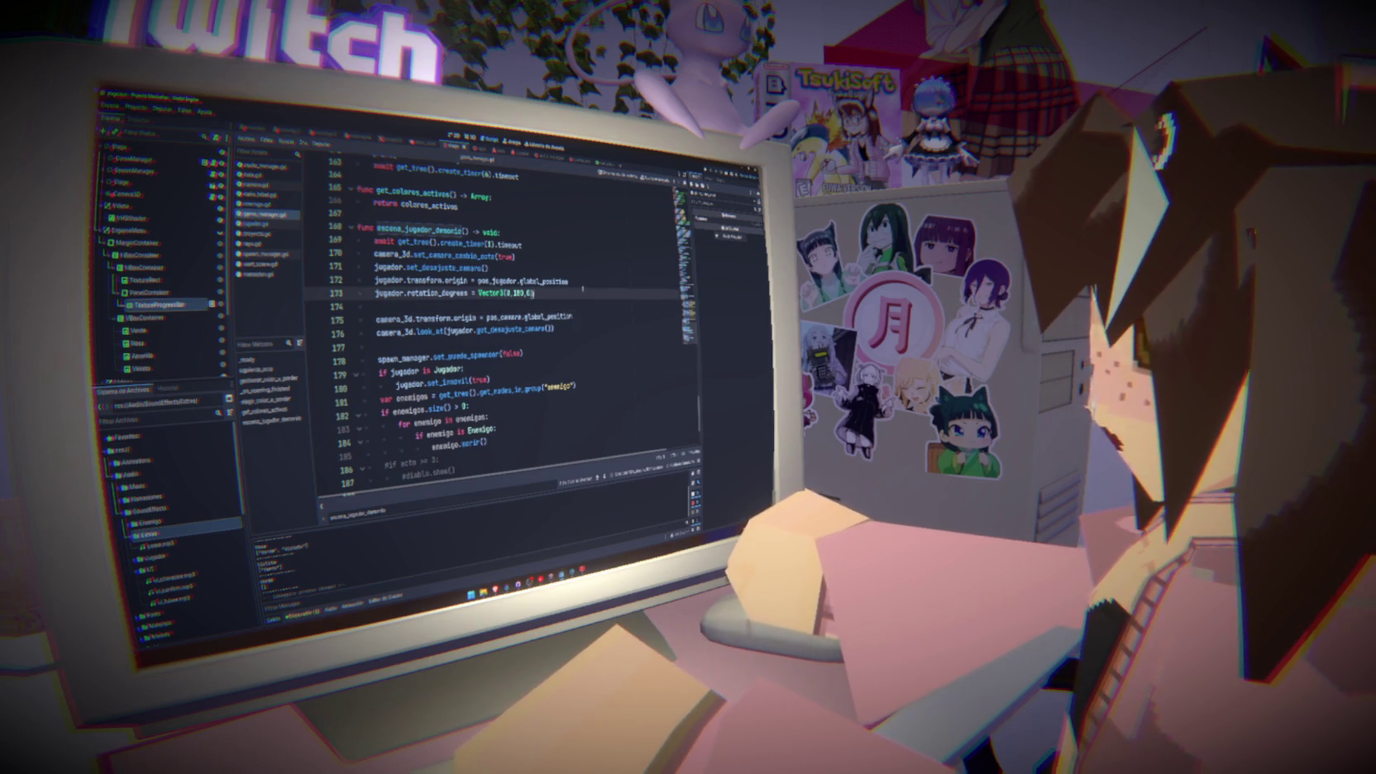
pyautogui.click(567, 273)
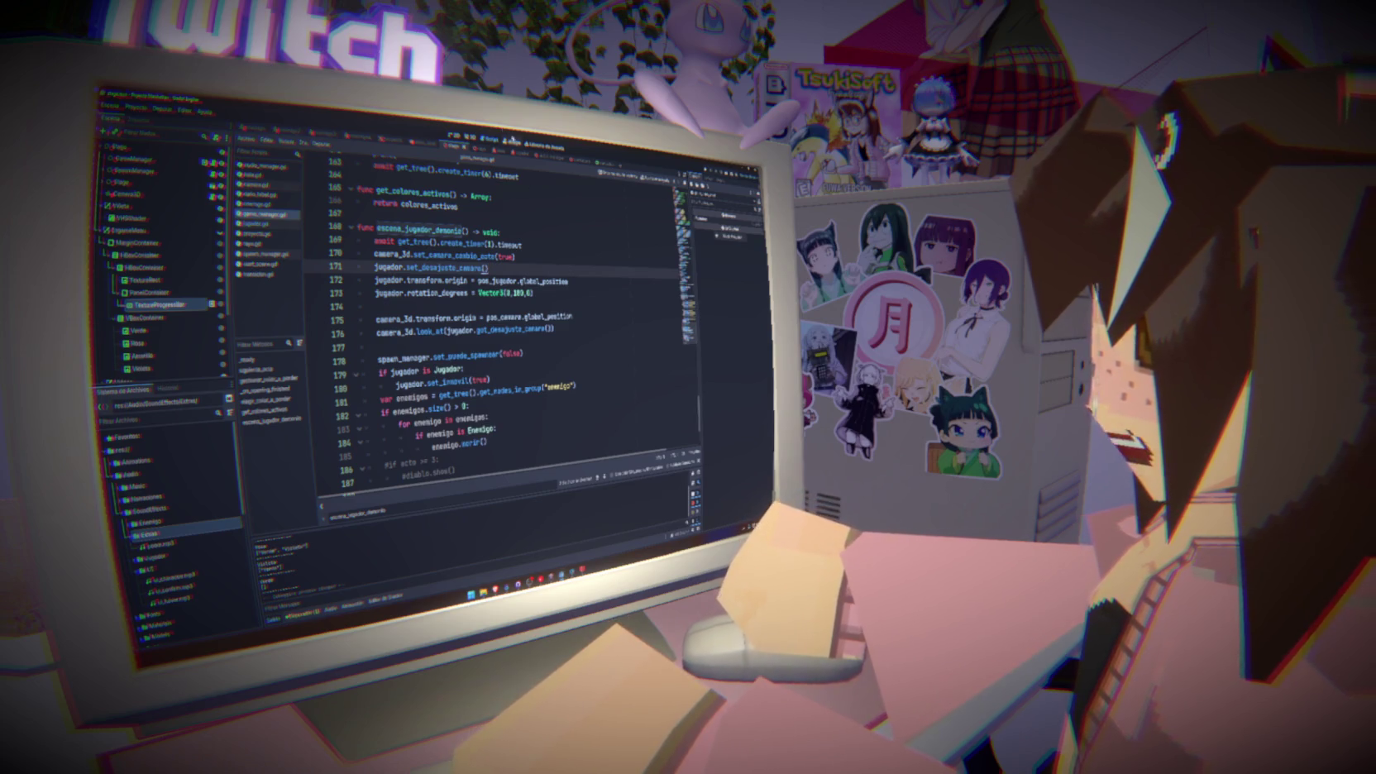
pyautogui.click(456, 220)
pyautogui.press('Up')
pyautogui.press('Up')
pyautogui.press('Up')
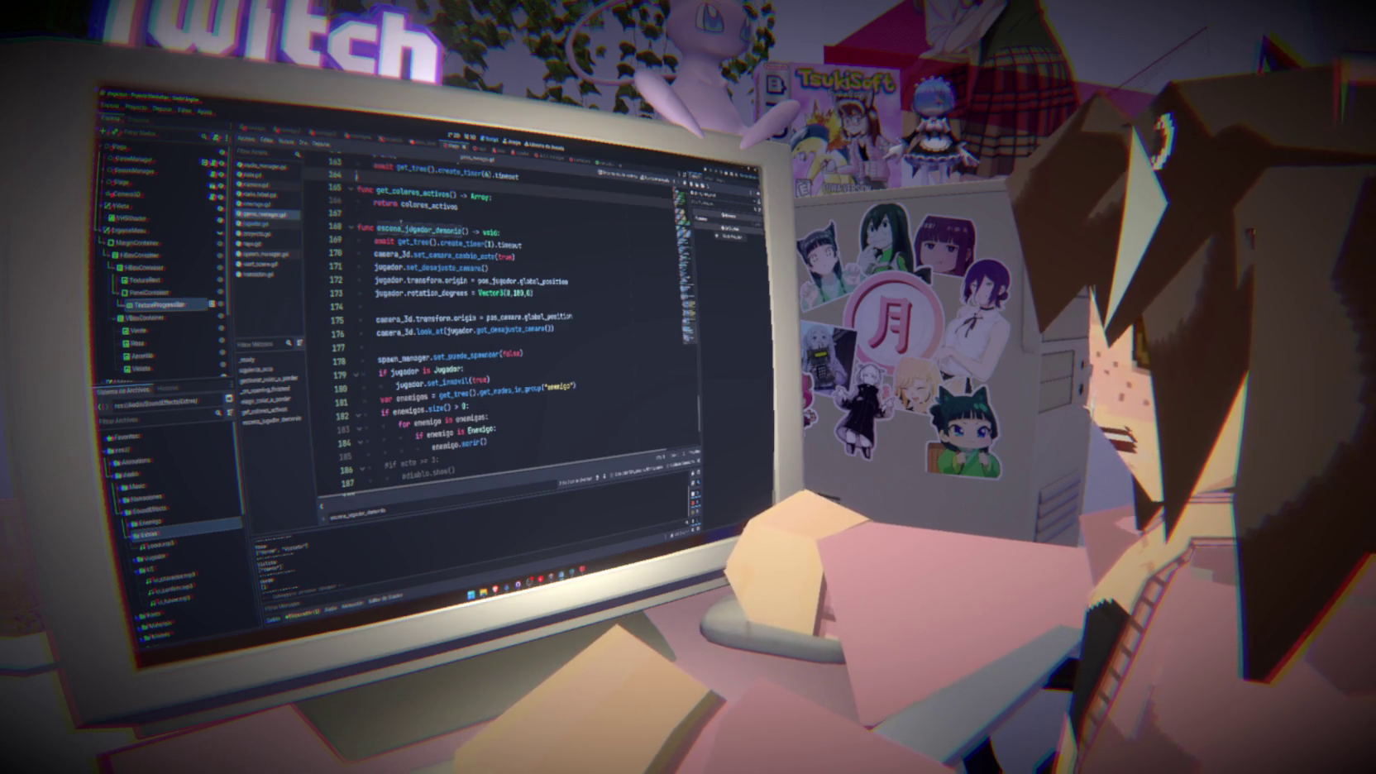
pyautogui.scroll(20, 493, 295)
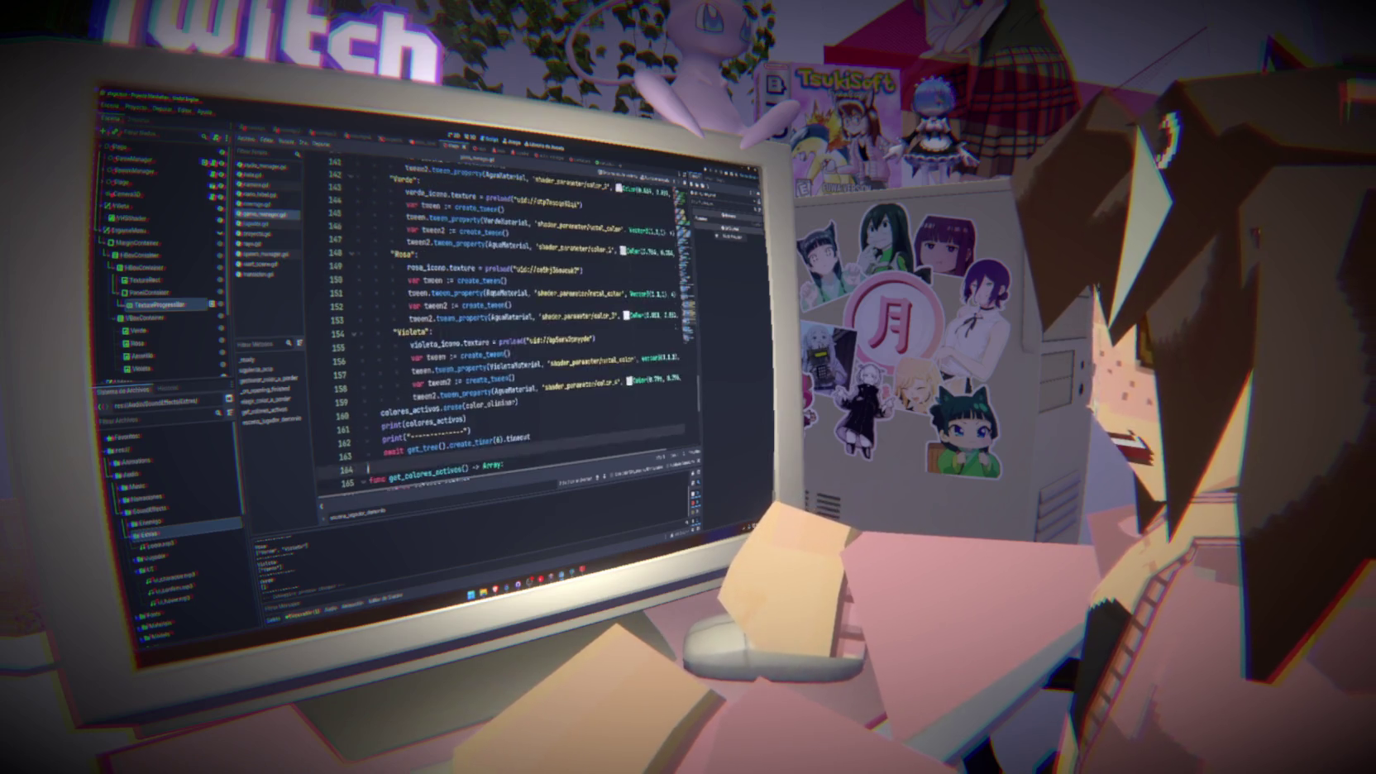
pyautogui.scroll(9, 493, 295)
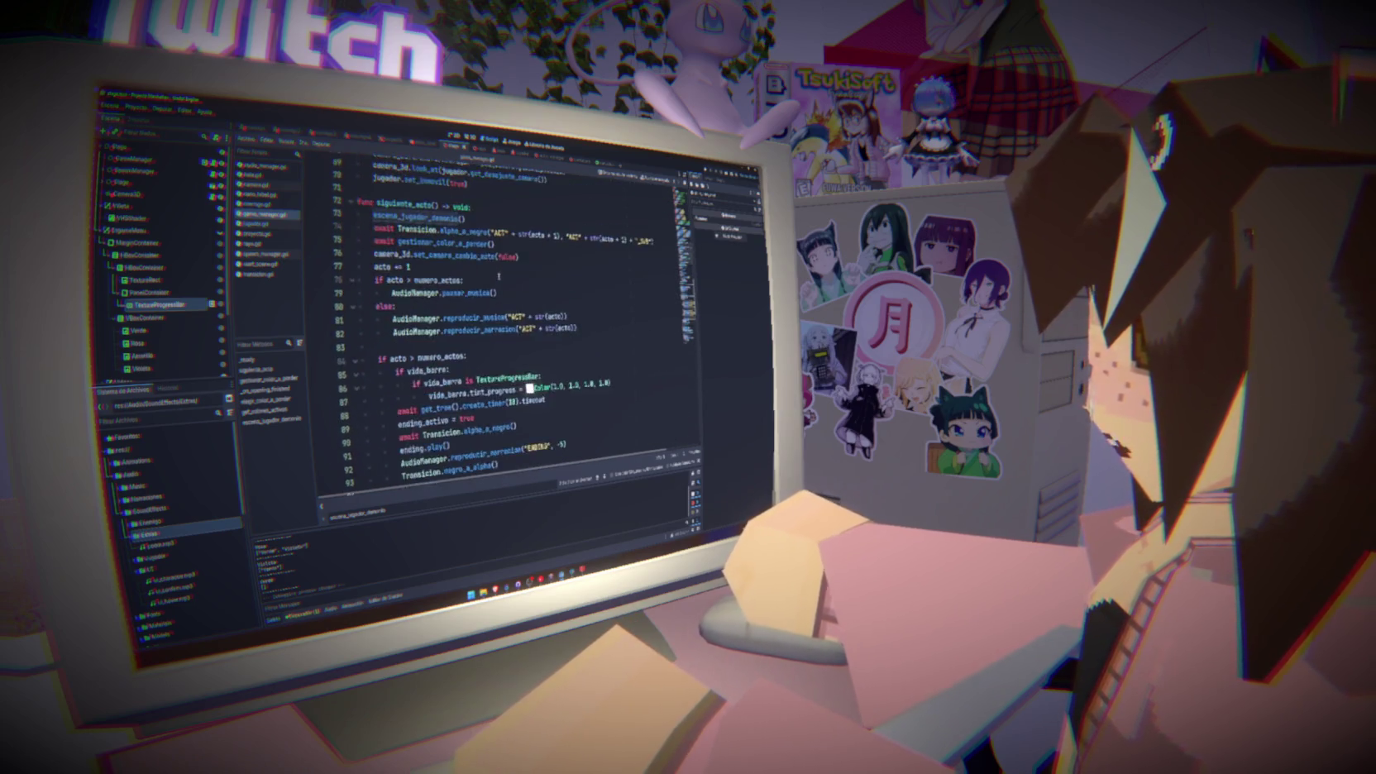
pyautogui.click(511, 292)
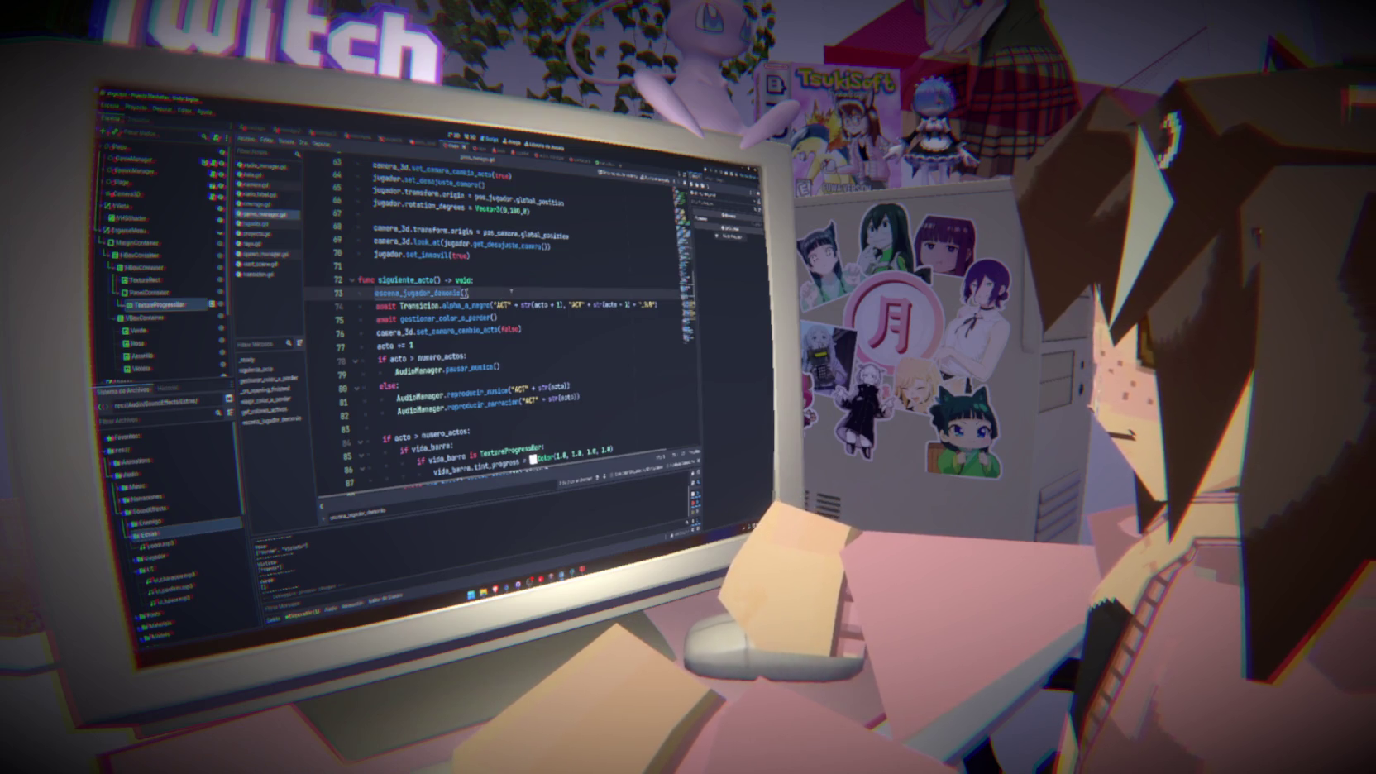
pyautogui.press('Return')
pyautogui.write('if ')
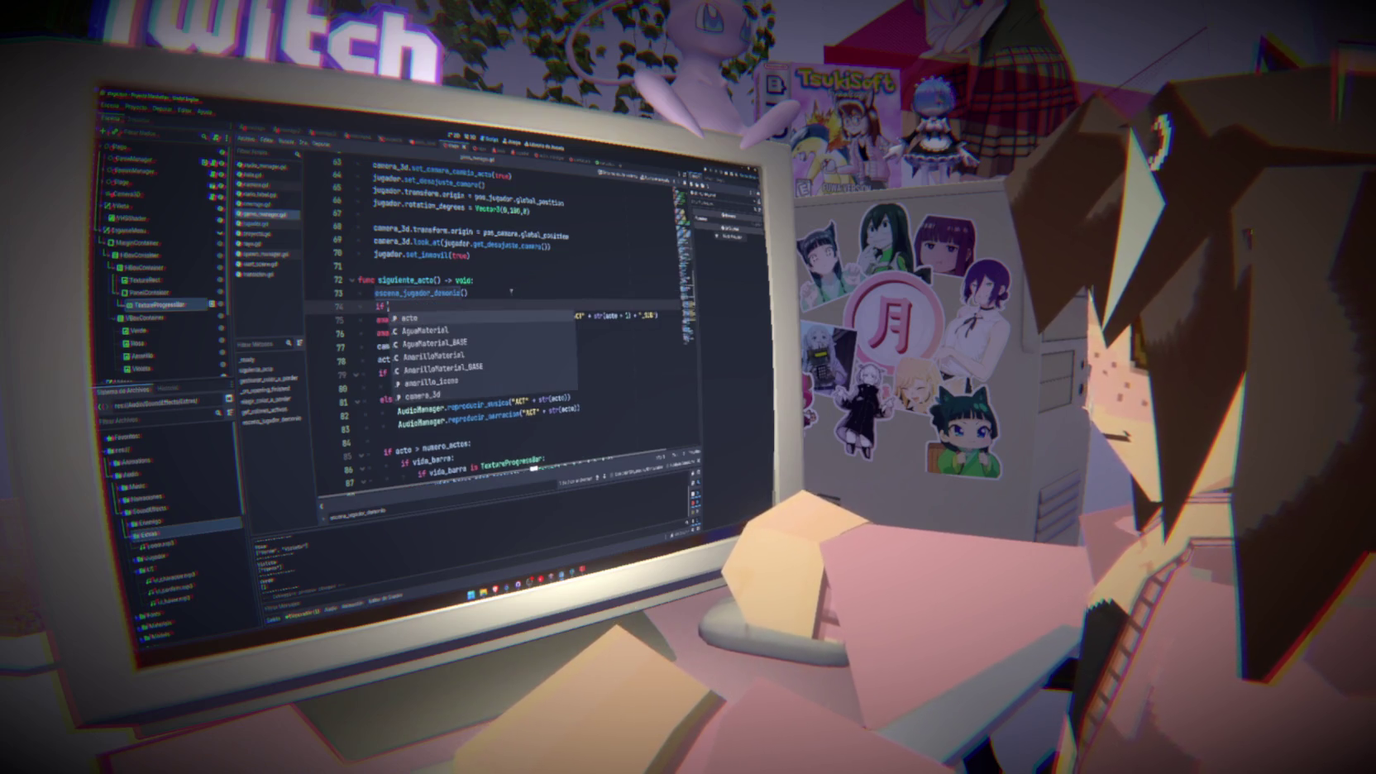
pyautogui.write('acto')
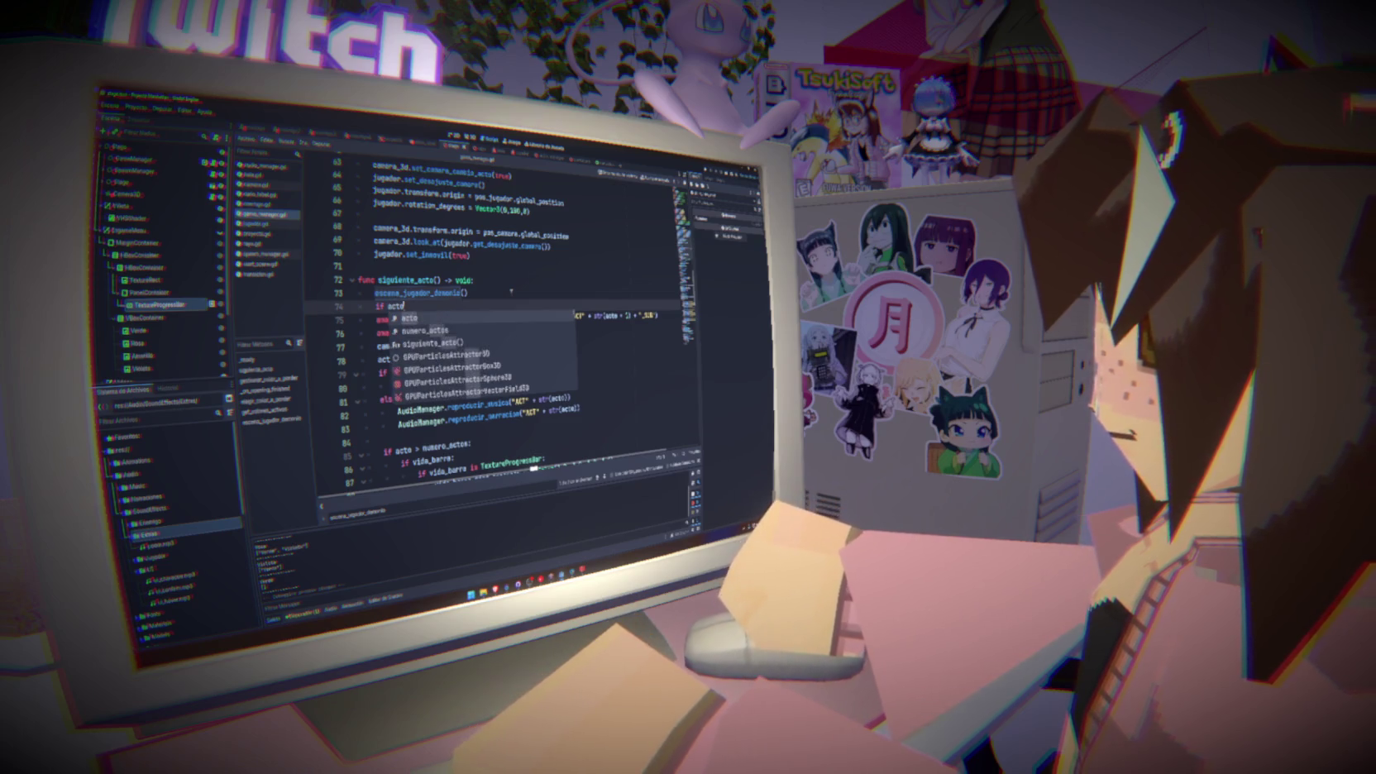
pyautogui.write(' <==')
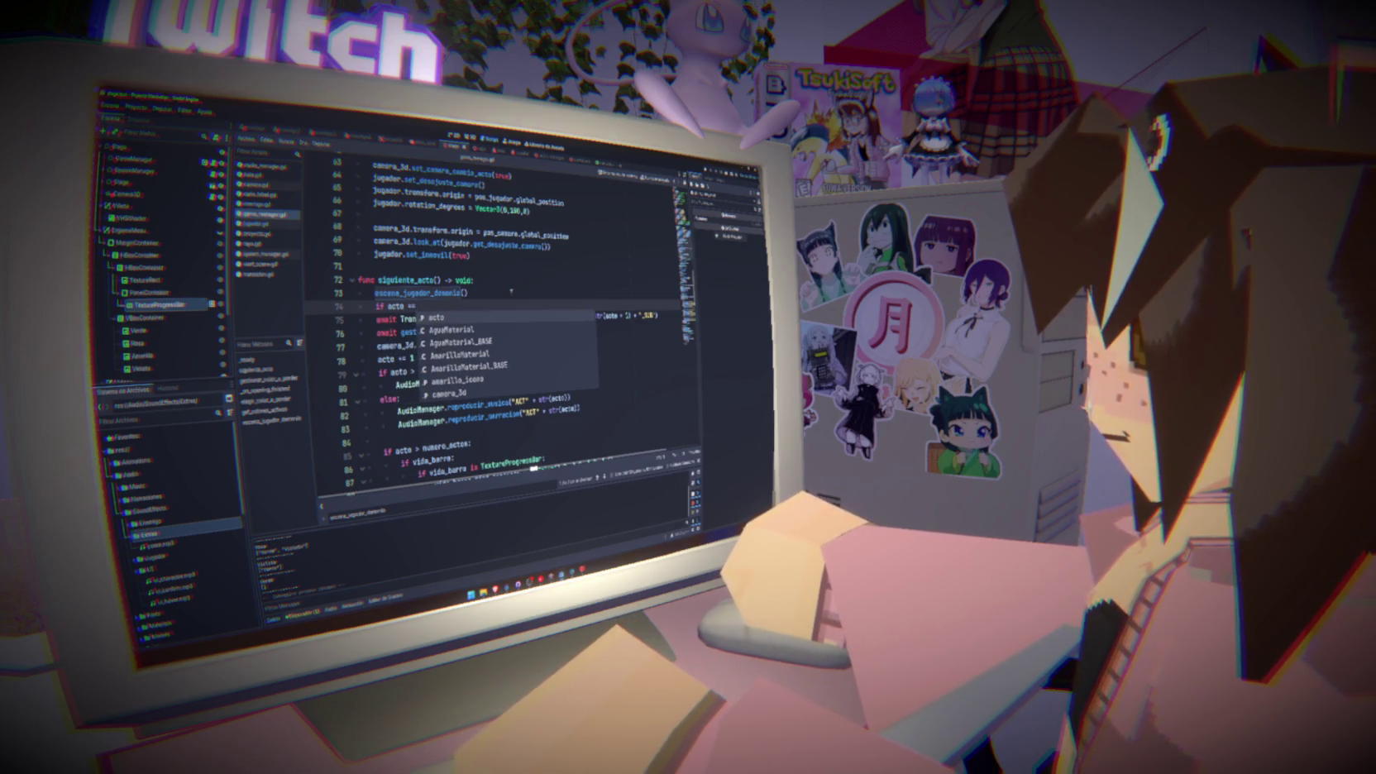
pyautogui.press('BackSpace')
pyautogui.press('BackSpace')
pyautogui.write('>')
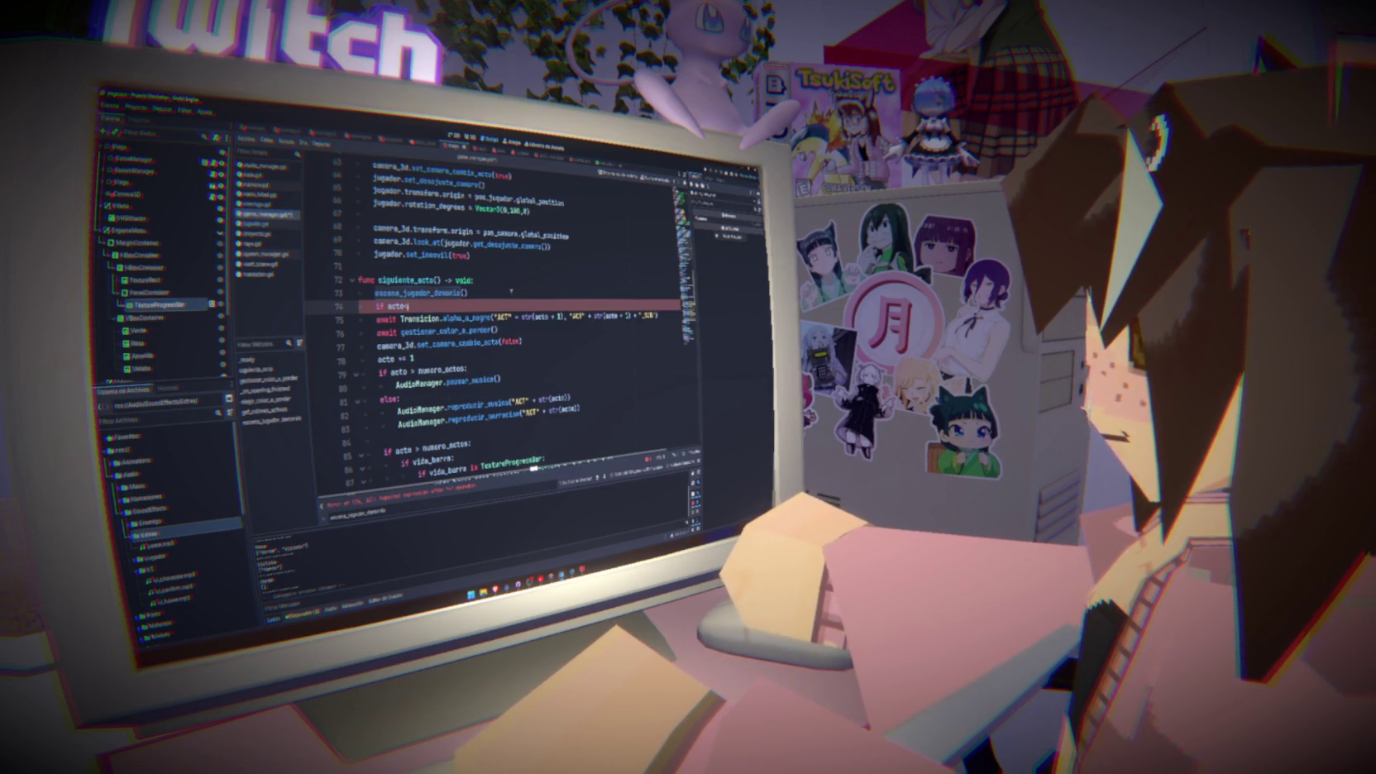
pyautogui.write(' numero_actos')
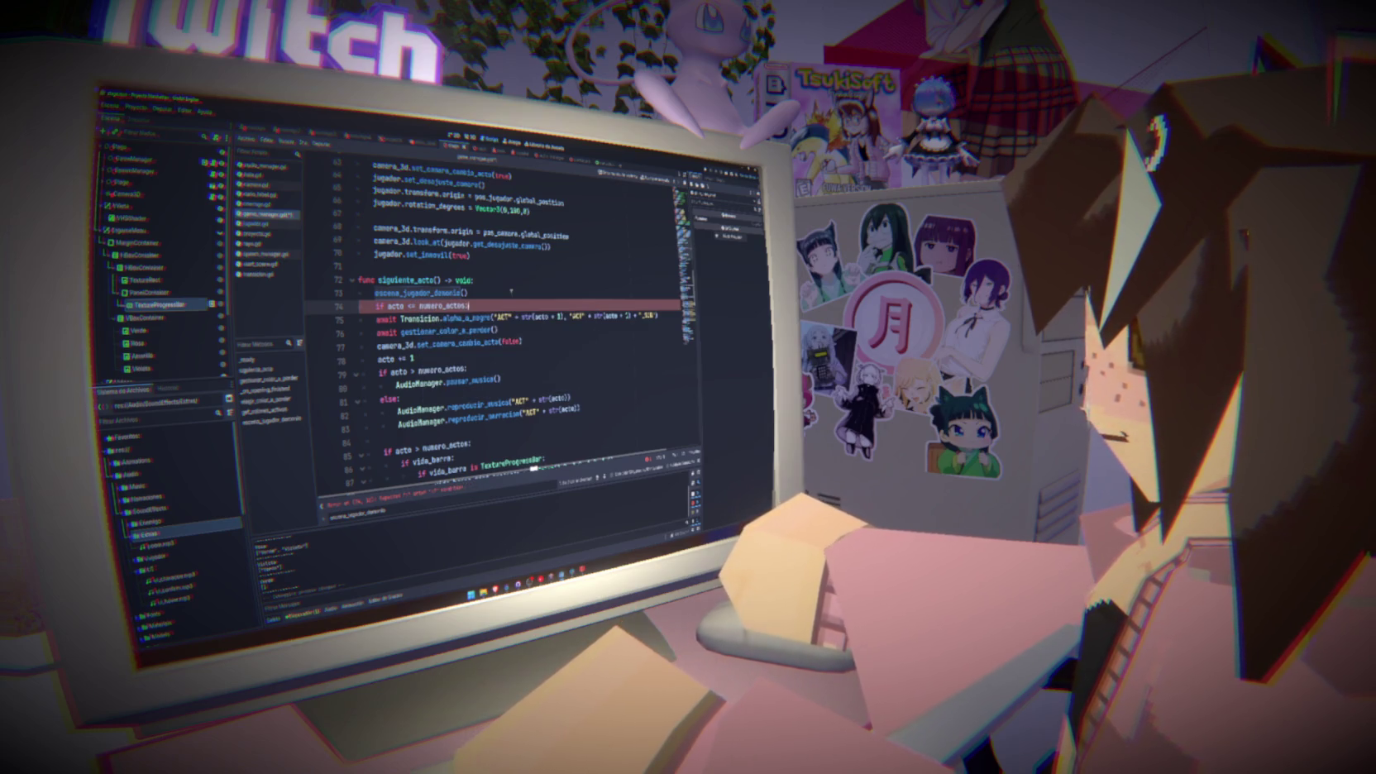
pyautogui.write(':')
pyautogui.press('Down')
pyautogui.press('Home')
pyautogui.press('Tab')
pyautogui.press('End')
pyautogui.press('Return')
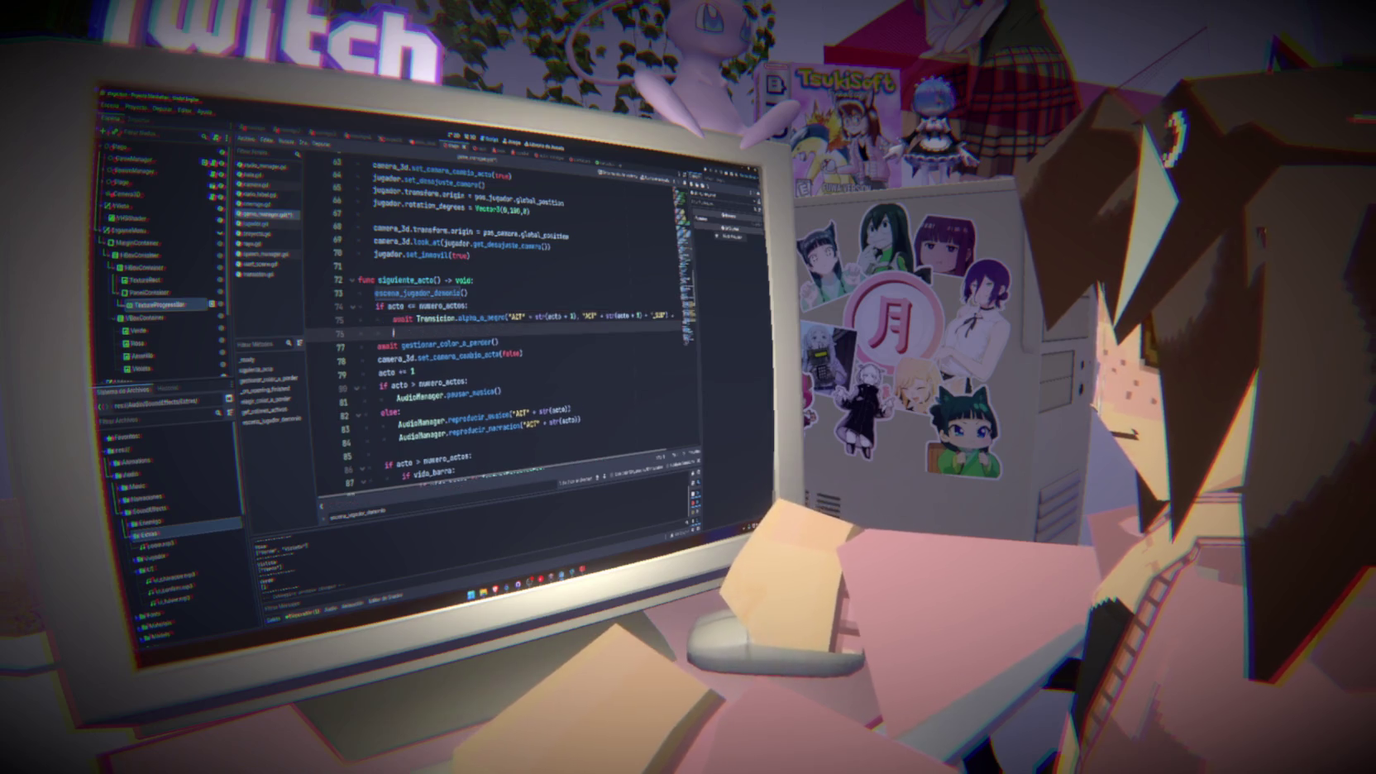
pyautogui.write('else:')
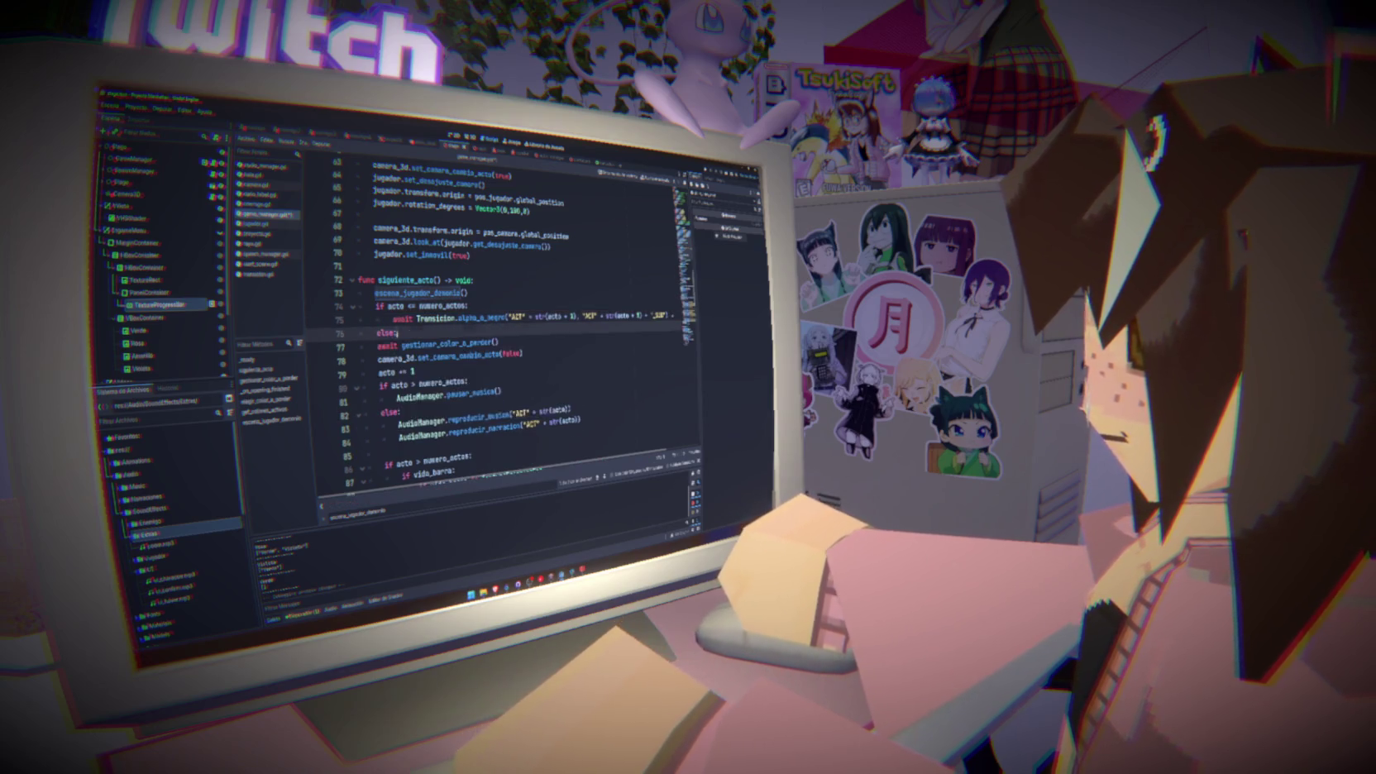
pyautogui.press('Return')
pyautogui.moveTo(392, 319); pyautogui.dragTo(509, 318)
pyautogui.hotkey('ctrl', 'c')
pyautogui.press('Down')
pyautogui.press('Down')
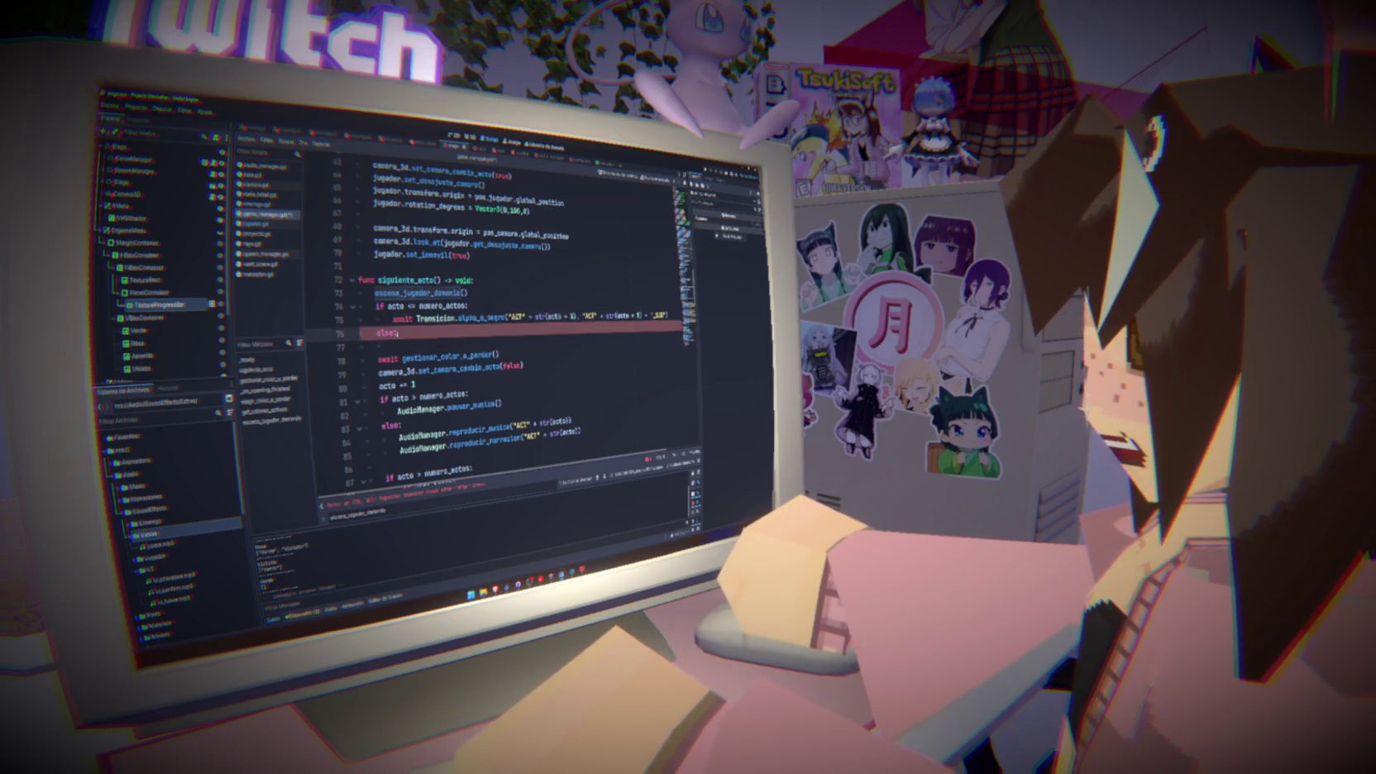
pyautogui.hotkey('ctrl', 'v')
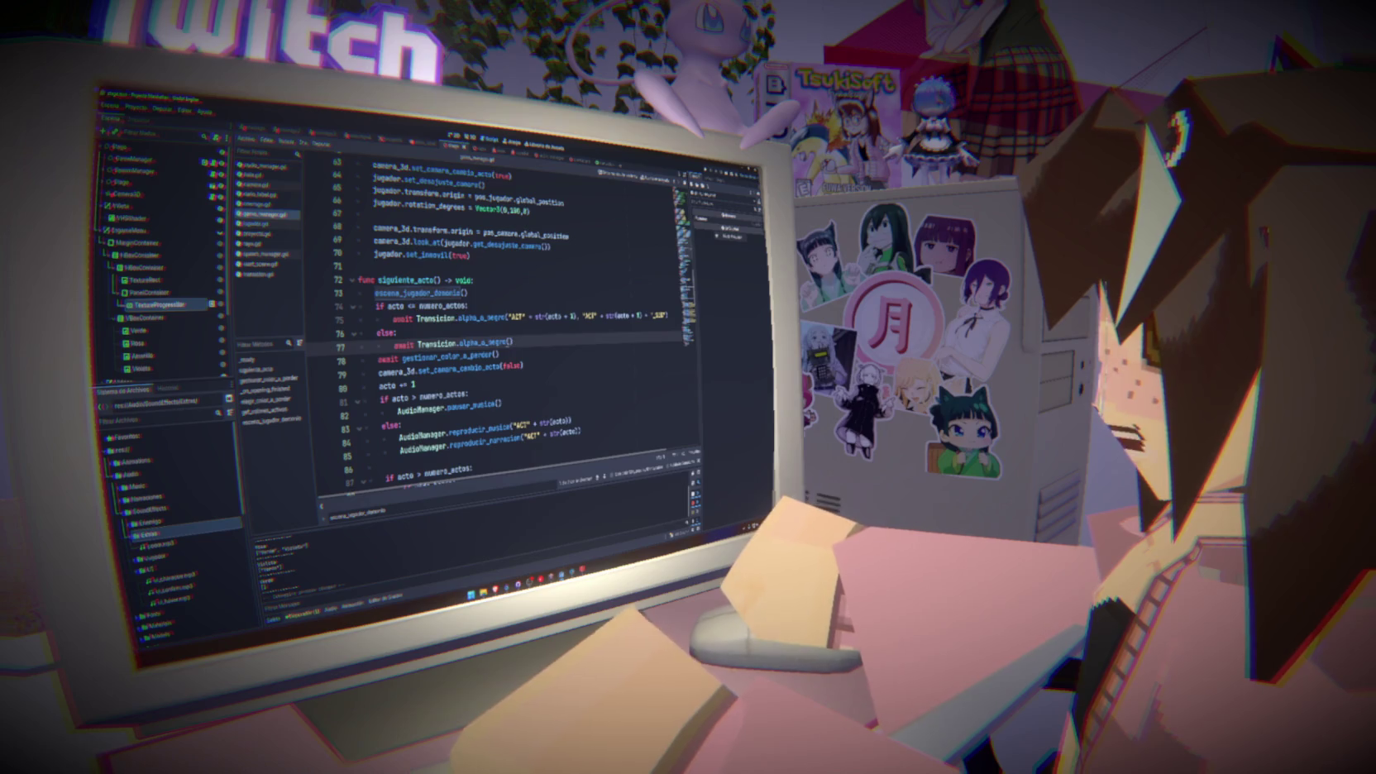
pyautogui.doubleClick(442, 306)
pyautogui.doubleClick(397, 306)
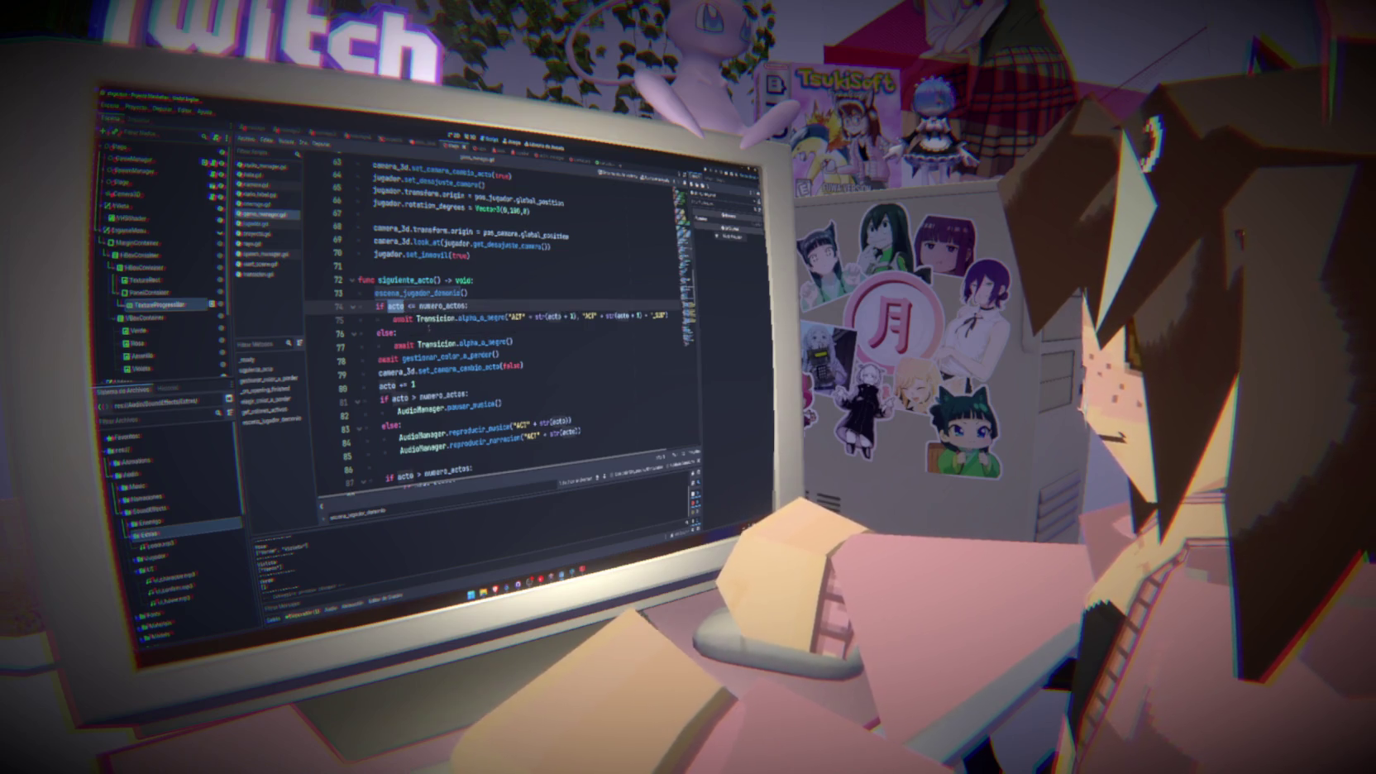
pyautogui.click(419, 306)
pyautogui.press('BackSpace')
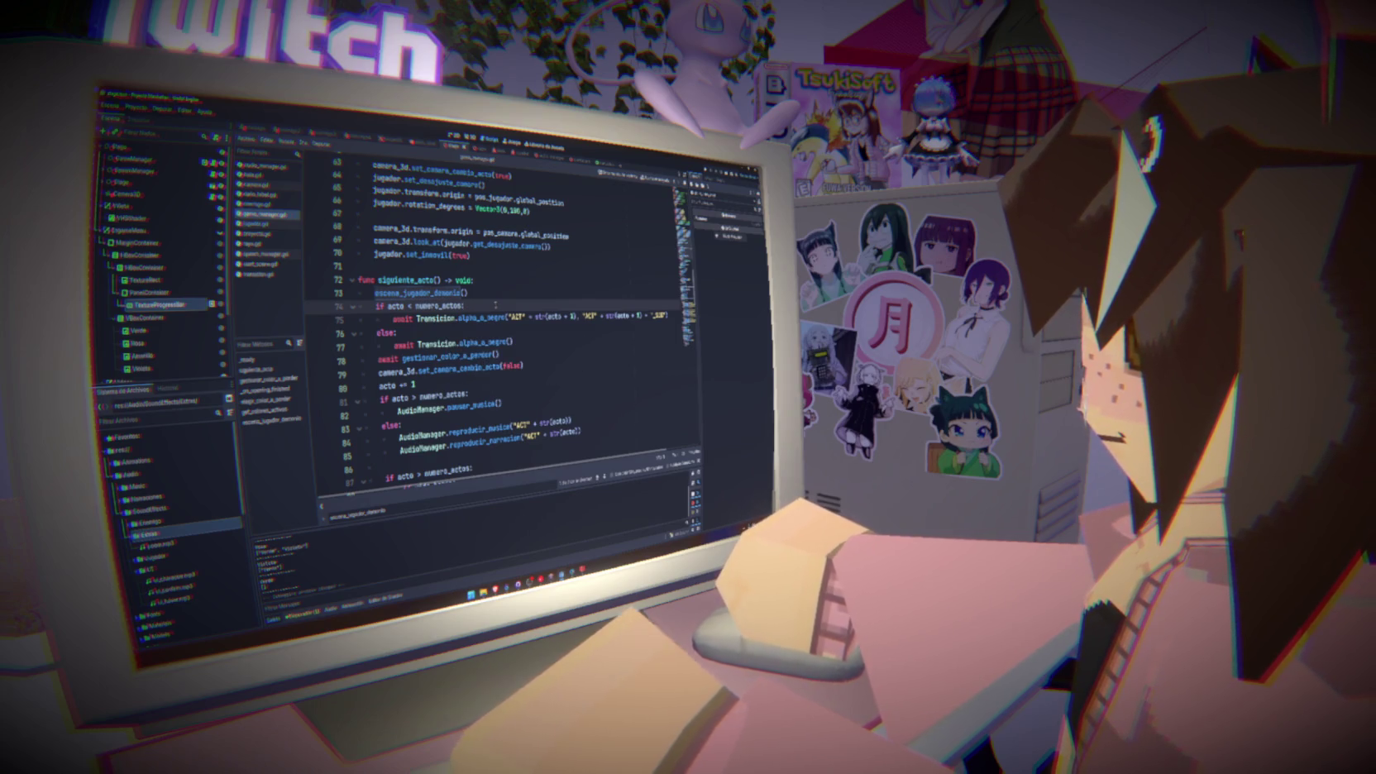
pyautogui.scroll(-5, 483, 314)
# Review the script by marking code blocks on lines 87–93, 88–90 and 98–108
pyautogui.scroll(5, 380, 306)
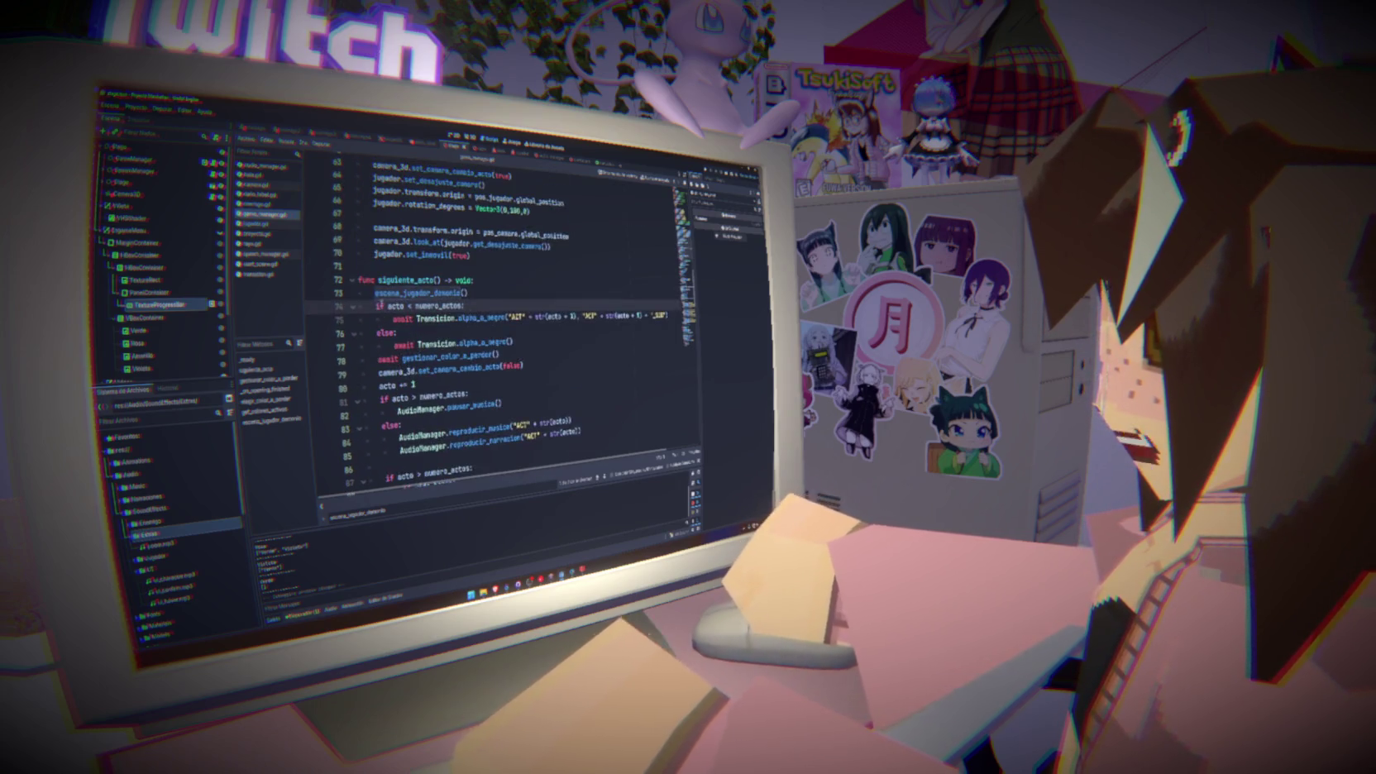
pyautogui.scroll(-4, 496, 331)
pyautogui.moveTo(376, 319); pyautogui.dragTo(610, 382)
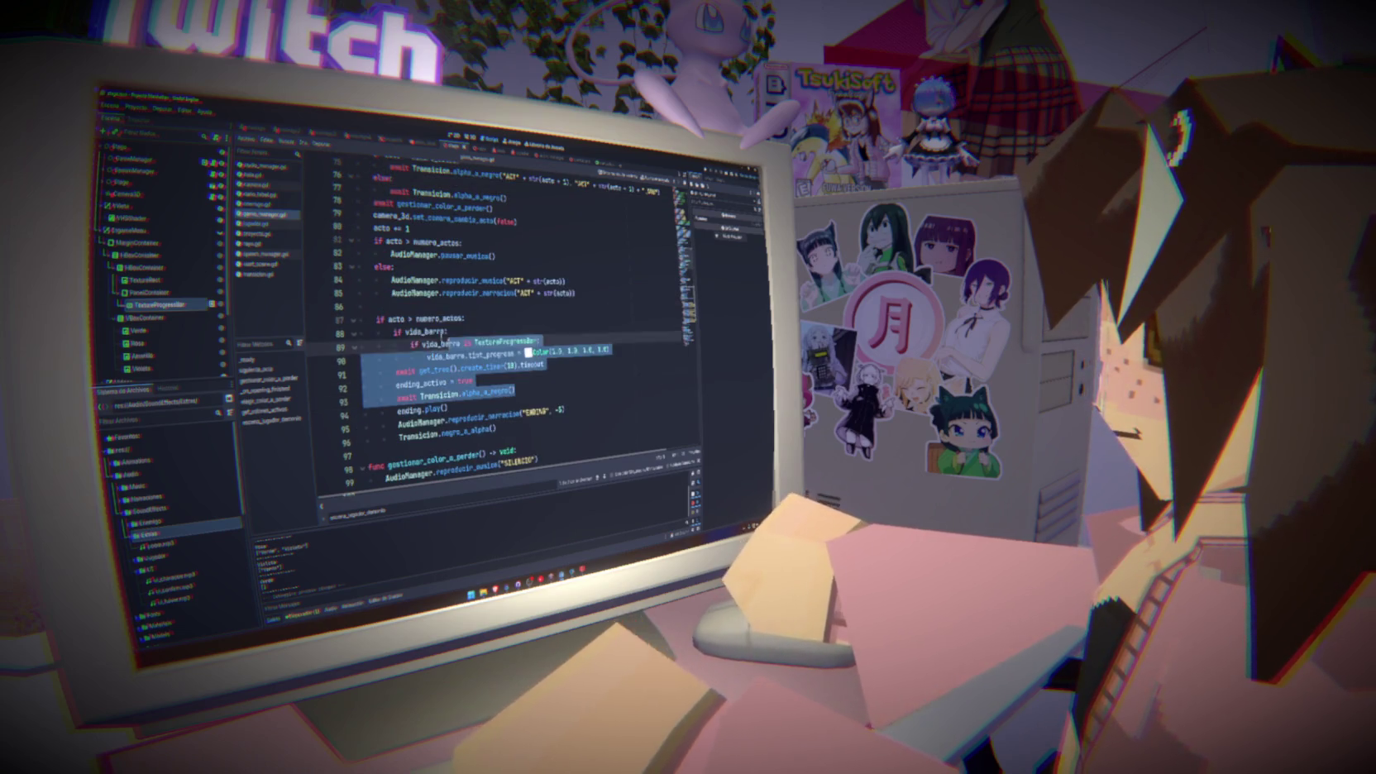
pyautogui.click(473, 381)
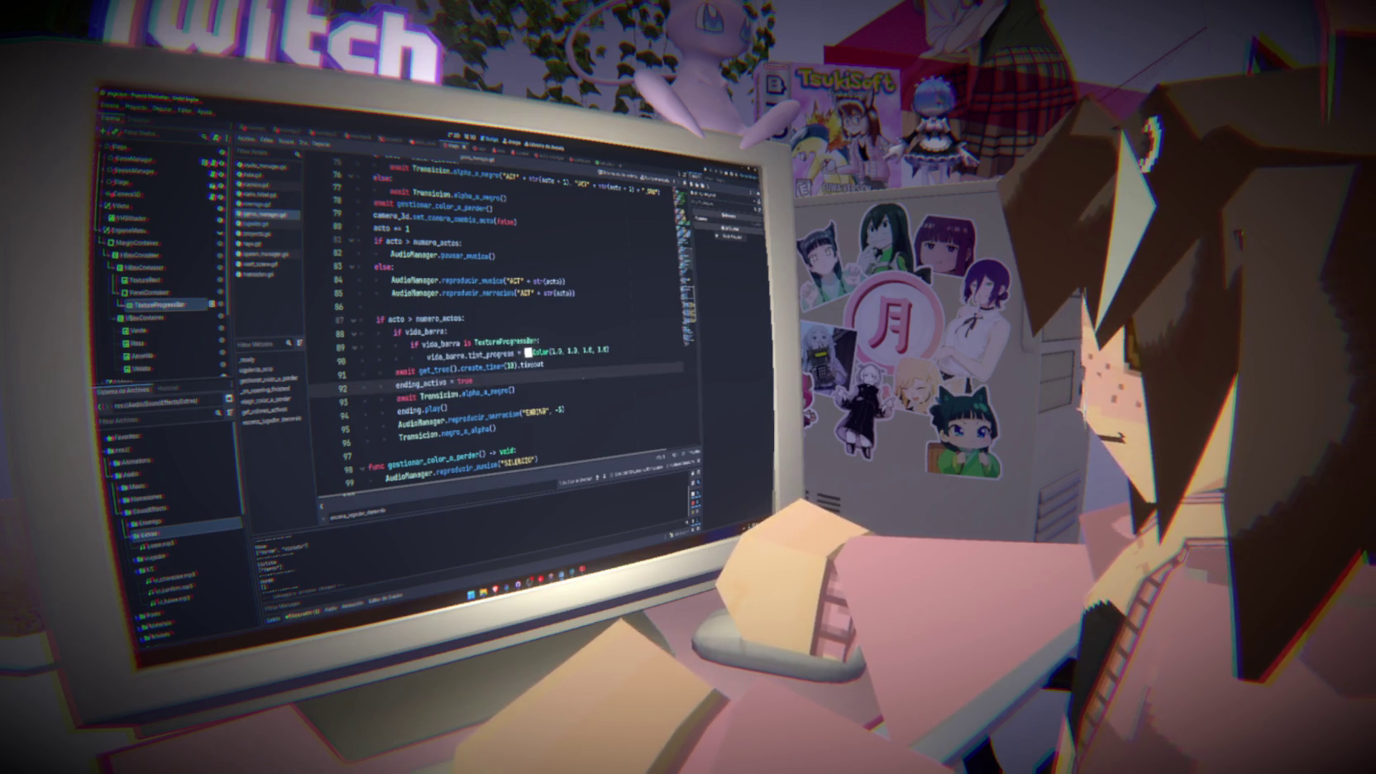
pyautogui.moveTo(607, 350); pyautogui.dragTo(361, 331)
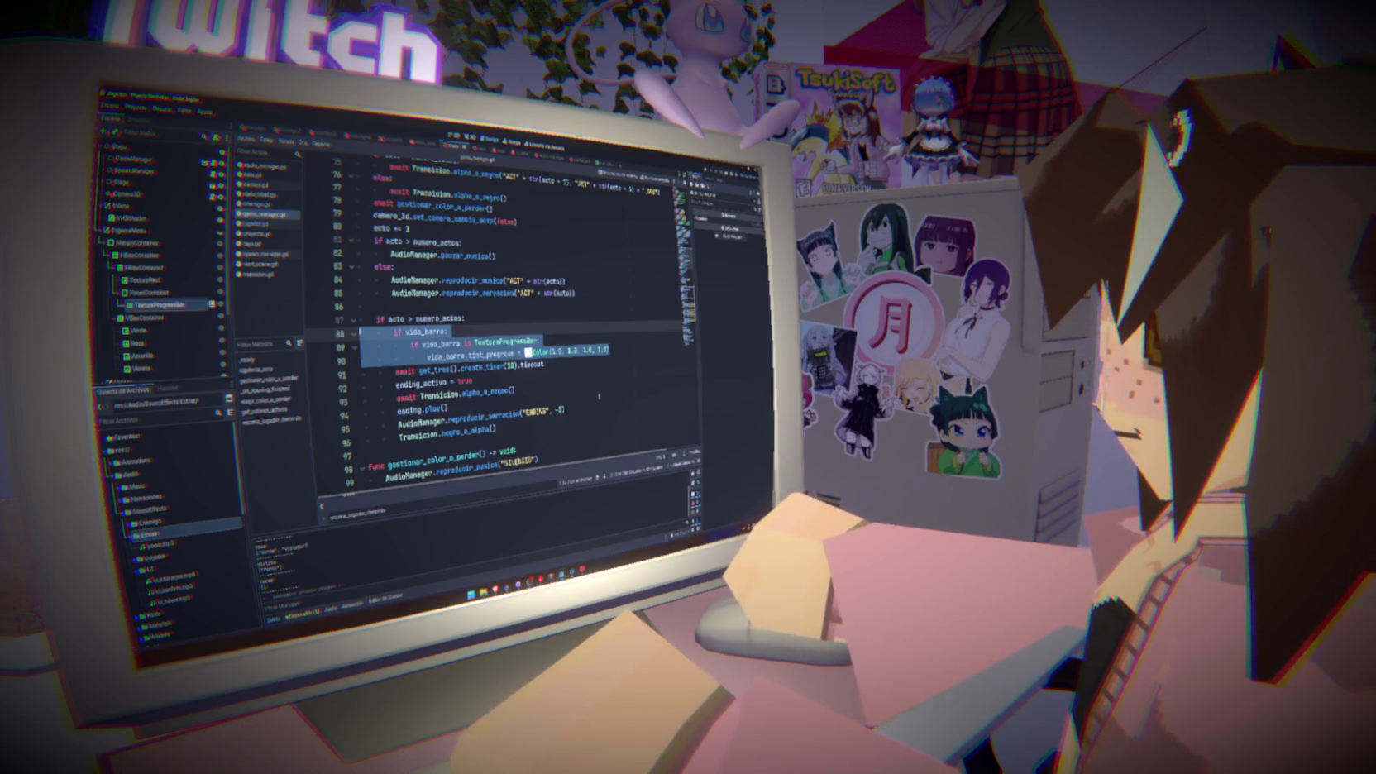
pyautogui.scroll(-5, 598, 397)
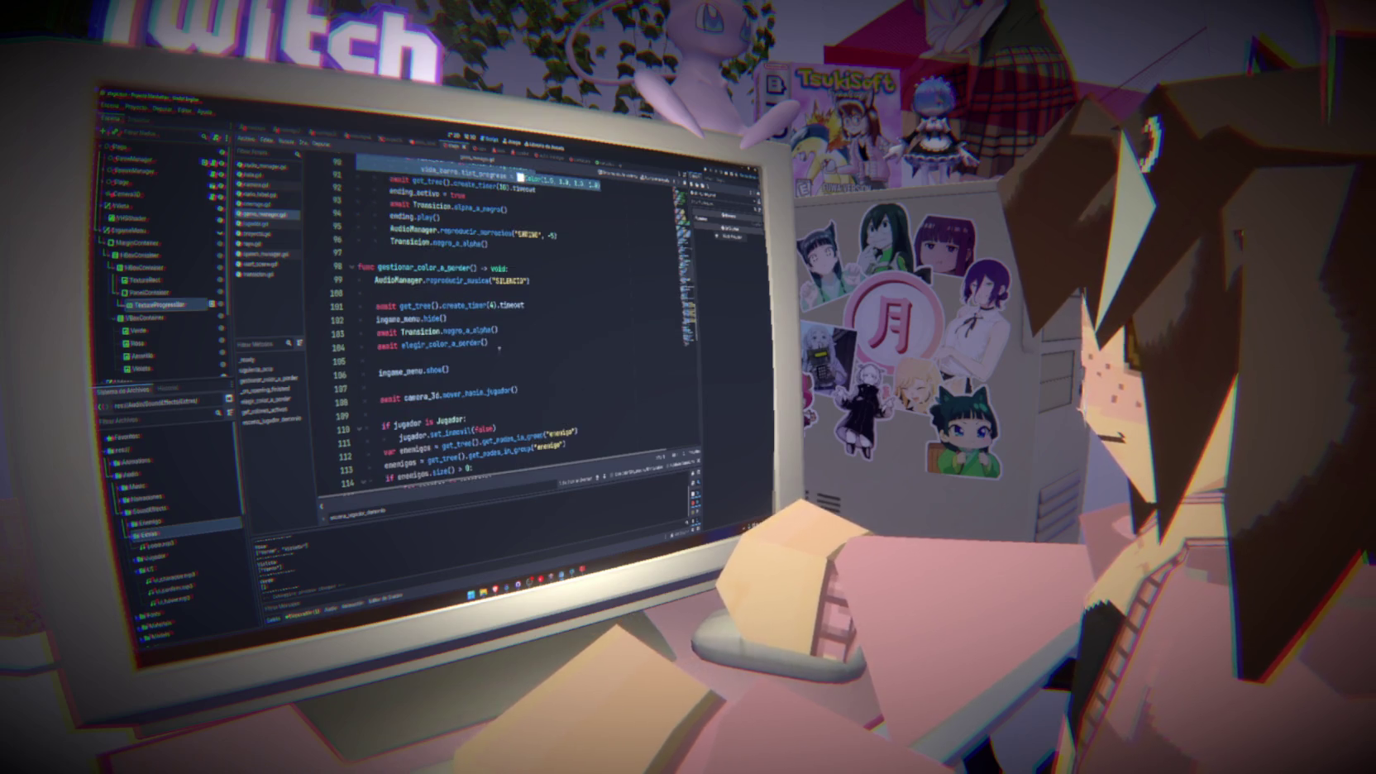
pyautogui.moveTo(530, 383); pyautogui.dragTo(357, 266)
pyautogui.scroll(-2, 517, 405)
pyautogui.moveTo(526, 440)
pyautogui.mouseDown()
pyautogui.moveTo(364, 335)
pyautogui.moveTo(358, 190)
pyautogui.mouseUp()
pyautogui.click(625, 317)
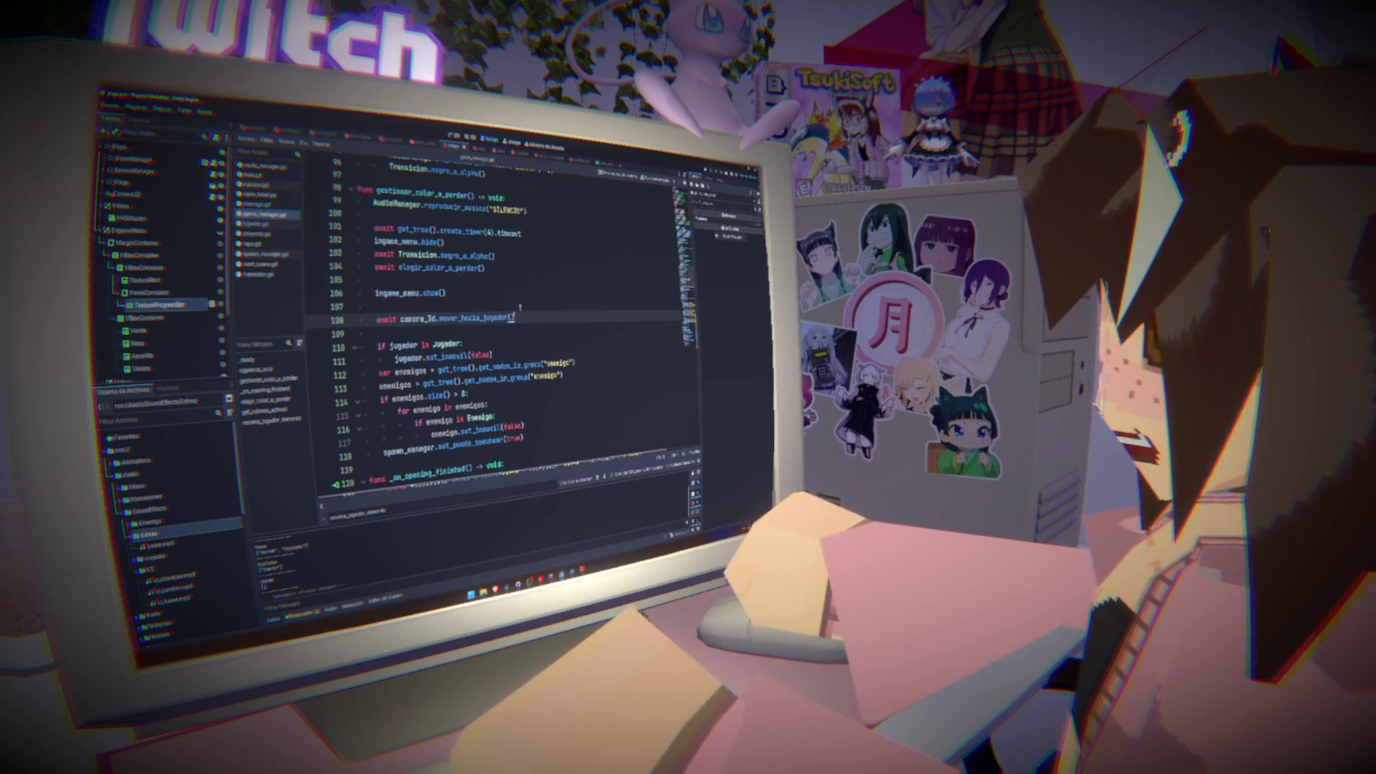
# Inspect the random index expression on line 135, then switch to the 2D scene view
pyautogui.scroll(-20, 496, 331)
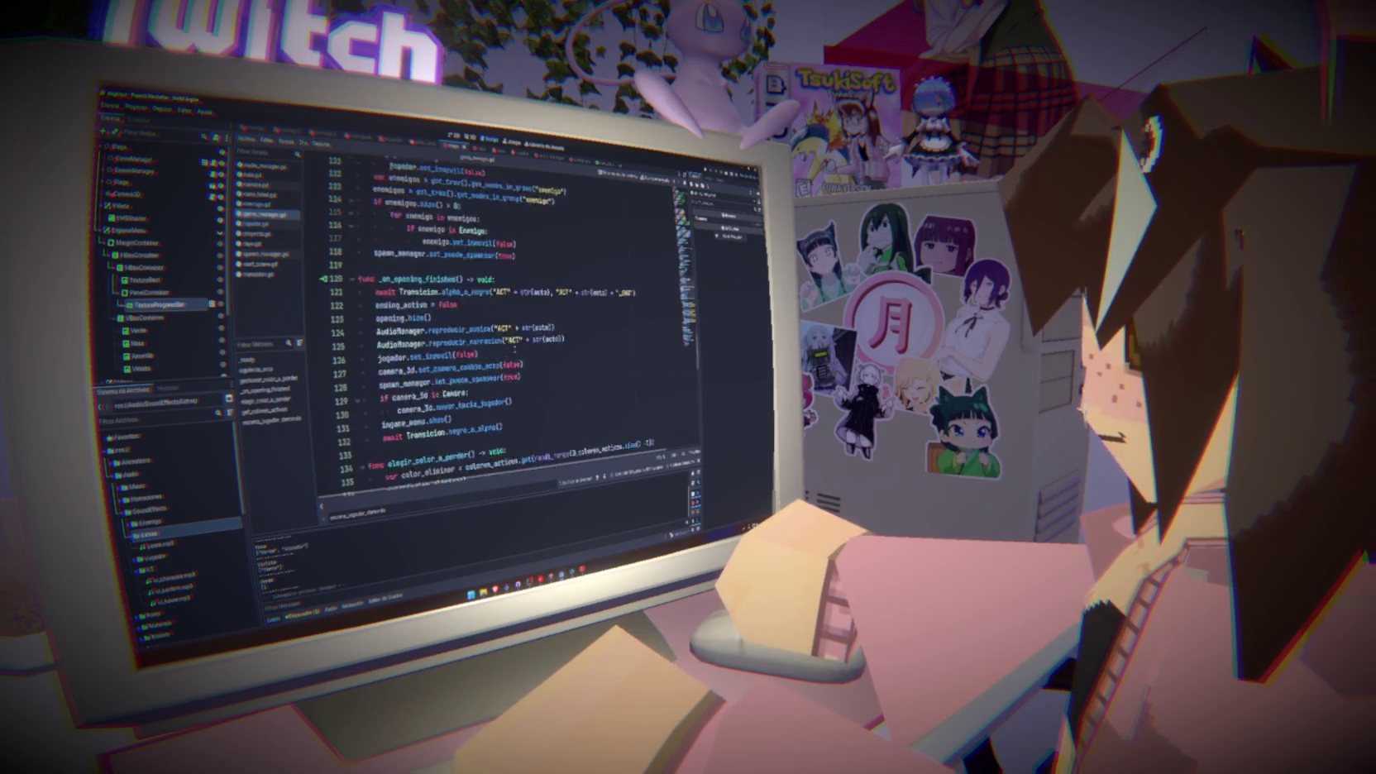
pyautogui.scroll(3, 497, 331)
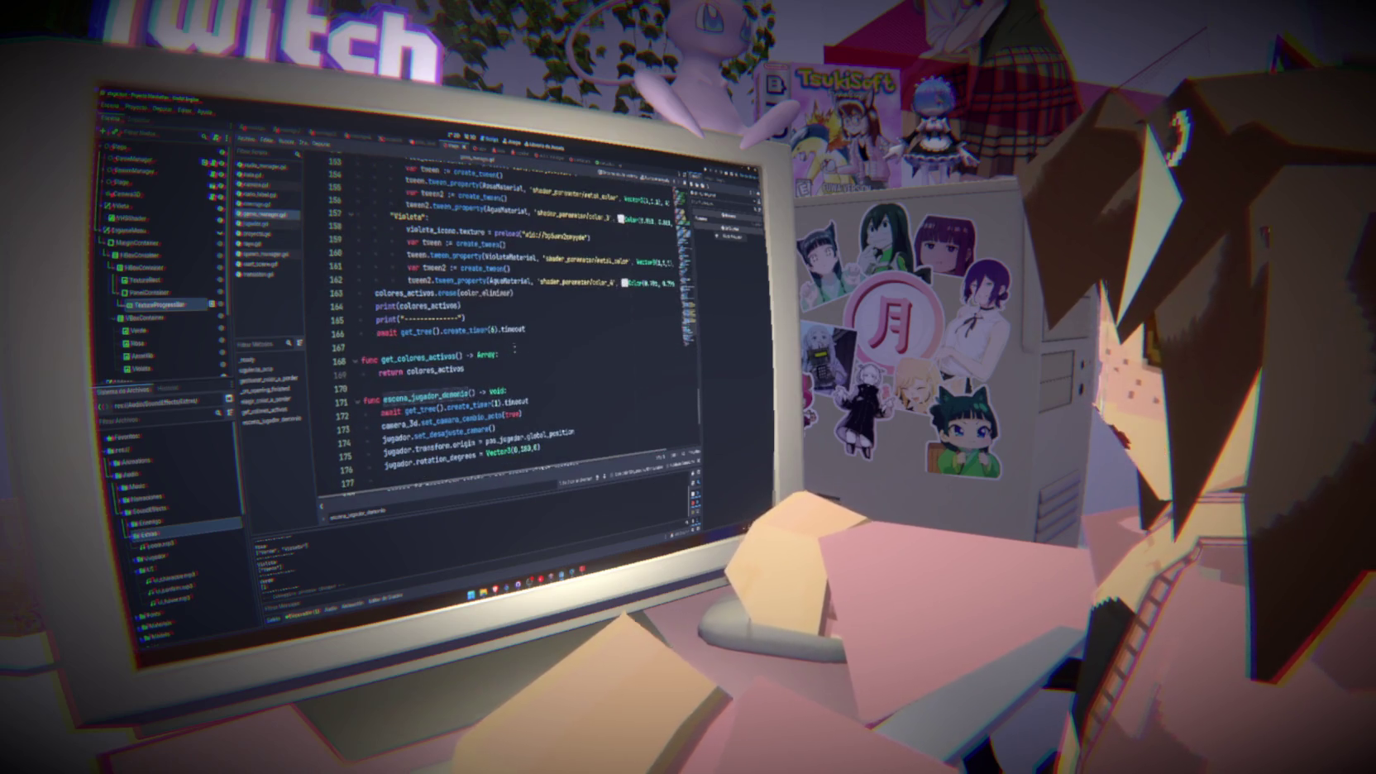
pyautogui.moveTo(377, 331); pyautogui.dragTo(525, 329)
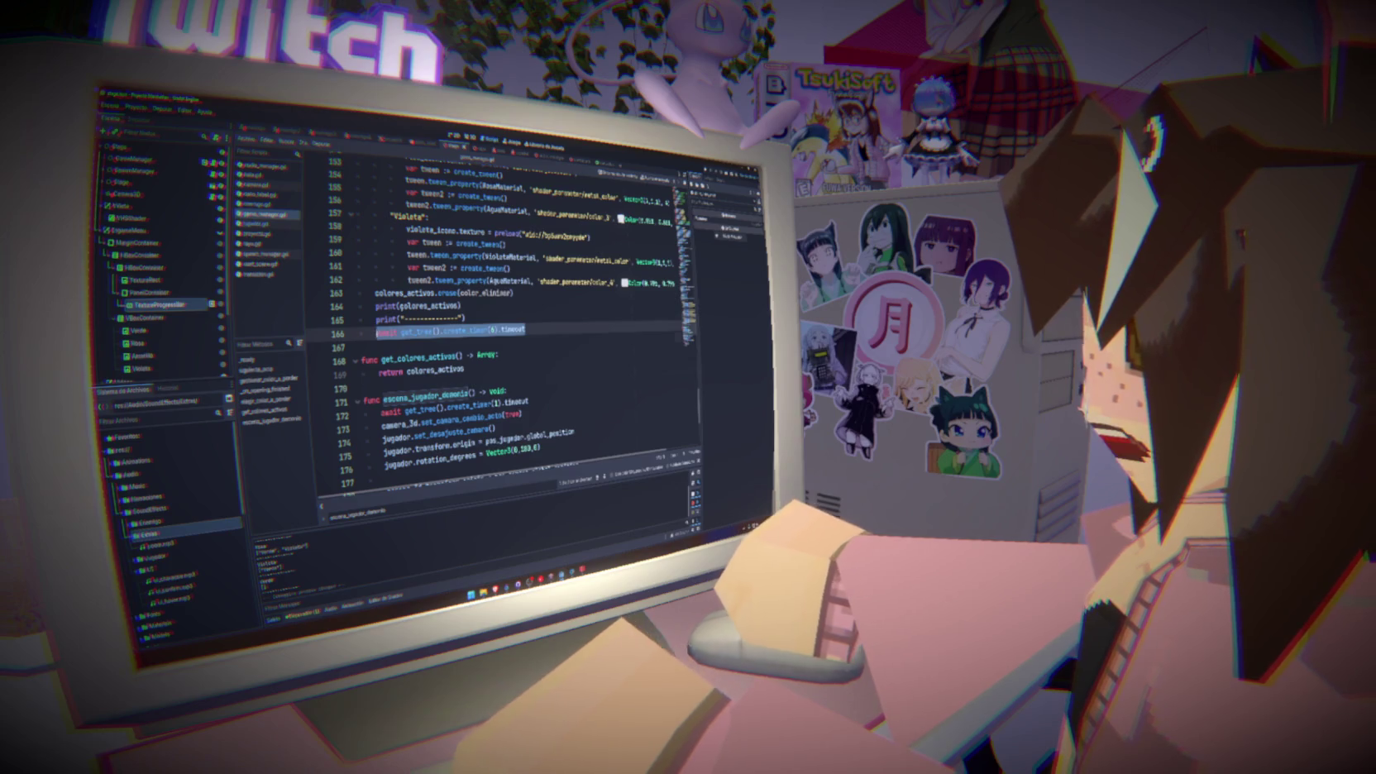
pyautogui.hotkey('ctrl', 'z')
pyautogui.scroll(8, 408, 329)
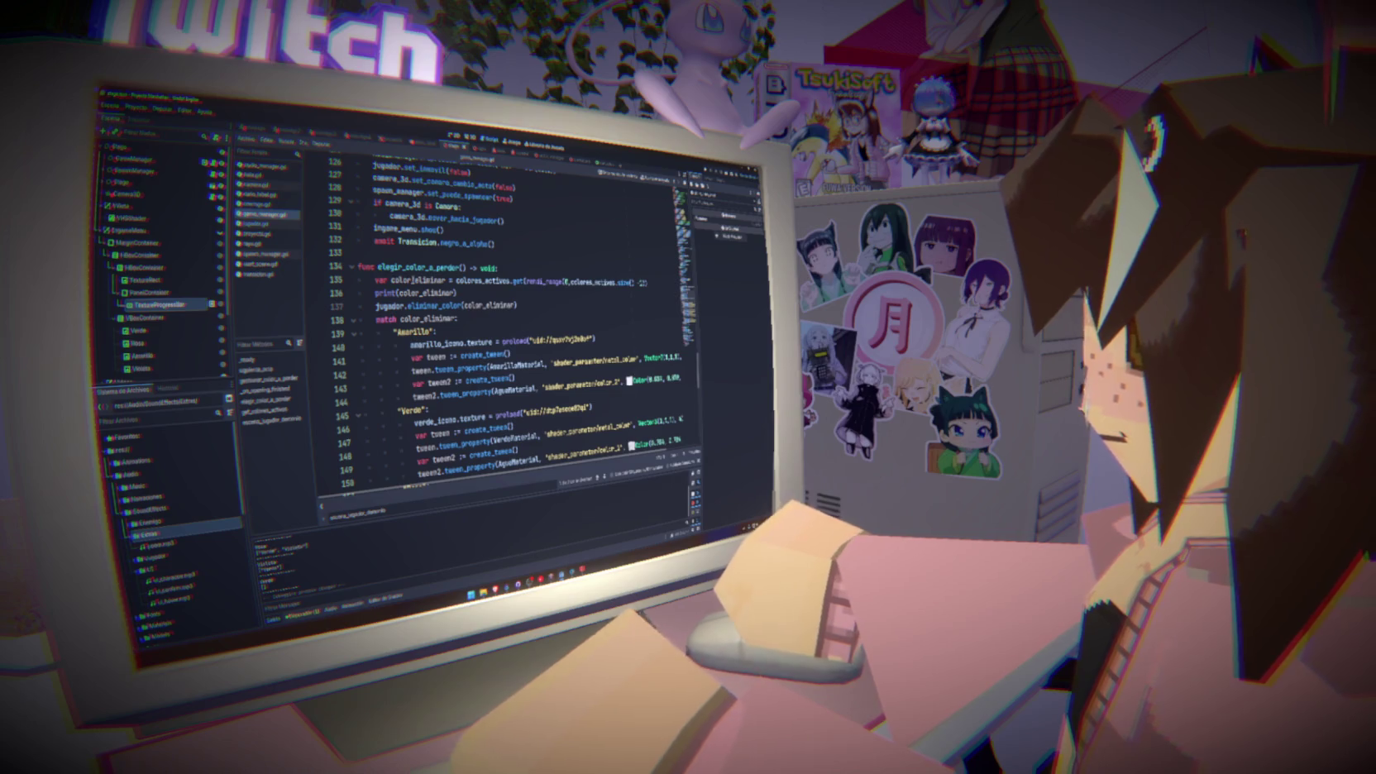
pyautogui.click(524, 269)
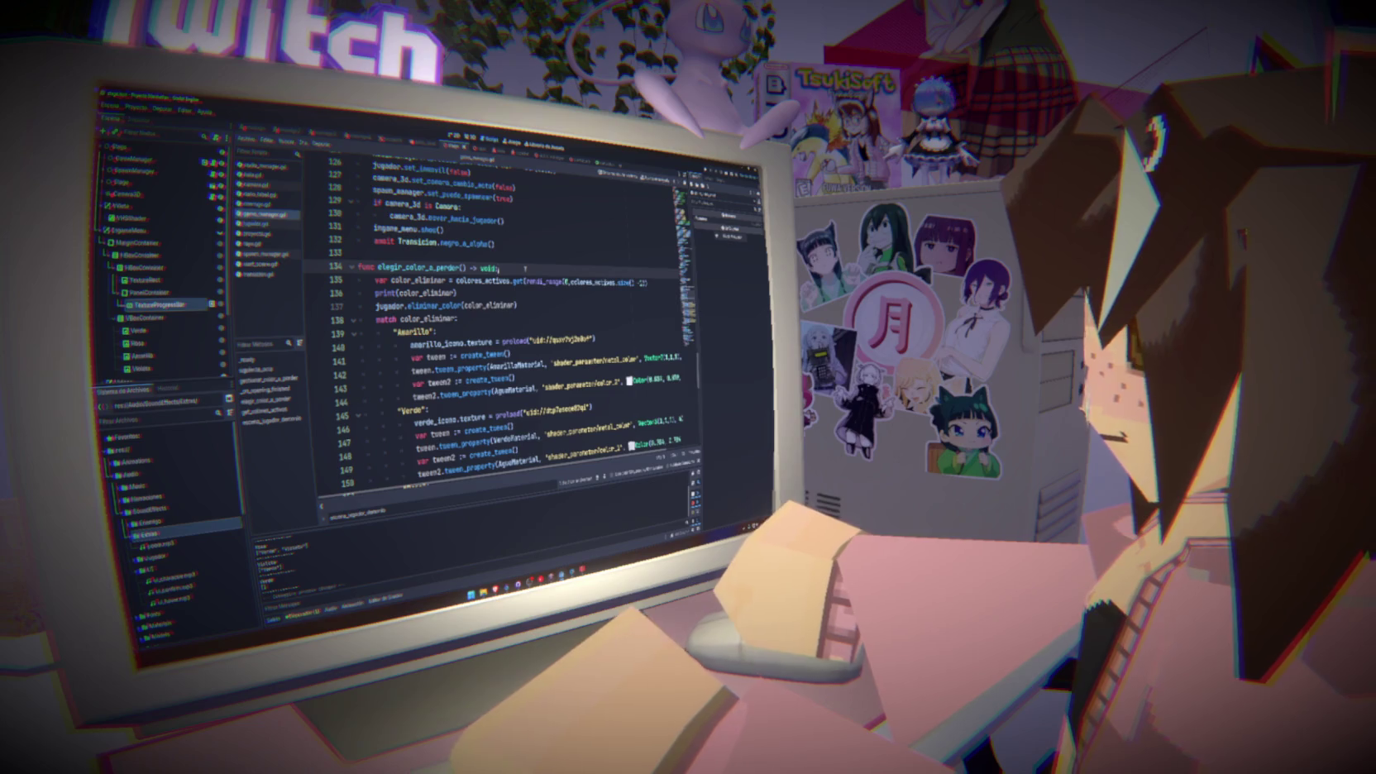
pyautogui.moveTo(525, 282); pyautogui.dragTo(644, 283)
pyautogui.click(623, 273)
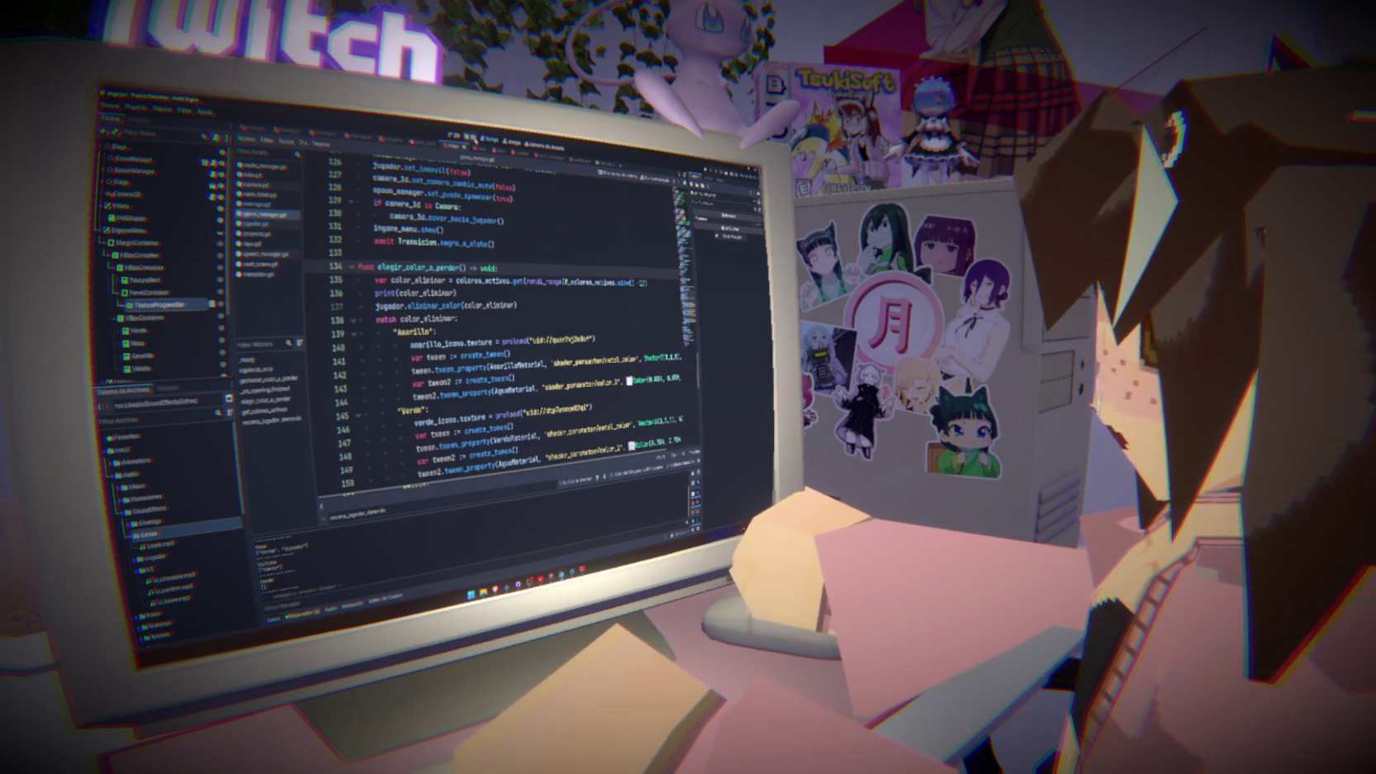
pyautogui.click(453, 136)
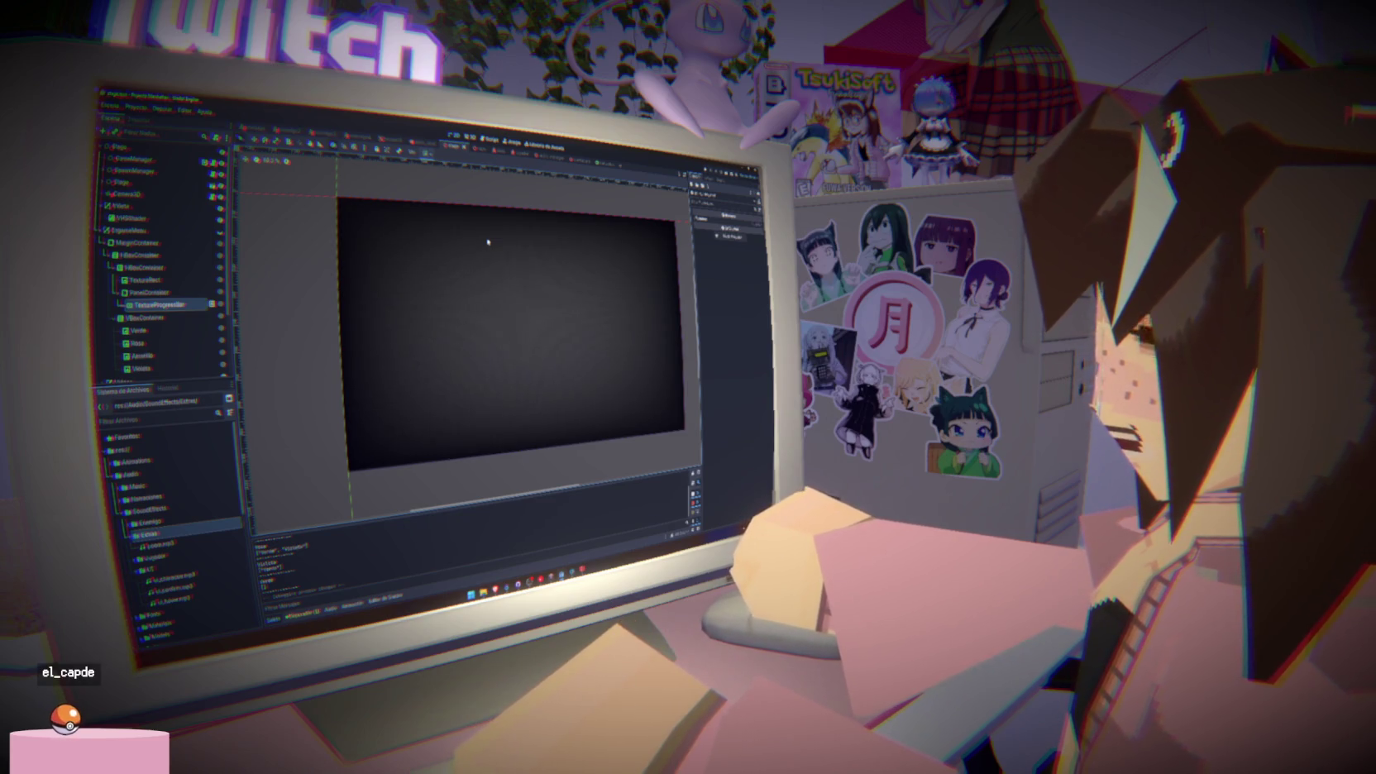
# Collapse and re-expand EspacioMenu, inspecting its MarginContainer and child container
pyautogui.click(124, 230)
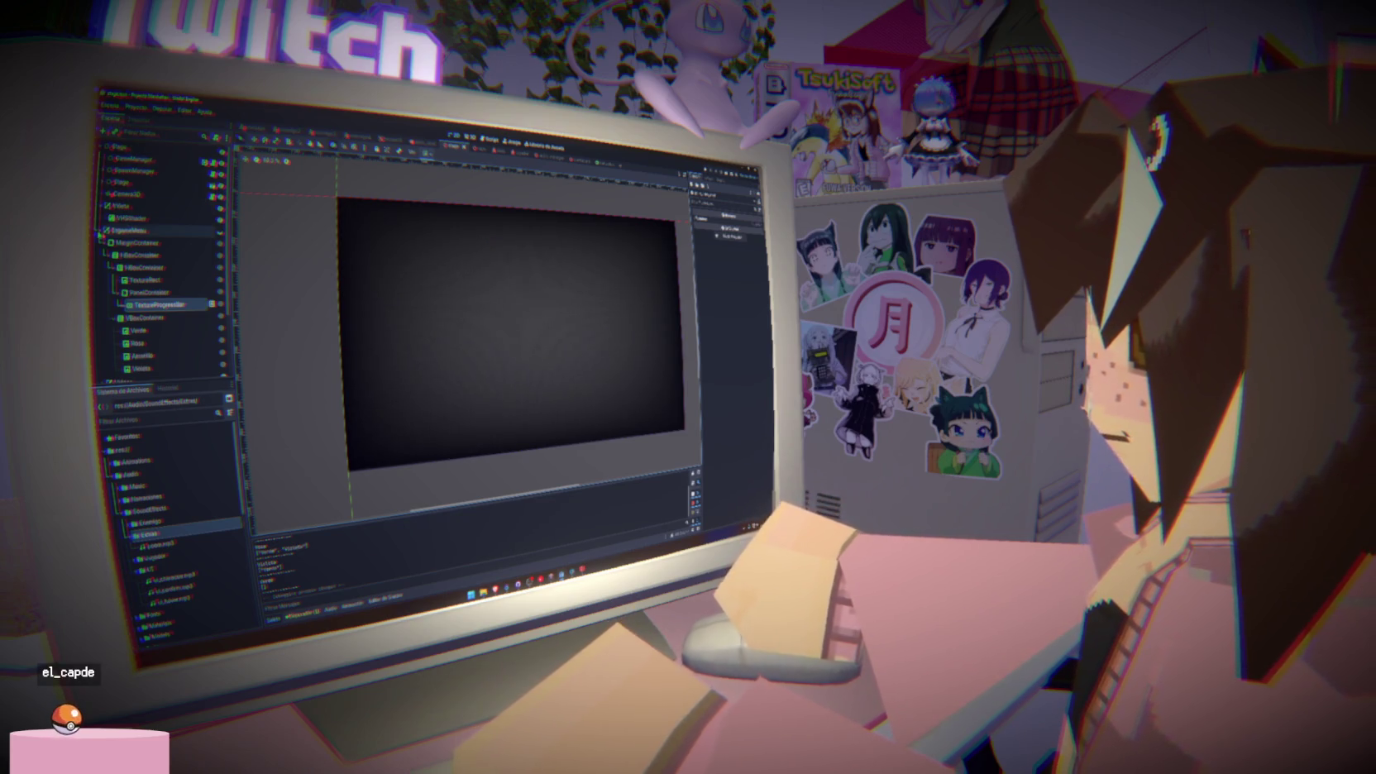
pyautogui.click(101, 231)
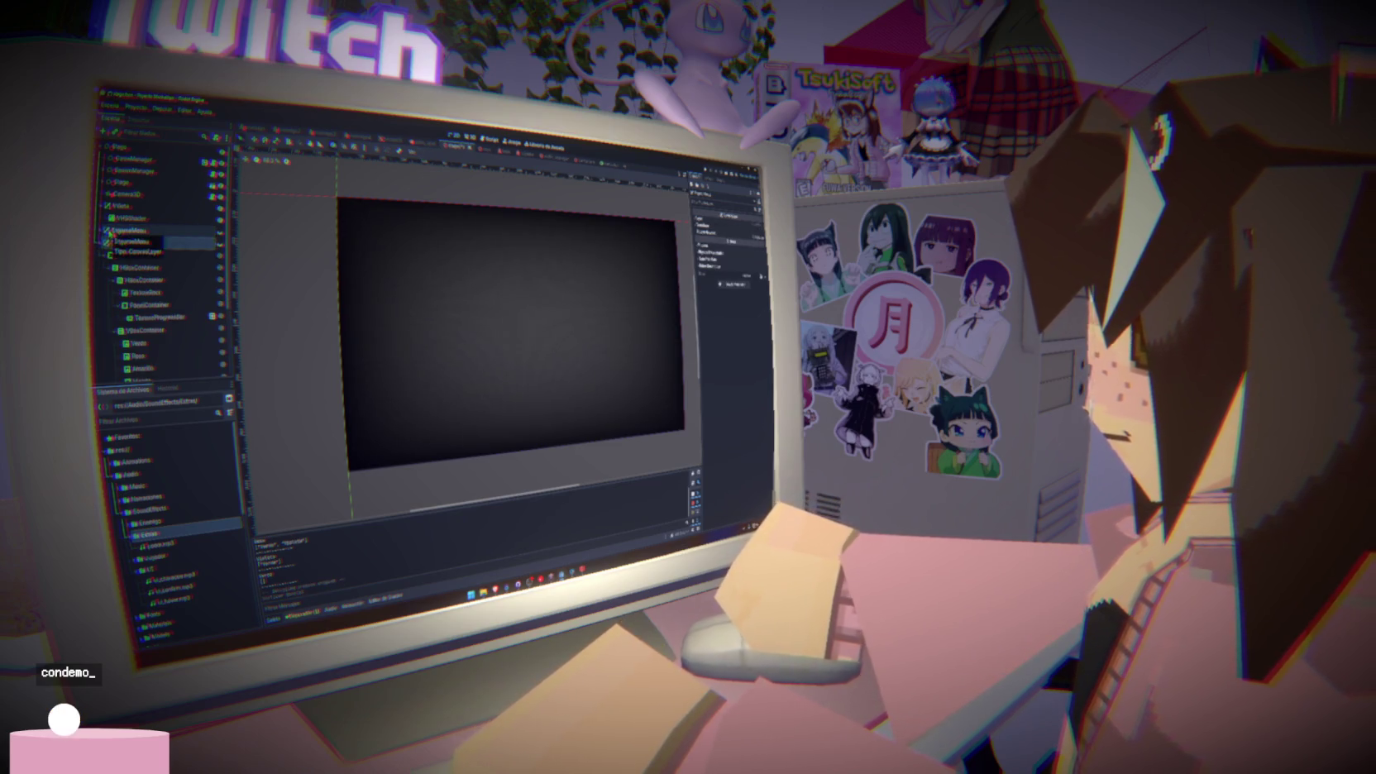
pyautogui.click(219, 328)
pyautogui.click(103, 231)
pyautogui.click(128, 229)
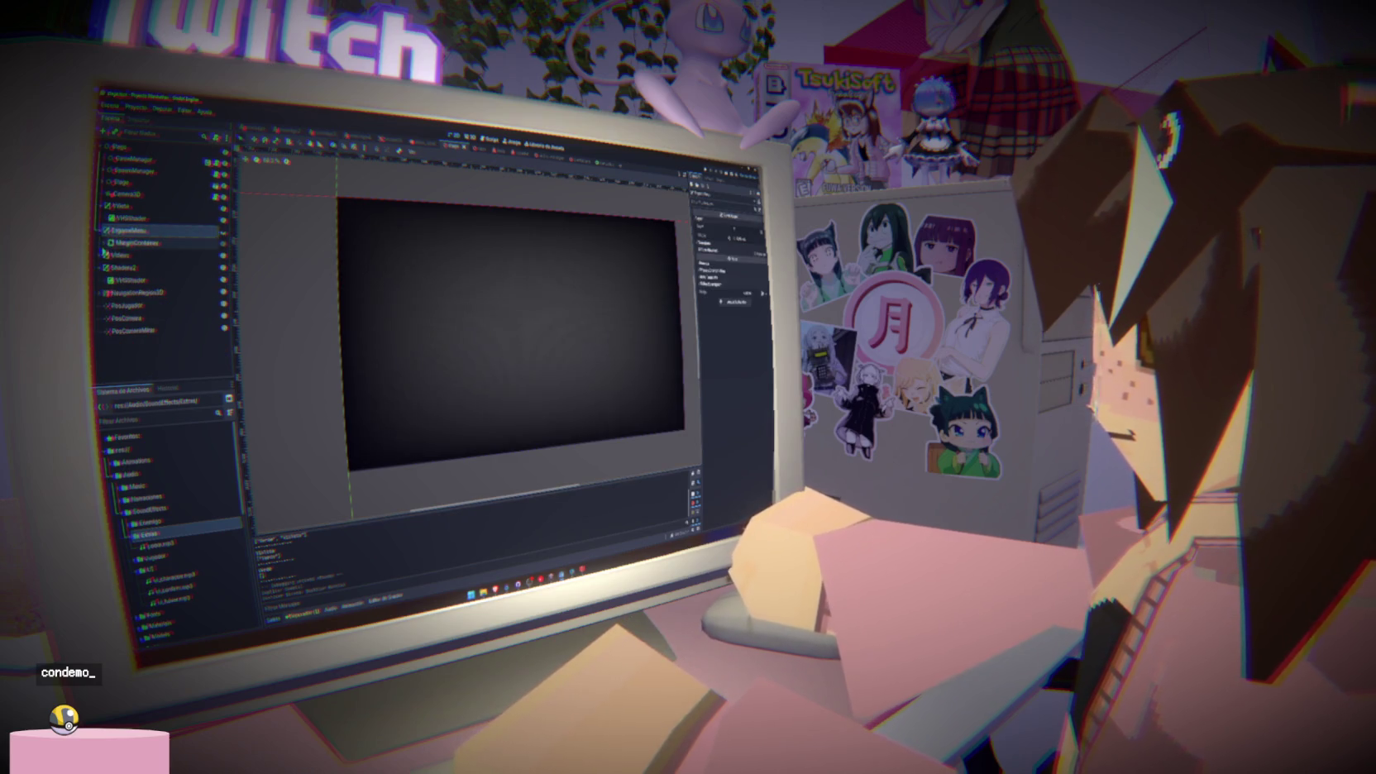
pyautogui.click(128, 243)
pyautogui.click(103, 243)
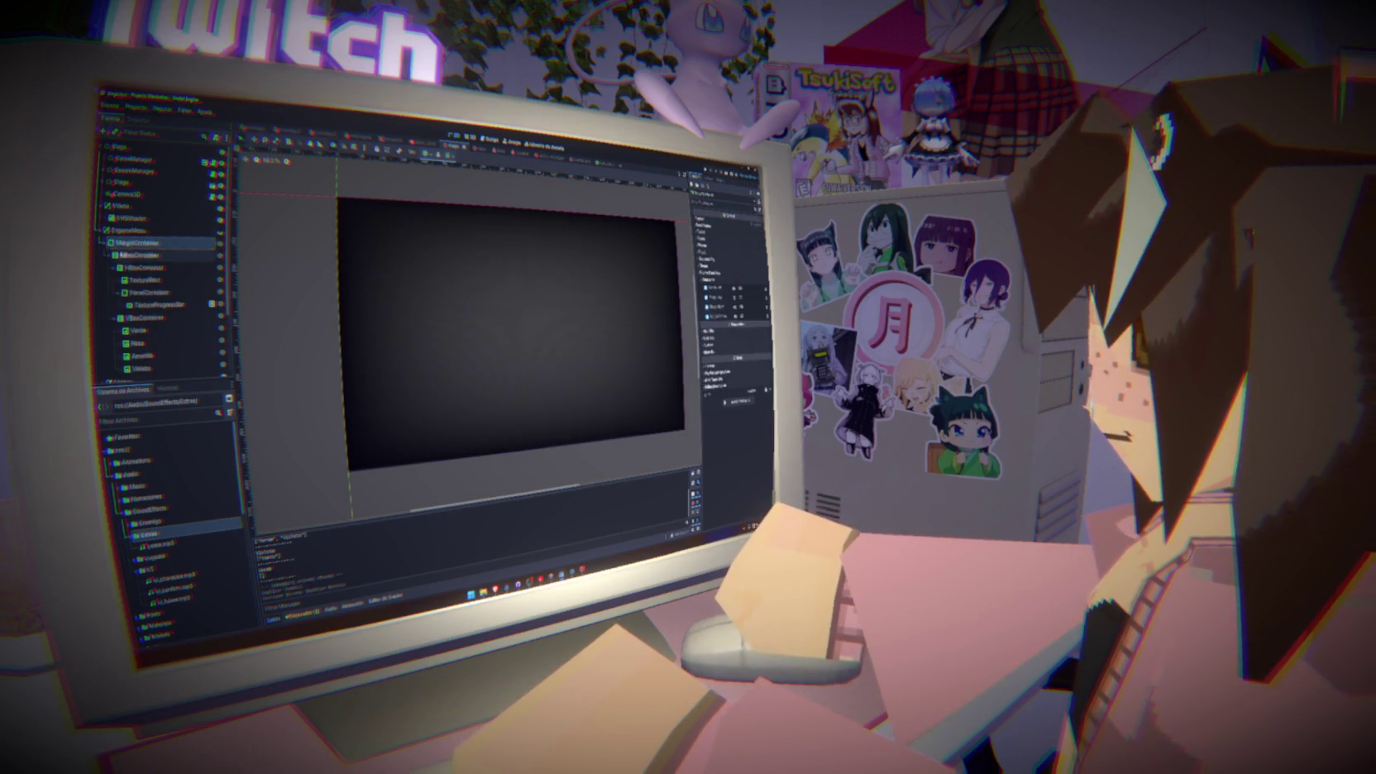
pyautogui.click(133, 255)
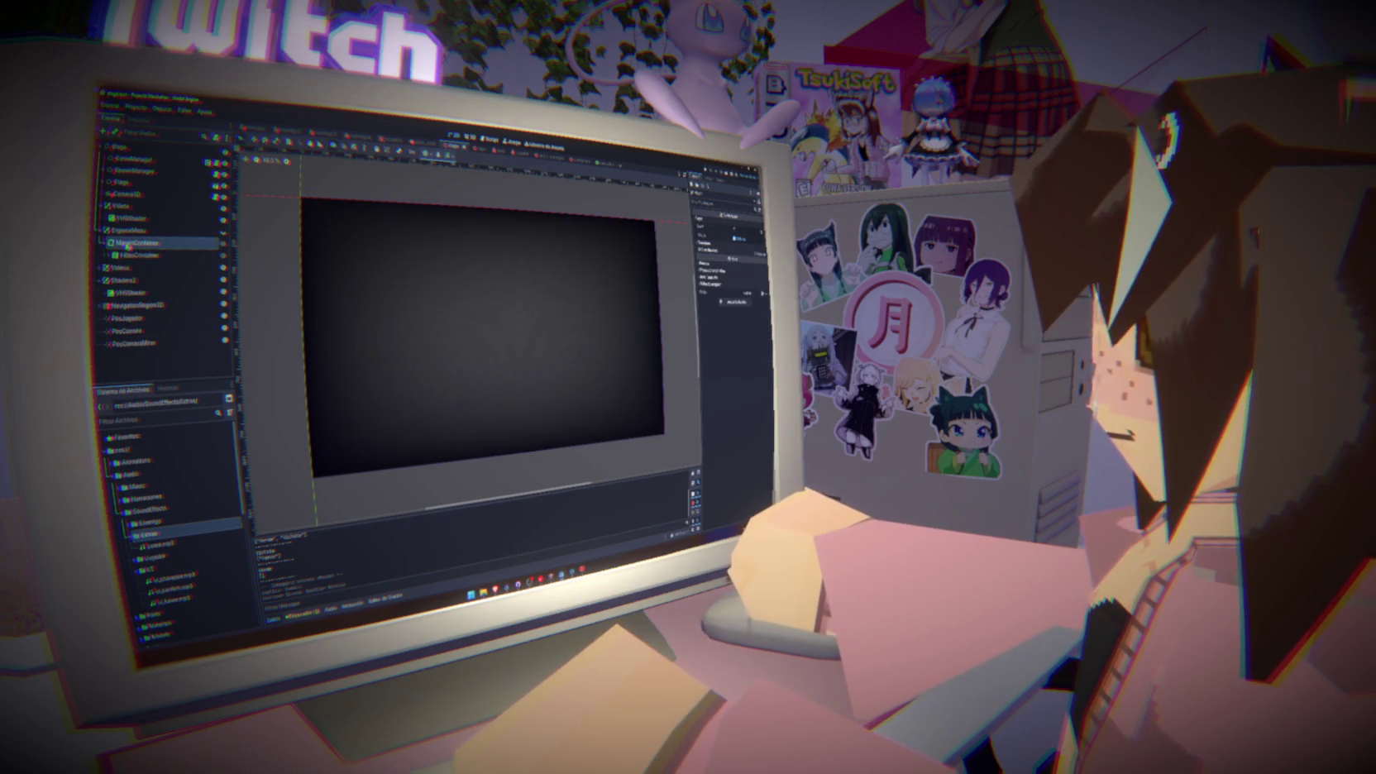
pyautogui.click(124, 243)
# Begin adding a new child node under EspacioMenu
pyautogui.click(124, 230)
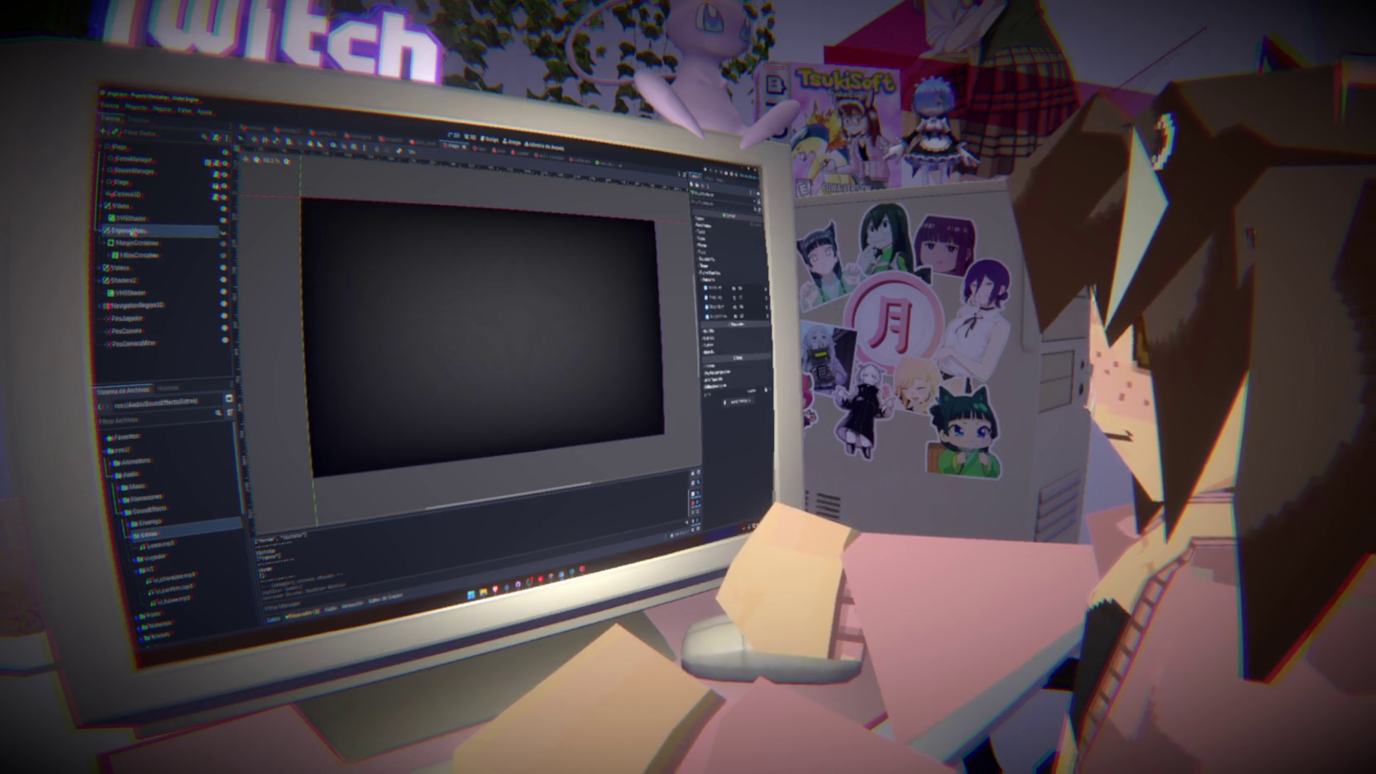
pyautogui.rightClick(131, 231)
pyautogui.click(161, 239)
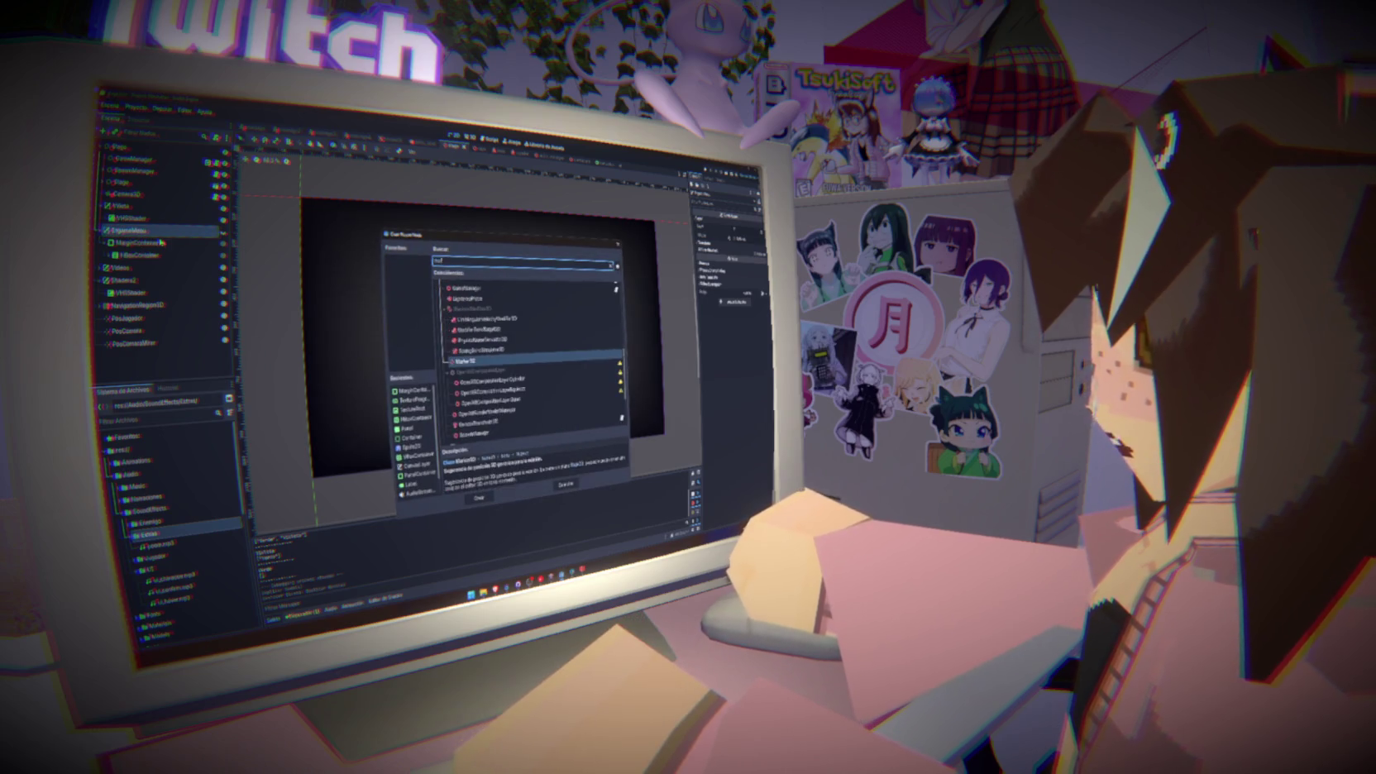
# Create MarginContainer2 under EspacioMenu and add an HBoxContainer inside it
pyautogui.press('Return')
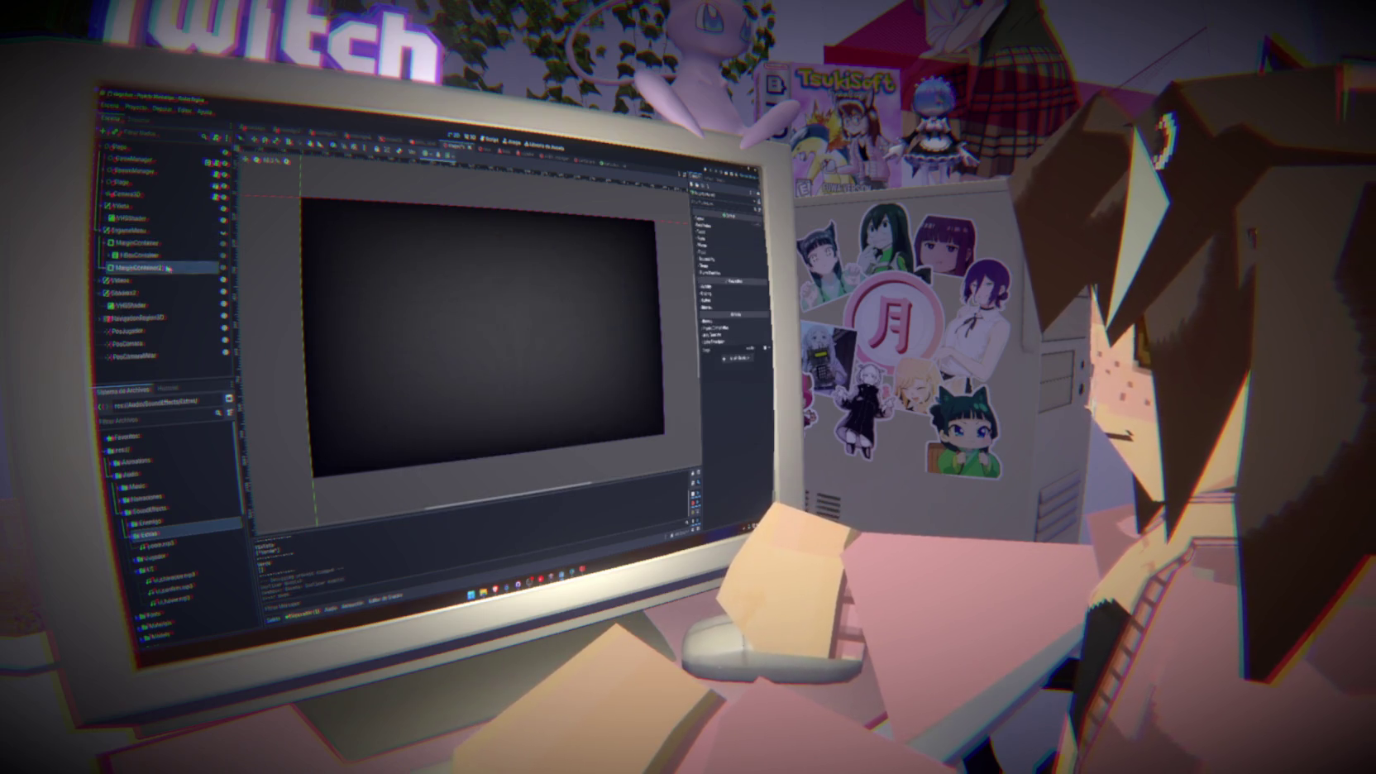
pyautogui.rightClick(174, 270)
pyautogui.click(188, 279)
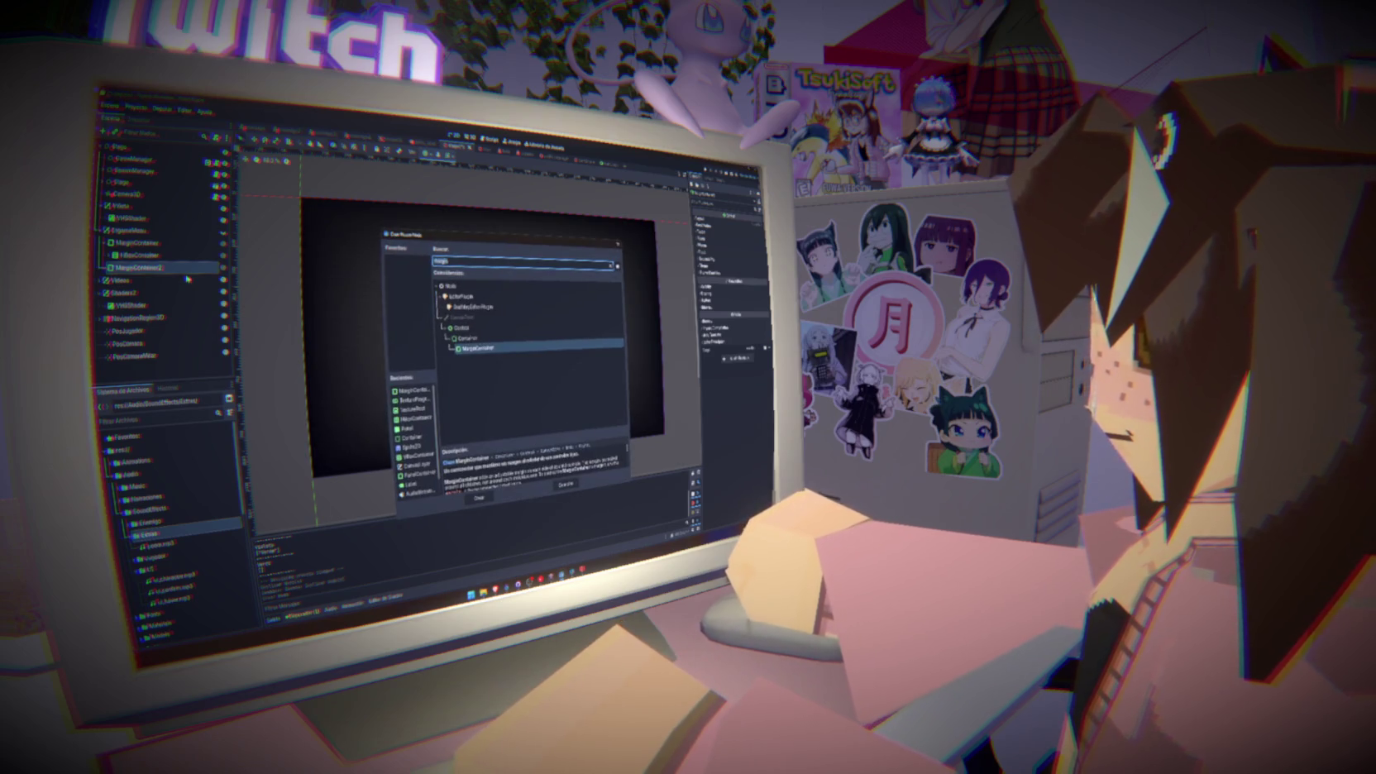
pyautogui.write('vbox')
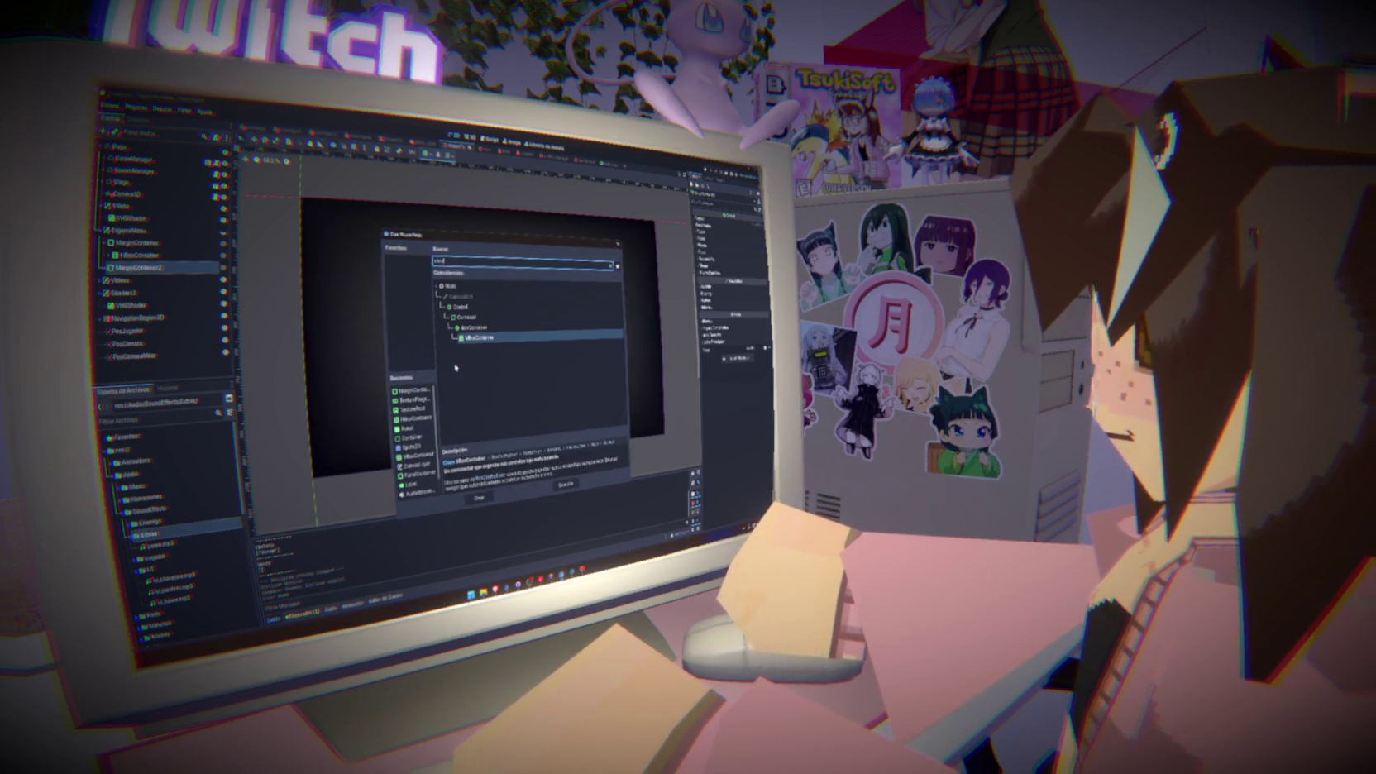
pyautogui.write('hsl')
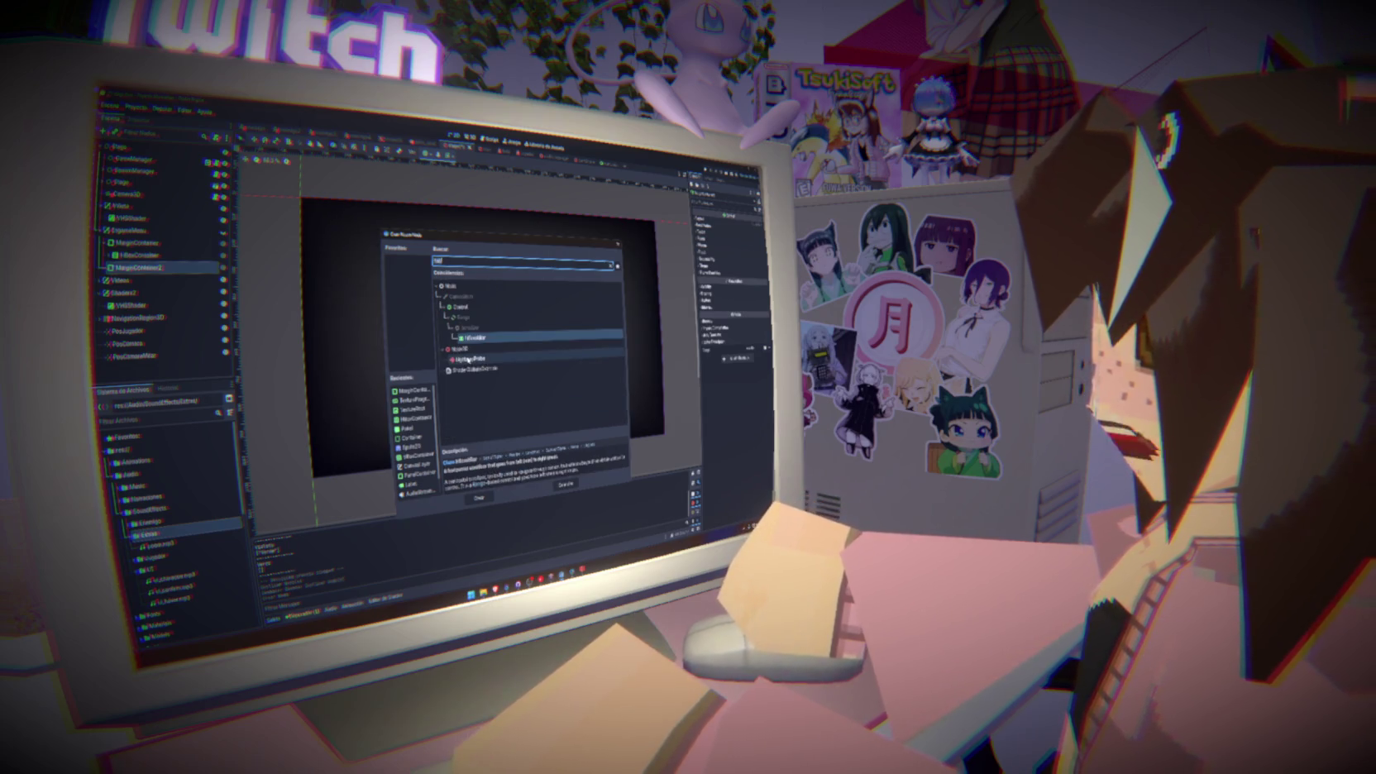
pyautogui.press('BackSpace')
pyautogui.press('BackSpace')
pyautogui.doubleClick(468, 360)
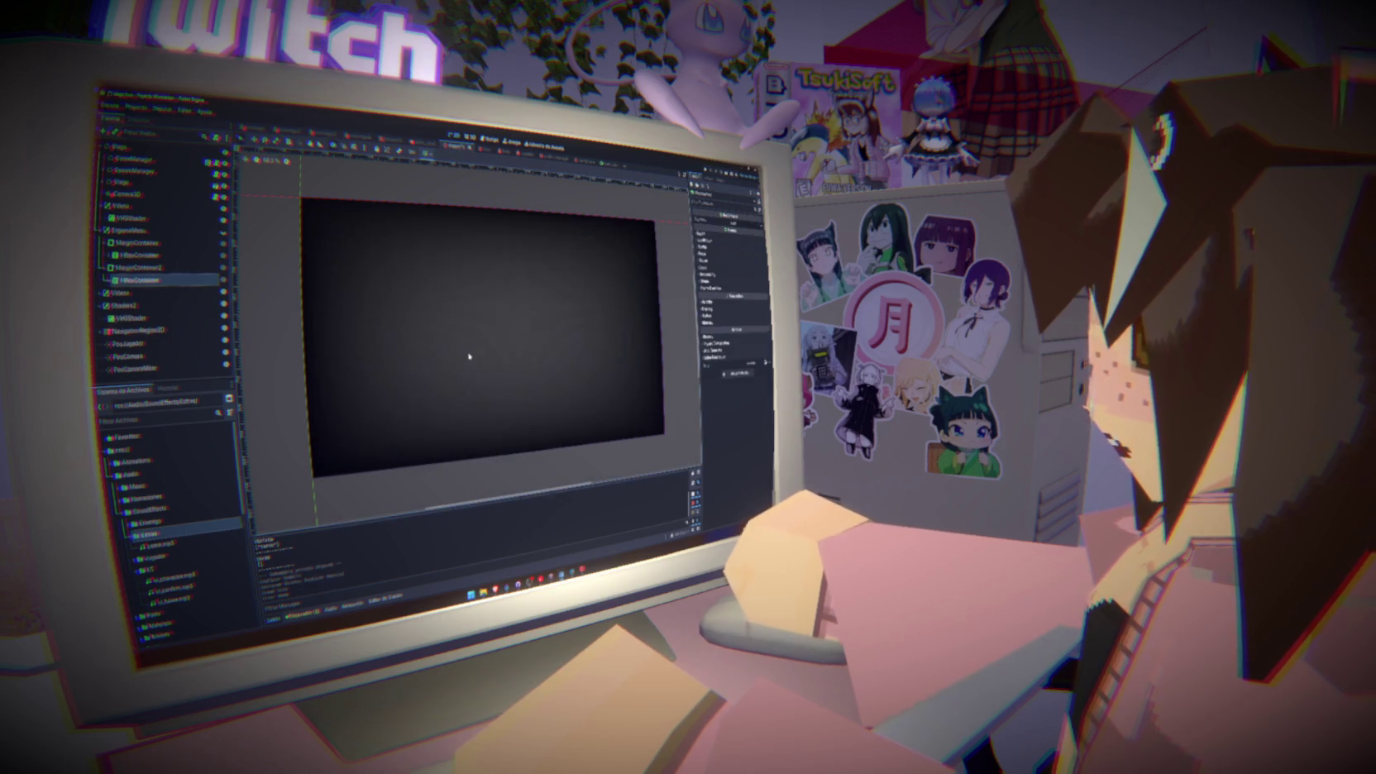
# Open the anchor and layout presets and select the new HBoxContainer node
pyautogui.click(439, 154)
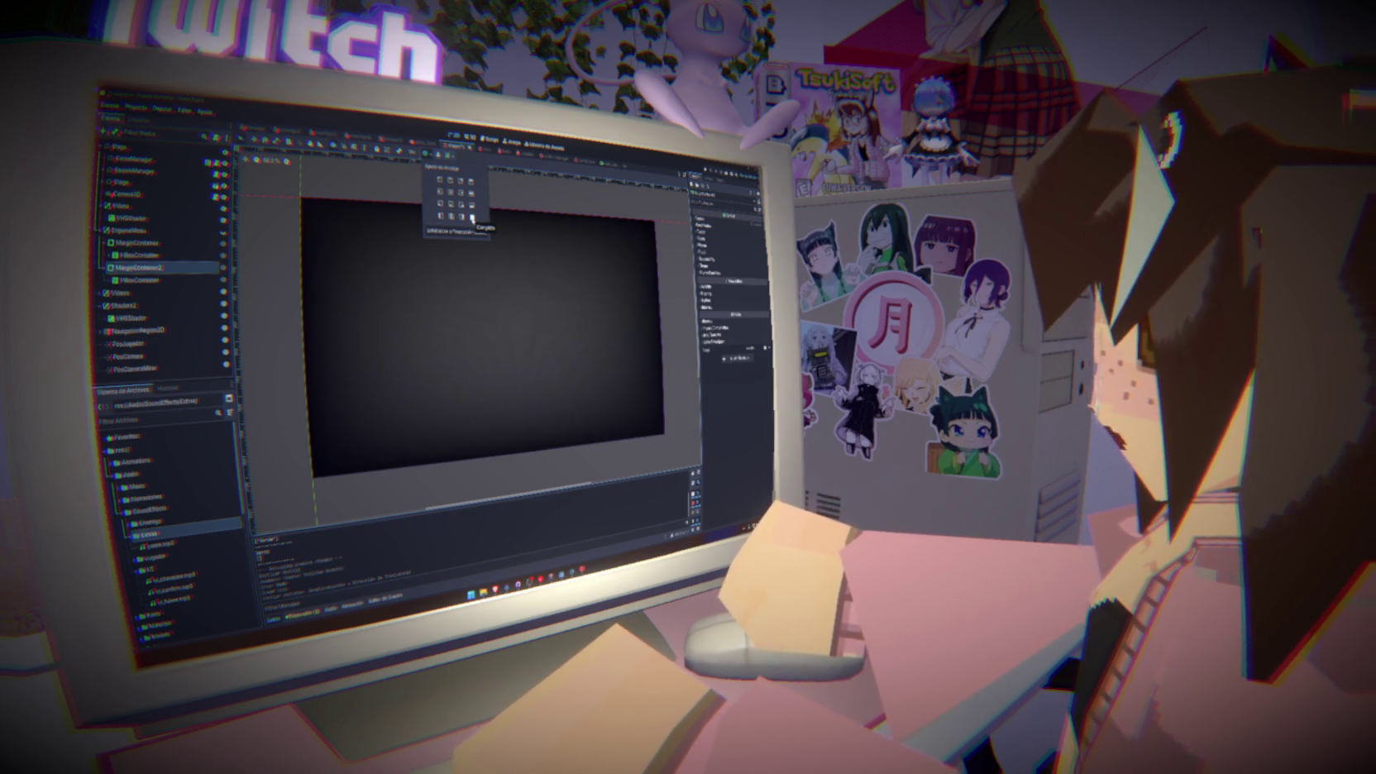
pyautogui.click(161, 287)
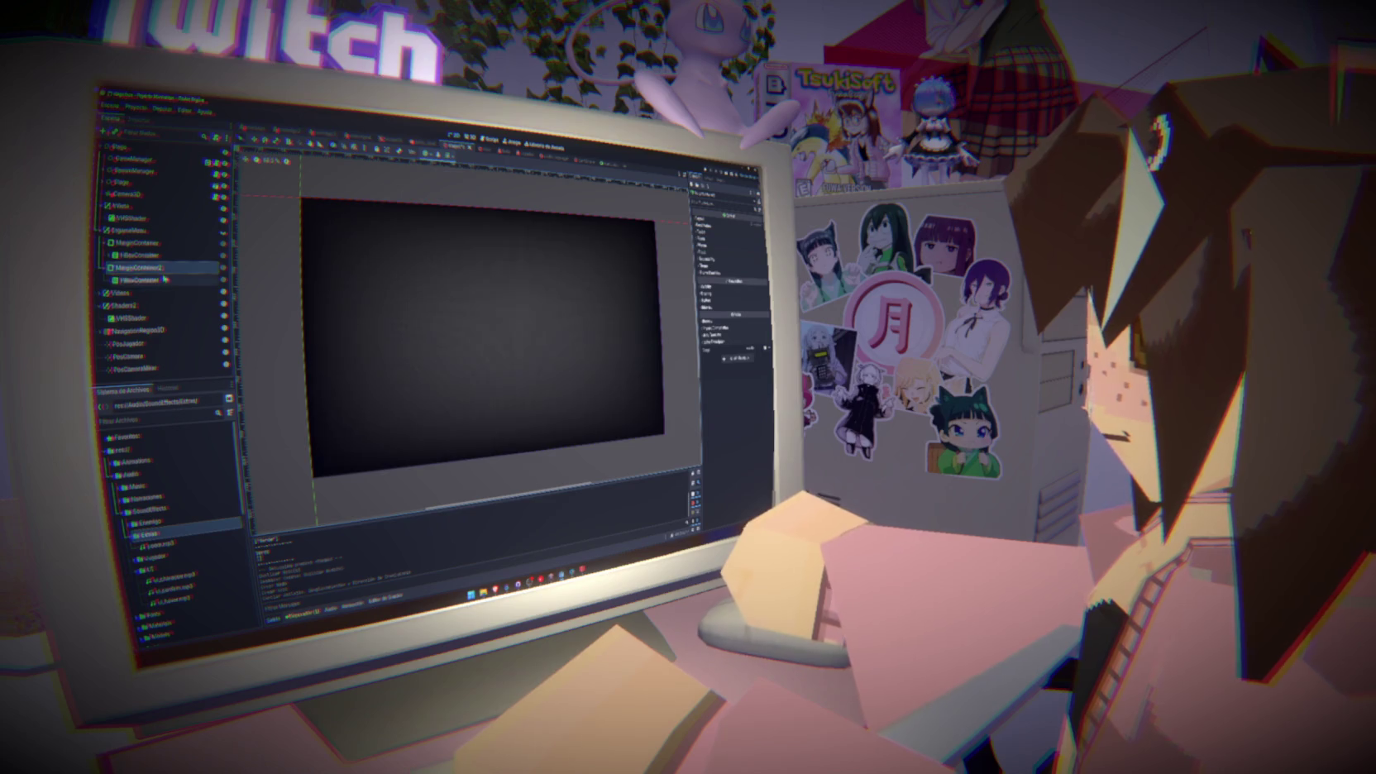
pyautogui.click(164, 281)
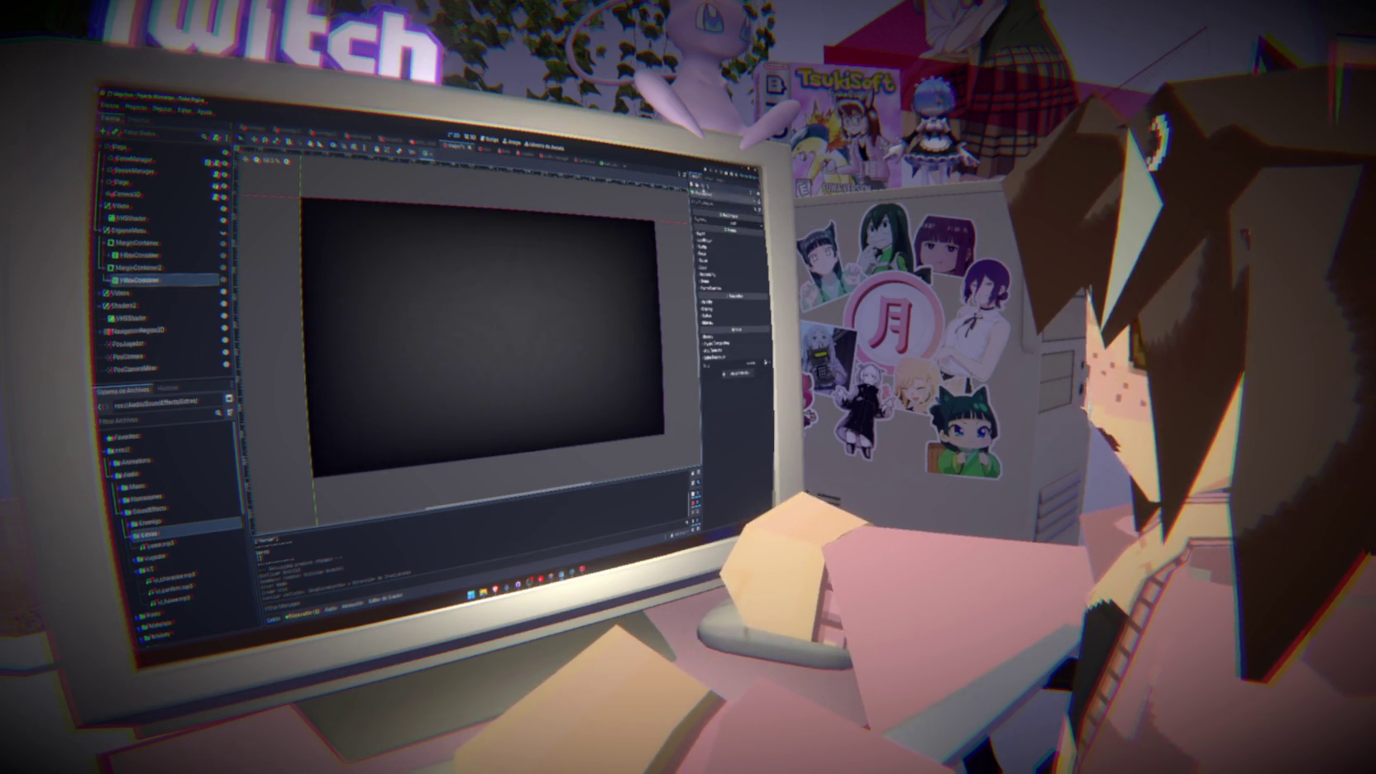
# Run the project to test the scene and dismiss the in-game error message
pyautogui.click(707, 172)
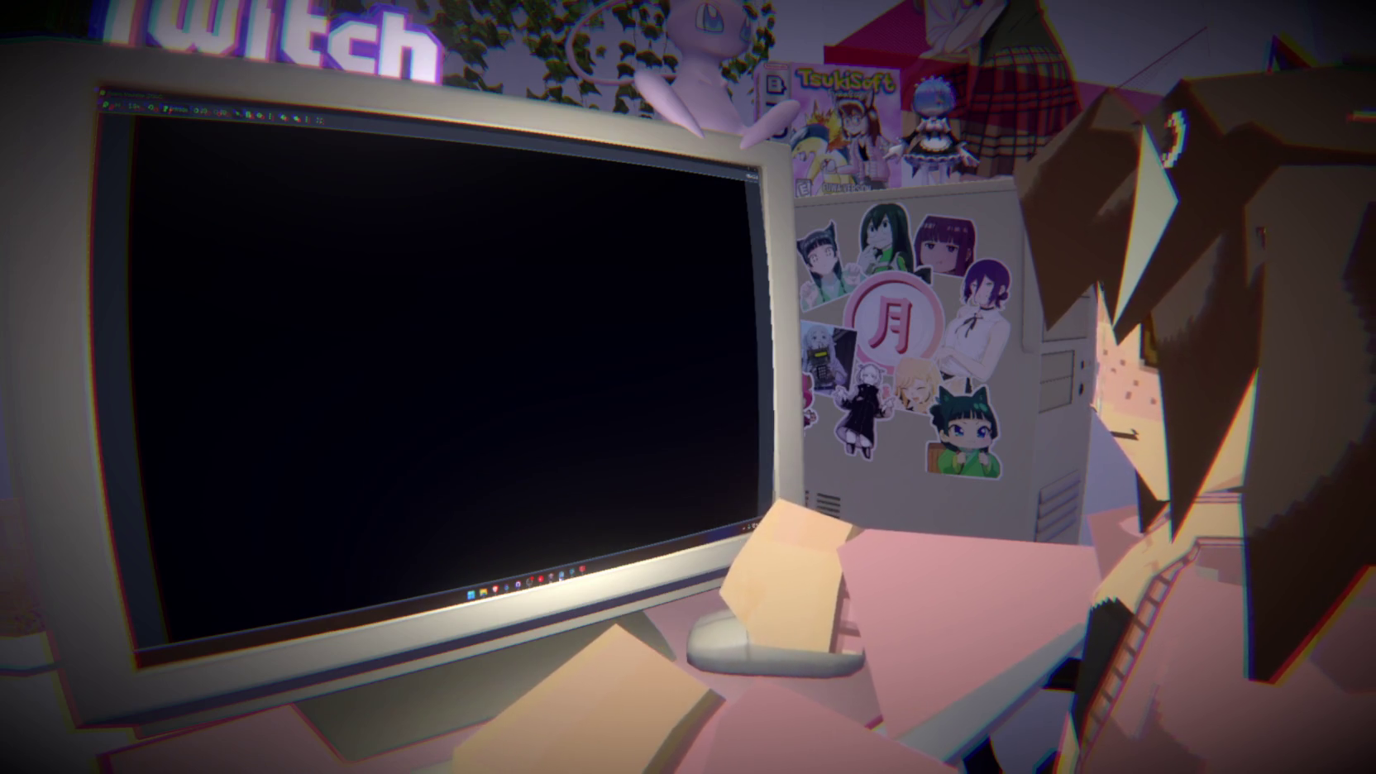
pyautogui.click(540, 563)
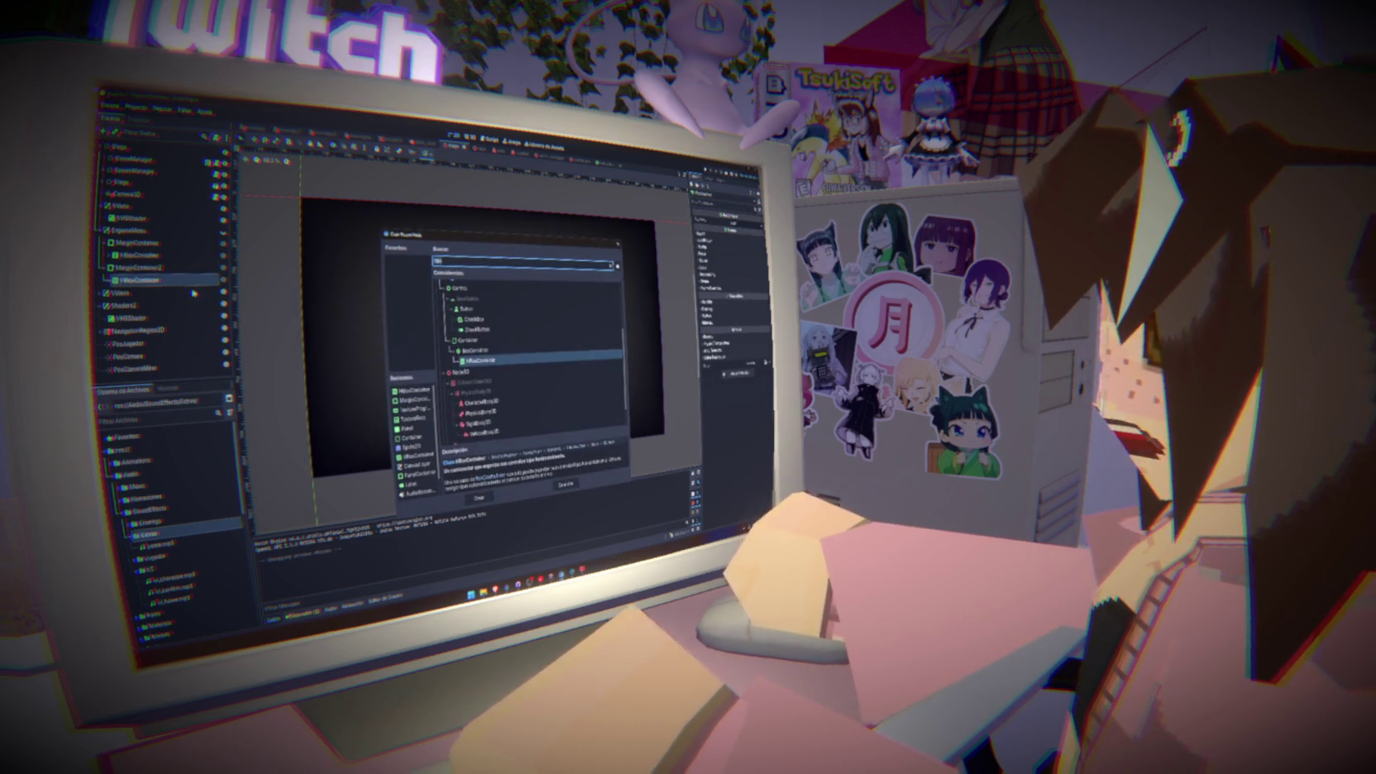
# Add the Panel node, then place an AnimatedSprite2D under Fotos by searching 'animated'
pyautogui.press('Return')
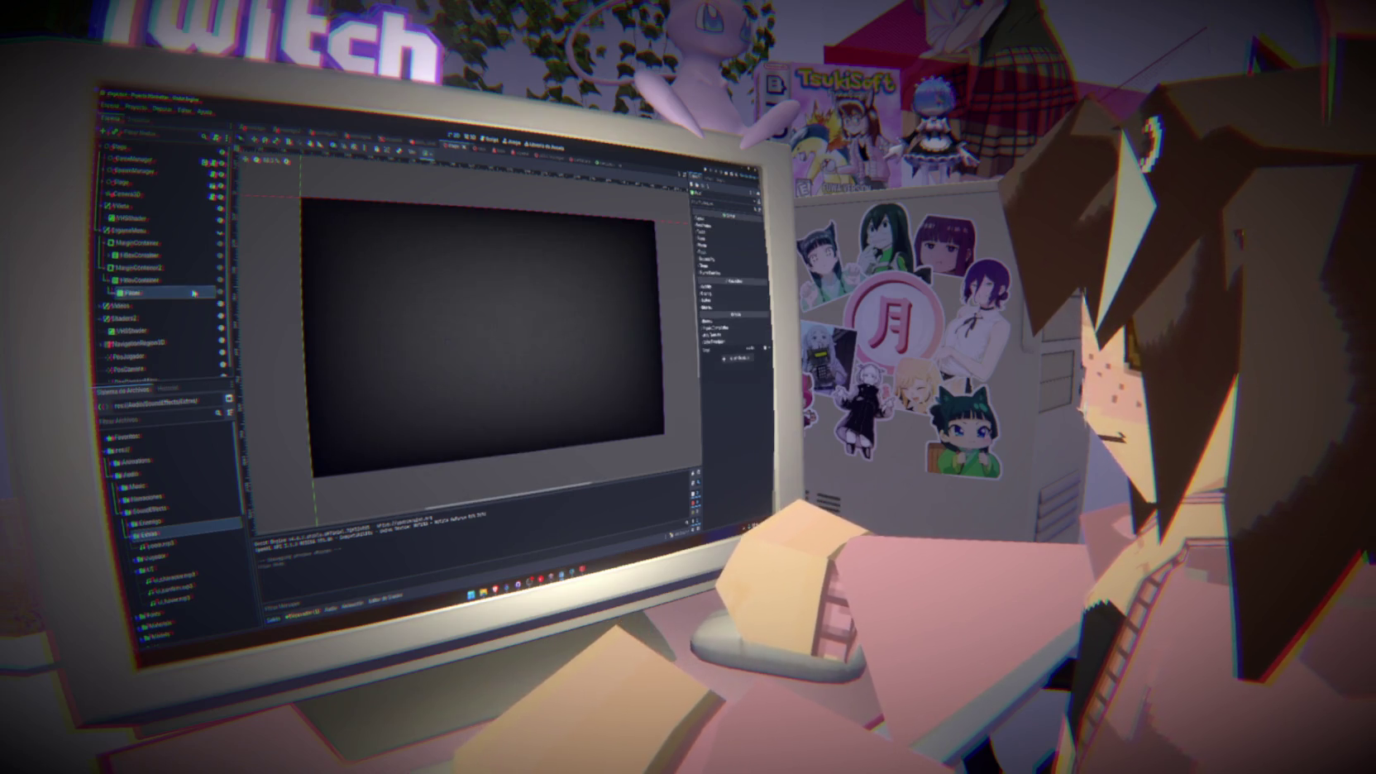
pyautogui.rightClick(191, 293)
pyautogui.click(214, 302)
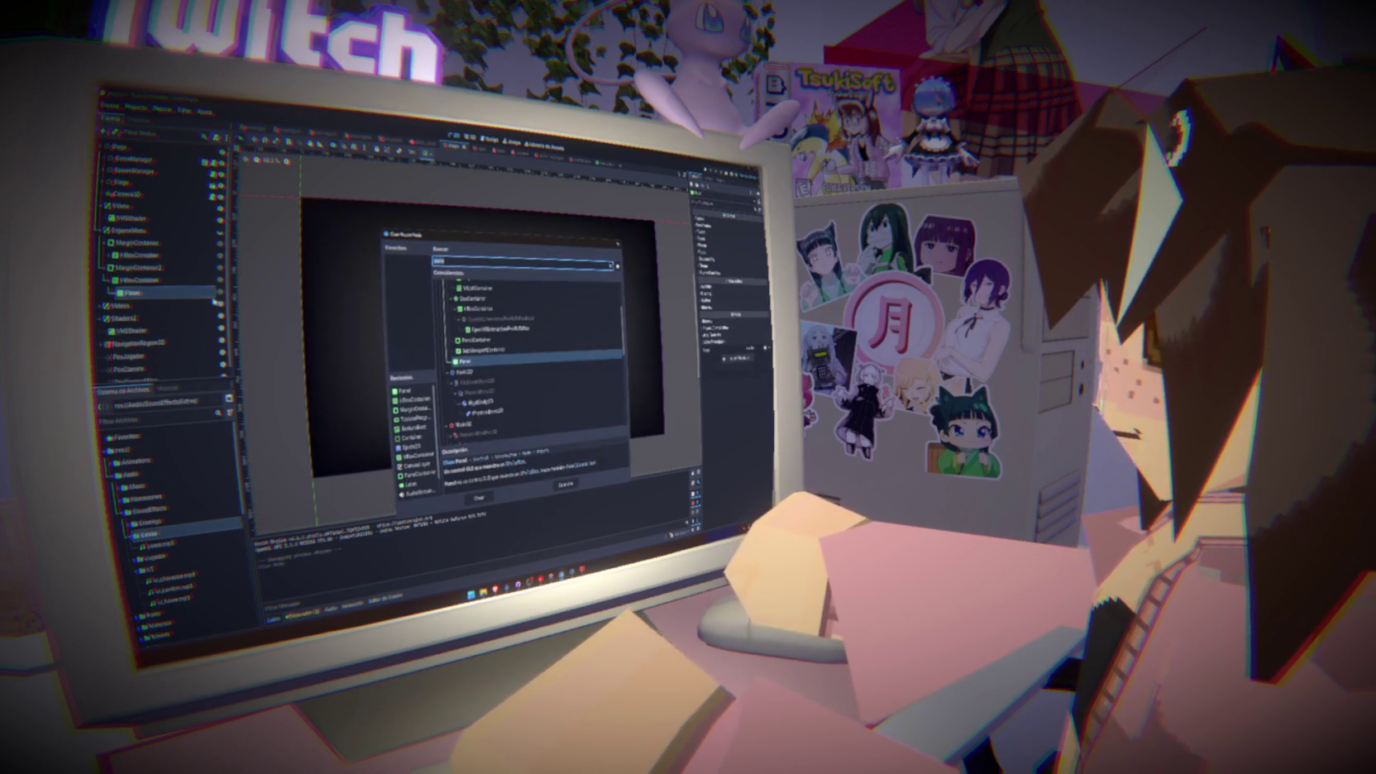
pyautogui.write('text')
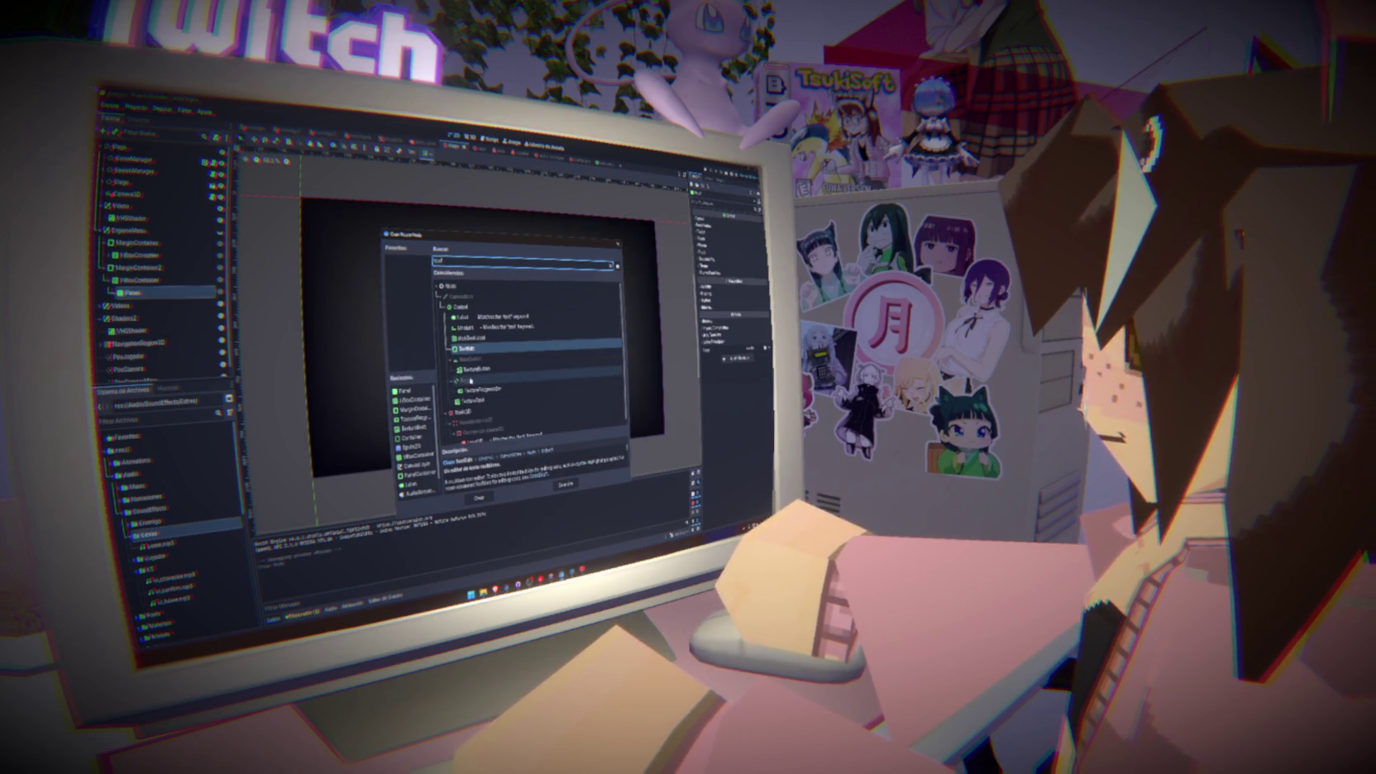
pyautogui.click(484, 401)
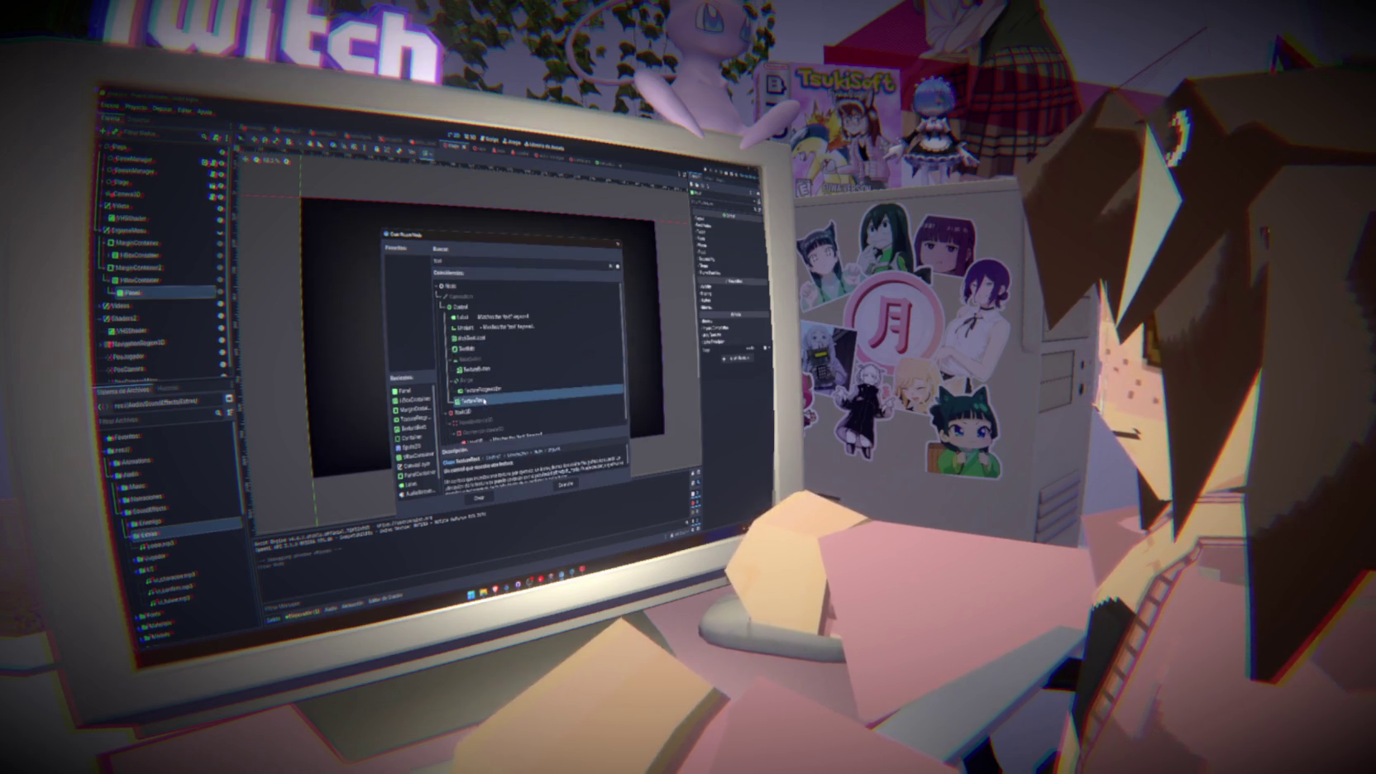
pyautogui.doubleClick(471, 263)
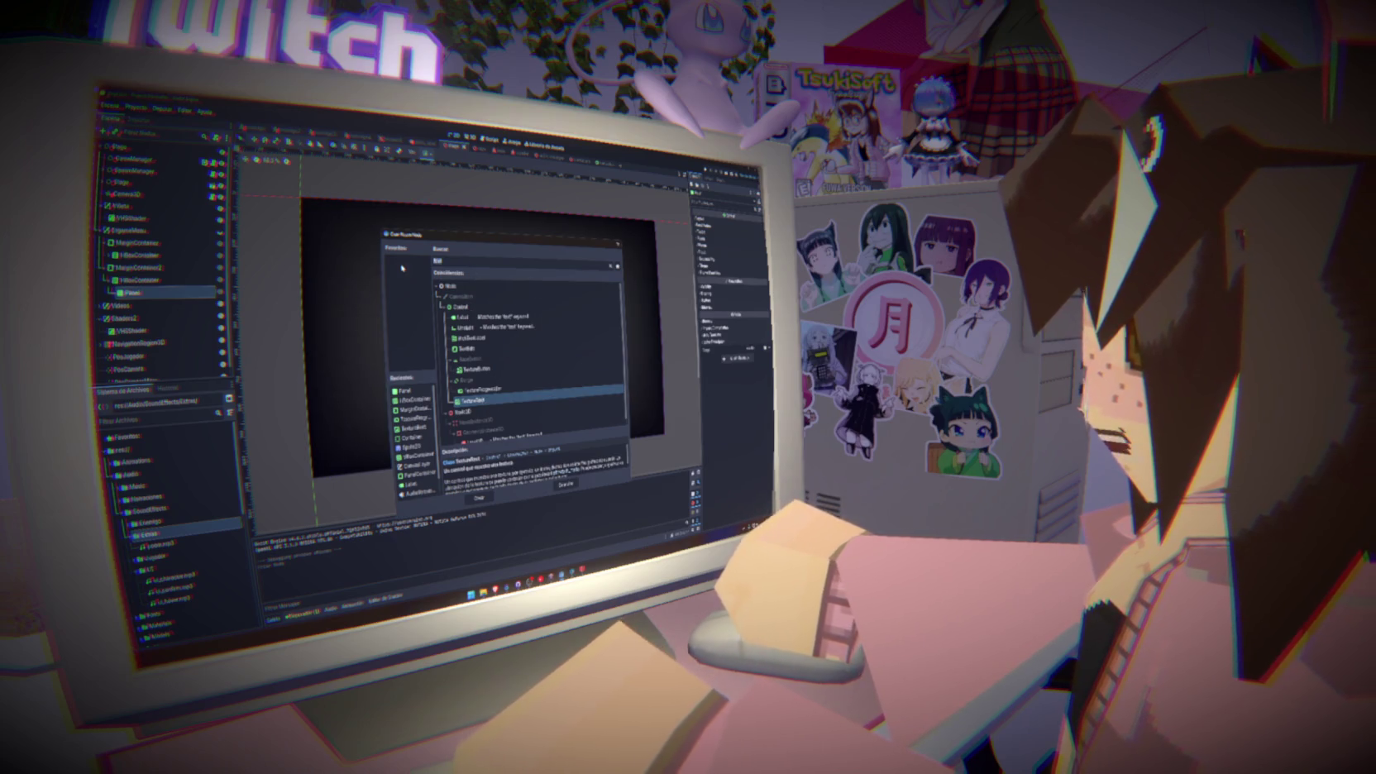
pyautogui.write('anim')
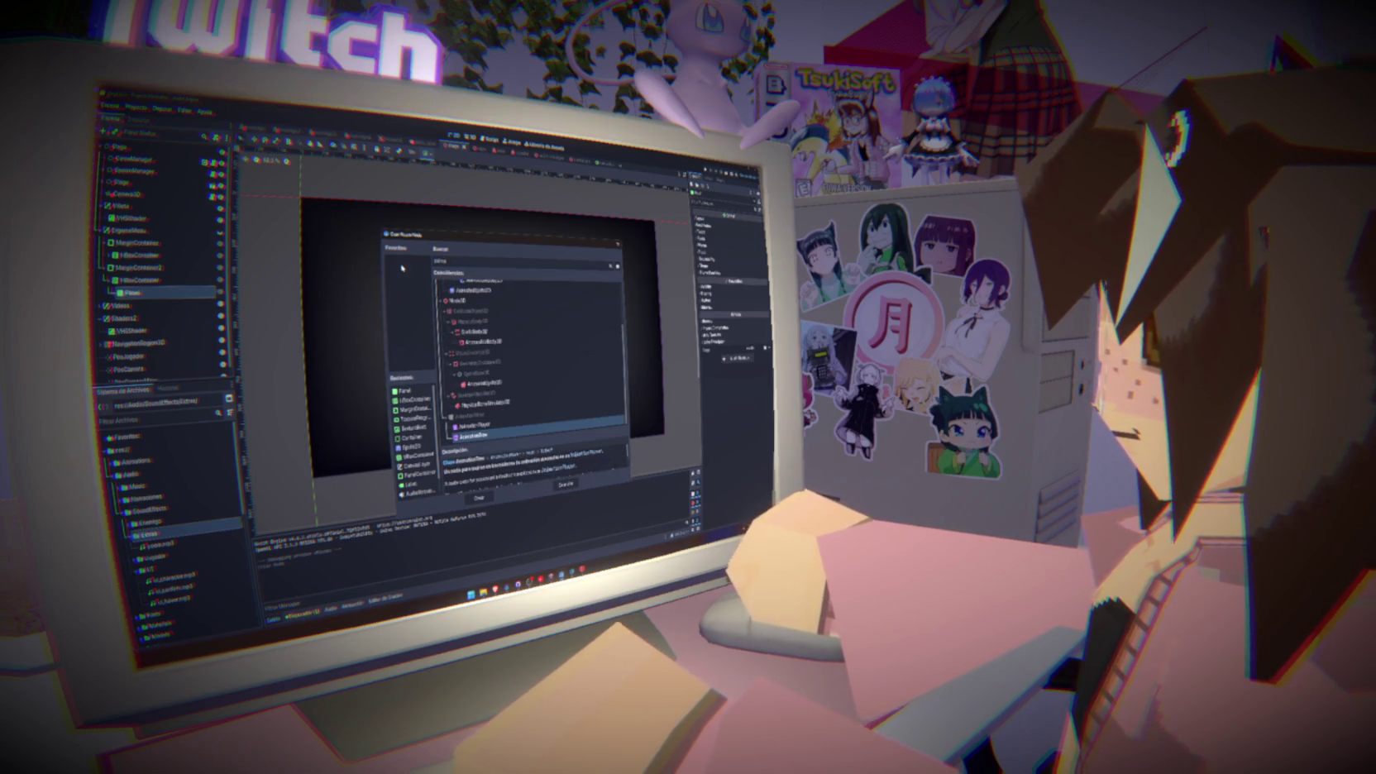
pyautogui.write('ated')
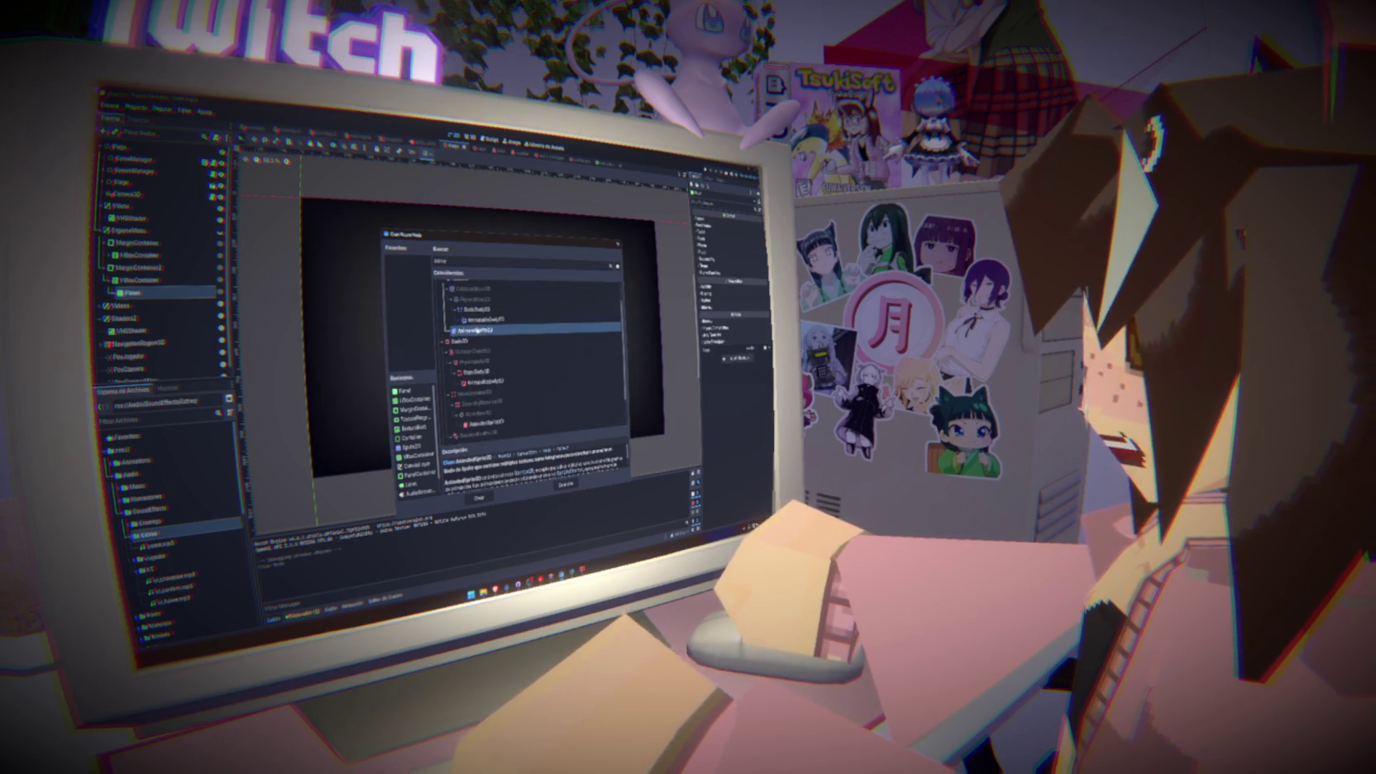
pyautogui.click(485, 499)
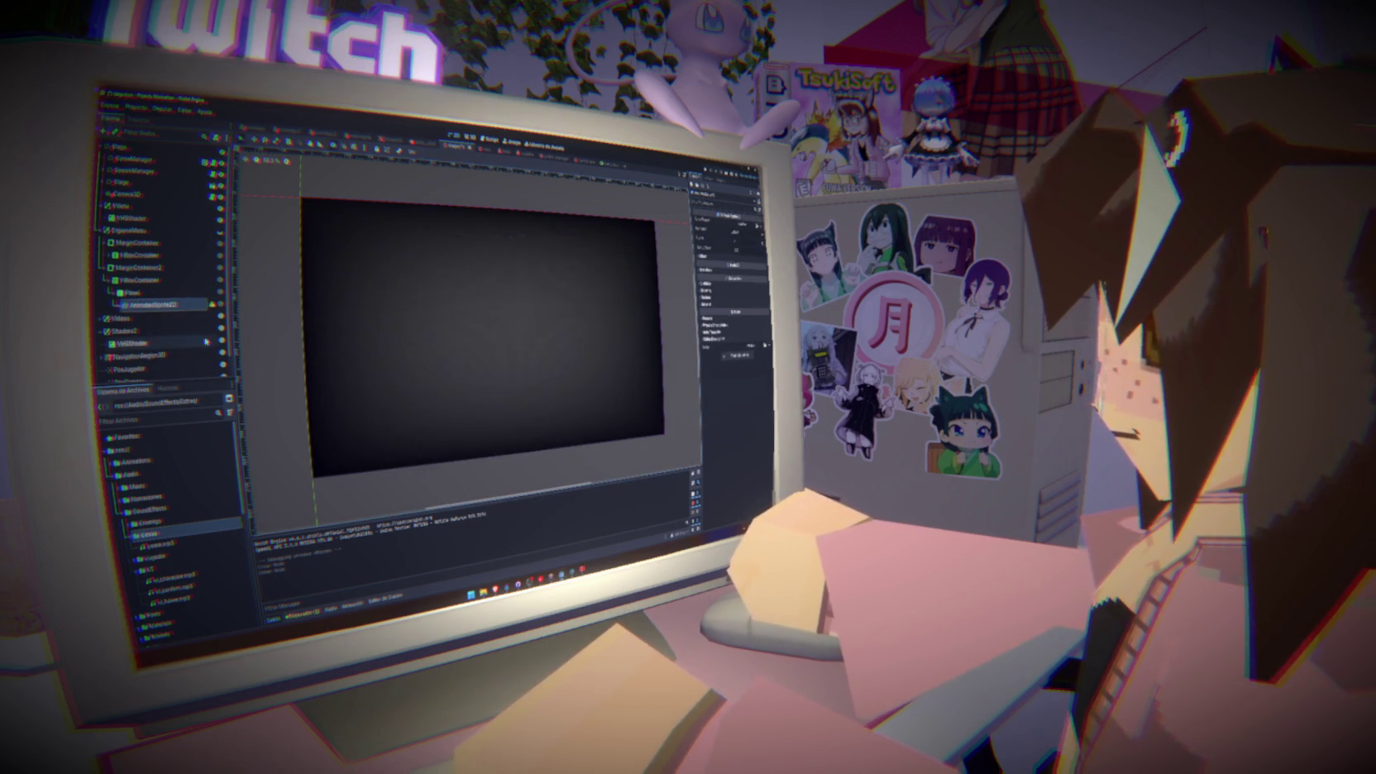
# Switch over to the browser window
pyautogui.scroll(-5, 169, 529)
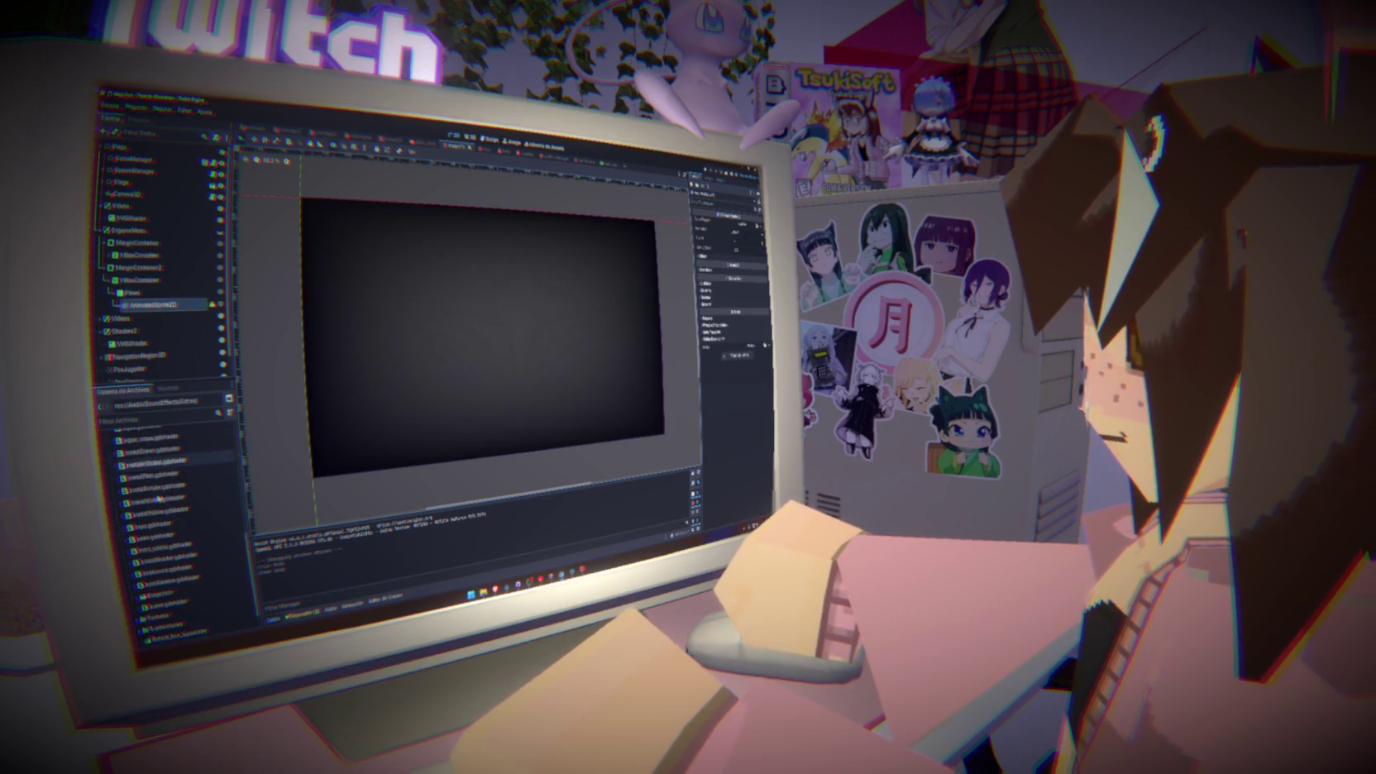
pyautogui.scroll(2, 158, 517)
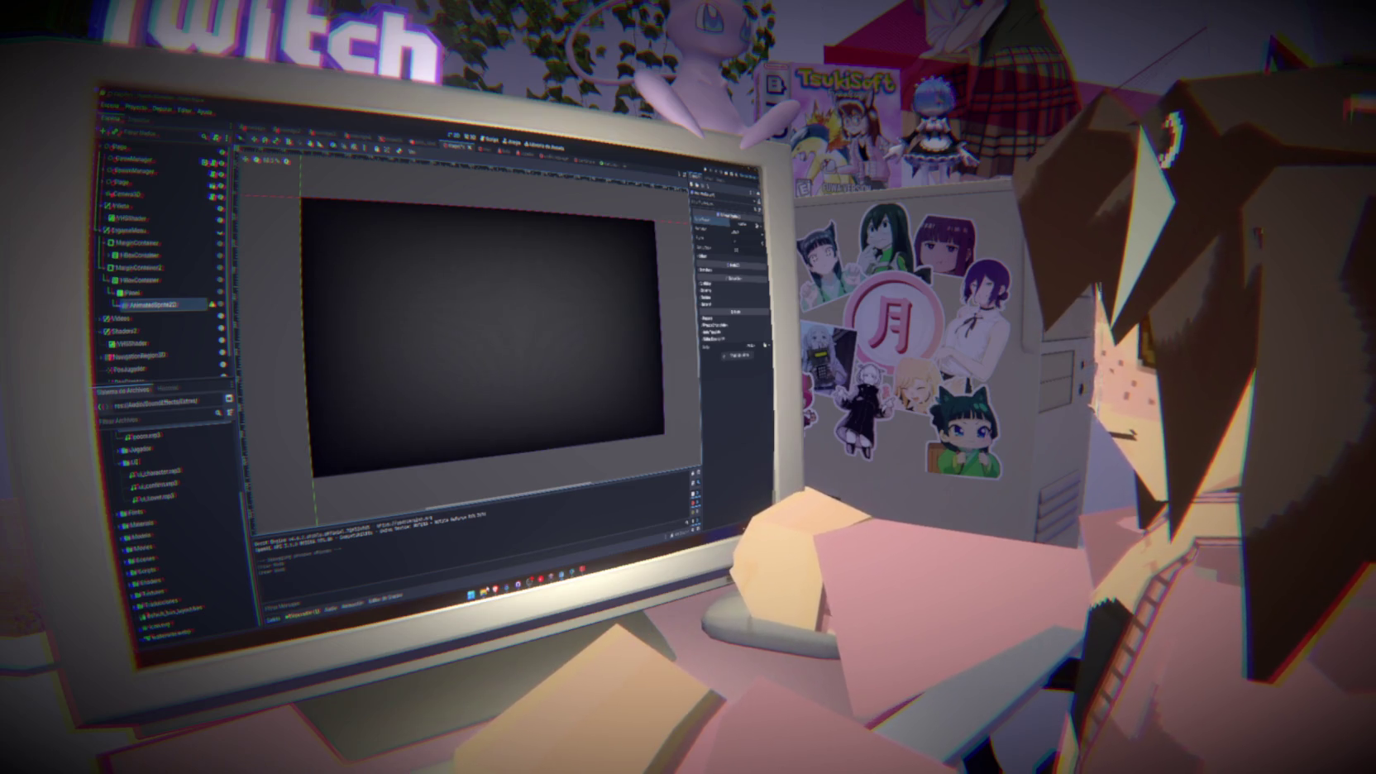
pyautogui.moveTo(485, 591)
pyautogui.click(542, 550)
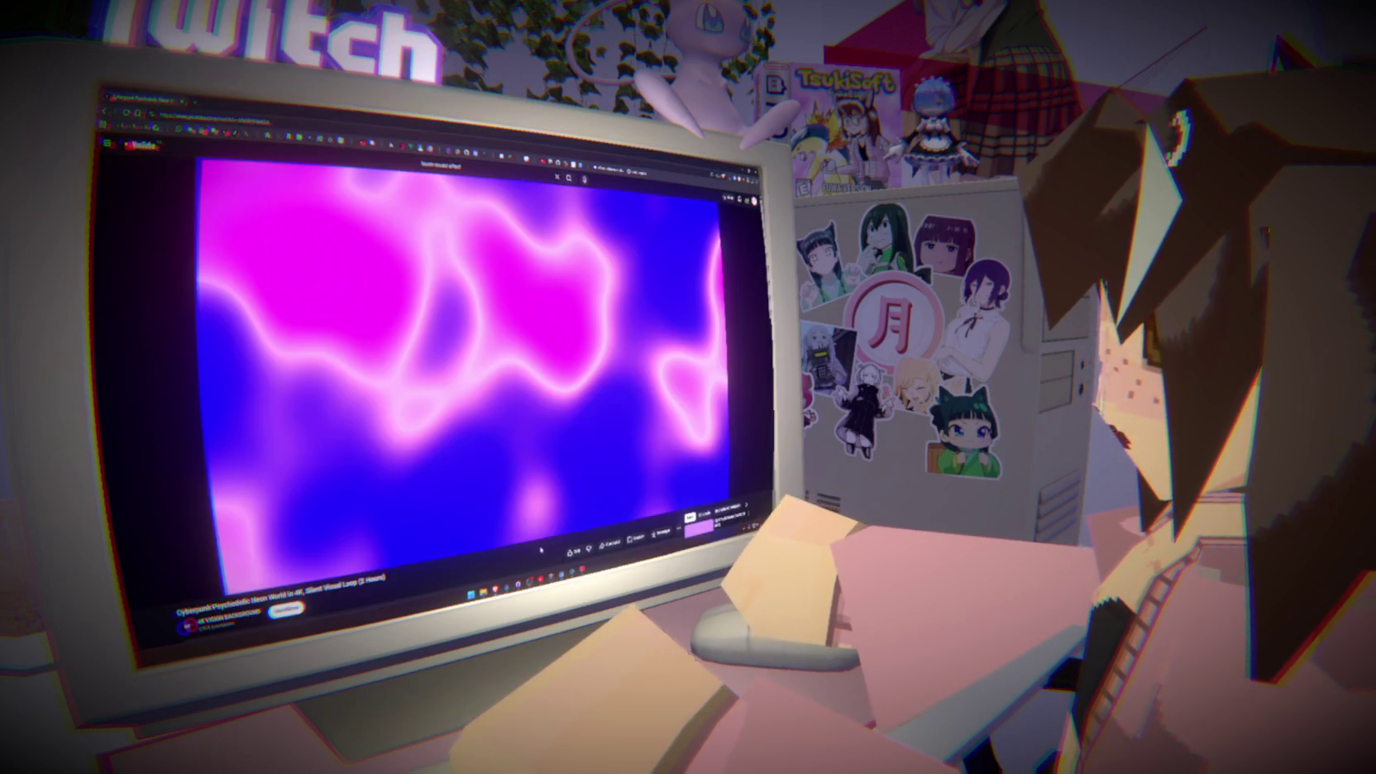
# Search YouTube for 'animated ui guide', replacing the old query
pyautogui.click(492, 163)
pyautogui.hotkey('ctrl', 'a')
pyautogui.write('animated ui')
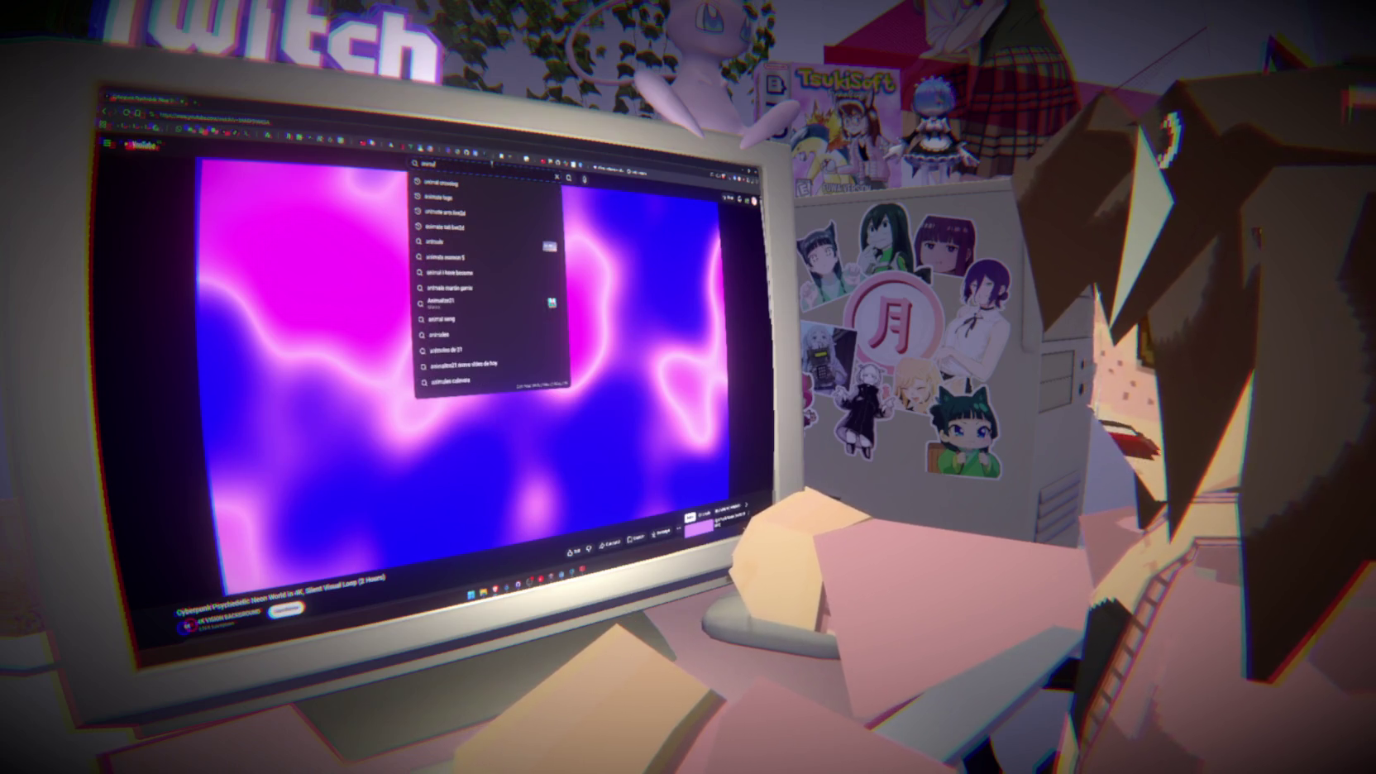
pyautogui.write(' guide')
pyautogui.press('Return')
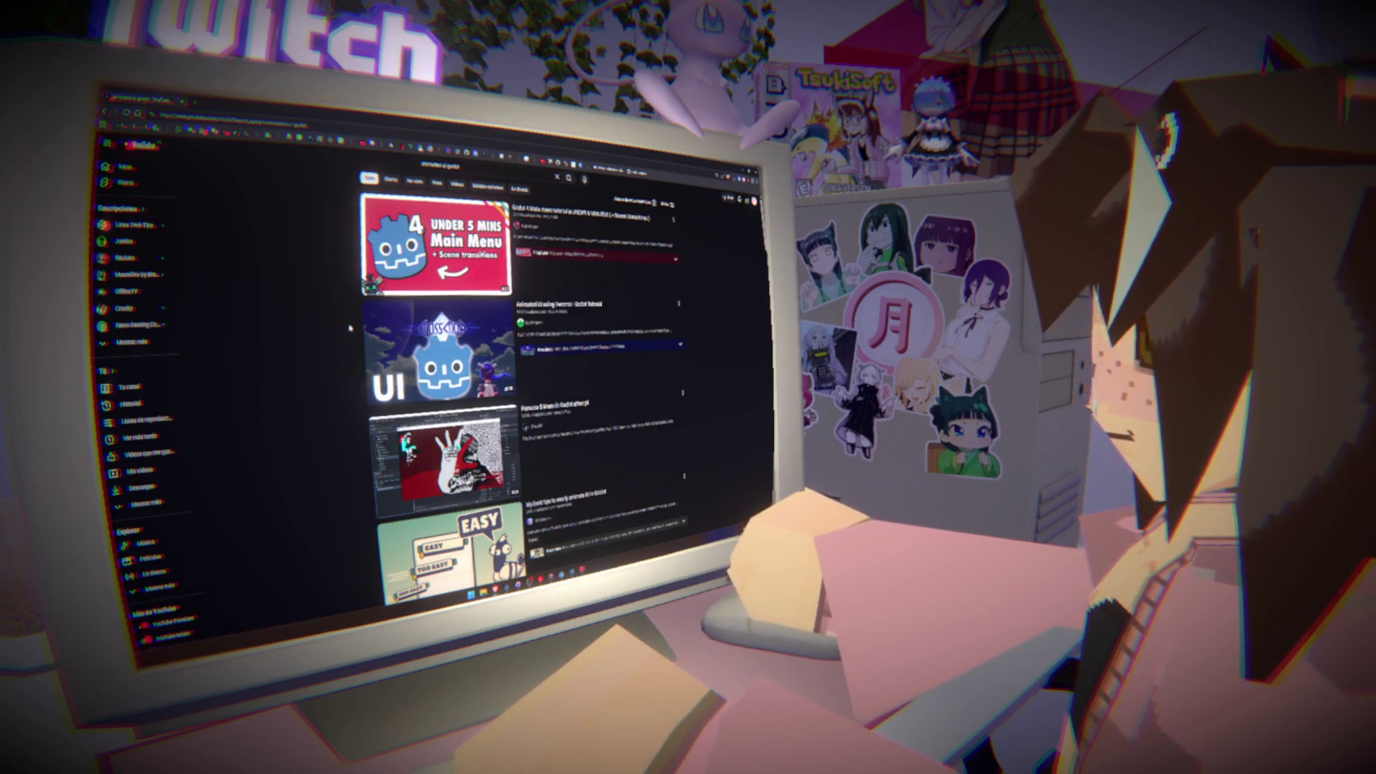
# Scroll through the animated UI results, pausing on several Godot tutorial videos
pyautogui.scroll(-2, 312, 384)
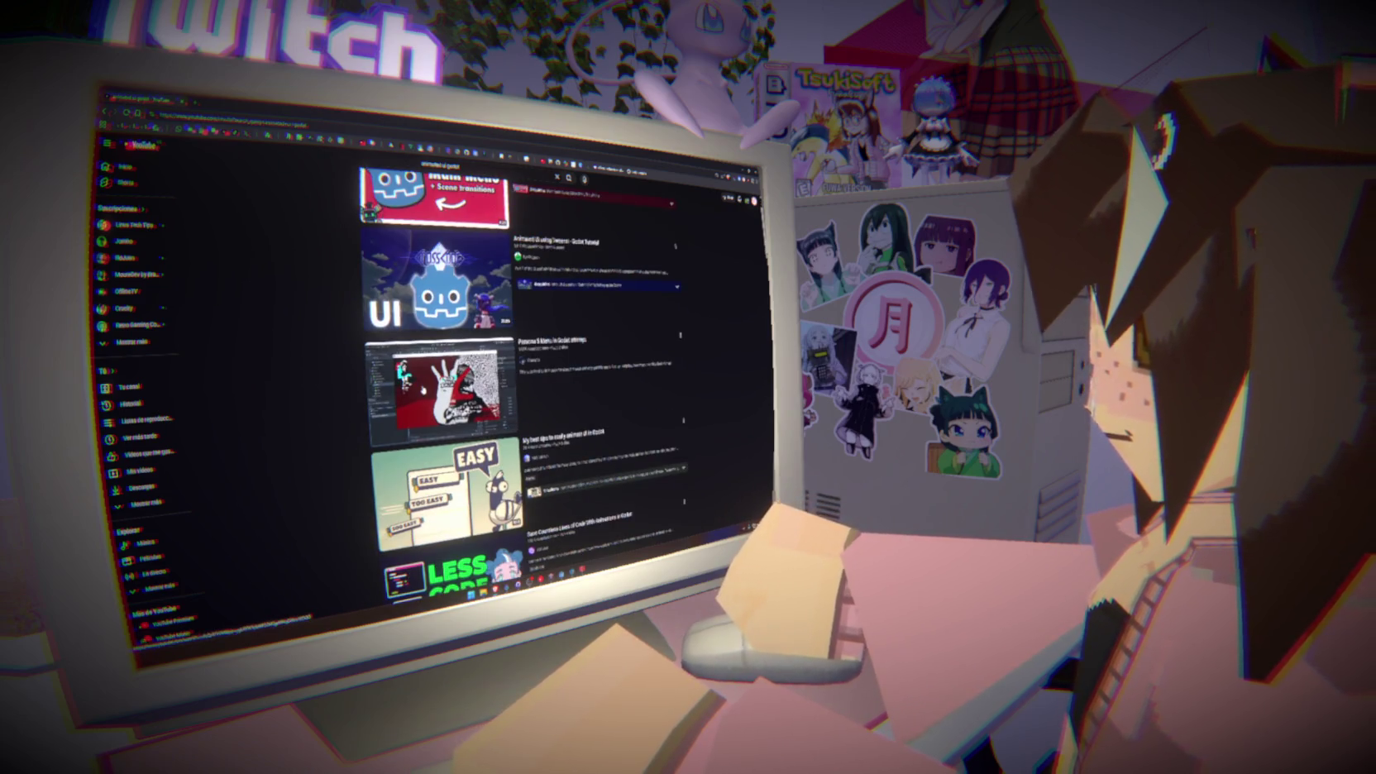
pyautogui.scroll(-3, 327, 366)
pyautogui.moveTo(418, 350)
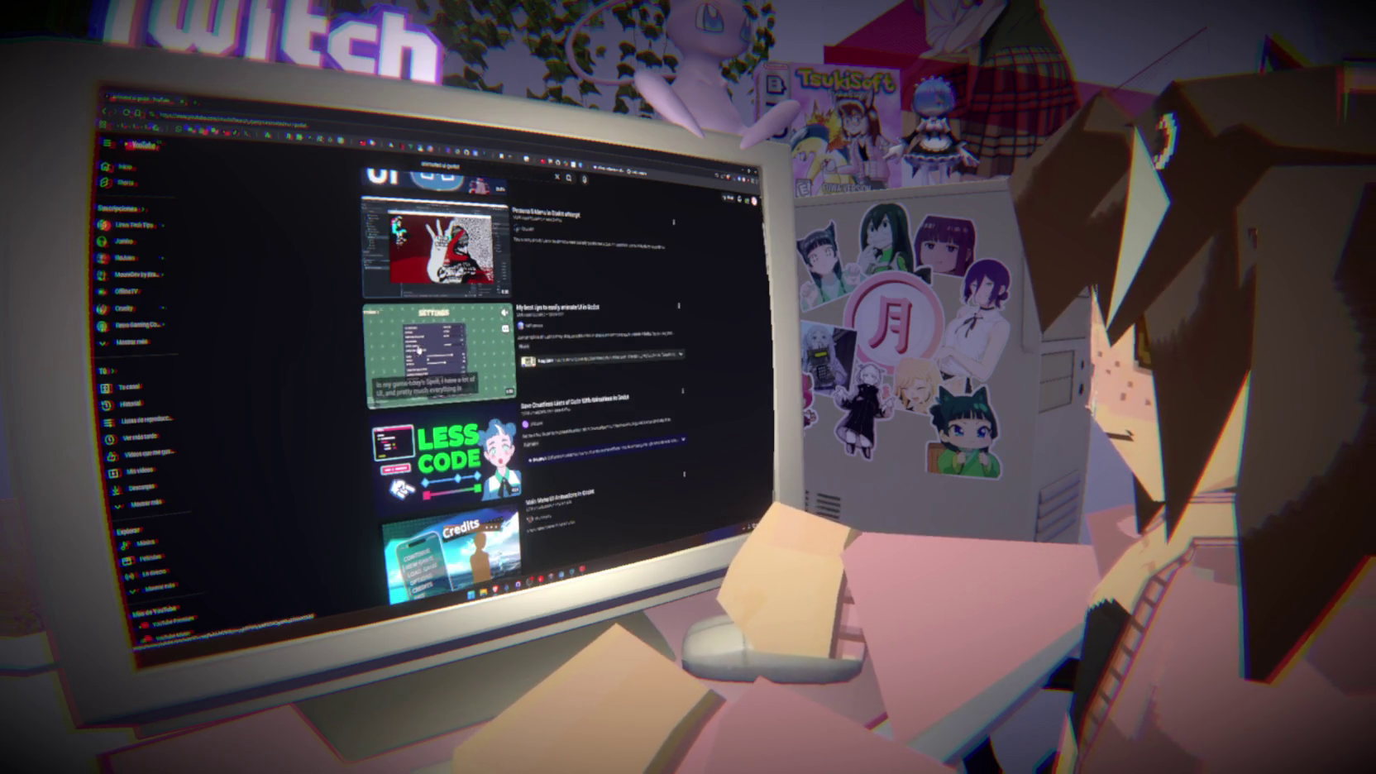
pyautogui.scroll(-2, 339, 365)
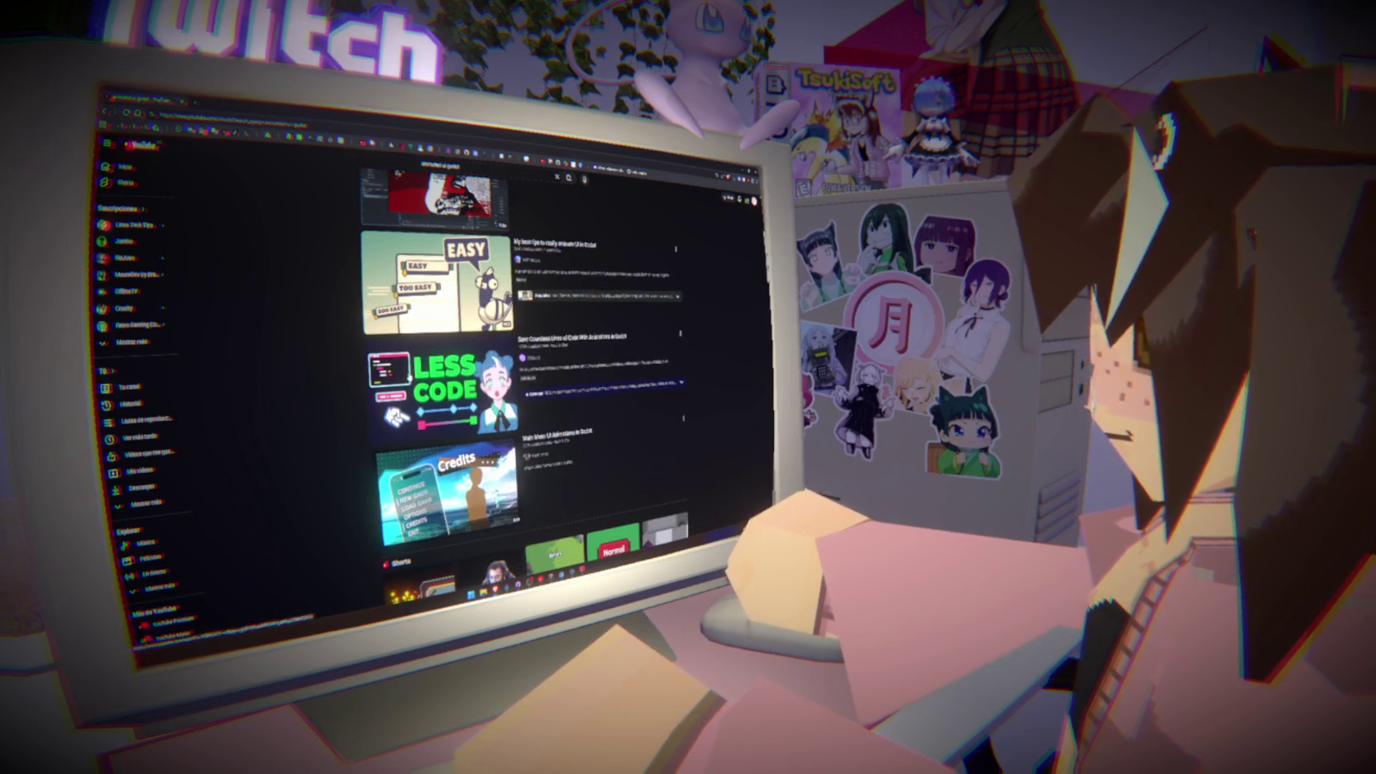
pyautogui.moveTo(408, 378)
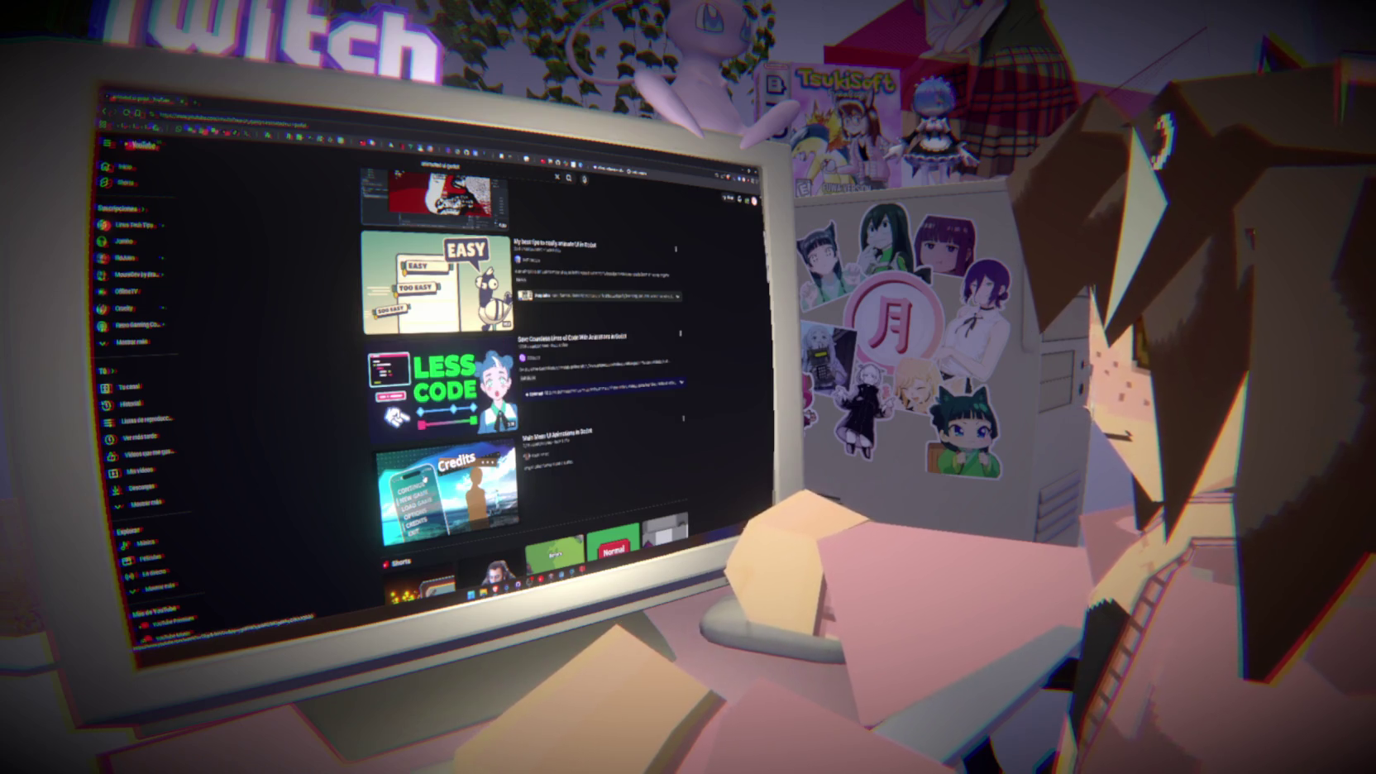
pyautogui.moveTo(424, 480)
pyautogui.scroll(-3, 323, 463)
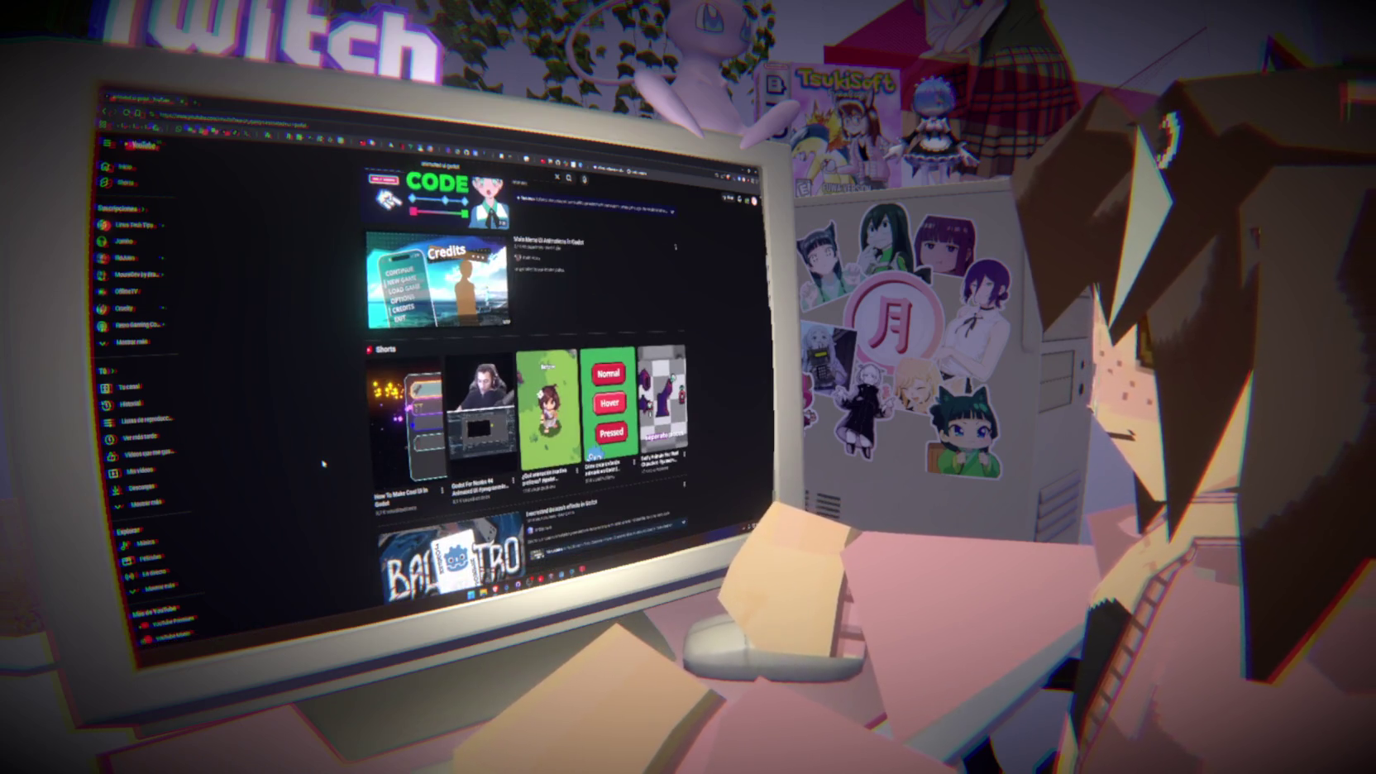
pyautogui.scroll(-3, 324, 463)
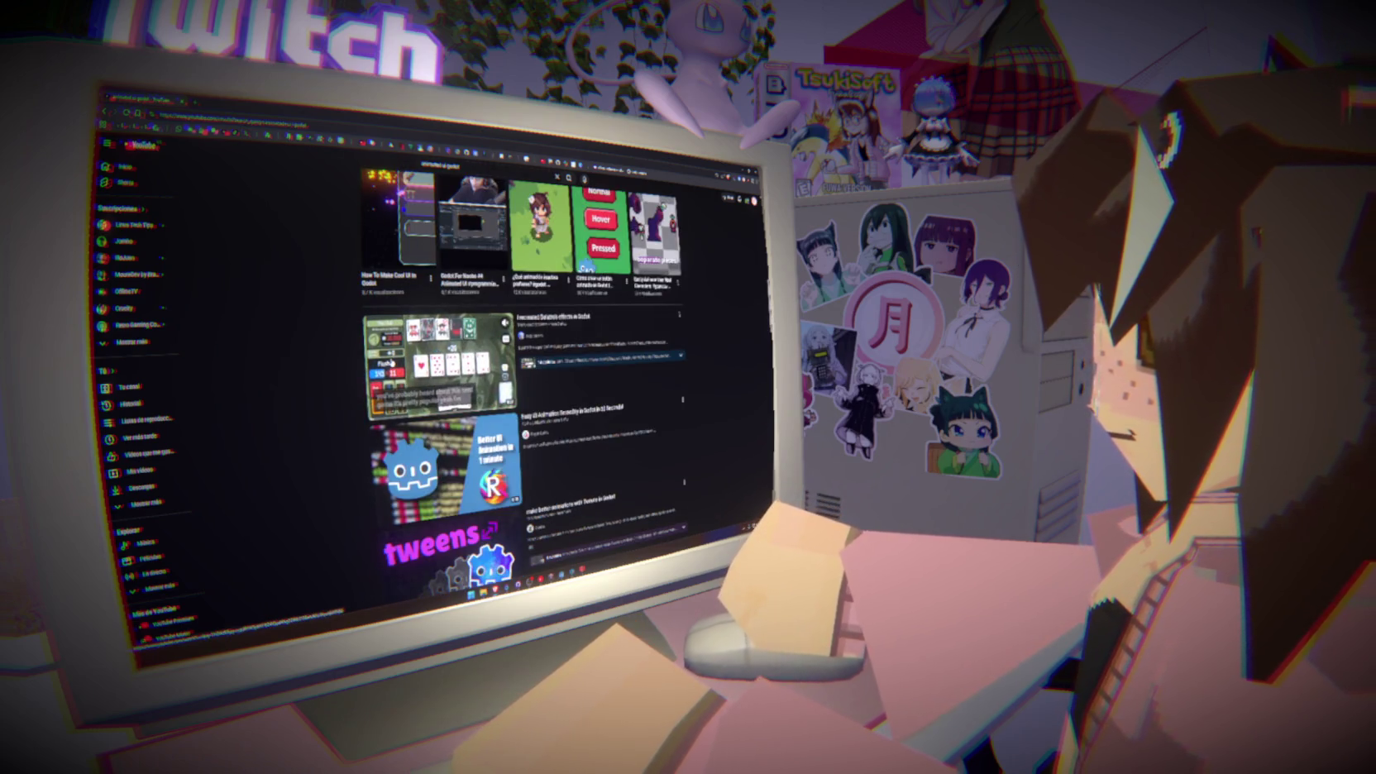
pyautogui.scroll(-2, 392, 364)
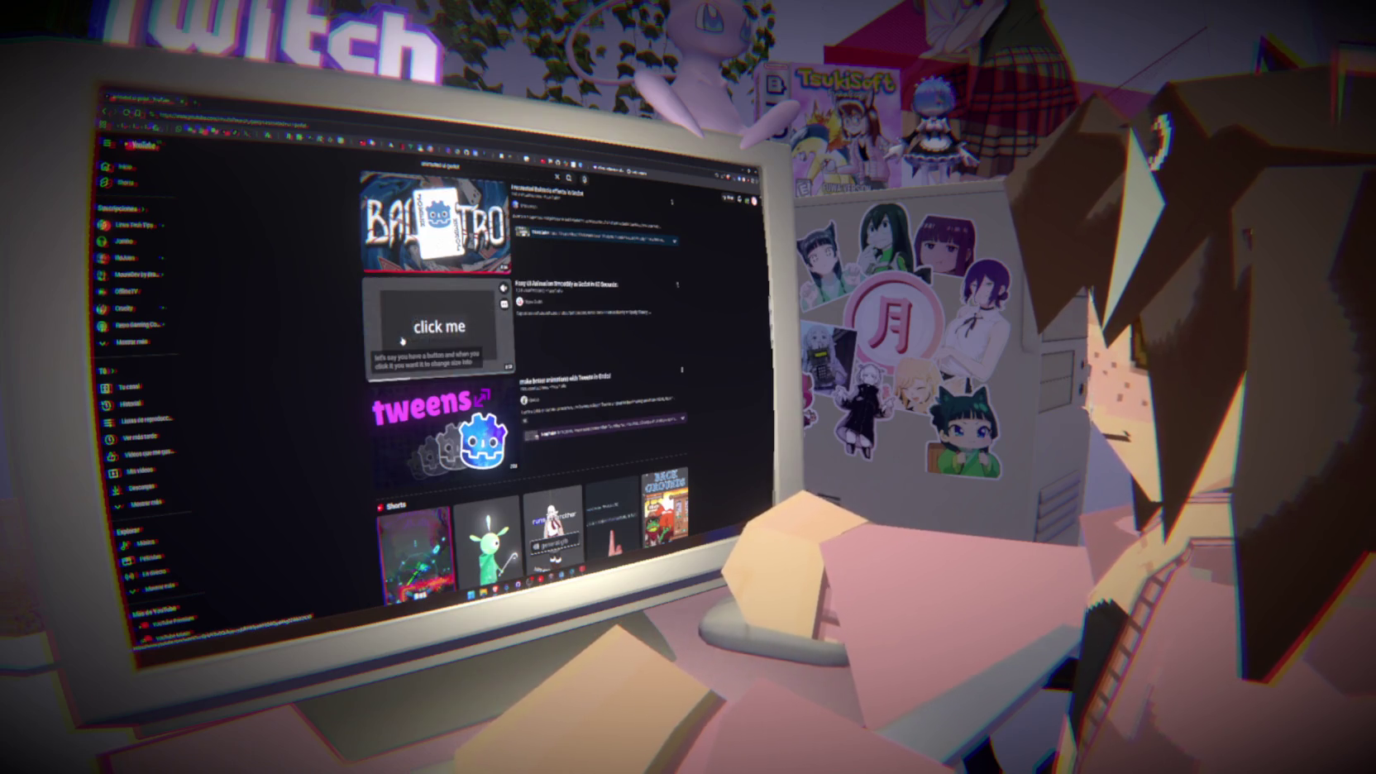
pyautogui.moveTo(400, 419)
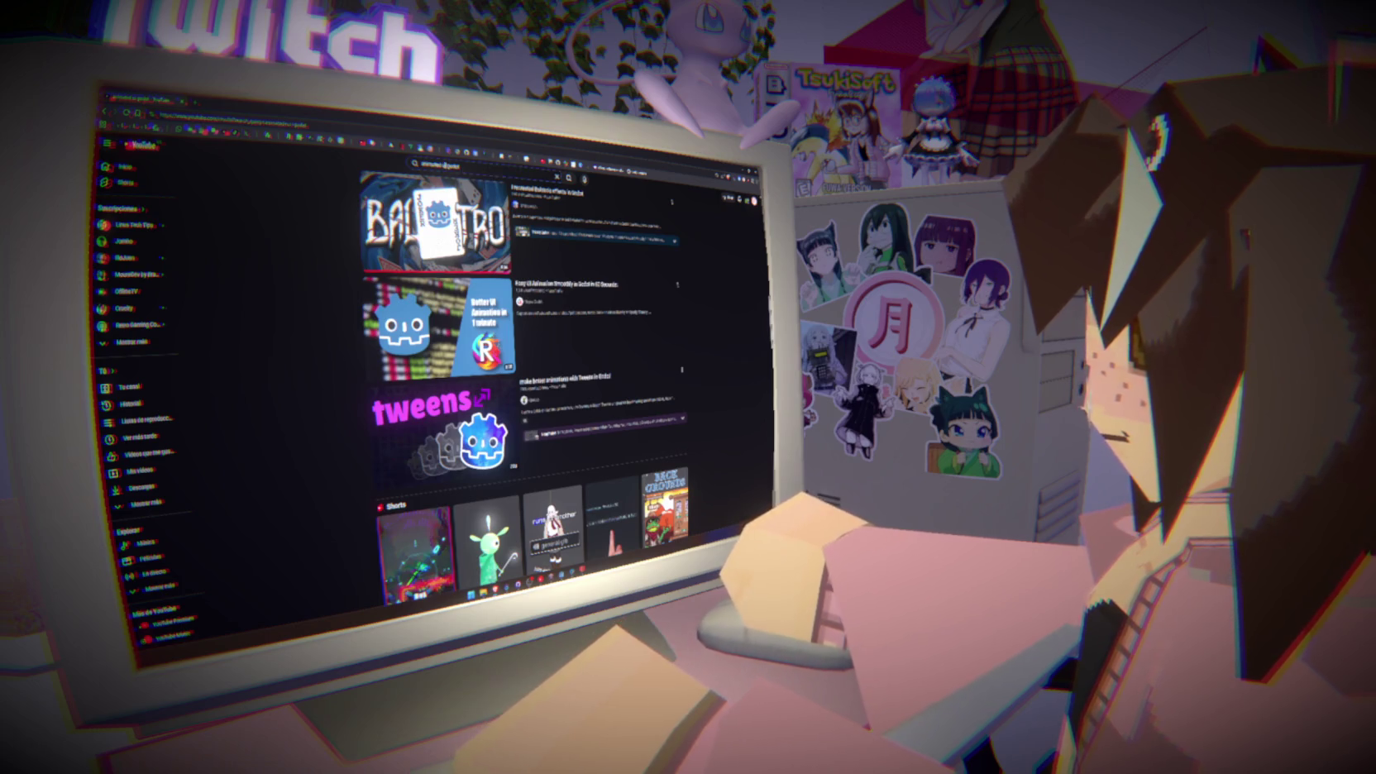
# Search YouTube for 'animated sprite godot', skim the results, then return to Godot
pyautogui.click(463, 165)
pyautogui.press('BackSpace')
pyautogui.press('BackSpace')
pyautogui.write('sprite')
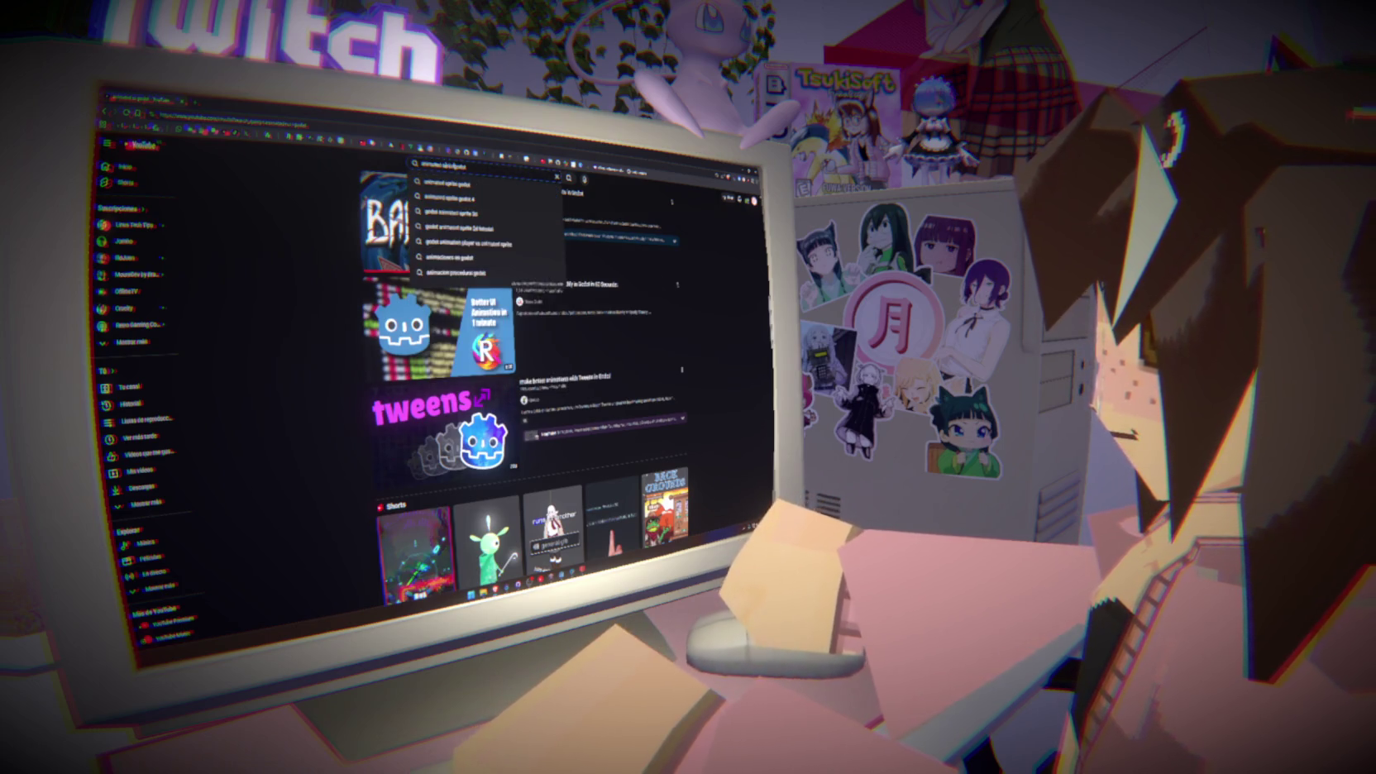
pyautogui.press('Return')
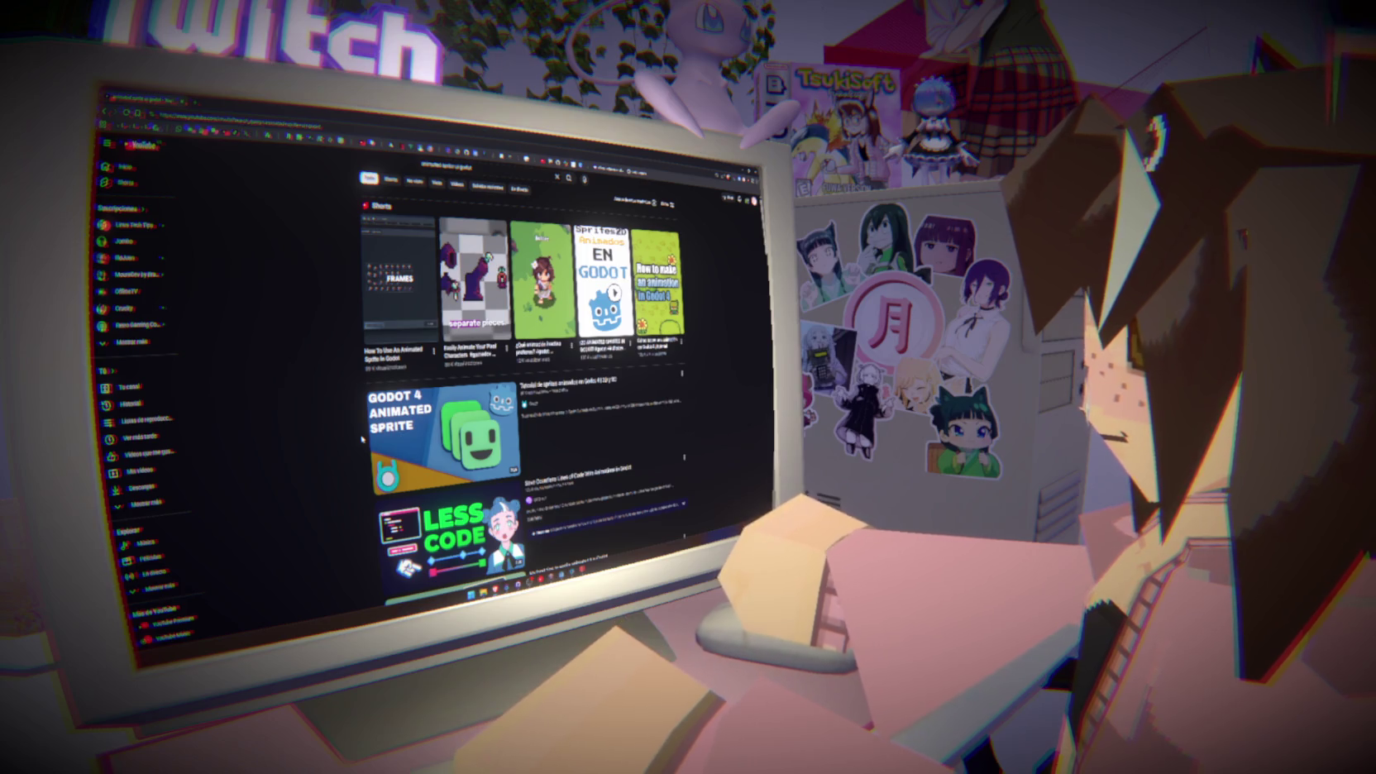
pyautogui.scroll(-5, 362, 440)
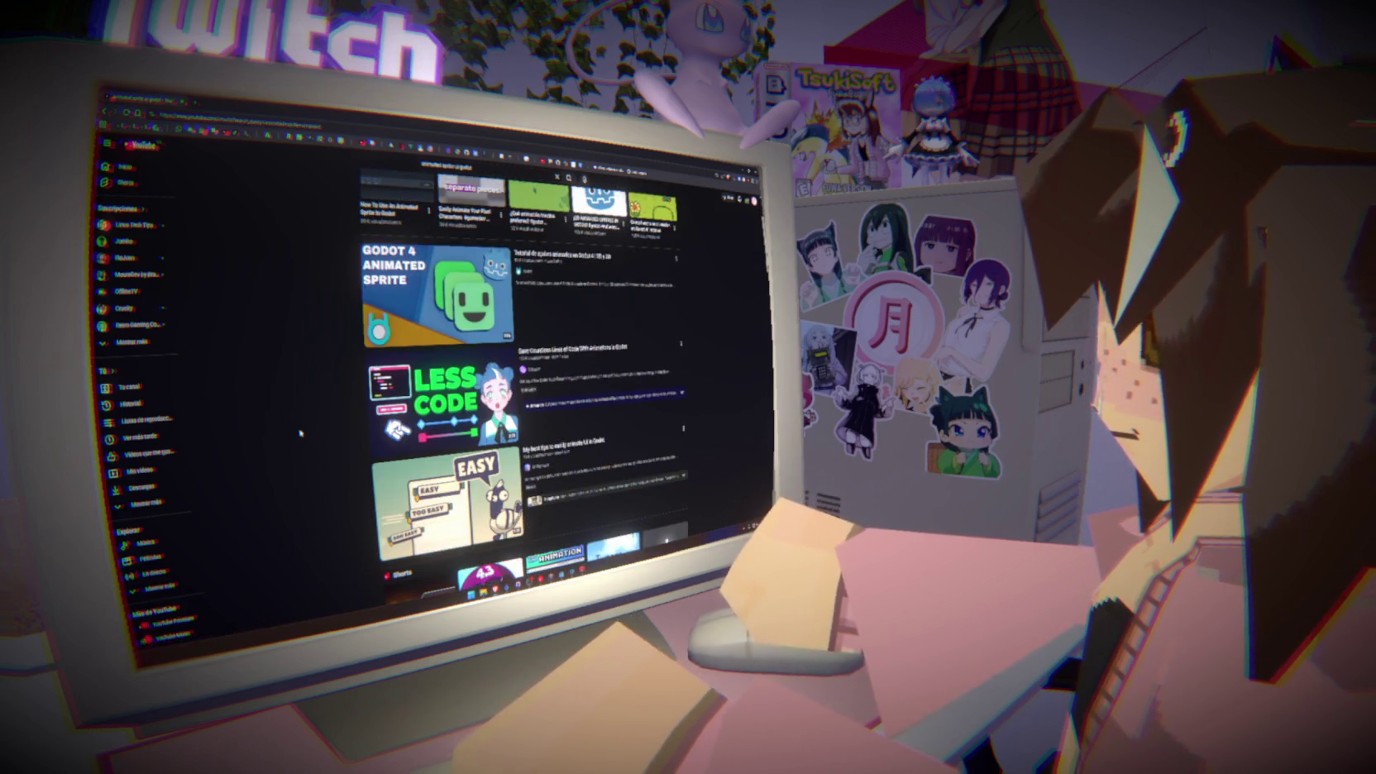
pyautogui.scroll(-2, 301, 433)
pyautogui.scroll(-5, 300, 432)
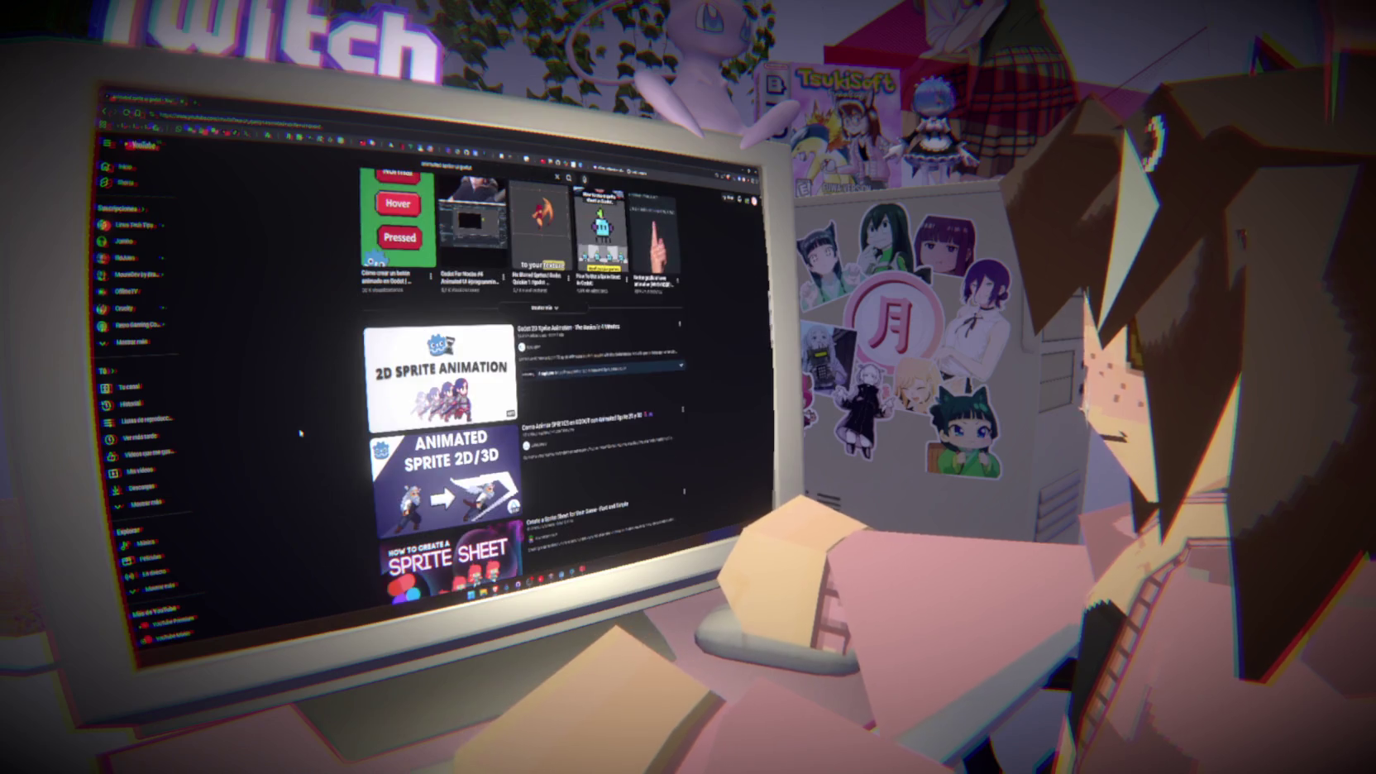
pyautogui.hotkey('alt', 'Tab')
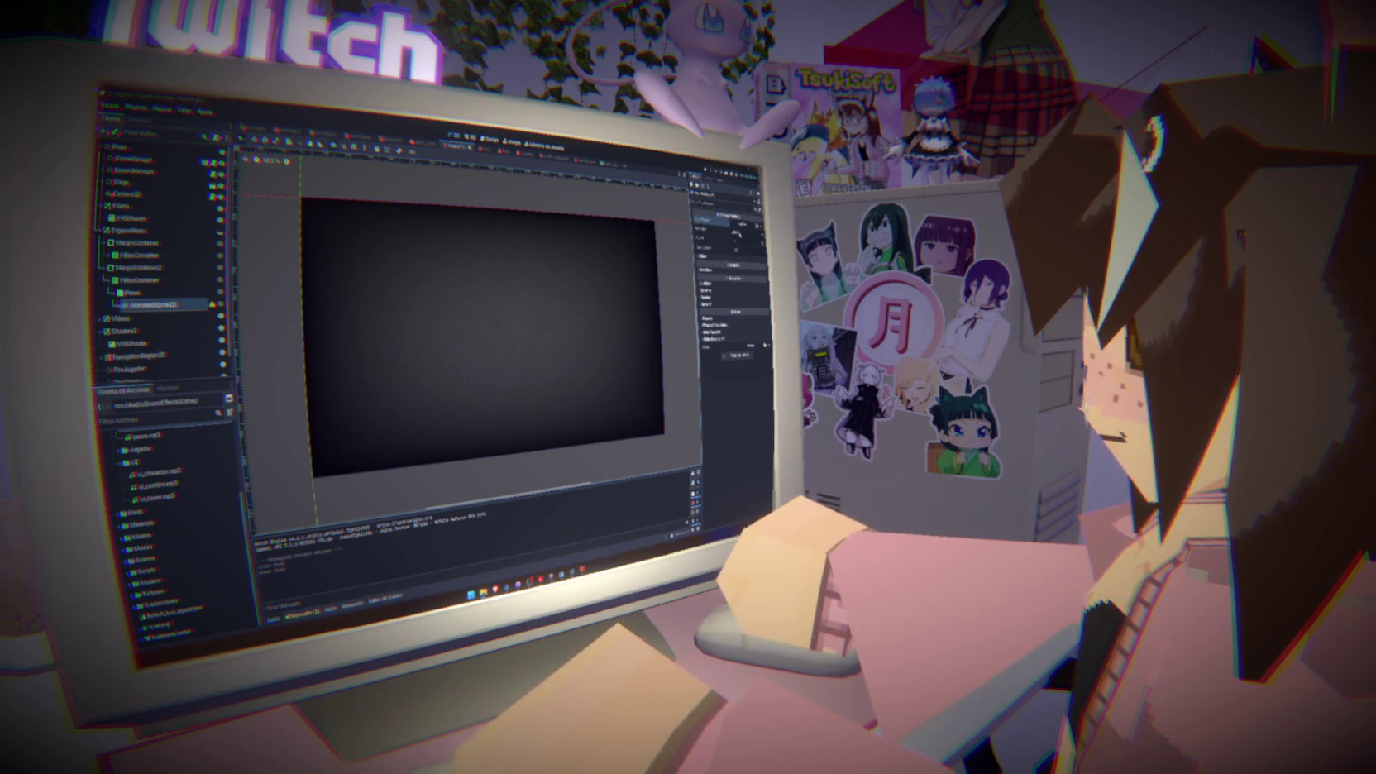
# Give the AnimatedSprite2D a new SpriteFrames resource and rename the node 'Vaste'
pyautogui.click(744, 225)
pyautogui.click(749, 238)
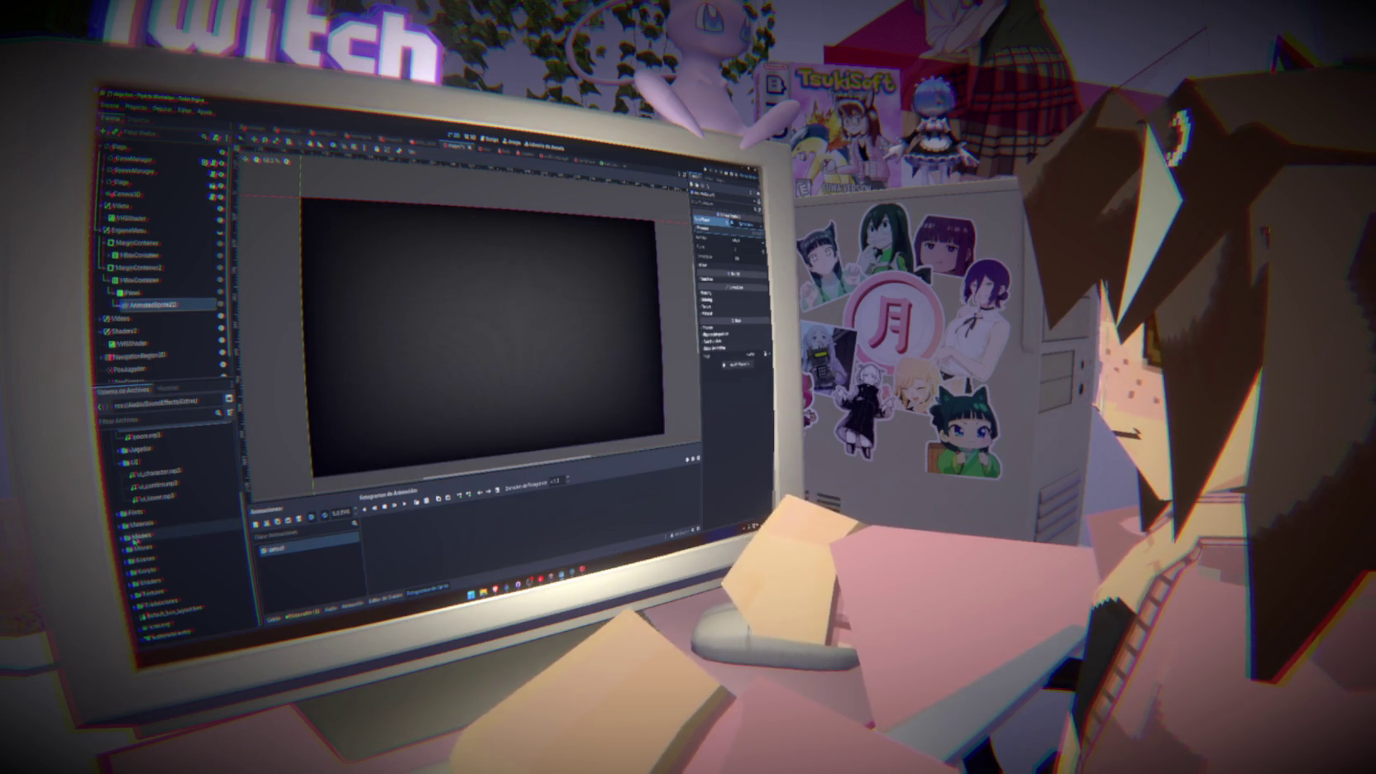
pyautogui.doubleClick(149, 304)
pyautogui.write('Vaste')
pyautogui.press('Return')
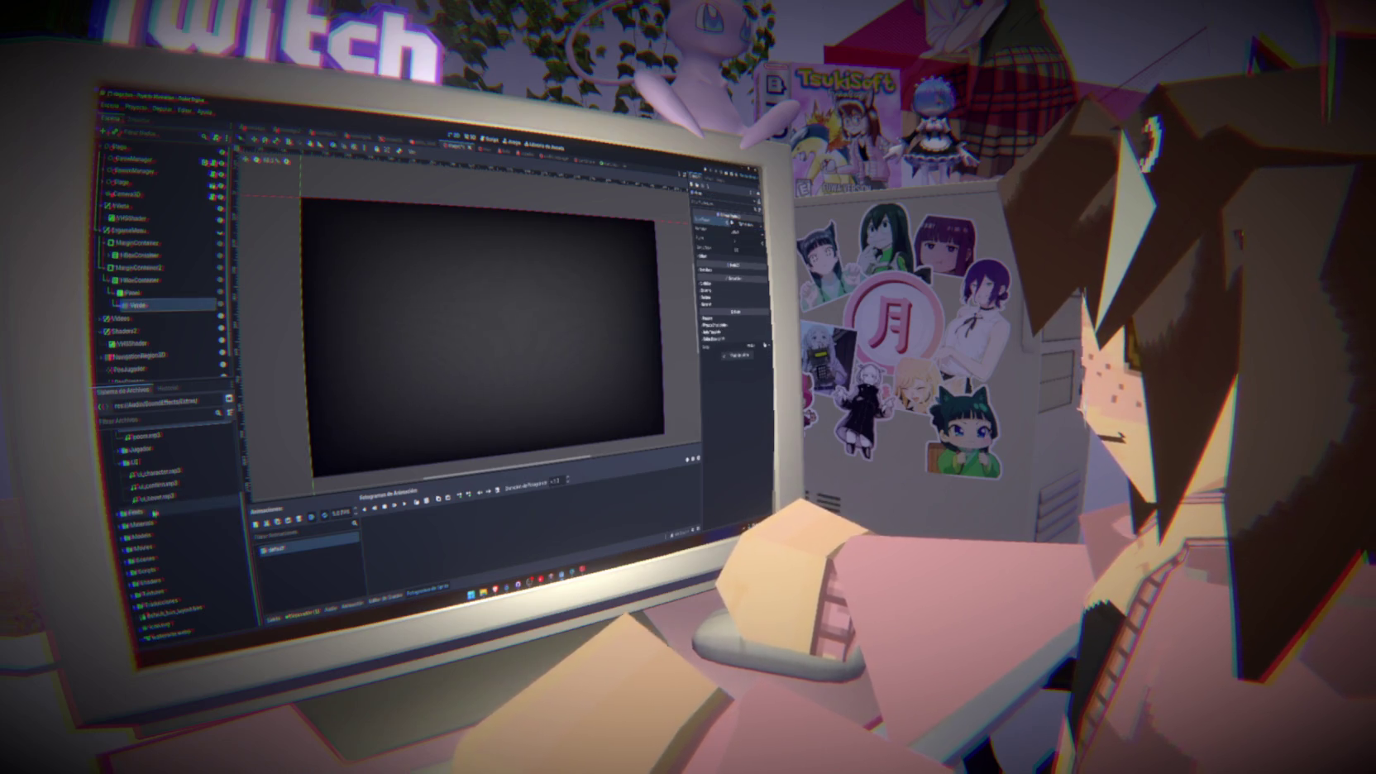
# Drag greenCard0035–greenCard0047 from Cards/GREEN into the Animation Frames panel
pyautogui.hotkey('alt', 'Tab')
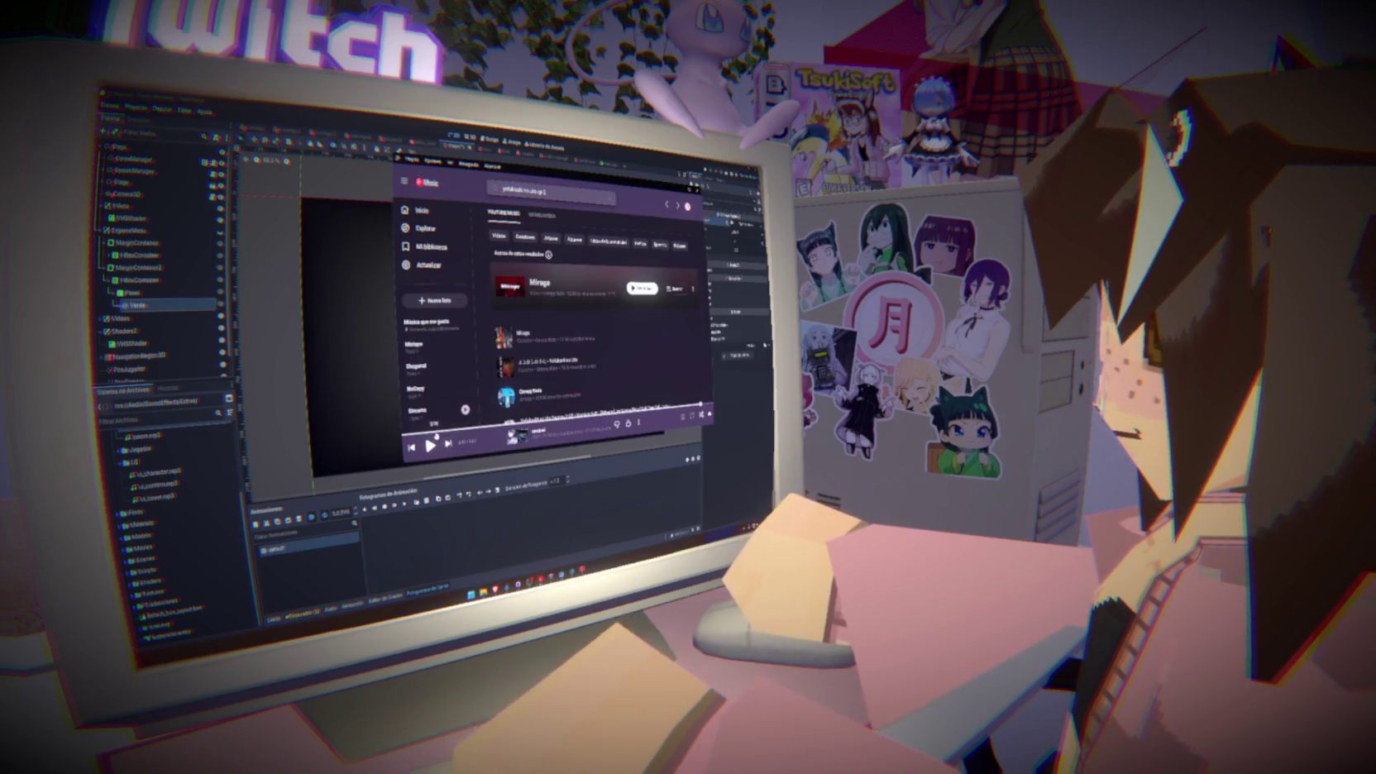
pyautogui.hotkey('alt', 'Tab')
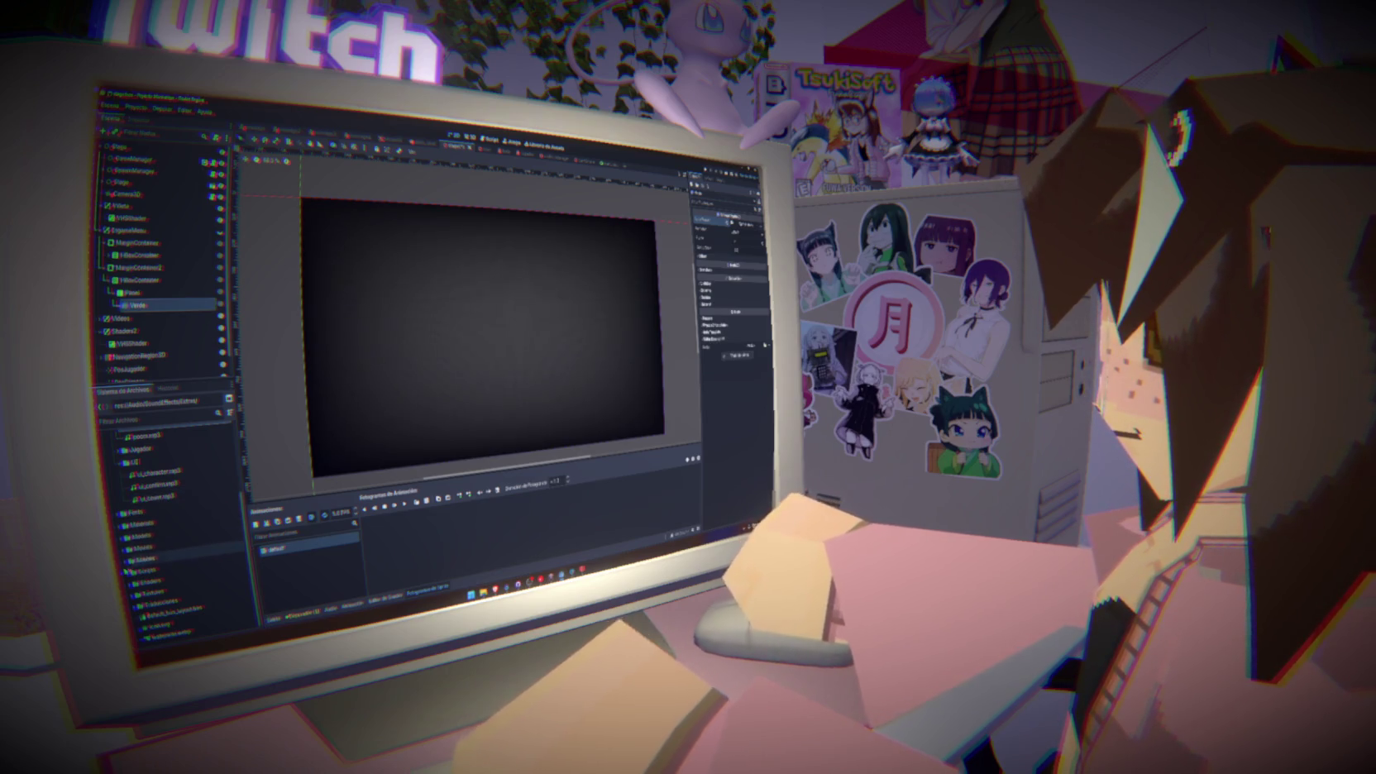
pyautogui.scroll(-3, 126, 565)
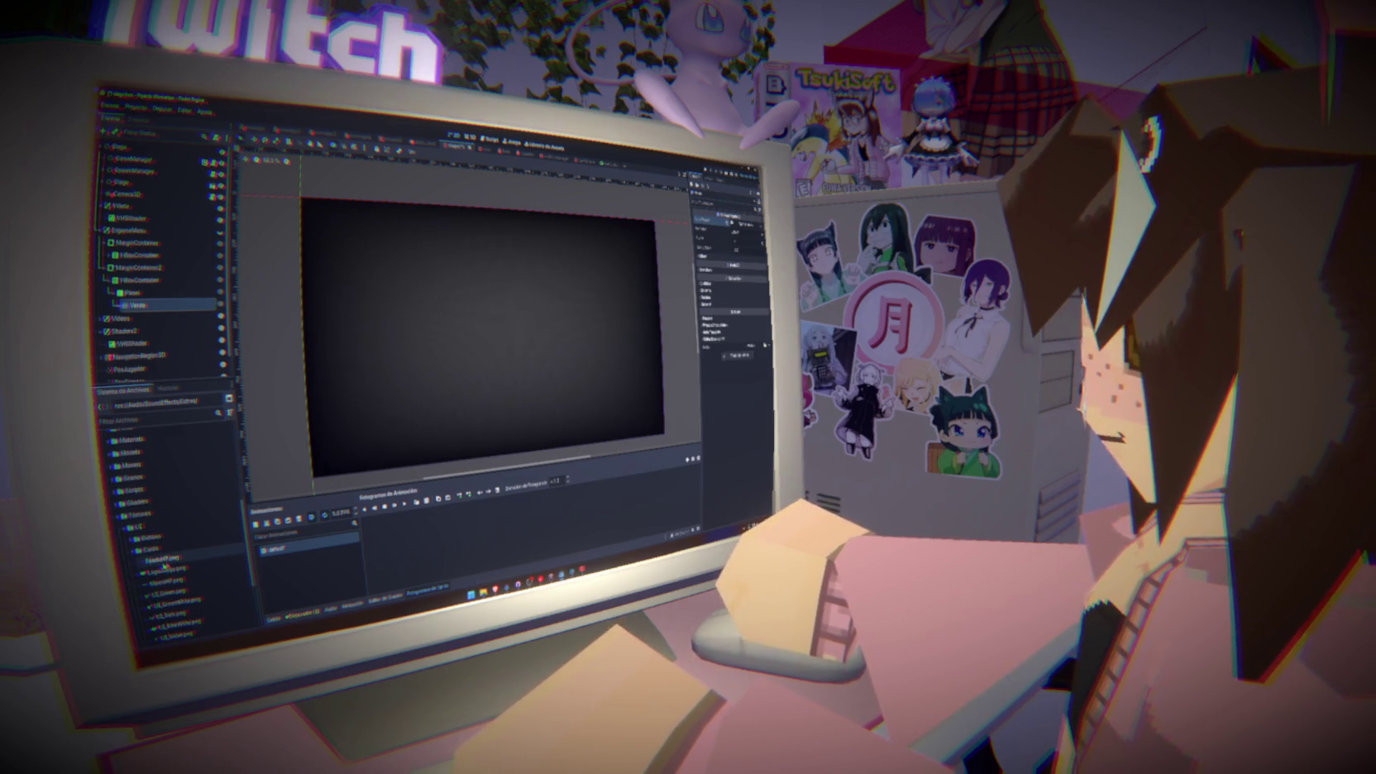
pyautogui.click(134, 550)
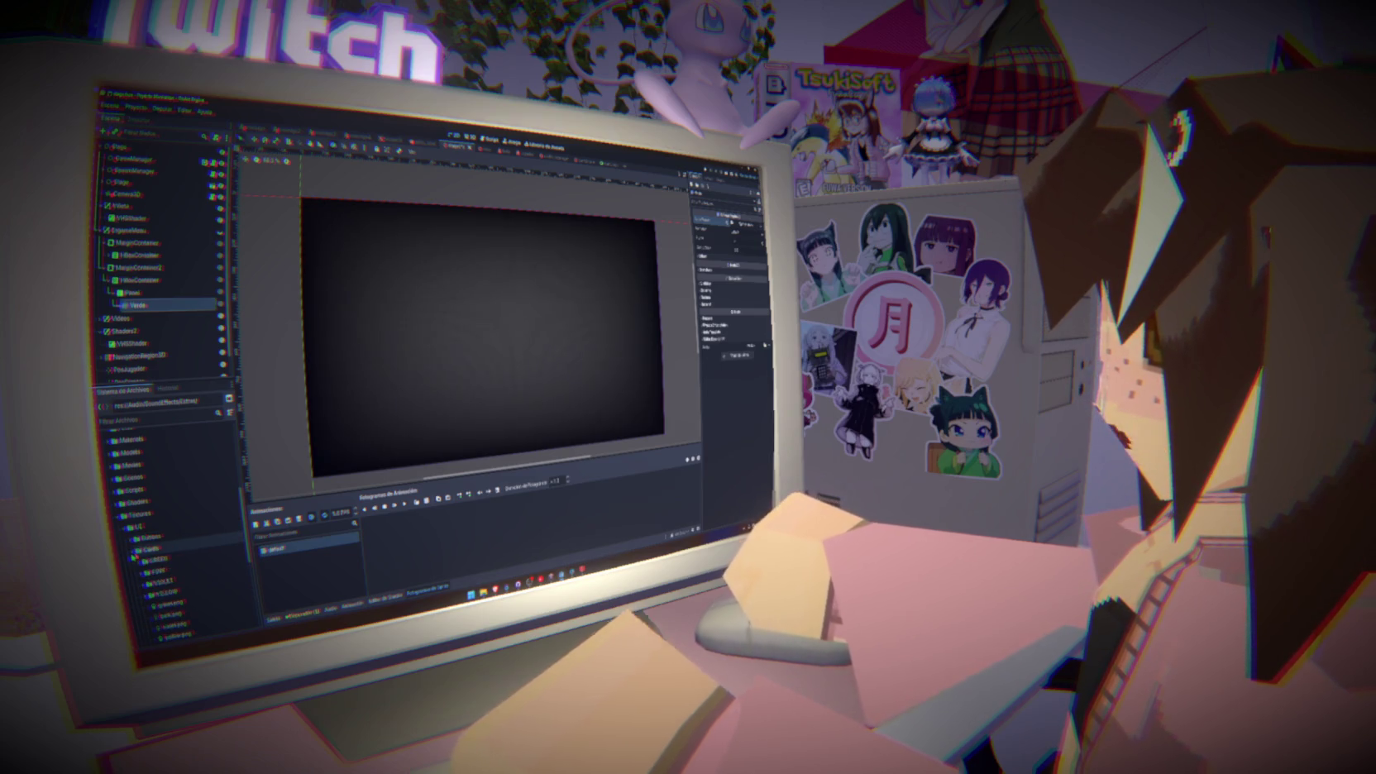
pyautogui.doubleClick(145, 562)
pyautogui.scroll(-10, 170, 571)
pyautogui.click(176, 577)
pyautogui.keyDown('shift'); pyautogui.click(180, 577); pyautogui.keyUp('shift')
pyautogui.moveTo(180, 564); pyautogui.dragTo(425, 546)
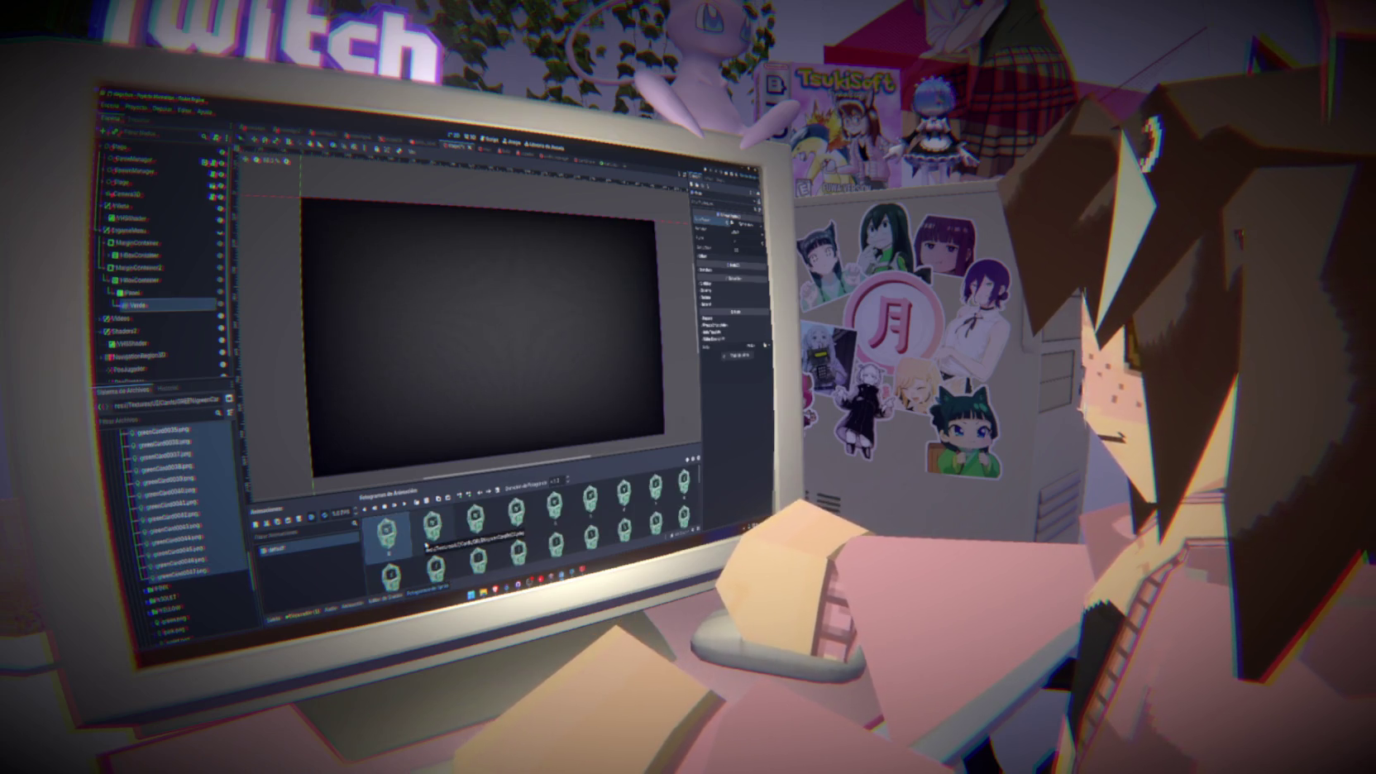
# Set the sprite's container anchor preset to Full Rect, then to Top Right
pyautogui.click(140, 304)
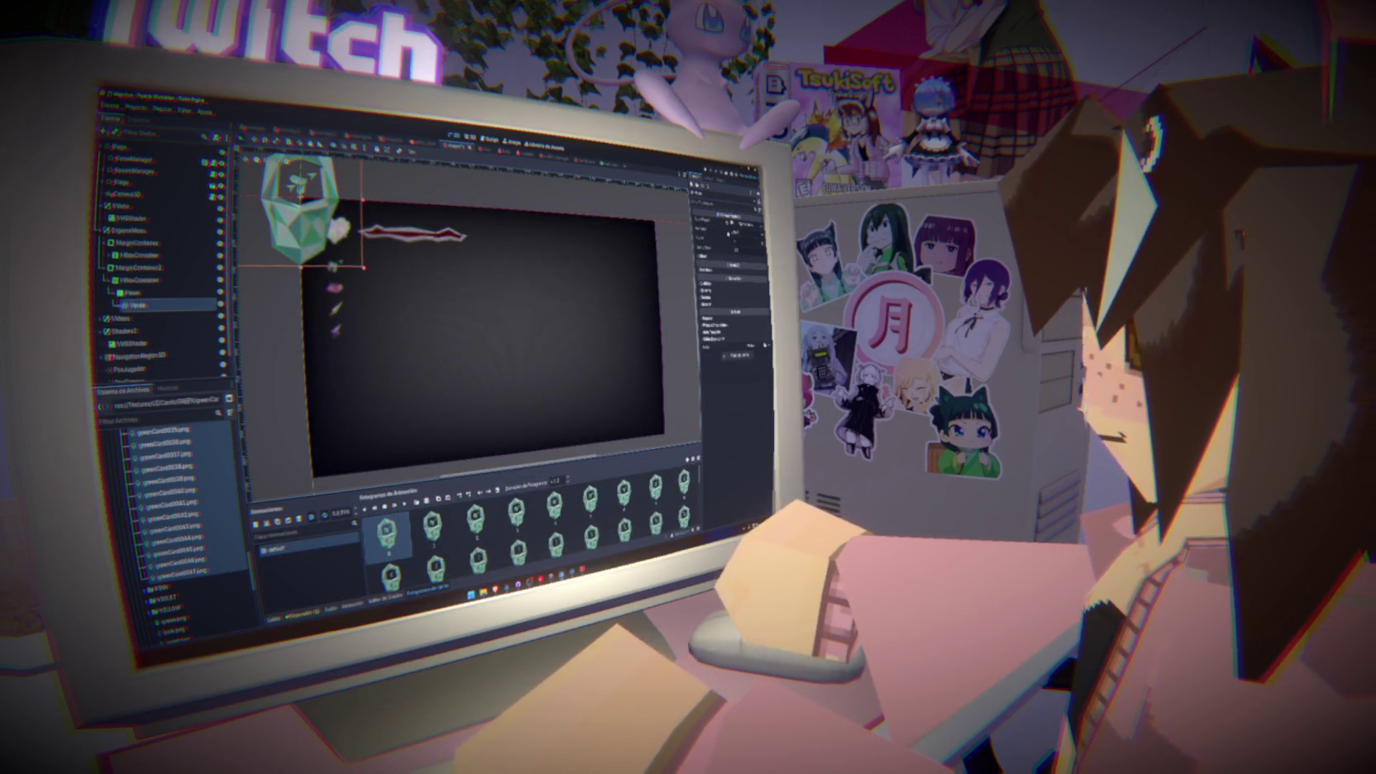
pyautogui.click(166, 295)
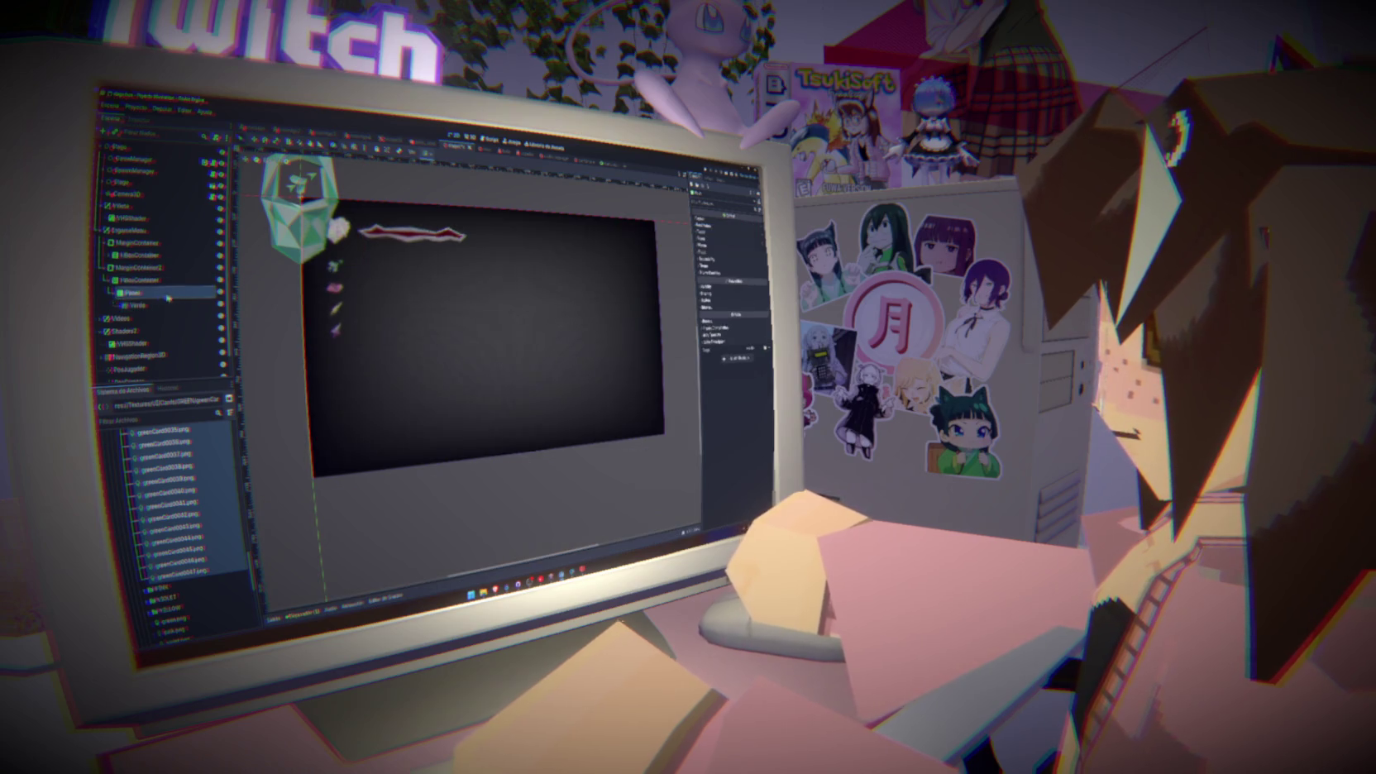
pyautogui.click(424, 155)
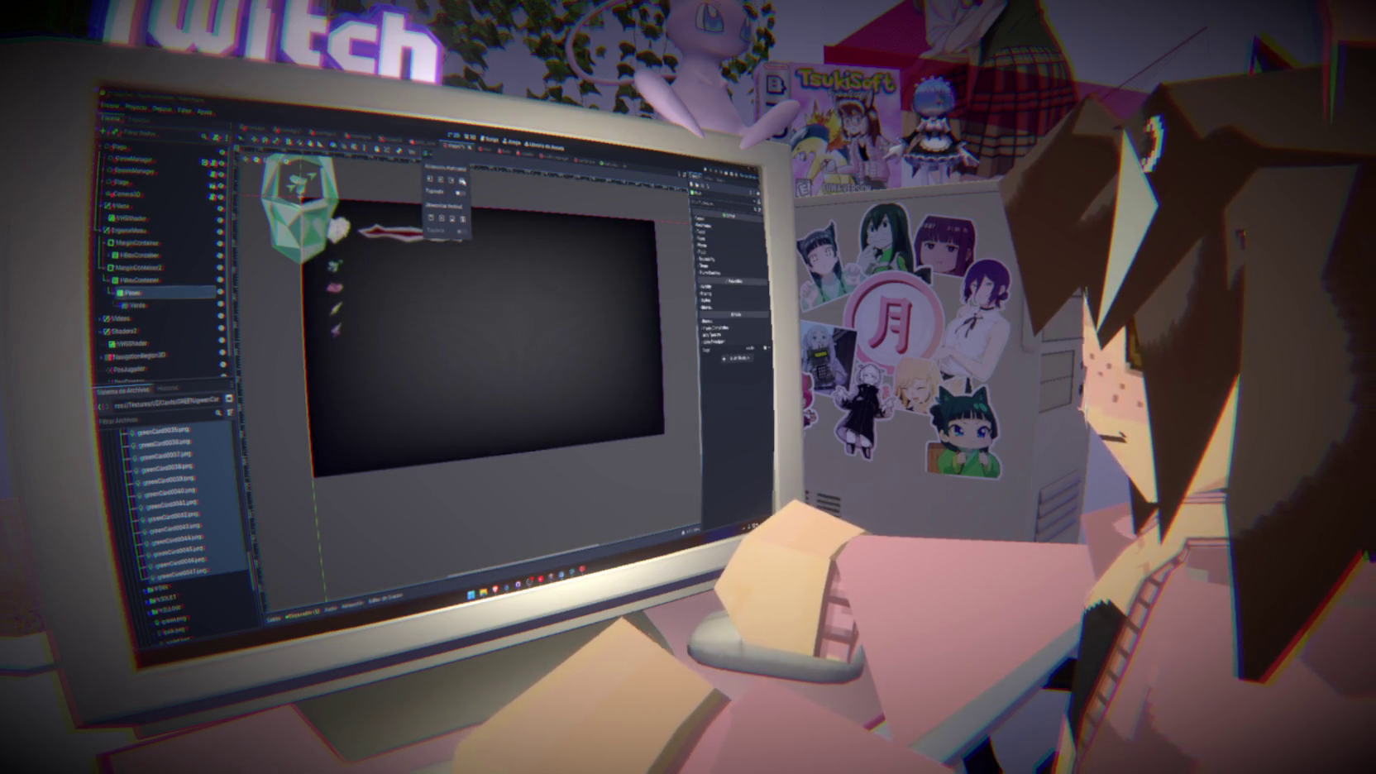
pyautogui.click(460, 192)
pyautogui.click(461, 180)
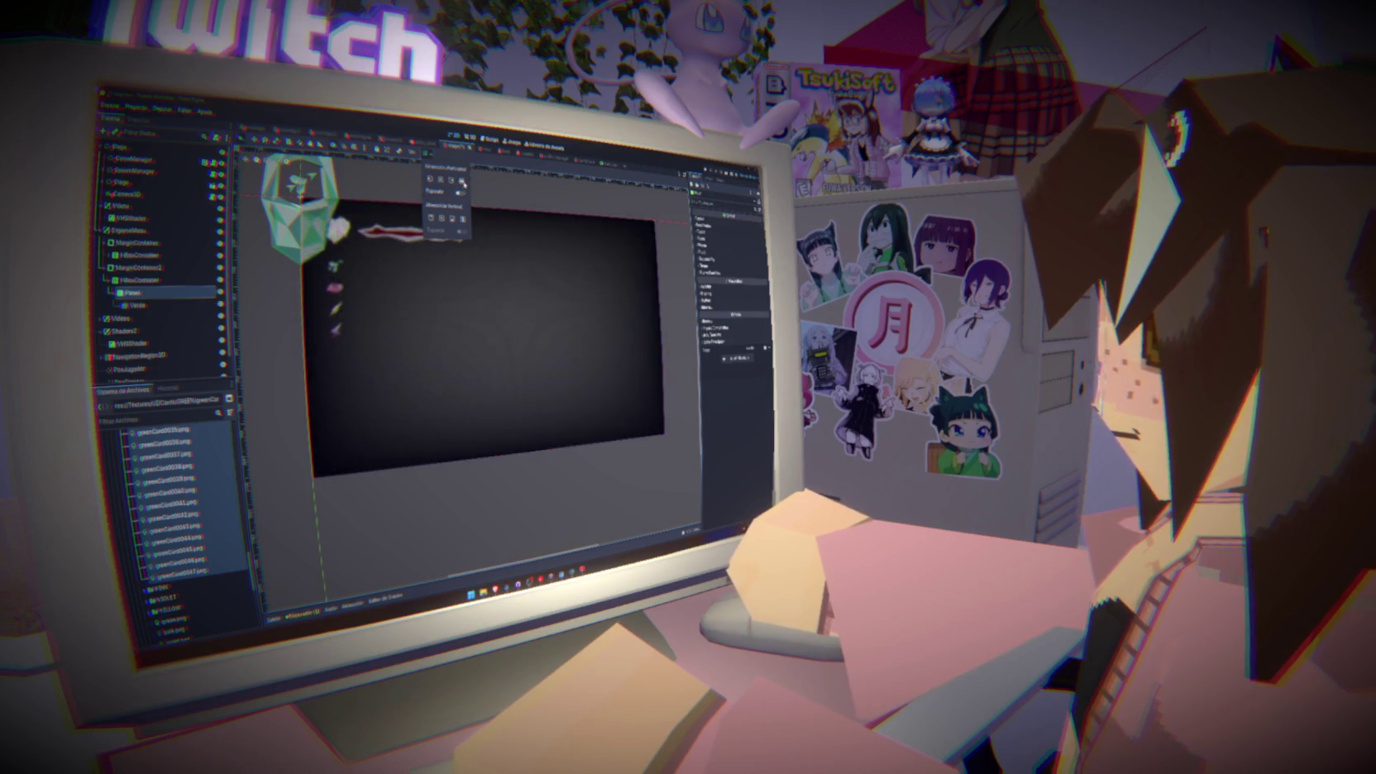
pyautogui.click(160, 282)
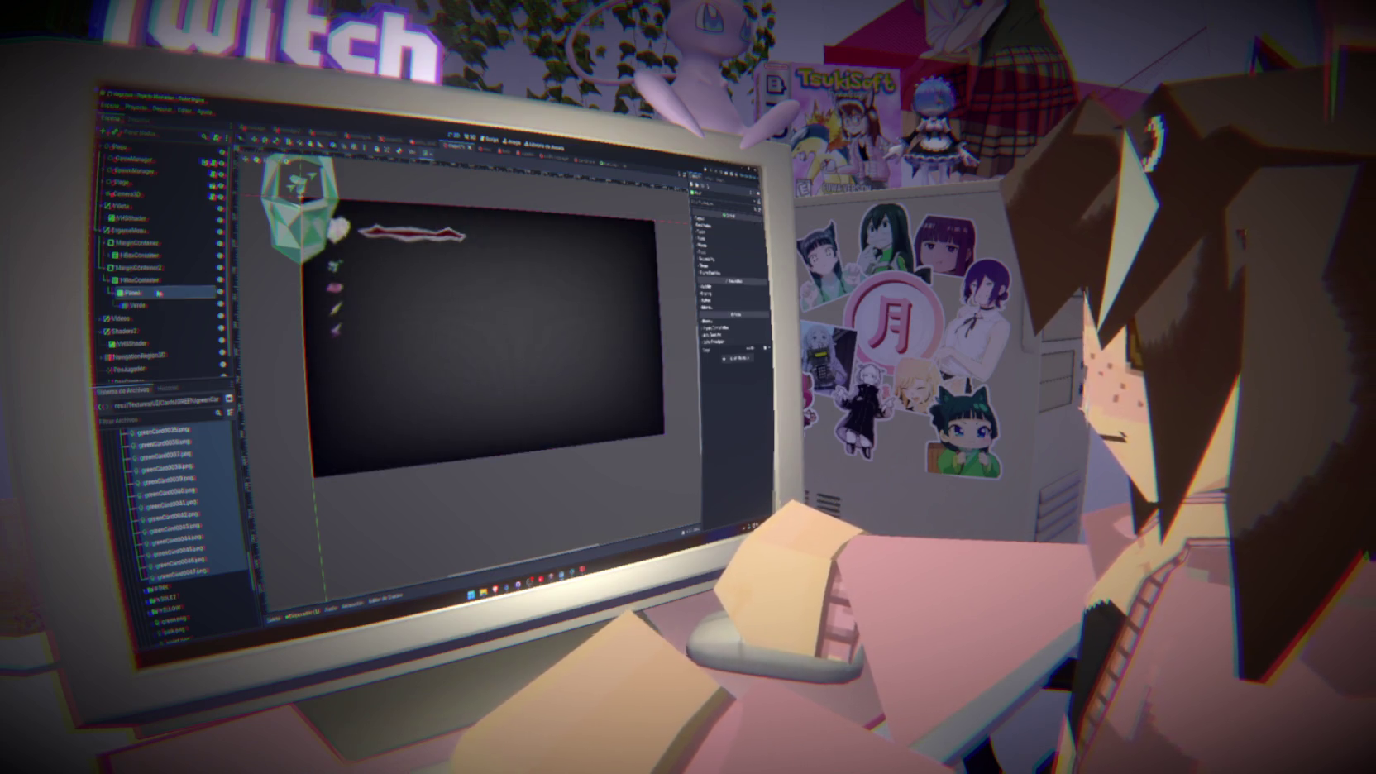
# Reselect the card sprite and expand its Inspector property sections
pyautogui.click(137, 305)
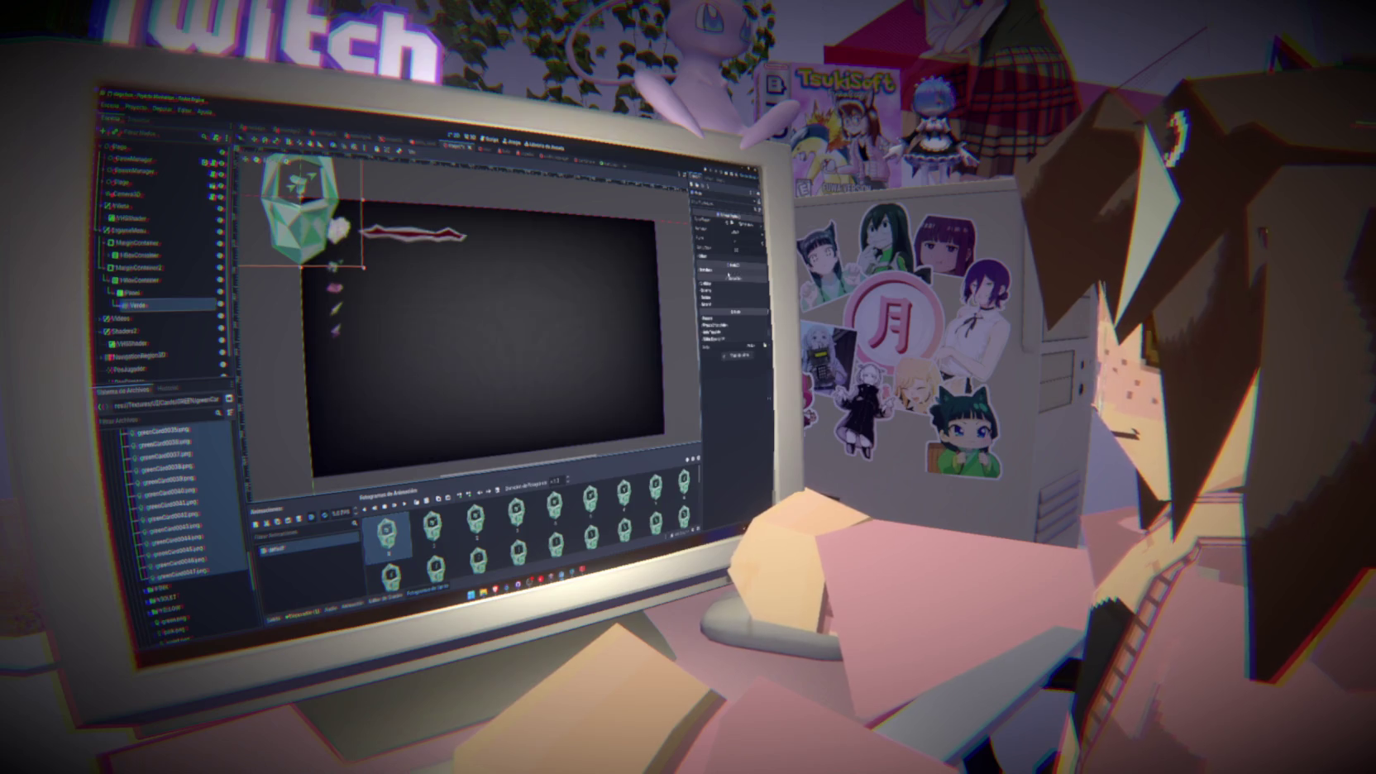
pyautogui.click(731, 266)
pyautogui.click(731, 270)
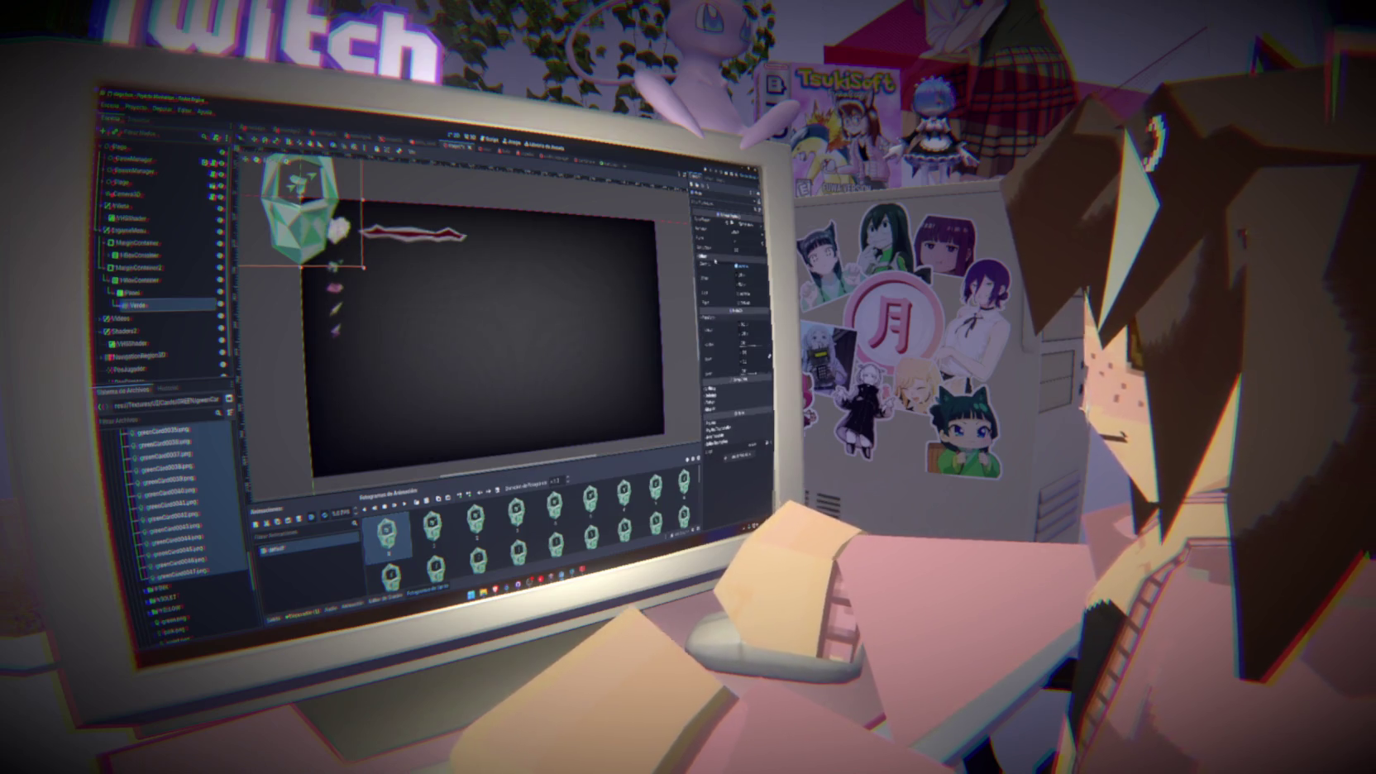
pyautogui.click(728, 266)
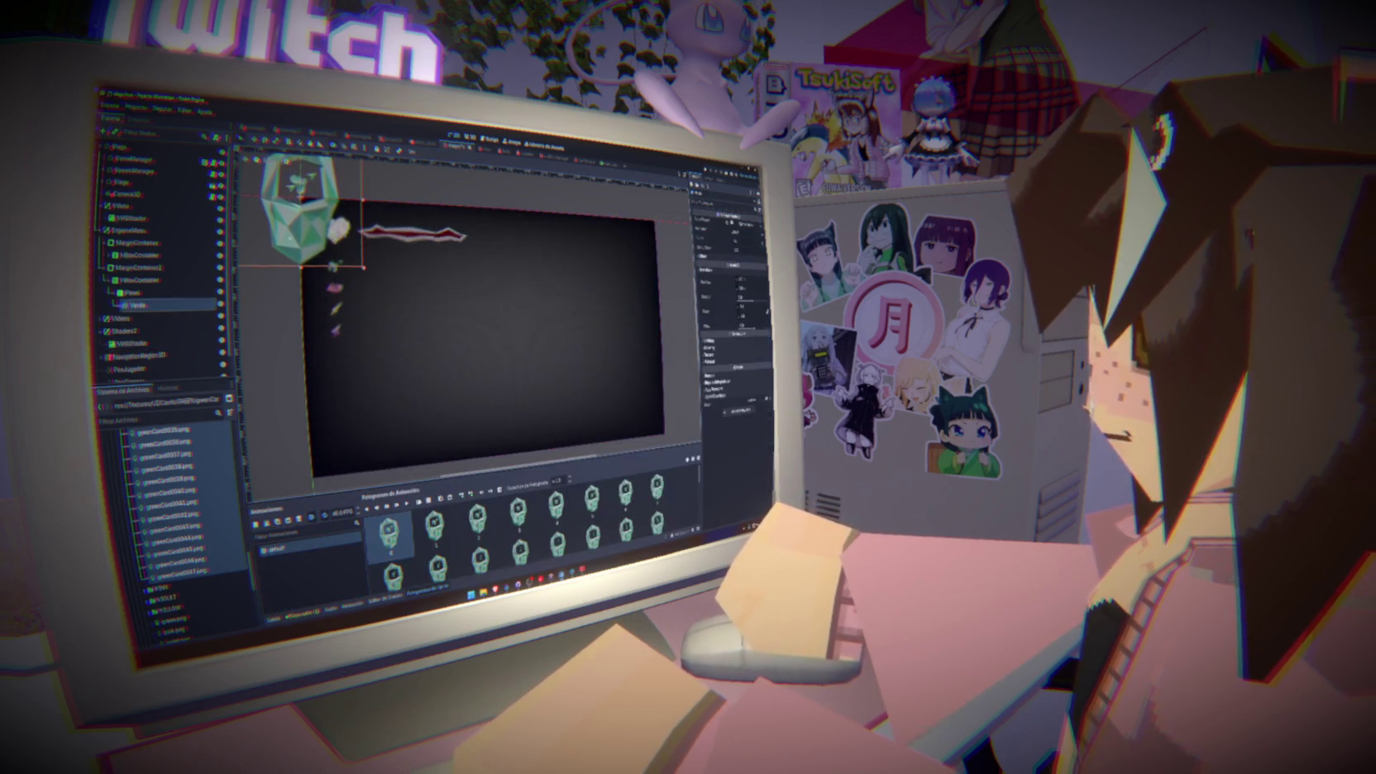
# Frame the green card sprite in view, try enlarging it, then undo the scaling
pyautogui.press('f')
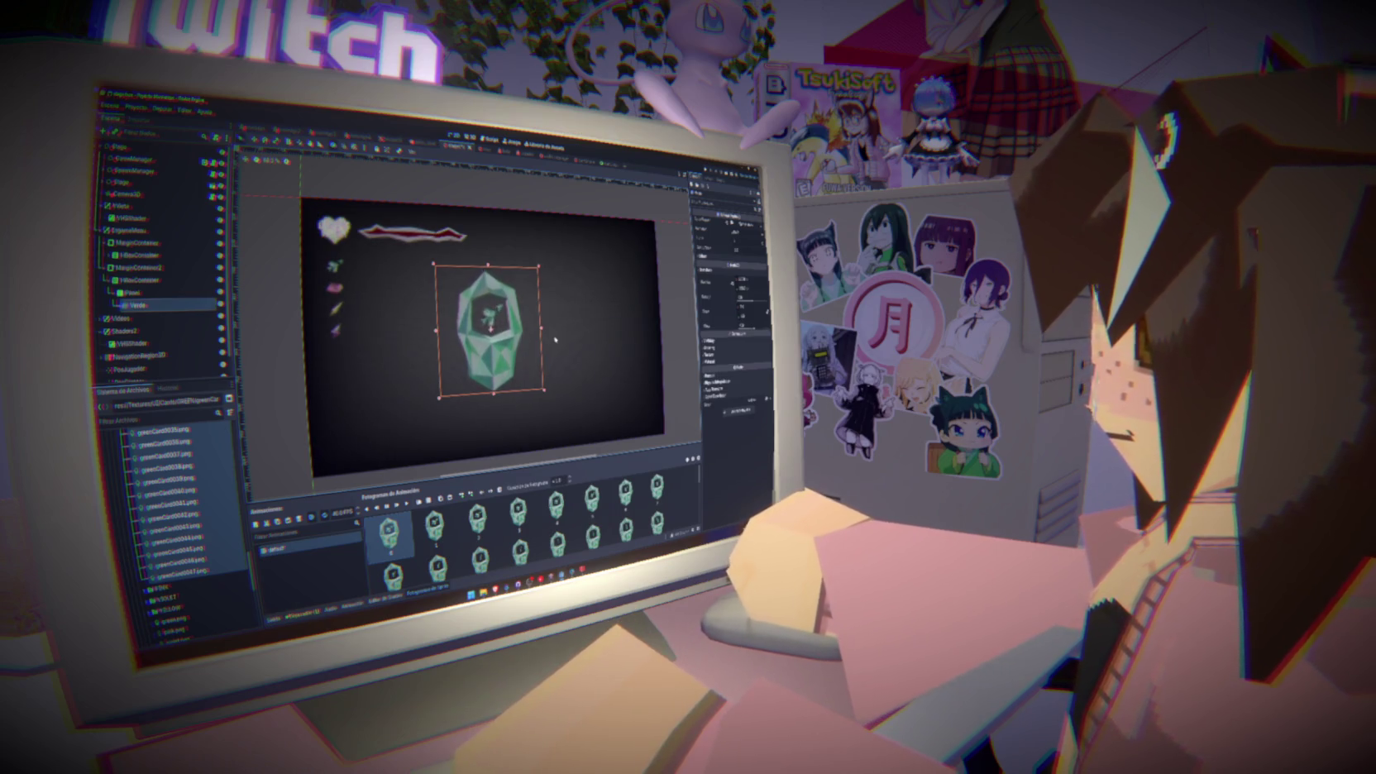
pyautogui.click(496, 343)
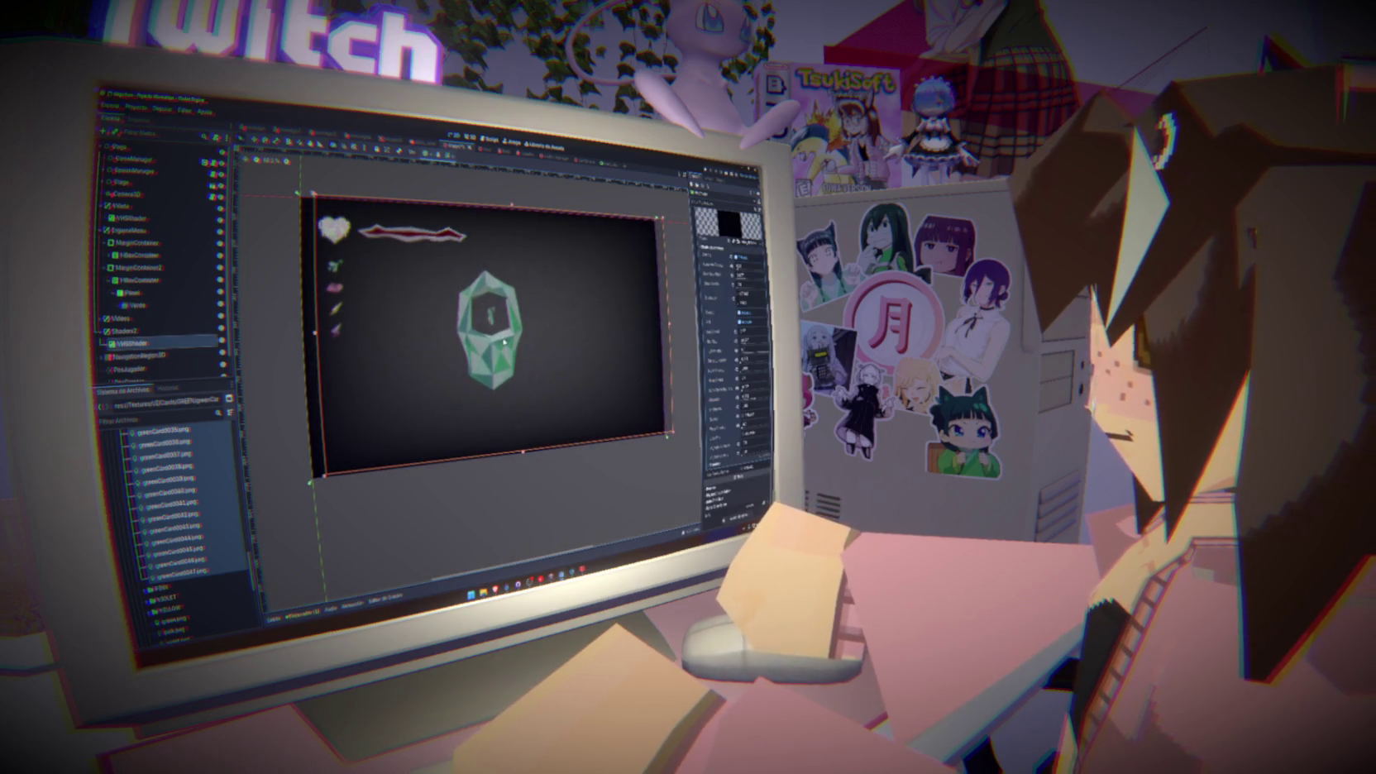
pyautogui.click(190, 306)
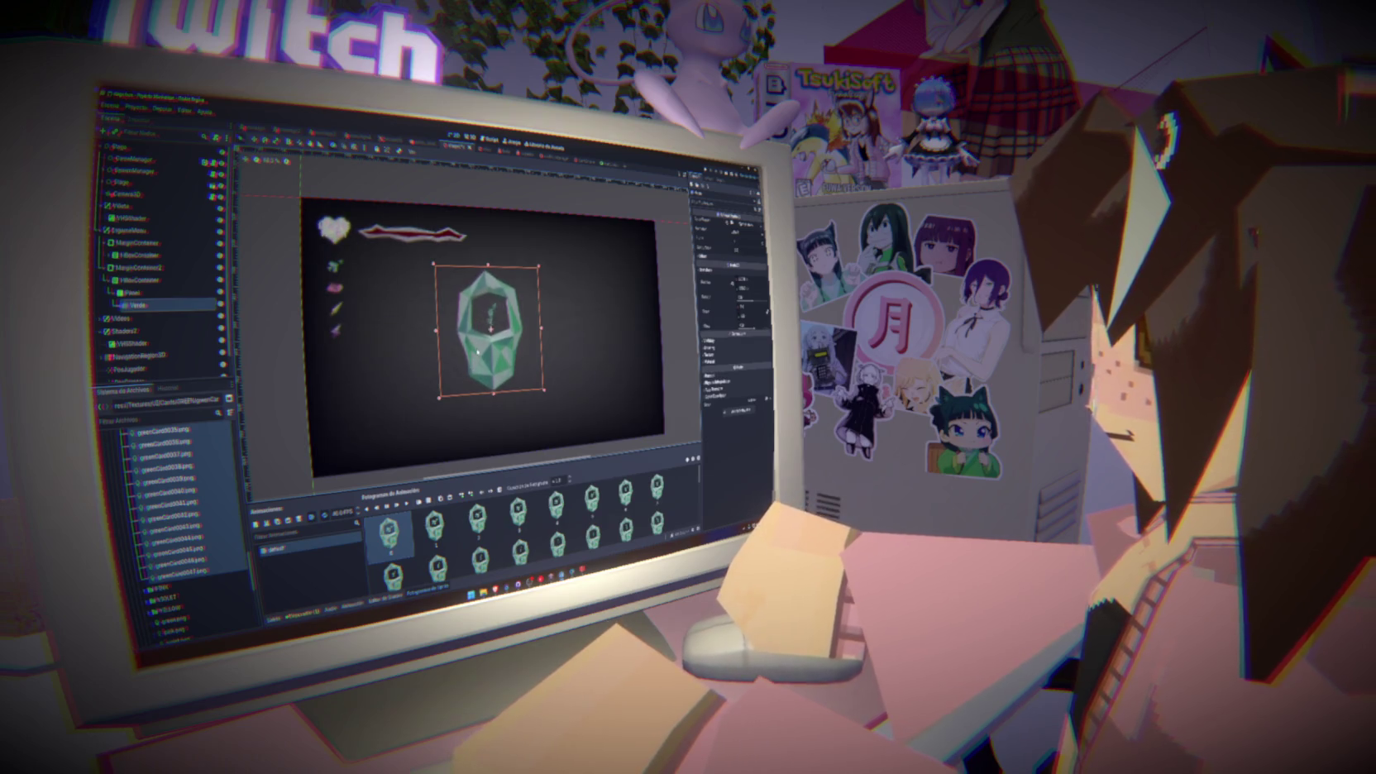
pyautogui.click(179, 307)
pyautogui.moveTo(434, 264); pyautogui.dragTo(299, 198)
pyautogui.hotkey('ctrl', 'z')
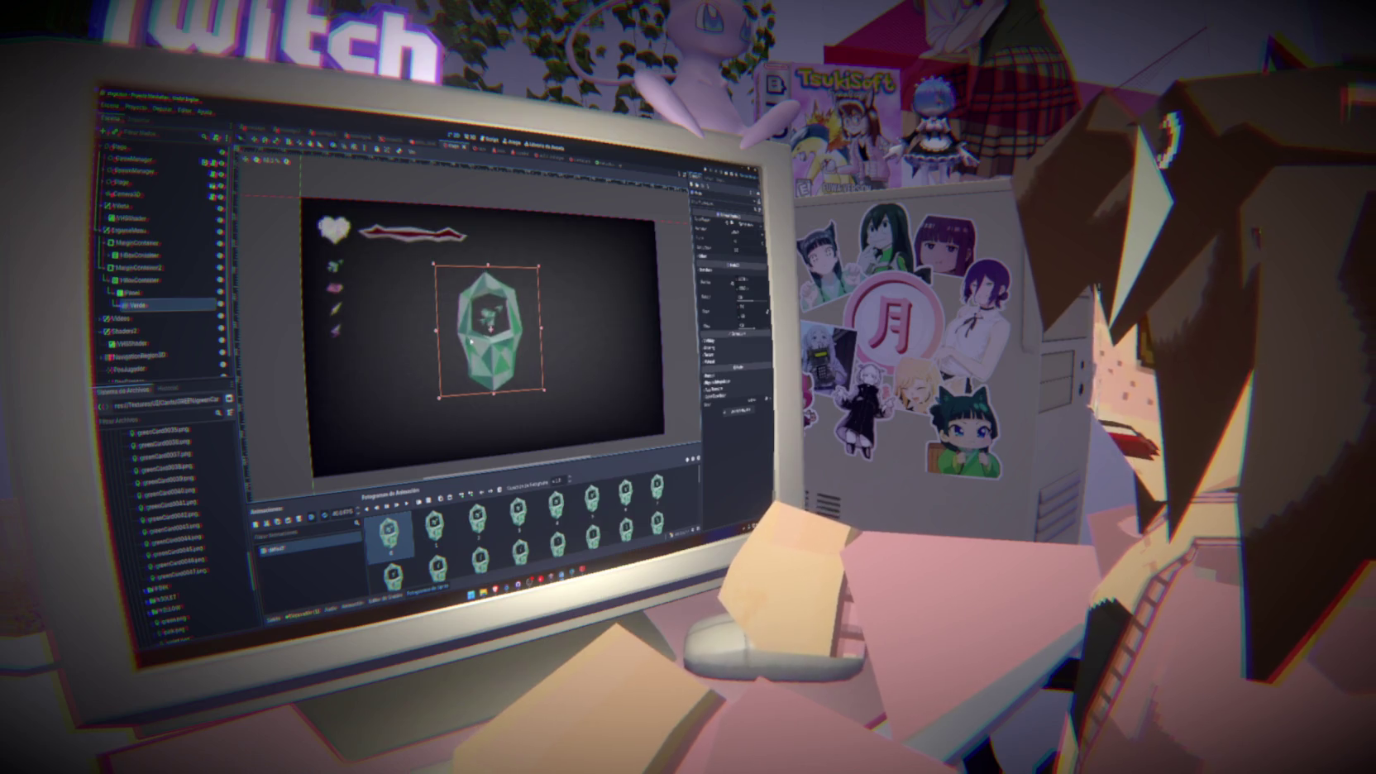
# Delete the card sprite node from the scene tree
pyautogui.click(159, 307)
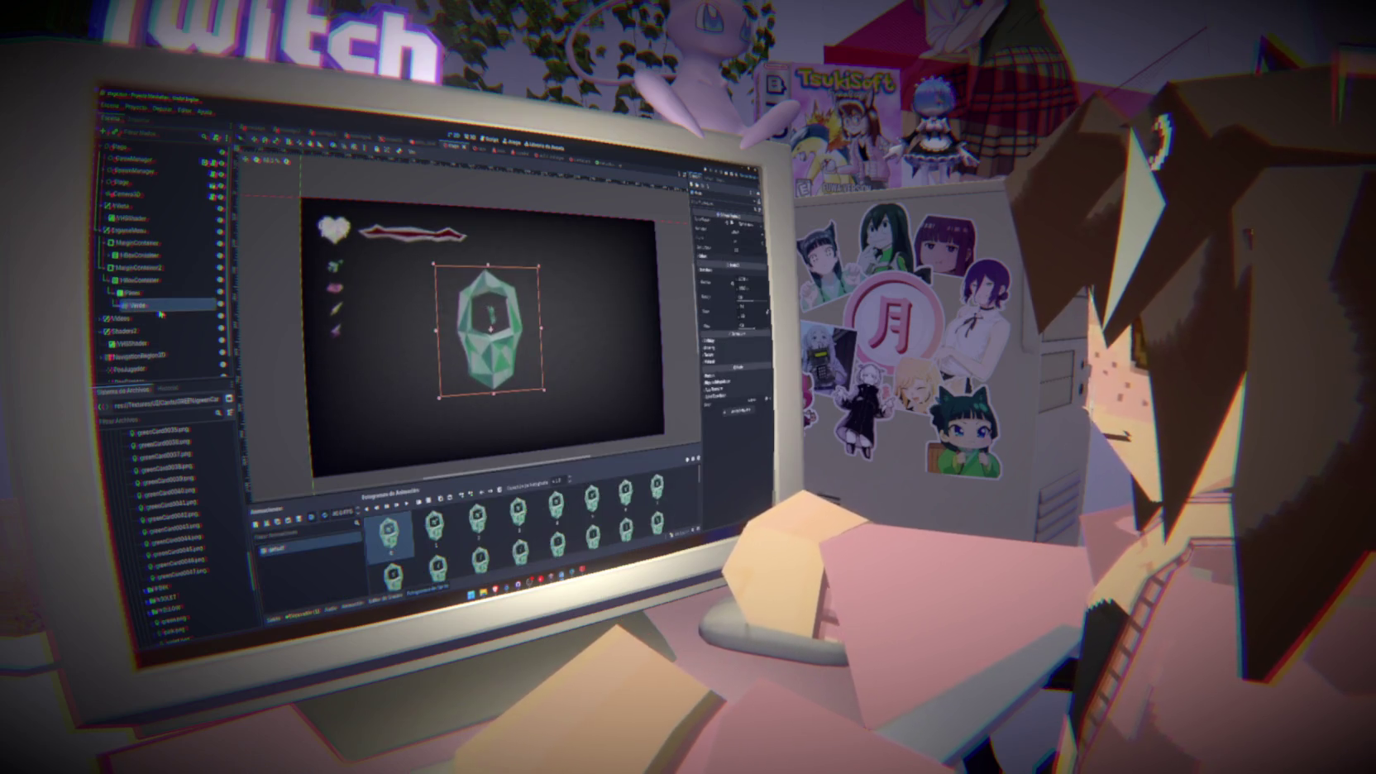
pyautogui.press('Delete')
pyautogui.press('Return')
pyautogui.rightClick(139, 293)
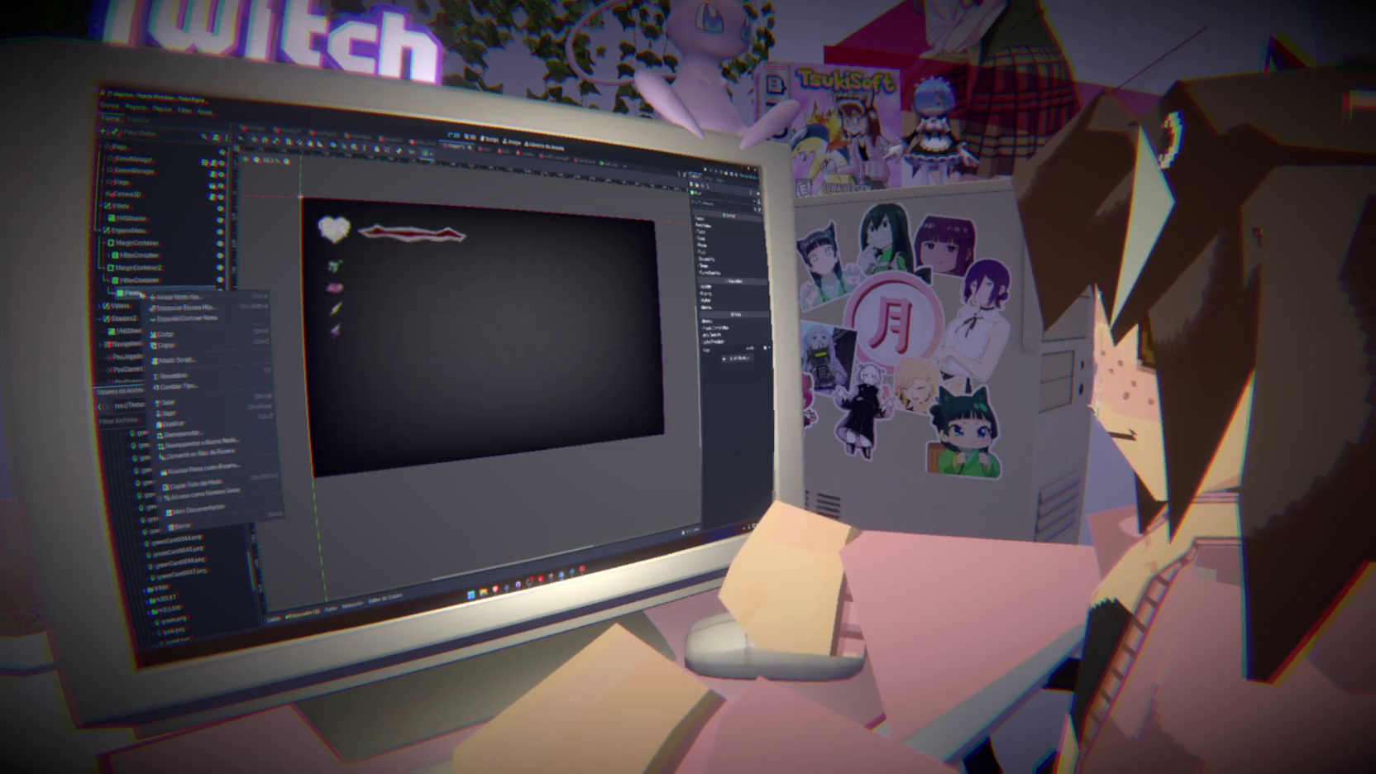
# Add a TextureRect child under the container and drop a greenCard png onto its Texture
pyautogui.click(240, 298)
pyautogui.write('text')
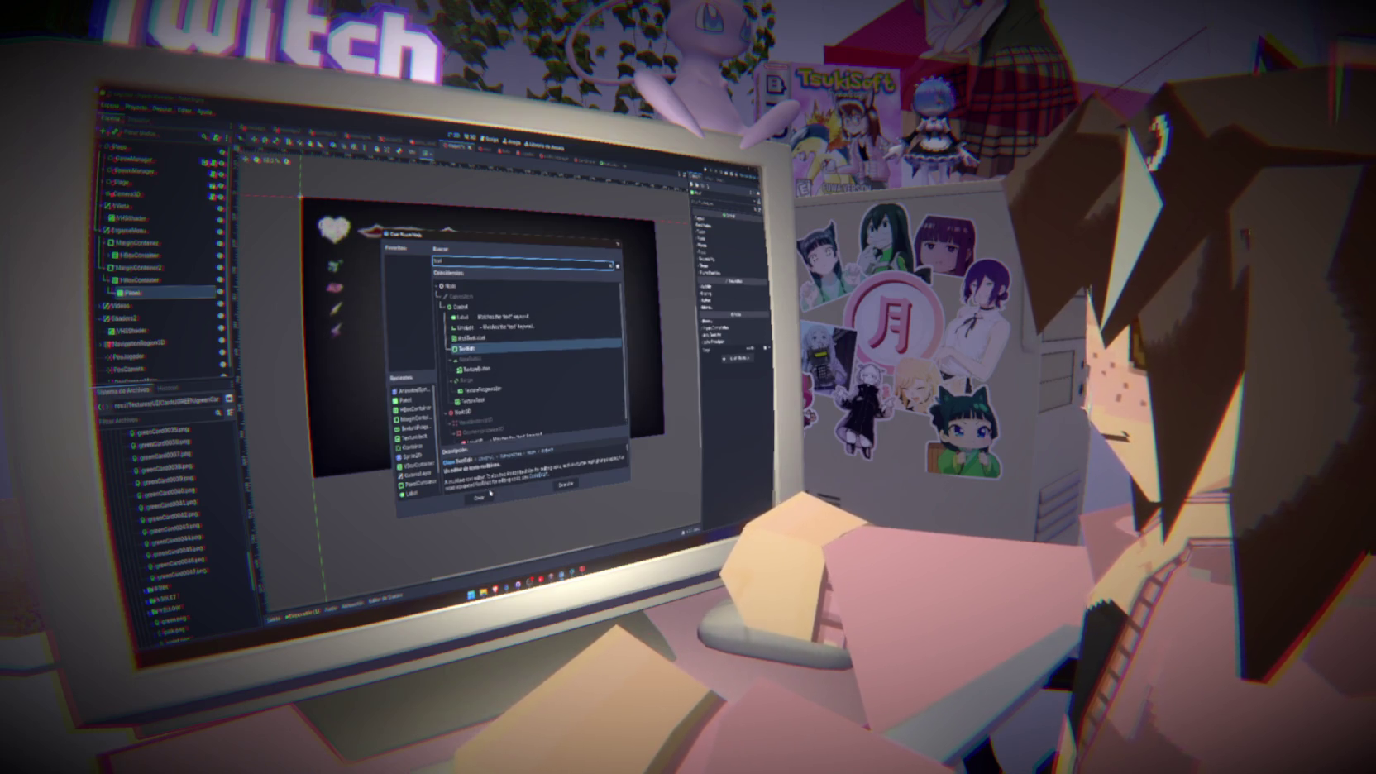
pyautogui.press('Down')
pyautogui.press('Down')
pyautogui.press('Down')
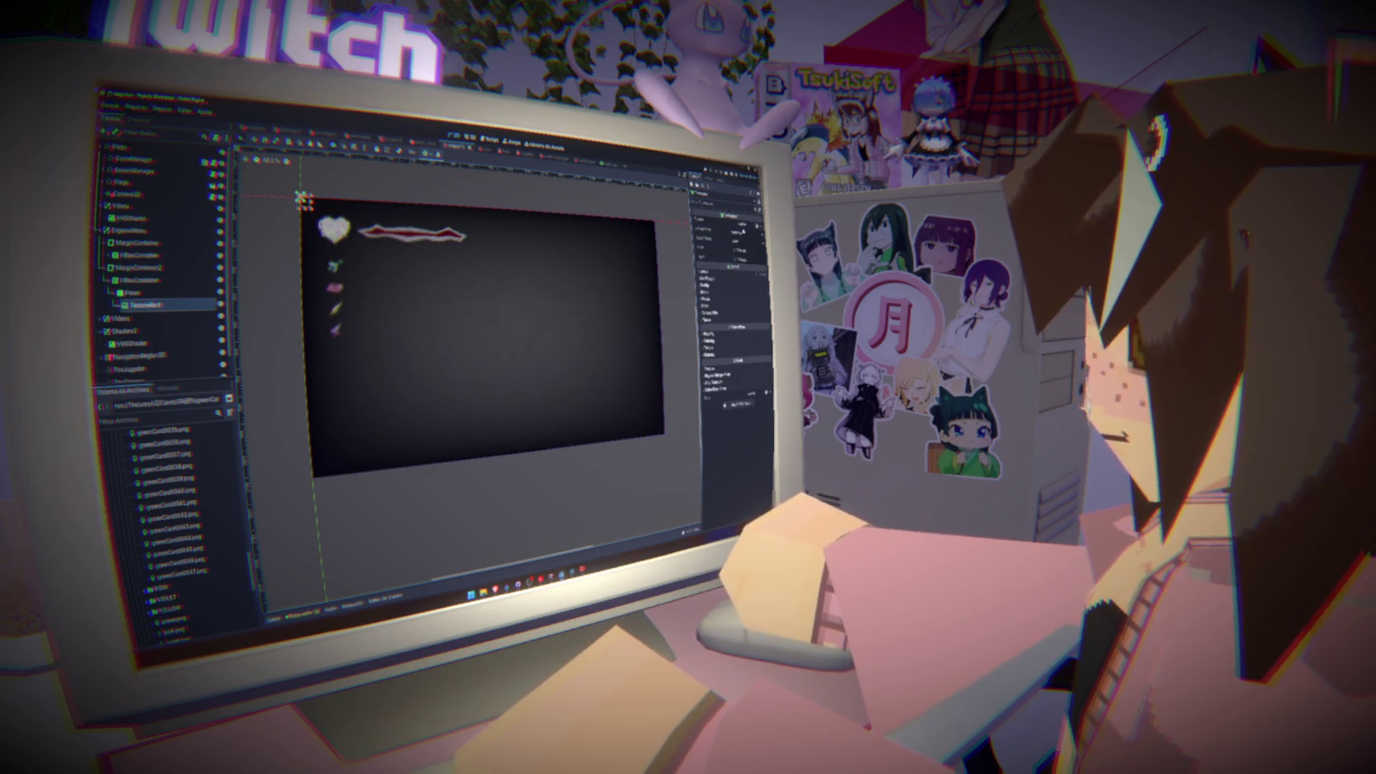
pyautogui.scroll(5, 172, 524)
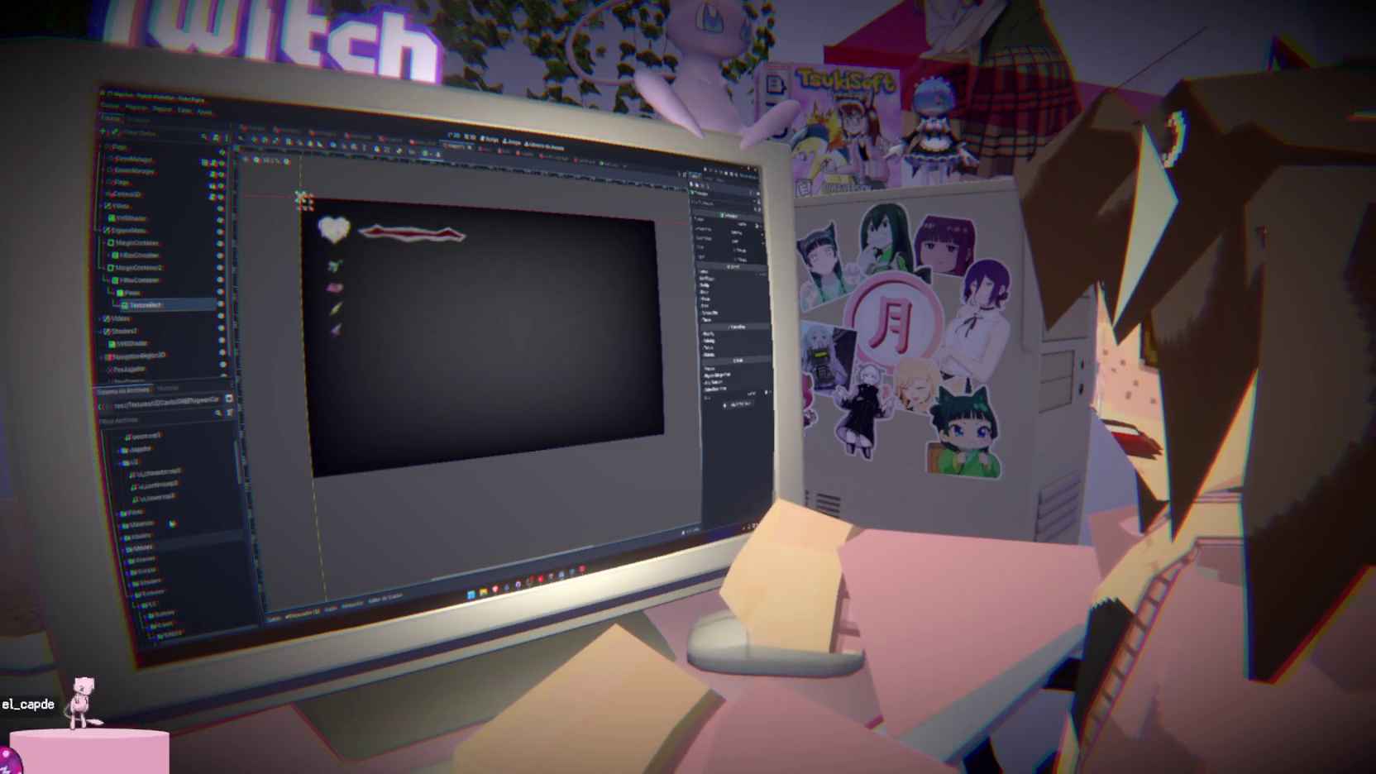
pyautogui.scroll(-5, 171, 530)
pyautogui.moveTo(170, 488)
pyautogui.mouseDown()
pyautogui.moveTo(369, 400)
pyautogui.moveTo(356, 265)
pyautogui.mouseUp()
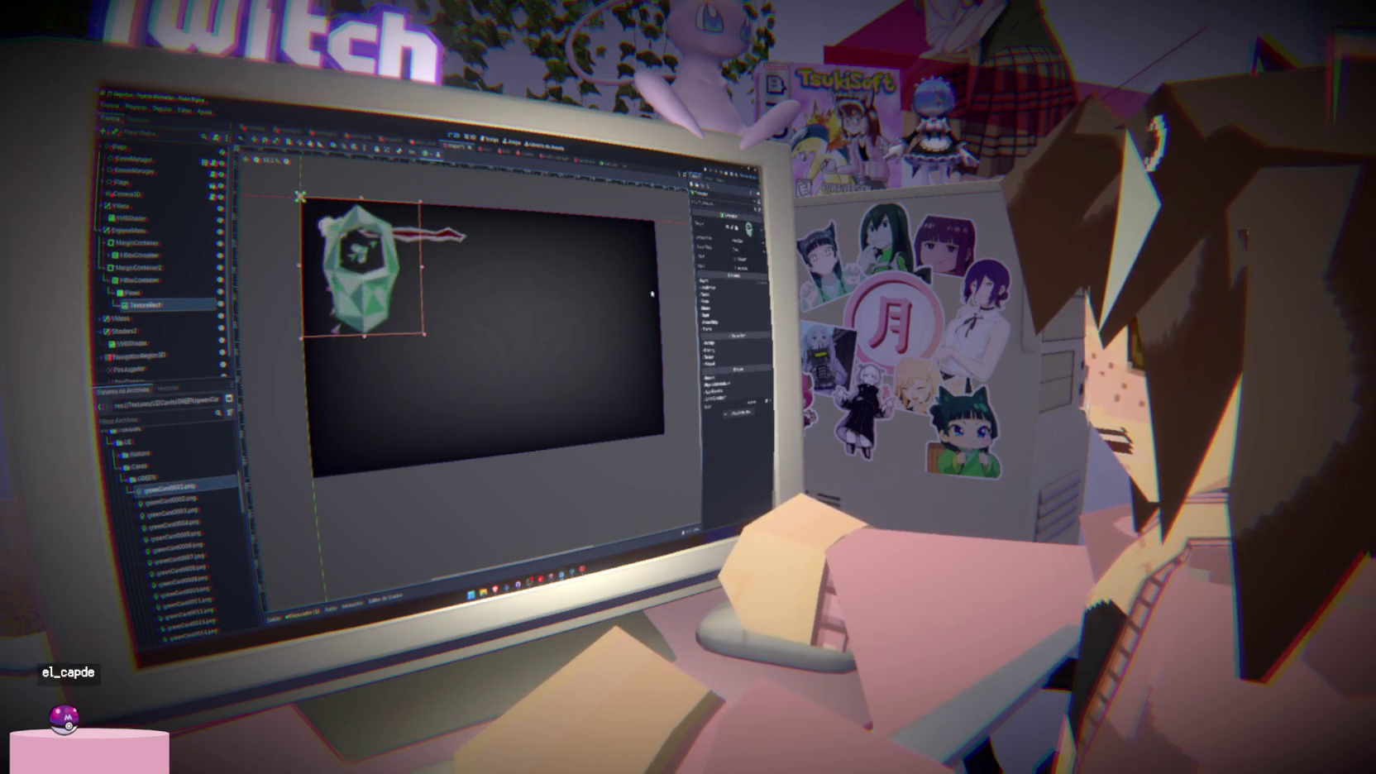
pyautogui.rightClick(169, 305)
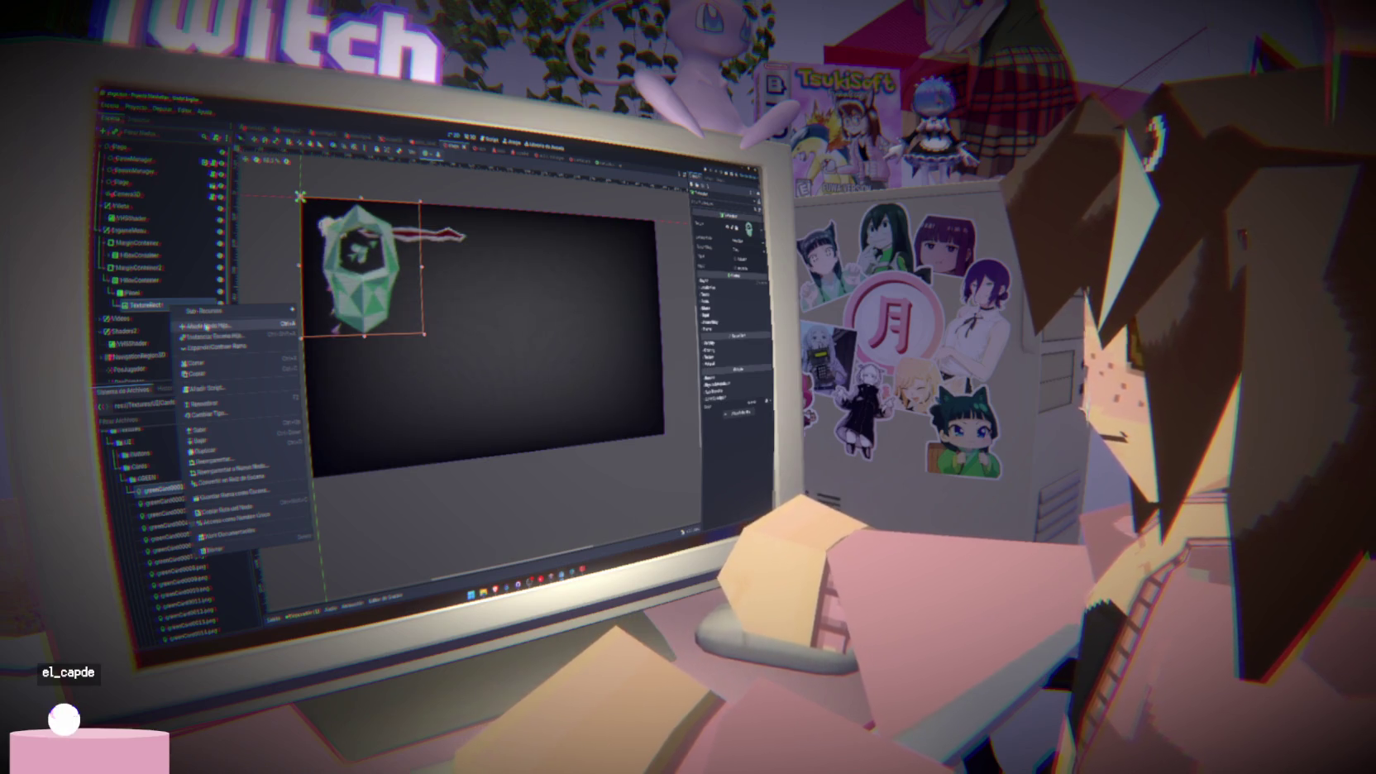
# Attach a new script to TextureRect1, saved as ui_card_anim.gd in the Scenes folder
pyautogui.click(209, 388)
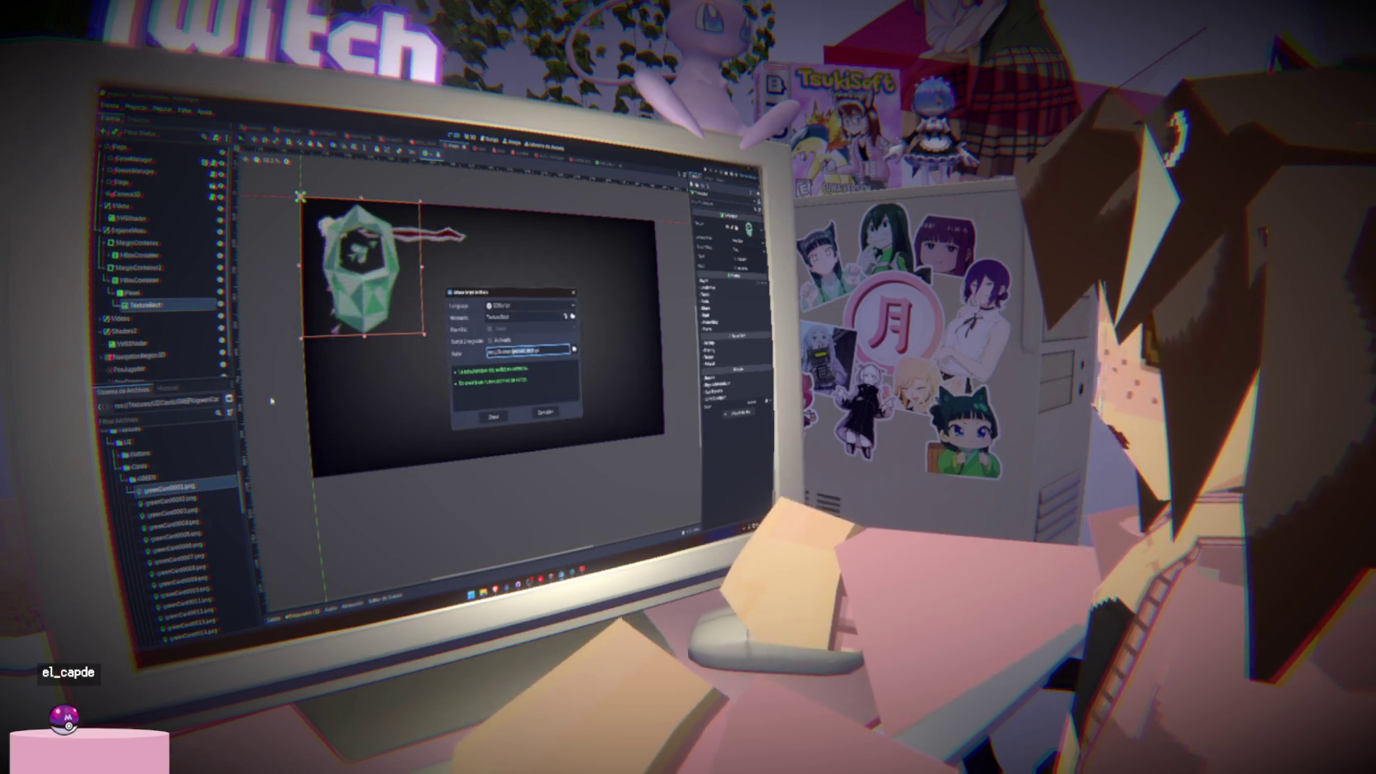
pyautogui.click(574, 349)
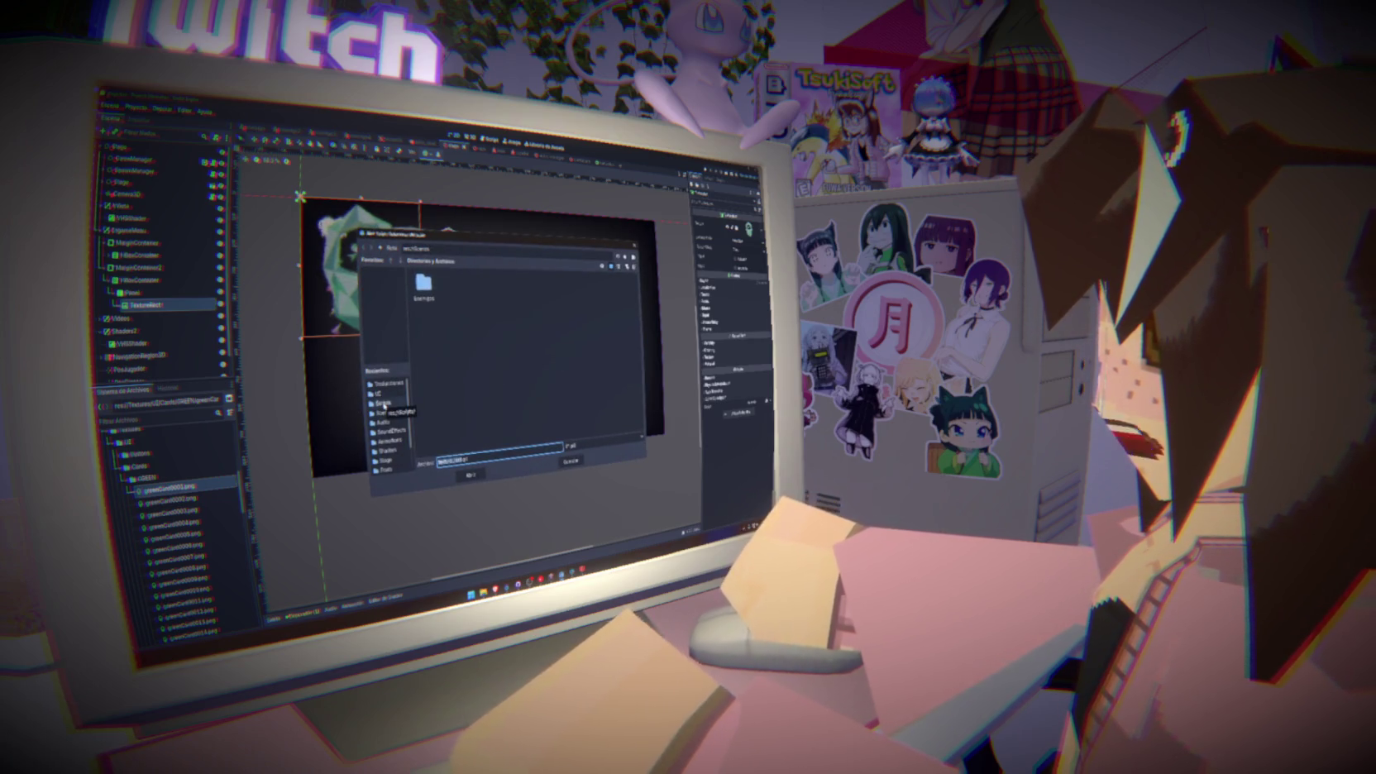
pyautogui.click(384, 405)
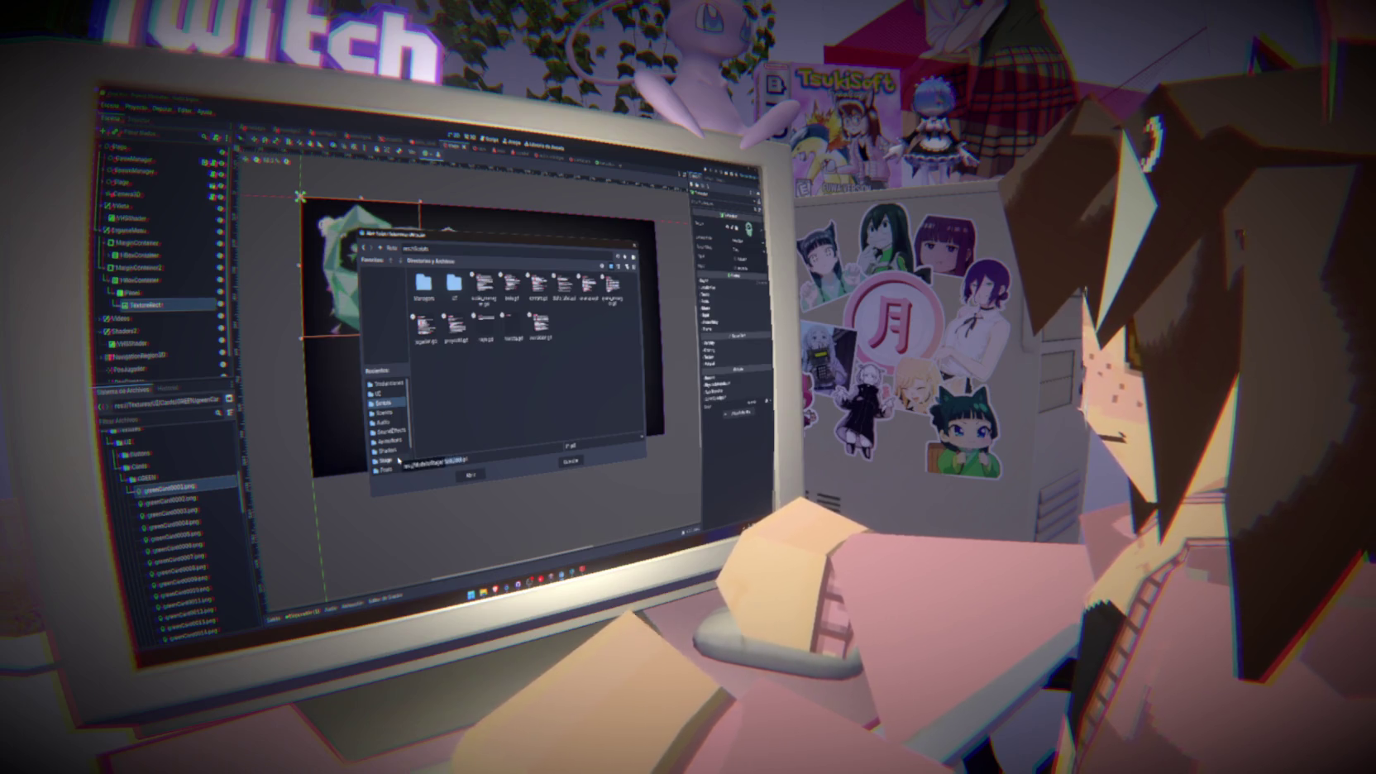
pyautogui.hotkey('ctrl', 'v')
pyautogui.write('ghost')
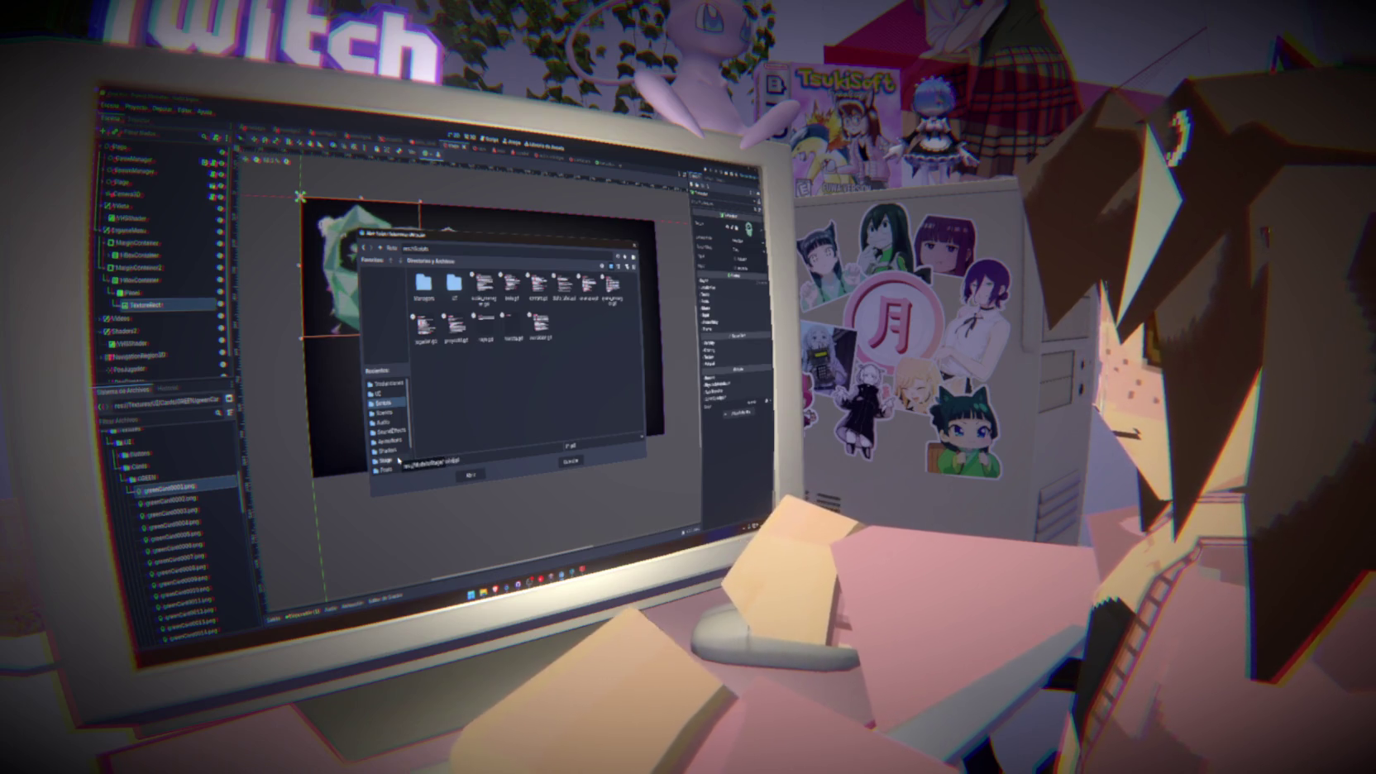
pyautogui.press('BackSpace')
pyautogui.press('BackSpace')
pyautogui.press('BackSpace')
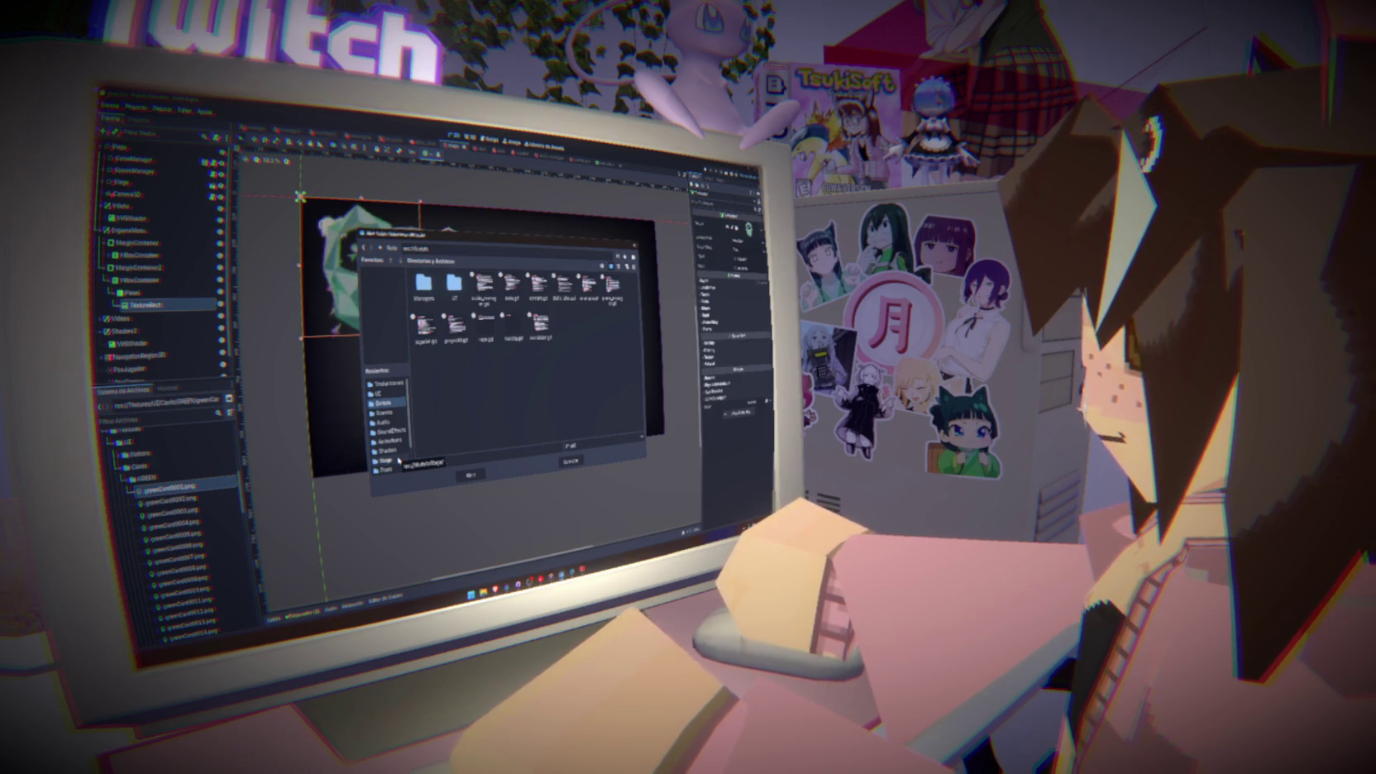
pyautogui.write('ui_card_anim.gd')
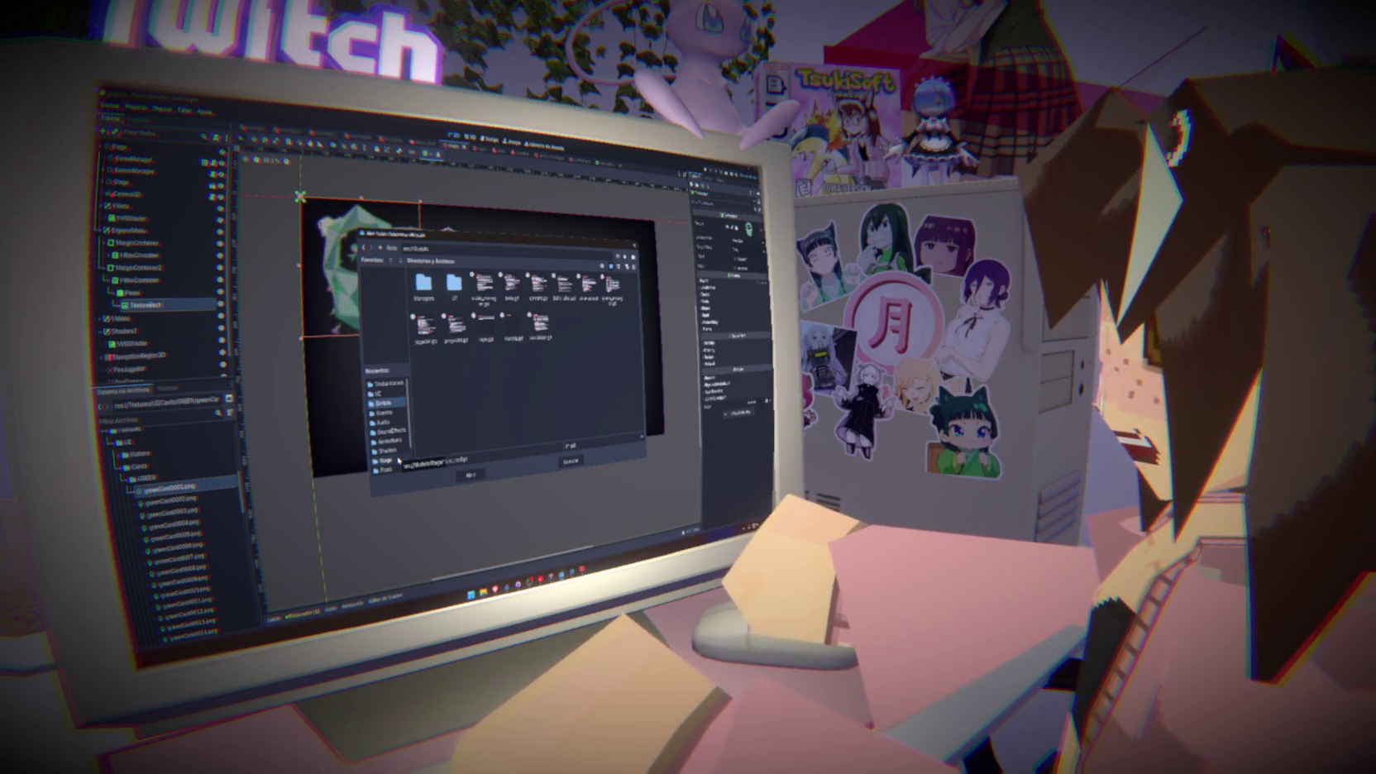
pyautogui.press('Return')
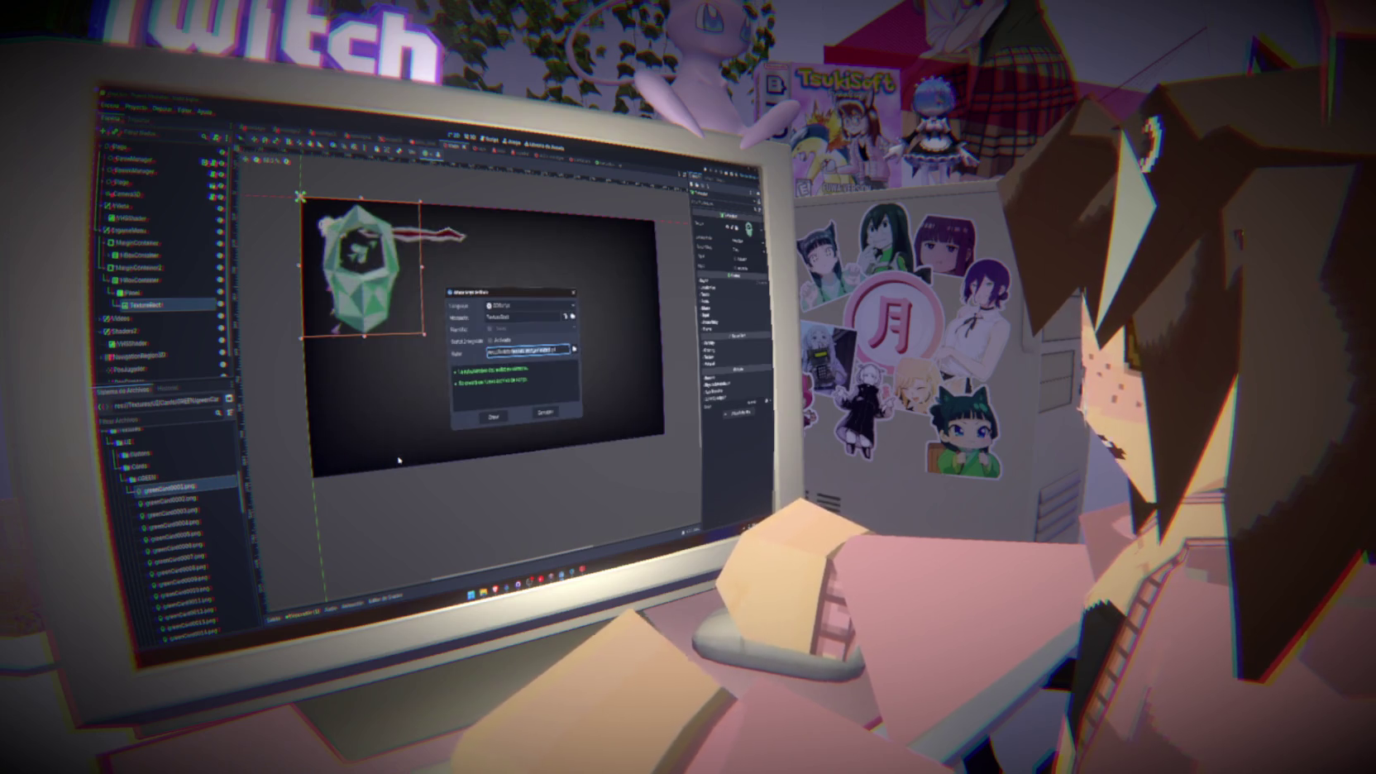
pyautogui.click(495, 416)
pyautogui.press('Return')
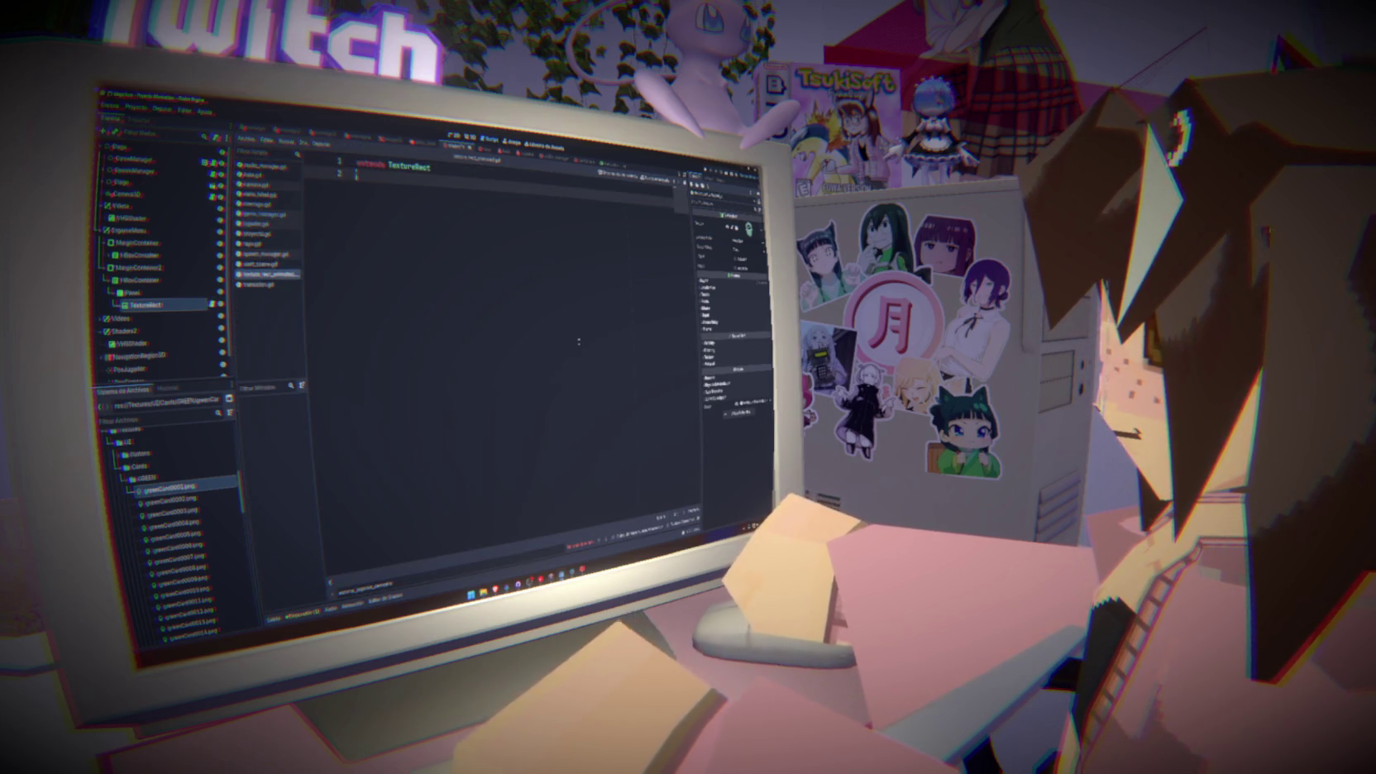
pyautogui.write('@export var ')
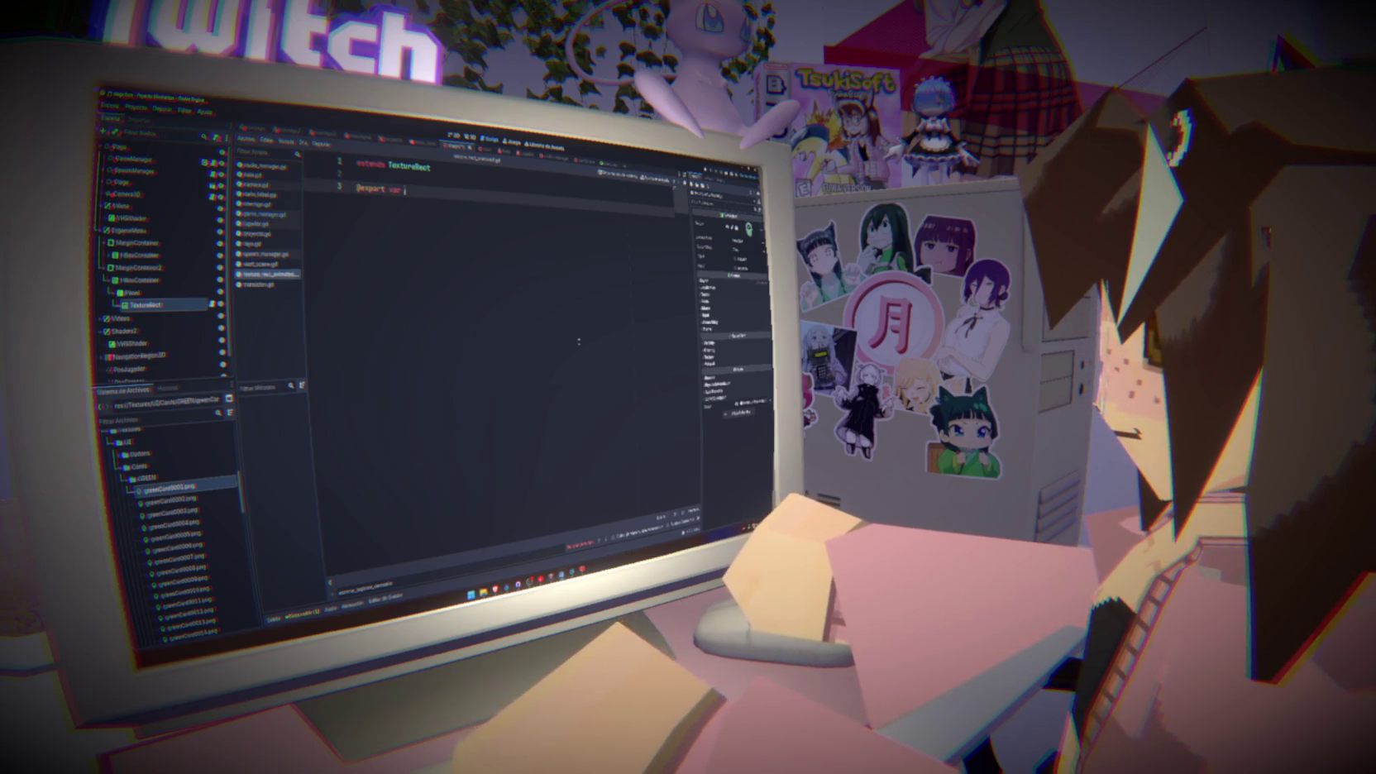
pyautogui.write('imagenes: ')
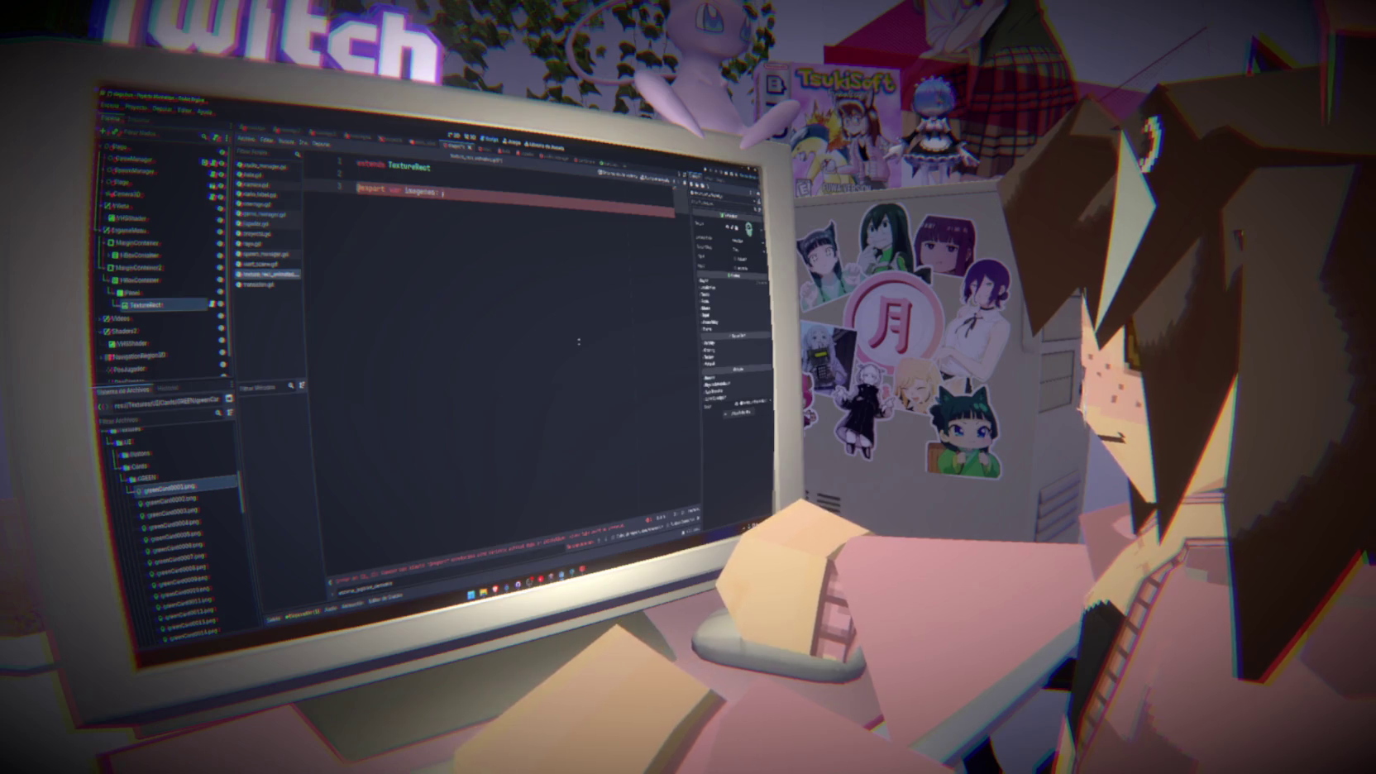
pyautogui.write('Array')
pyautogui.press('Return')
pyautogui.write('[')
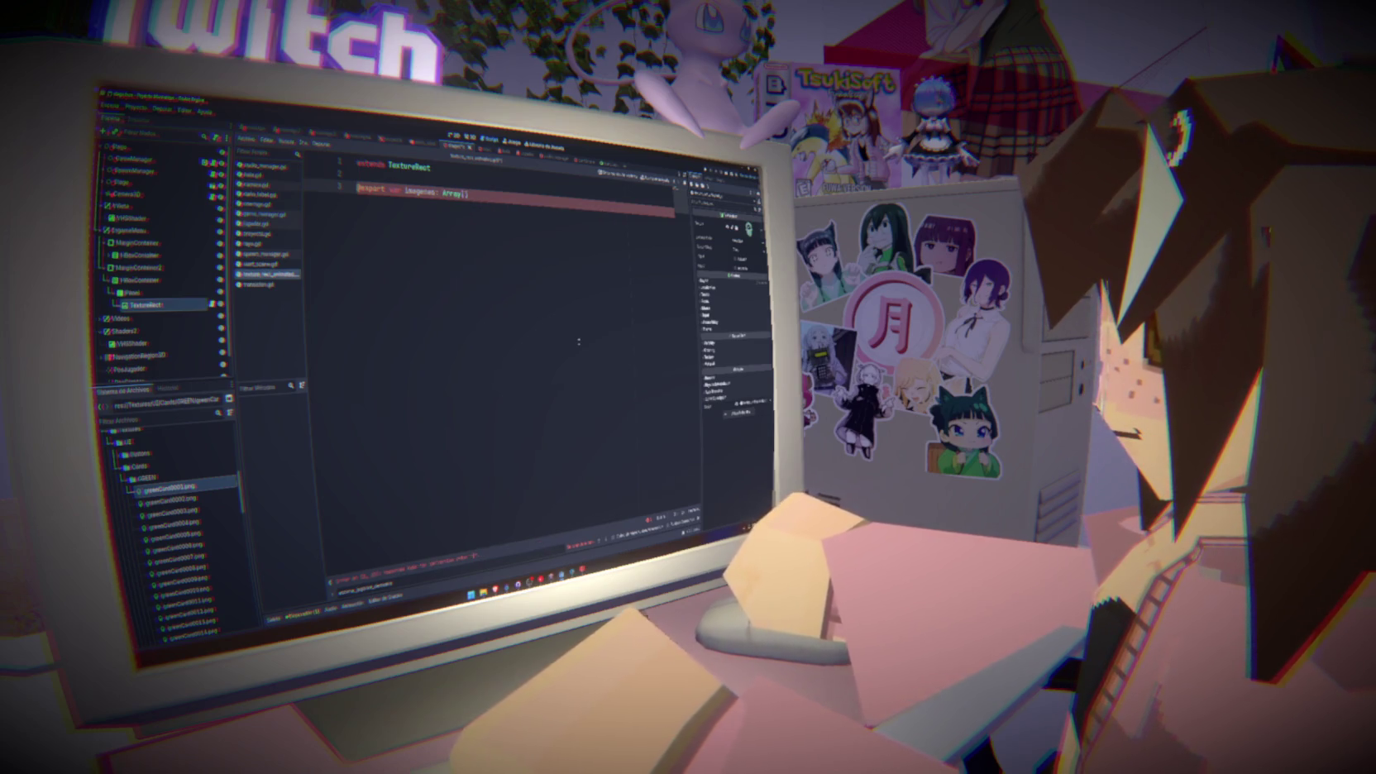
pyautogui.write('Image')
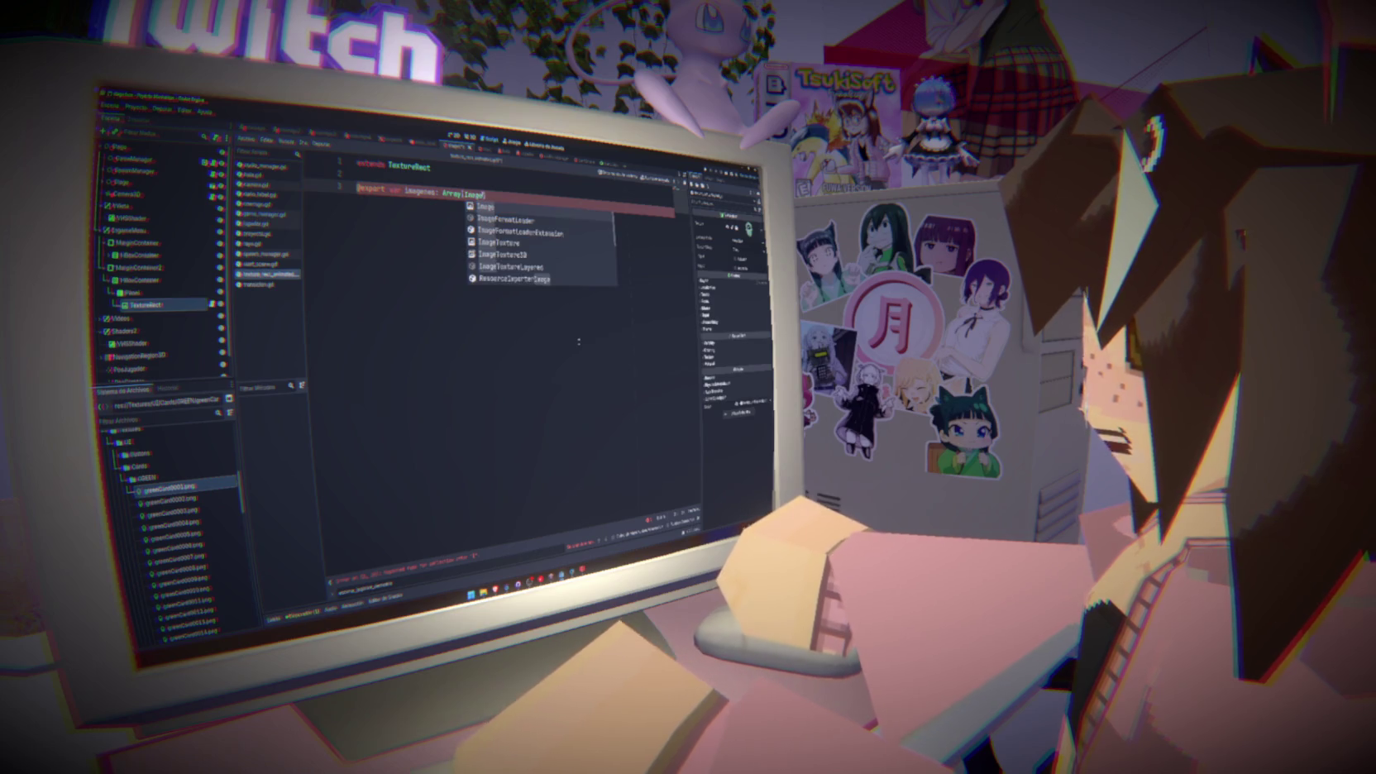
pyautogui.press('Return')
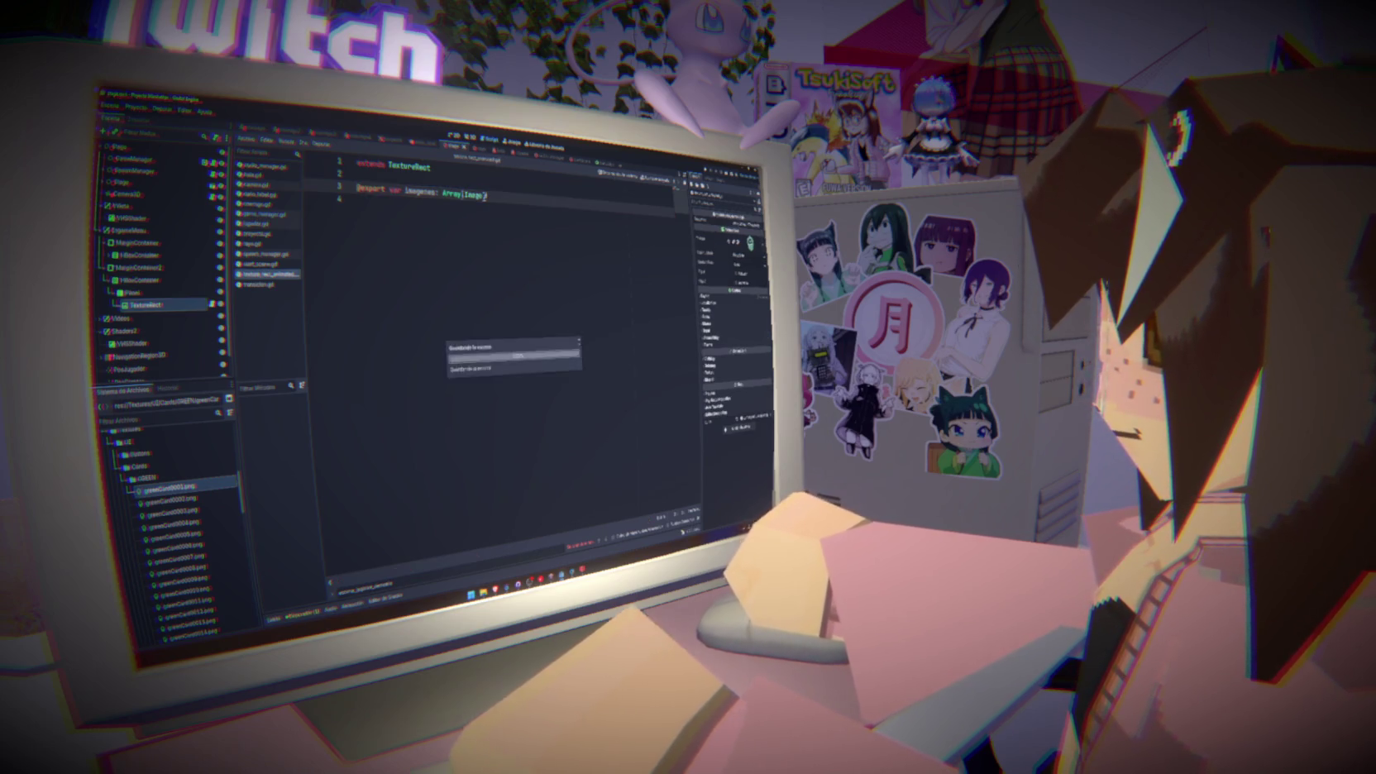
# Drag greenCard0042–greenCard0047 from FileSystem onto the Imagenes array in the Inspector
pyautogui.scroll(-10, 201, 506)
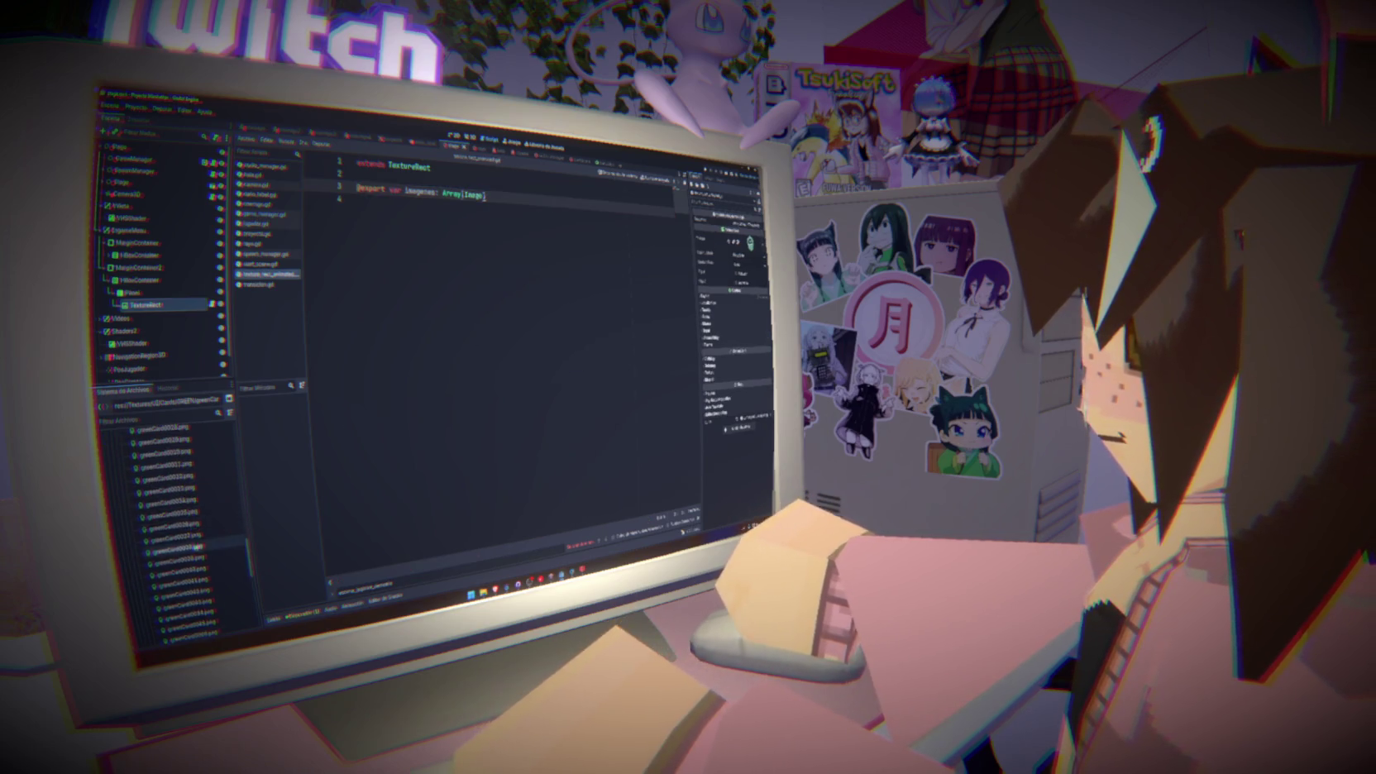
pyautogui.click(172, 493)
pyautogui.keyDown('shift'); pyautogui.click(166, 432); pyautogui.keyUp('shift')
pyautogui.moveTo(174, 483)
pyautogui.mouseDown()
pyautogui.moveTo(644, 377)
pyautogui.moveTo(749, 231)
pyautogui.mouseUp()
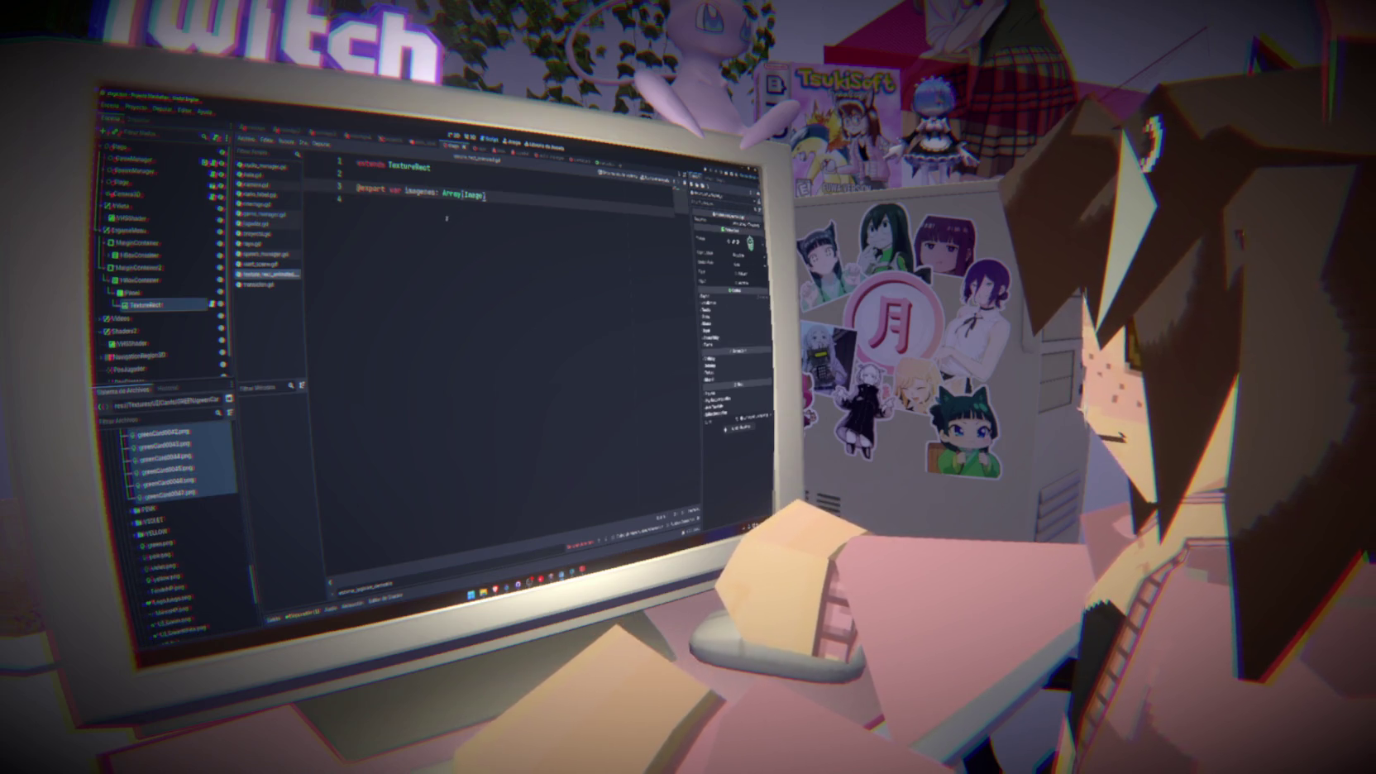
pyautogui.moveTo(178, 447)
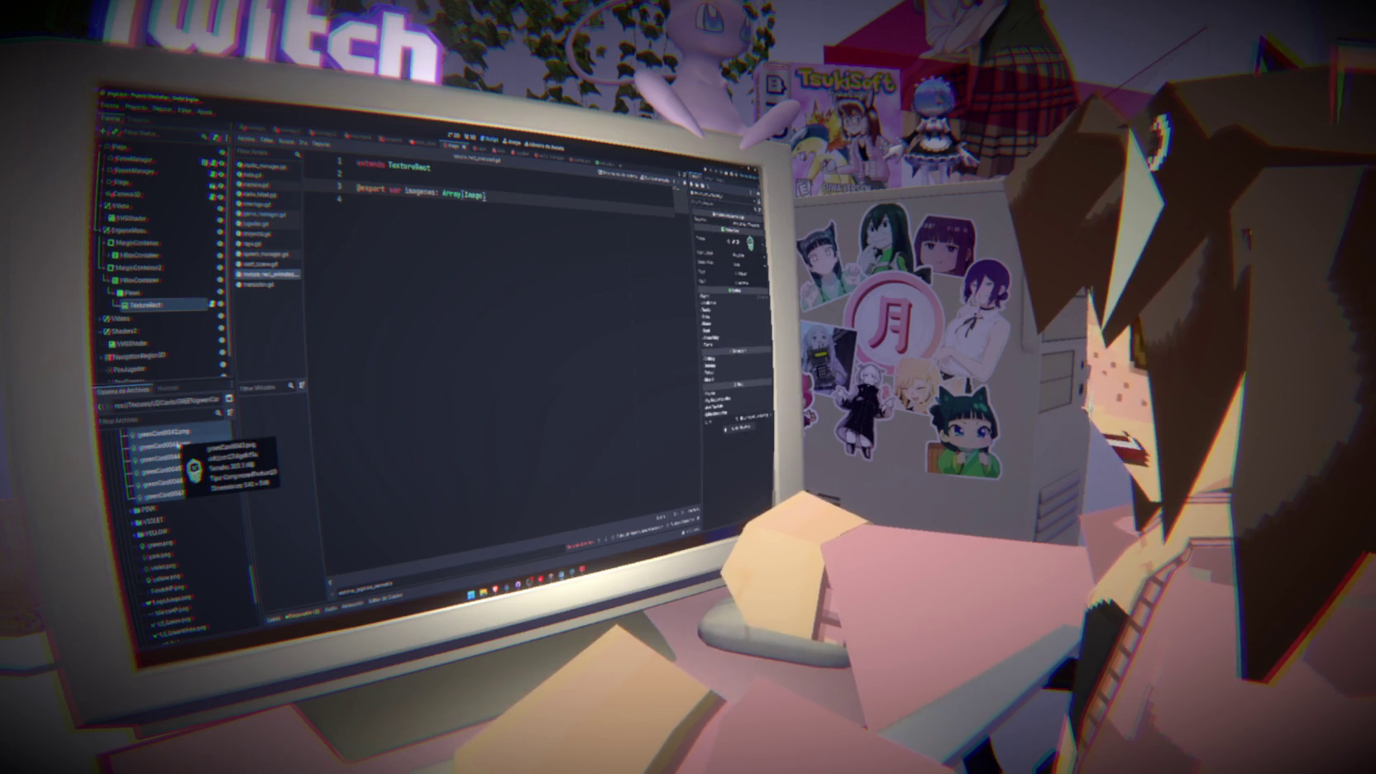
# Change the array's element type from Image to Texture
pyautogui.doubleClick(474, 194)
pyautogui.write('te')
pyautogui.press('BackSpace')
pyautogui.press('BackSpace')
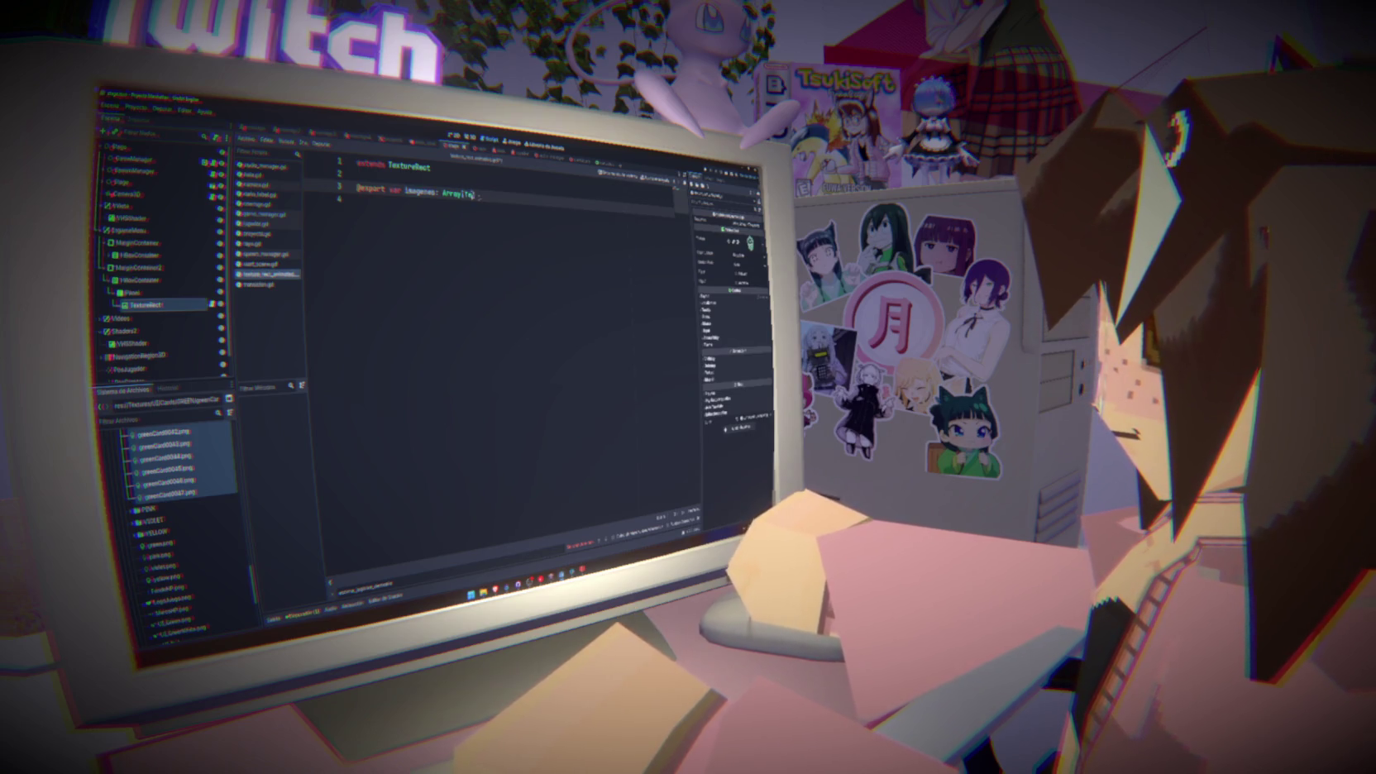
pyautogui.write('Te')
pyautogui.write('xture')
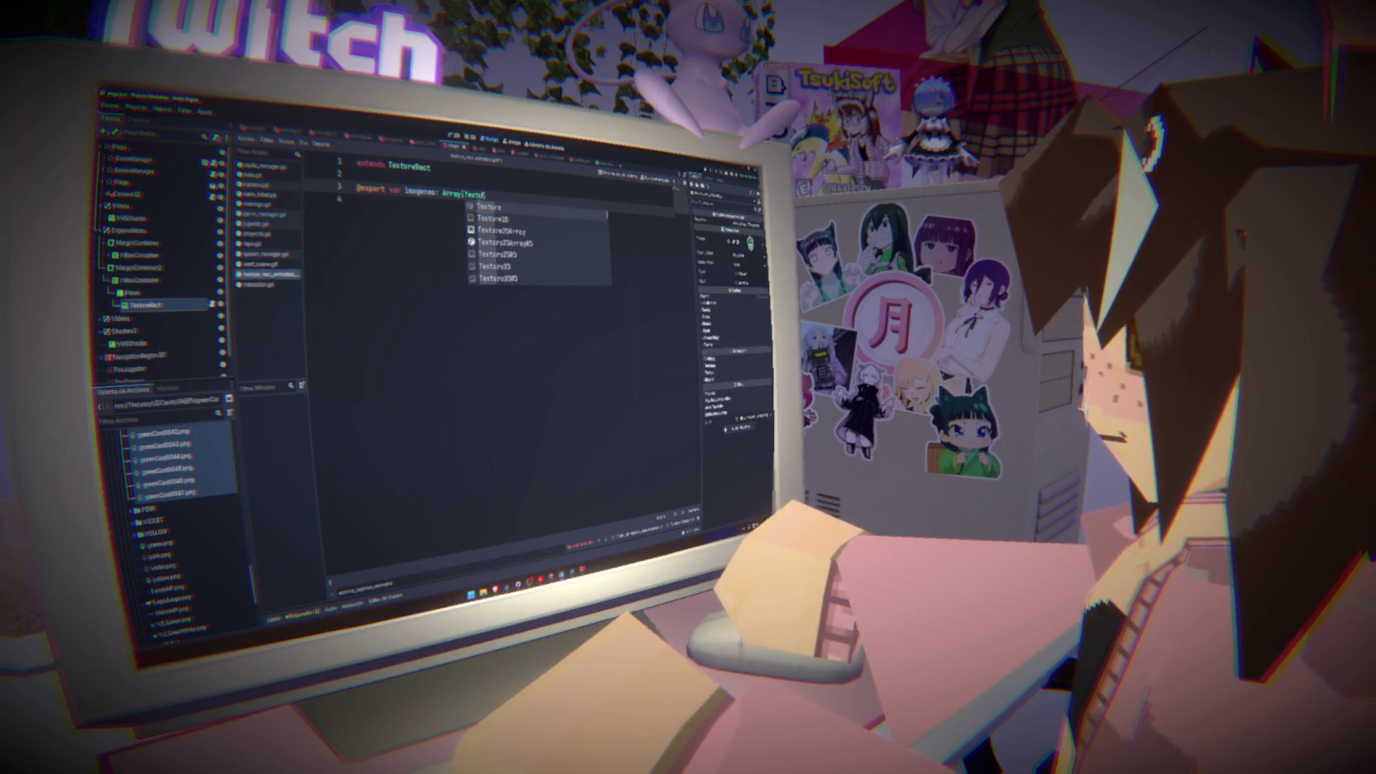
pyautogui.press('Return')
# Fill the Imagenes array with the green cards from greenCard0001 onward and check the list
pyautogui.click(203, 491)
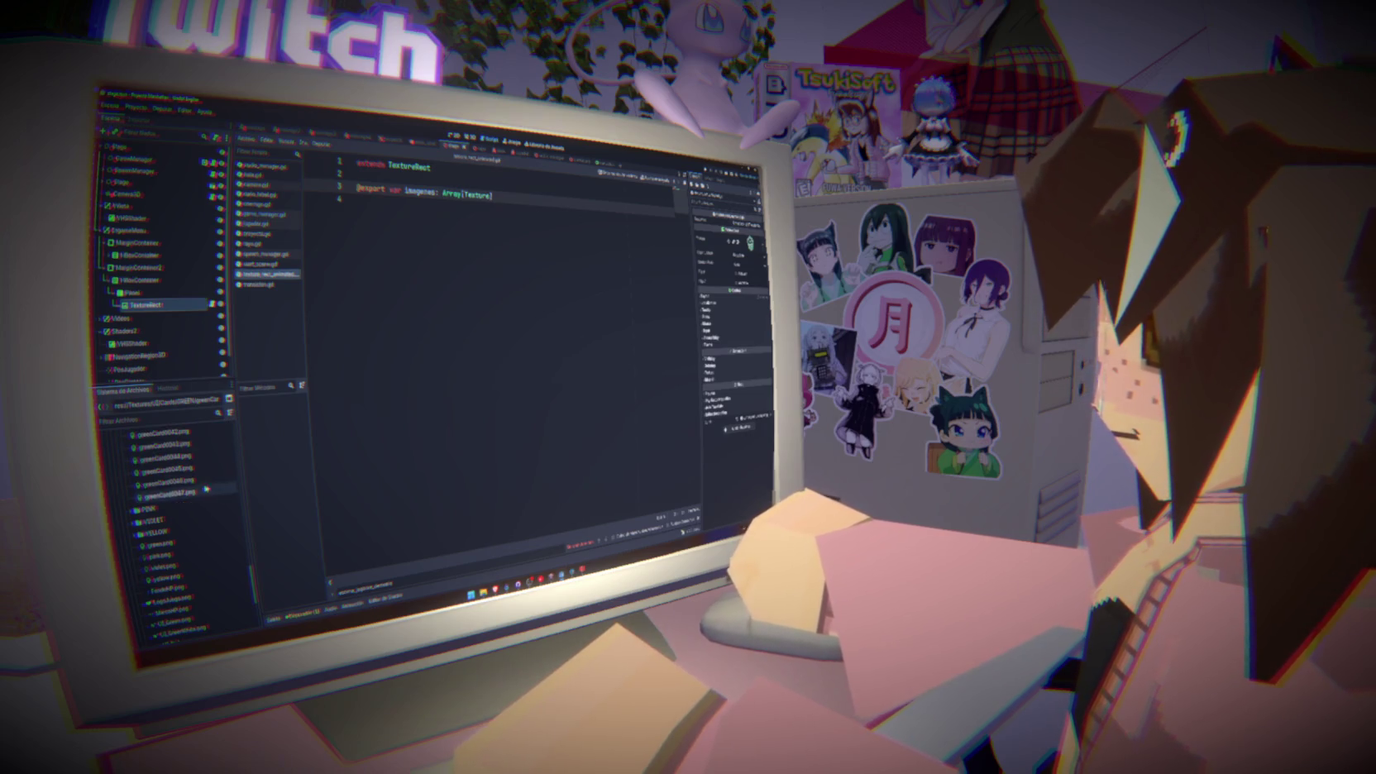
pyautogui.scroll(5, 204, 491)
pyautogui.scroll(7, 204, 491)
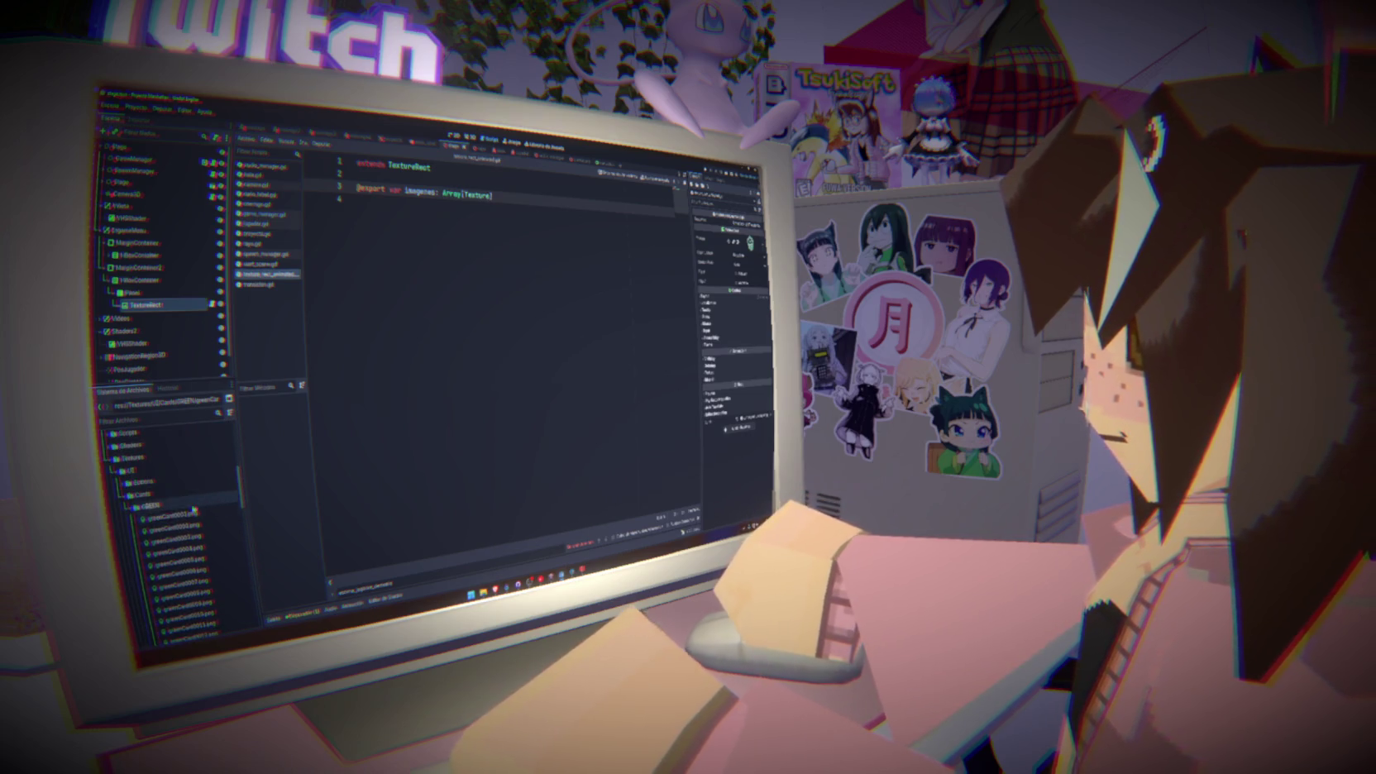
pyautogui.keyDown('shift'); pyautogui.click(175, 514); pyautogui.keyUp('shift')
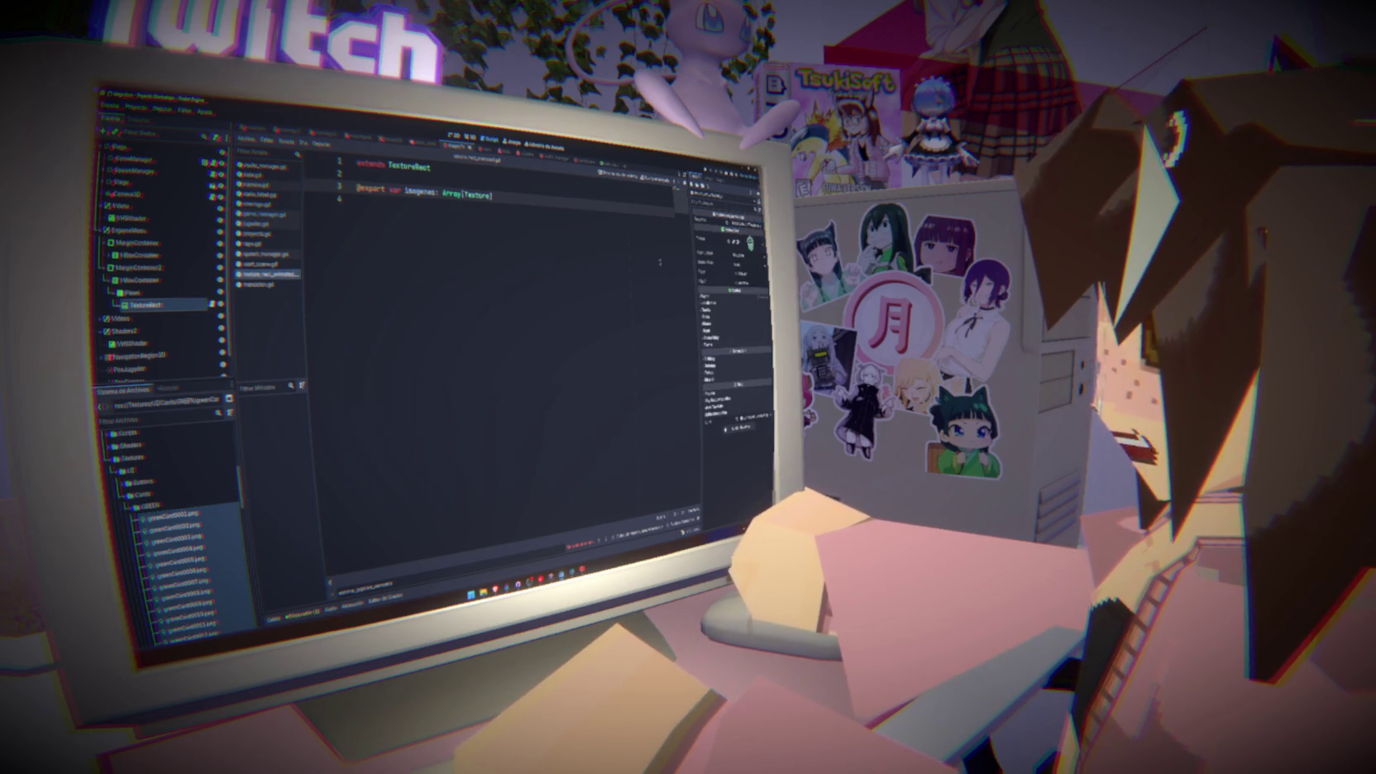
pyautogui.click(740, 228)
pyautogui.click(738, 223)
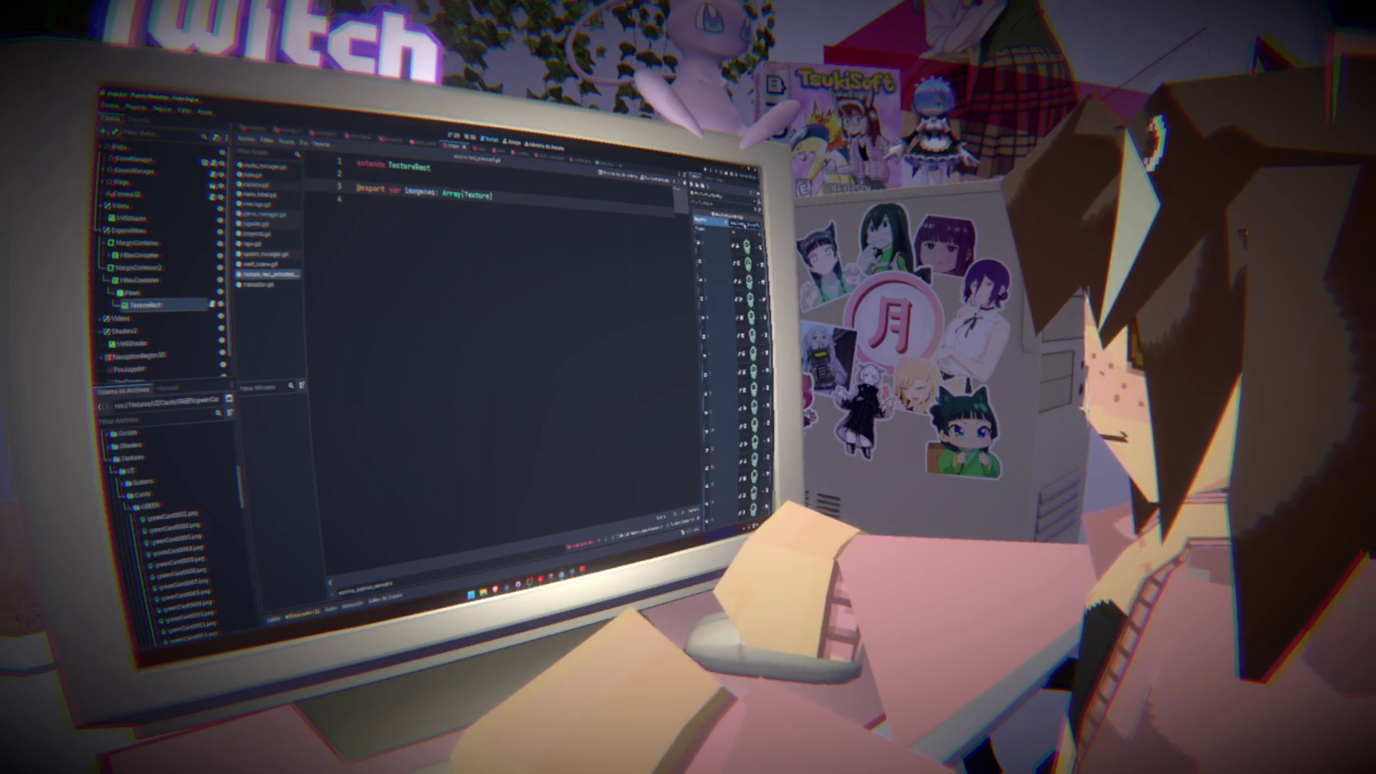
pyautogui.click(738, 224)
pyautogui.click(574, 229)
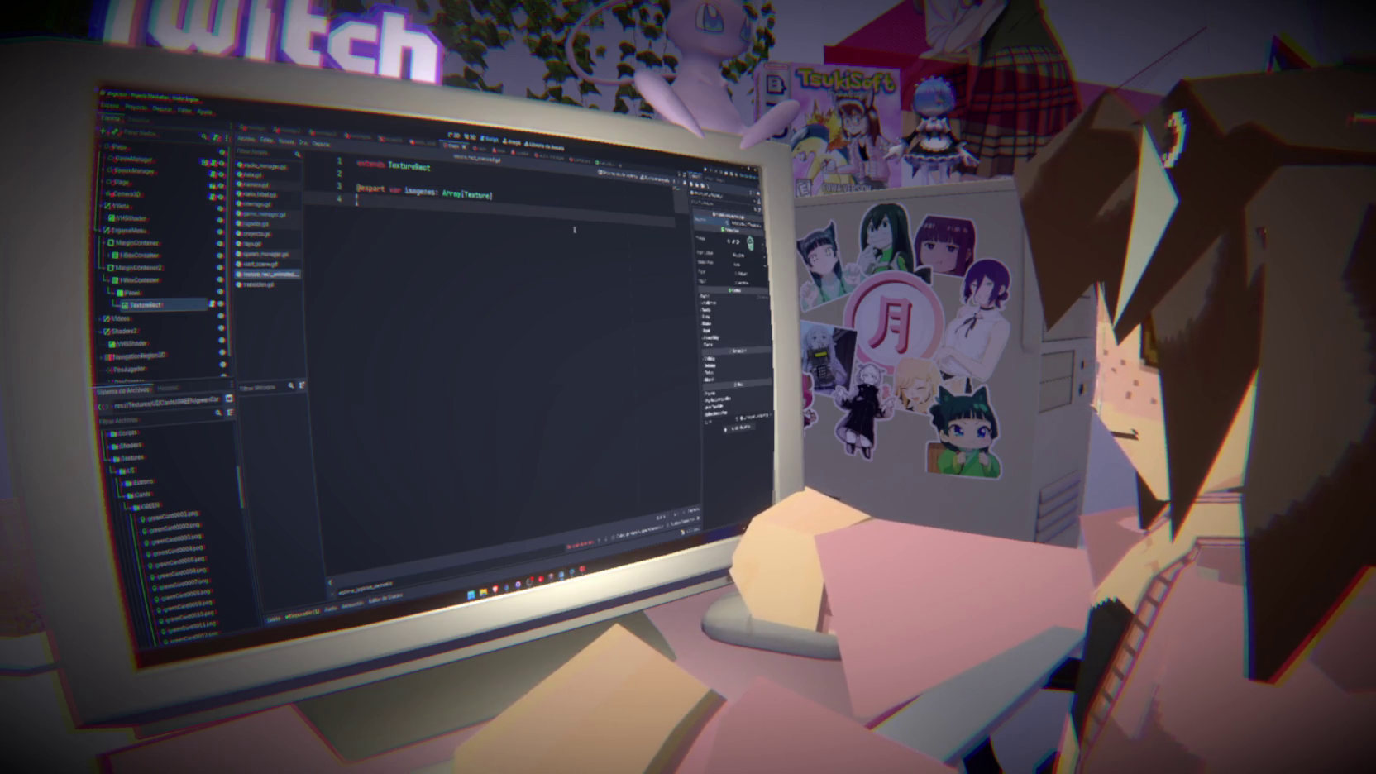
pyautogui.press('Return')
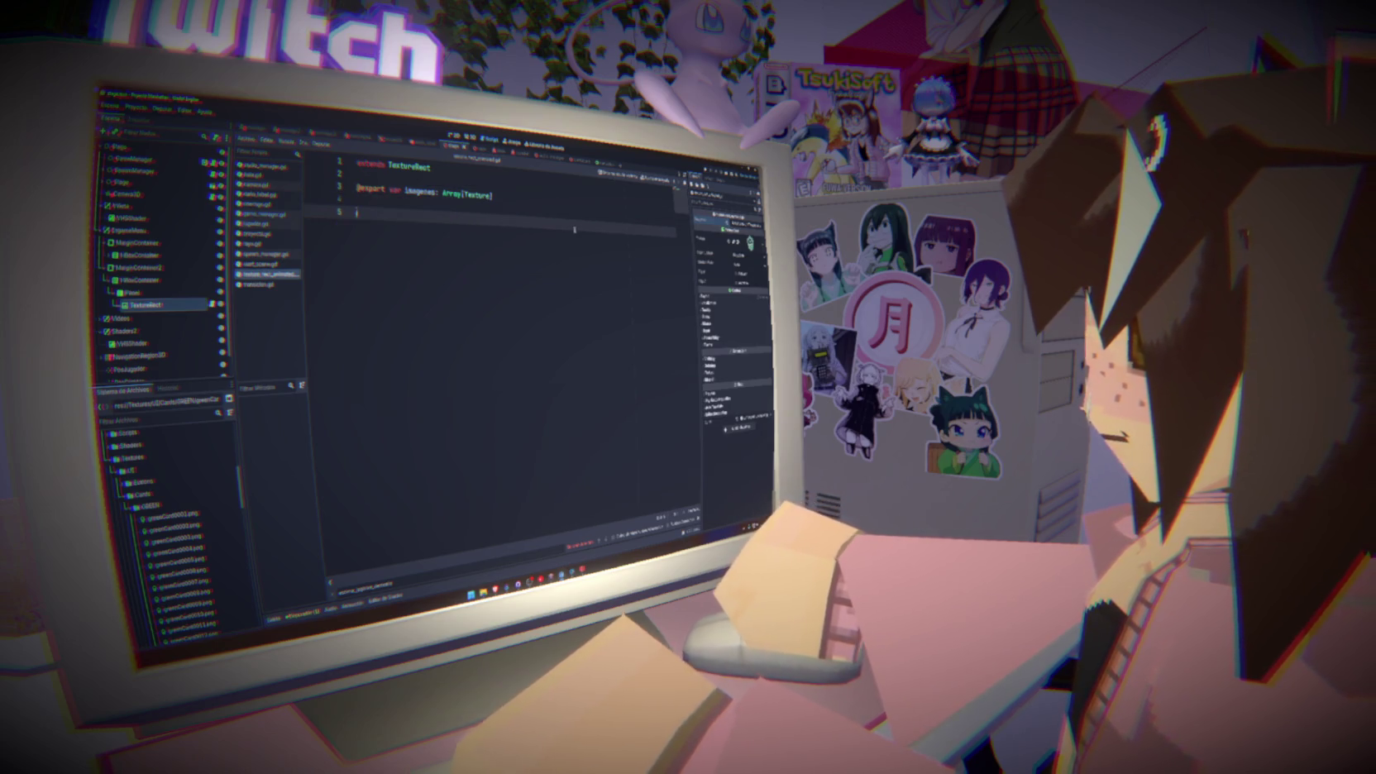
# Write _process with 'if imagenes.size() > 0:' setting 'texture = imagenes'
pyautogui.write('func pro')
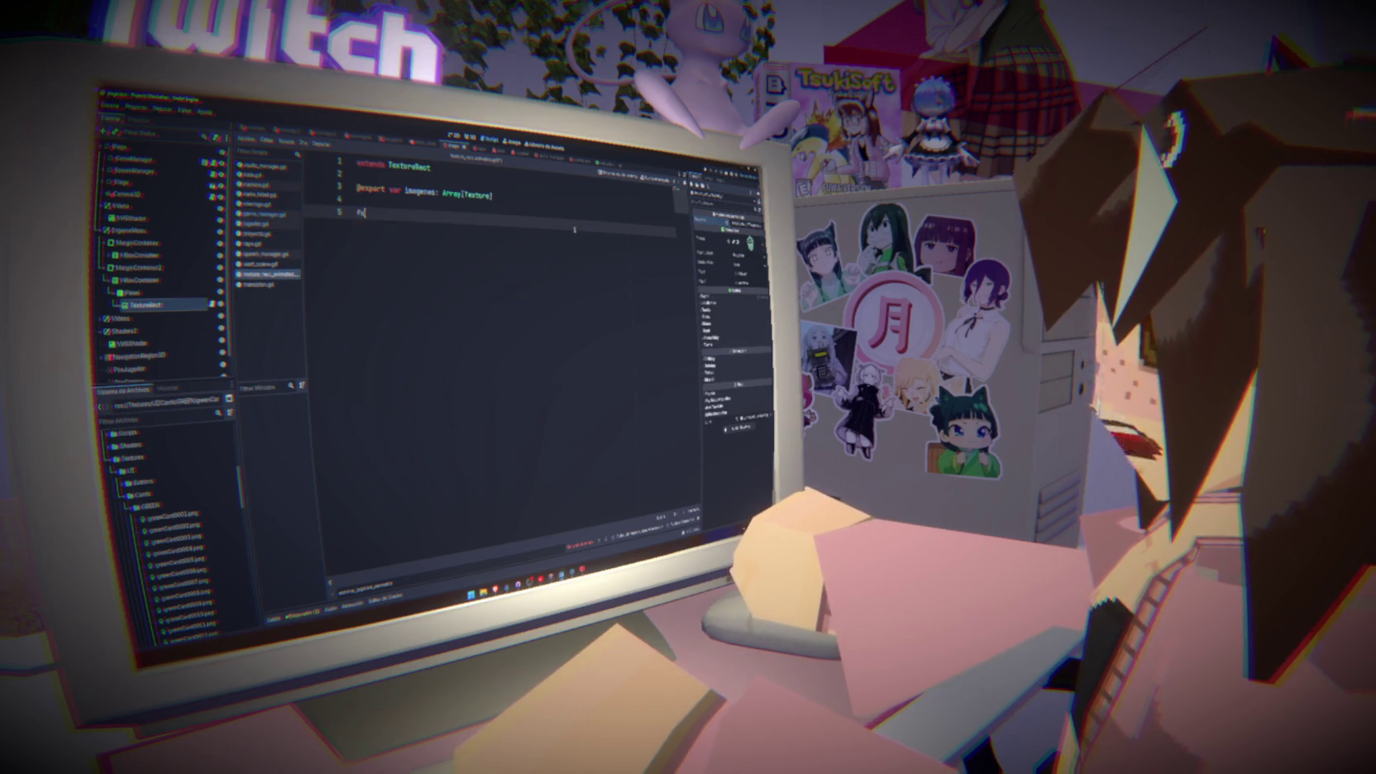
pyautogui.press('Return')
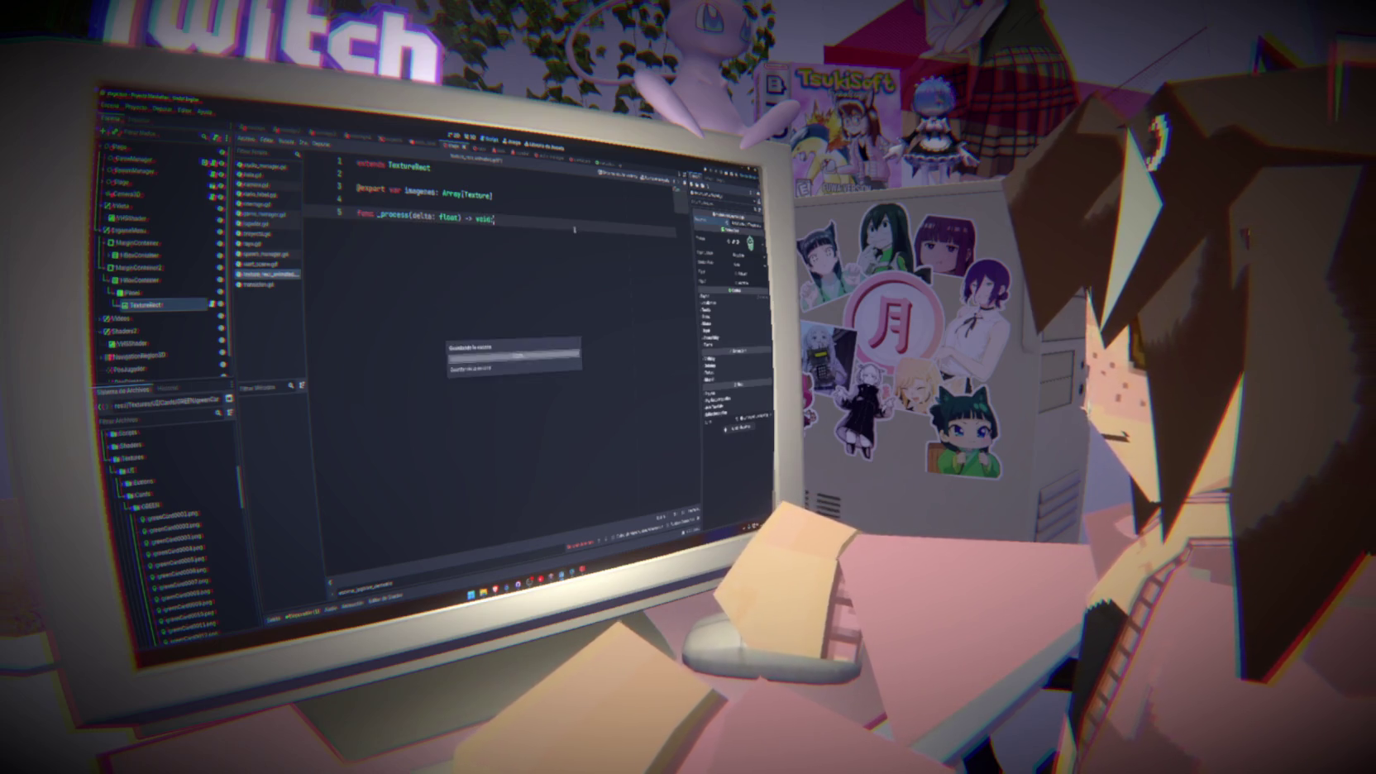
pyautogui.press('Return')
pyautogui.write('if')
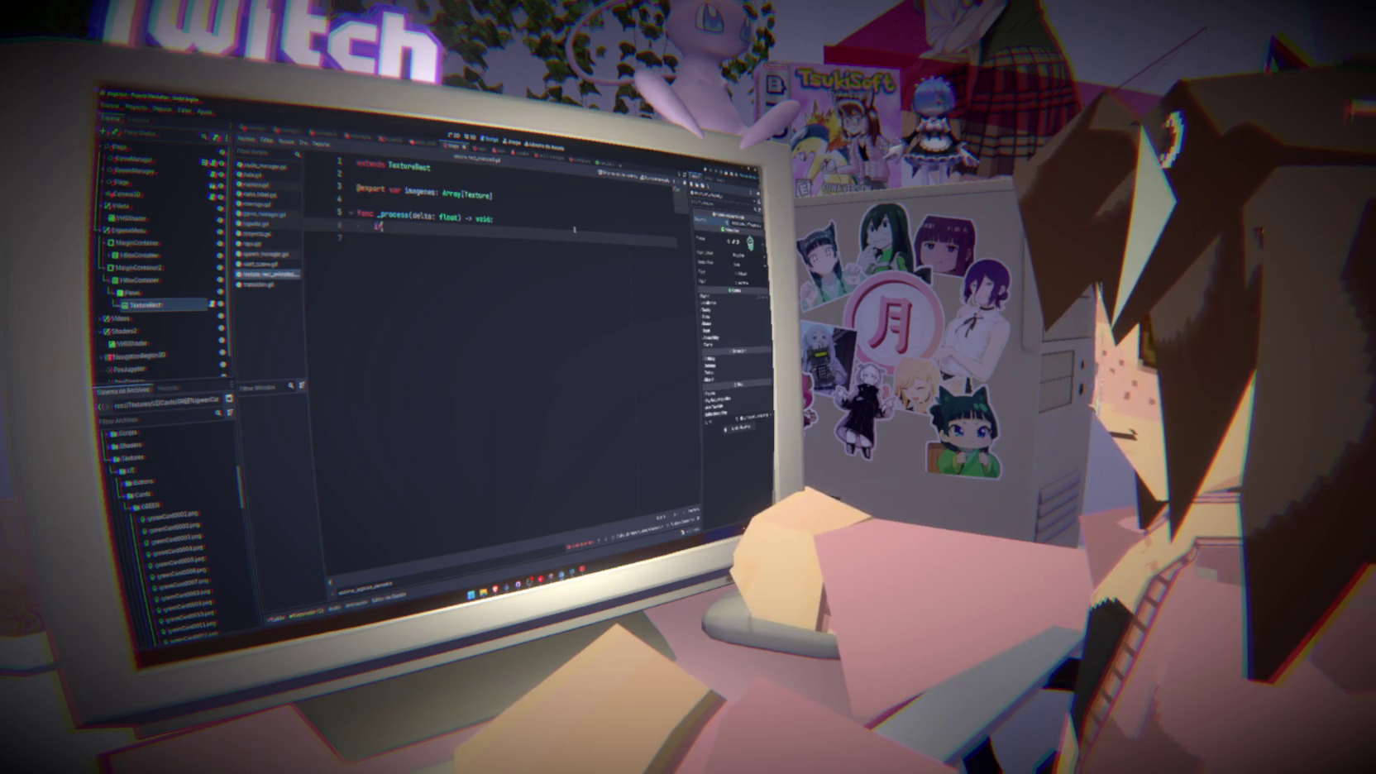
pyautogui.write(' imagenes')
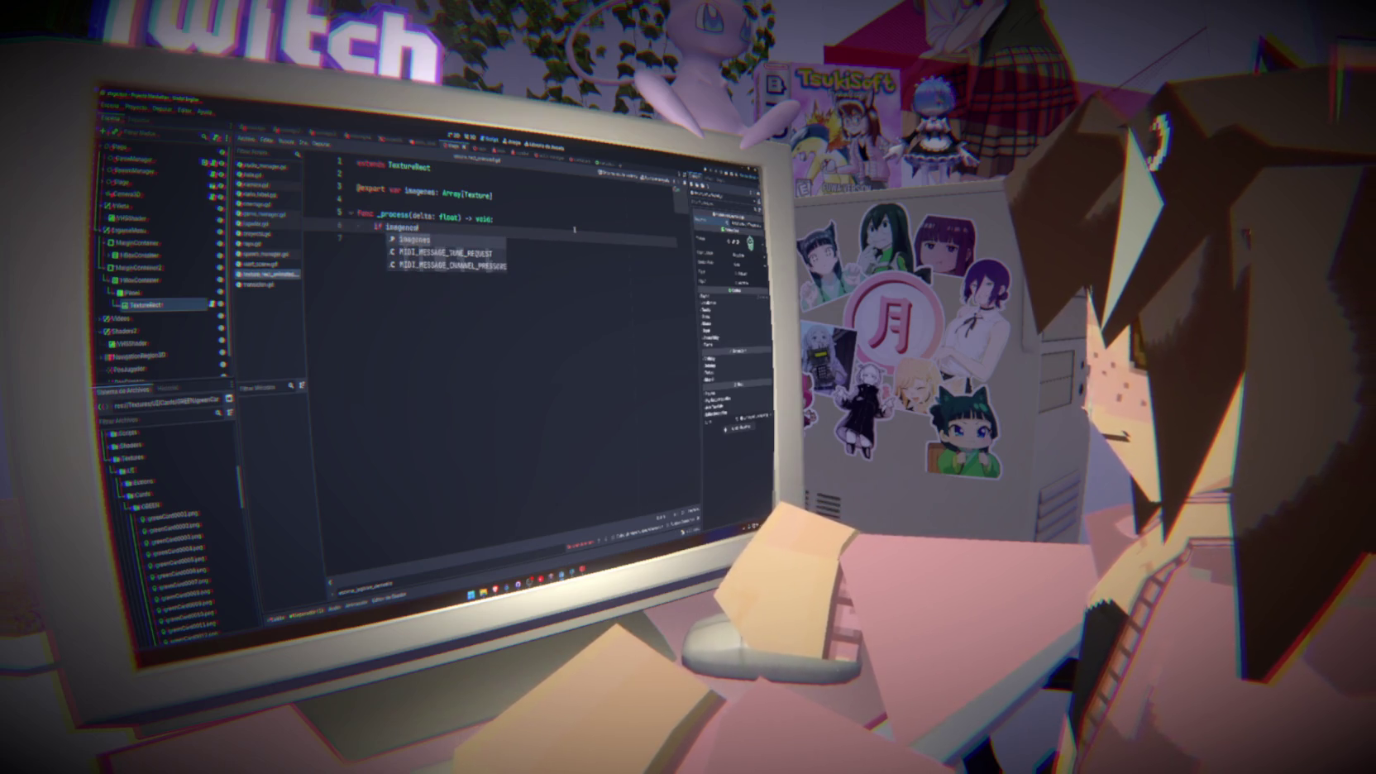
pyautogui.write('.size() > 0:')
pyautogui.press('Return')
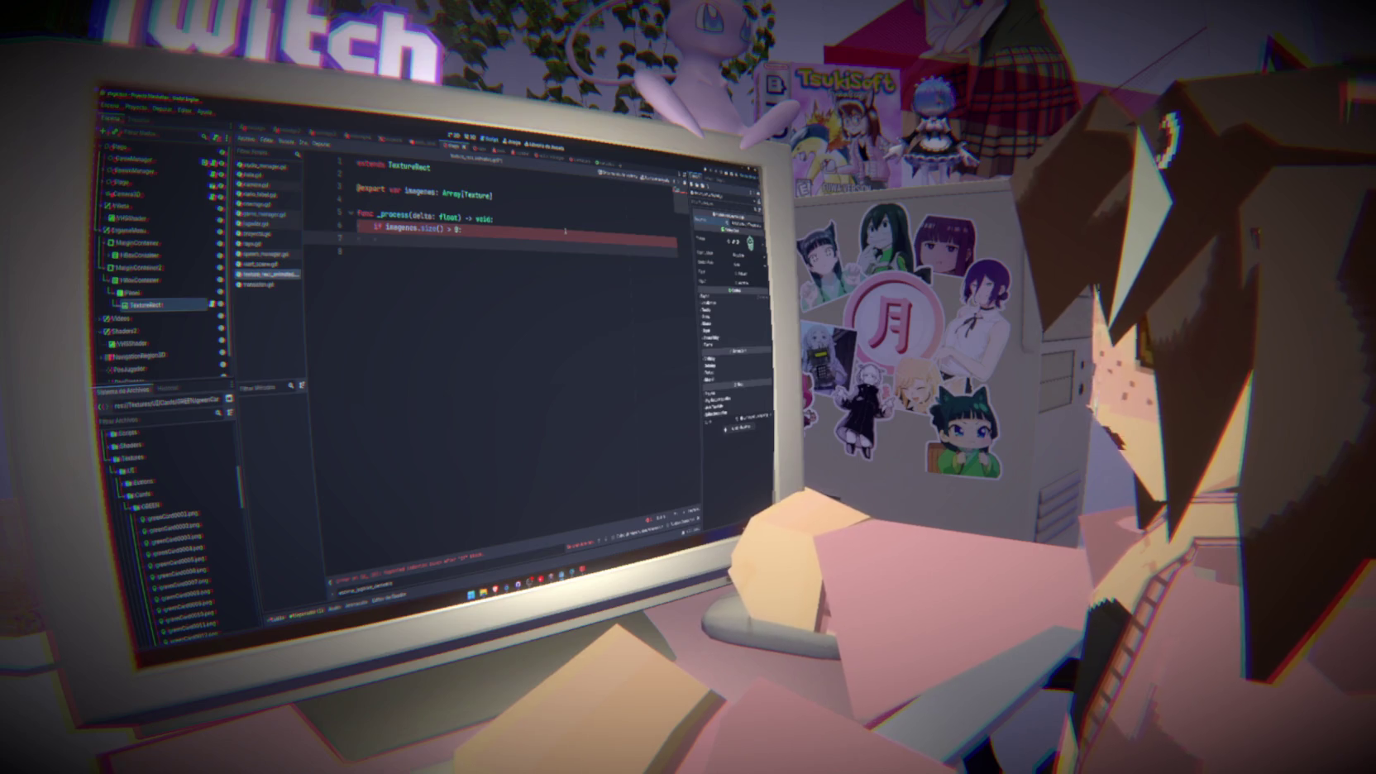
pyautogui.write('texture.')
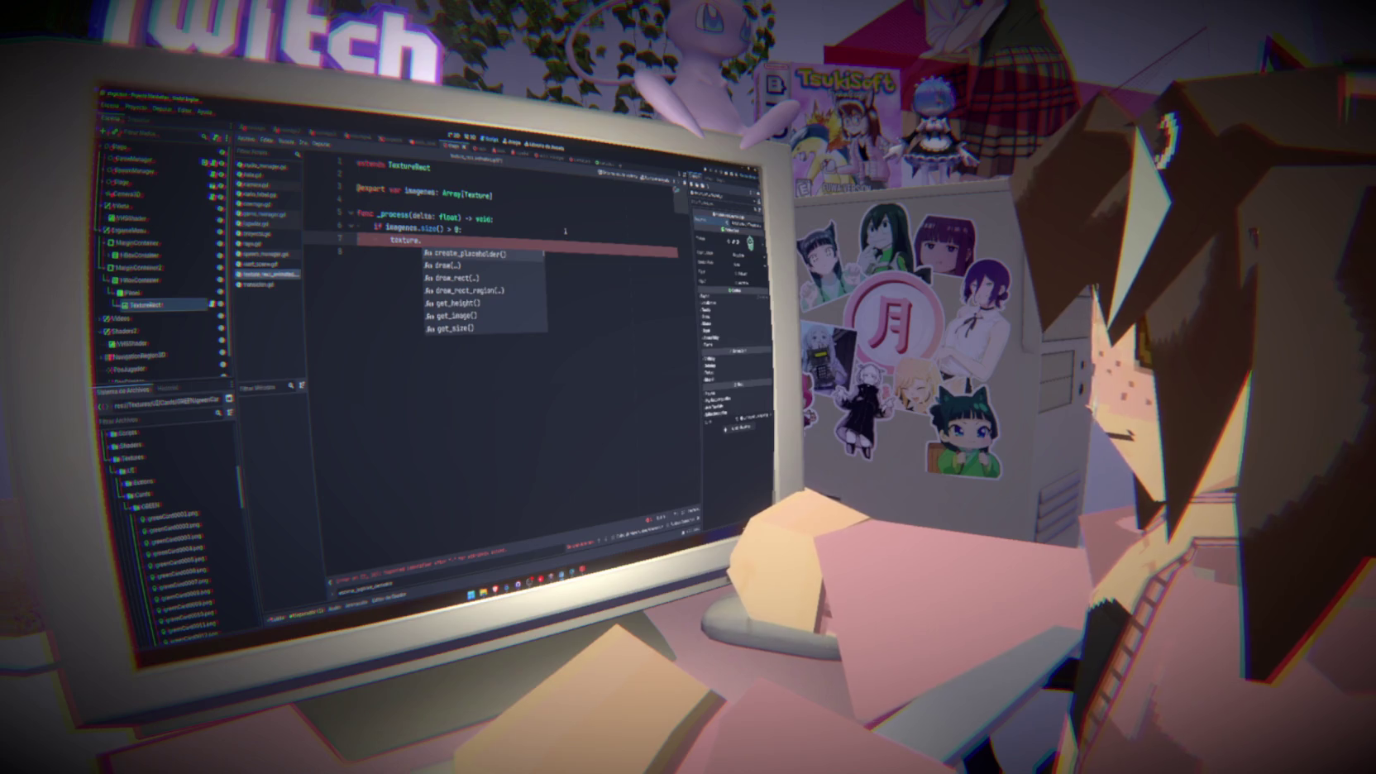
pyautogui.press('BackSpace')
pyautogui.write('=')
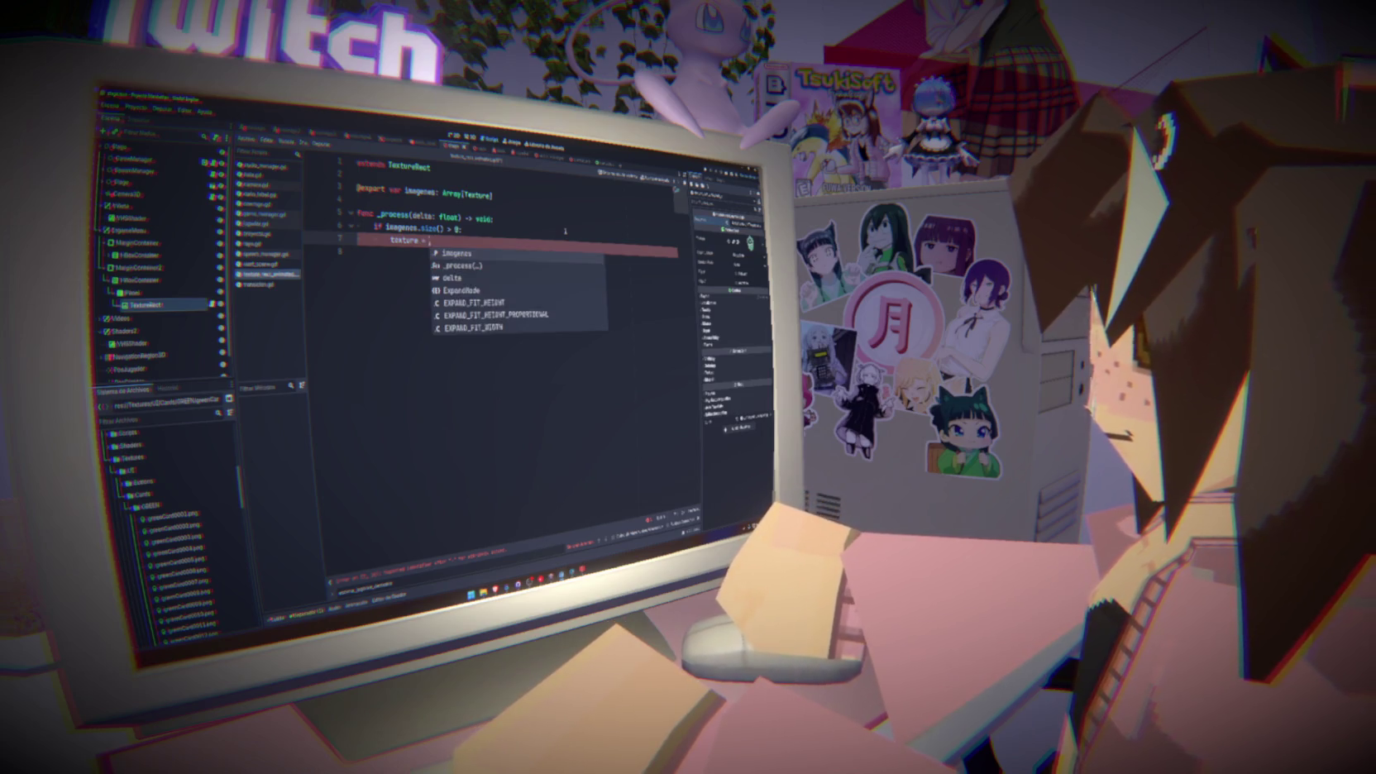
pyautogui.doubleClick(420, 192)
pyautogui.click(447, 240)
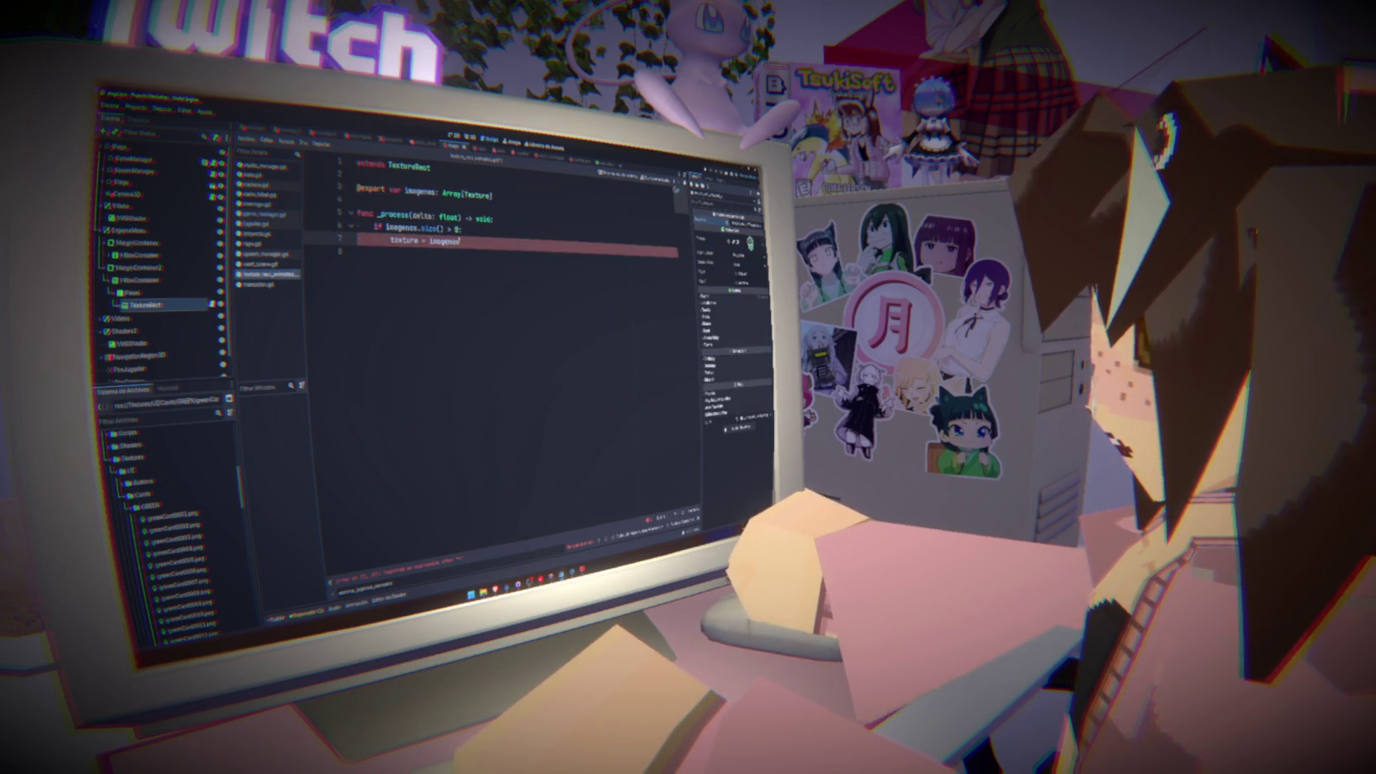
pyautogui.write('imagenes')
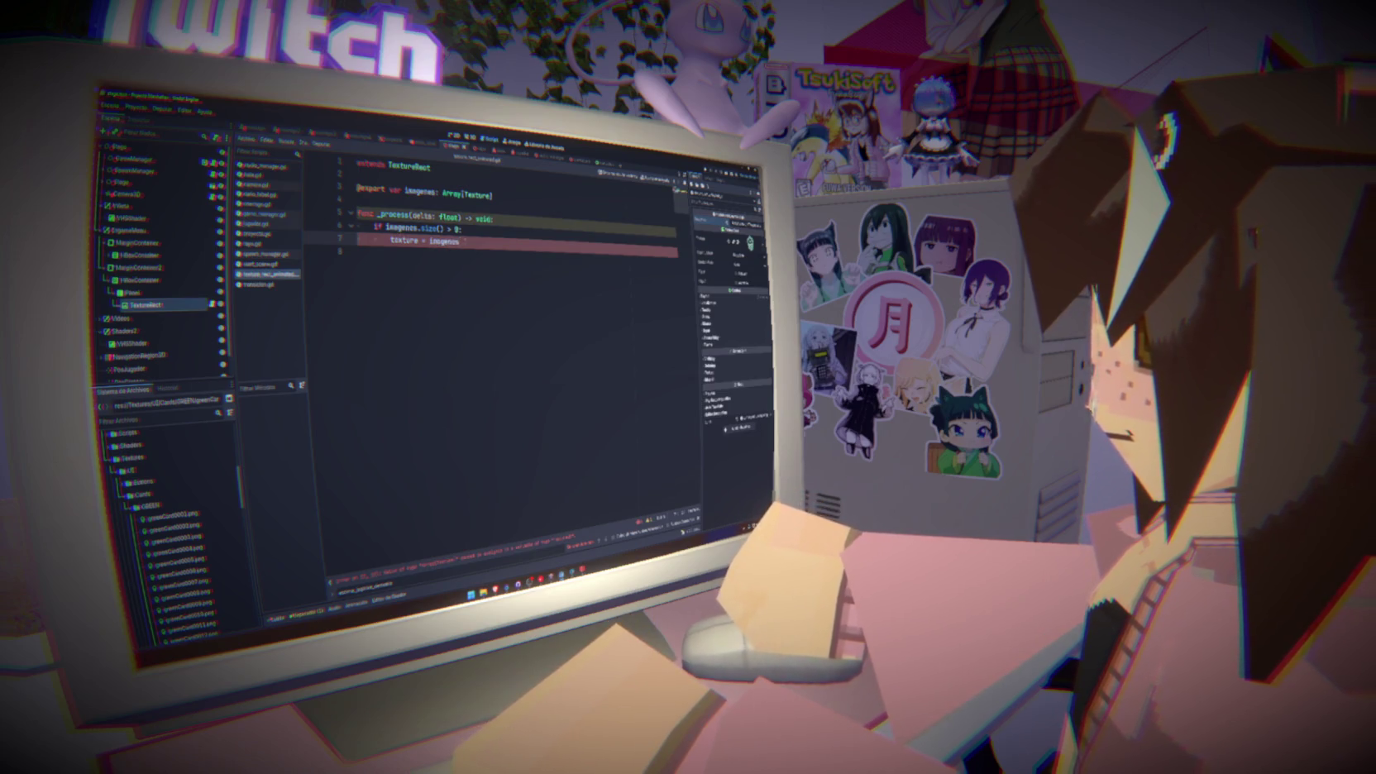
# Start a variable line 'vaindice = 0' below the exported array
pyautogui.click(505, 202)
pyautogui.press('Return')
pyautogui.write('var')
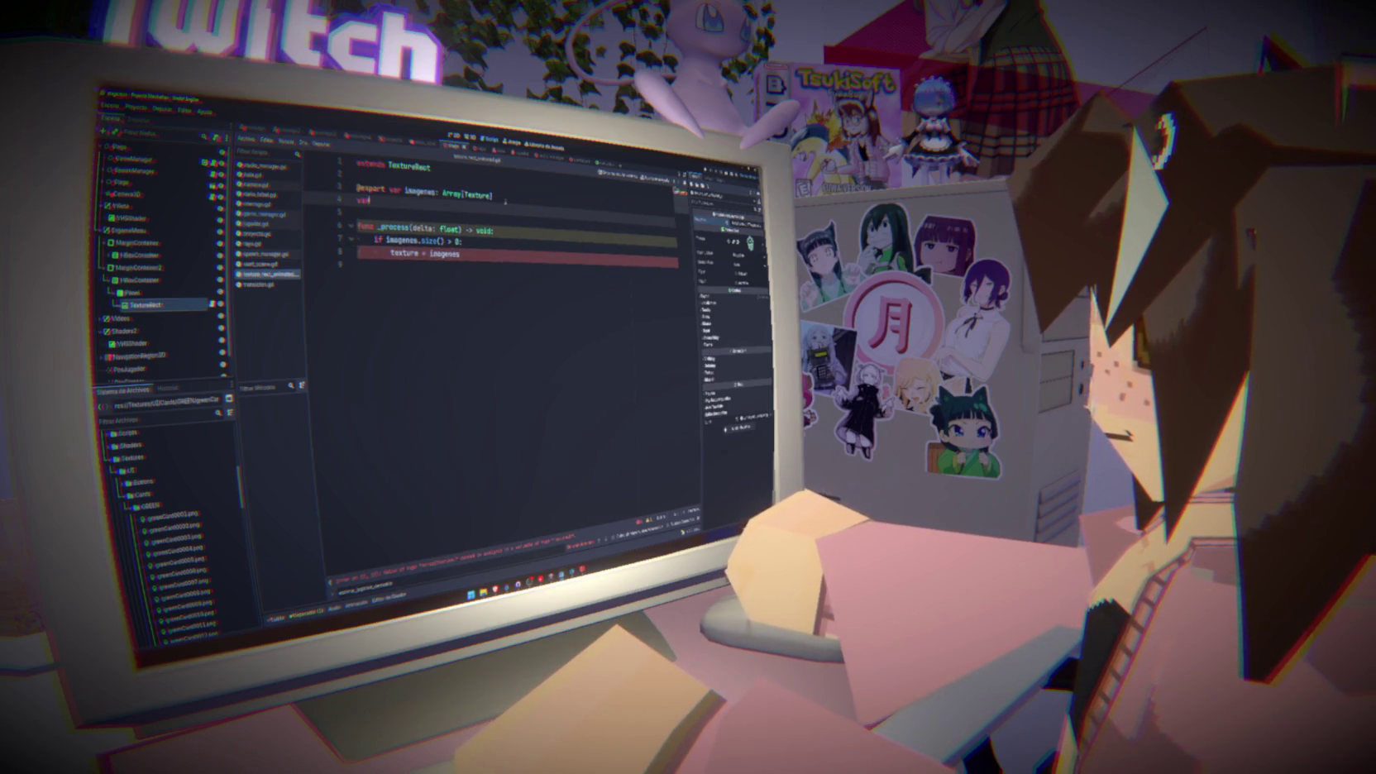
pyautogui.write(' indice')
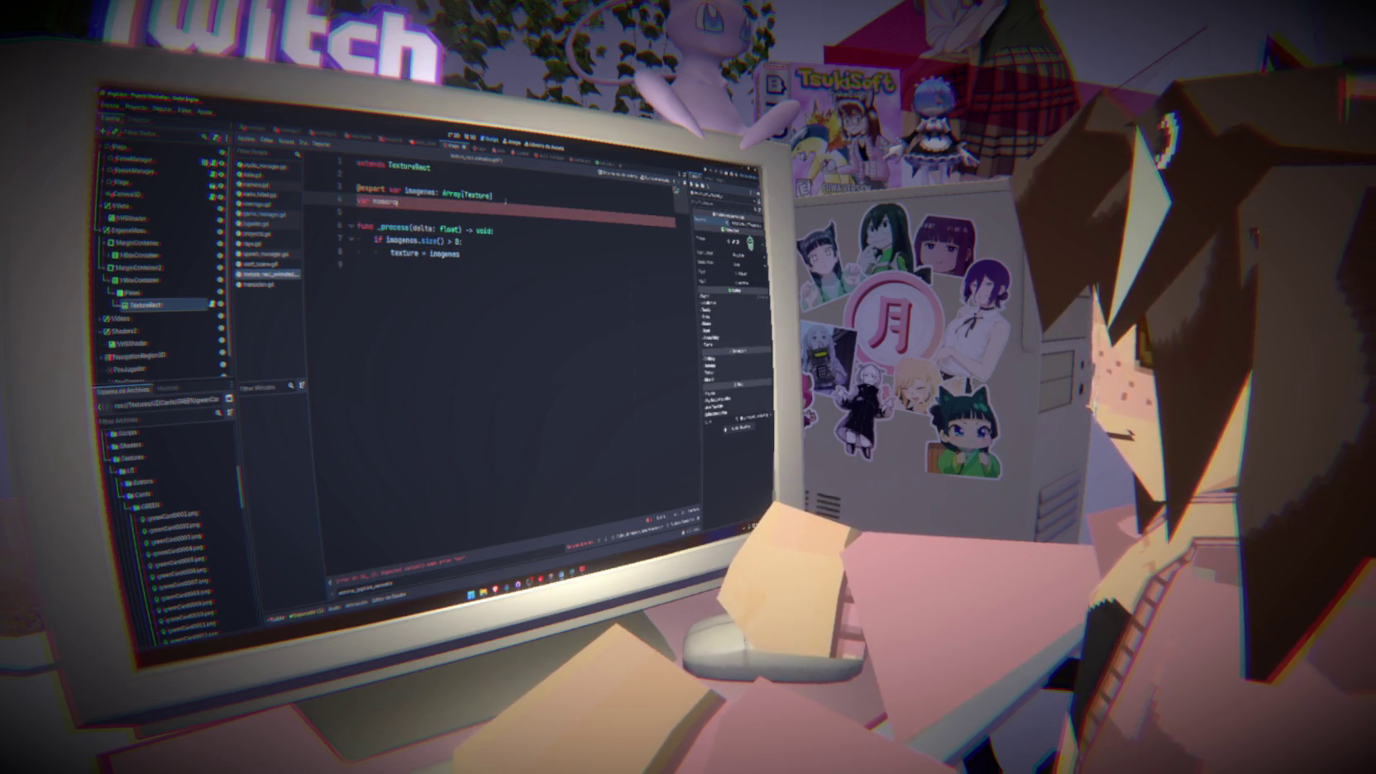
pyautogui.write(' = 0')
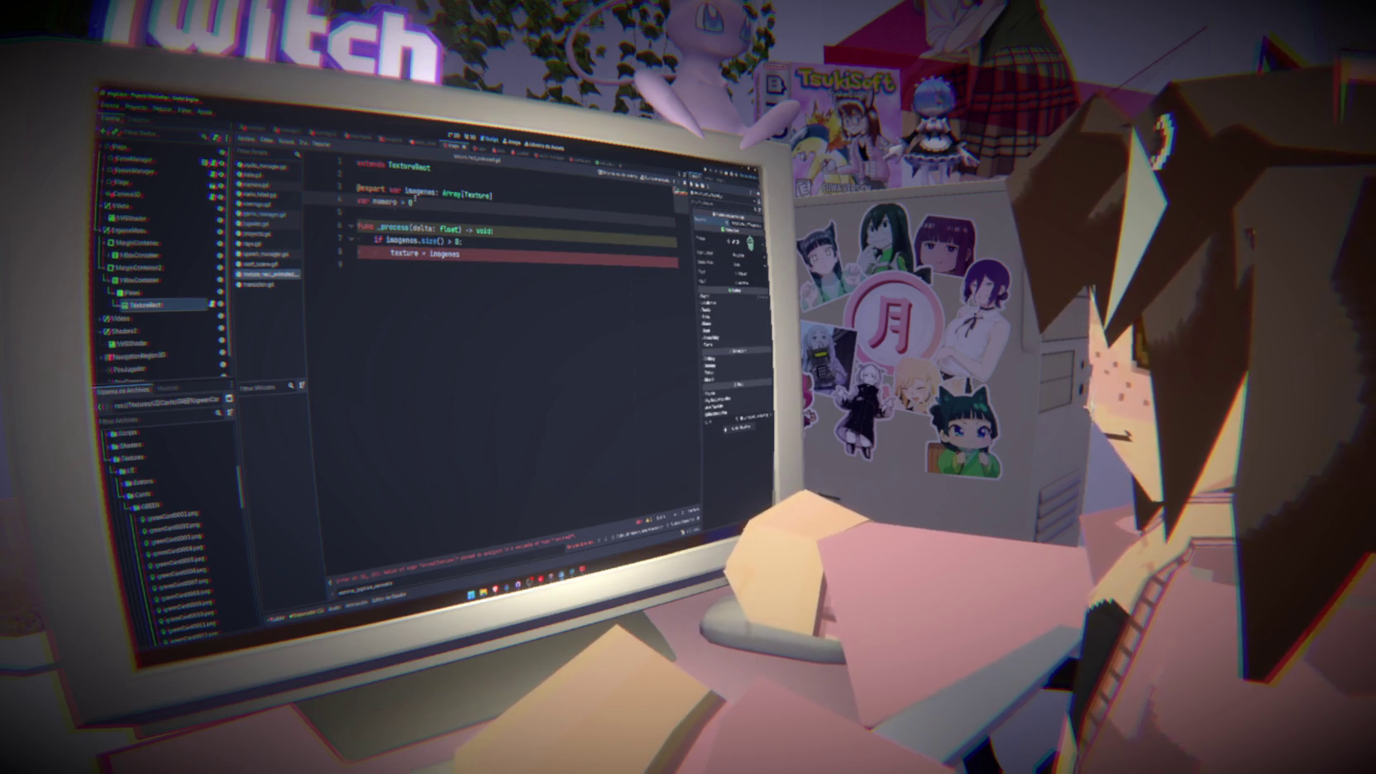
# Index texture as imagenes[numero] and add 'await get_tree().create_timer(.5).timeout'
pyautogui.click(473, 254)
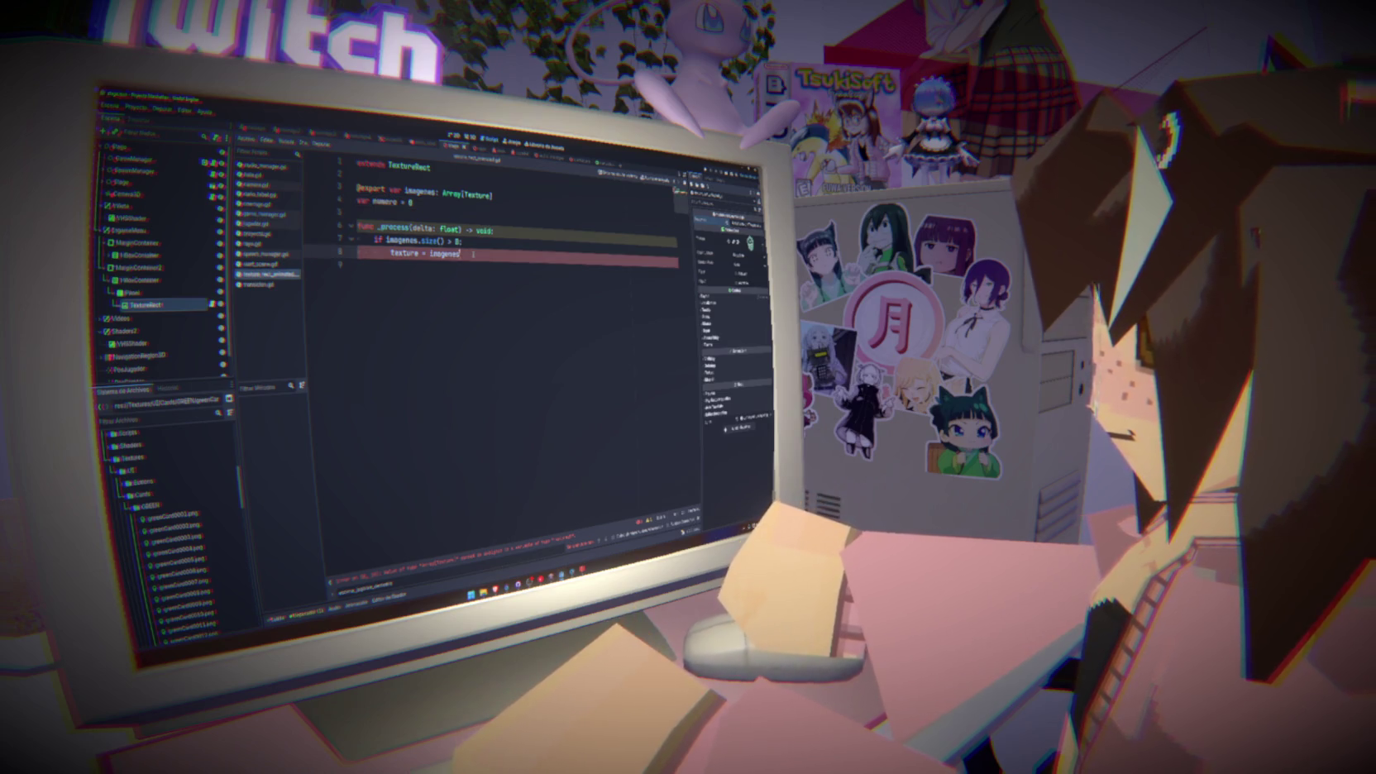
pyautogui.write('[numero]')
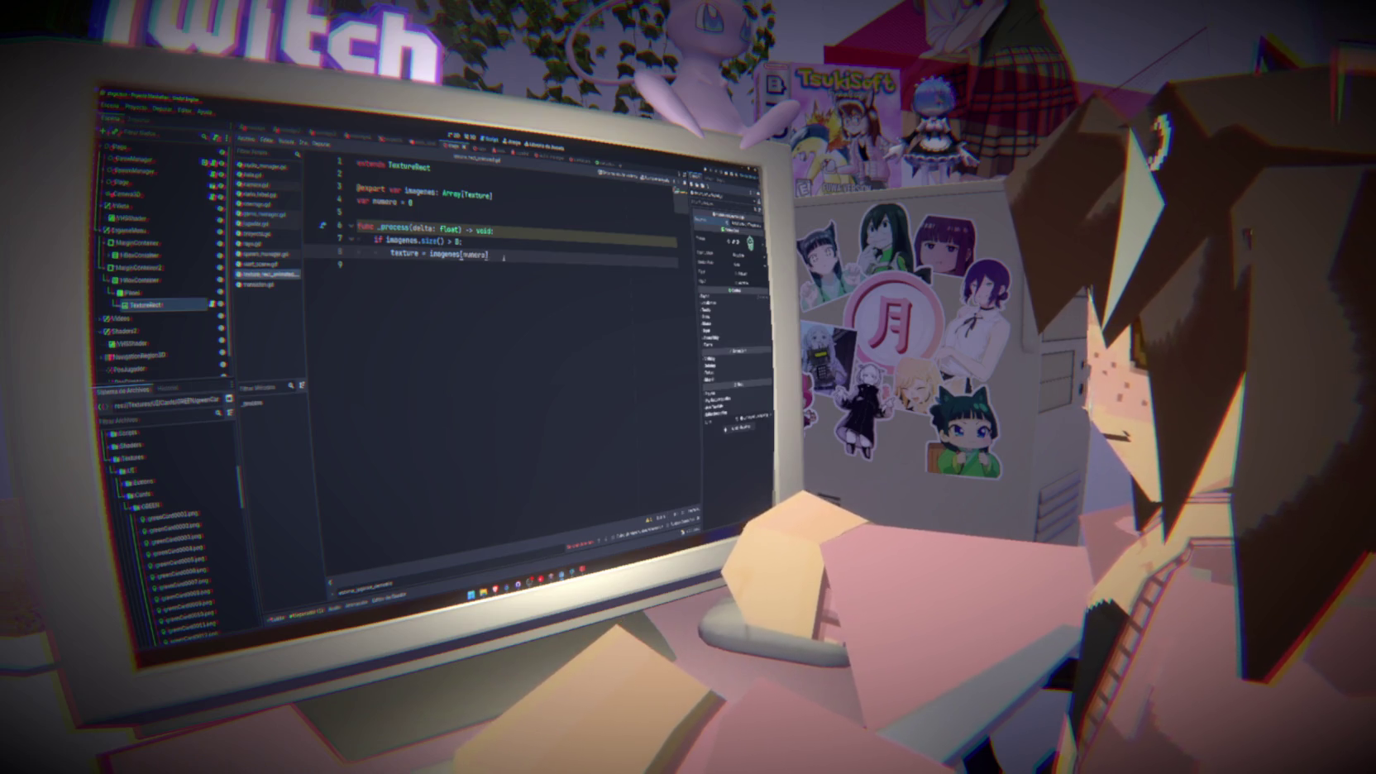
pyautogui.press('Return')
pyautogui.write('await ')
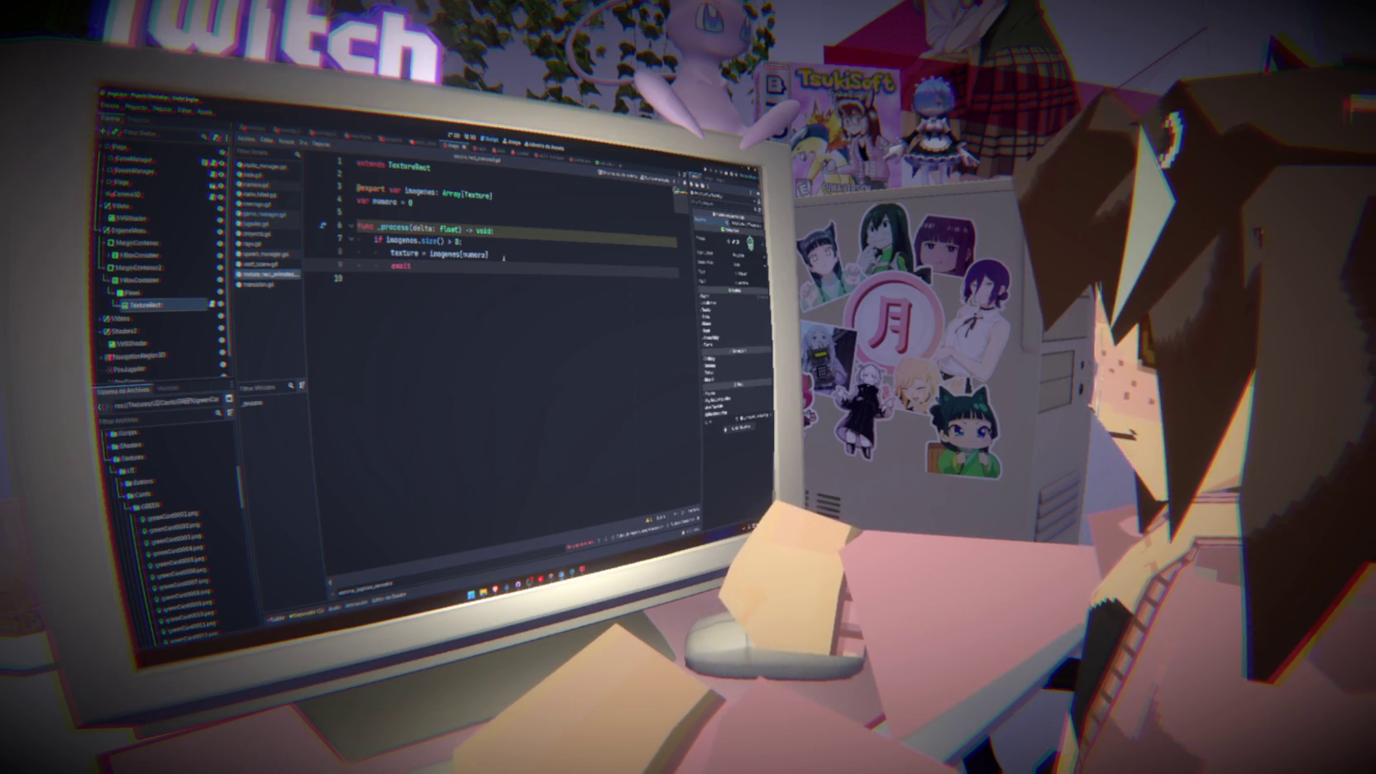
pyautogui.write('get_')
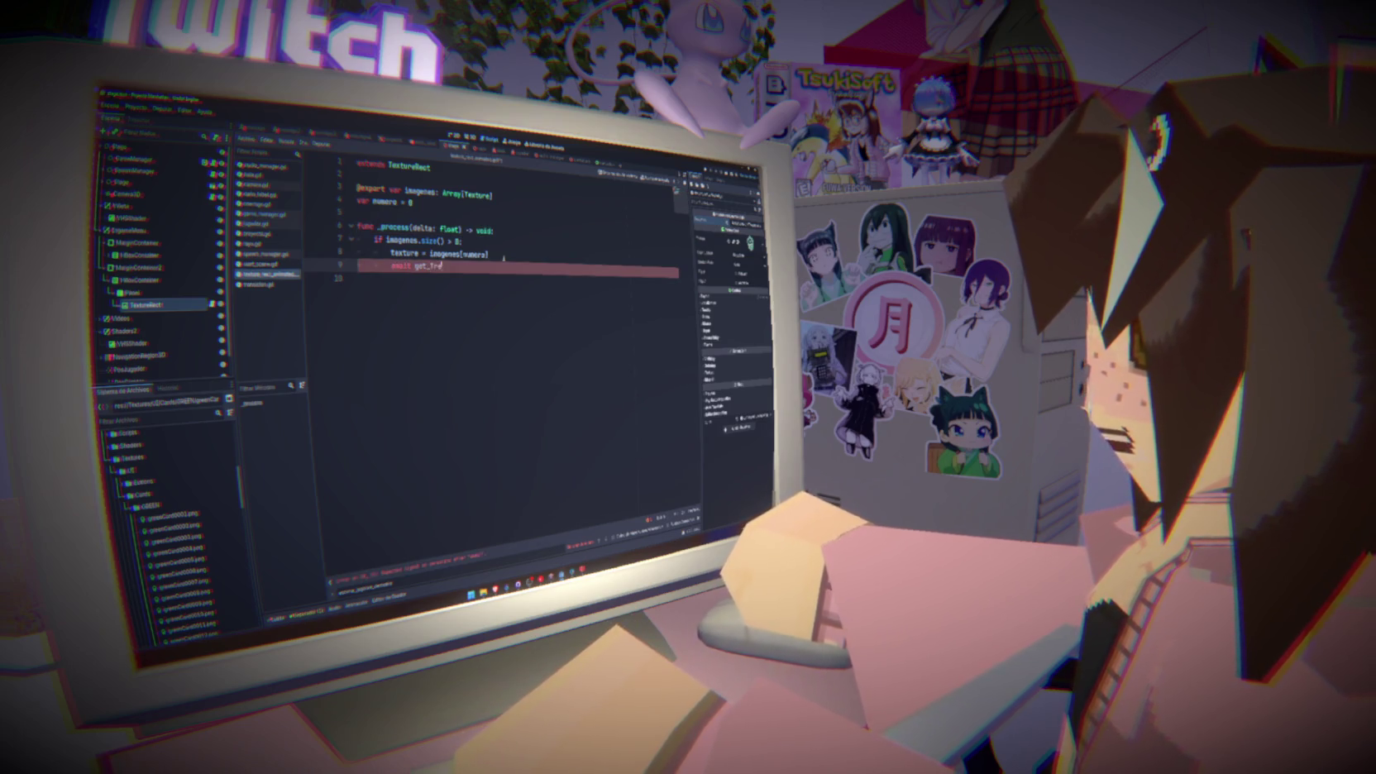
pyautogui.write('tree')
pyautogui.press('Return')
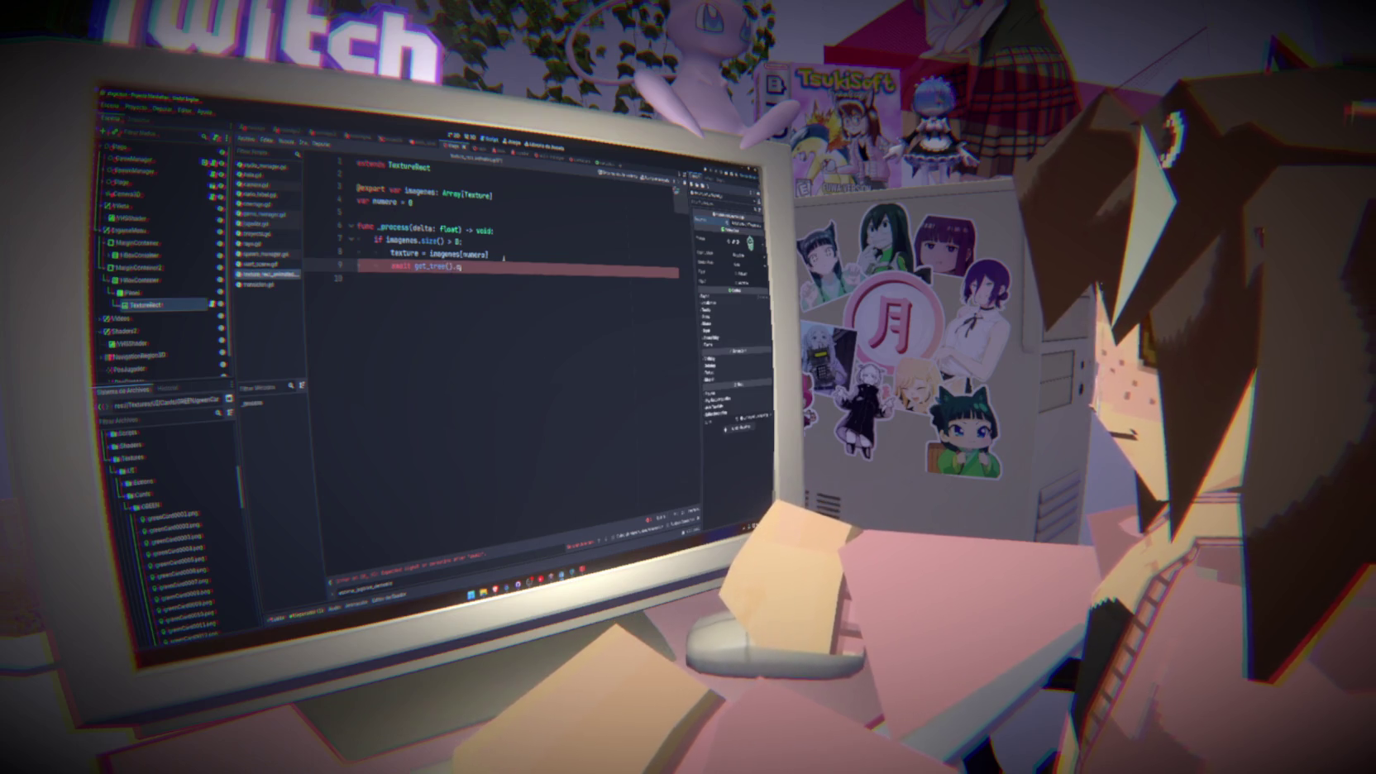
pyautogui.press('Return')
pyautogui.write('.5')
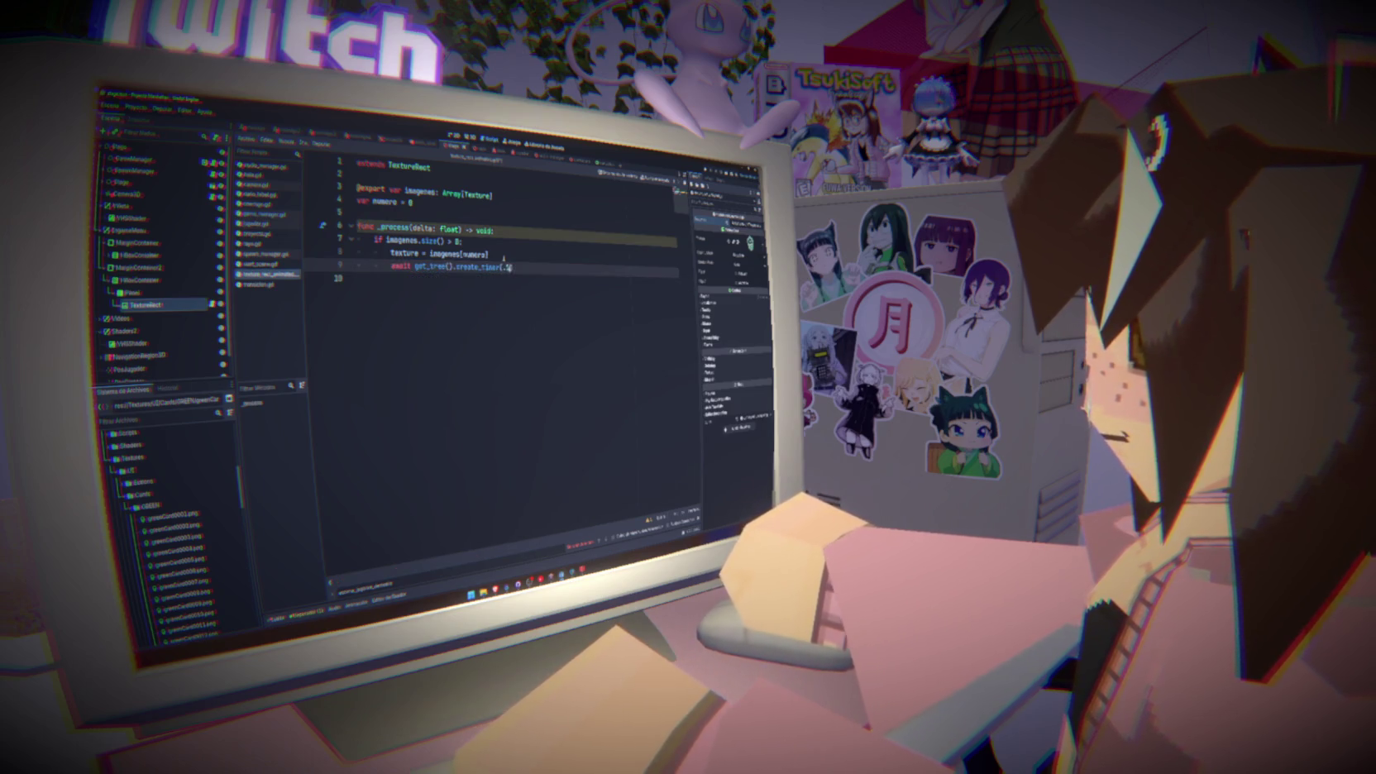
pyautogui.write(').')
pyautogui.press('Return')
pyautogui.press('BackSpace')
pyautogui.press('BackSpace')
pyautogui.press('BackSpace')
pyautogui.write('timeout')
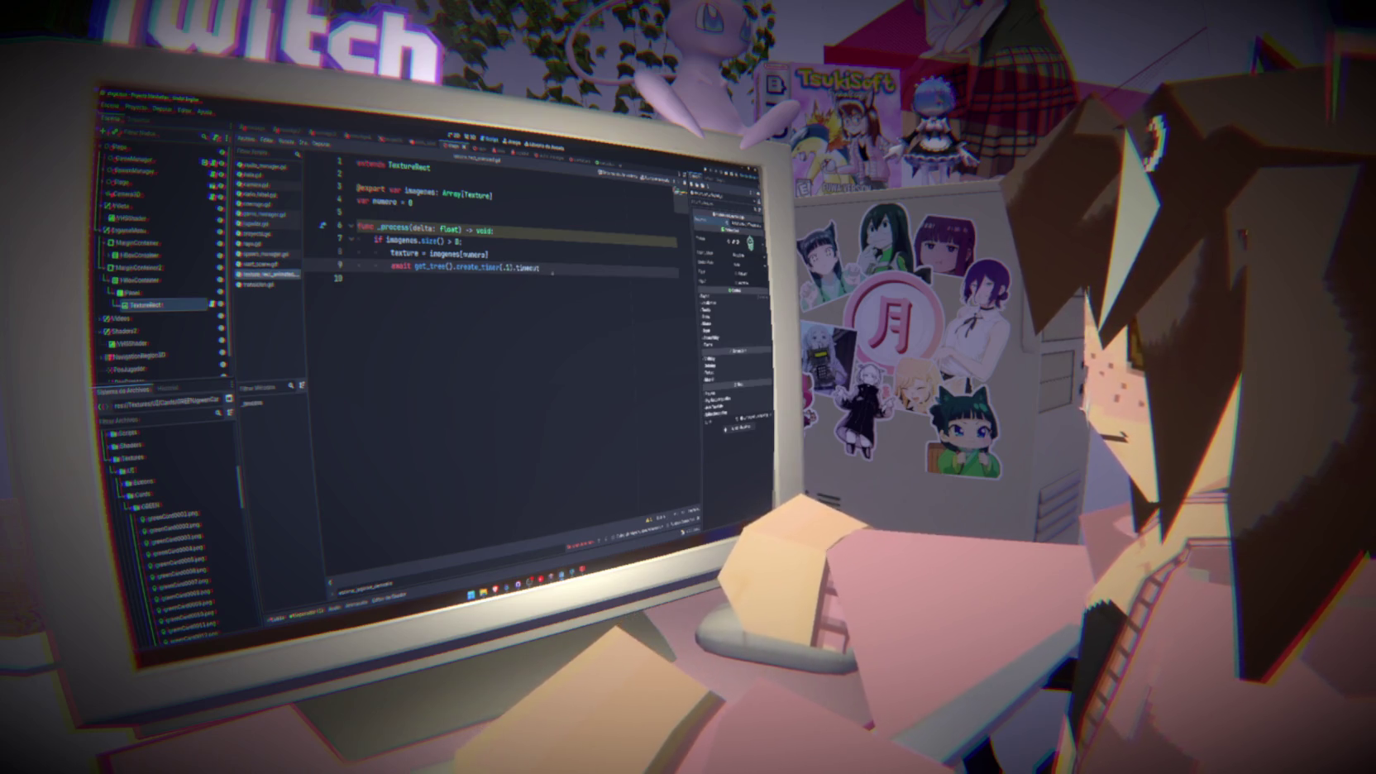
# Change the timer duration from .5 to delta * .1
pyautogui.press('BackSpace')
pyautogui.press('BackSpace')
pyautogui.write('delta * .')
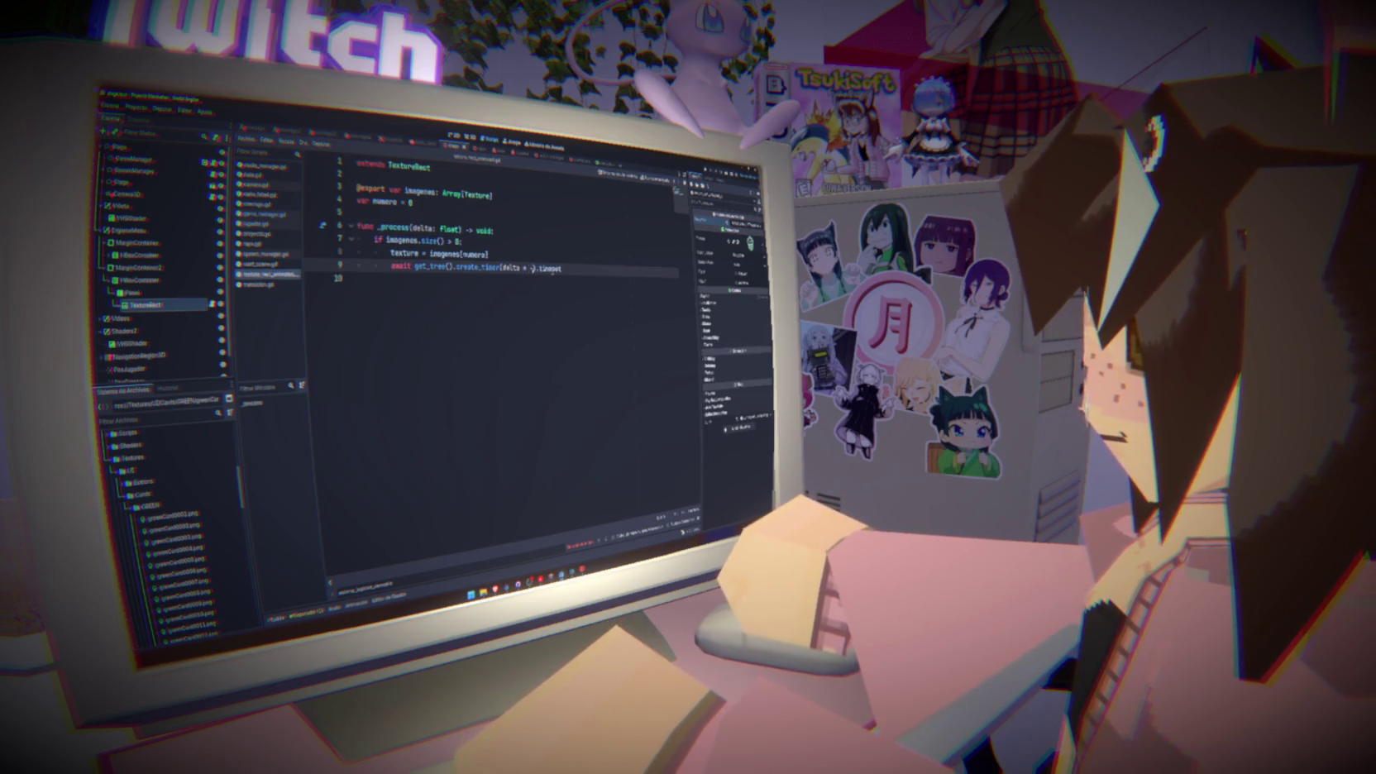
pyautogui.write('2')
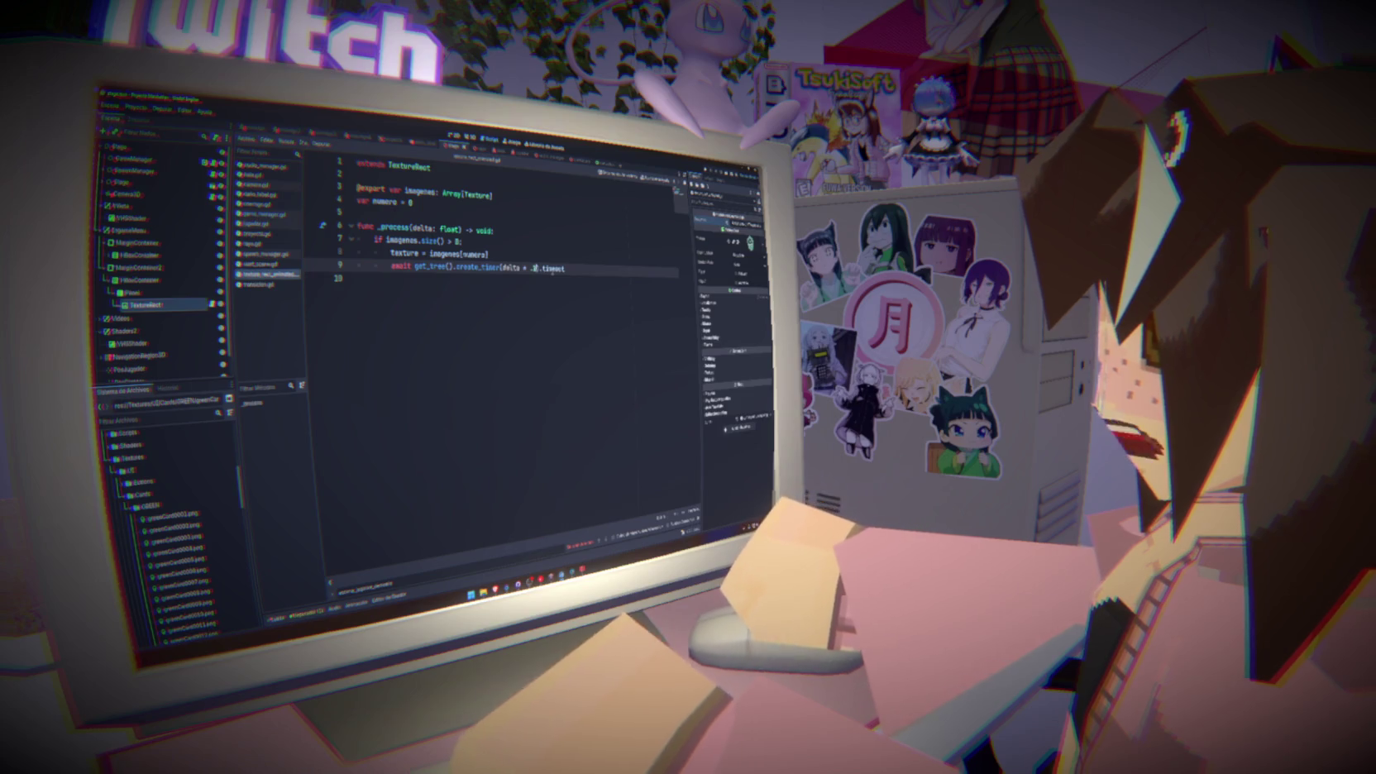
pyautogui.press('BackSpace')
pyautogui.write('1')
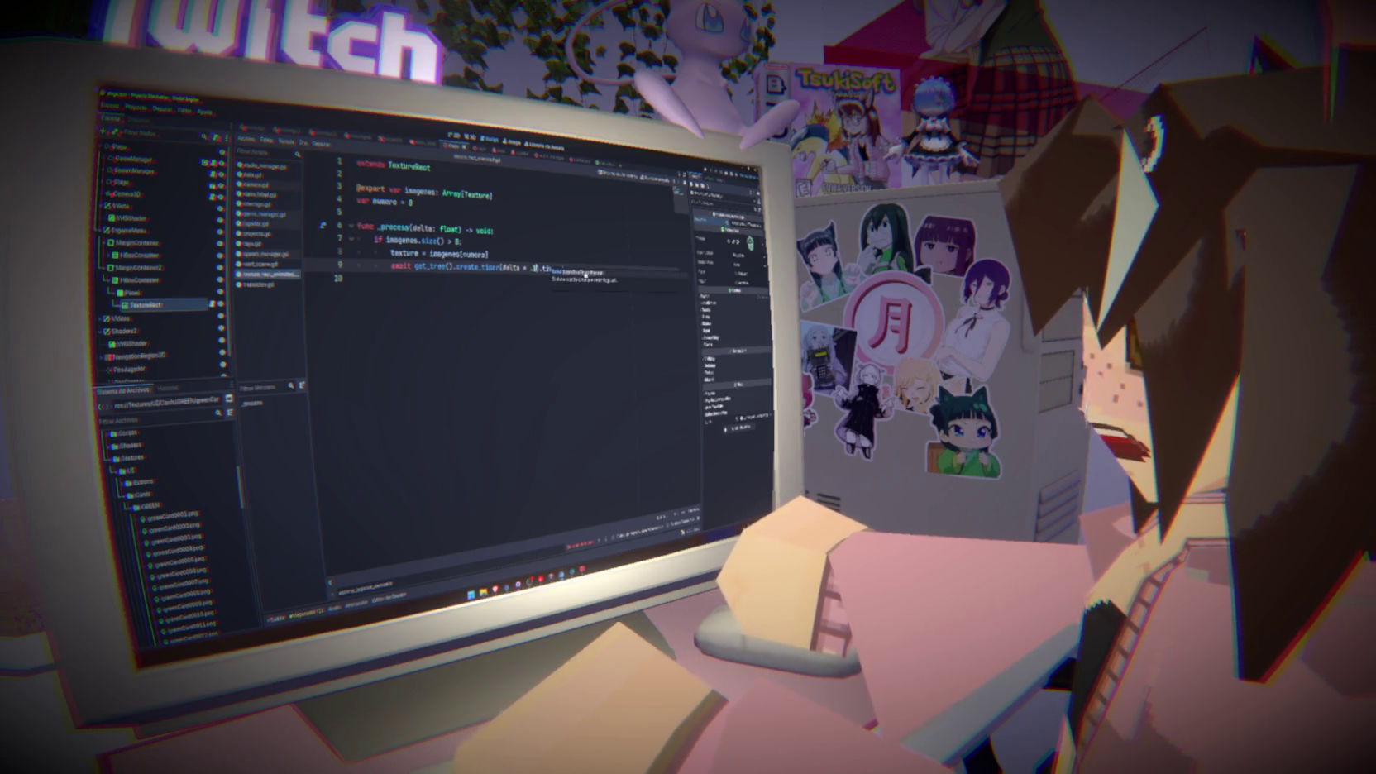
pyautogui.press('Up')
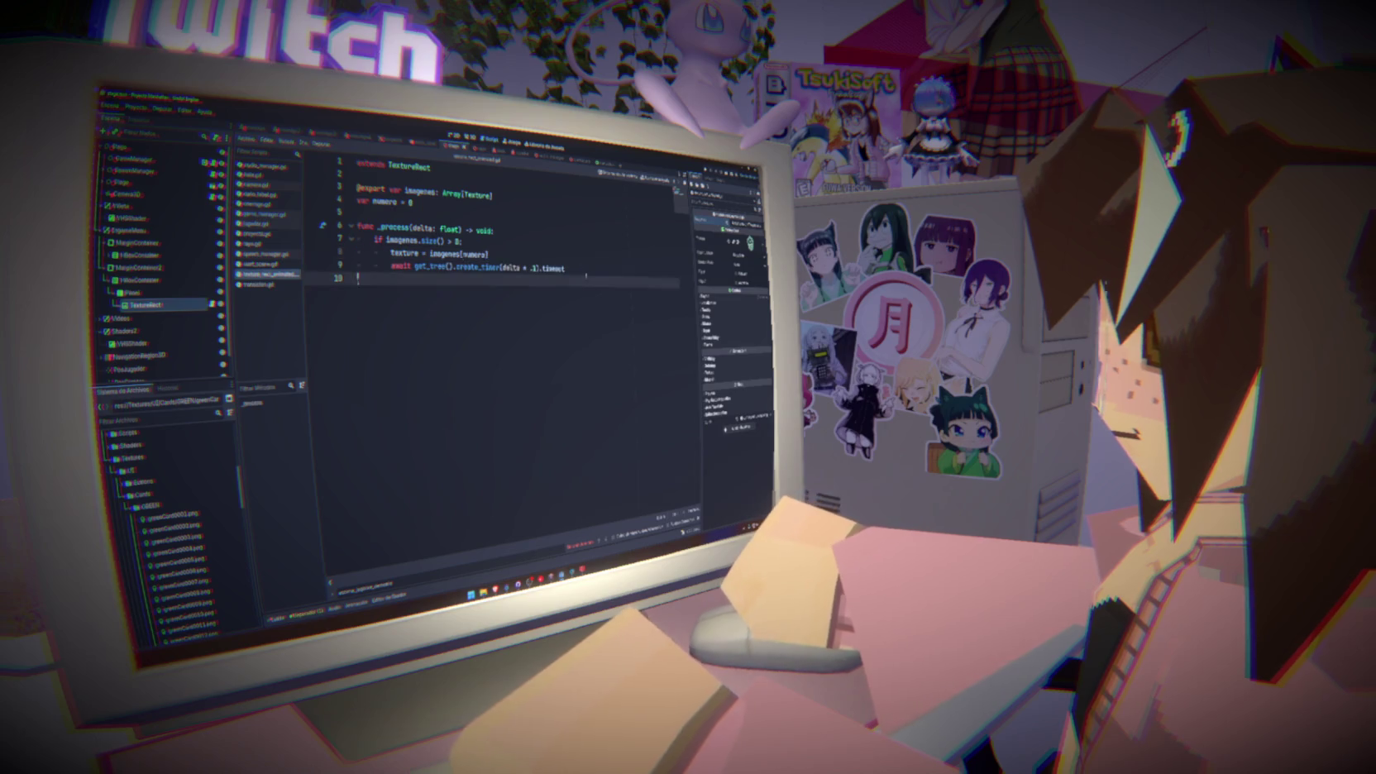
pyautogui.click(584, 268)
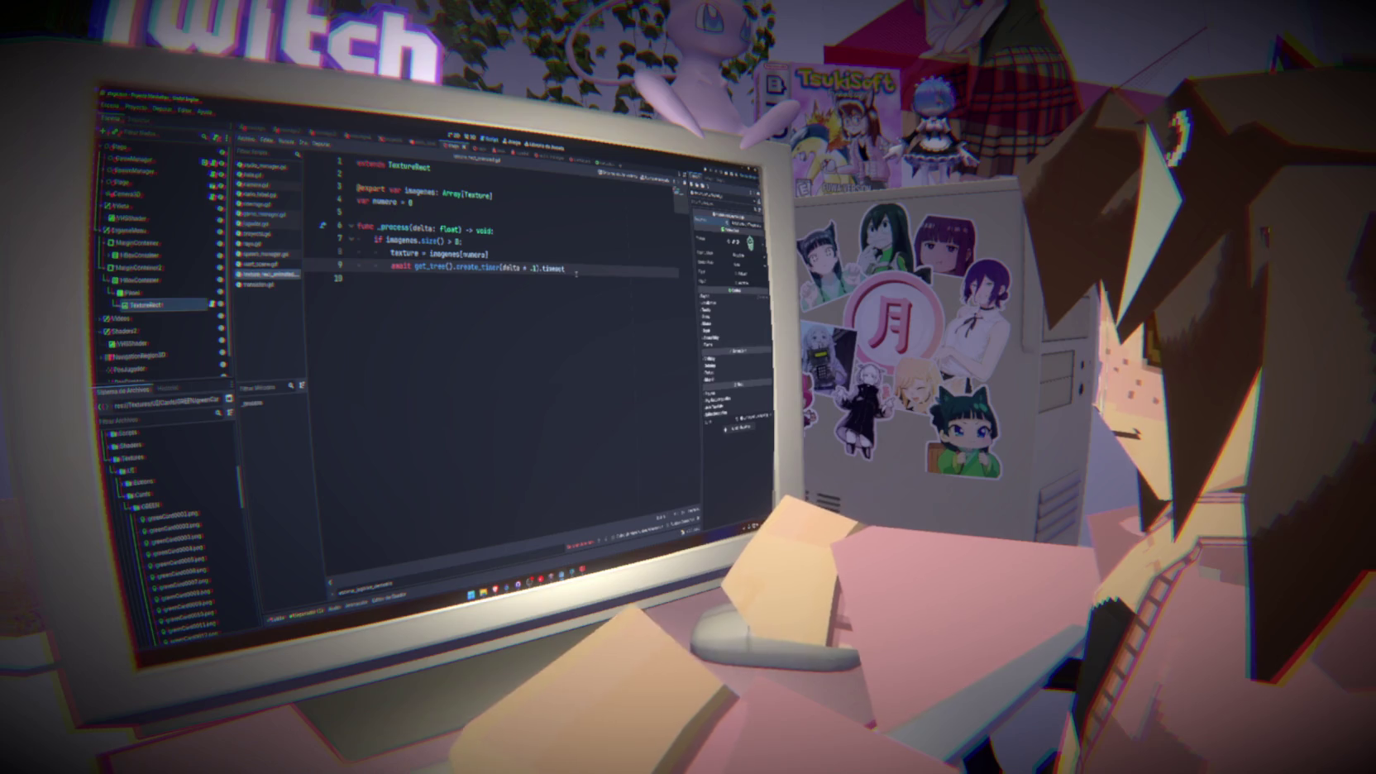
pyautogui.click(526, 255)
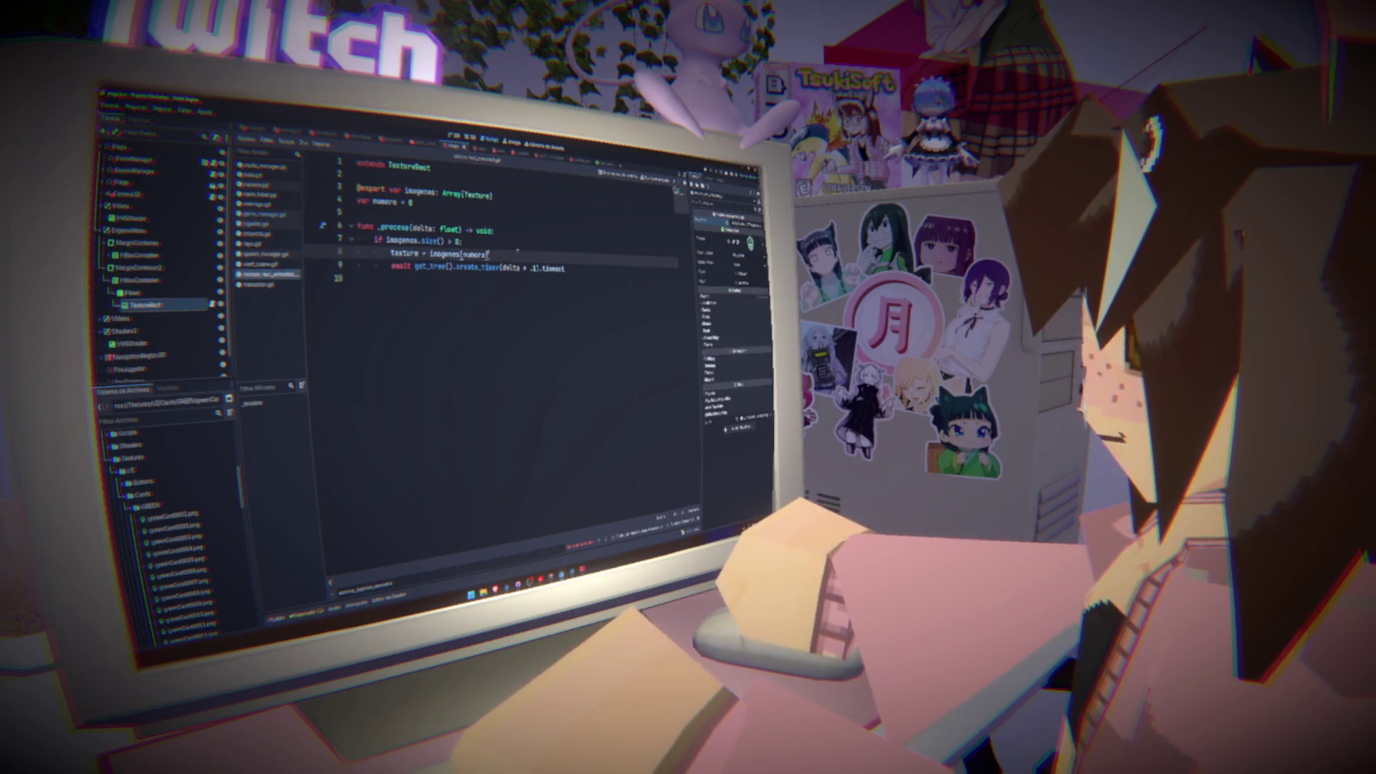
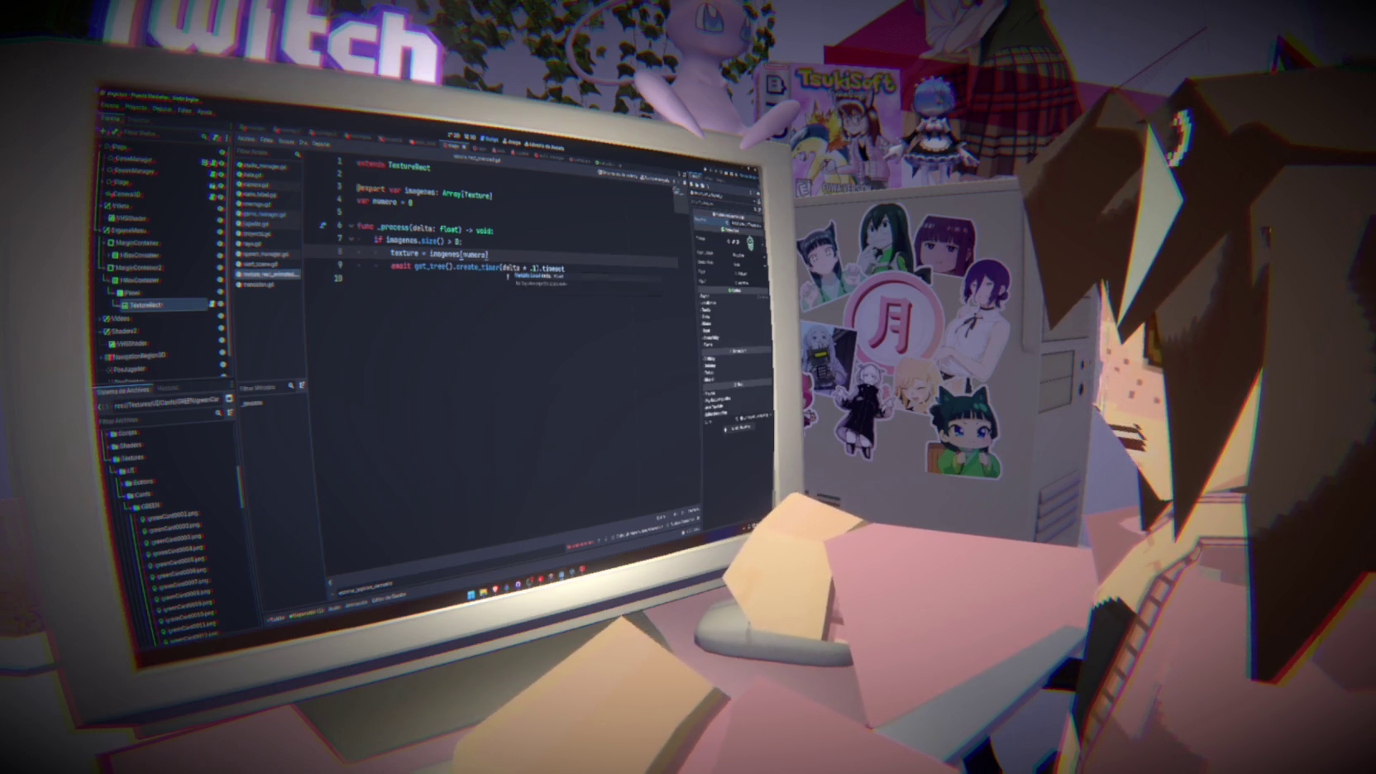
# Add the line 'numero += 1' right after the timer await in the script
pyautogui.hotkey('ctrl', 's')
pyautogui.click(569, 267)
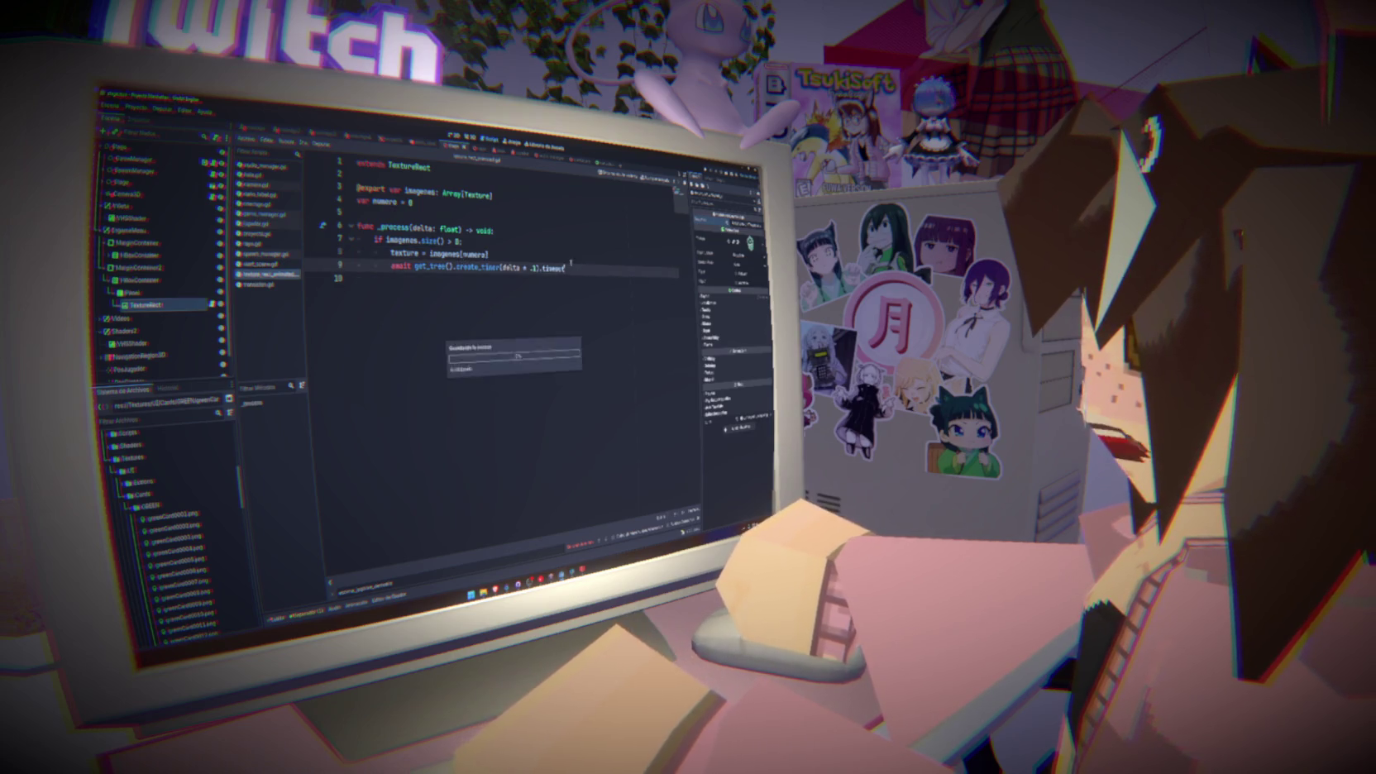
pyautogui.click(564, 259)
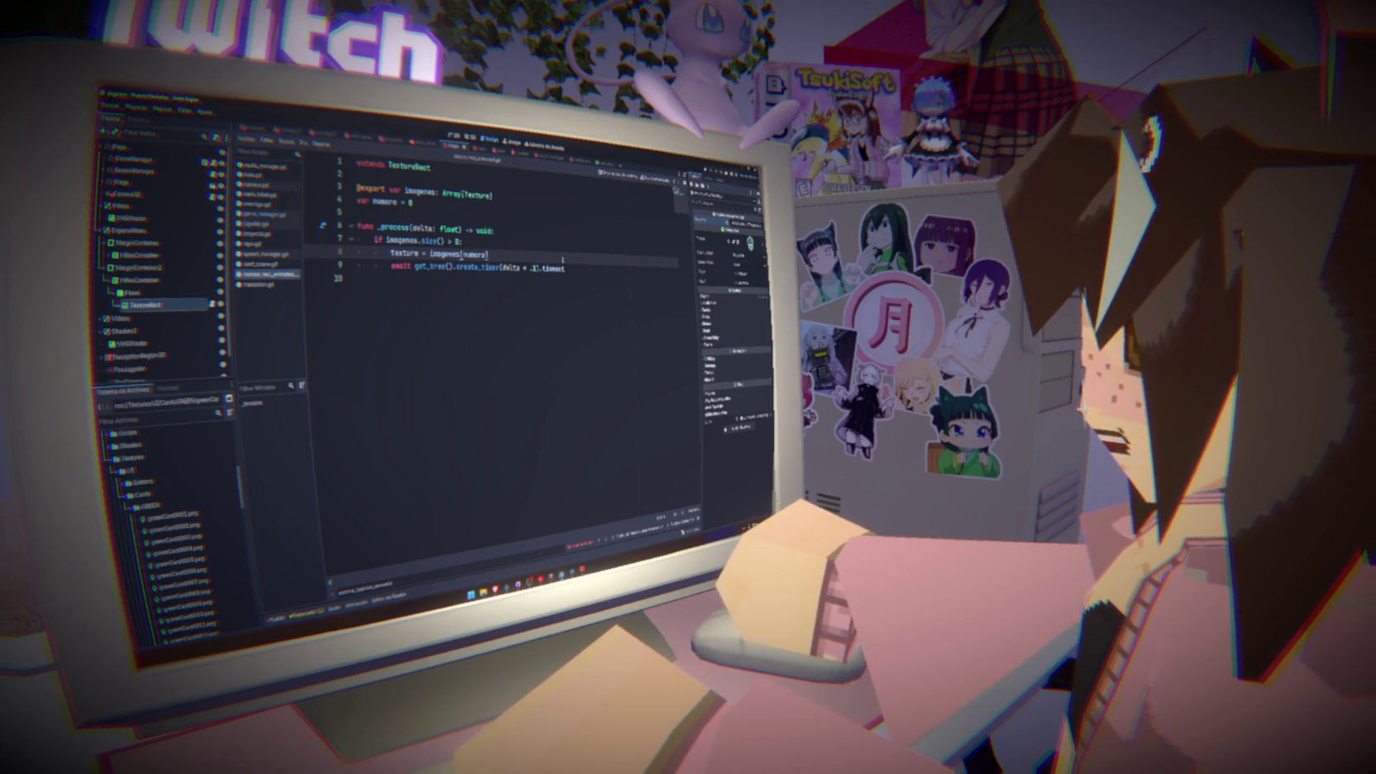
pyautogui.hotkey('ctrl', 's')
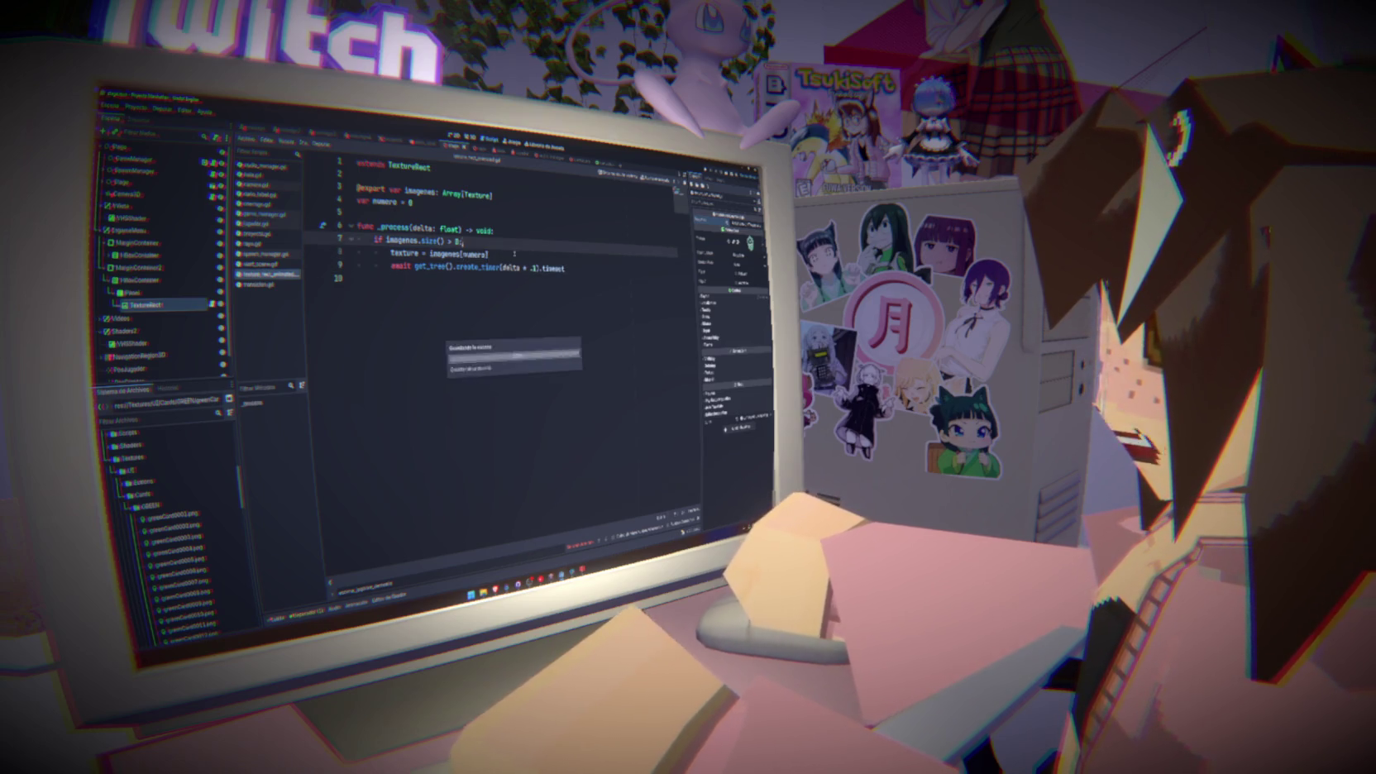
pyautogui.hotkey('ctrl', 's')
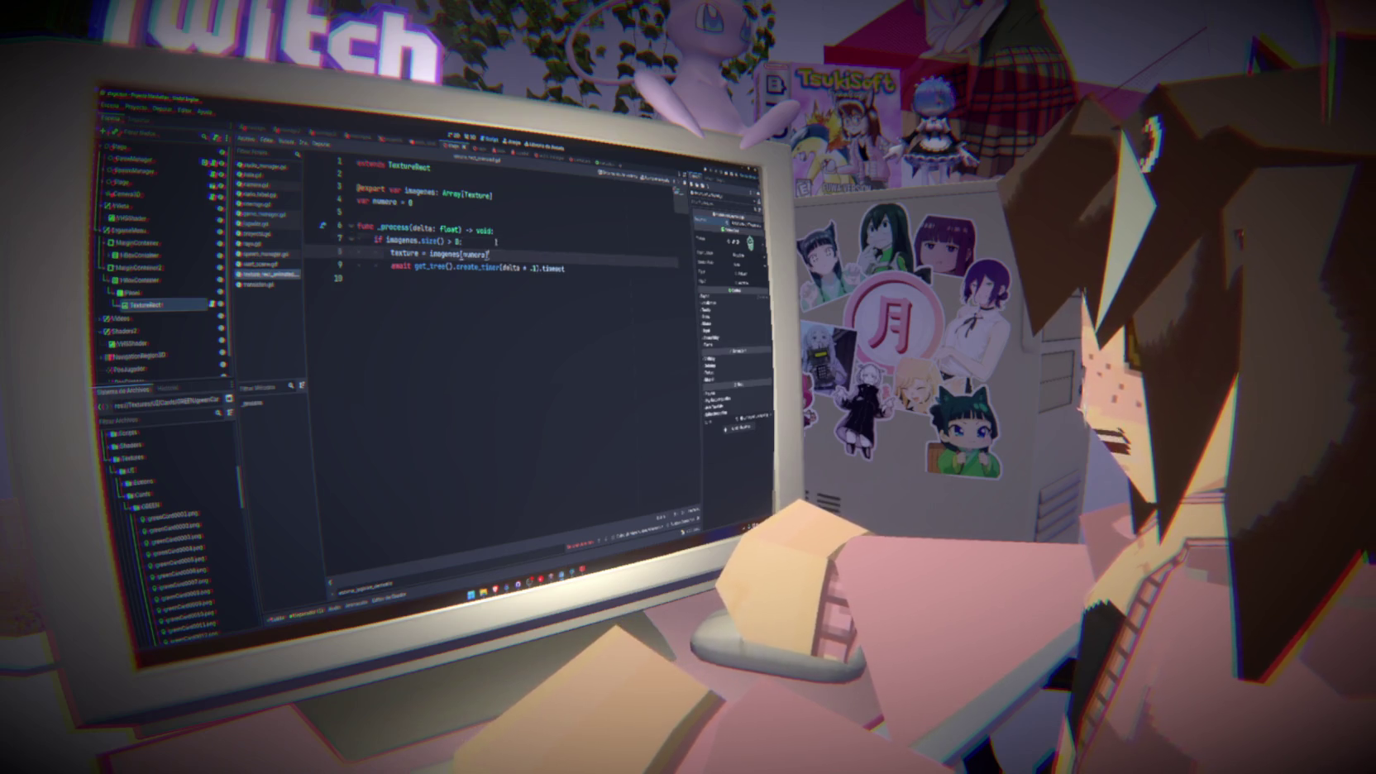
pyautogui.click(577, 276)
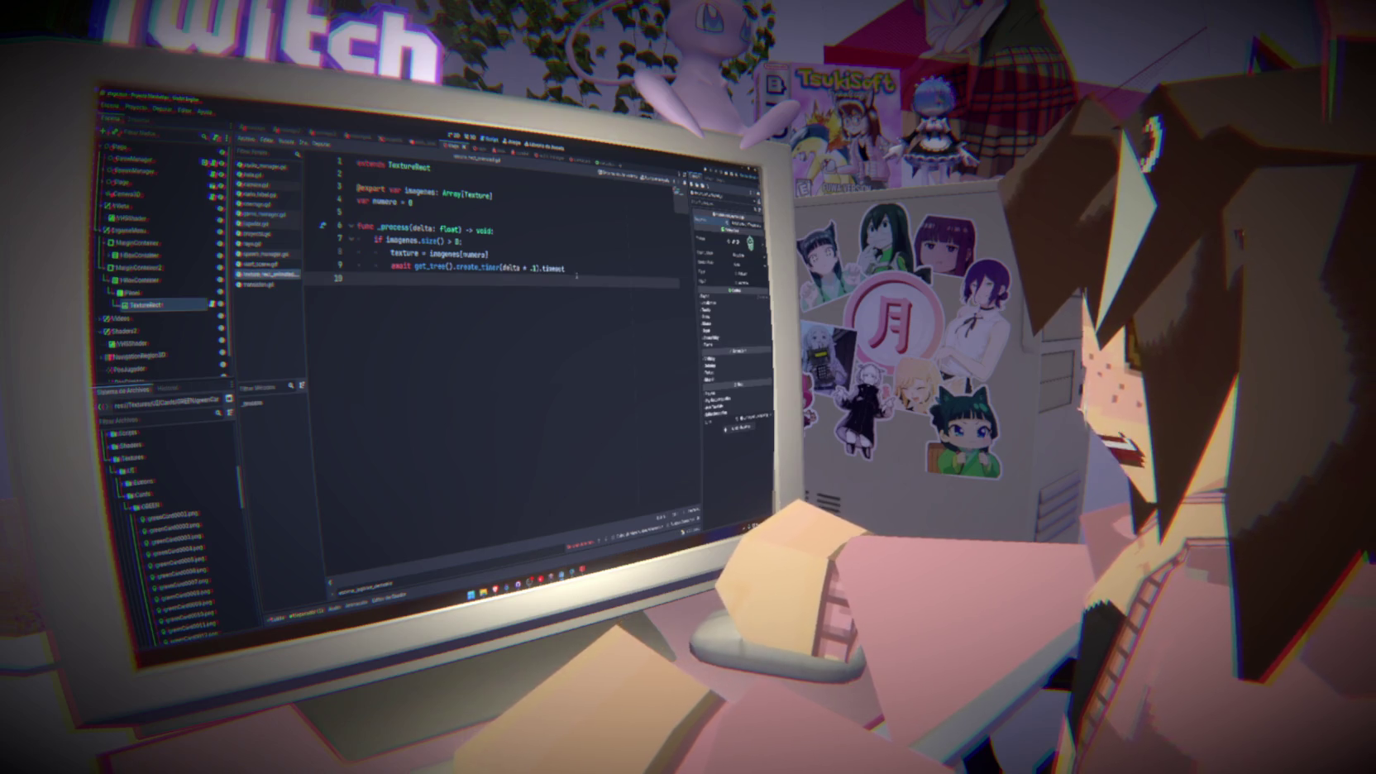
pyautogui.click(581, 270)
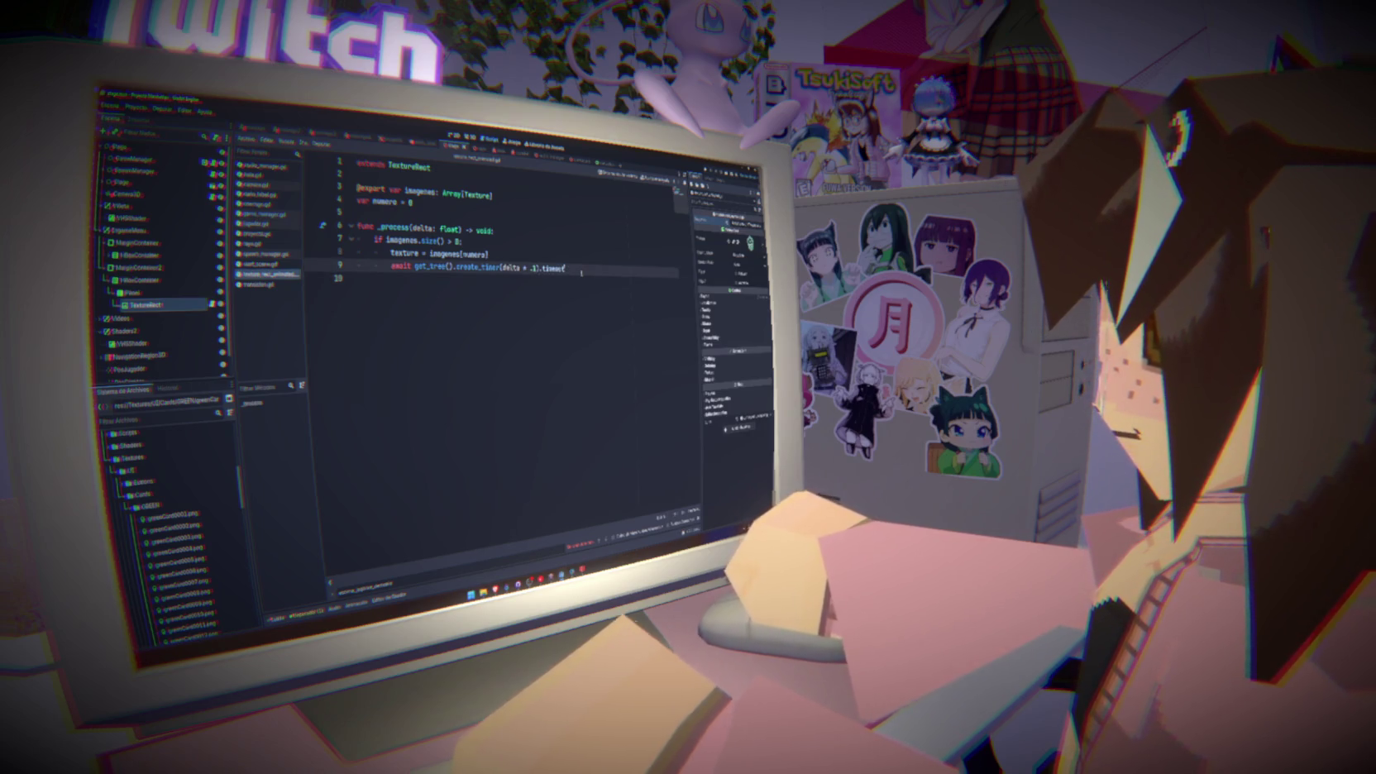
pyautogui.press('Return')
pyautogui.write('numero +')
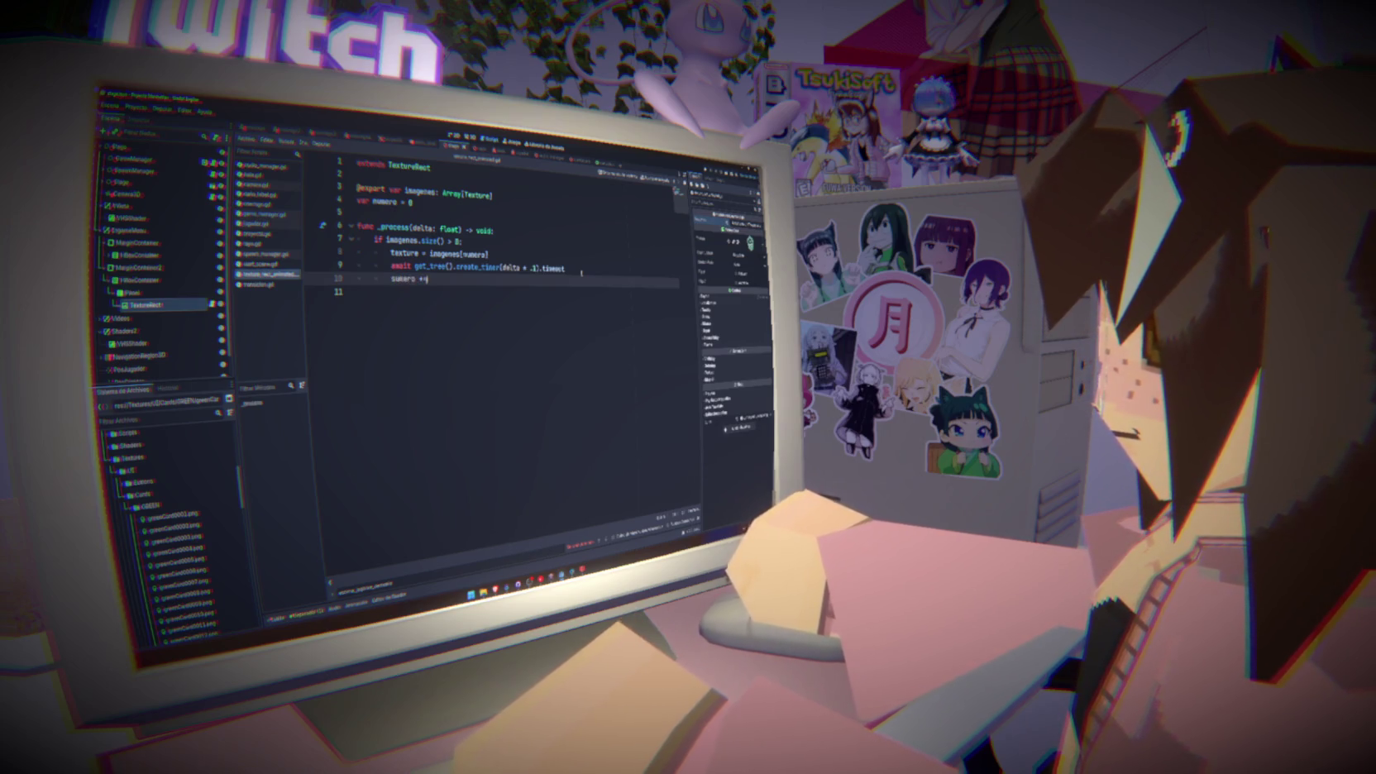
pyautogui.write('= 1')
pyautogui.press('Return')
# Add the condition 'if numero >= imagenes.size()' below the increment and save
pyautogui.write('if')
pyautogui.press('Up')
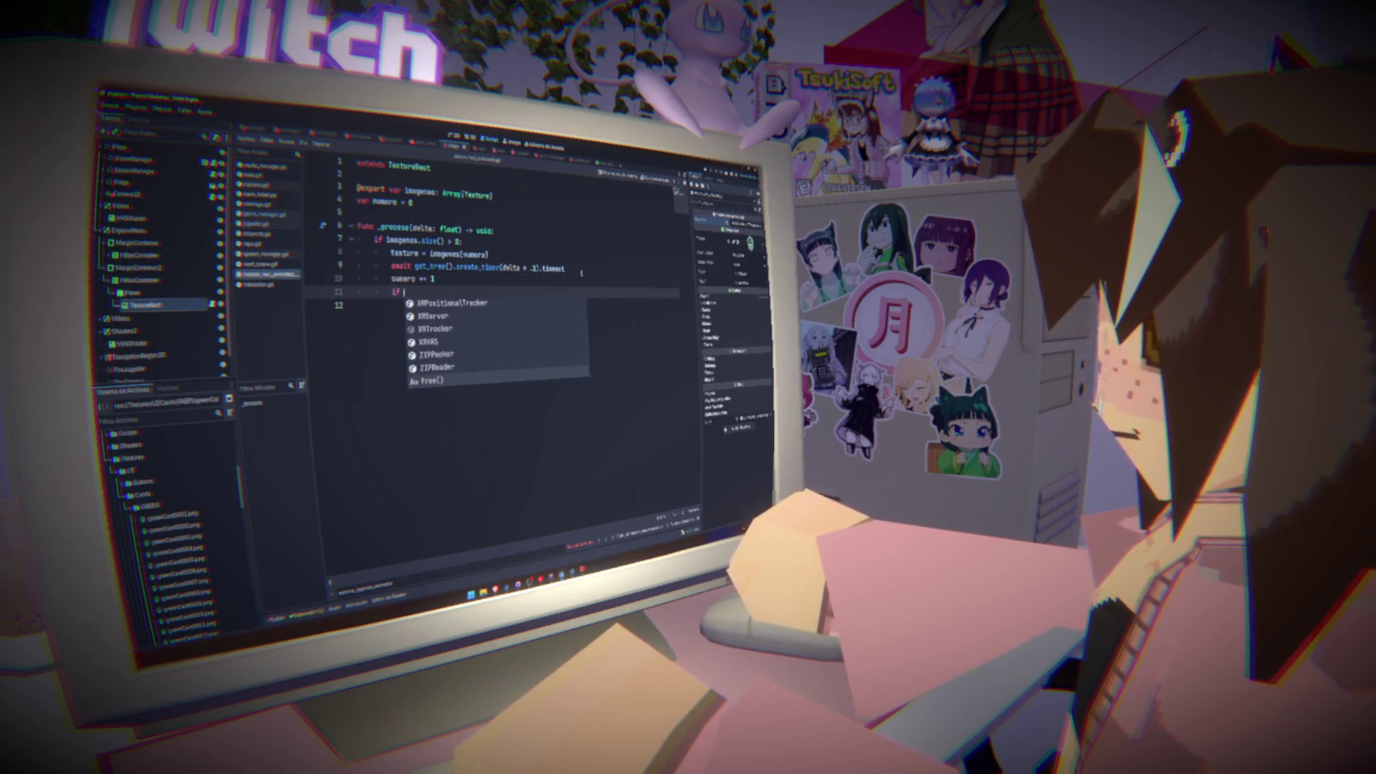
pyautogui.press('Escape')
pyautogui.press('Up')
pyautogui.hotkey('ctrl', 'space')
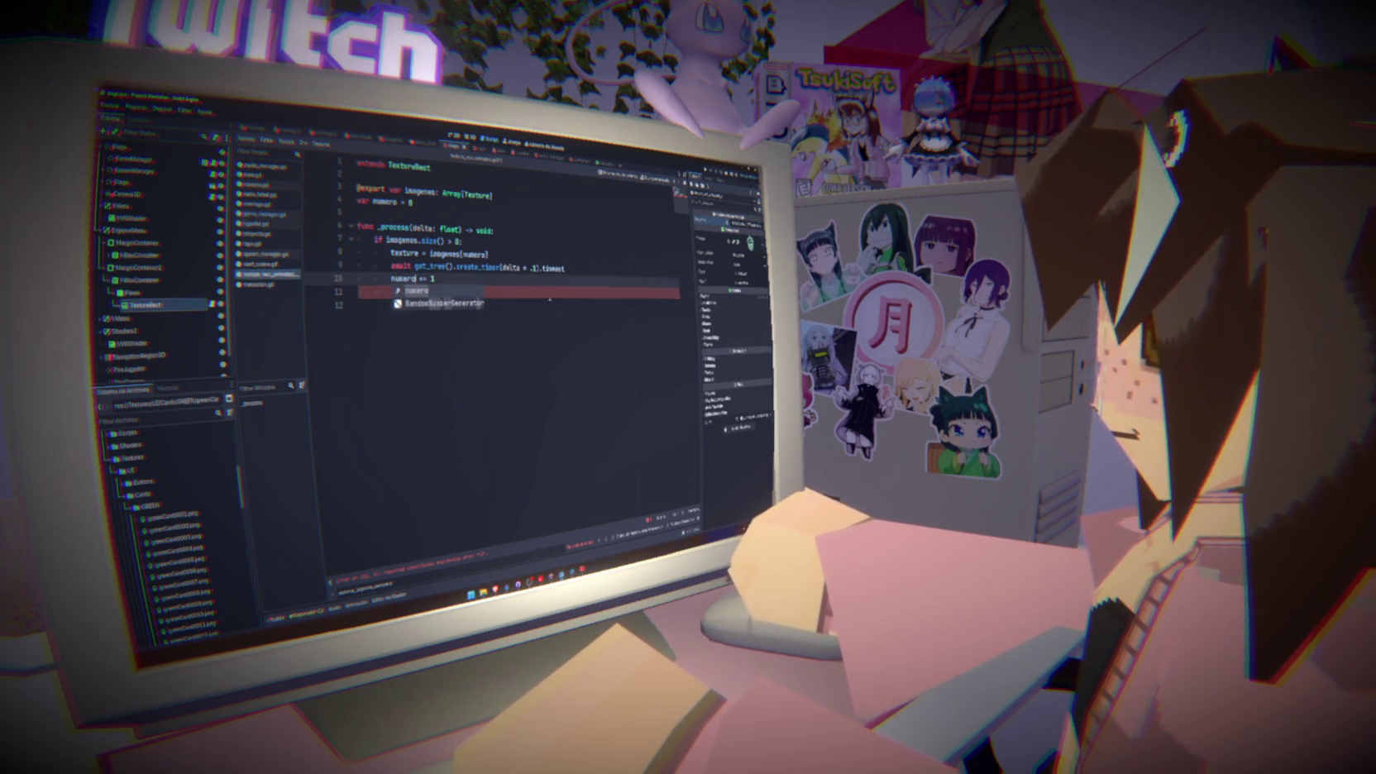
pyautogui.click(488, 290)
pyautogui.write('numero ')
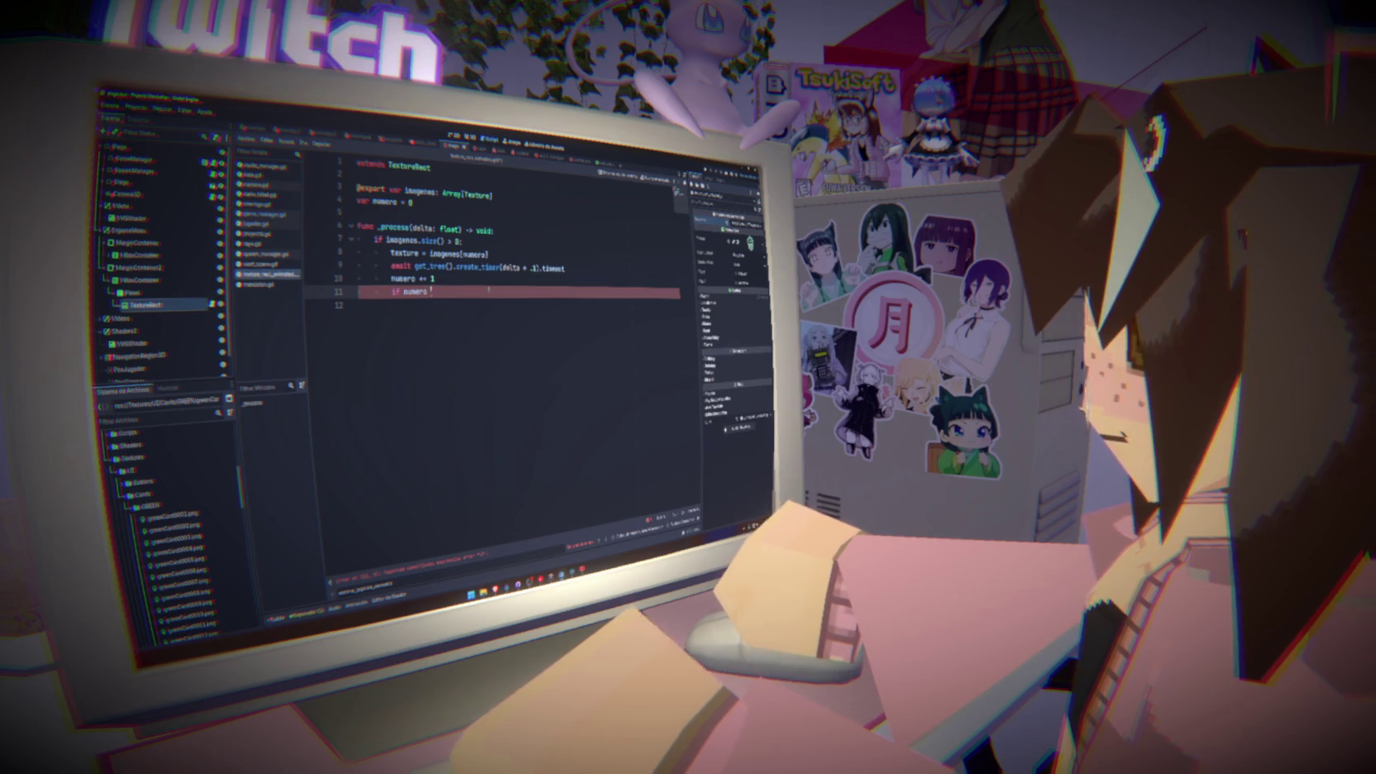
pyautogui.write('>= imagenes.se')
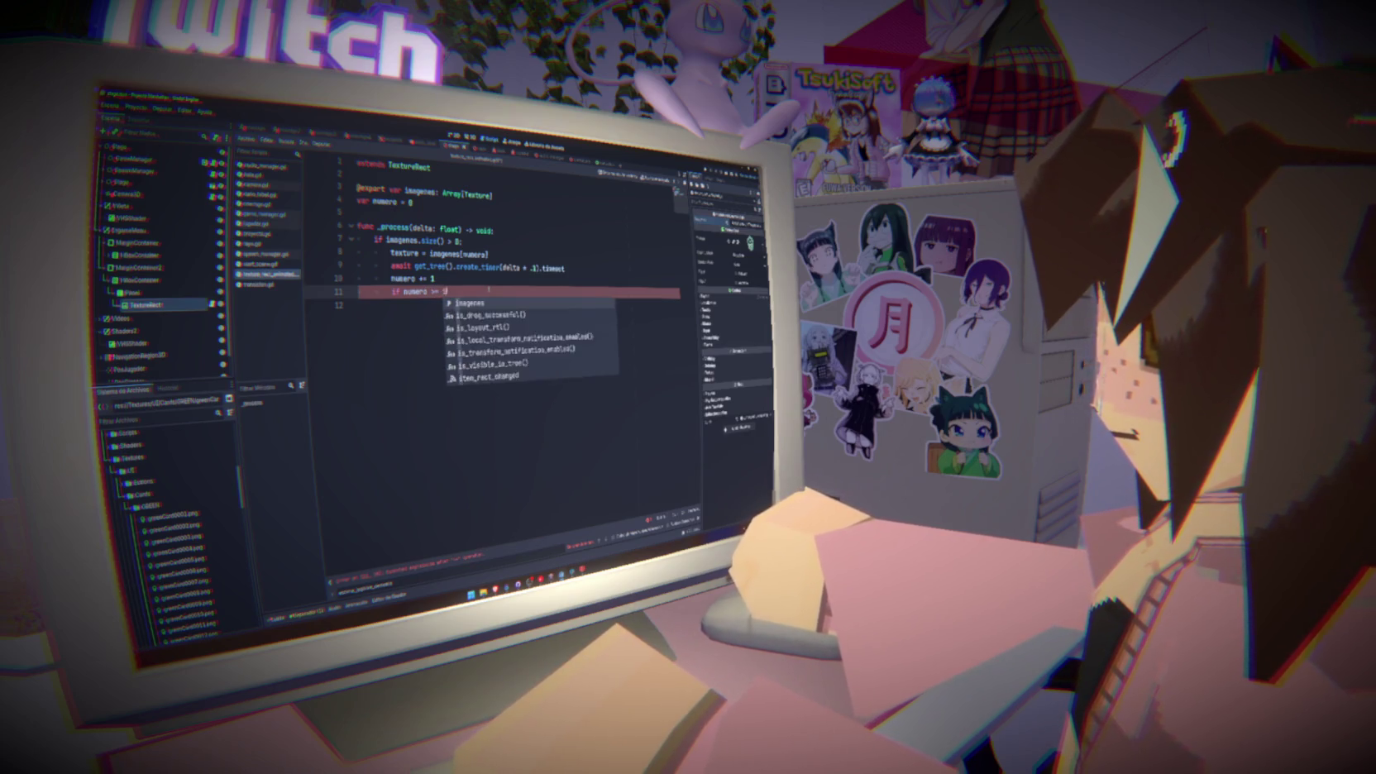
pyautogui.press('BackSpace')
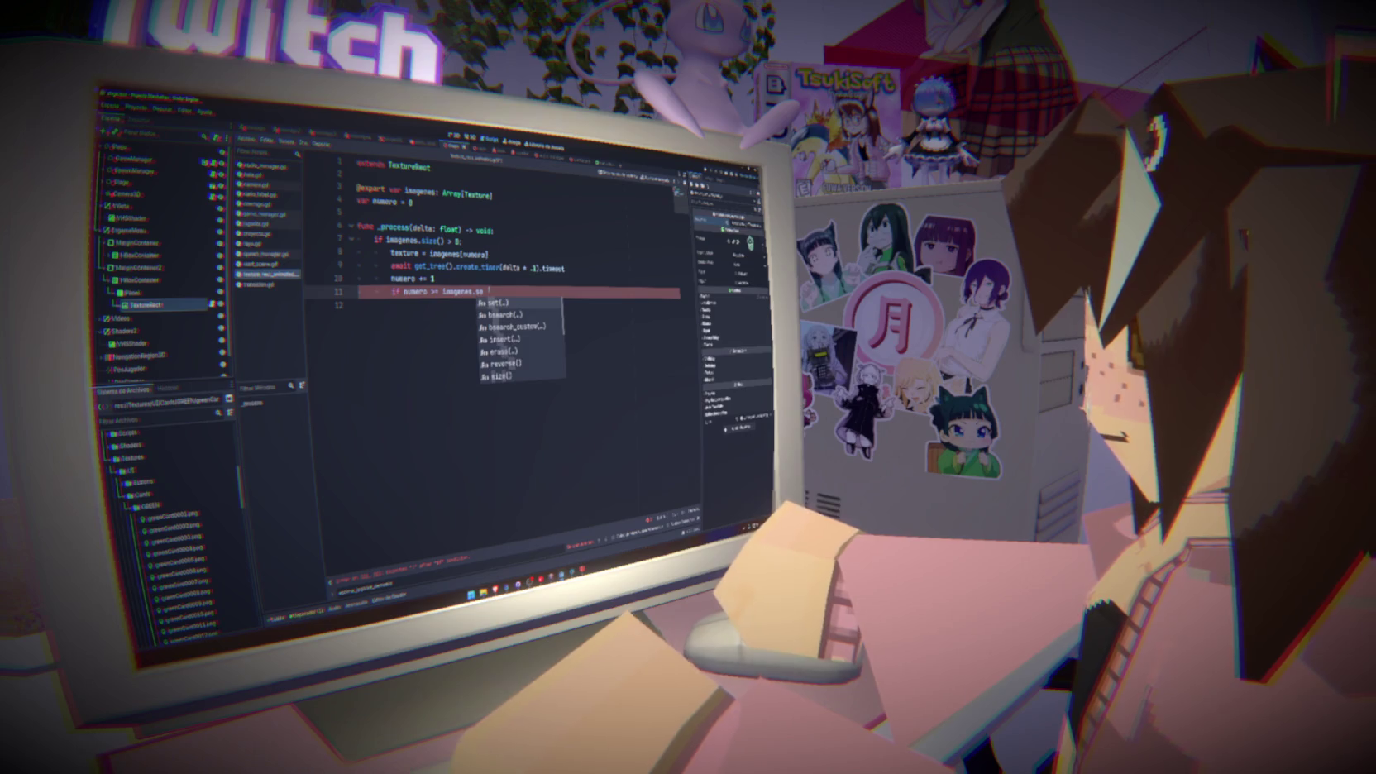
pyautogui.write('iz')
pyautogui.press('Return')
pyautogui.hotkey('ctrl', 's')
# Add an indented 'numero = 0' inside the if, close it with a colon, and return to 2D
pyautogui.press('Return')
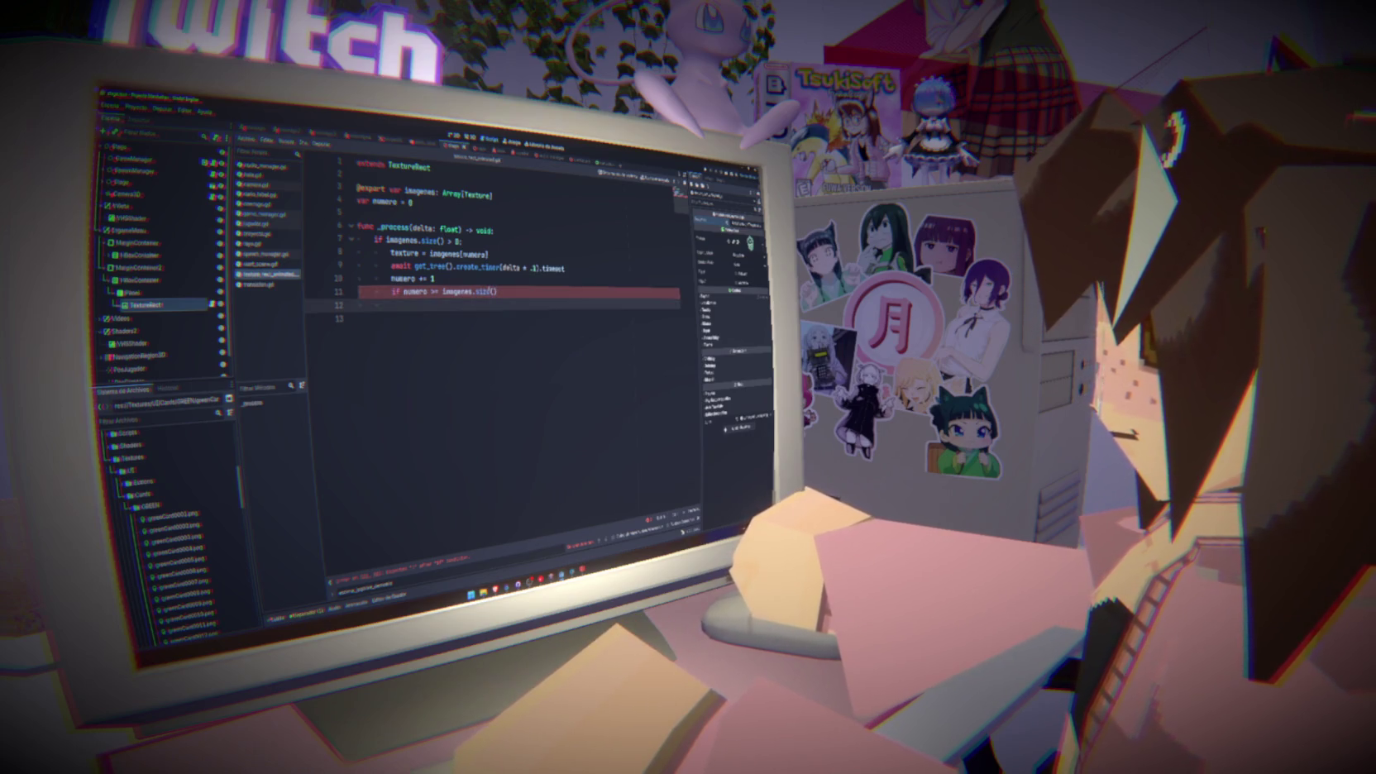
pyautogui.press('Tab')
pyautogui.write('nu')
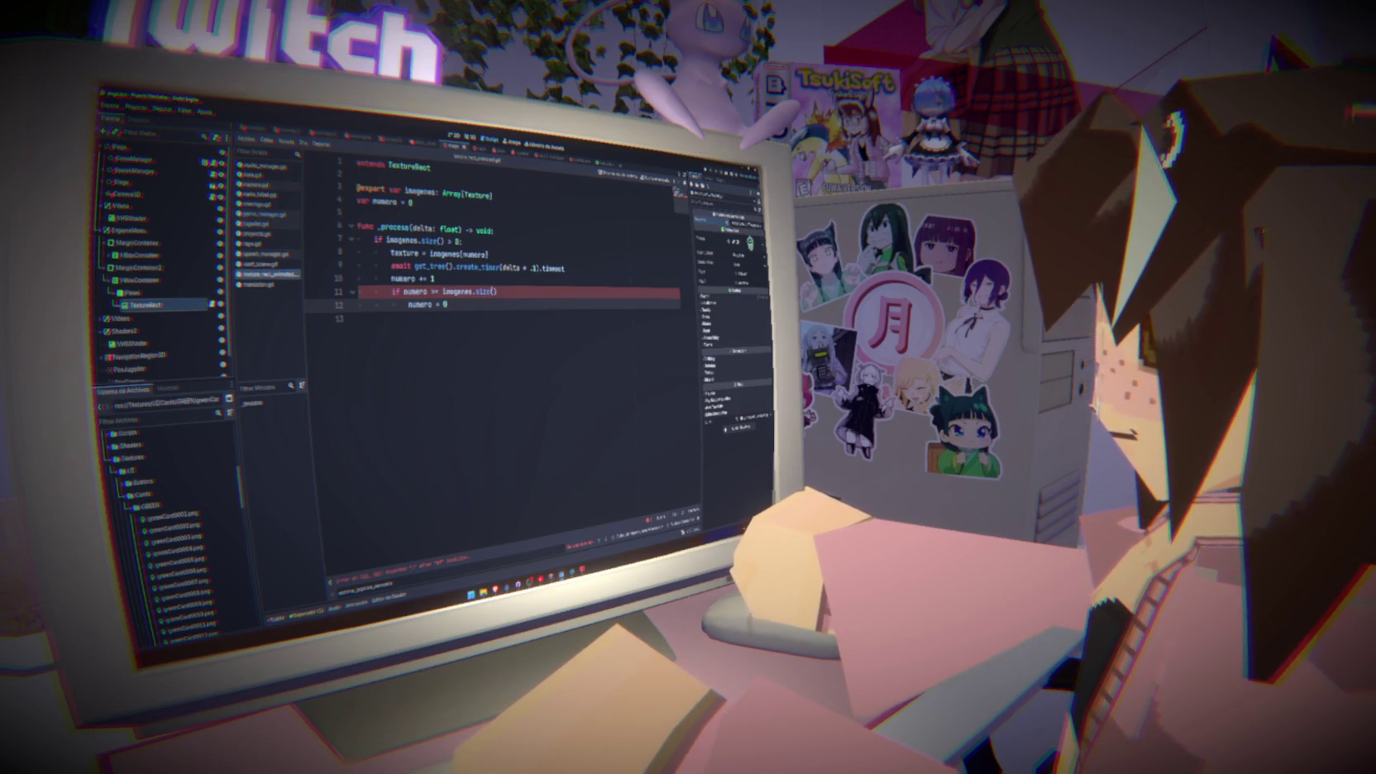
pyautogui.click(447, 295)
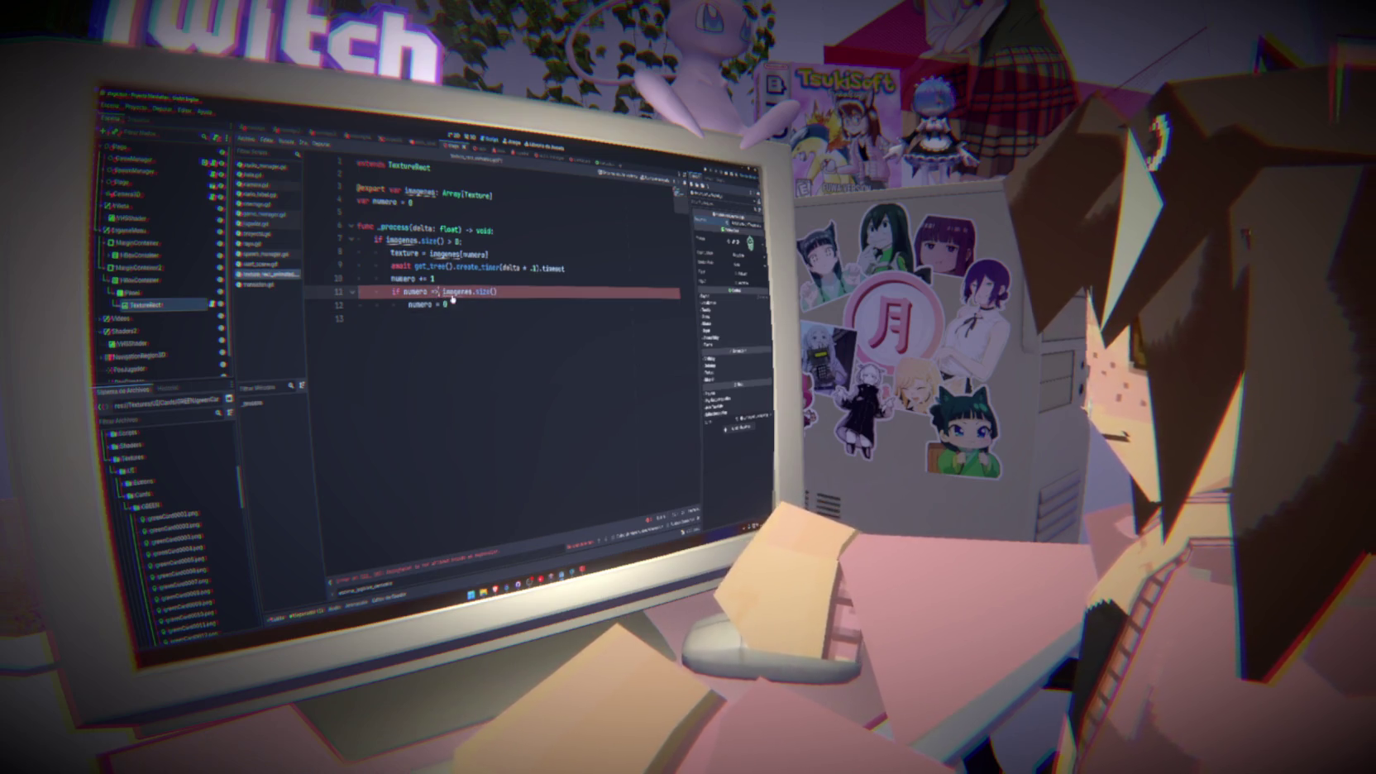
pyautogui.moveTo(452, 299); pyautogui.dragTo(479, 306)
pyautogui.click(423, 292)
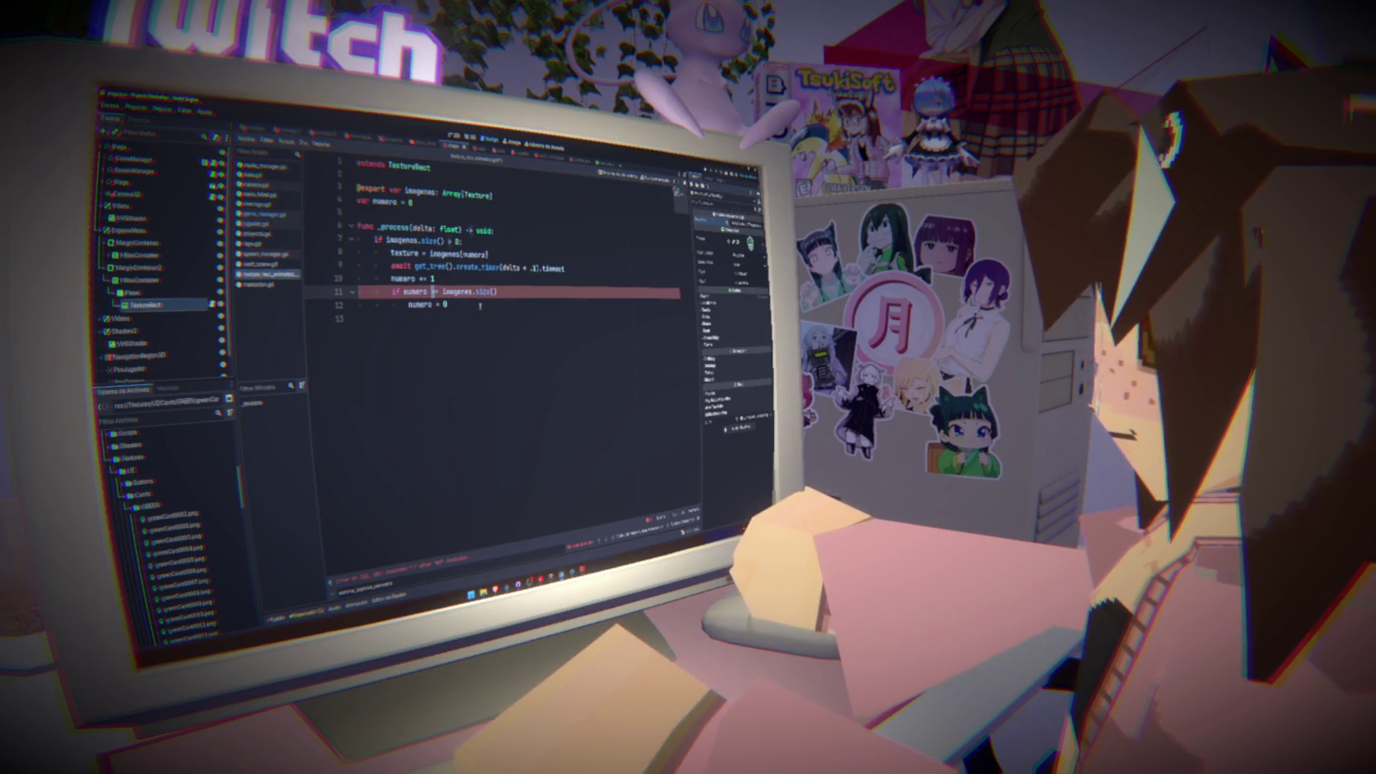
pyautogui.click(490, 278)
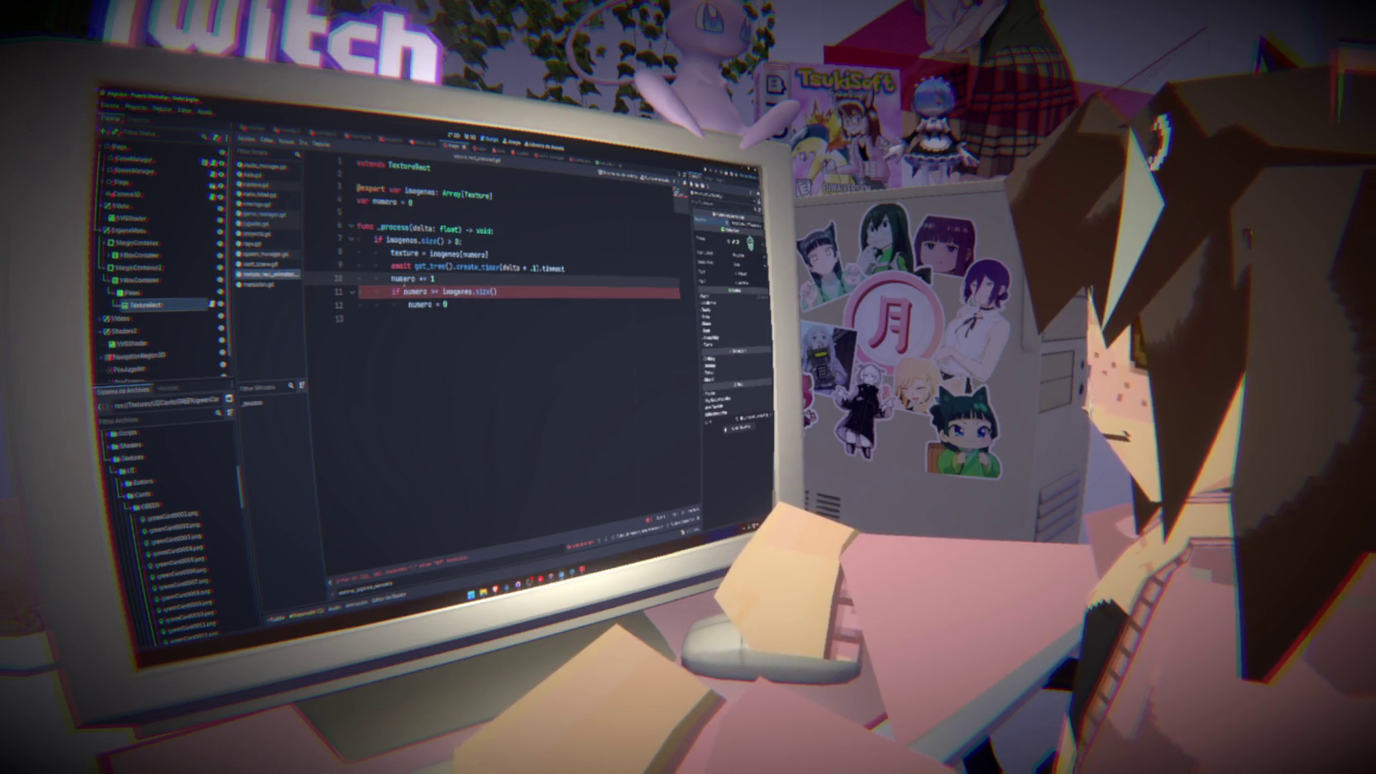
pyautogui.click(497, 292)
pyautogui.write(':')
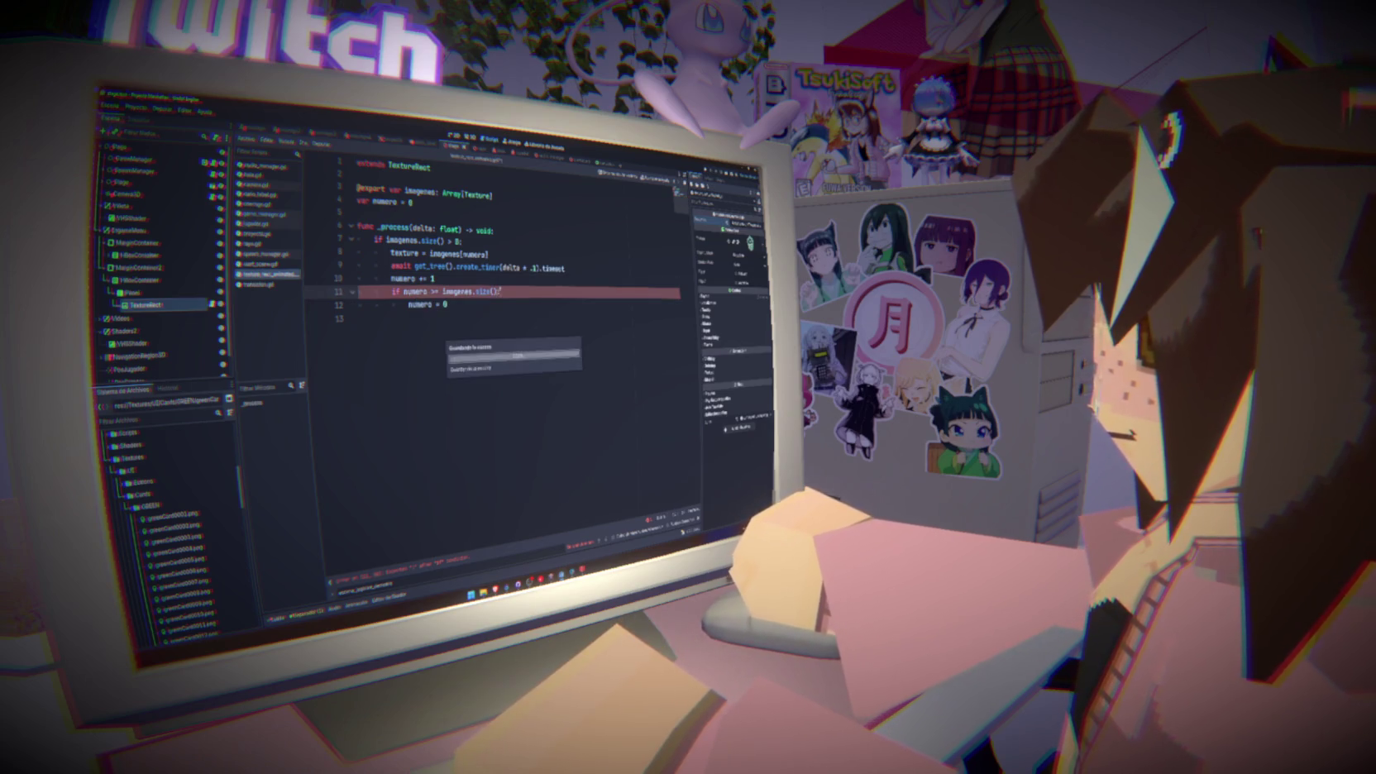
pyautogui.click(447, 305)
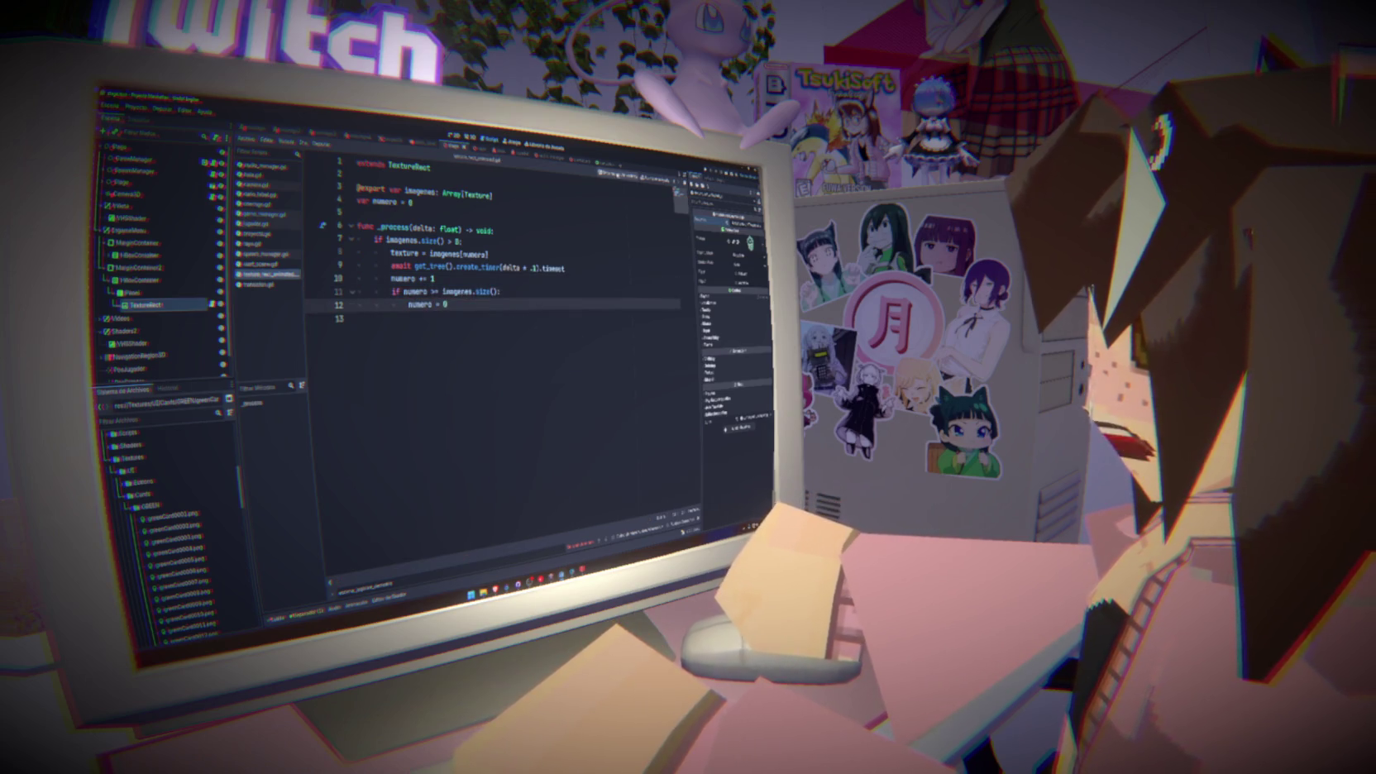
pyautogui.click(469, 135)
pyautogui.click(453, 136)
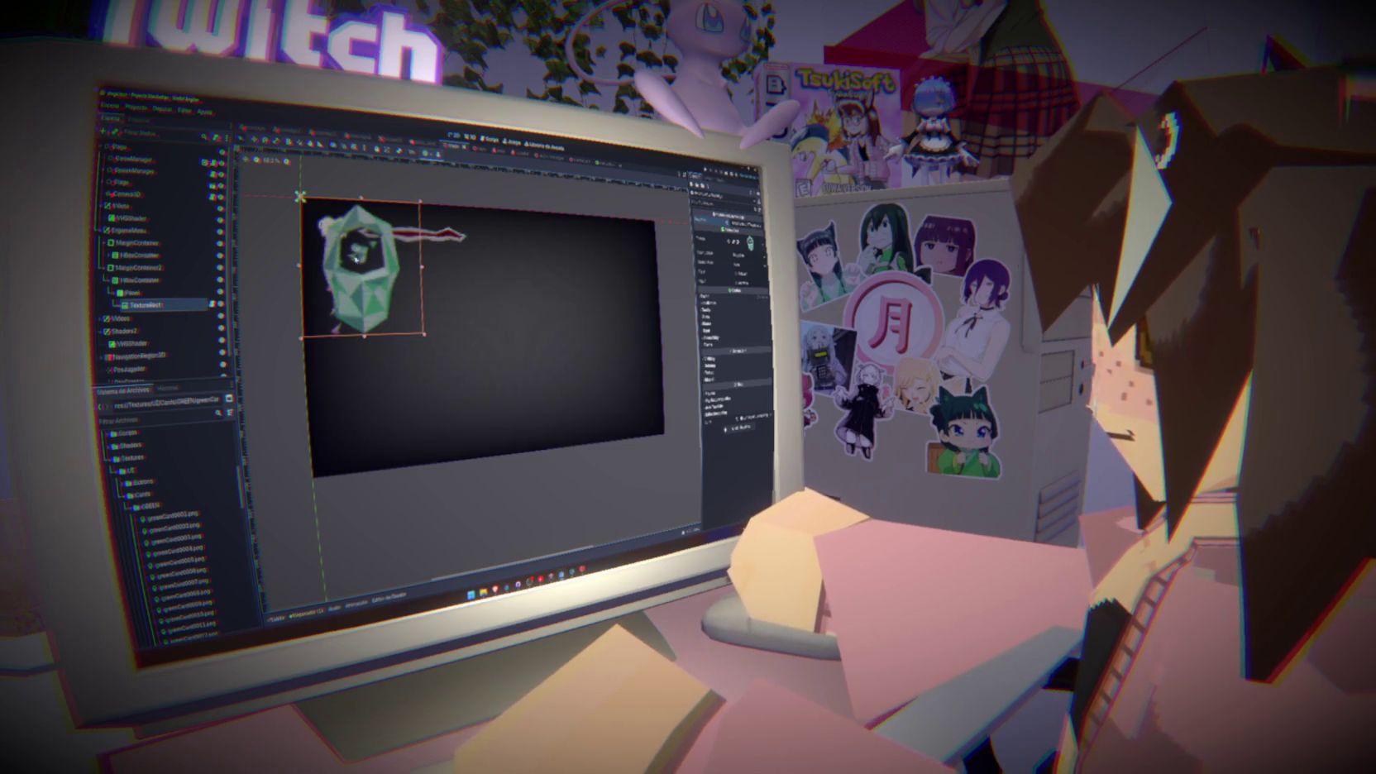
# Add a VBoxContainer as a child of the Pieza node
pyautogui.click(130, 293)
pyautogui.click(130, 293)
pyautogui.rightClick(133, 293)
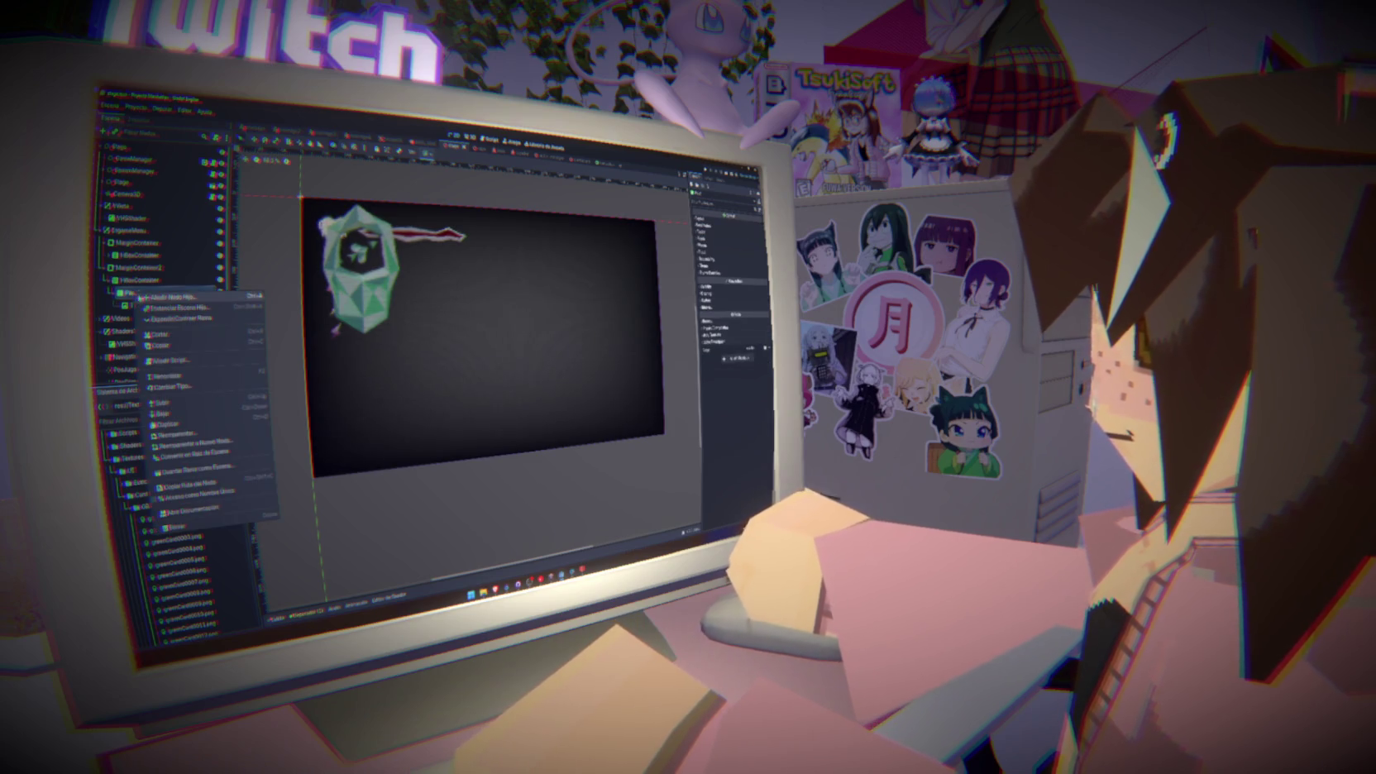
pyautogui.click(158, 296)
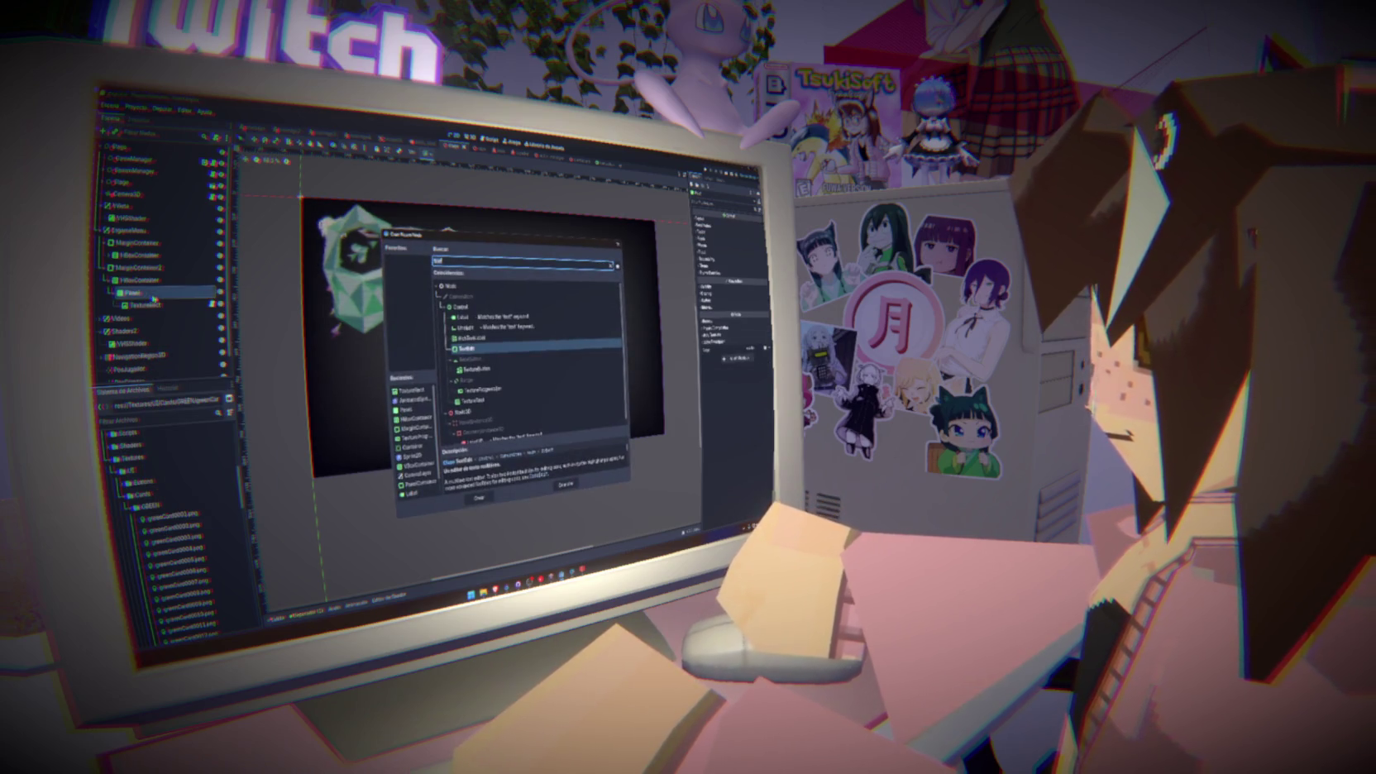
pyautogui.write('vbo')
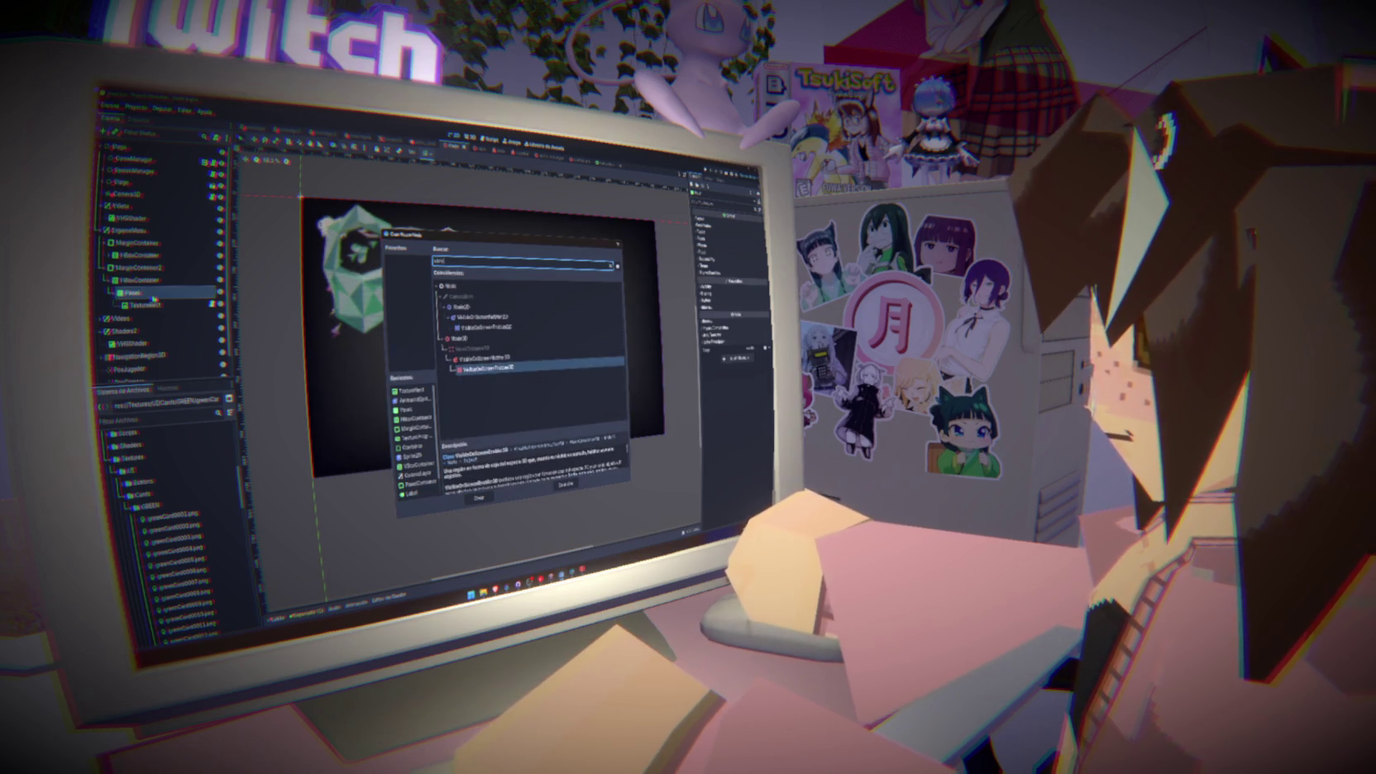
pyautogui.press('Return')
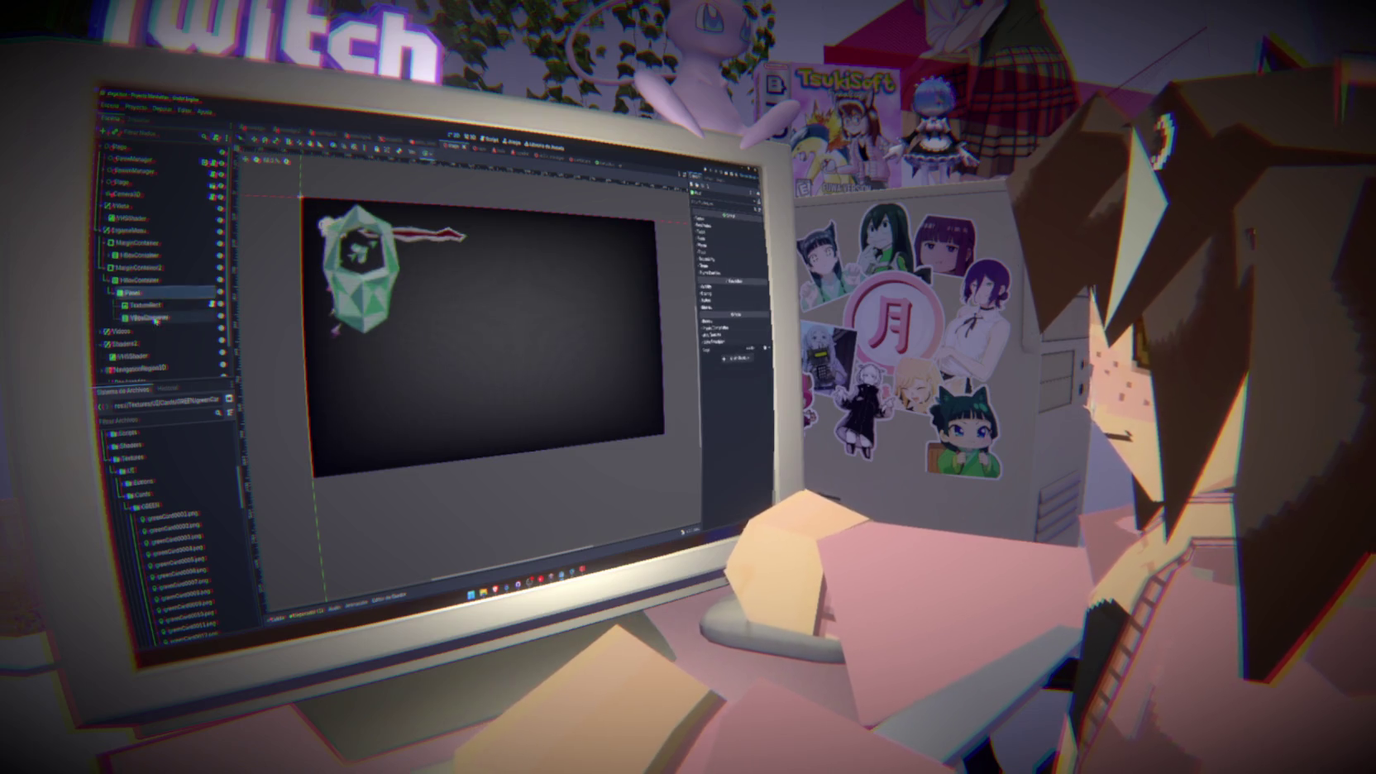
# Move the TextureRect inside the new VBoxContainer
pyautogui.click(154, 298)
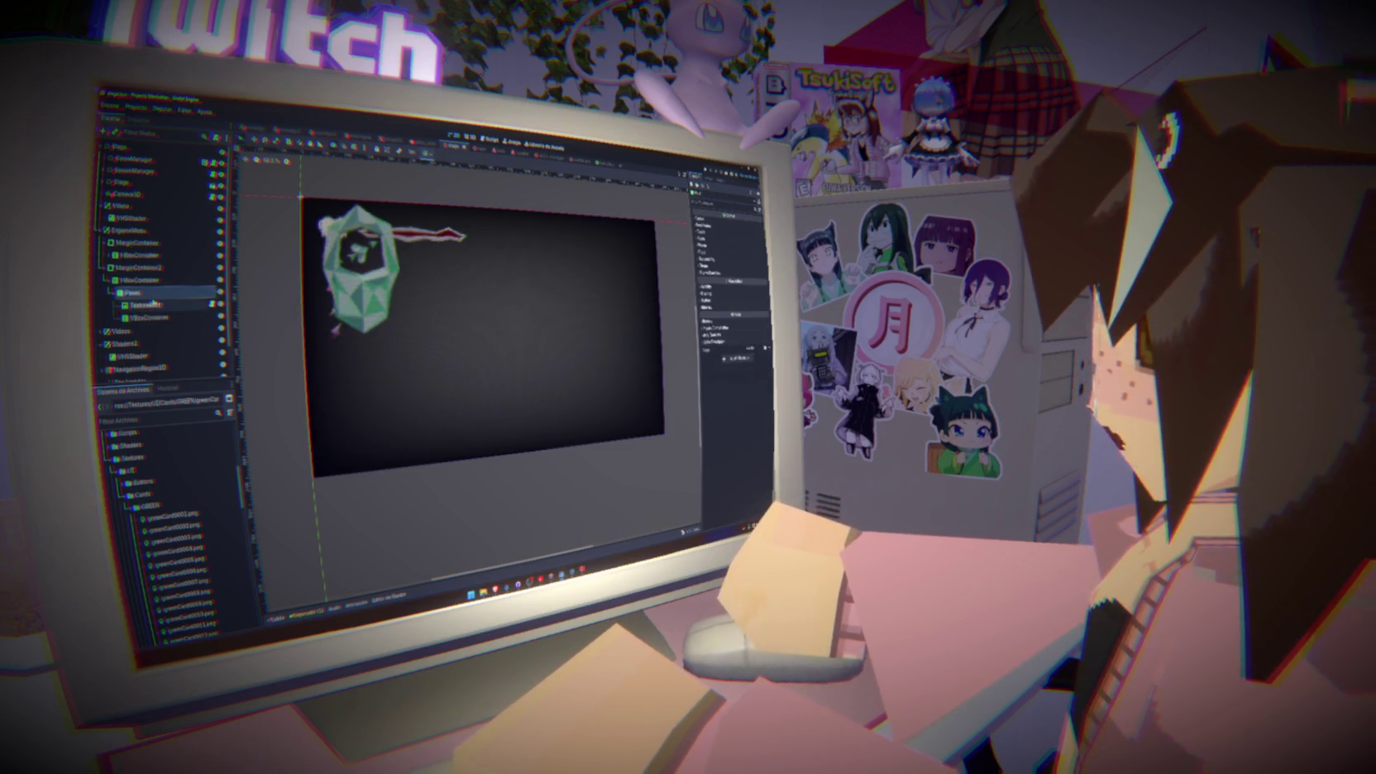
pyautogui.click(157, 318)
pyautogui.rightClick(157, 318)
pyautogui.click(174, 320)
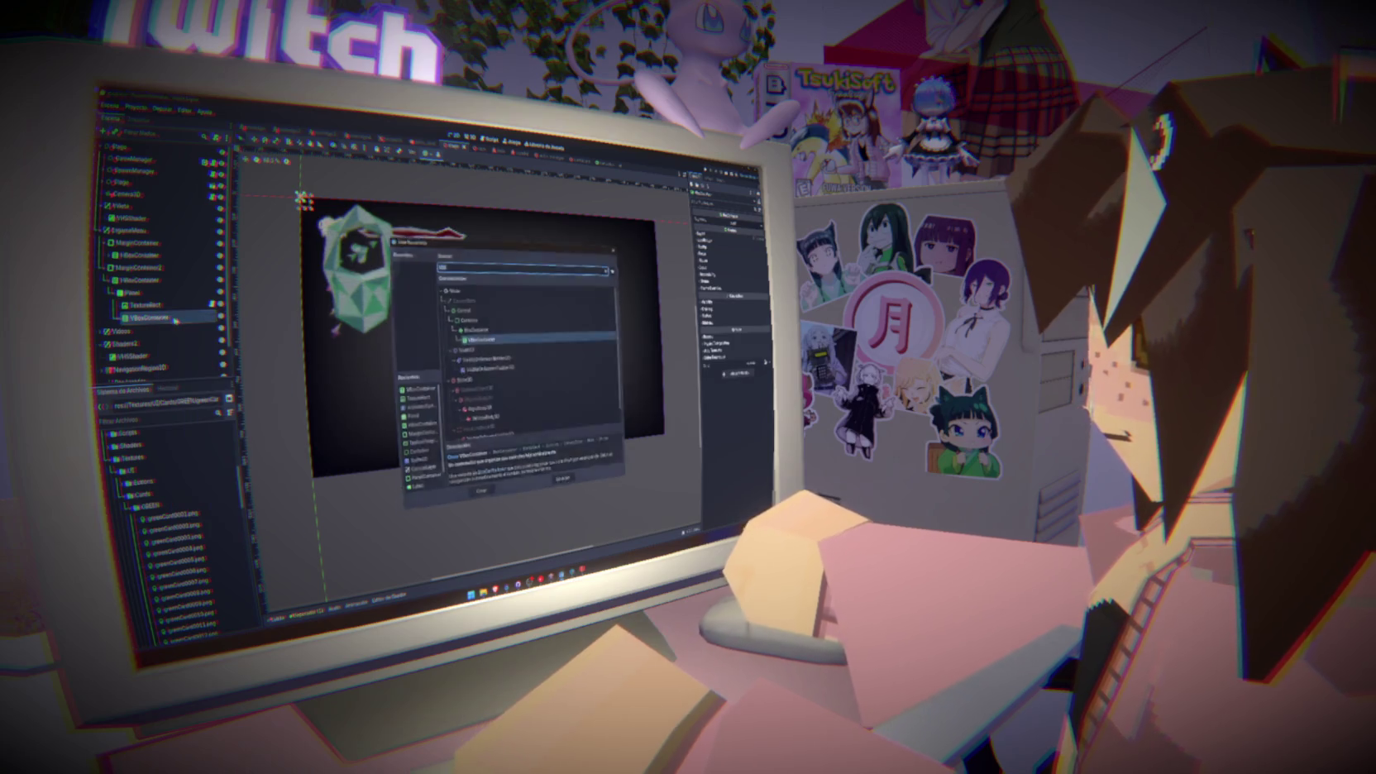
pyautogui.press('Escape')
pyautogui.moveTo(157, 306); pyautogui.dragTo(162, 319)
# Add a Label to the VBoxContainer, below the TextureRect
pyautogui.rightClick(147, 306)
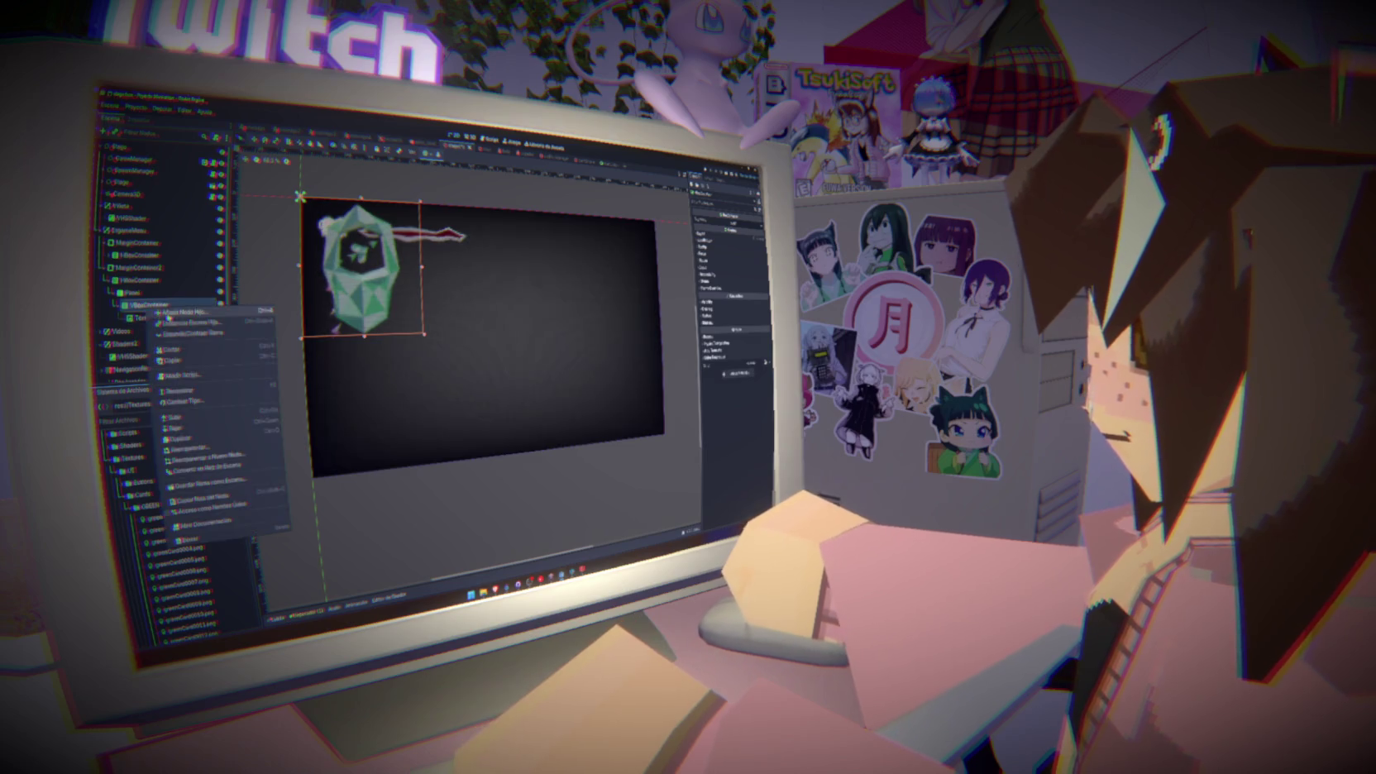
pyautogui.click(173, 317)
pyautogui.press('BackSpace')
pyautogui.press('BackSpace')
pyautogui.write('label')
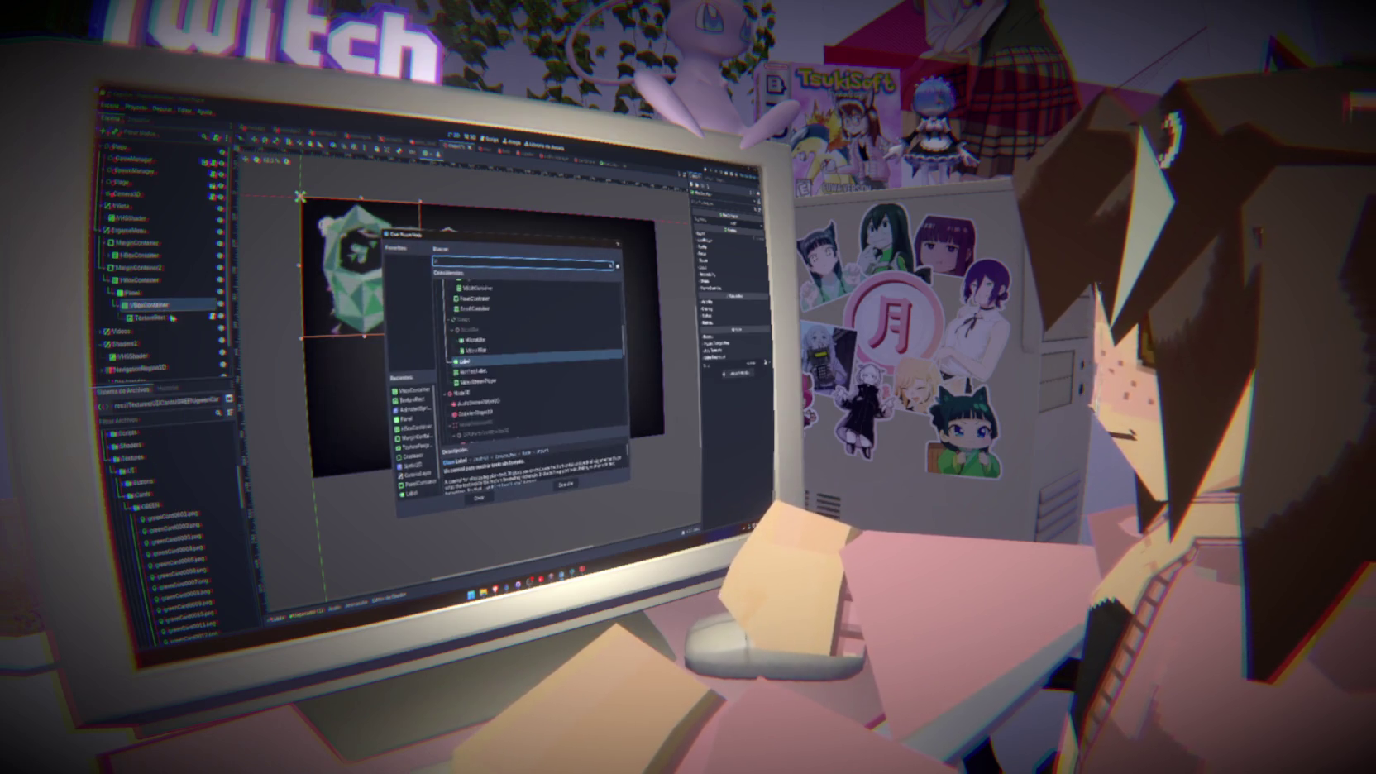
pyautogui.press('Return')
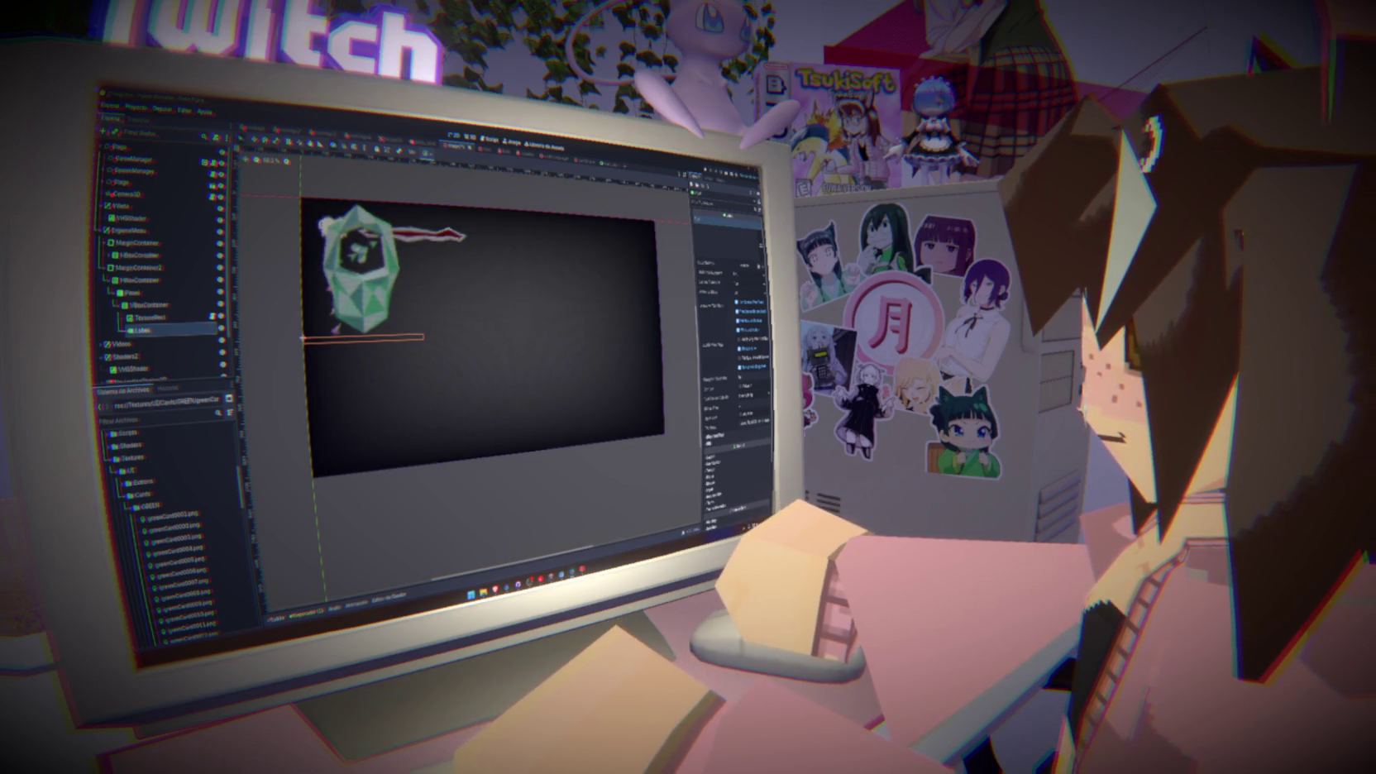
# Set the Label's text to GREEN with Center horizontal alignment and save the scene
pyautogui.hotkey('ctrl', 's')
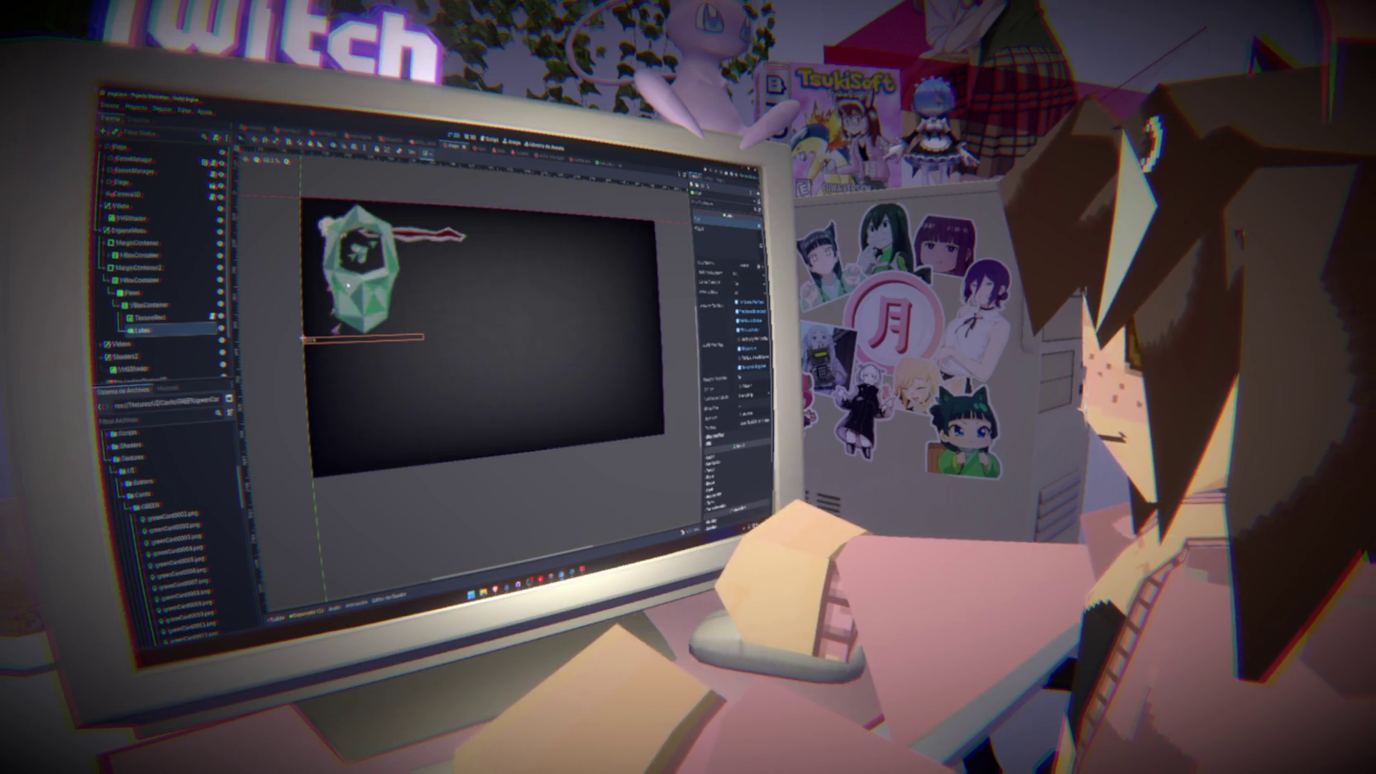
pyautogui.click(716, 263)
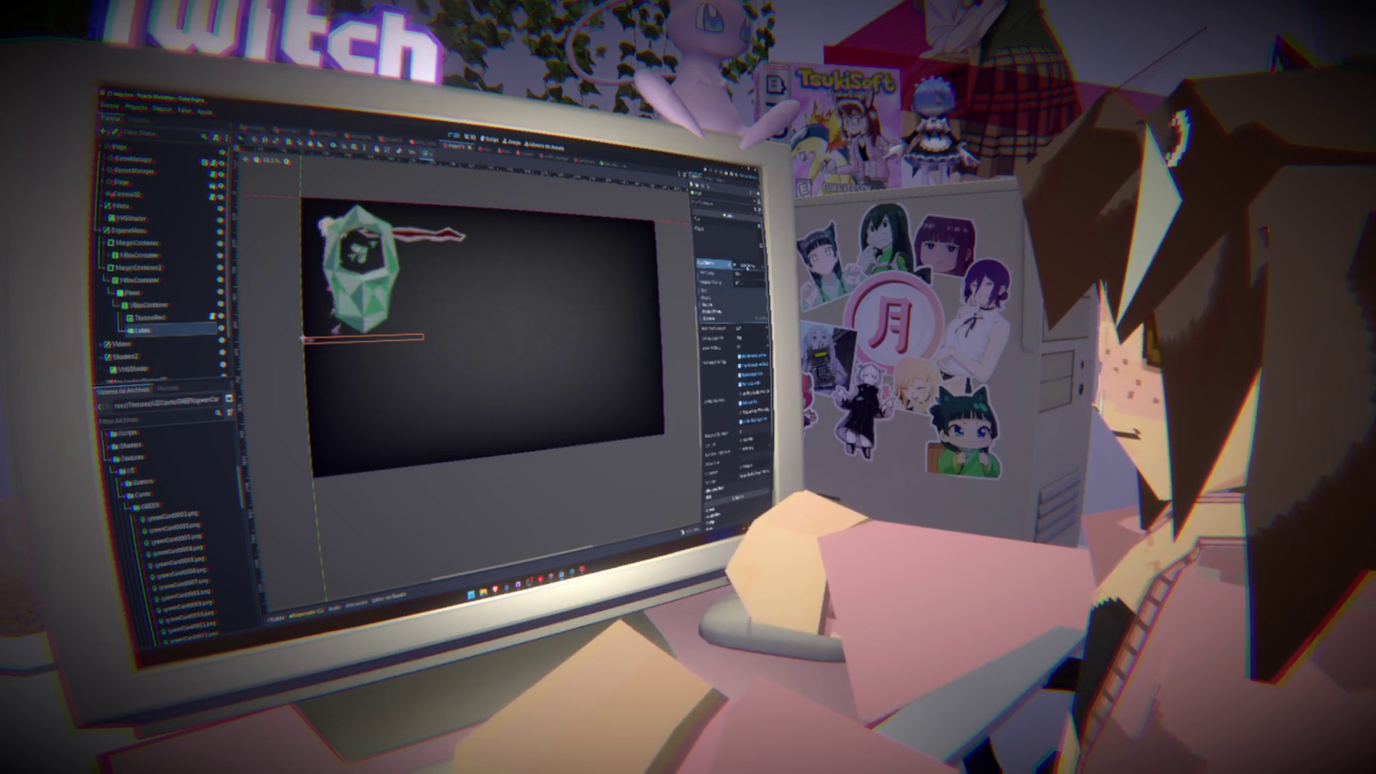
pyautogui.click(710, 307)
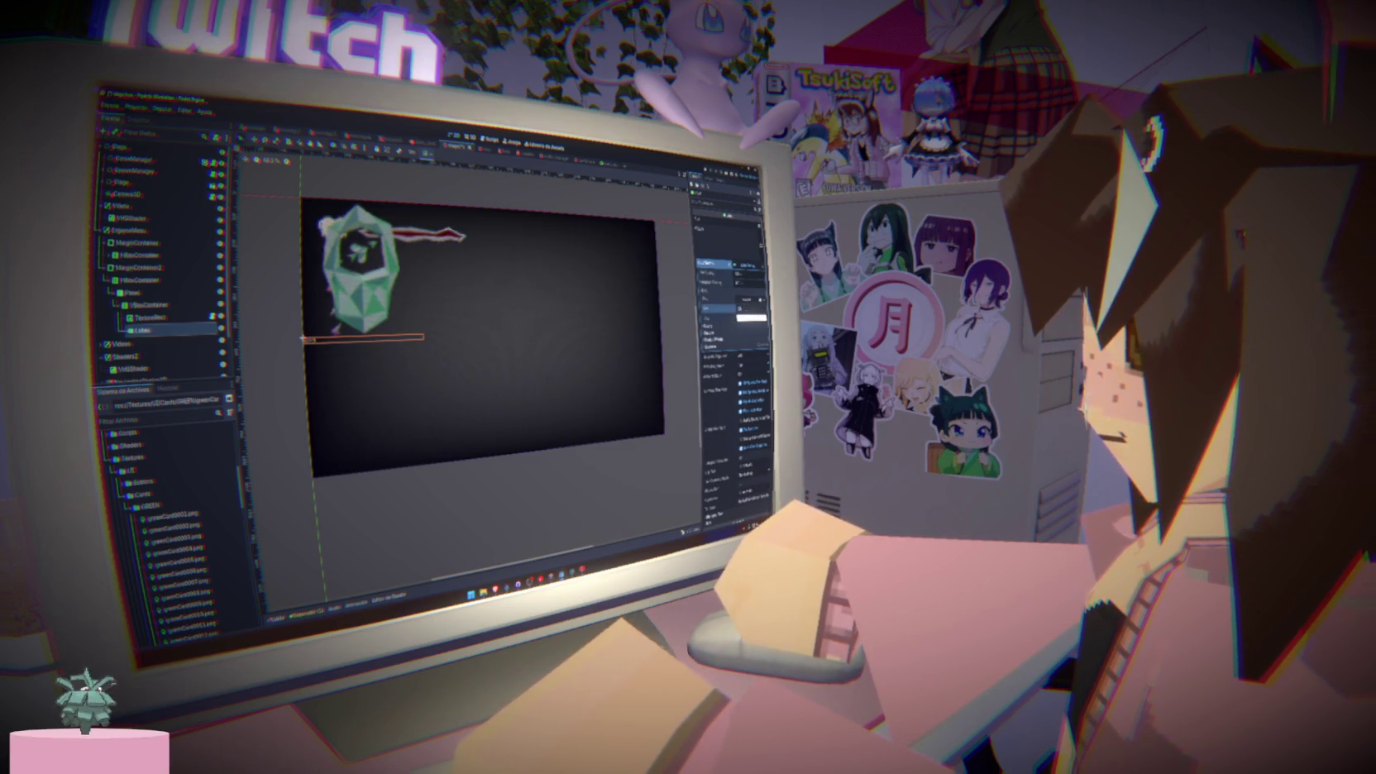
pyautogui.write('GREEN')
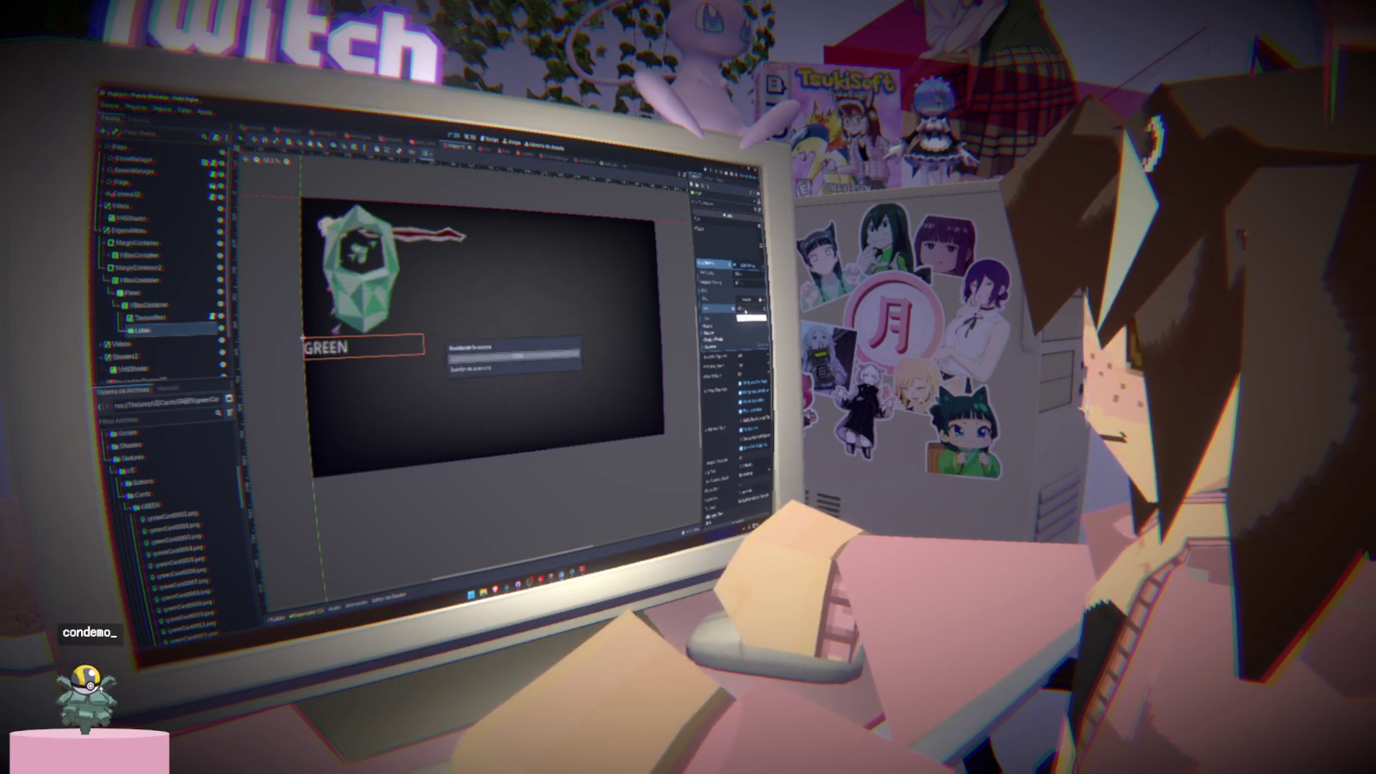
pyautogui.click(740, 357)
pyautogui.click(748, 372)
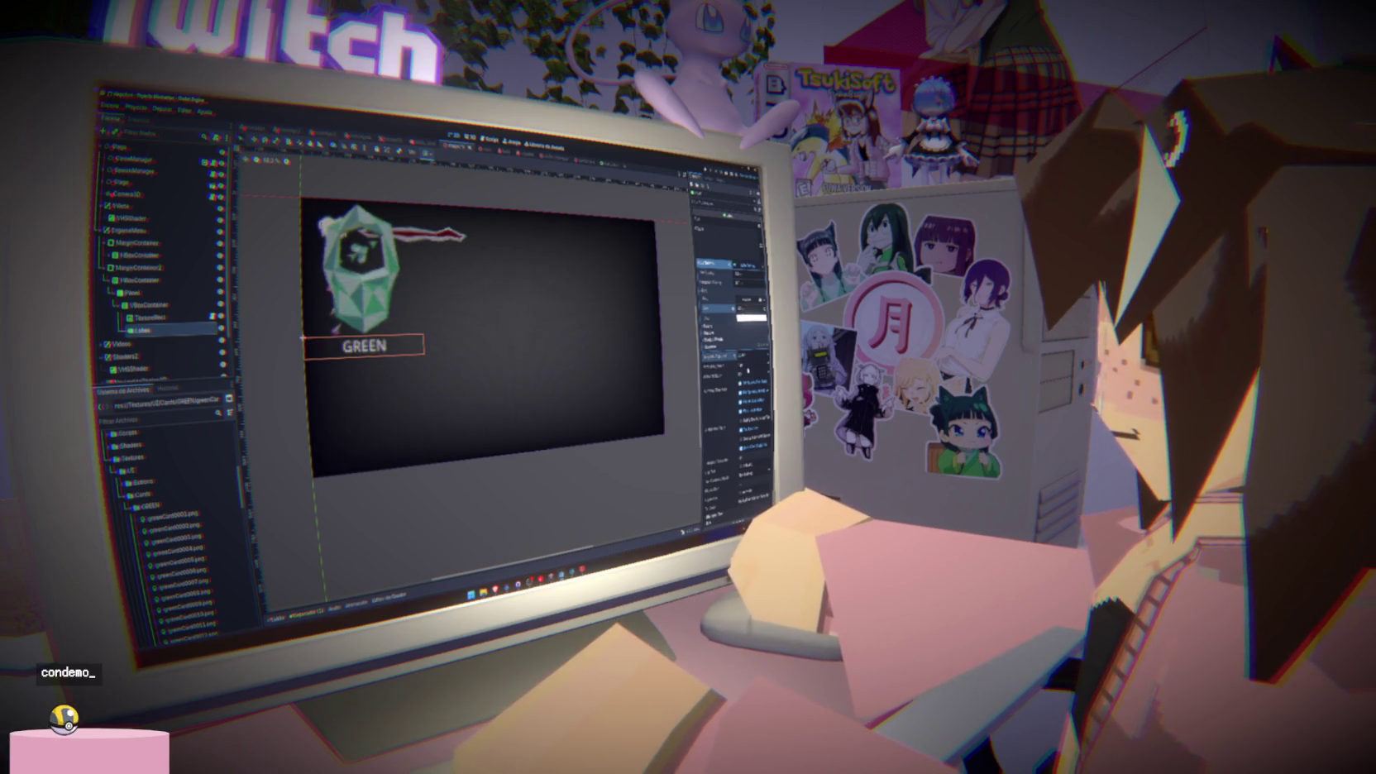
pyautogui.hotkey('ctrl', 's')
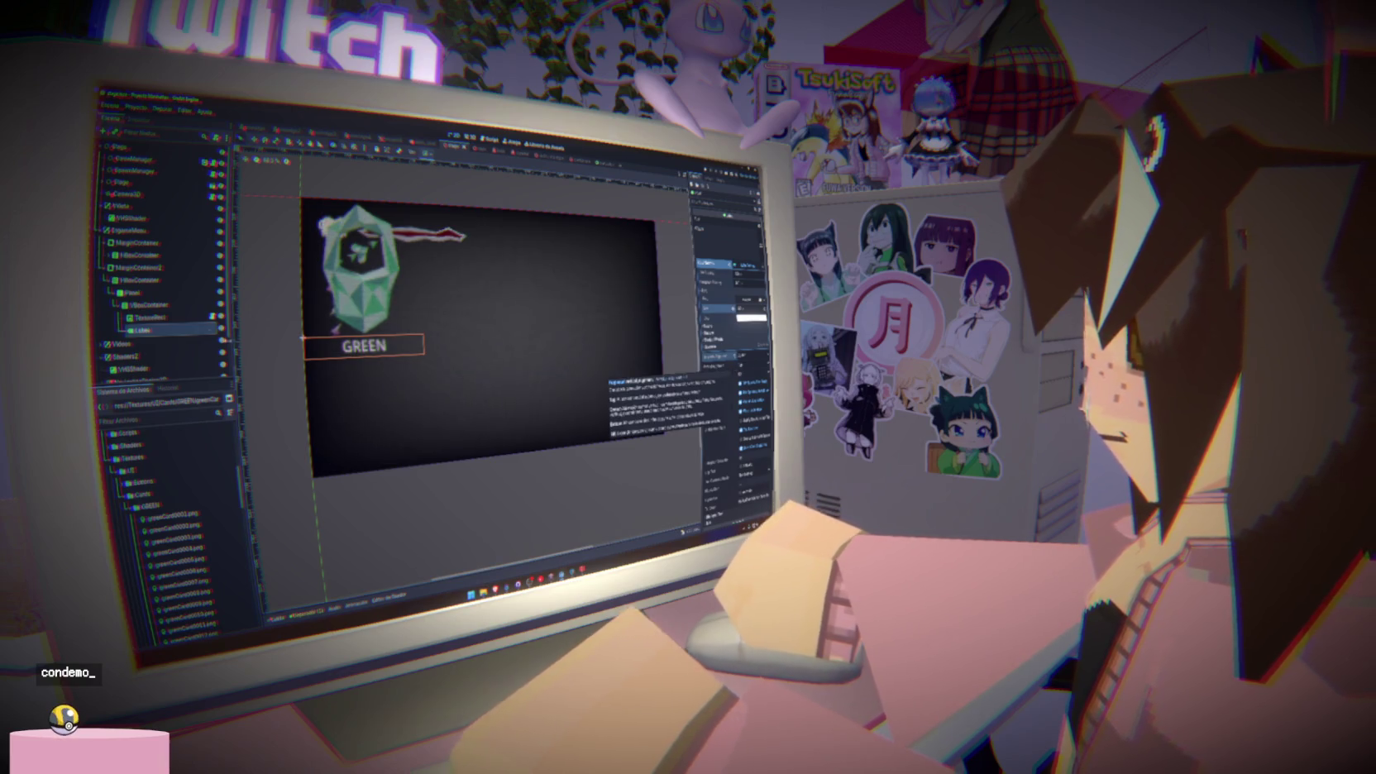
# Select the VBoxContainer and expand a section of its Inspector properties
pyautogui.click(162, 305)
pyautogui.click(708, 290)
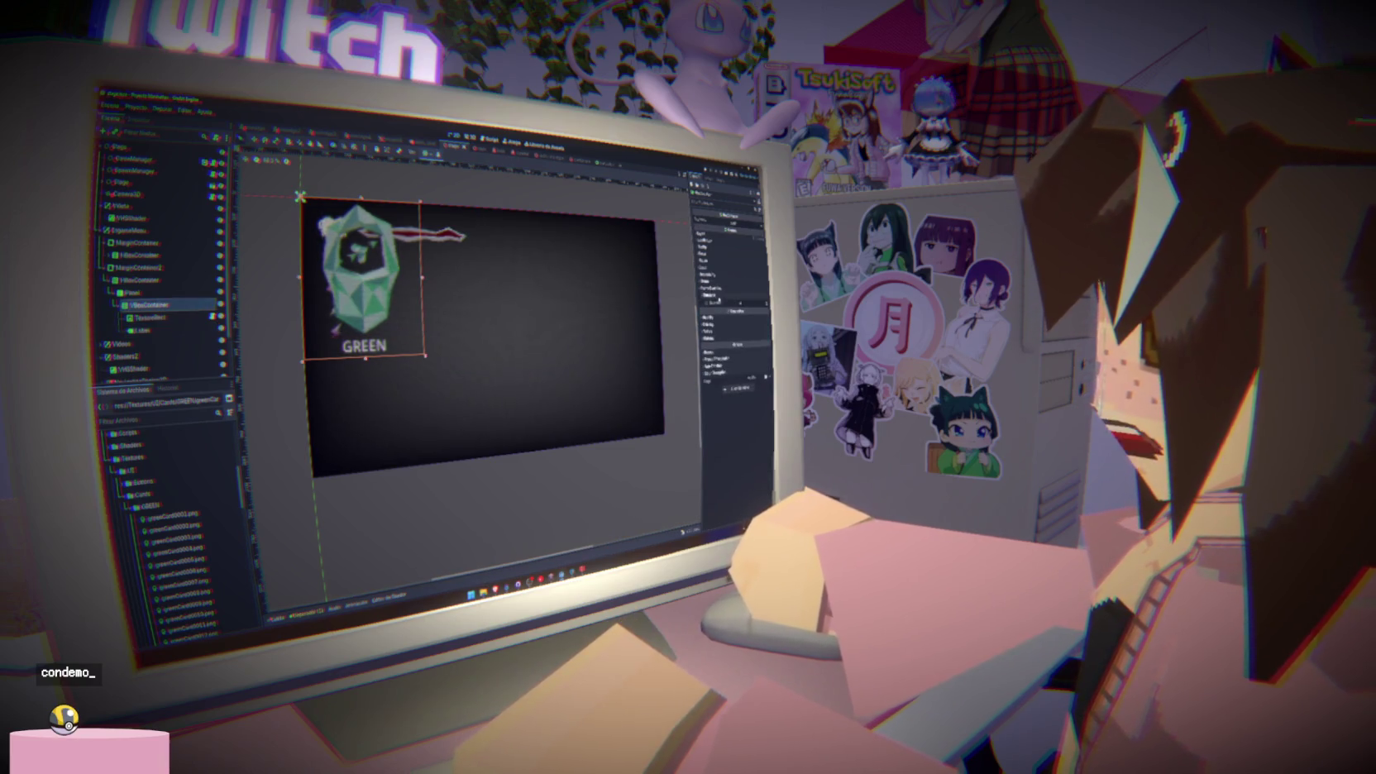
pyautogui.click(709, 303)
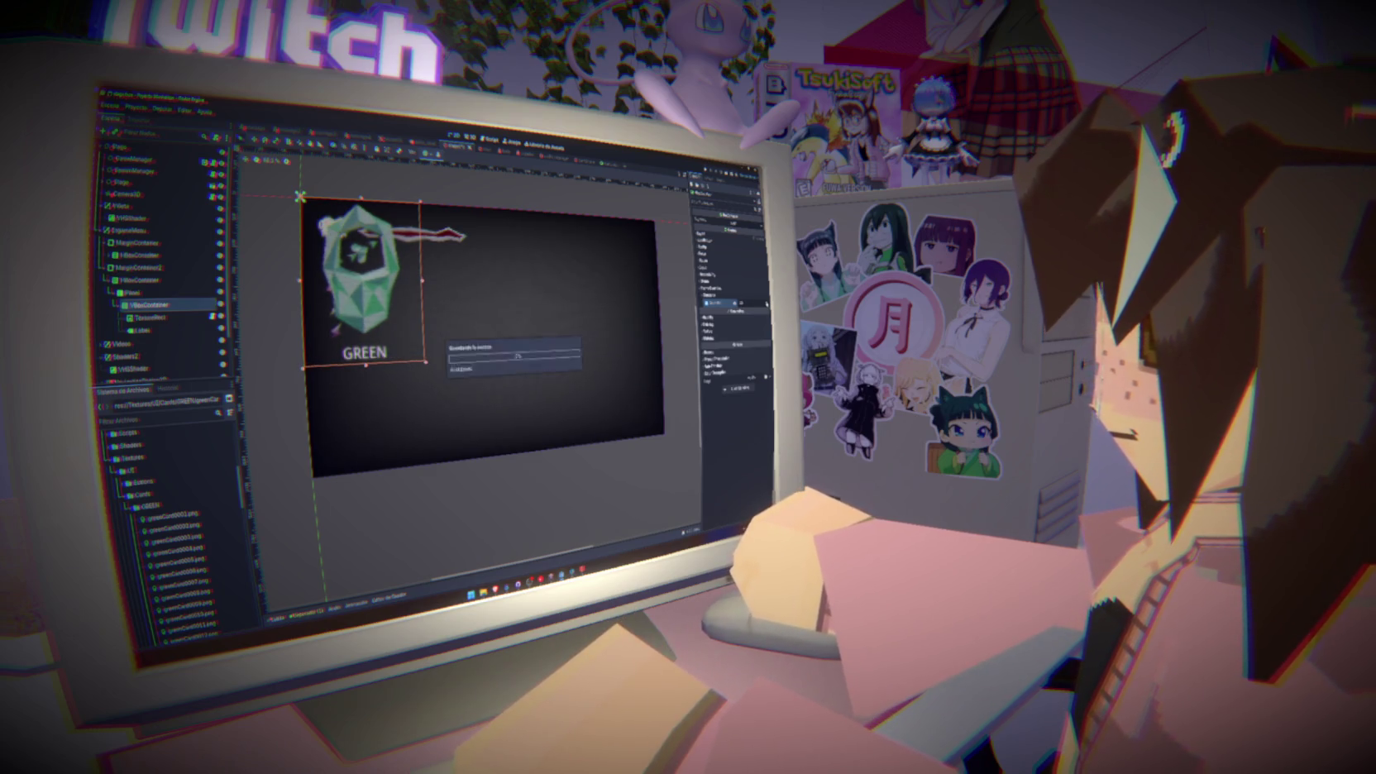
# Try font colour, outline and larger-size variations on the GREEN label, undoing the size change
pyautogui.click(153, 329)
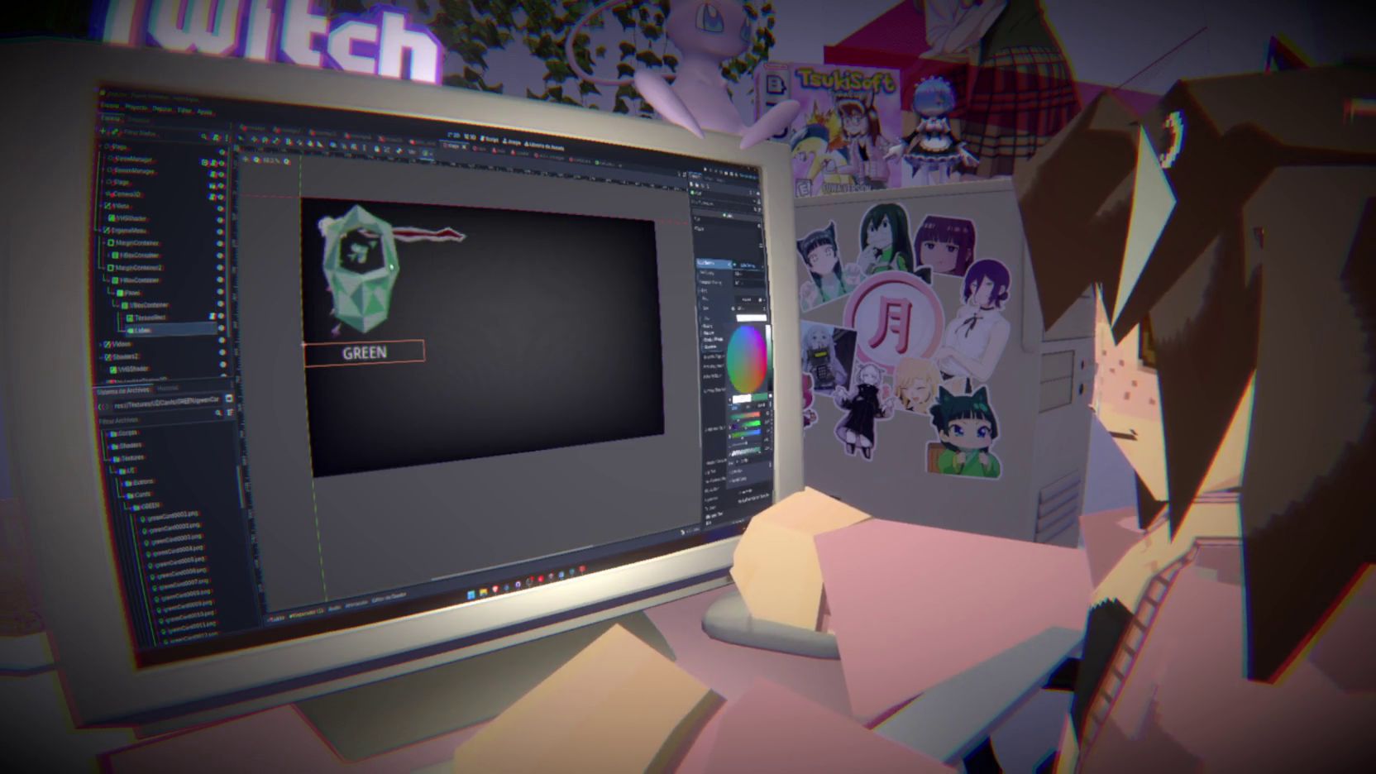
pyautogui.click(736, 368)
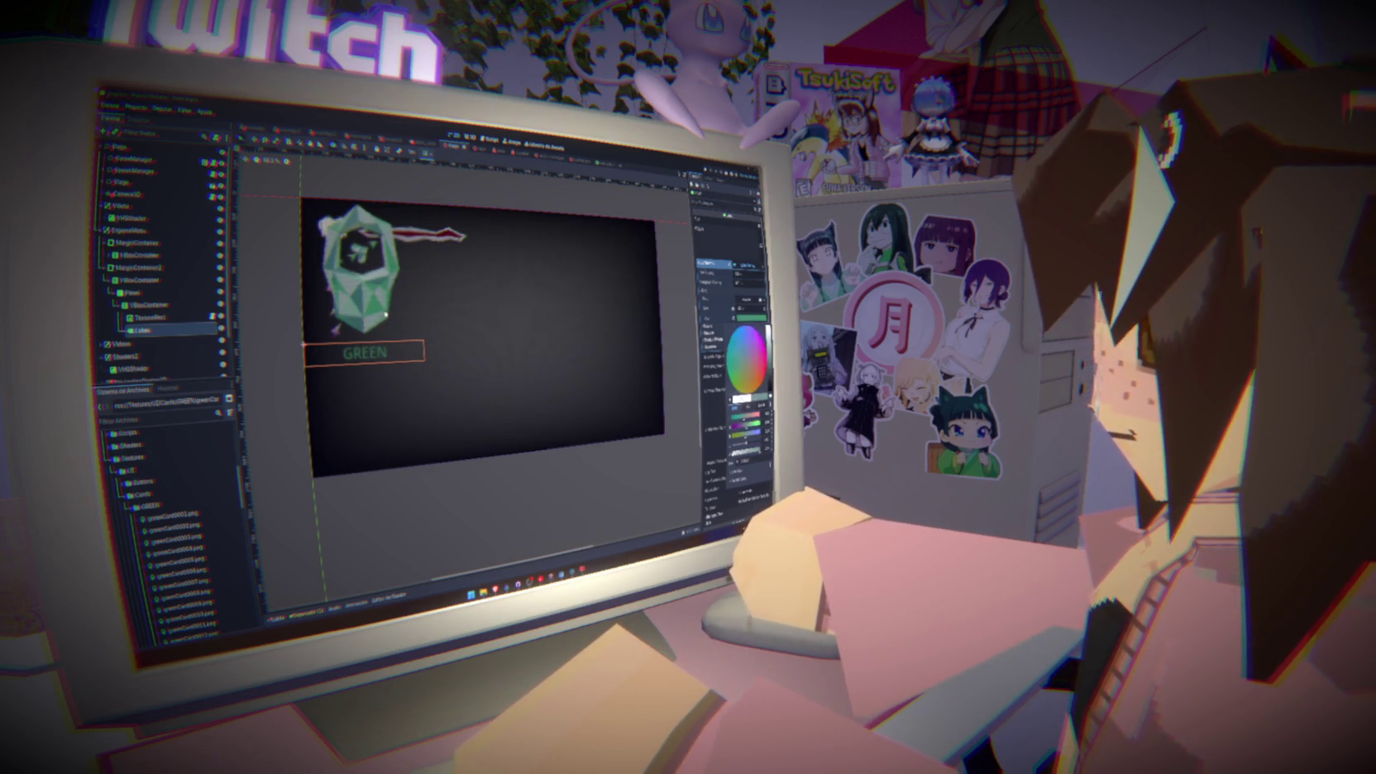
pyautogui.press('Escape')
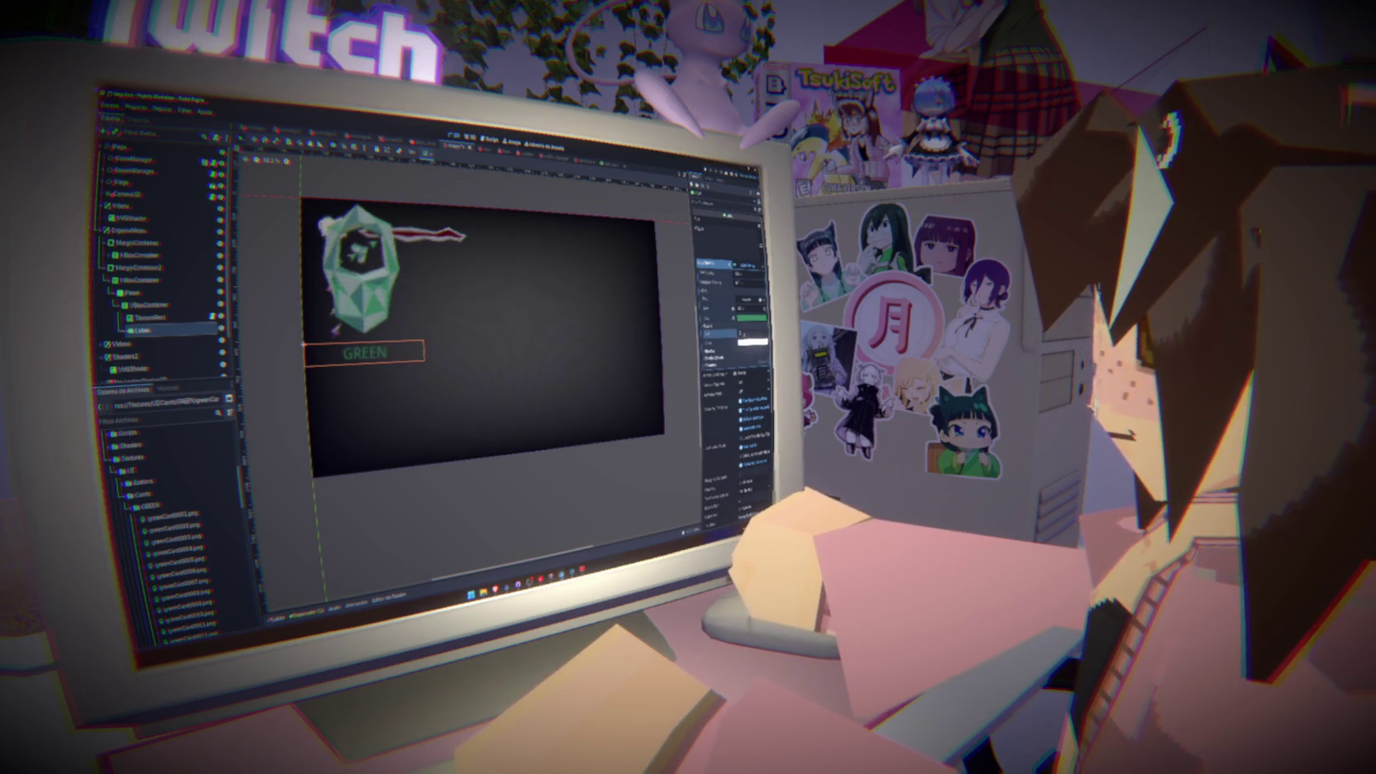
pyautogui.click(723, 335)
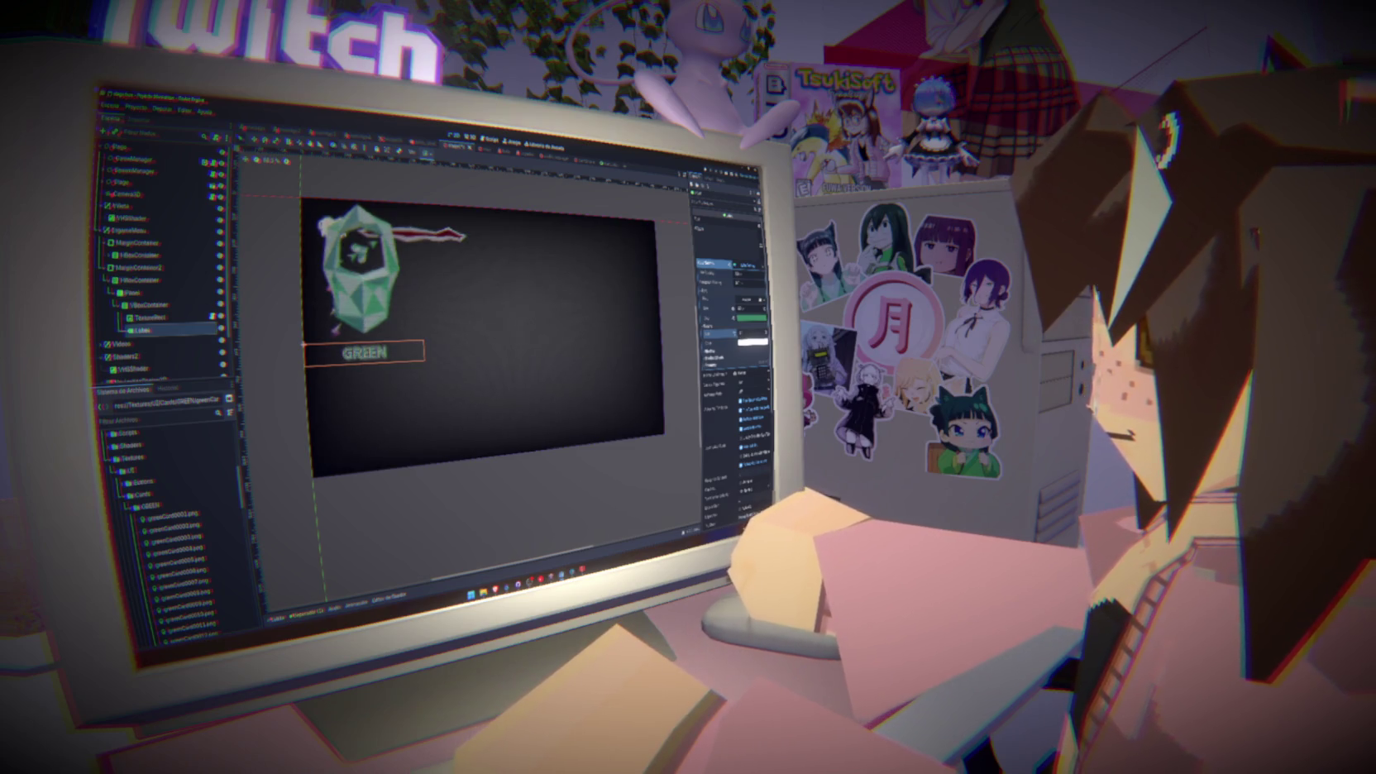
pyautogui.click(751, 341)
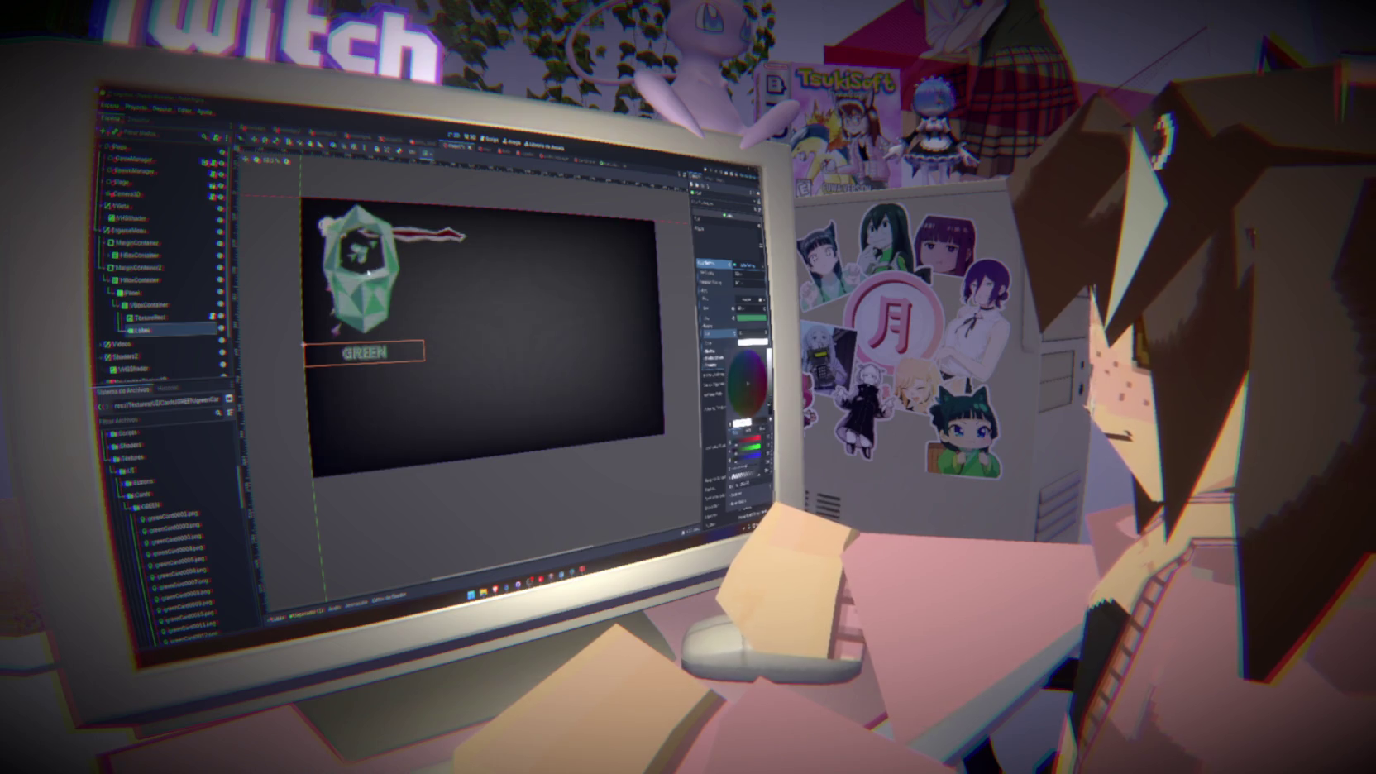
pyautogui.press('Escape')
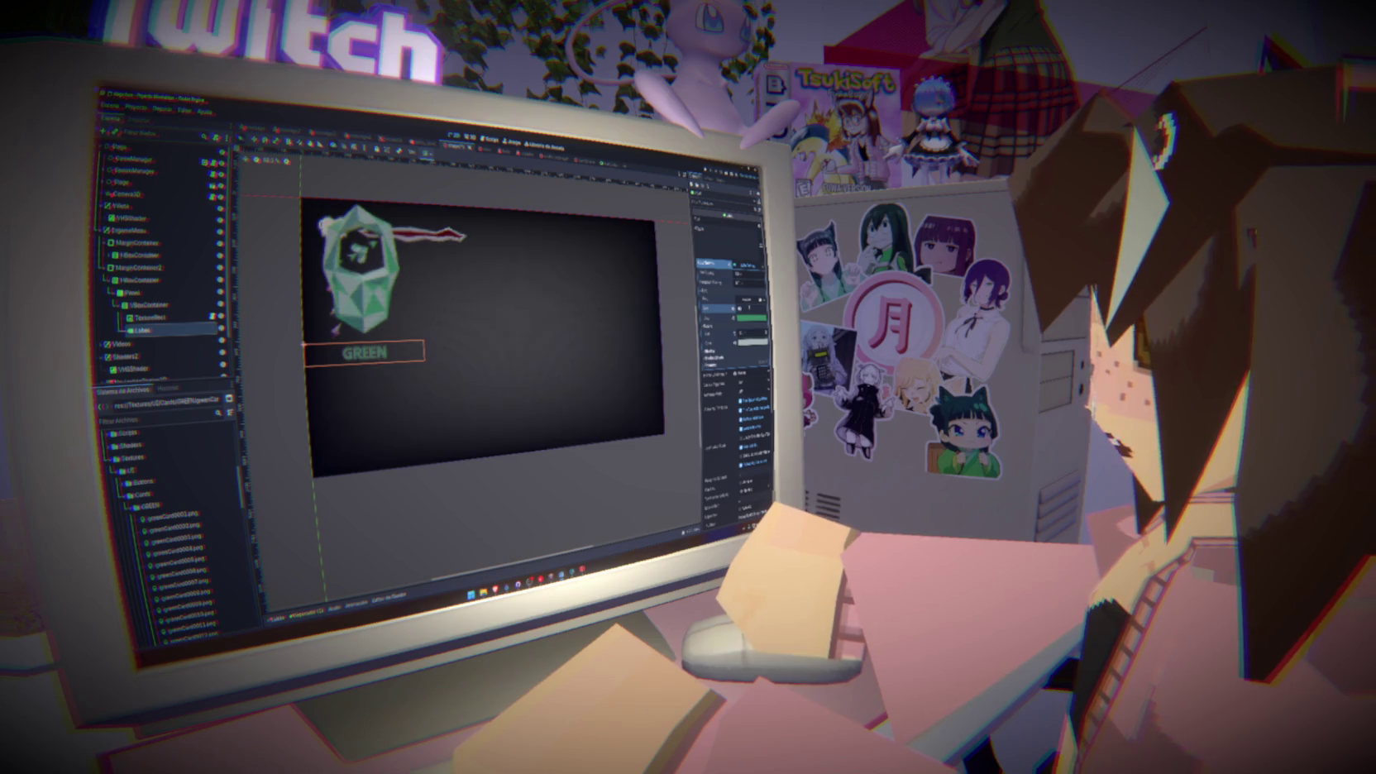
pyautogui.press('Return')
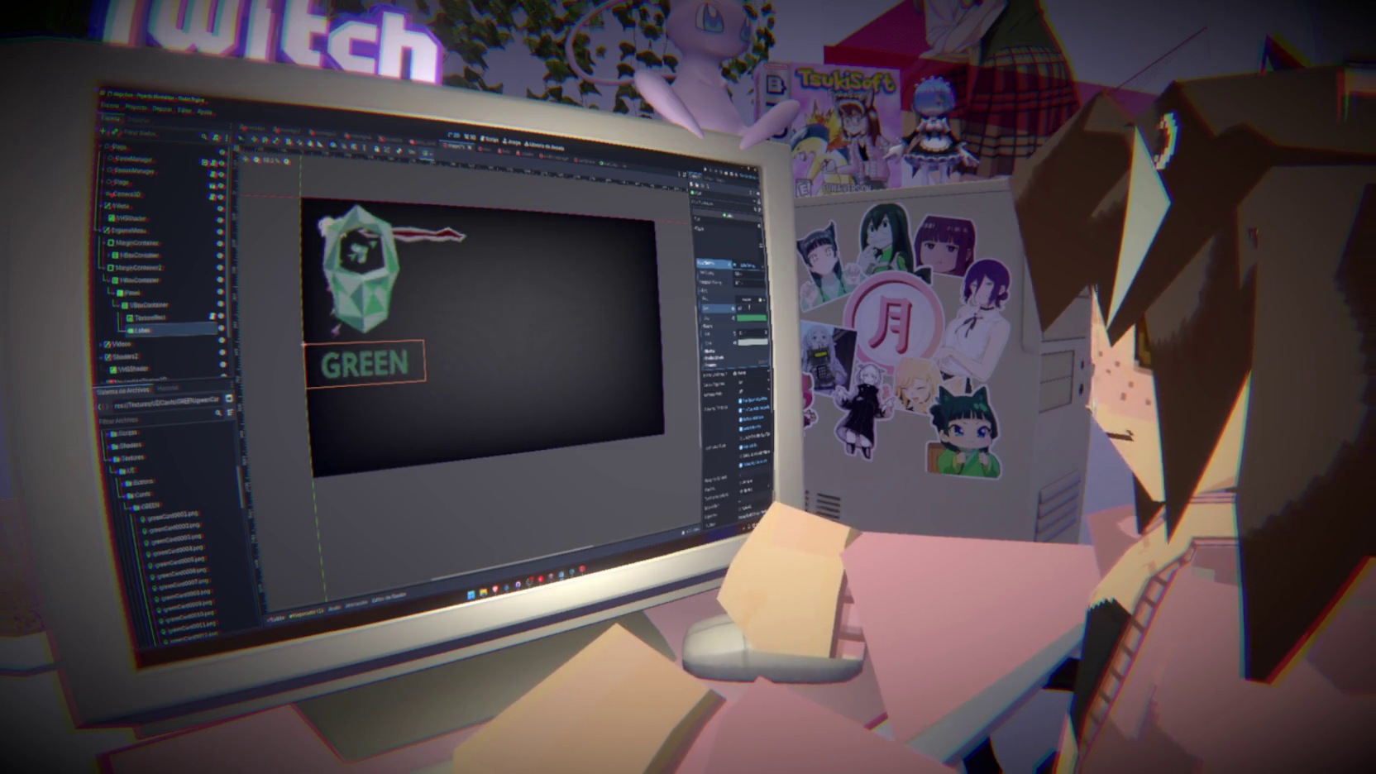
pyautogui.hotkey('ctrl', 'z')
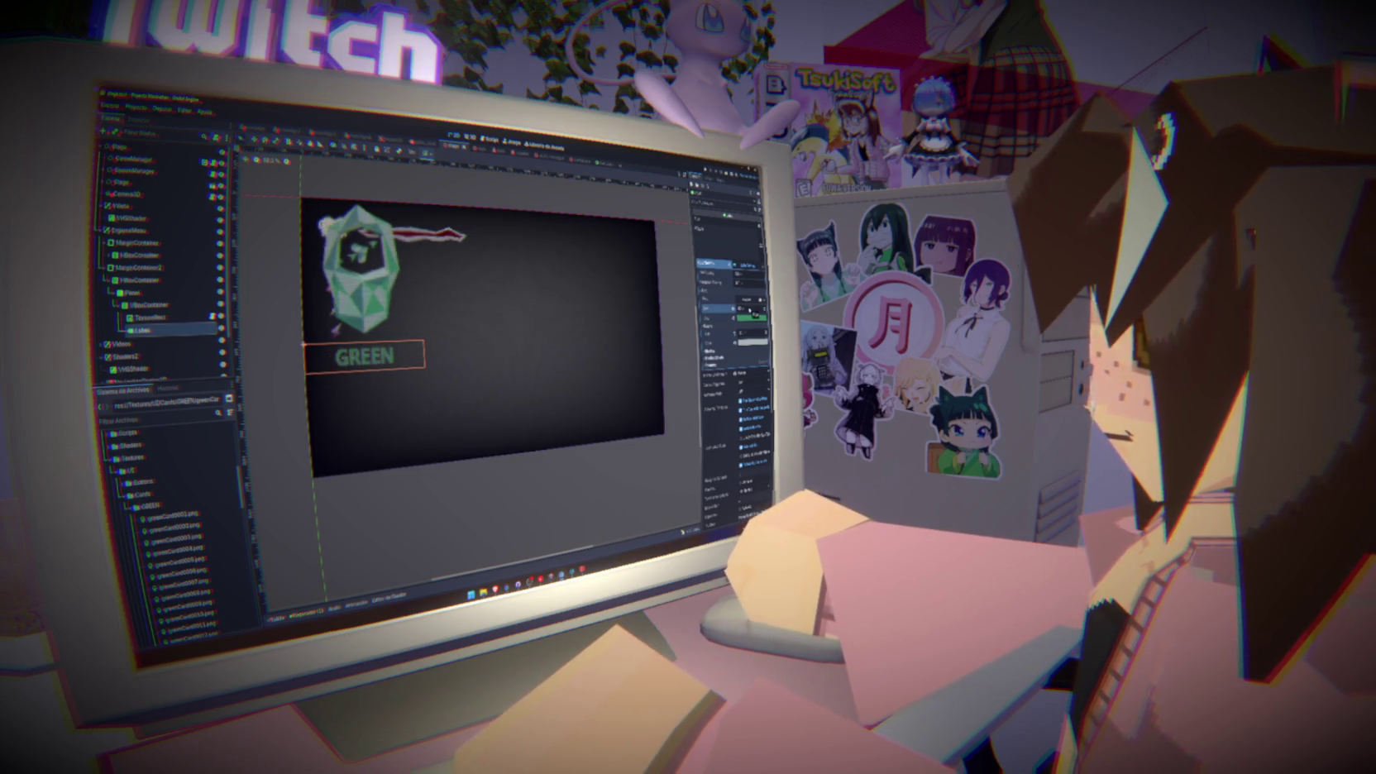
pyautogui.click(749, 334)
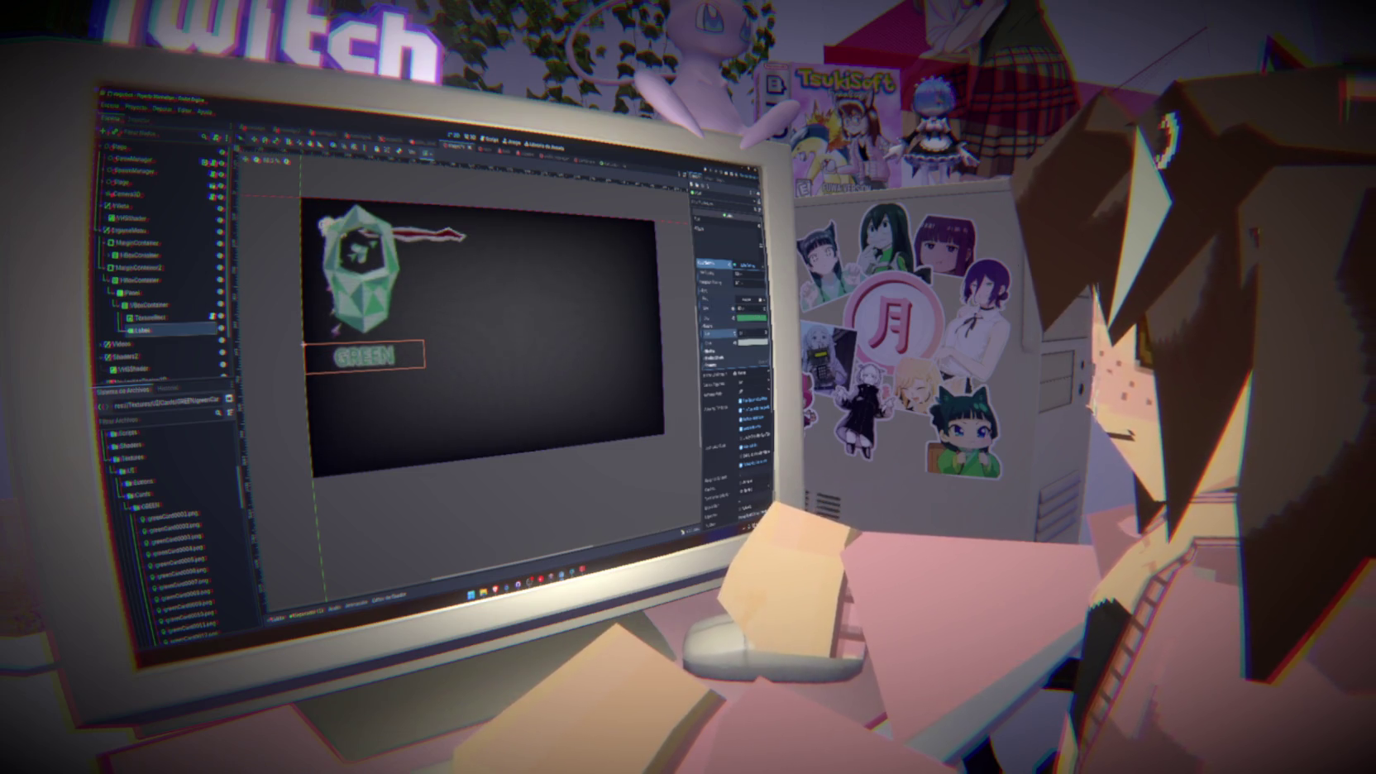
pyautogui.click(736, 335)
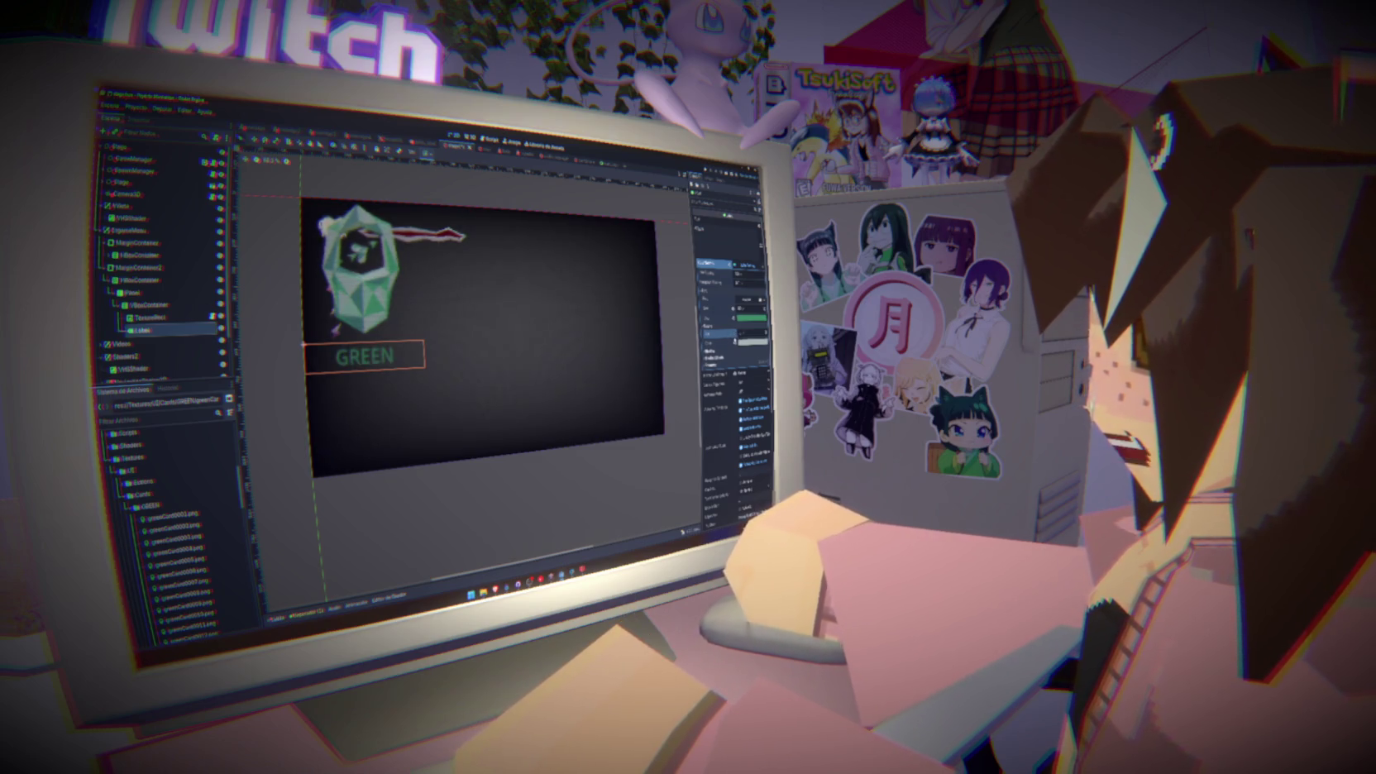
# Set the GREEN label's font colour to a fine-tuned green with the colour picker
pyautogui.click(713, 350)
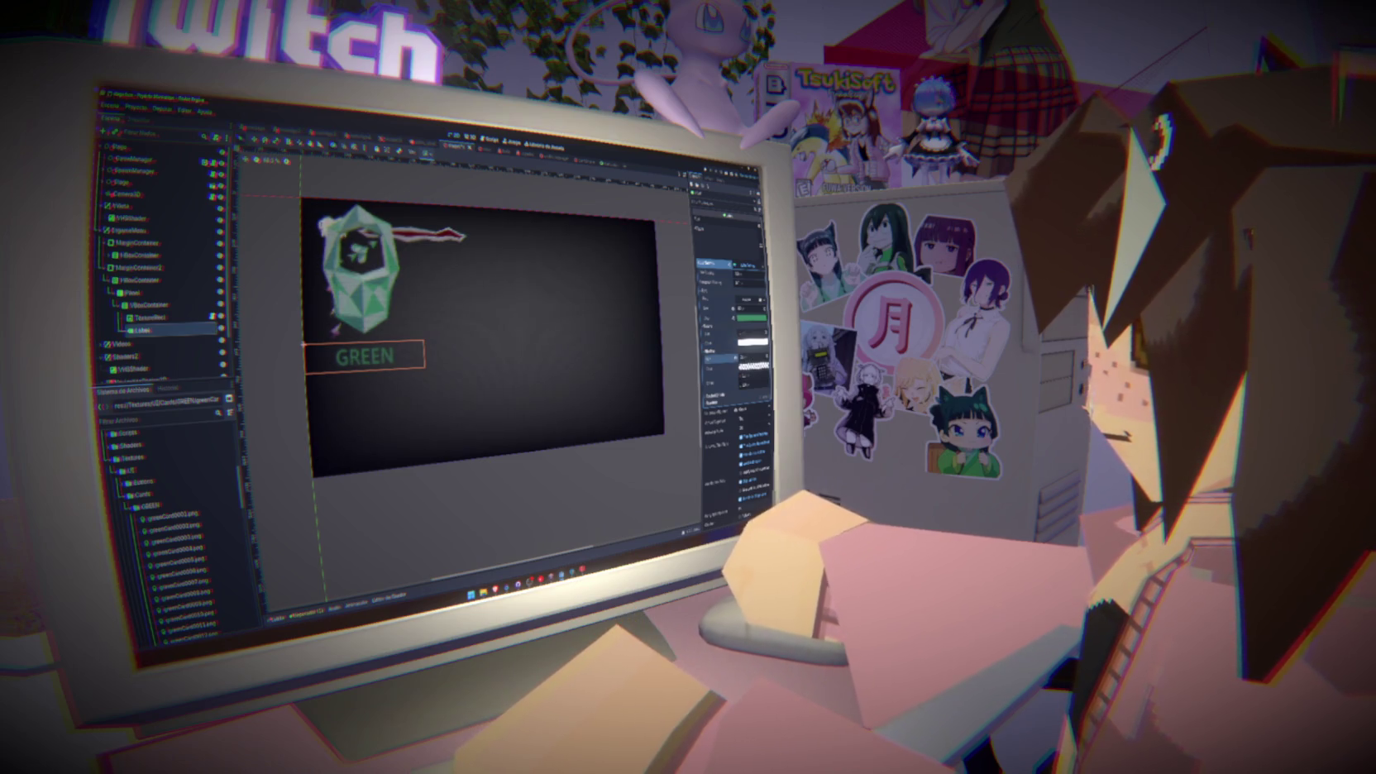
pyautogui.click(752, 361)
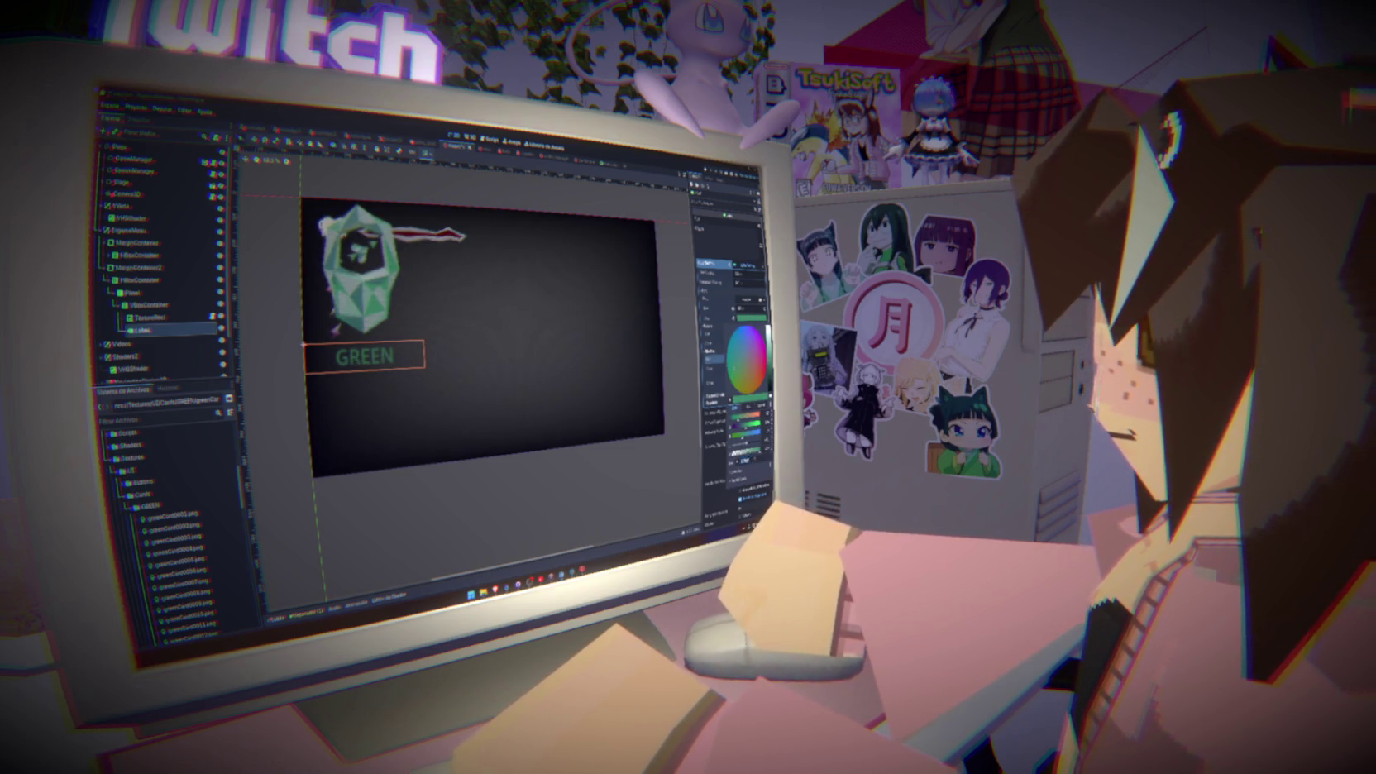
pyautogui.press('Escape')
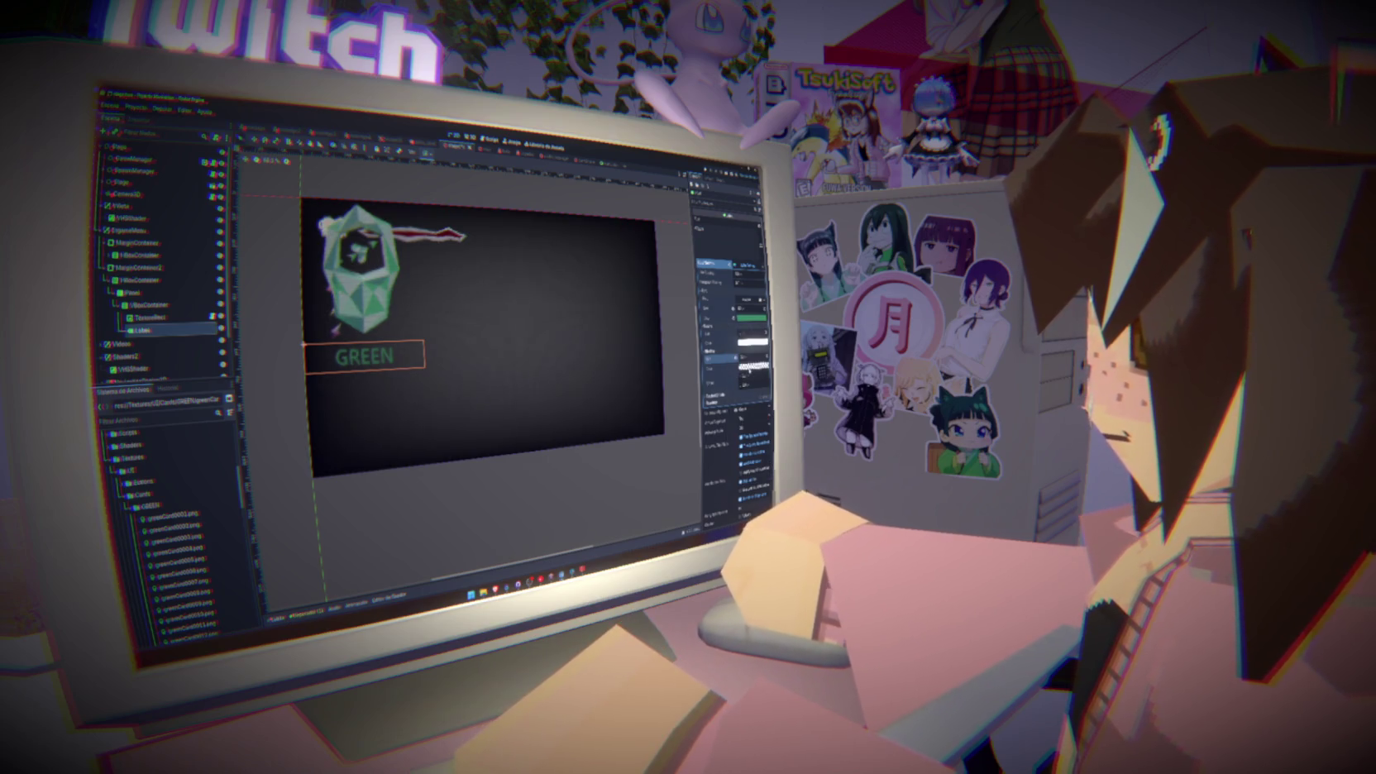
pyautogui.click(753, 360)
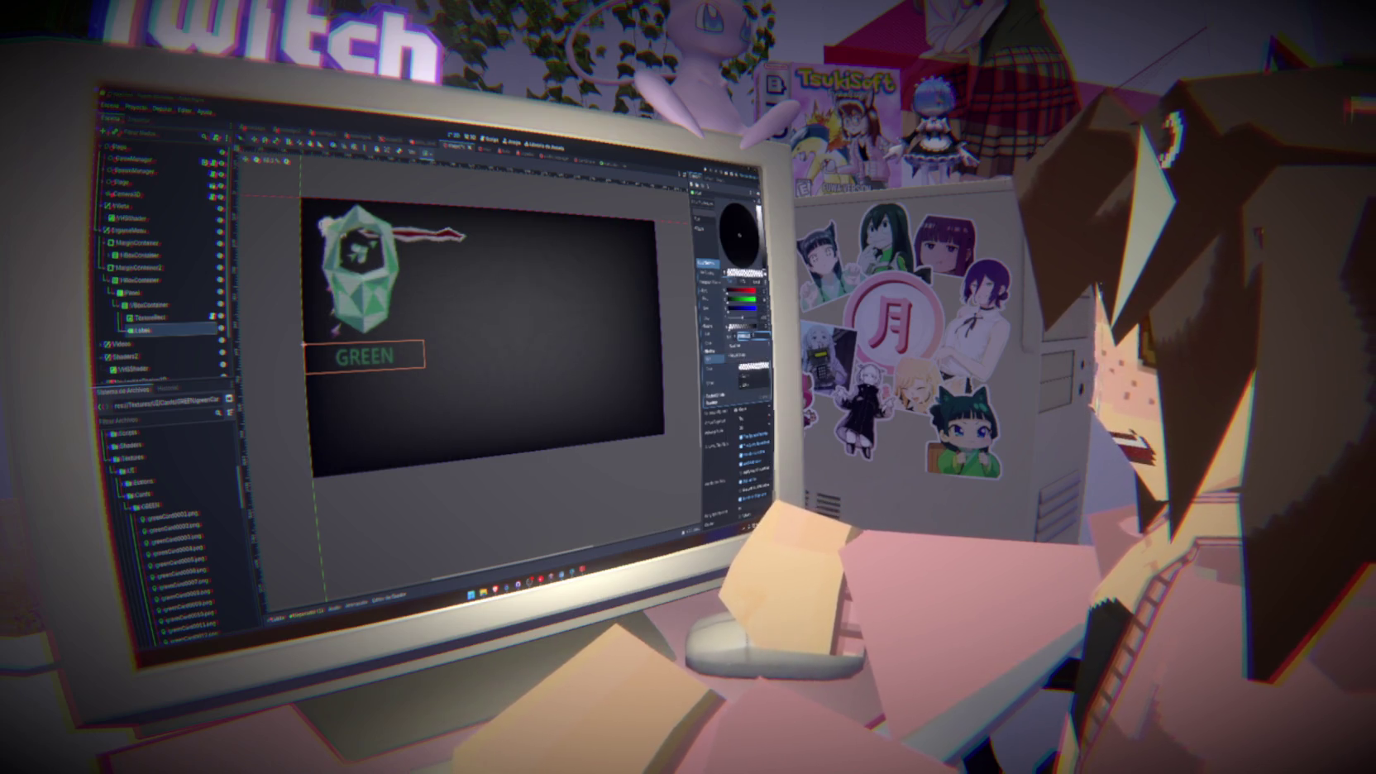
pyautogui.press('Return')
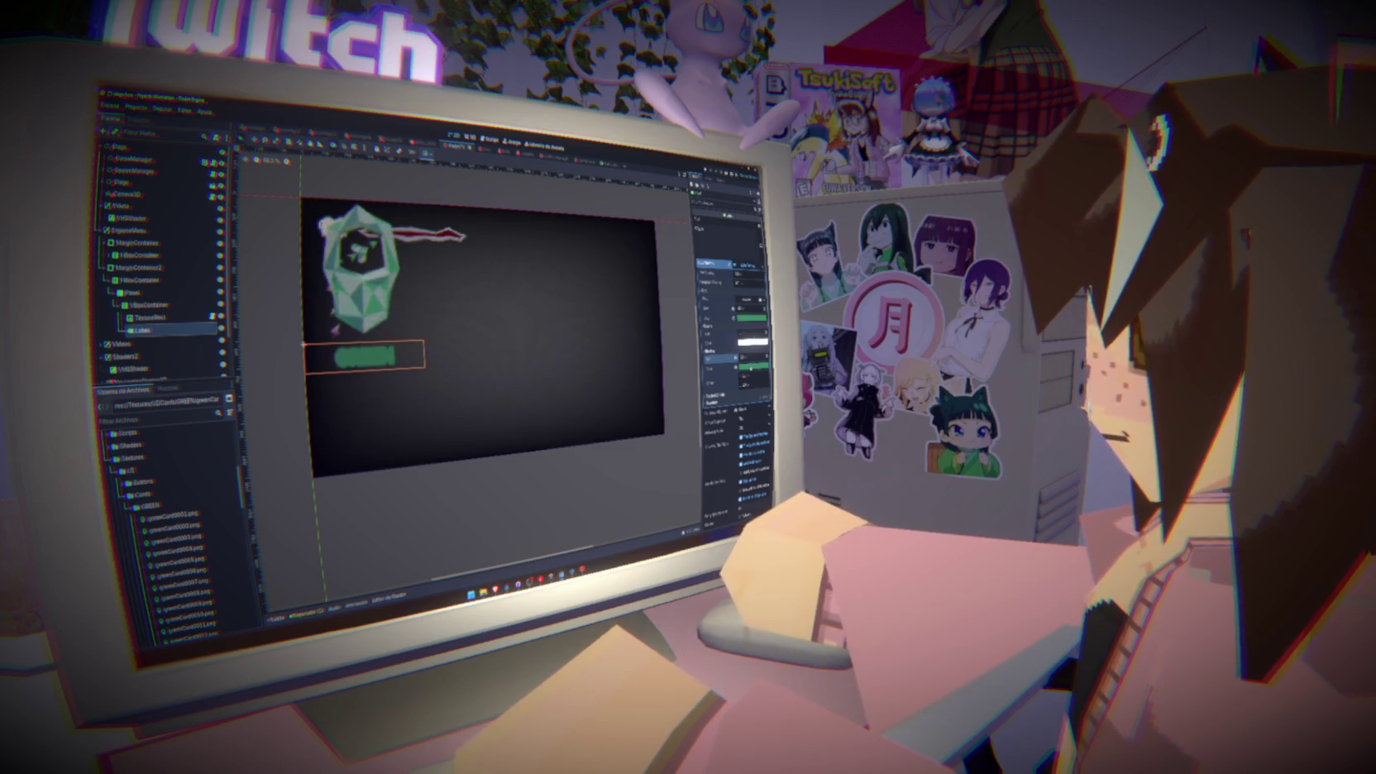
pyautogui.click(753, 361)
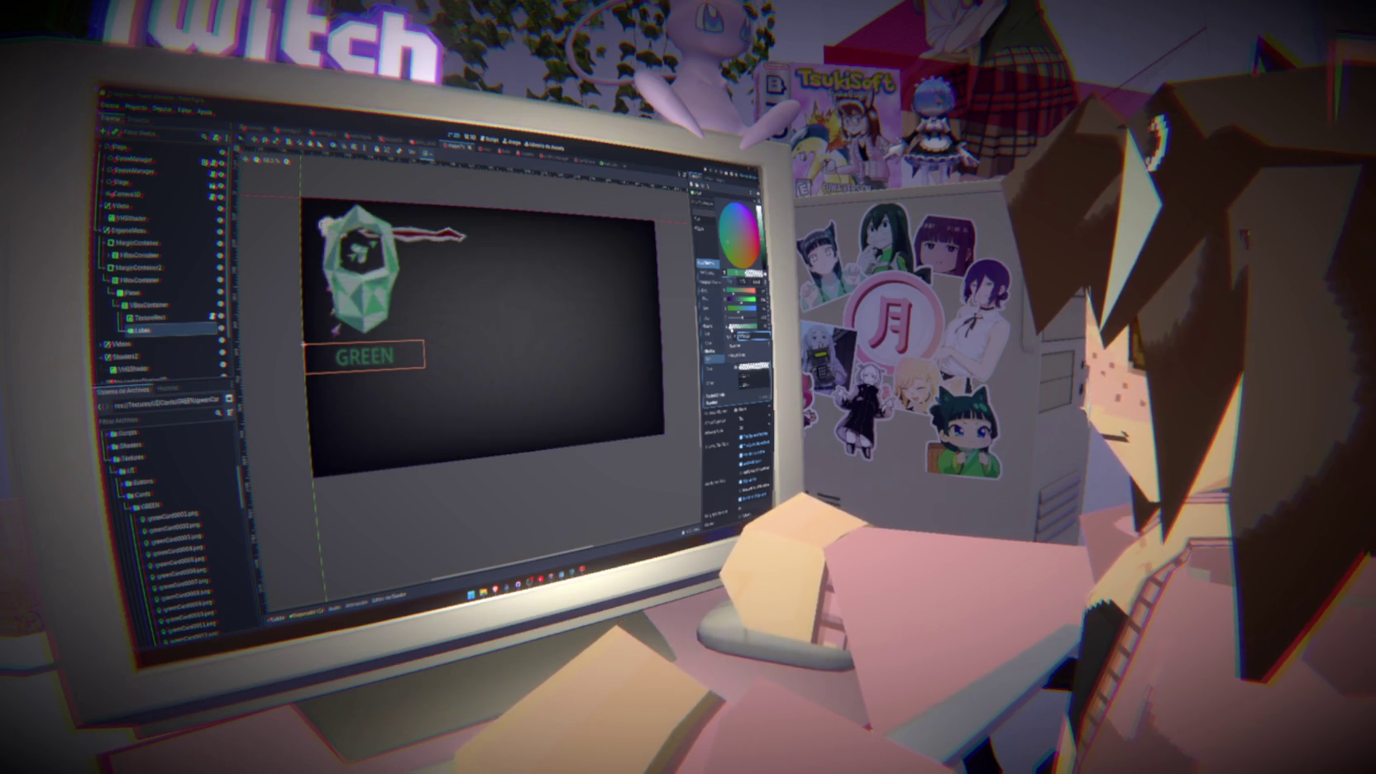
pyautogui.press('Escape')
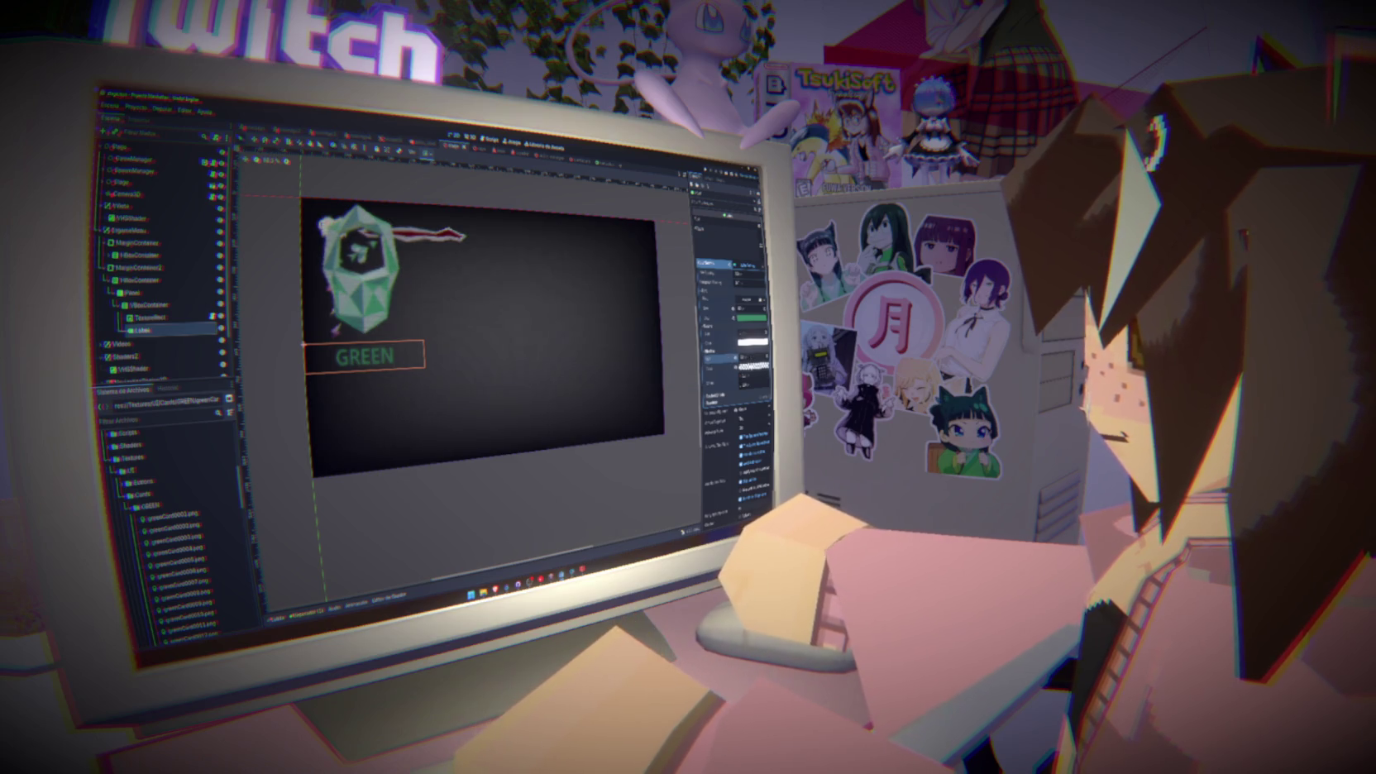
pyautogui.click(748, 364)
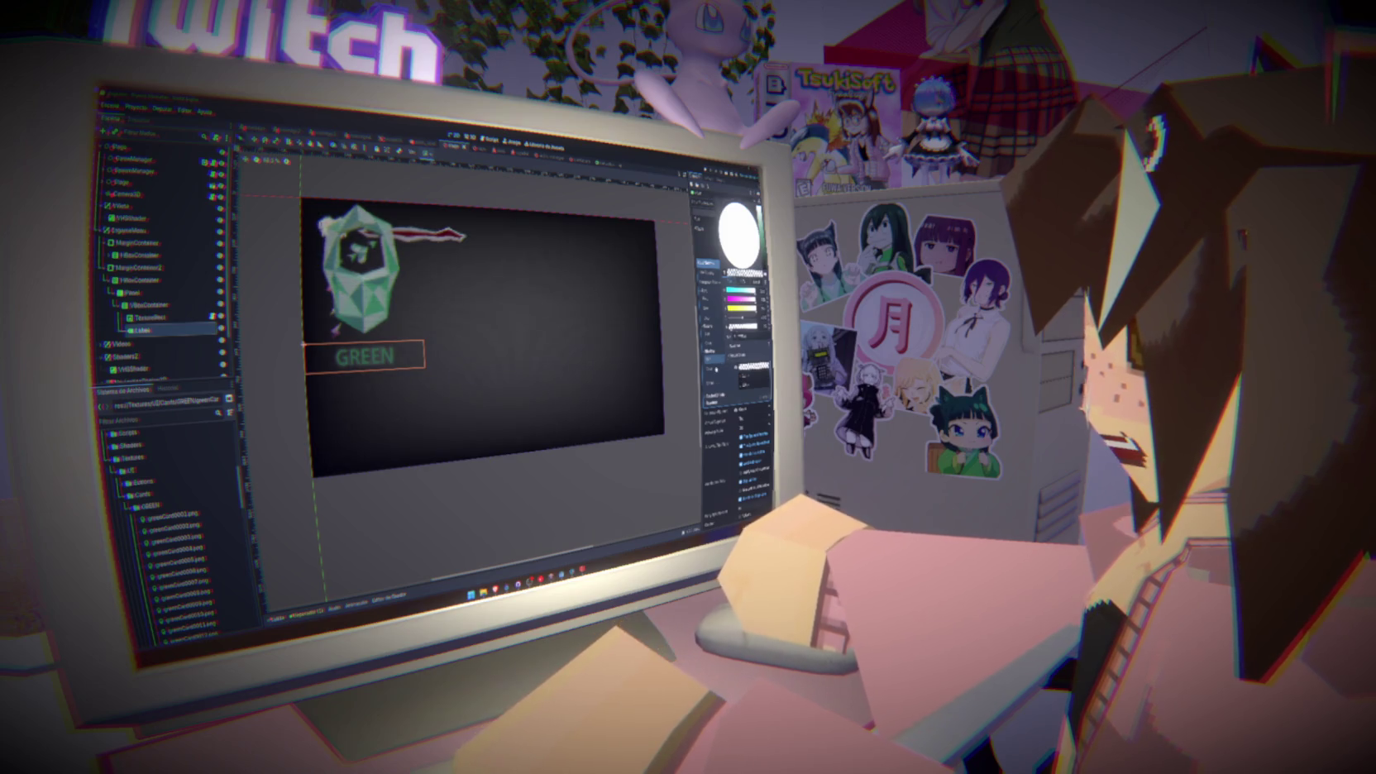
pyautogui.press('Escape')
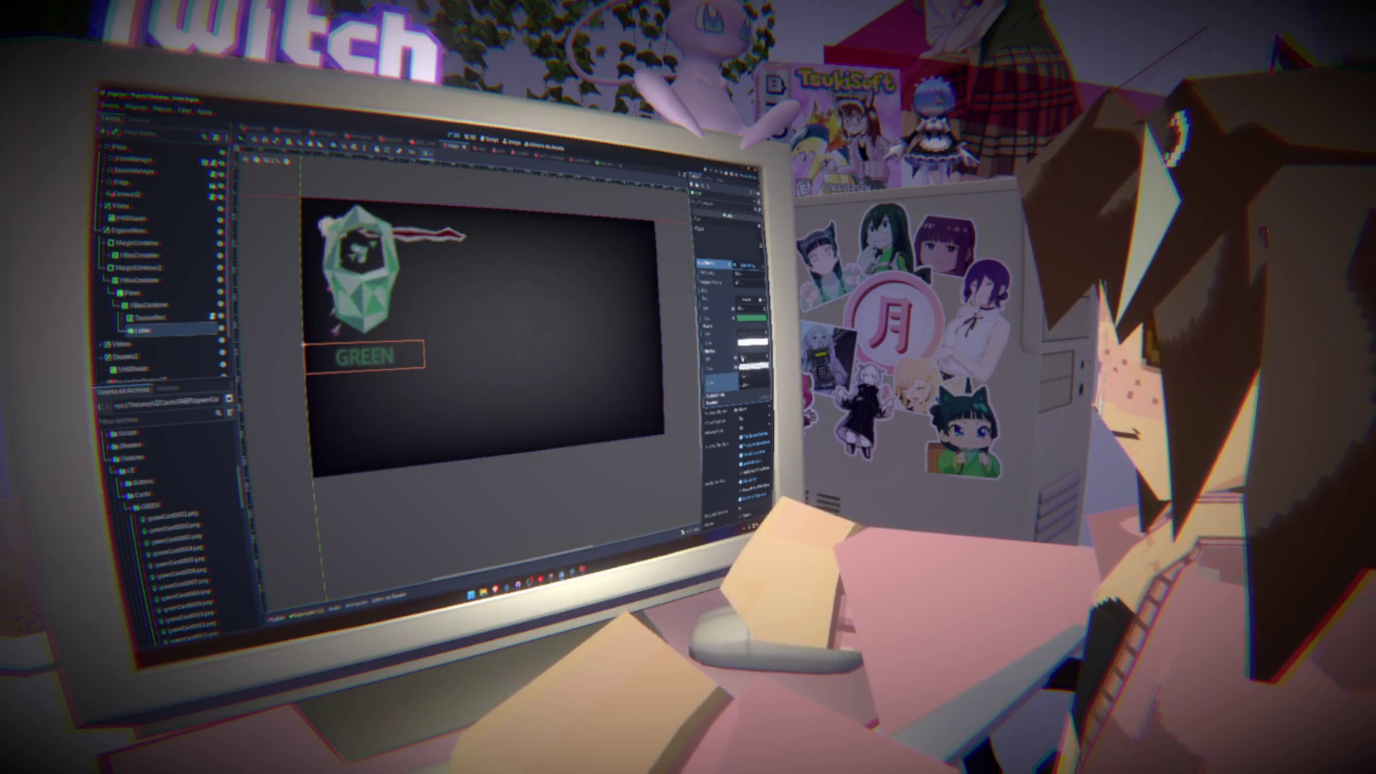
pyautogui.click(748, 317)
pyautogui.moveTo(742, 317); pyautogui.dragTo(744, 317)
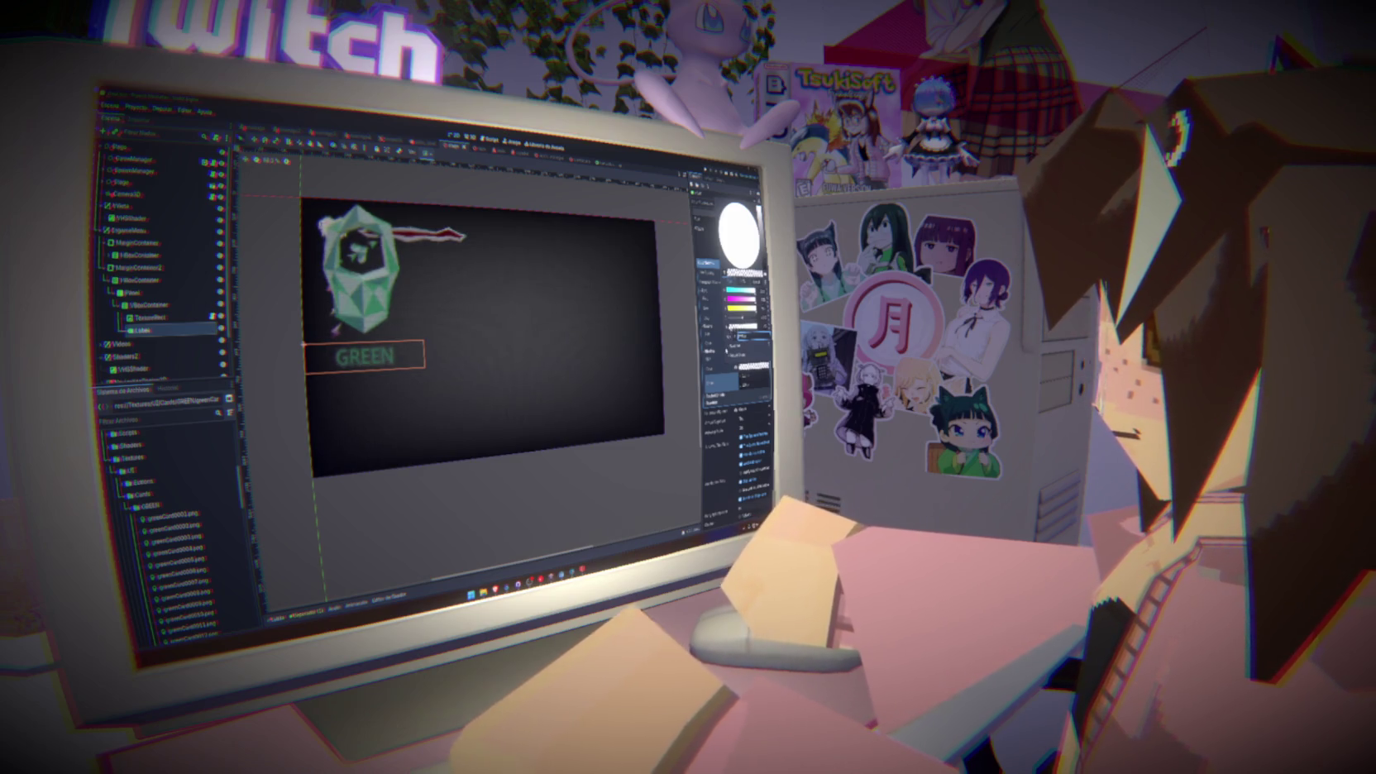
pyautogui.click(496, 347)
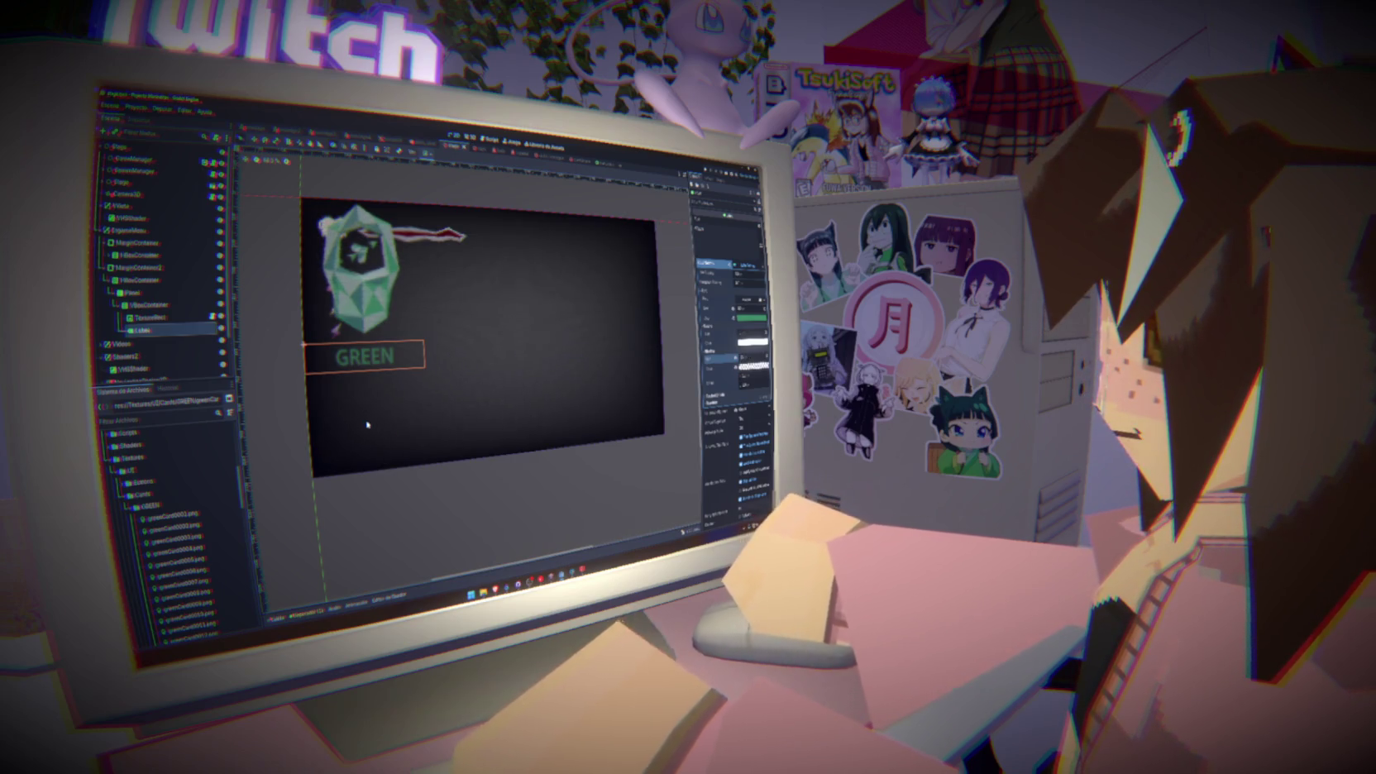
pyautogui.click(160, 268)
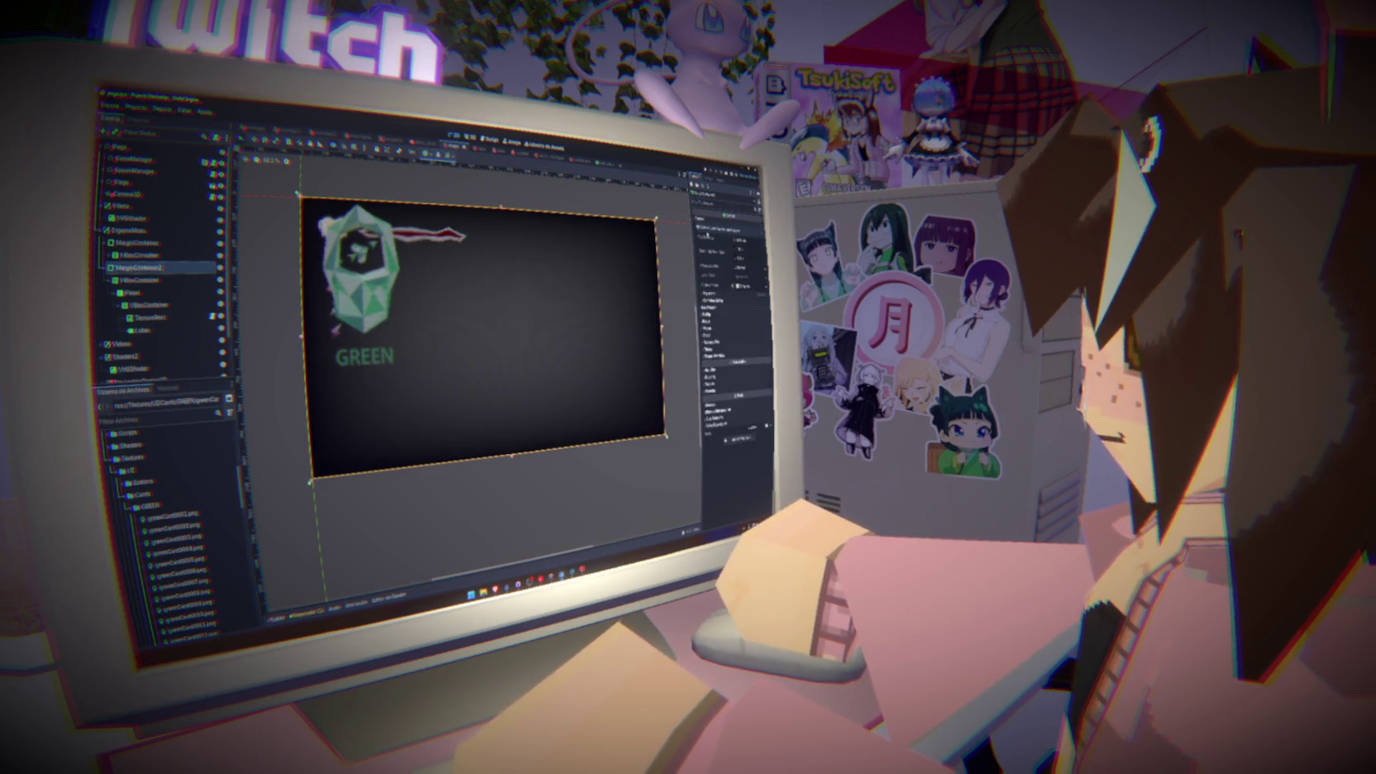
# Turn on layout preset settings for the panel
pyautogui.click(713, 240)
pyautogui.click(727, 287)
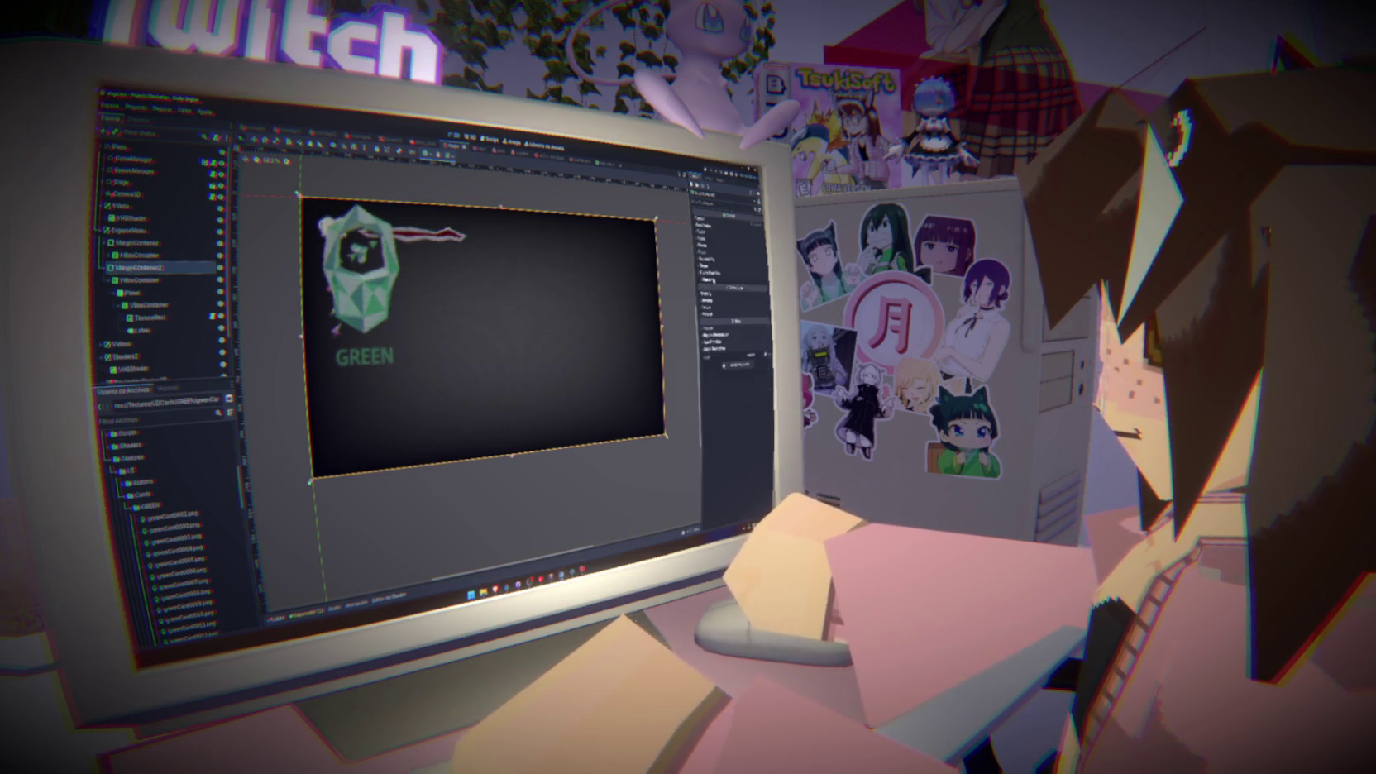
pyautogui.click(449, 156)
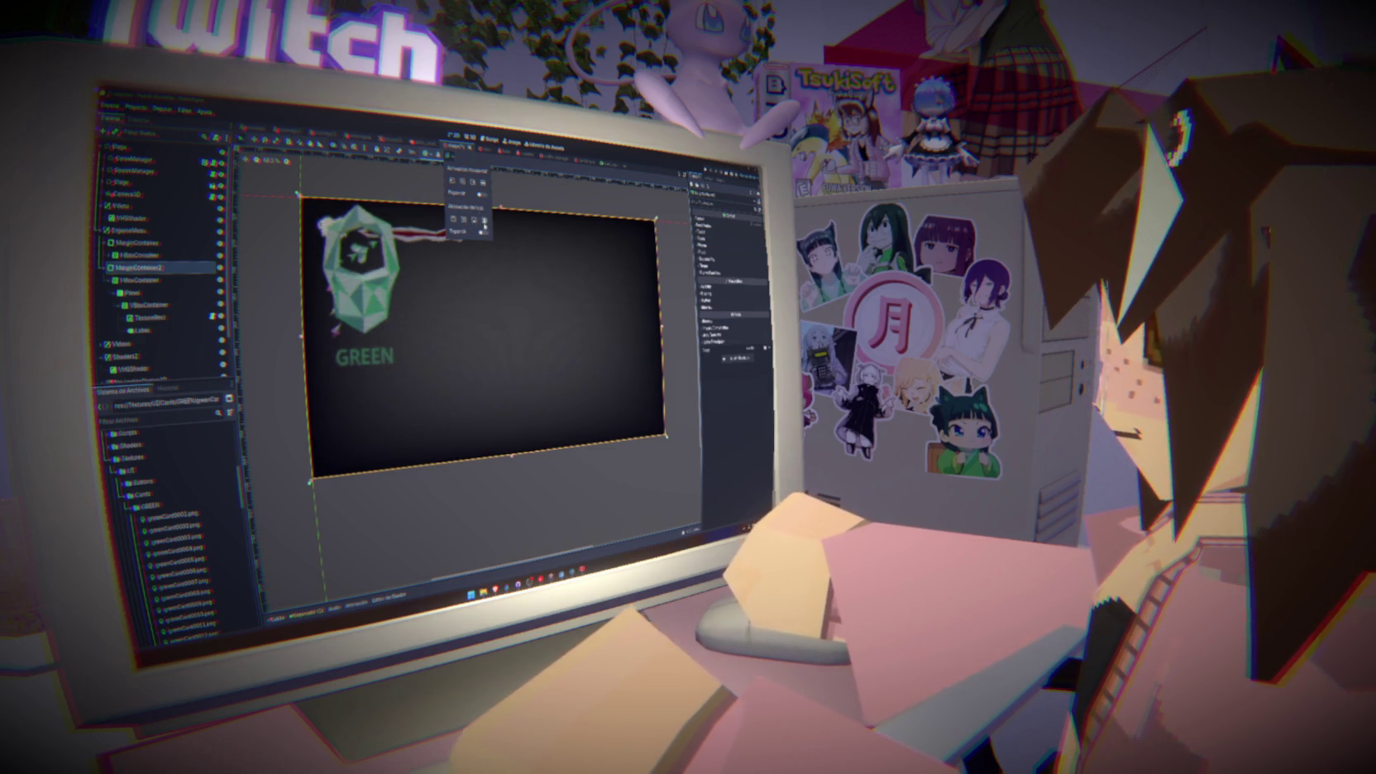
pyautogui.click(483, 233)
pyautogui.click(483, 195)
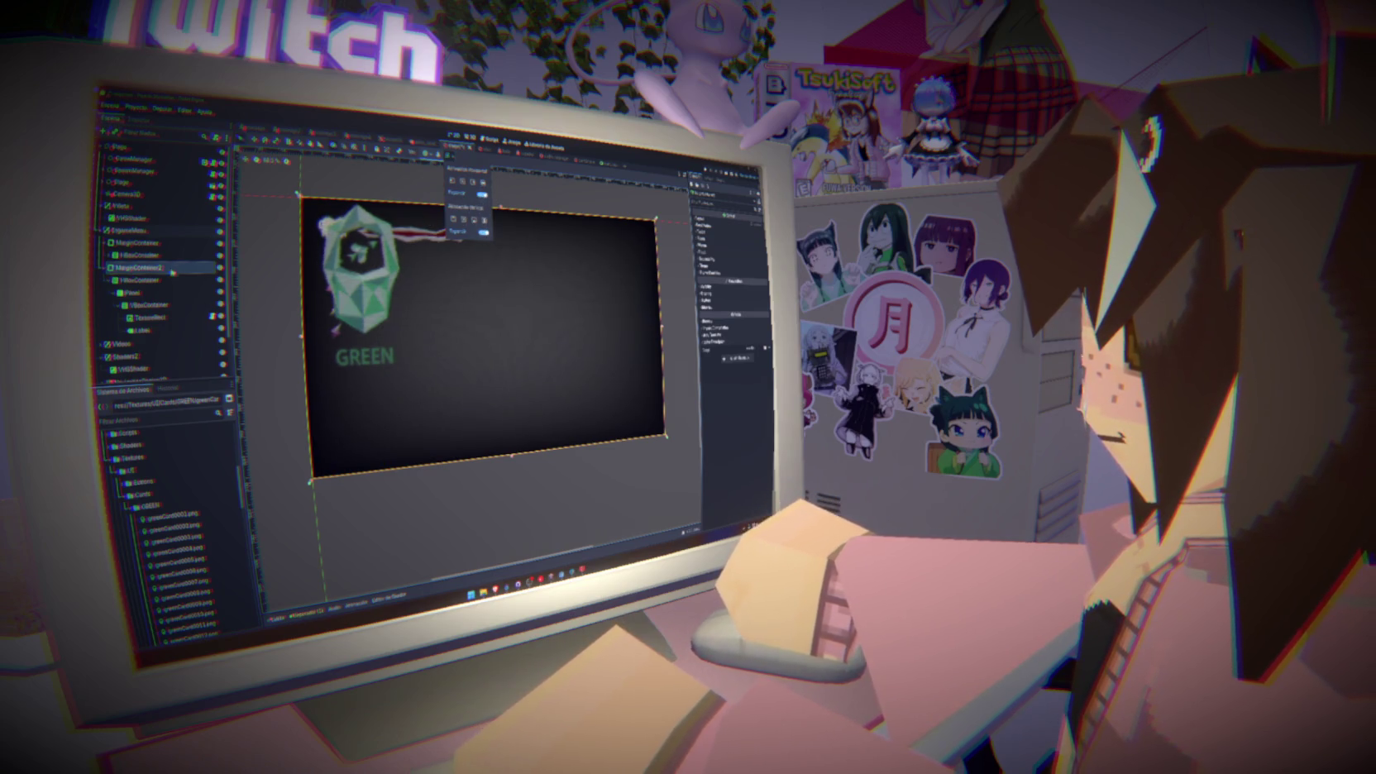
# Adjust the HBoxContainer row's child arrangement and layout while checking container bounds
pyautogui.click(191, 281)
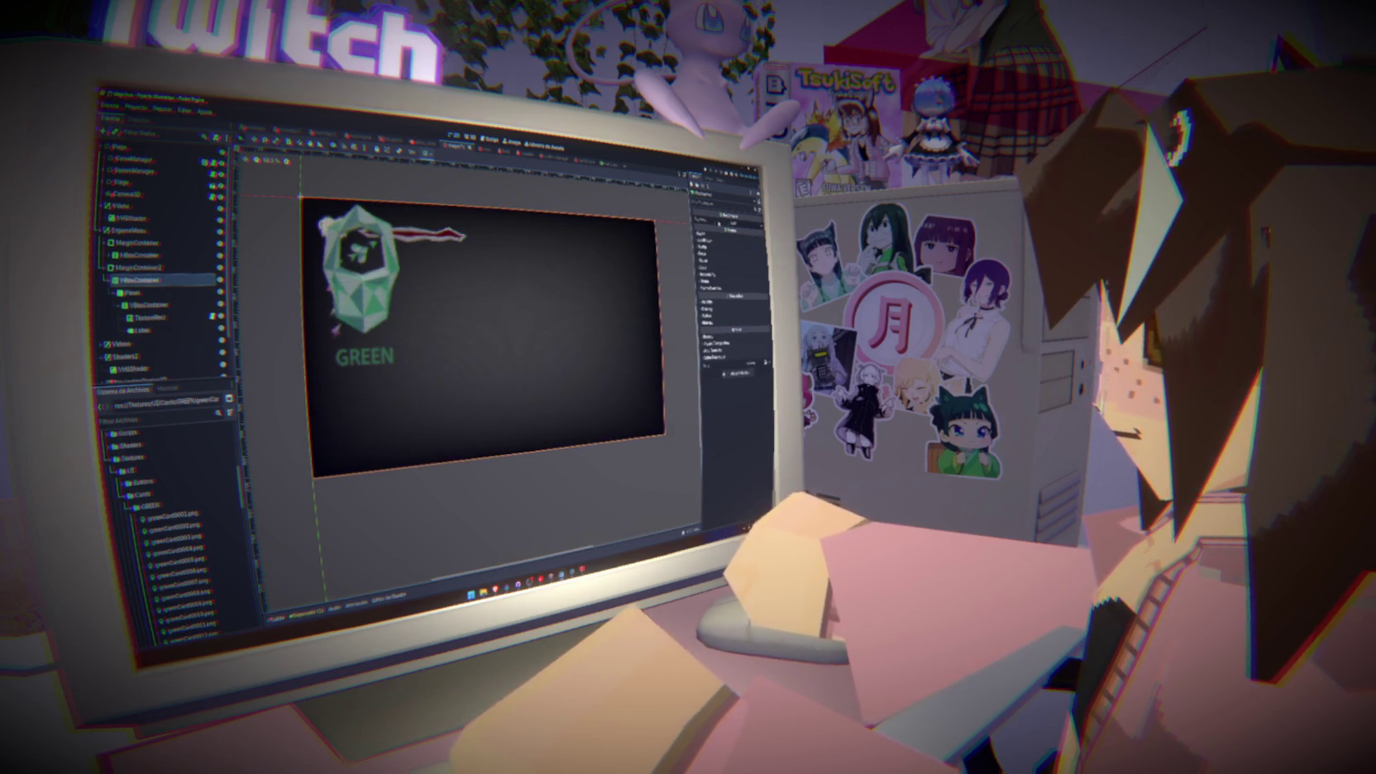
pyautogui.click(732, 222)
pyautogui.click(745, 239)
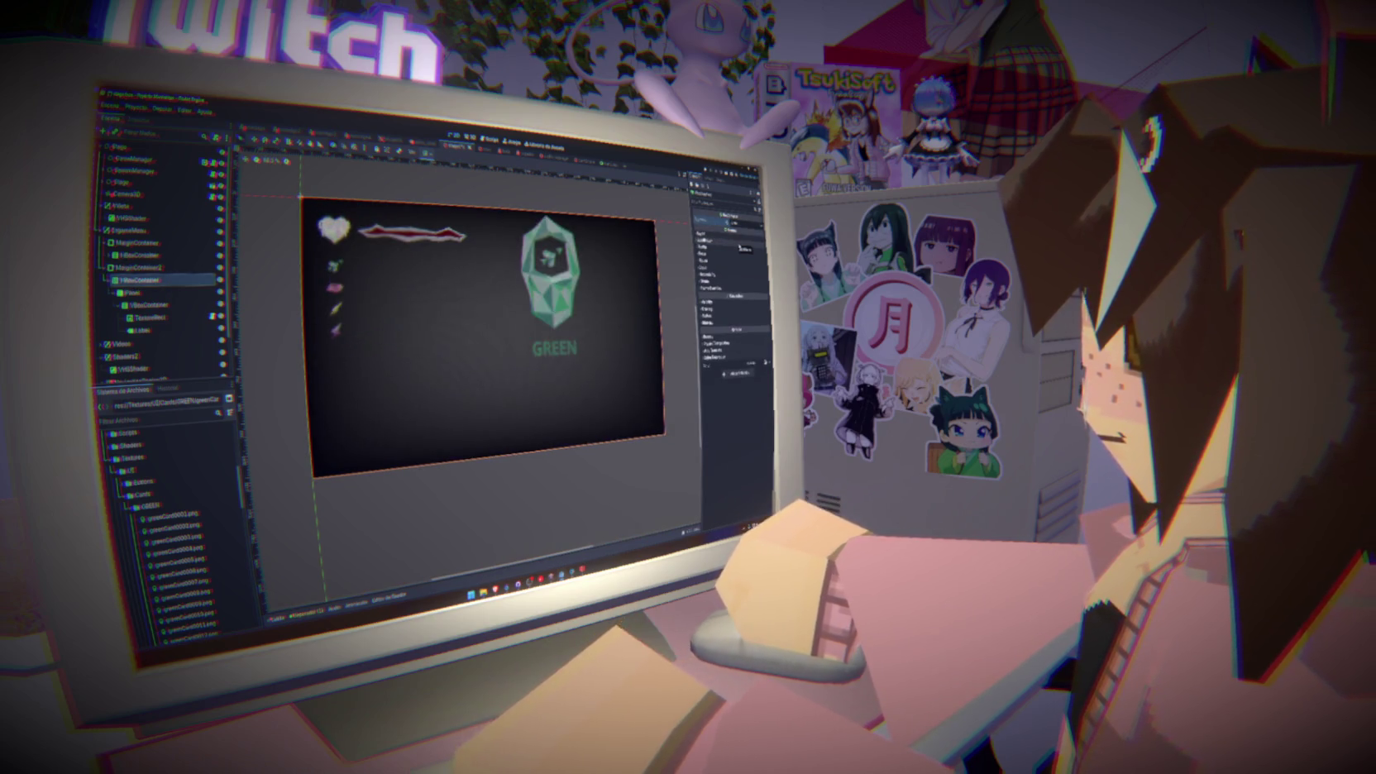
pyautogui.click(138, 292)
pyautogui.click(139, 280)
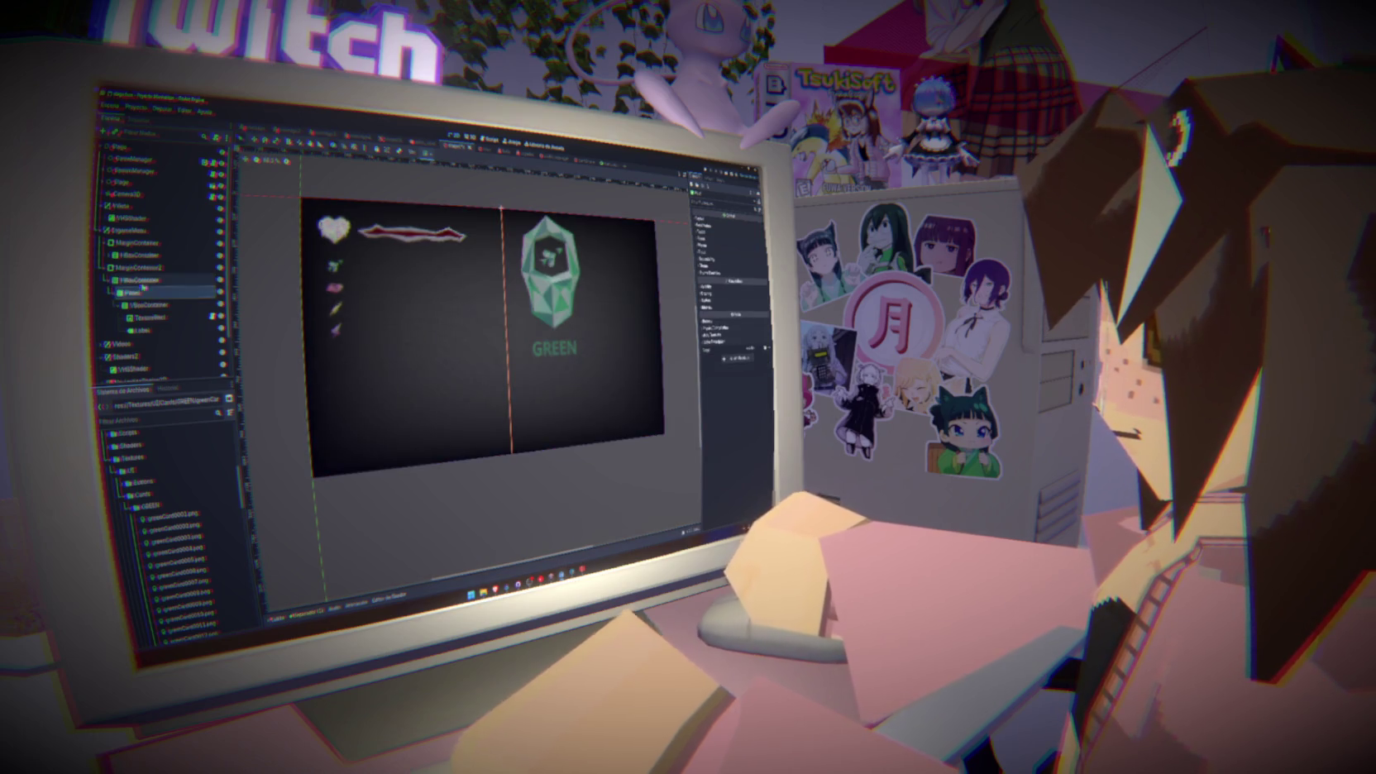
pyautogui.click(732, 222)
pyautogui.click(736, 234)
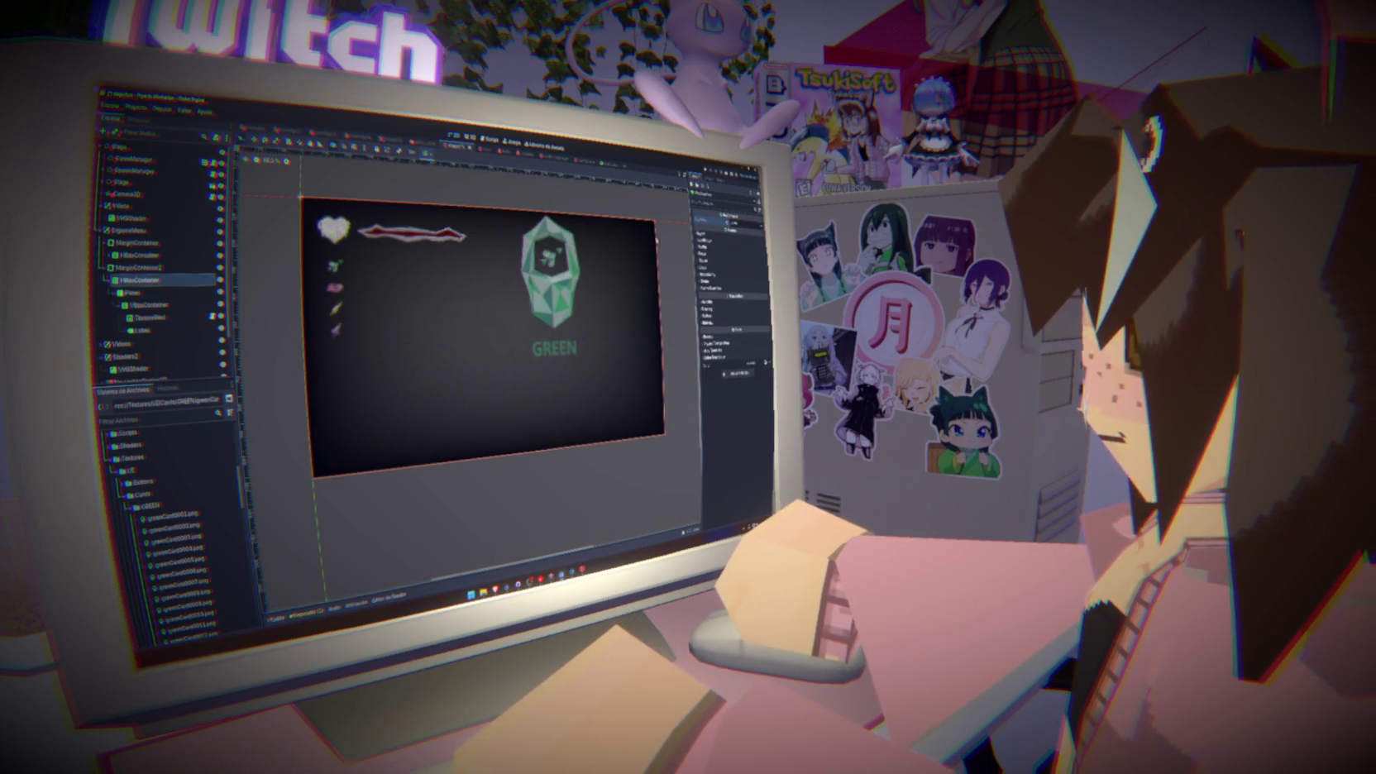
pyautogui.click(155, 294)
pyautogui.click(152, 268)
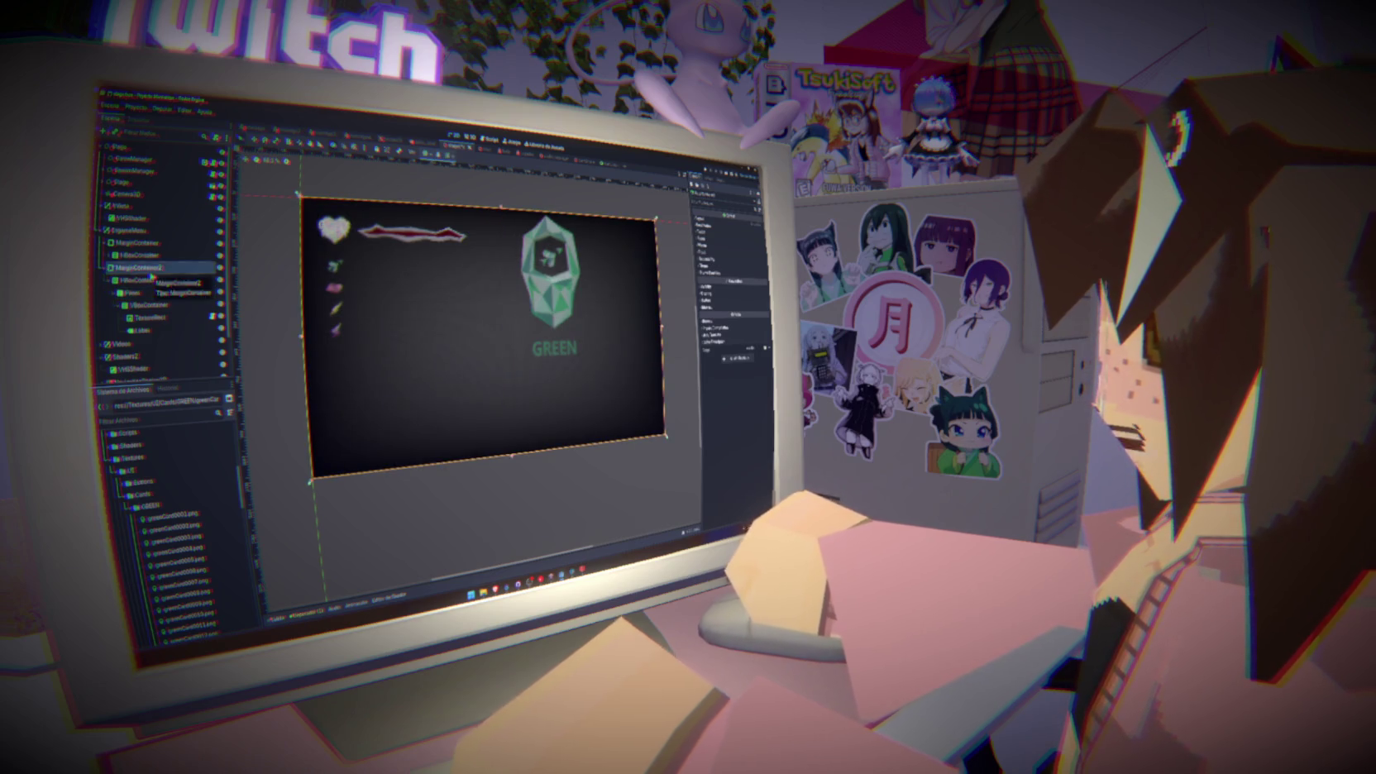
pyautogui.click(139, 280)
pyautogui.click(428, 155)
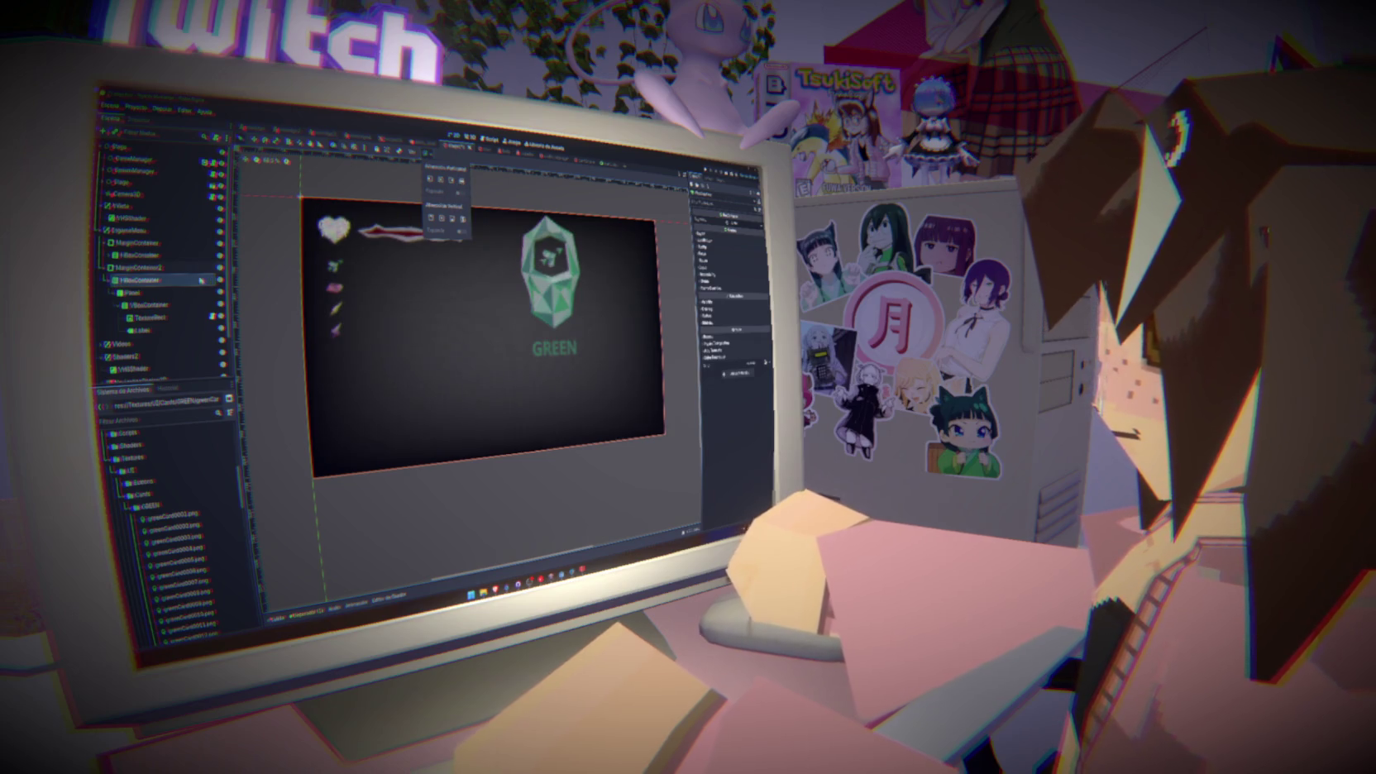
# Apply the Full Rect layout preset to the Panel
pyautogui.click(170, 293)
pyautogui.click(171, 294)
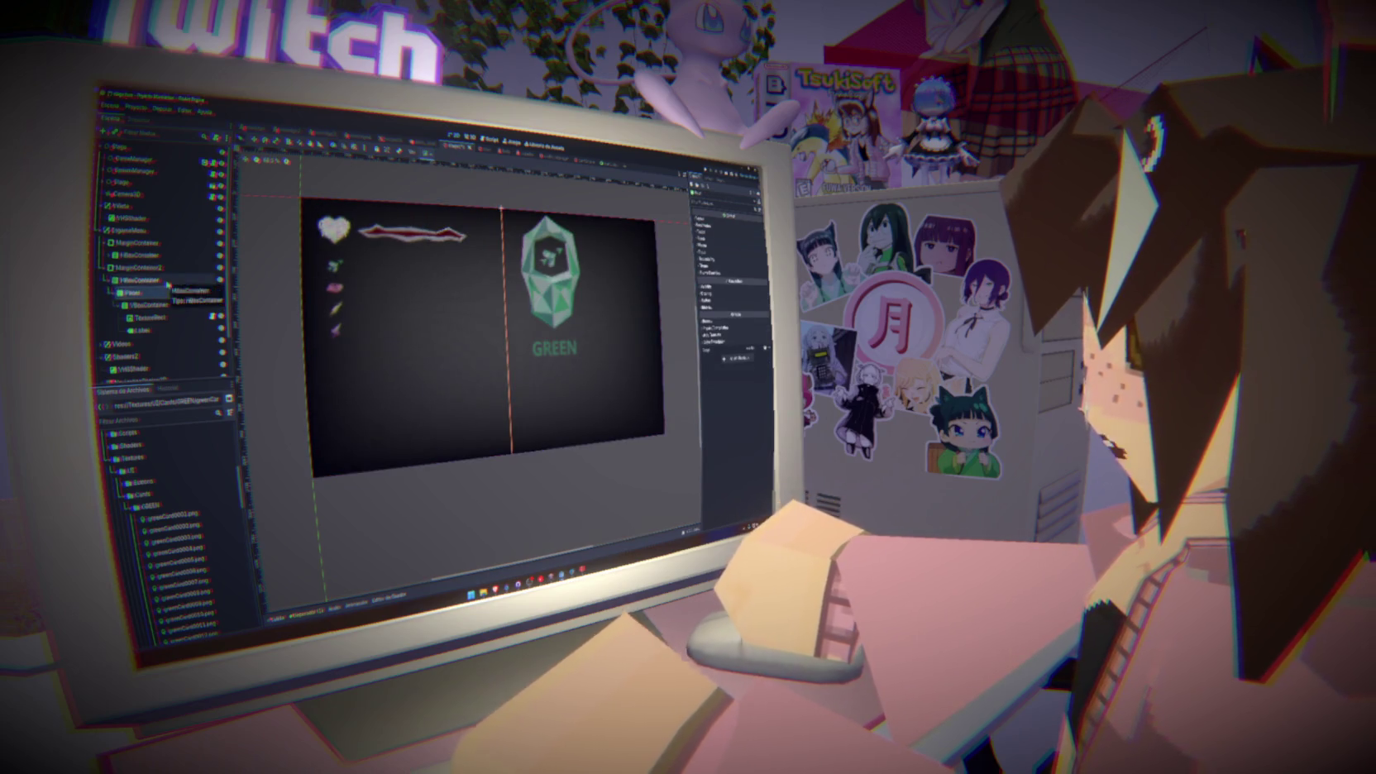
pyautogui.click(168, 306)
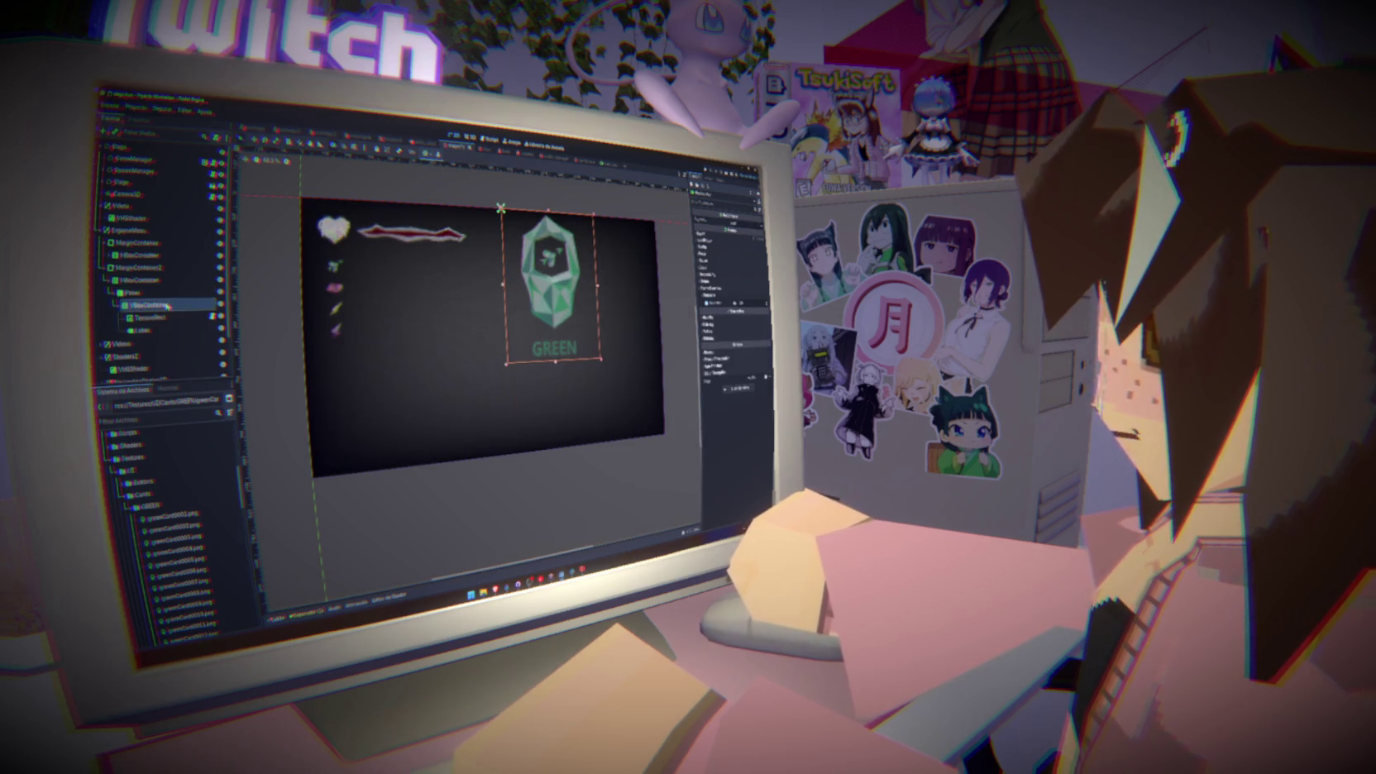
pyautogui.click(169, 293)
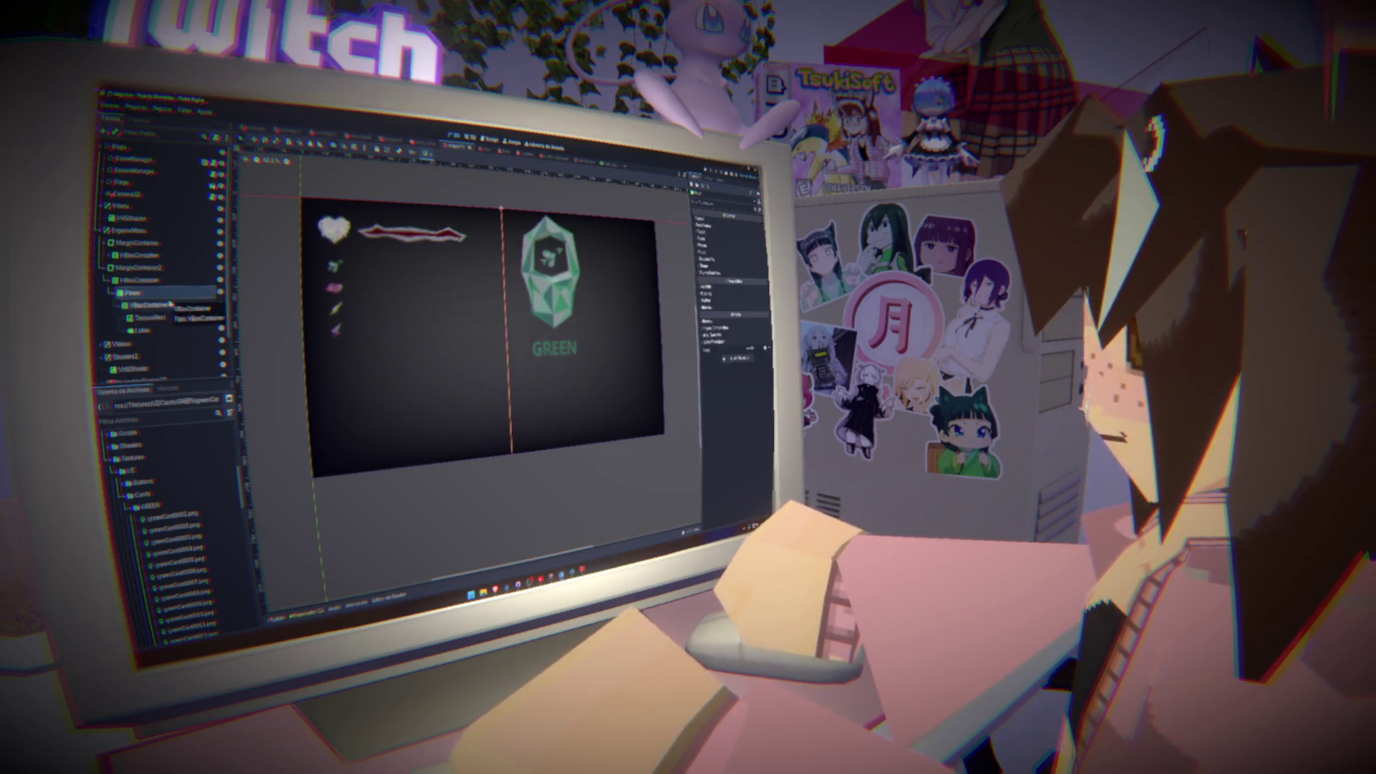
pyautogui.click(426, 154)
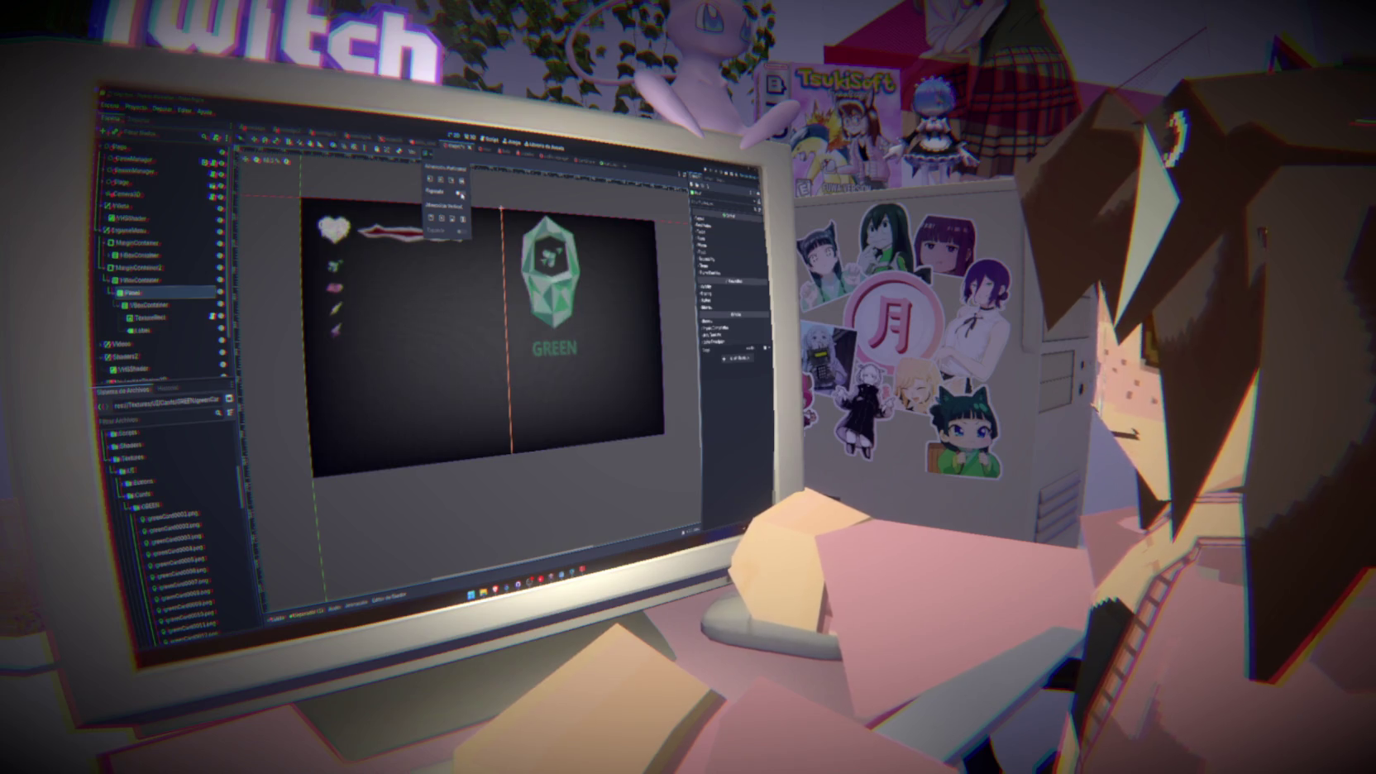
pyautogui.click(460, 193)
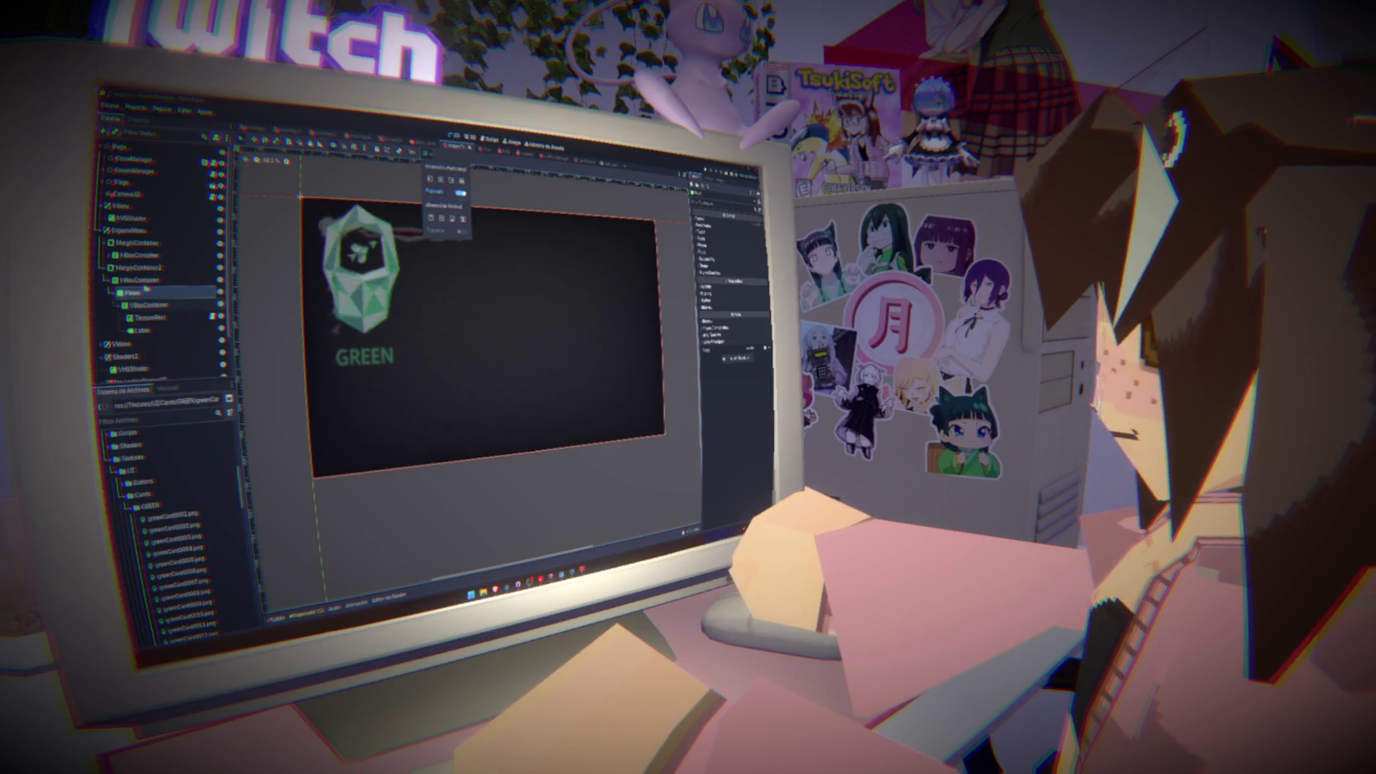
# Move the VBoxContainer card out of the Panel, then delete the Panel
pyautogui.click(149, 285)
pyautogui.moveTo(149, 305); pyautogui.dragTo(149, 289)
pyautogui.click(143, 331)
pyautogui.press('Delete')
pyautogui.press('Return')
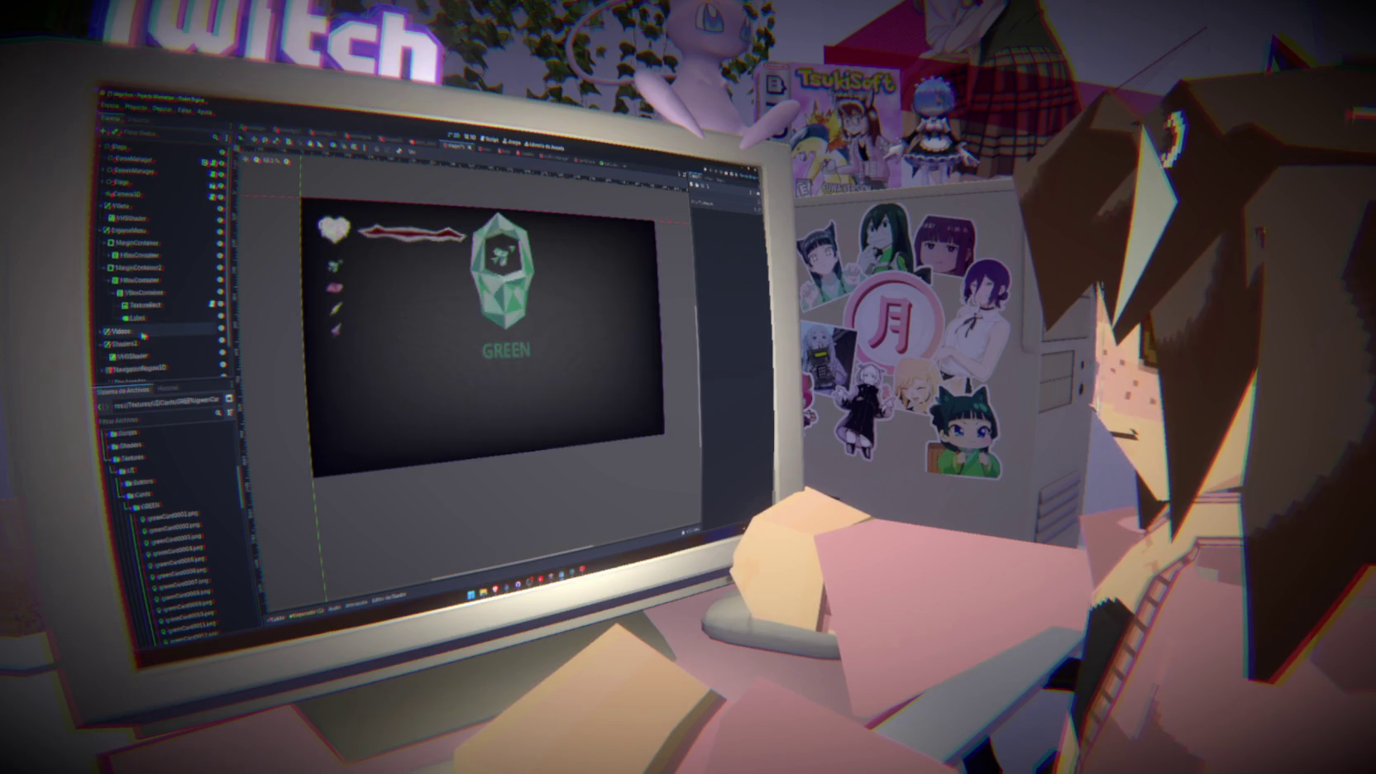
# Apply the Center layout preset to the VBoxContainer gem card
pyautogui.click(145, 293)
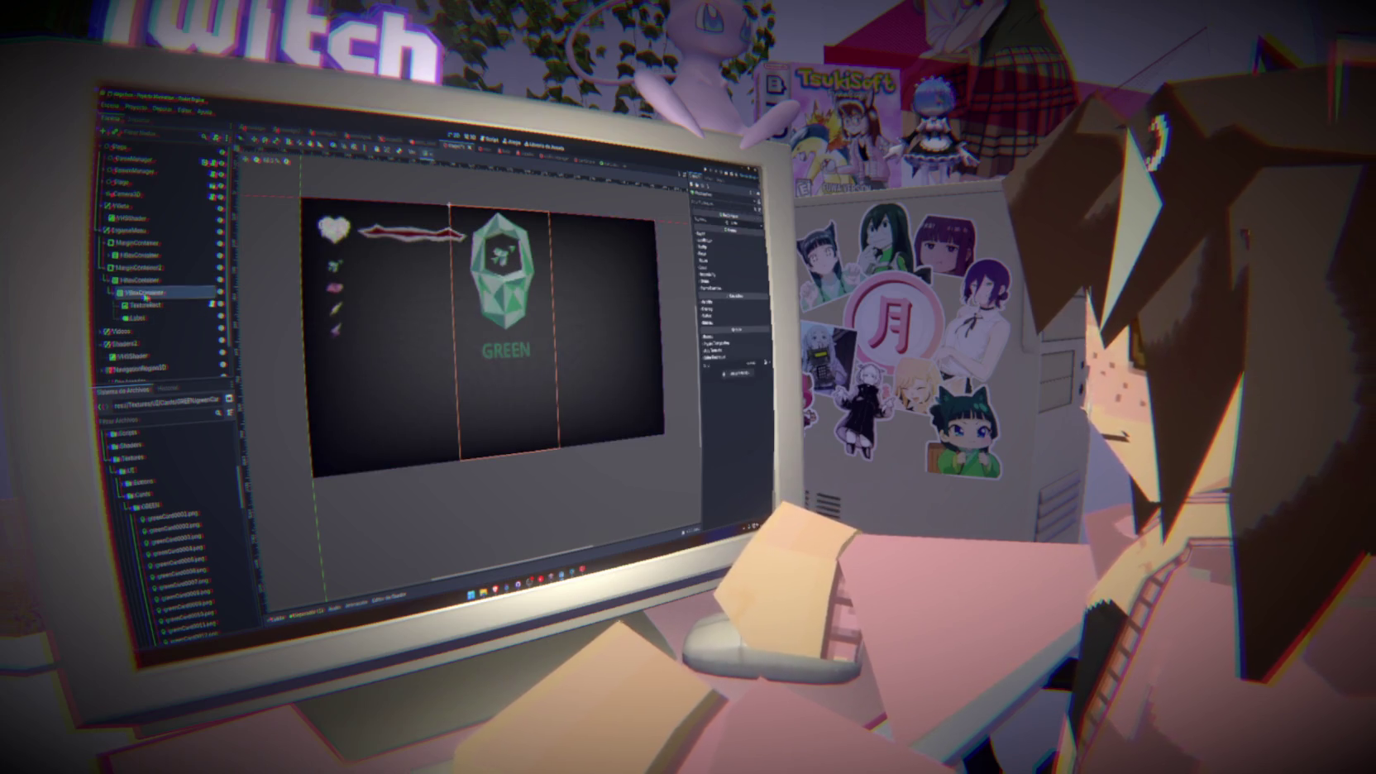
pyautogui.click(425, 154)
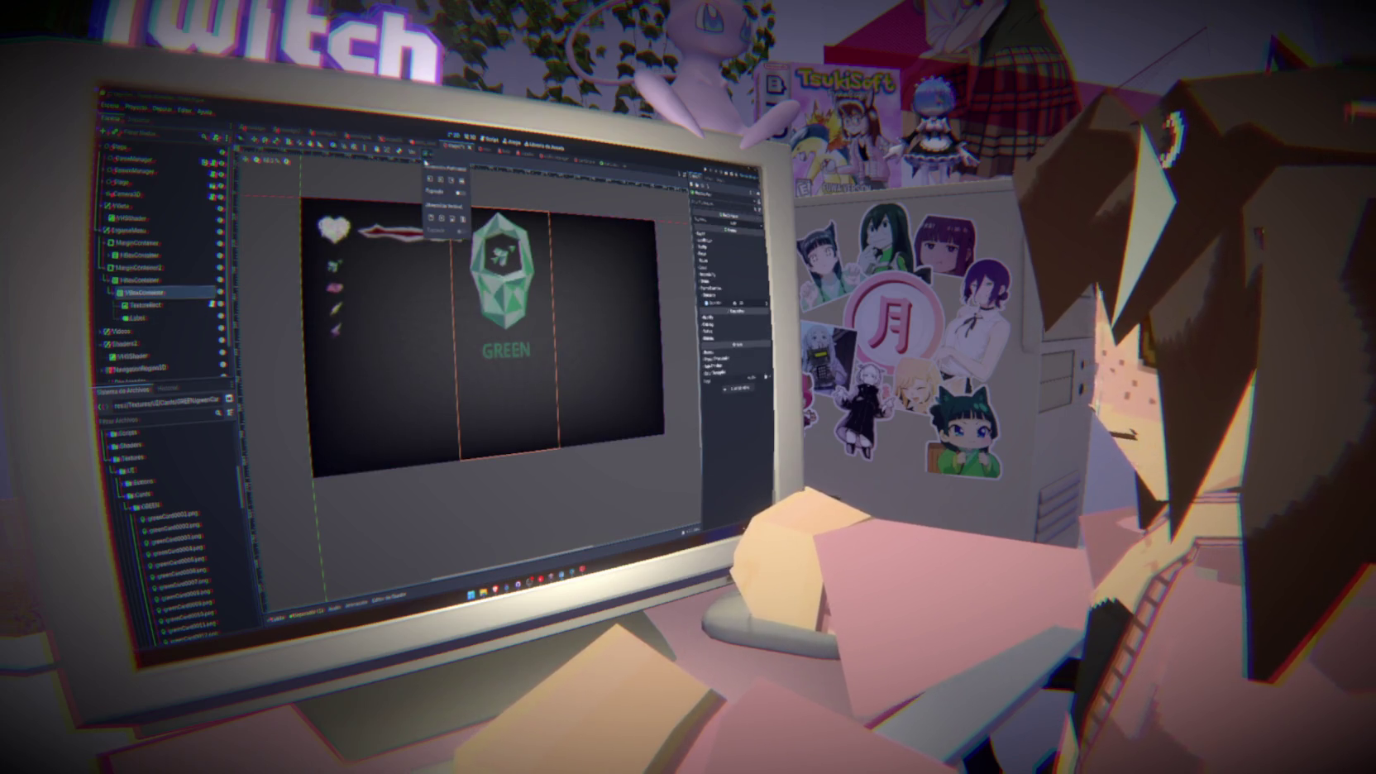
pyautogui.click(442, 219)
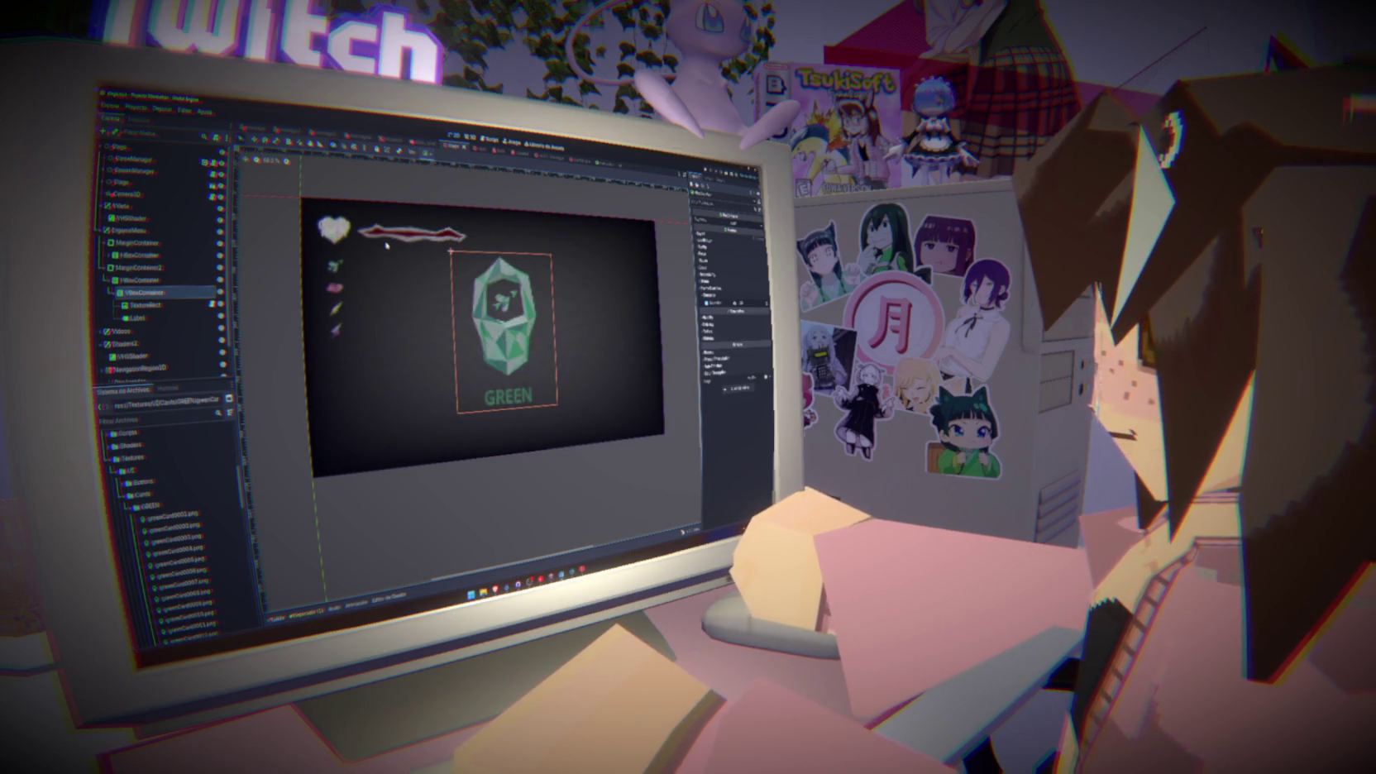
pyautogui.click(142, 317)
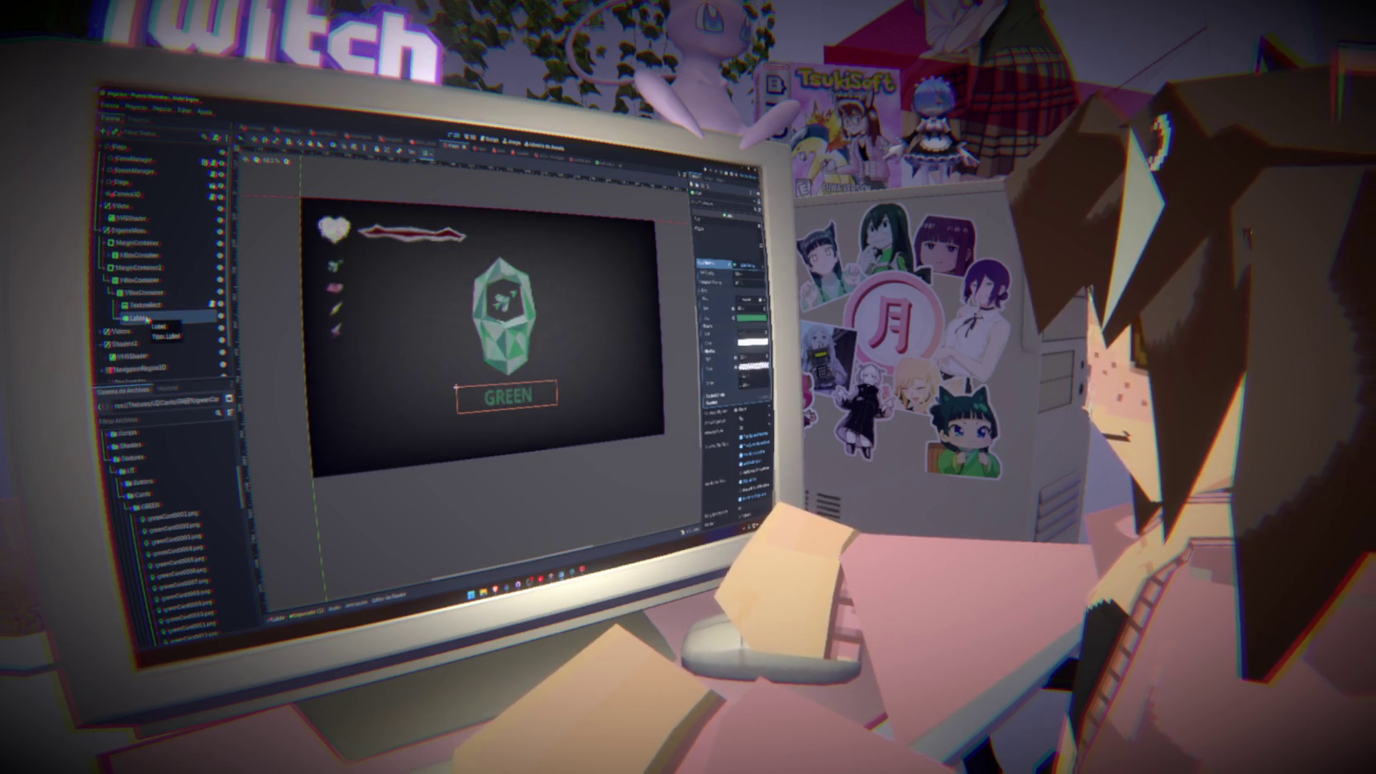
pyautogui.click(145, 305)
pyautogui.rightClick(143, 294)
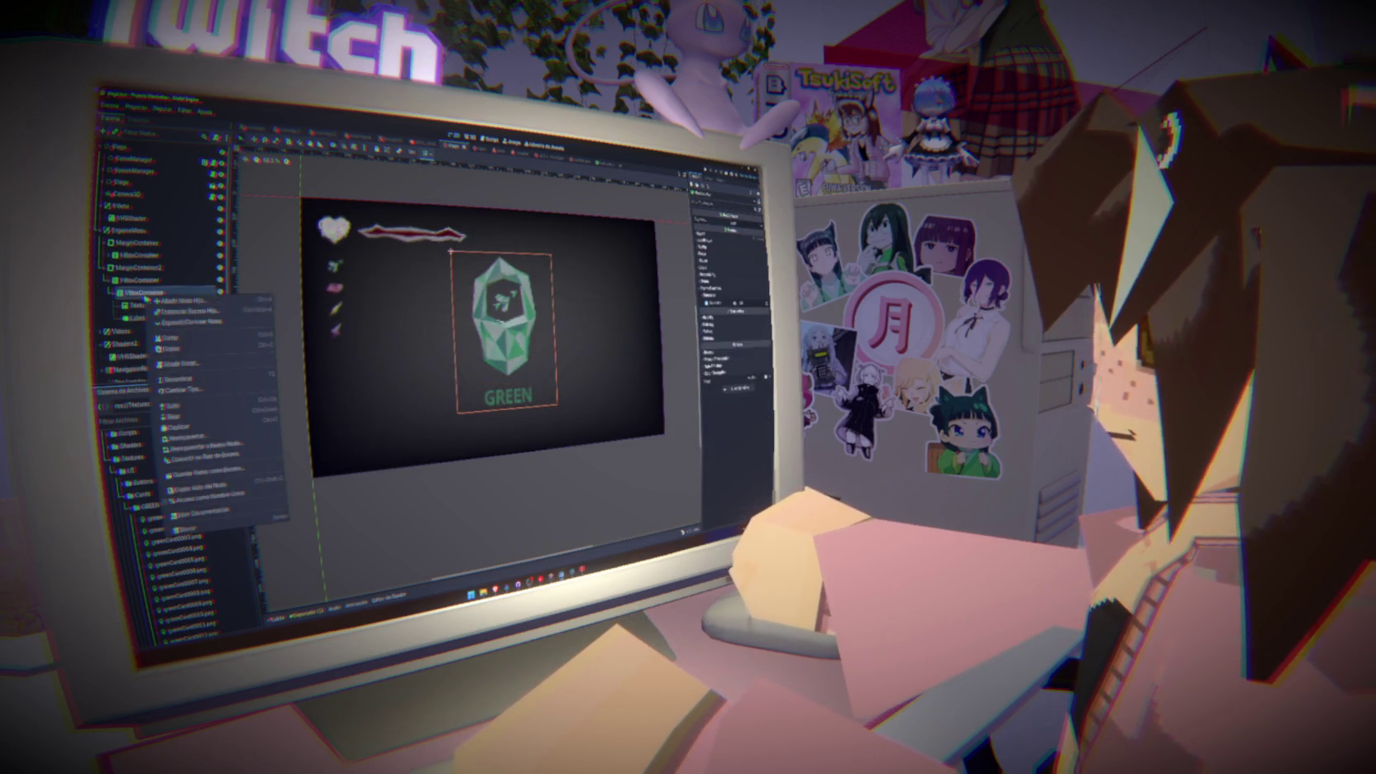
# Add a Panel node as a child of the card's VBoxContainer
pyautogui.click(170, 301)
pyautogui.write('label')
pyautogui.moveTo(451, 241)
pyautogui.mouseDown()
pyautogui.moveTo(611, 248)
pyautogui.moveTo(489, 235)
pyautogui.moveTo(506, 230)
pyautogui.mouseUp()
pyautogui.press('BackSpace')
pyautogui.press('BackSpace')
pyautogui.press('BackSpace')
pyautogui.write('panel')
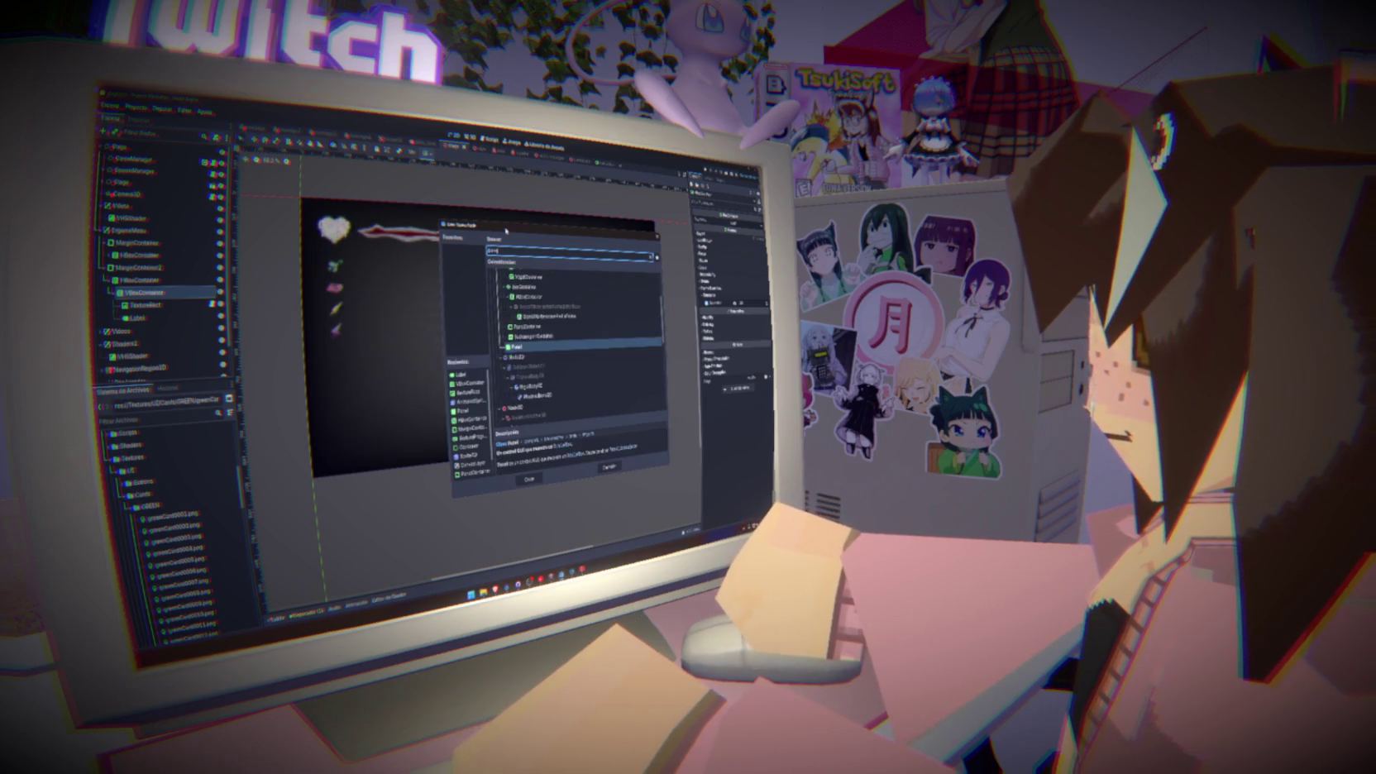
pyautogui.press('Return')
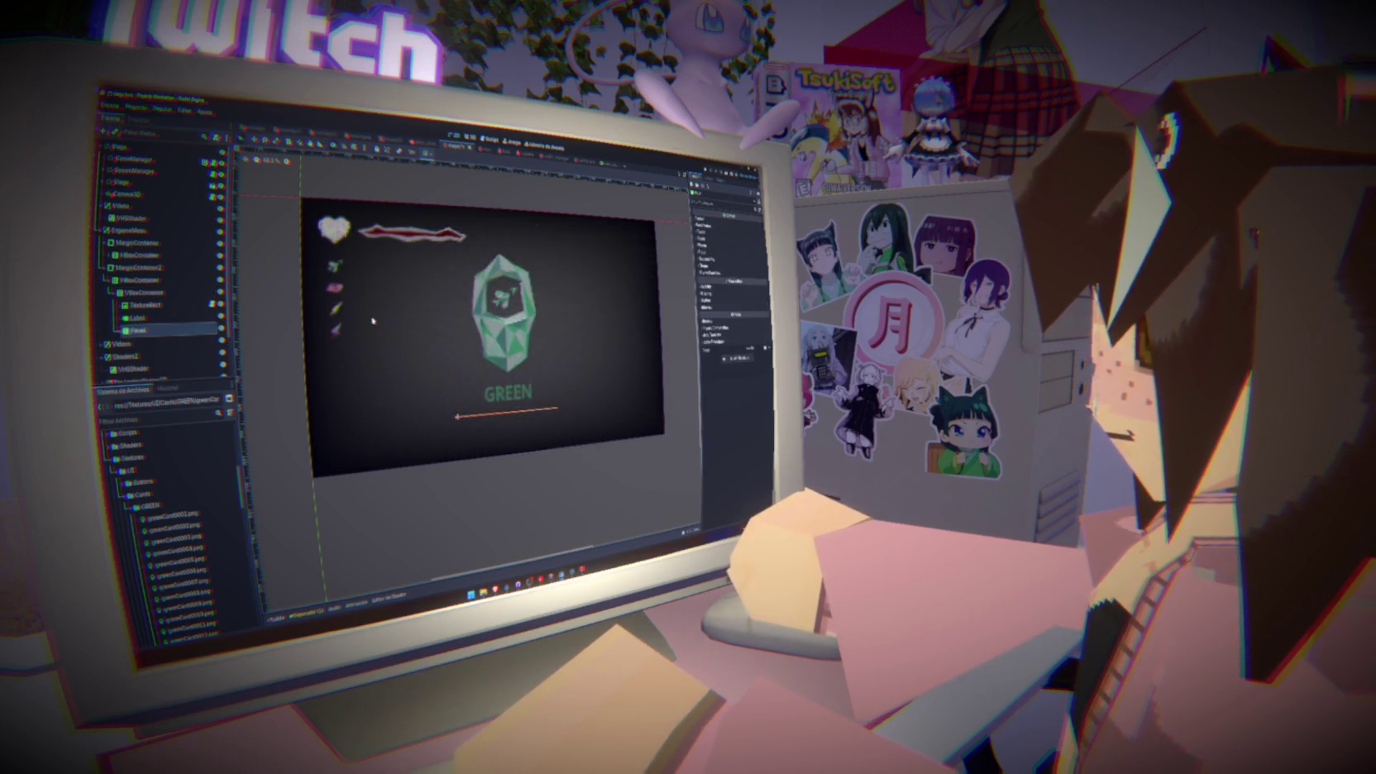
# Assign a style resource to the Panel's Theme Overrides stylebox
pyautogui.click(706, 306)
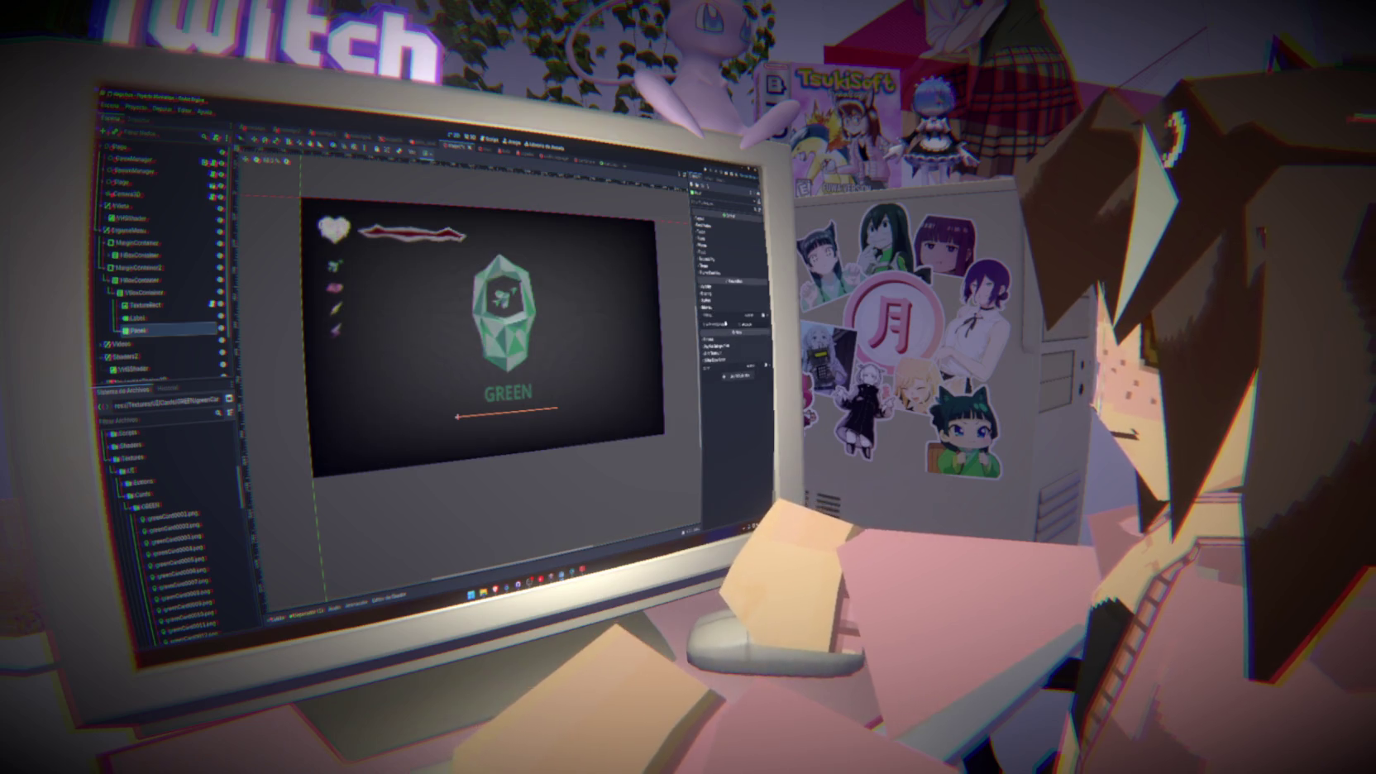
pyautogui.click(709, 307)
pyautogui.click(711, 288)
pyautogui.click(749, 288)
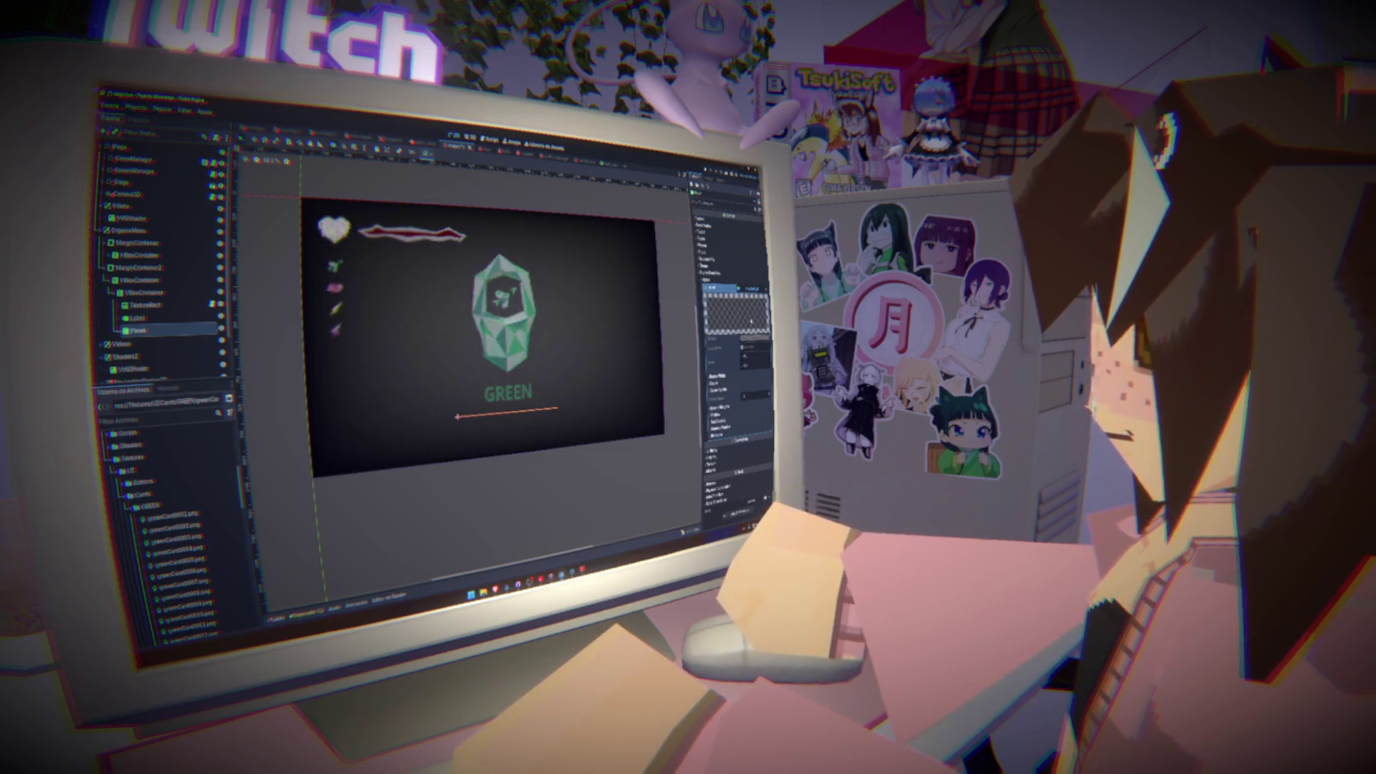
pyautogui.click(757, 289)
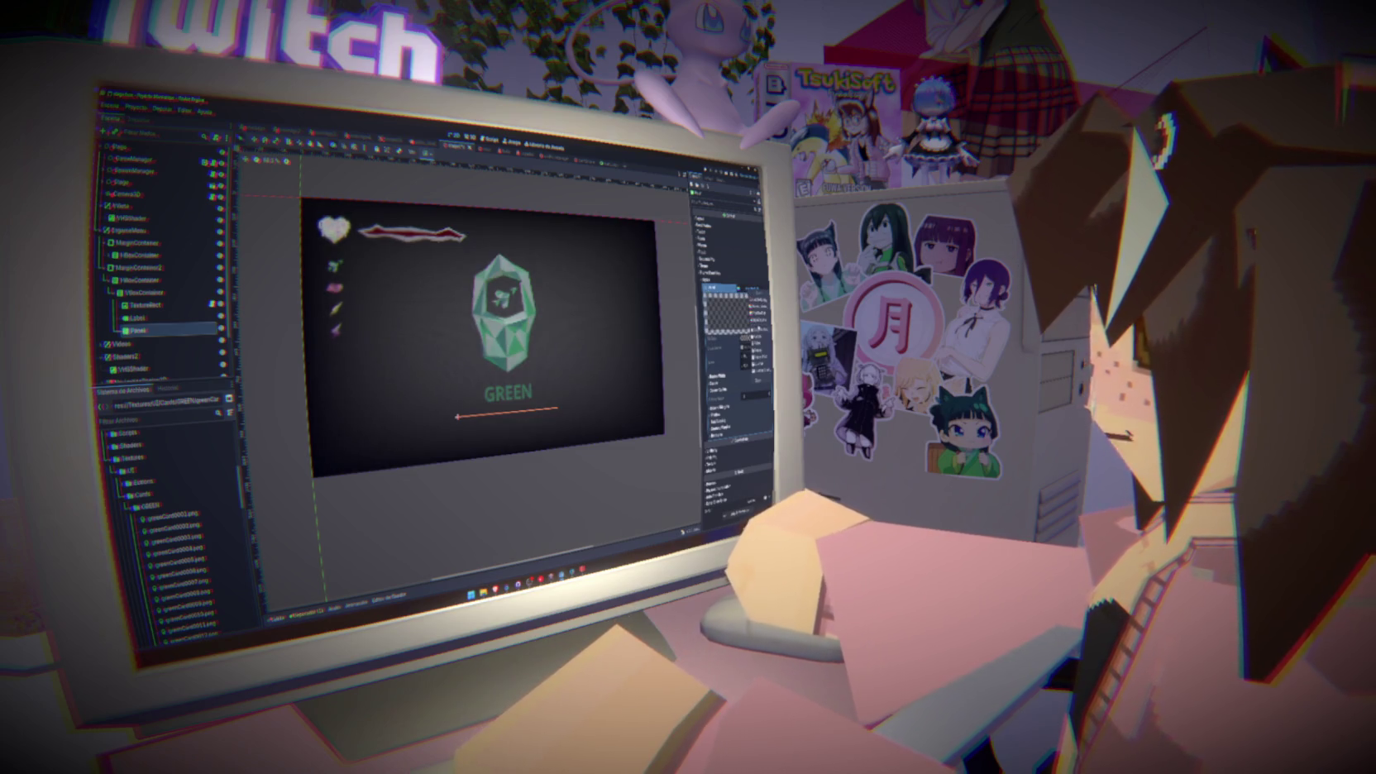
pyautogui.click(761, 361)
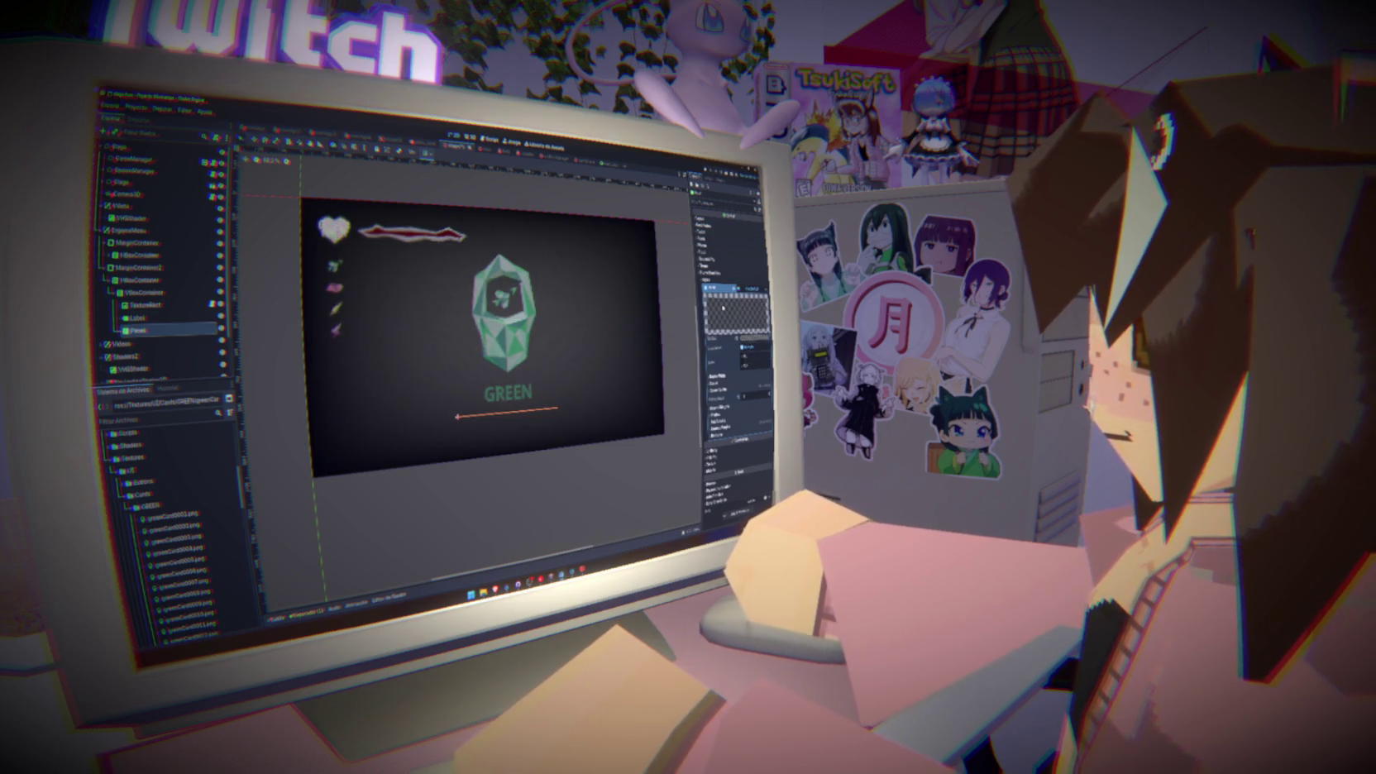
# Stretch the Panel taller below the GREEN title in the viewport
pyautogui.scroll(2, 732, 364)
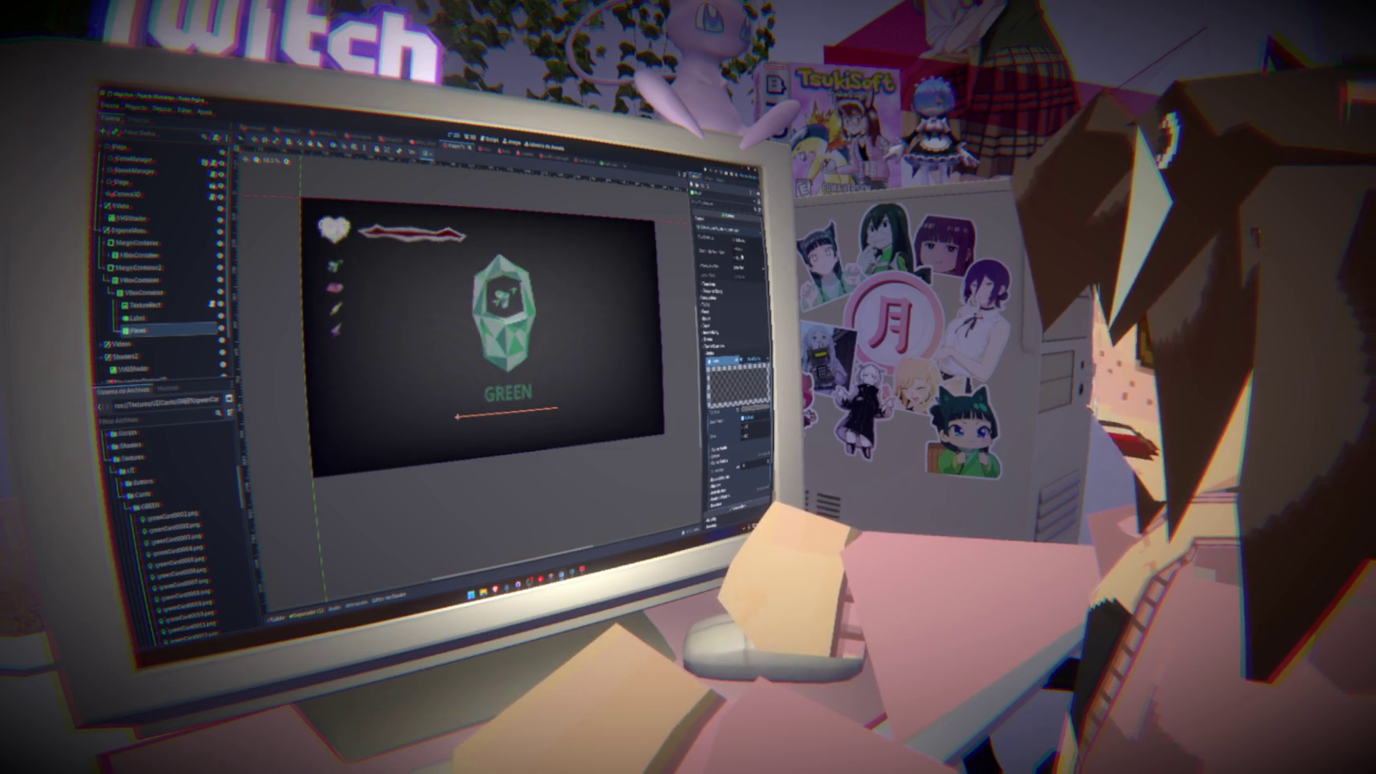
pyautogui.click(508, 412)
pyautogui.moveTo(456, 408); pyautogui.dragTo(457, 390)
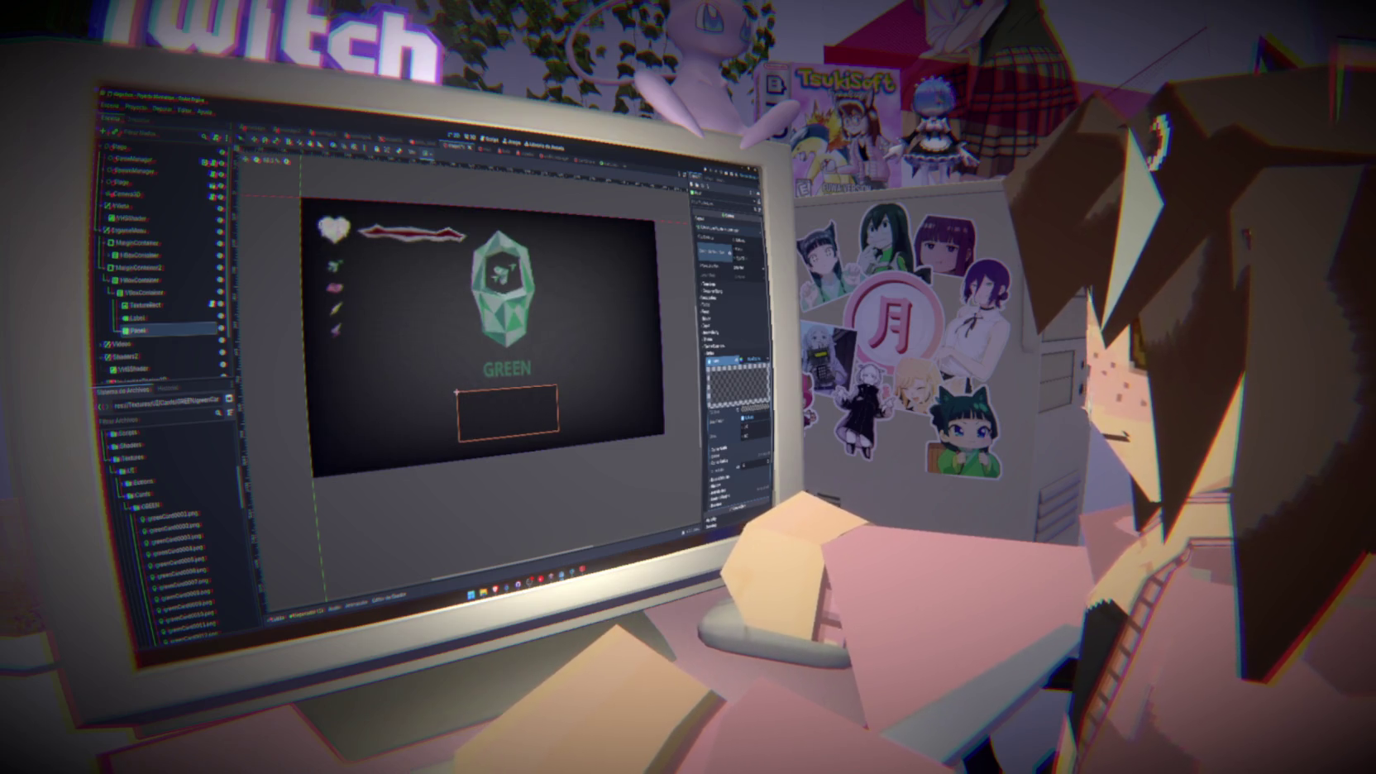
# Resize the gem image's height and adjust its sizing and property options
pyautogui.click(449, 213)
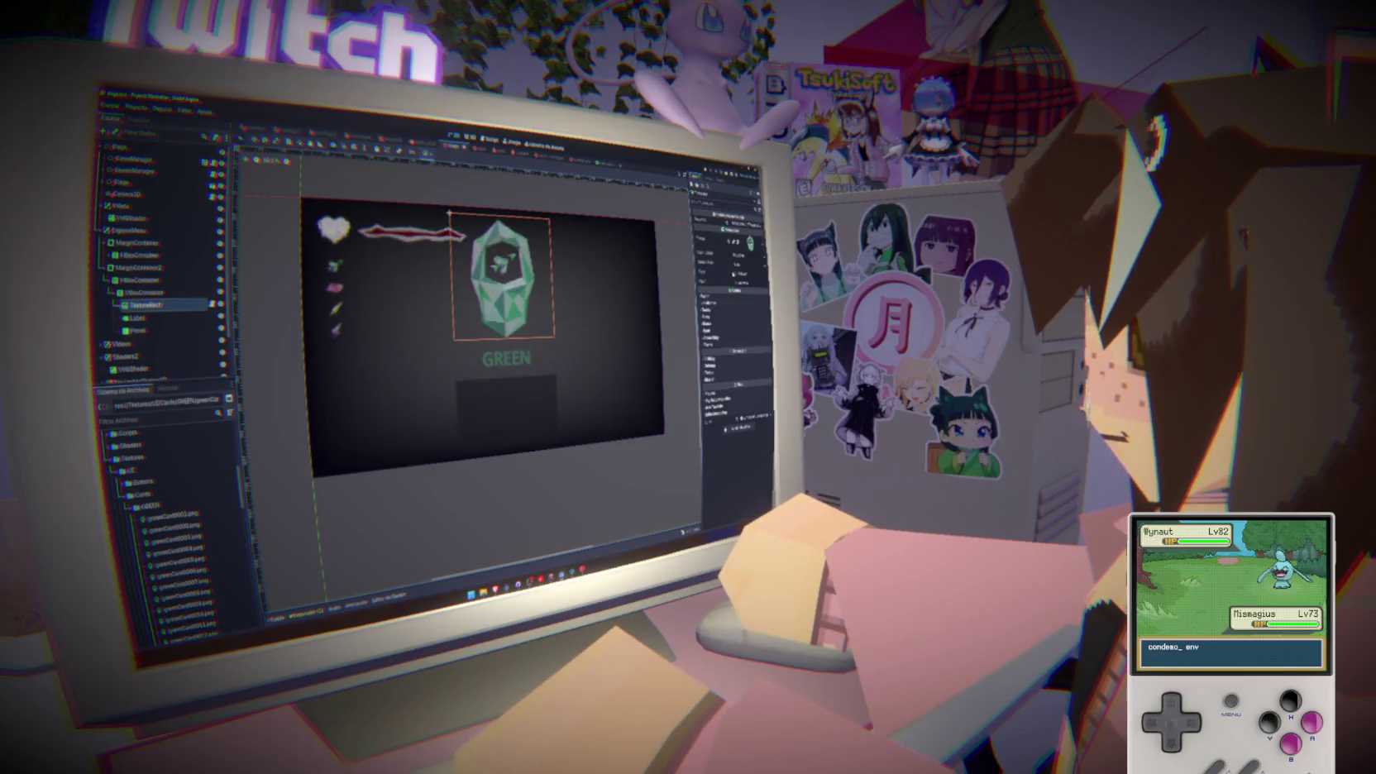
pyautogui.moveTo(449, 214); pyautogui.dragTo(477, 276)
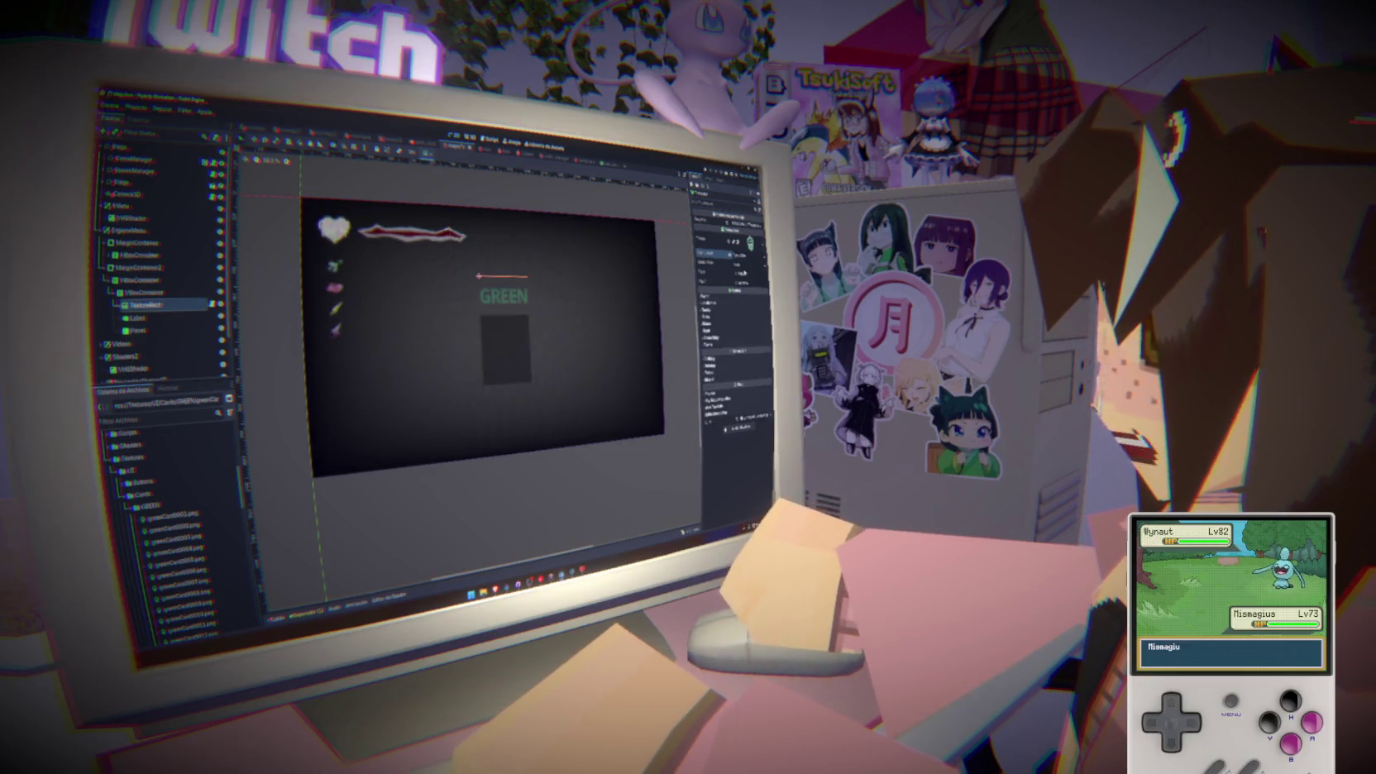
pyautogui.click(741, 263)
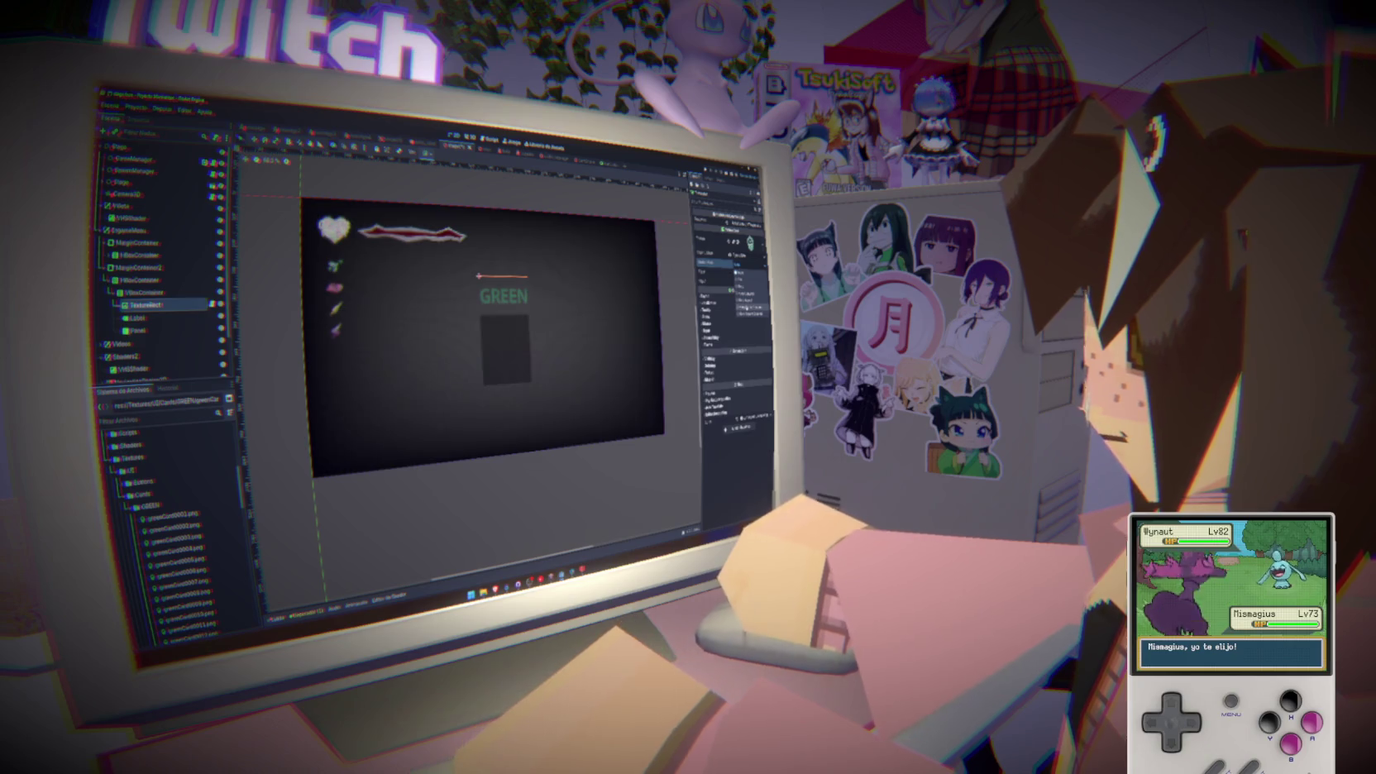
pyautogui.click(736, 306)
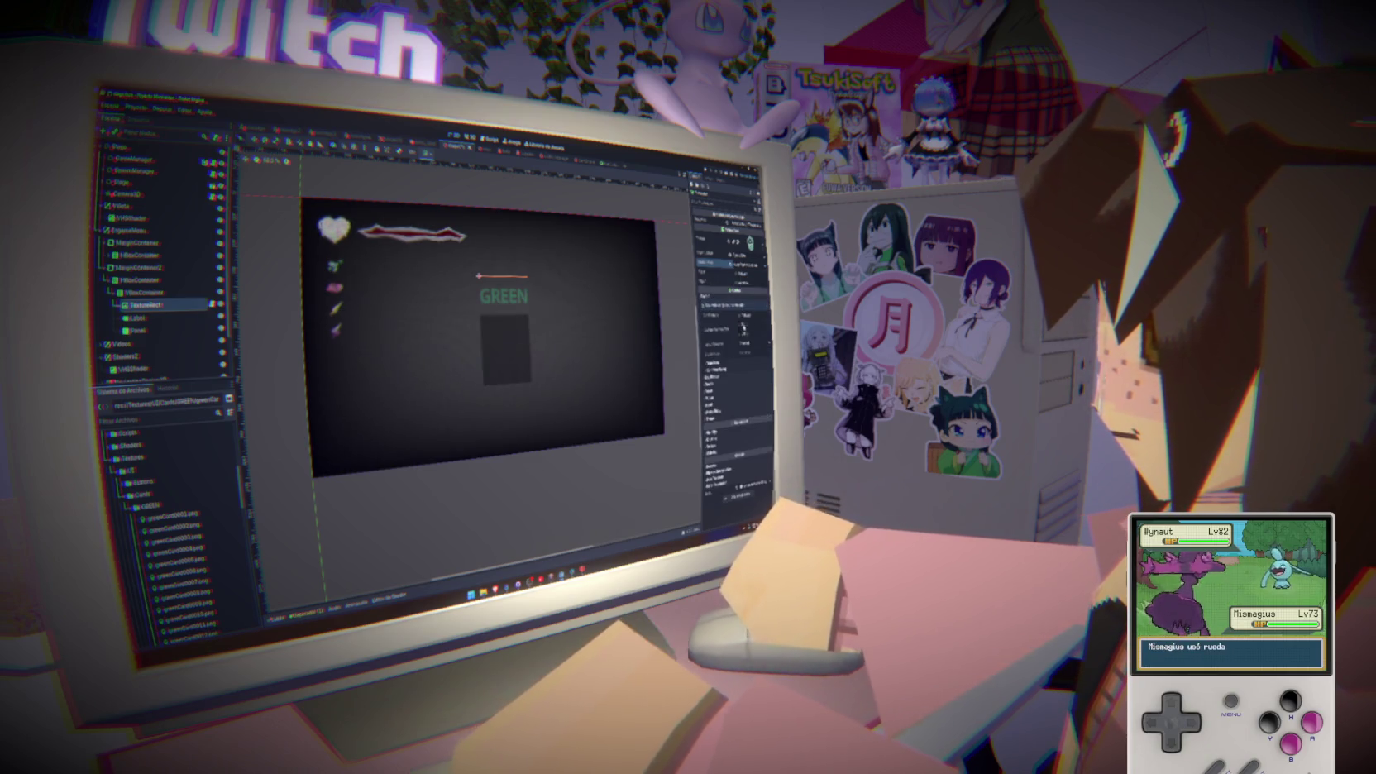
pyautogui.click(720, 329)
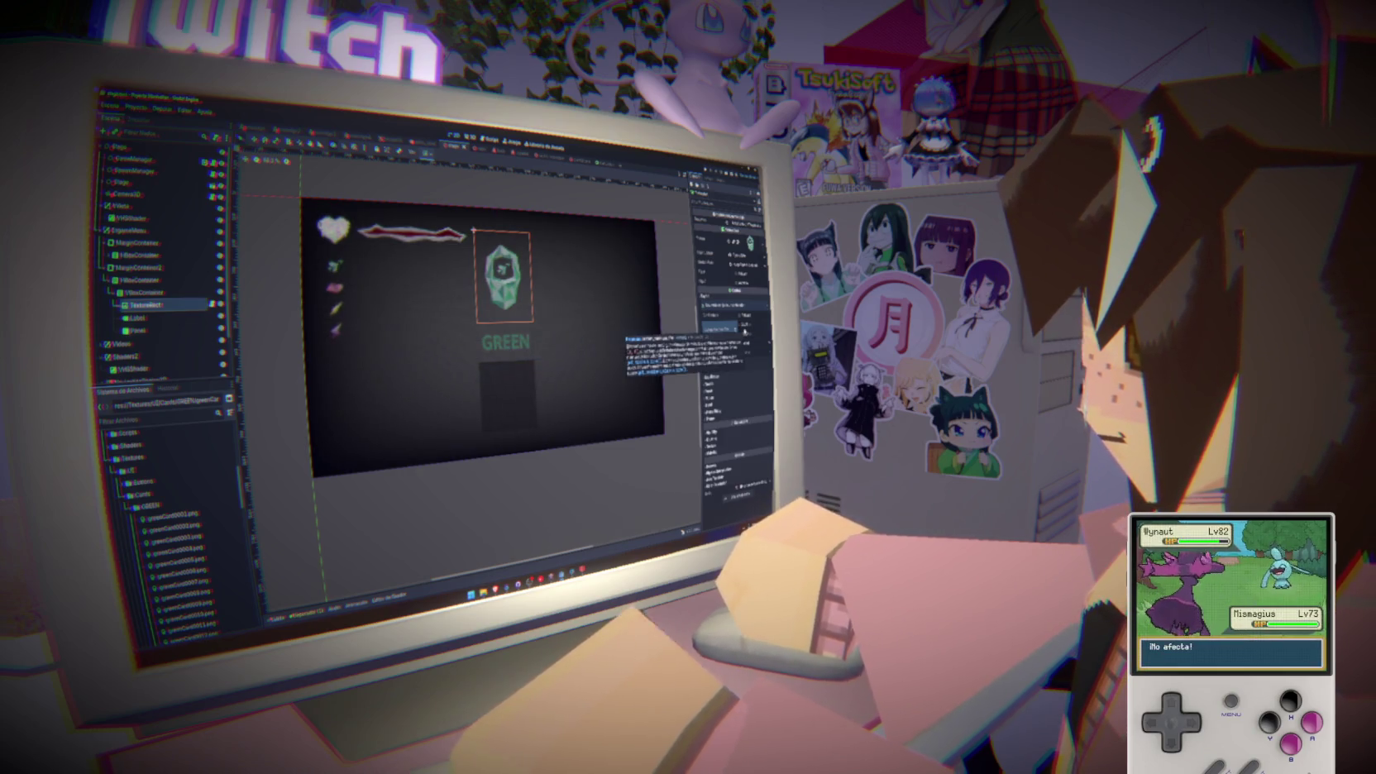
pyautogui.click(750, 334)
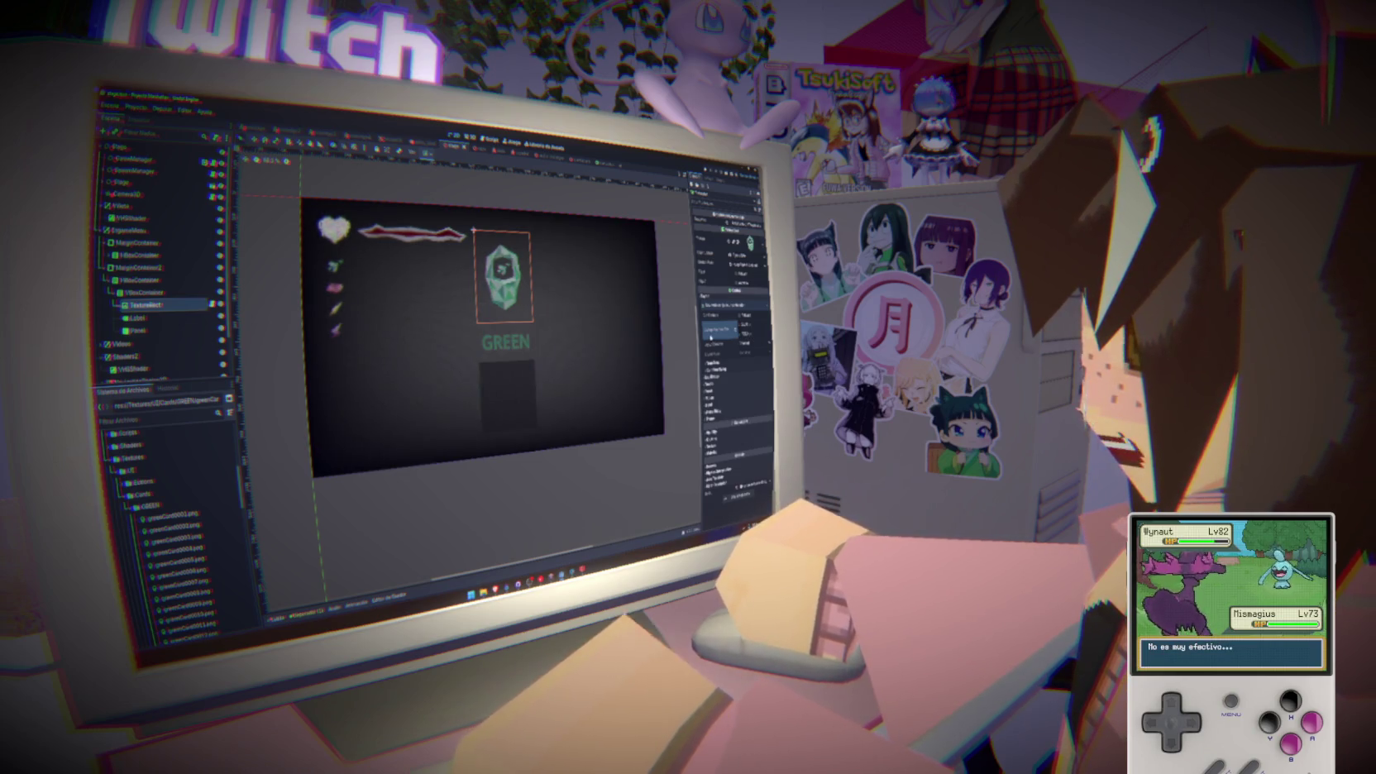
# Tweak the card container's layout size, then delete the GREEN title label
pyautogui.click(142, 292)
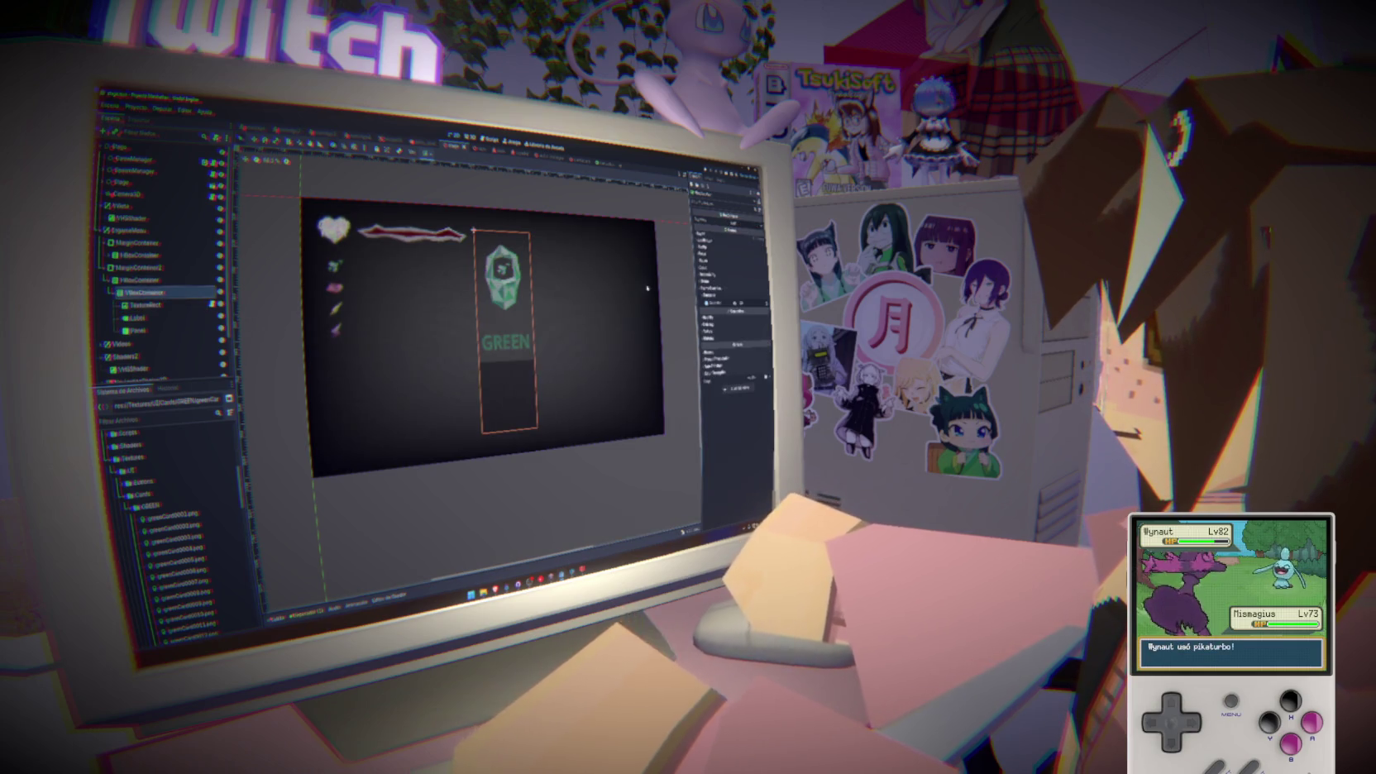
pyautogui.click(711, 302)
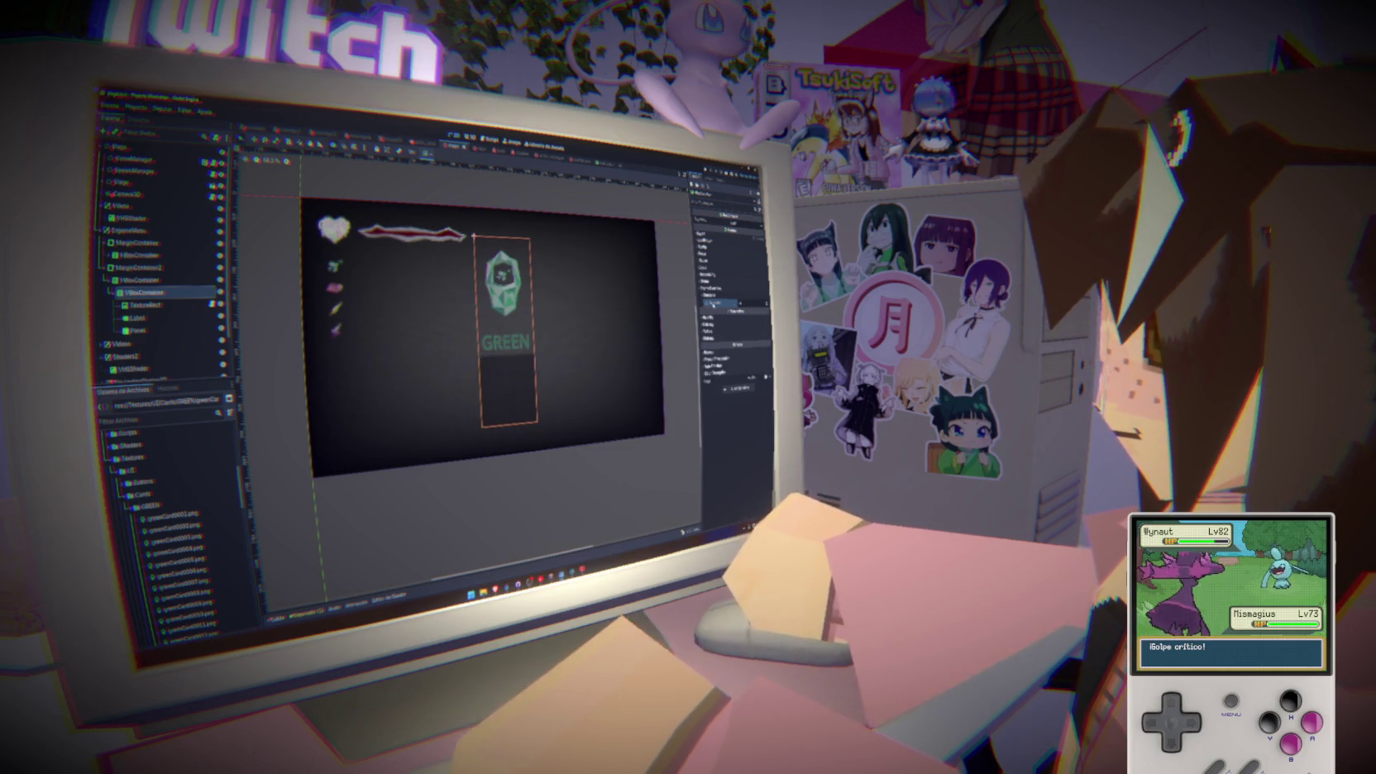
pyautogui.click(161, 306)
pyautogui.click(163, 317)
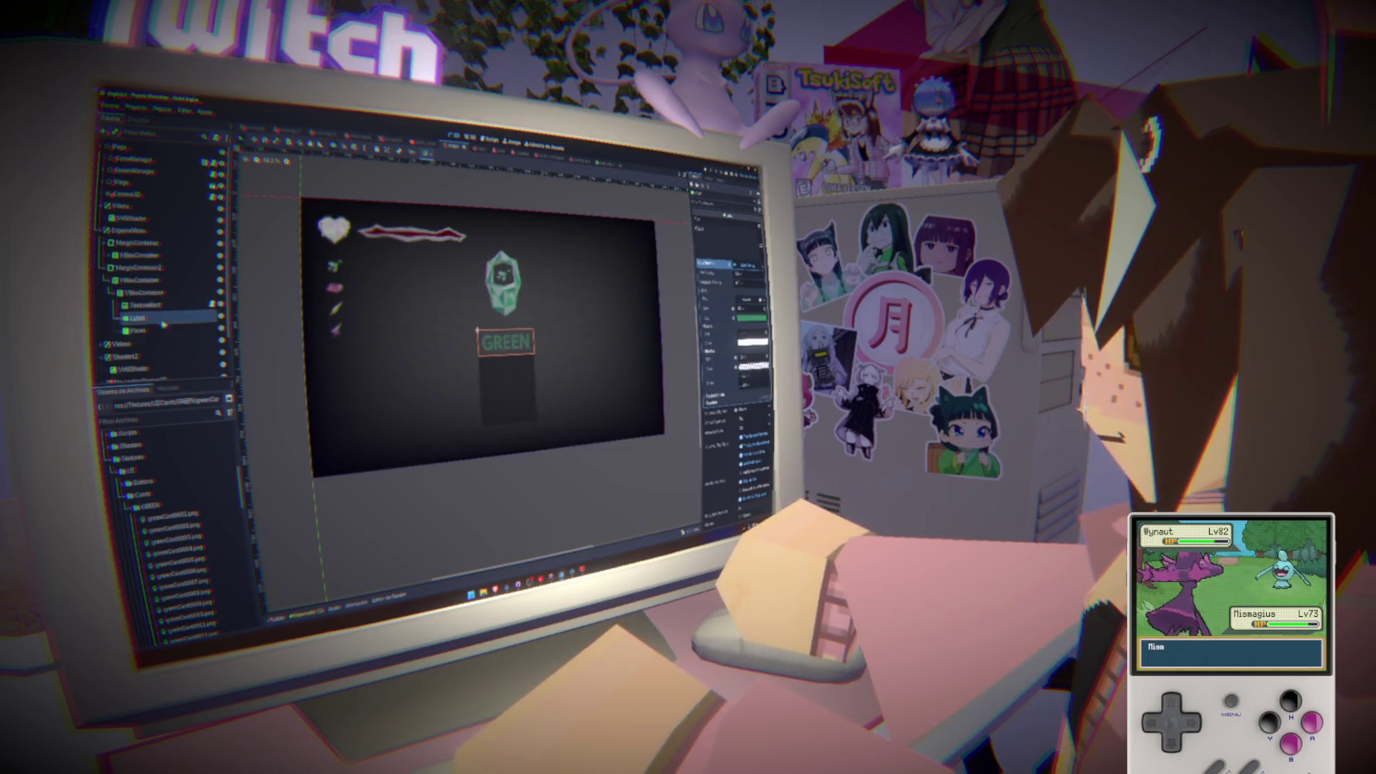
pyautogui.click(164, 330)
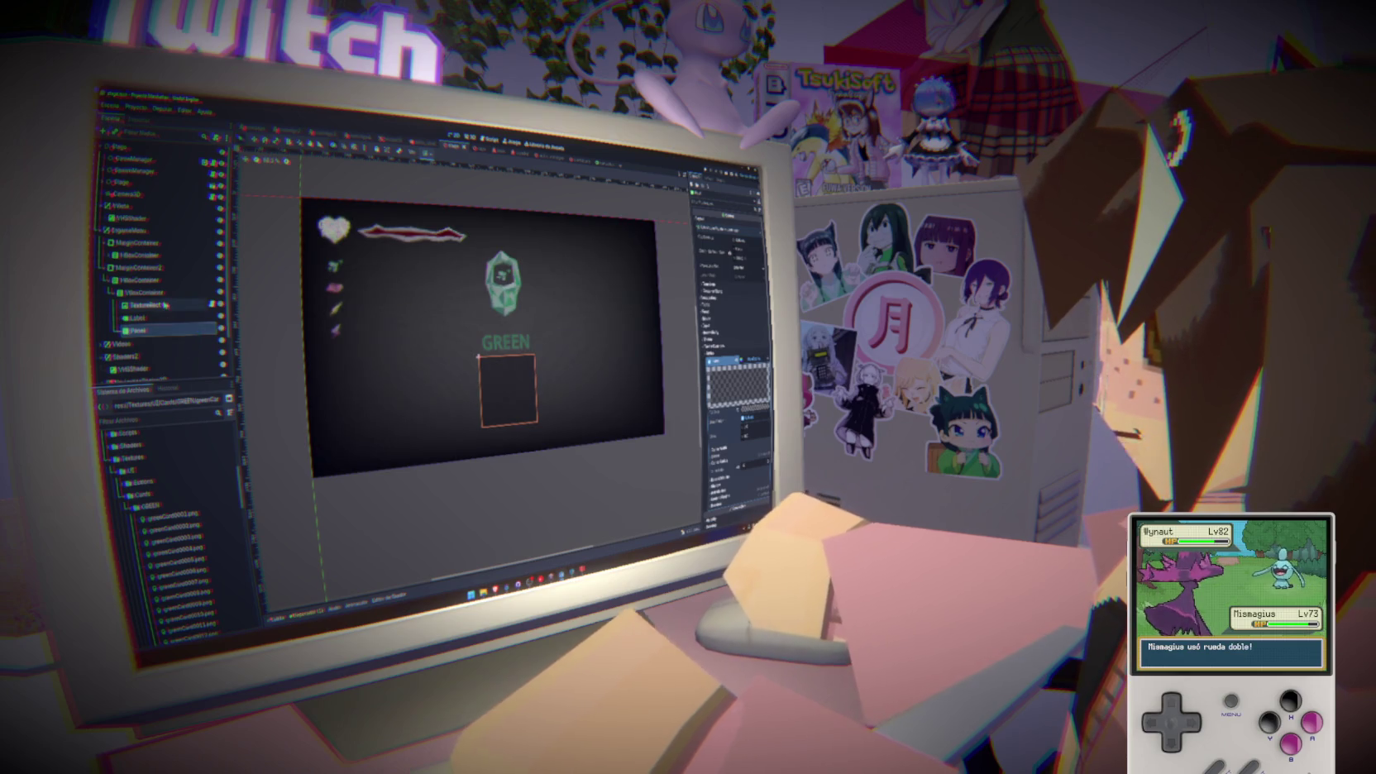
pyautogui.click(161, 317)
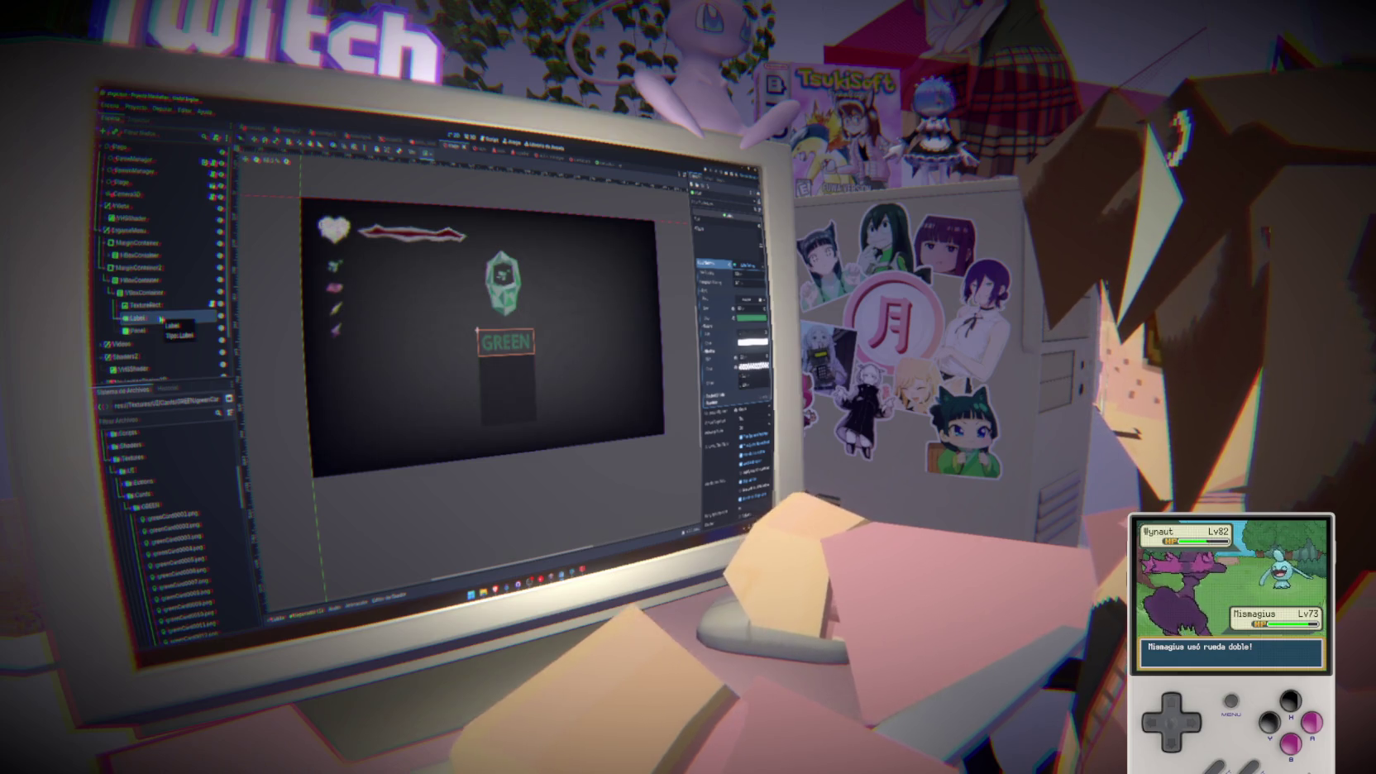
pyautogui.press('Delete')
pyautogui.press('Return')
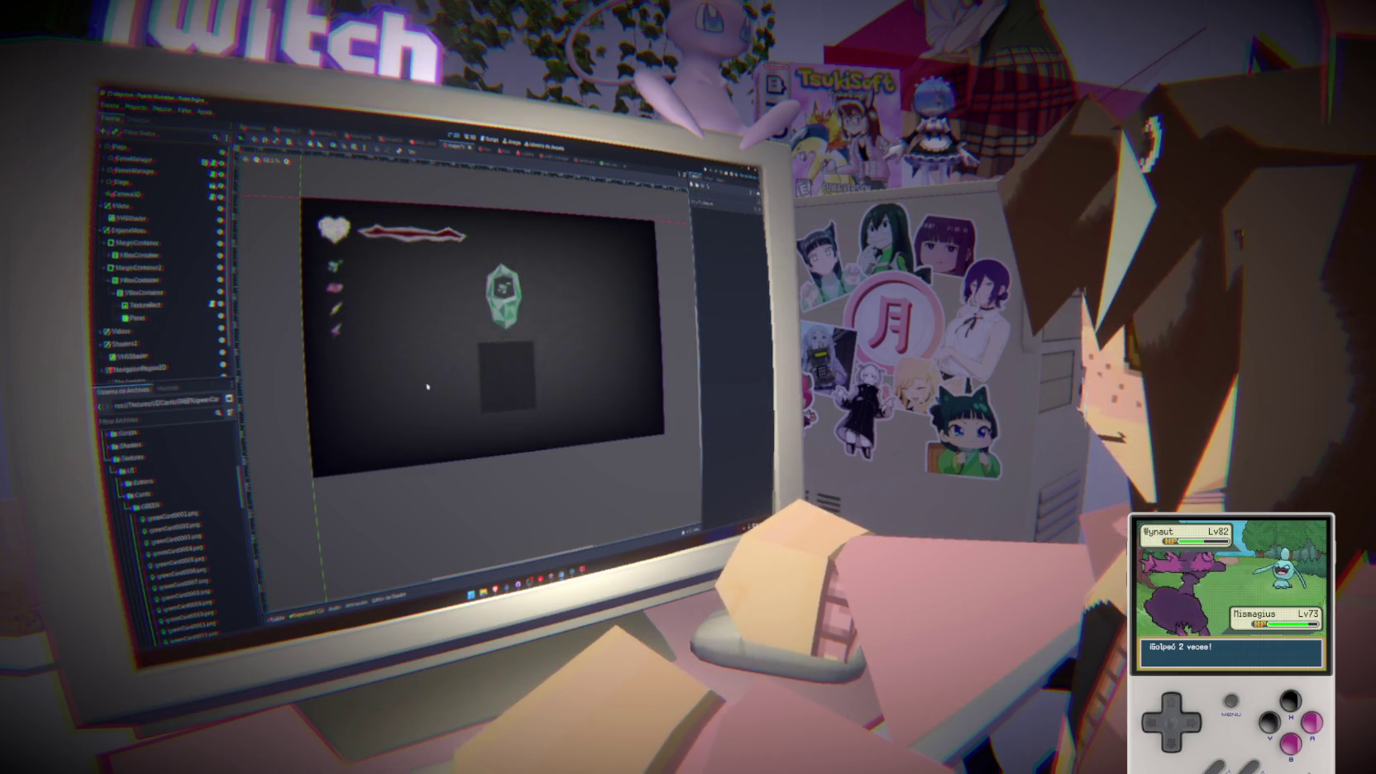
# Shrink the card container vertically and move Panel ahead of TextureRect
pyautogui.click(145, 292)
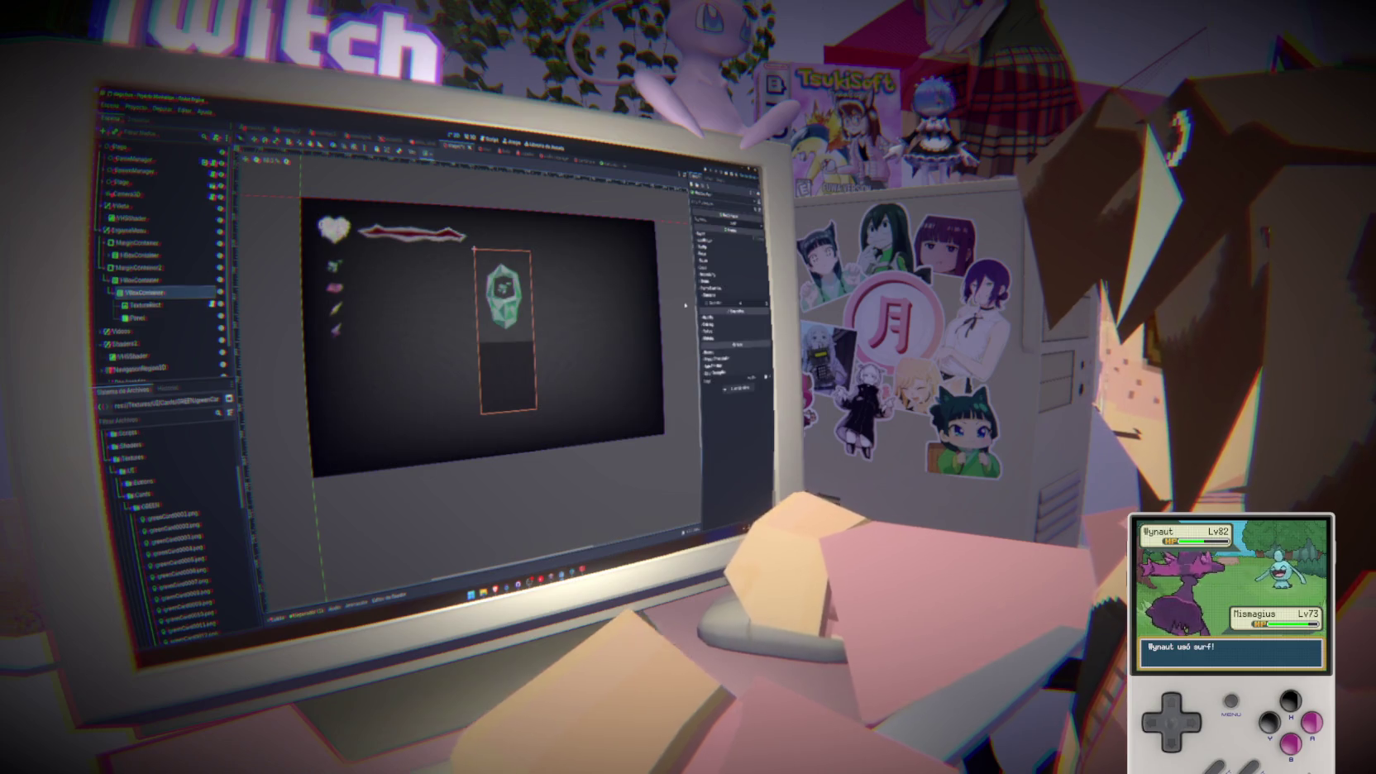
pyautogui.moveTo(728, 303); pyautogui.dragTo(743, 303)
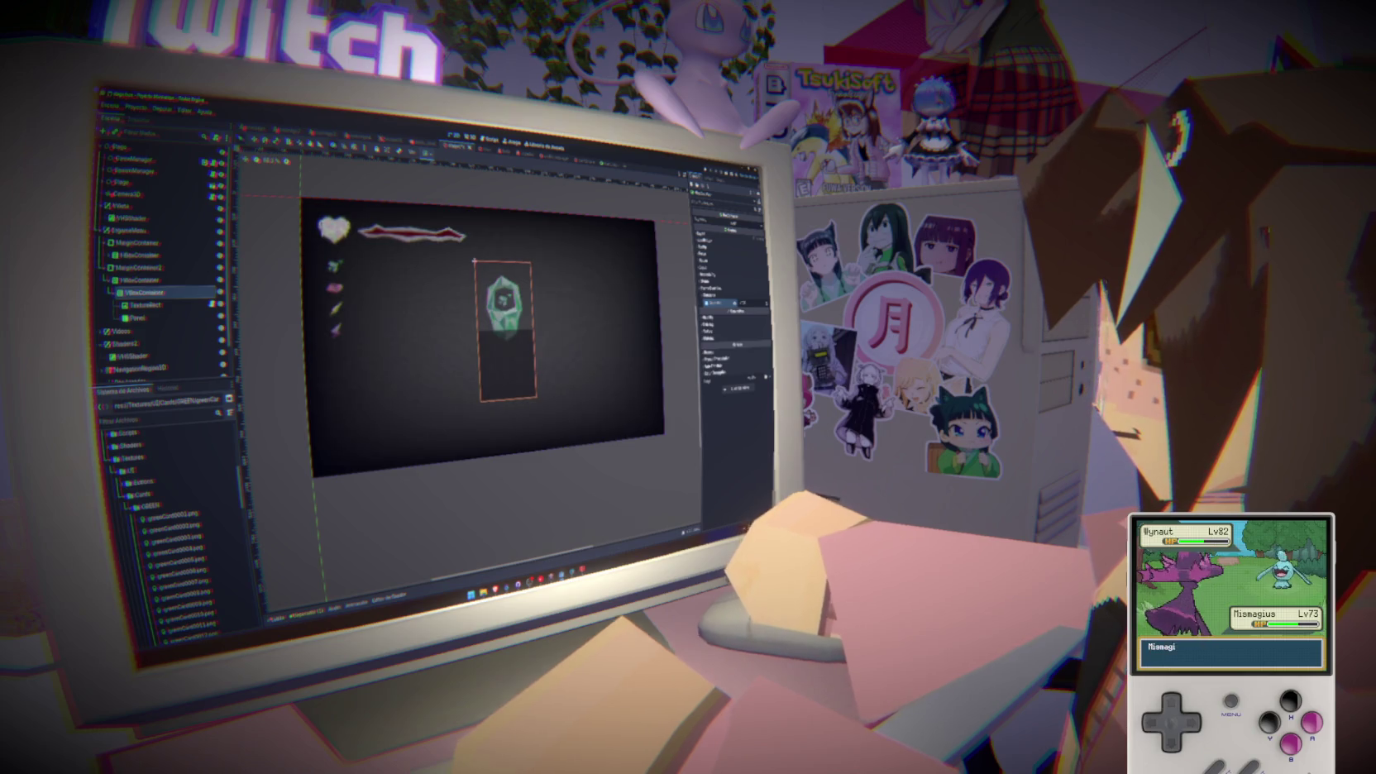
pyautogui.moveTo(139, 316); pyautogui.dragTo(165, 303)
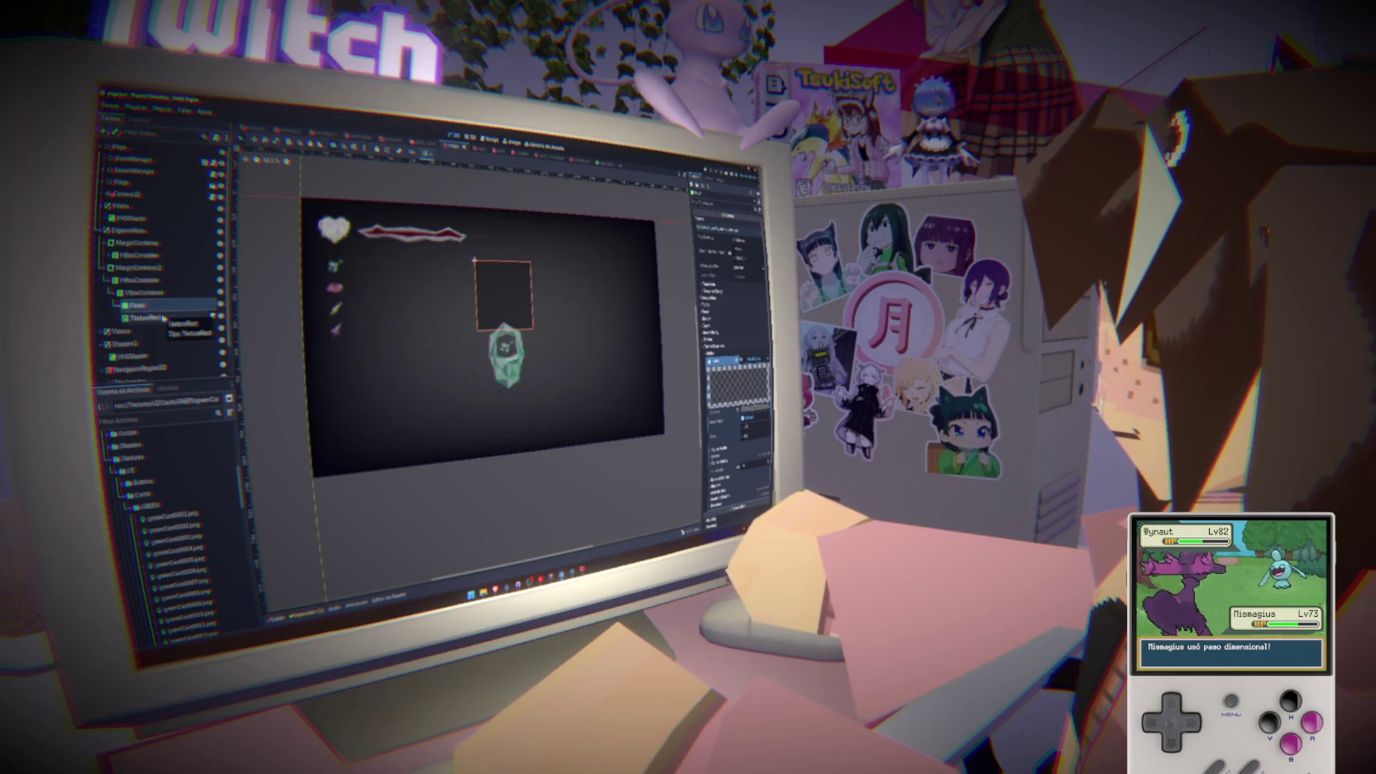
pyautogui.click(143, 292)
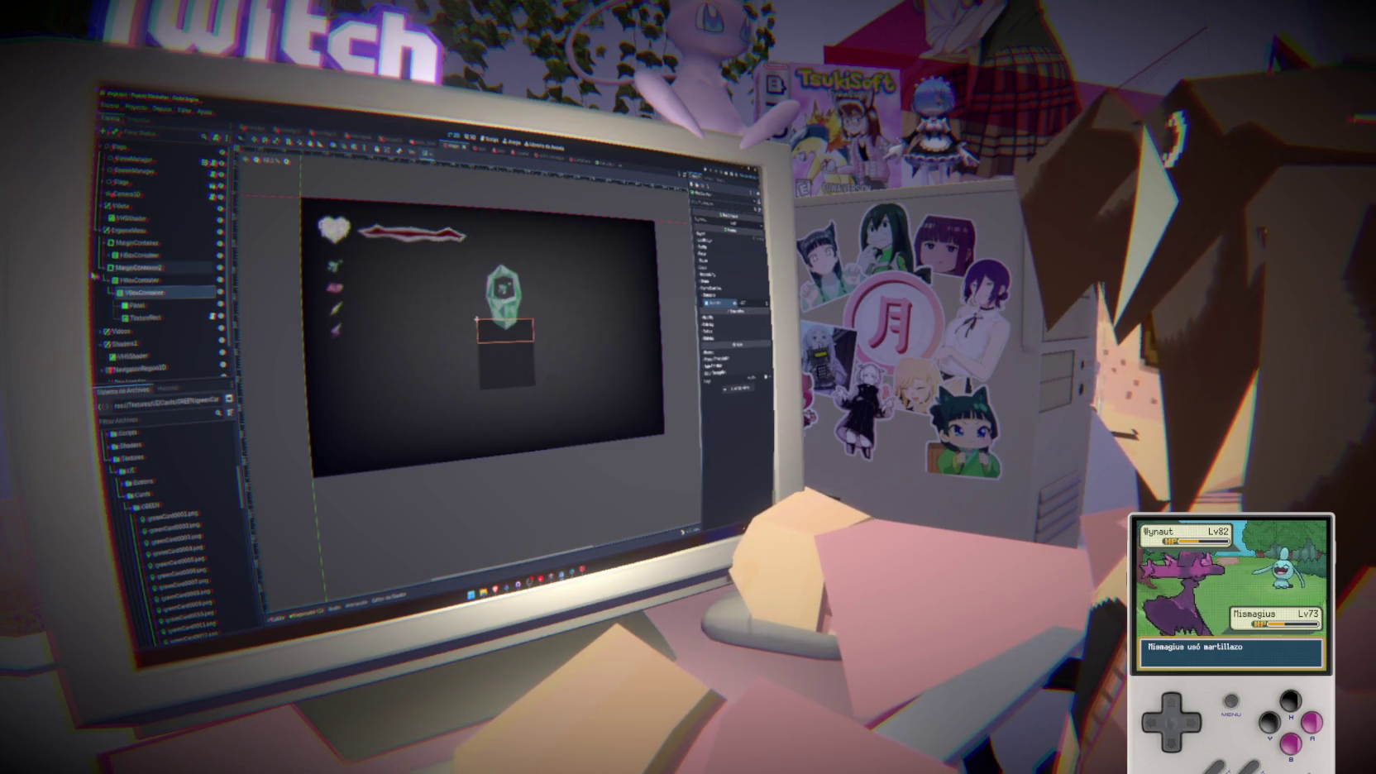
# Inspect the gem image node's property groups
pyautogui.click(169, 316)
pyautogui.click(140, 304)
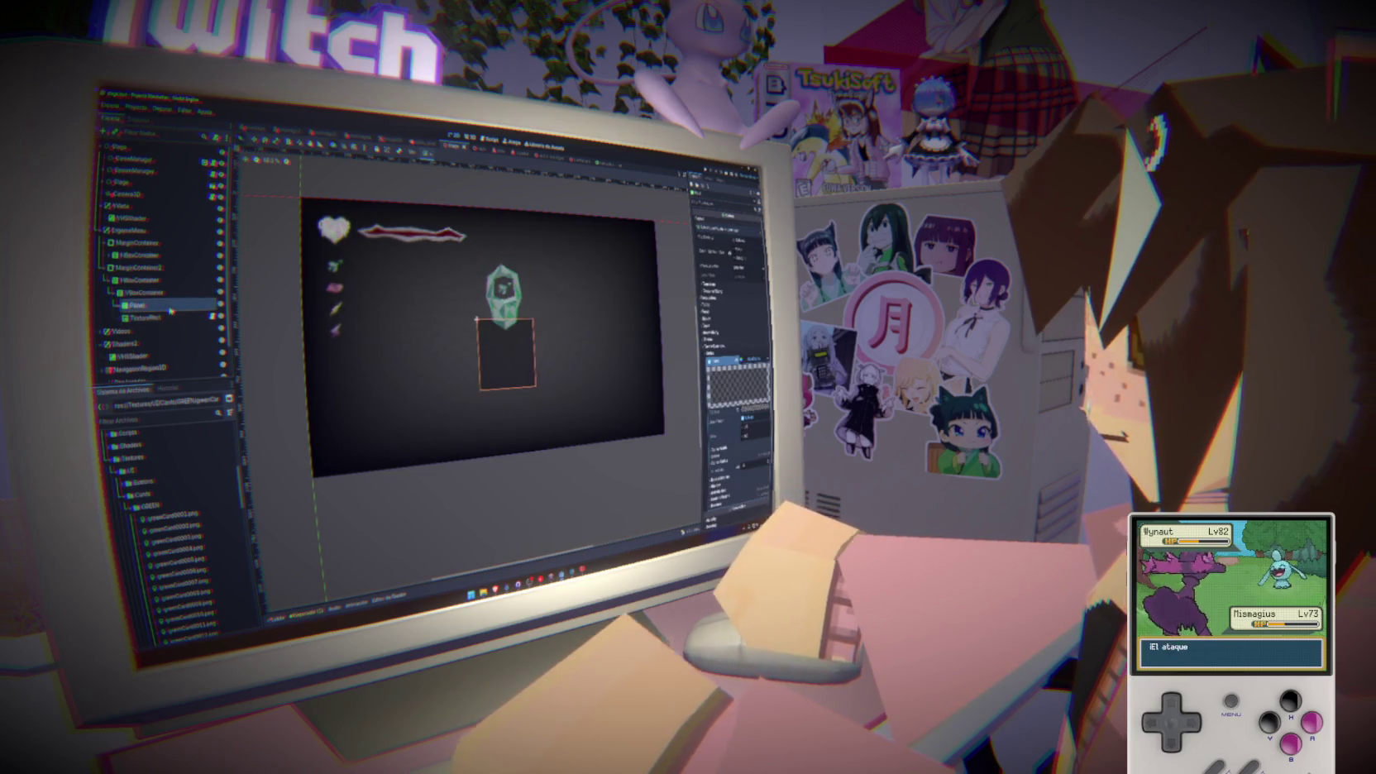
pyautogui.click(157, 317)
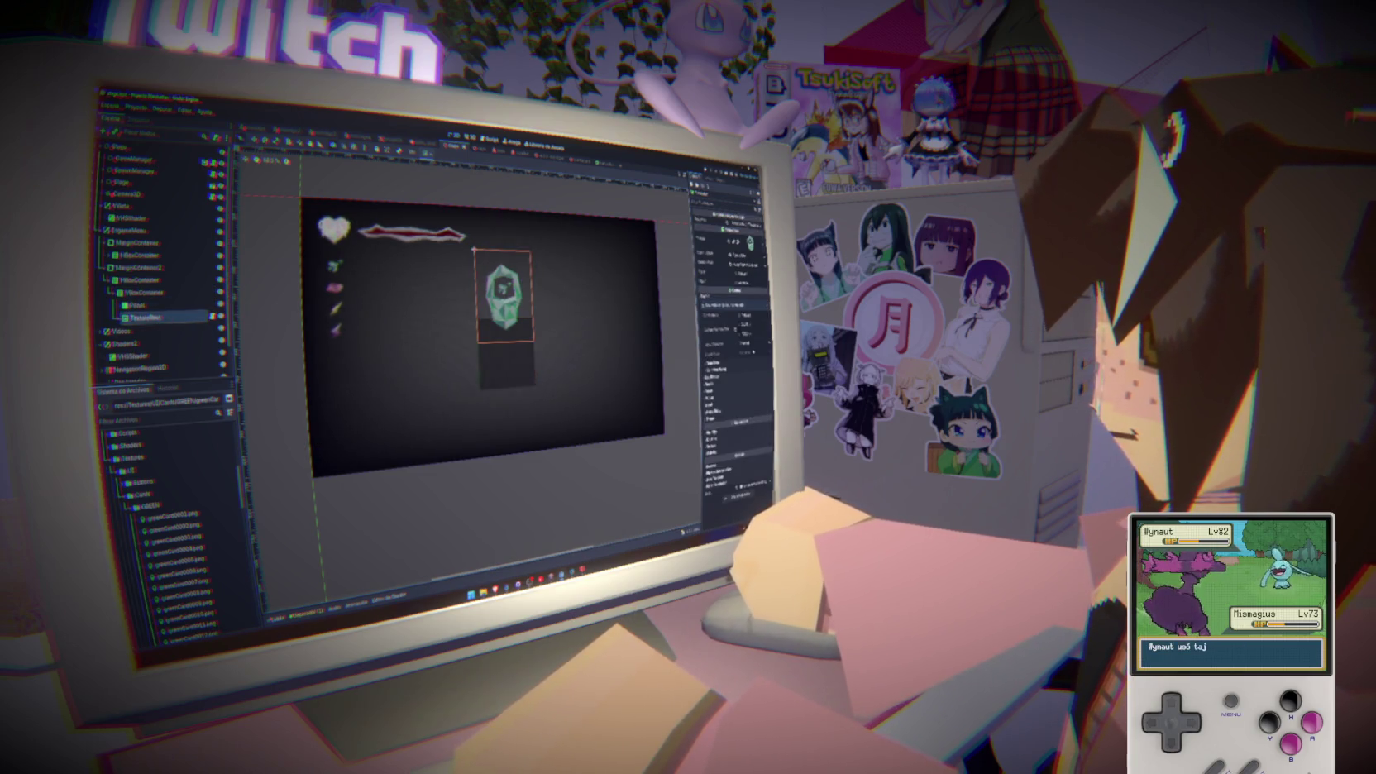
pyautogui.click(699, 419)
pyautogui.click(703, 419)
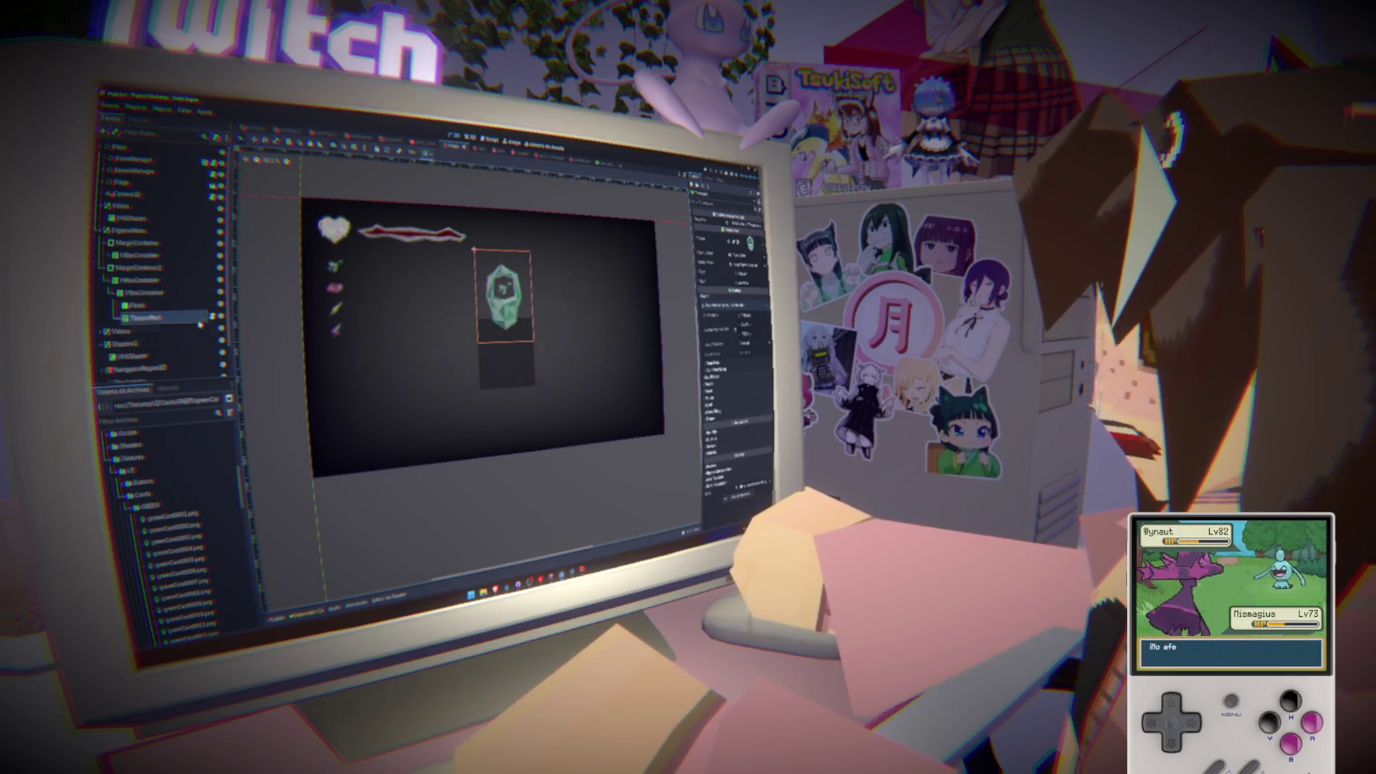
# Set the card panel's background colour to white
pyautogui.click(136, 305)
pyautogui.scroll(-2, 732, 331)
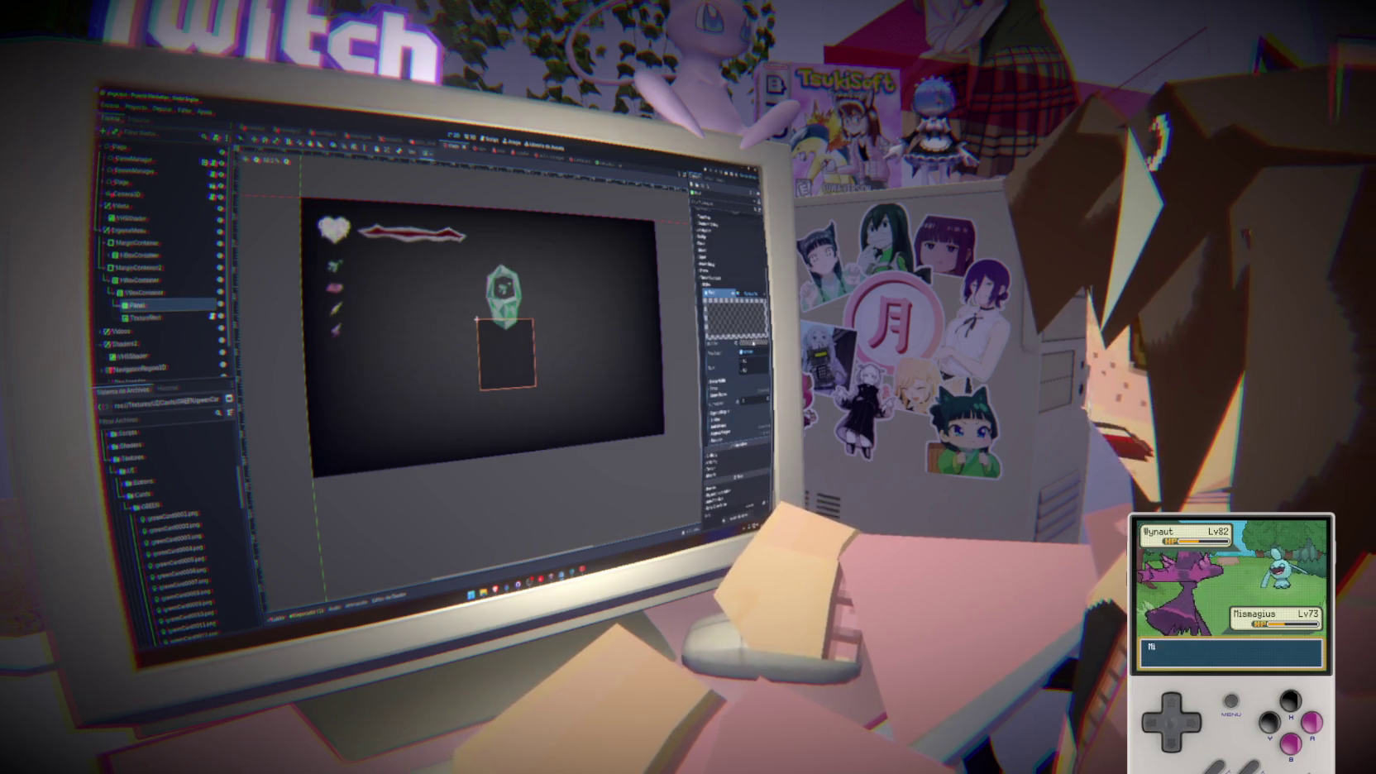
pyautogui.click(745, 347)
pyautogui.moveTo(768, 384); pyautogui.dragTo(767, 351)
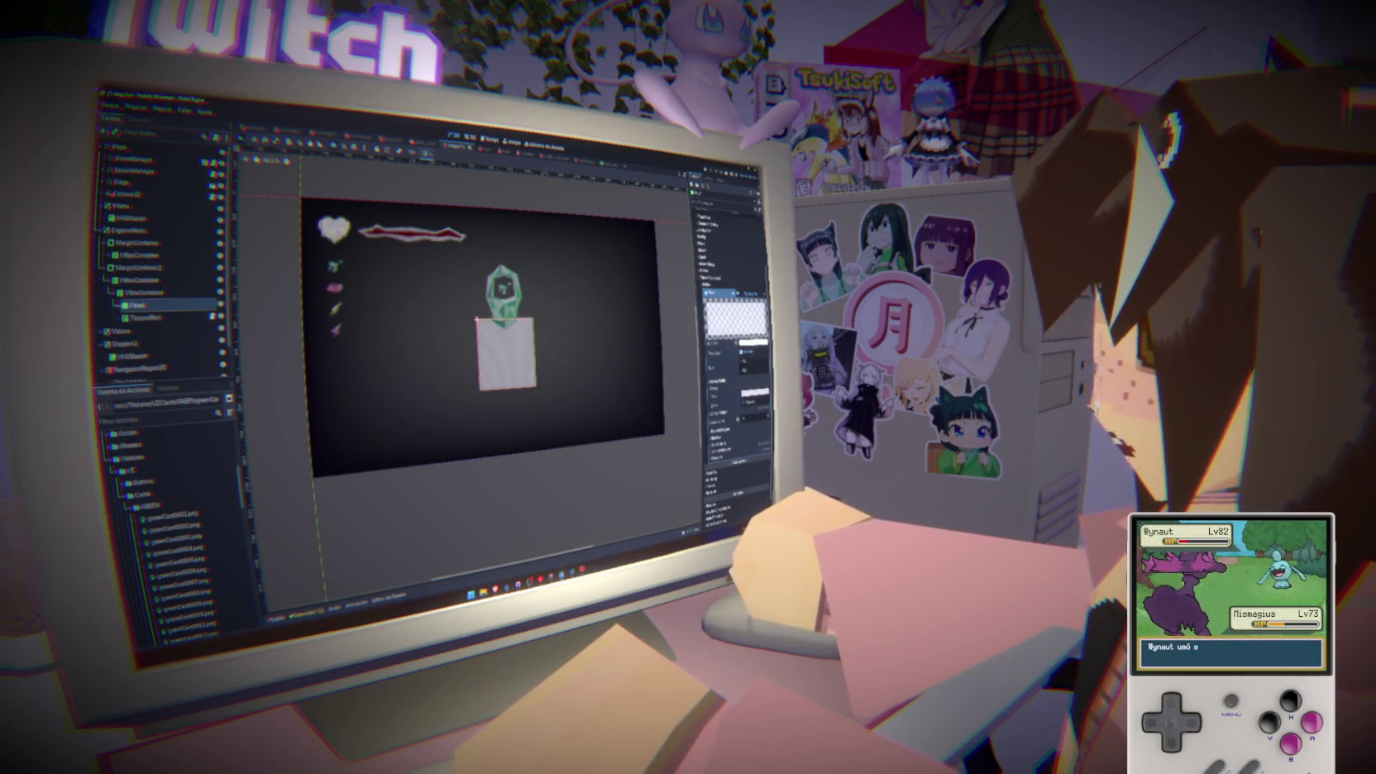
# Fine-tune the card panel's background colour
pyautogui.scroll(-3, 737, 348)
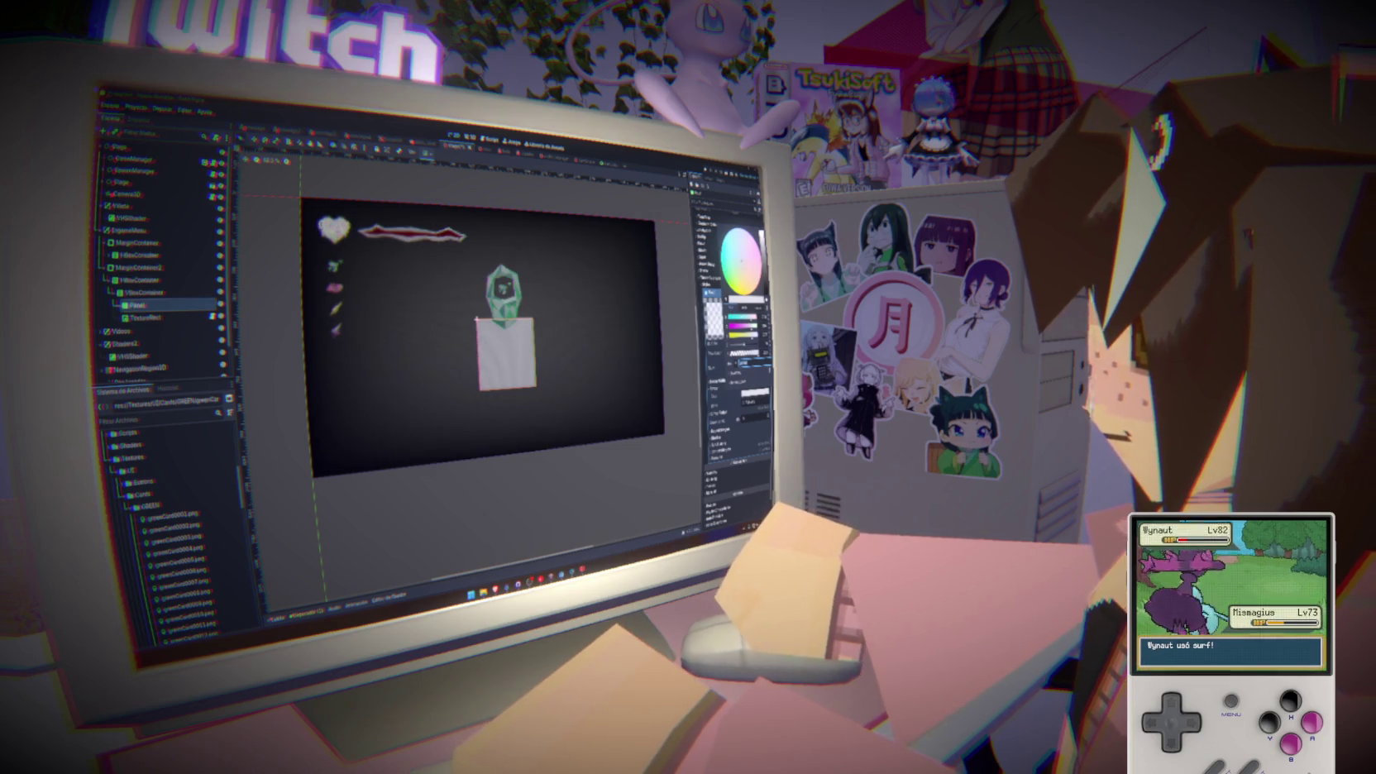
pyautogui.click(728, 301)
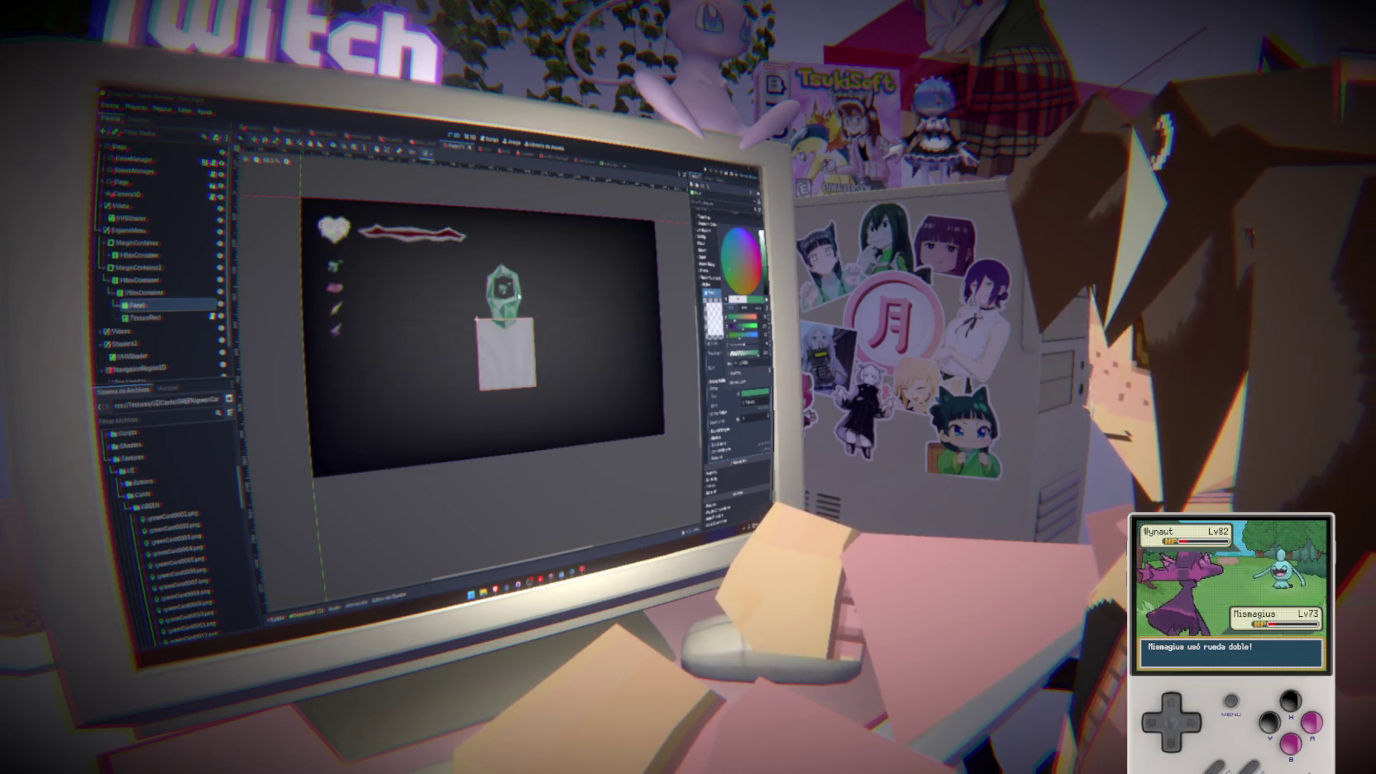
pyautogui.press('Escape')
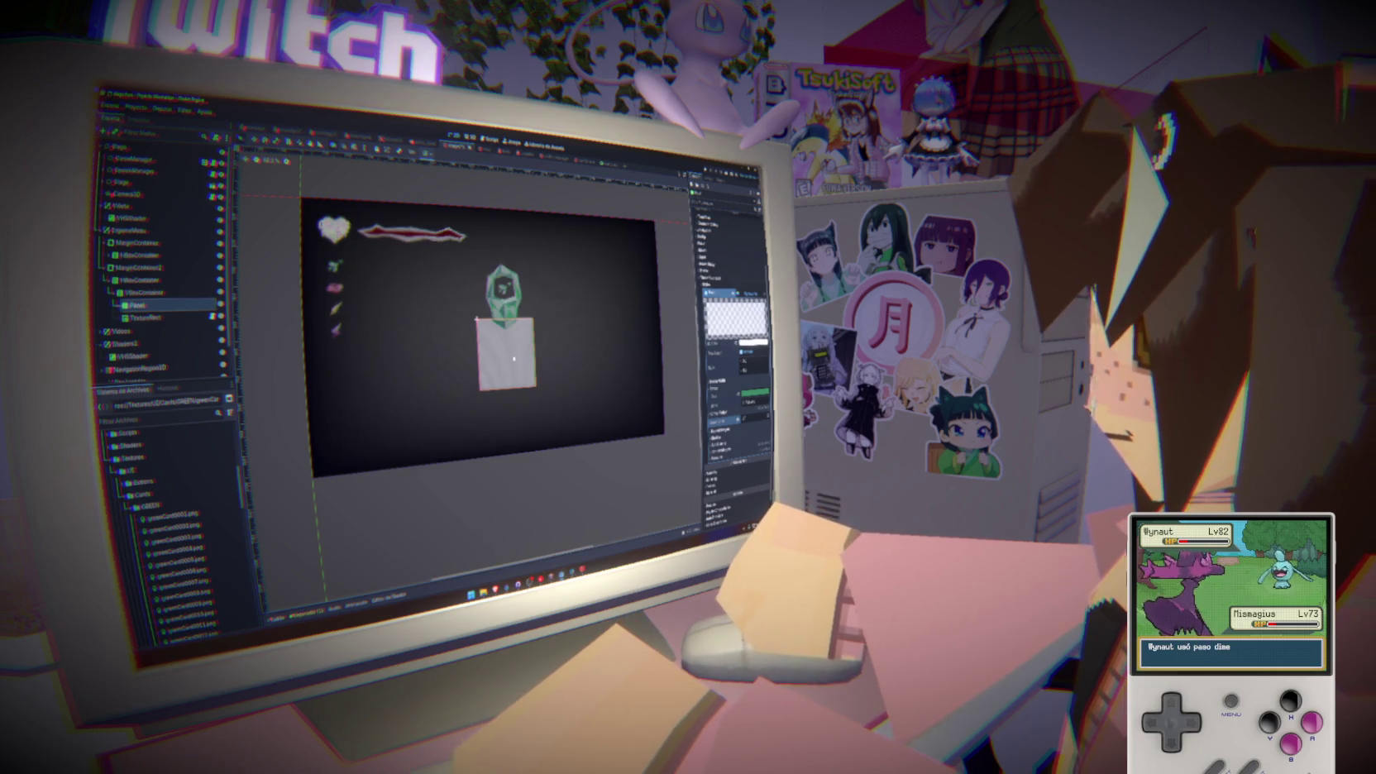
pyautogui.scroll(1, 463, 339)
pyautogui.scroll(5, 509, 360)
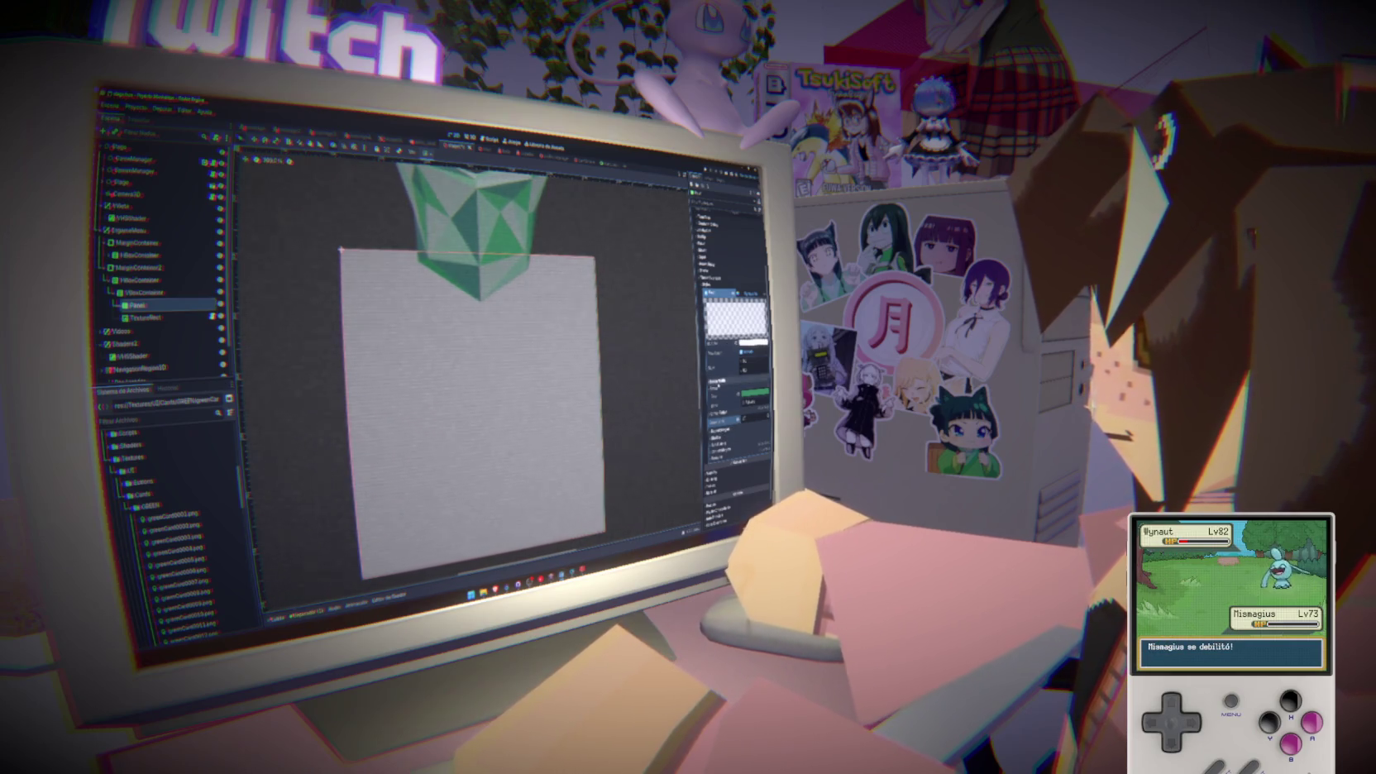
# Give the panel green borders and rounded corners
pyautogui.click(716, 382)
pyautogui.moveTo(745, 389); pyautogui.dragTo(754, 409)
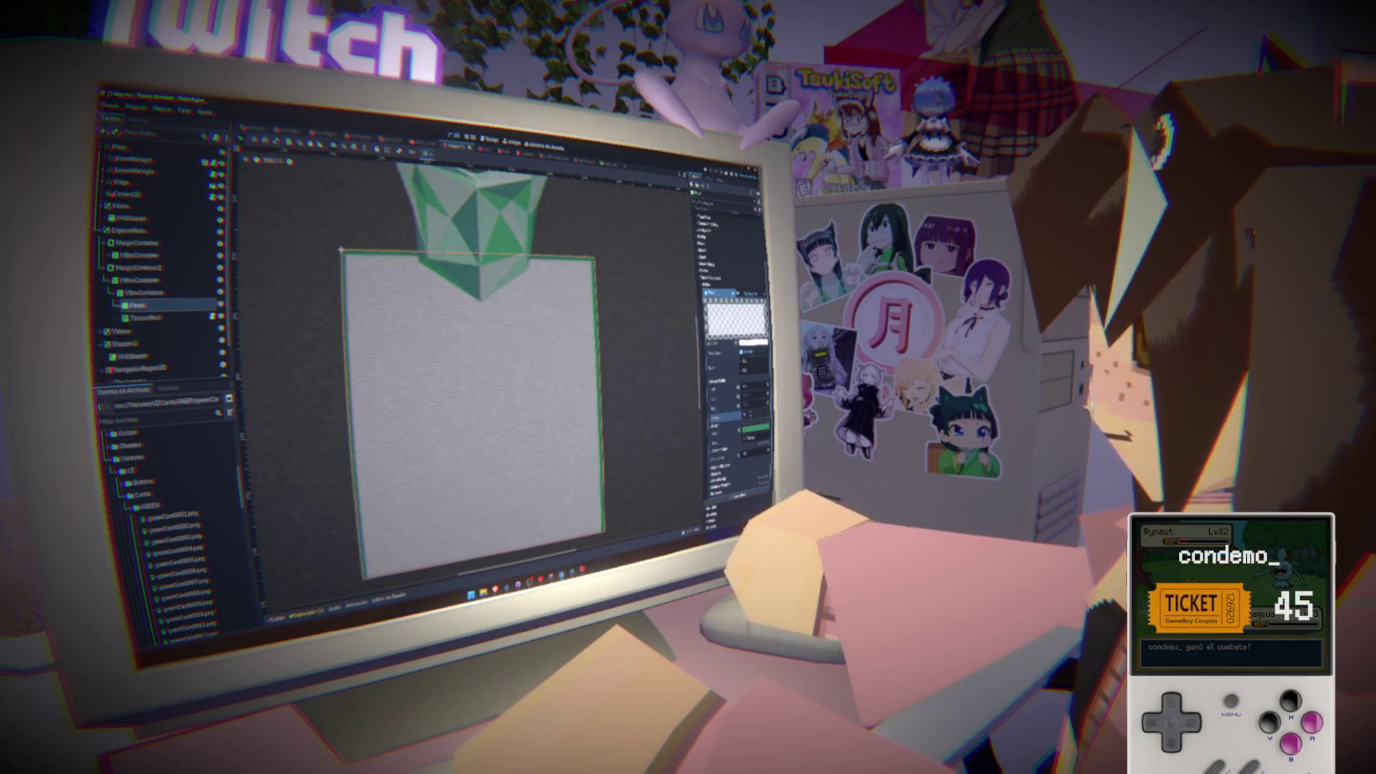
pyautogui.scroll(-6, 550, 406)
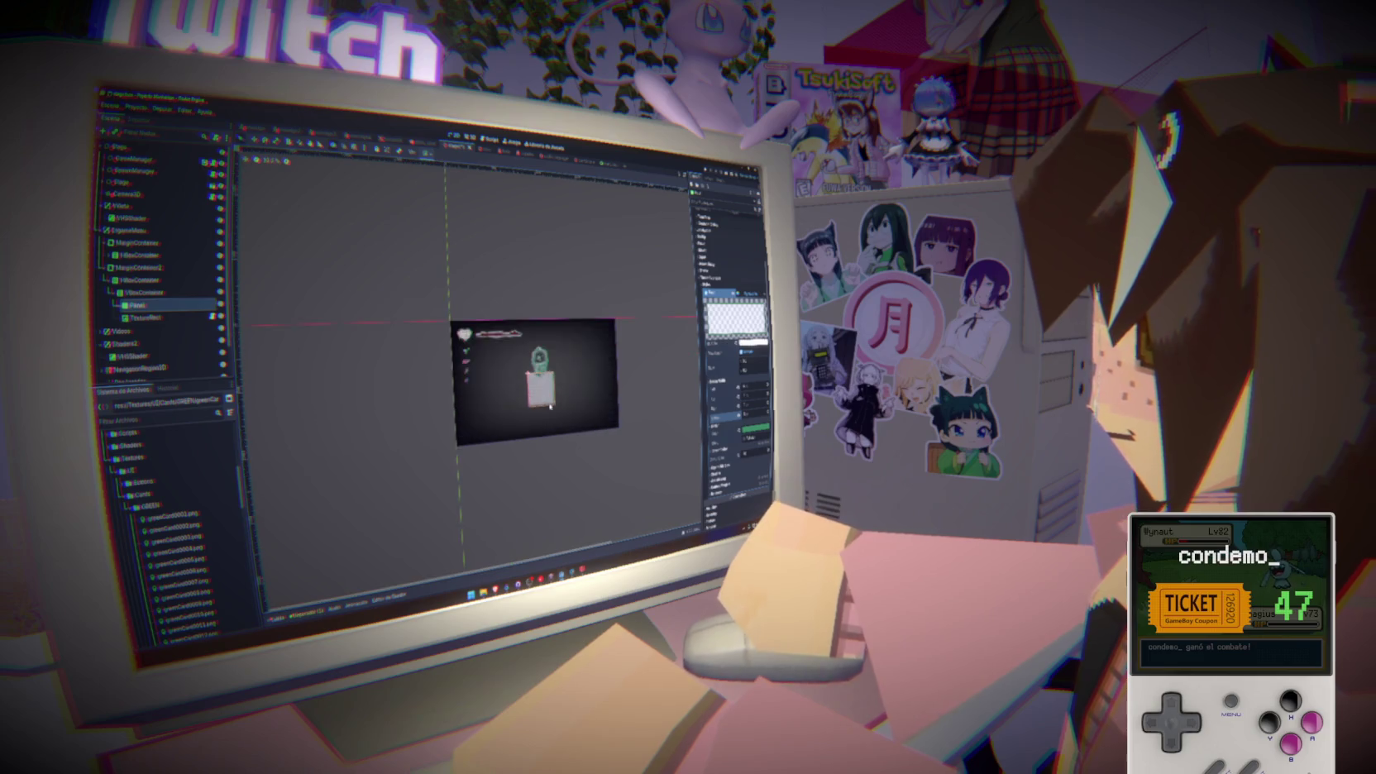
pyautogui.scroll(5, 550, 406)
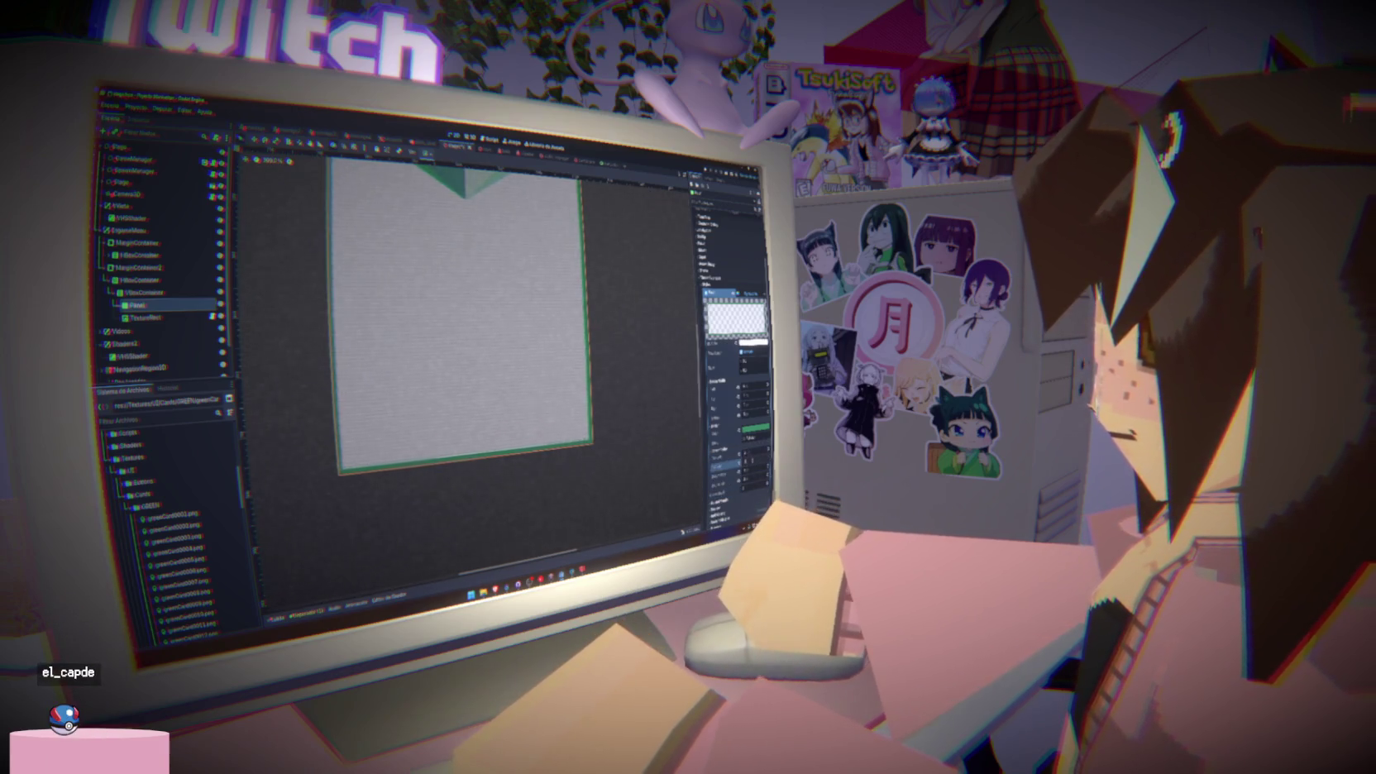
pyautogui.moveTo(717, 478); pyautogui.dragTo(720, 478)
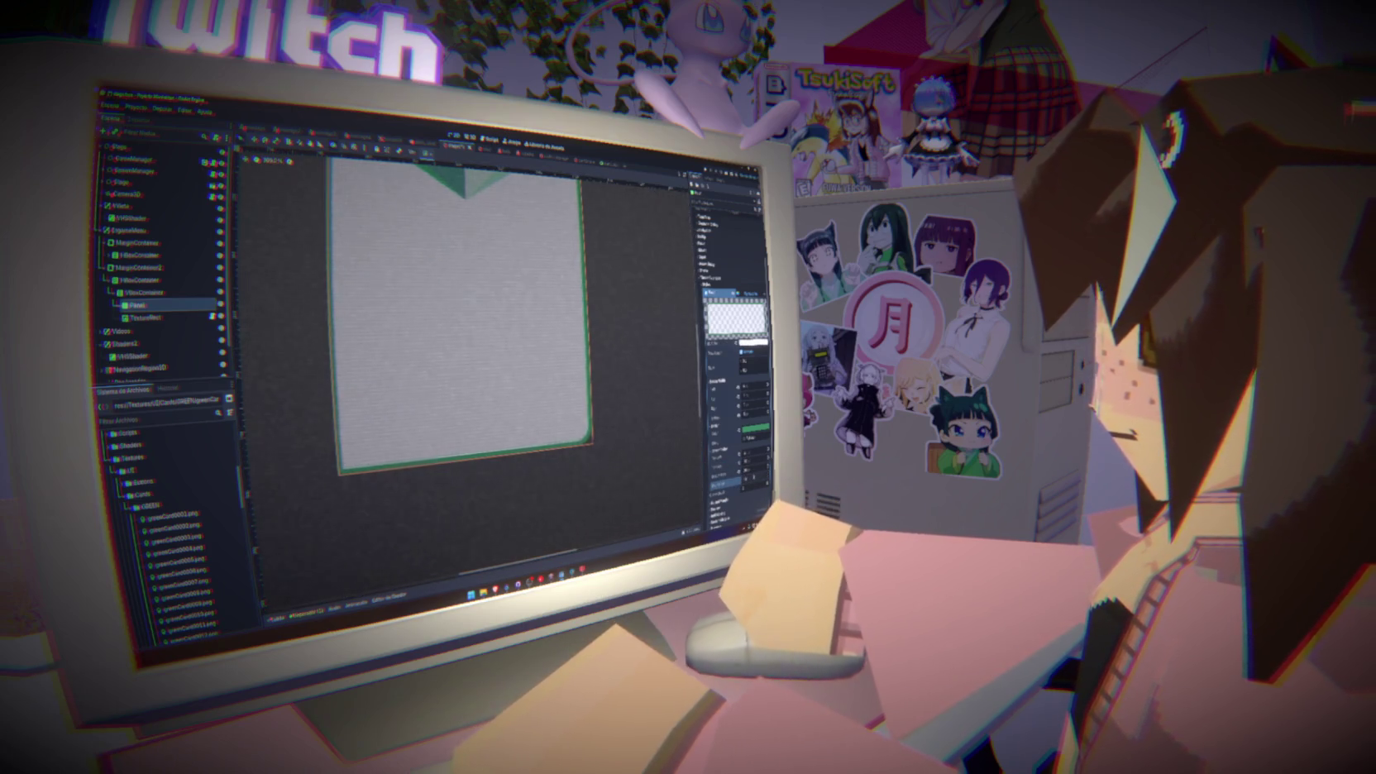
# Save the scene and select the VHSShader node
pyautogui.hotkey('ctrl', 's')
pyautogui.scroll(-2, 560, 452)
pyautogui.scroll(-3, 560, 452)
pyautogui.click(613, 419)
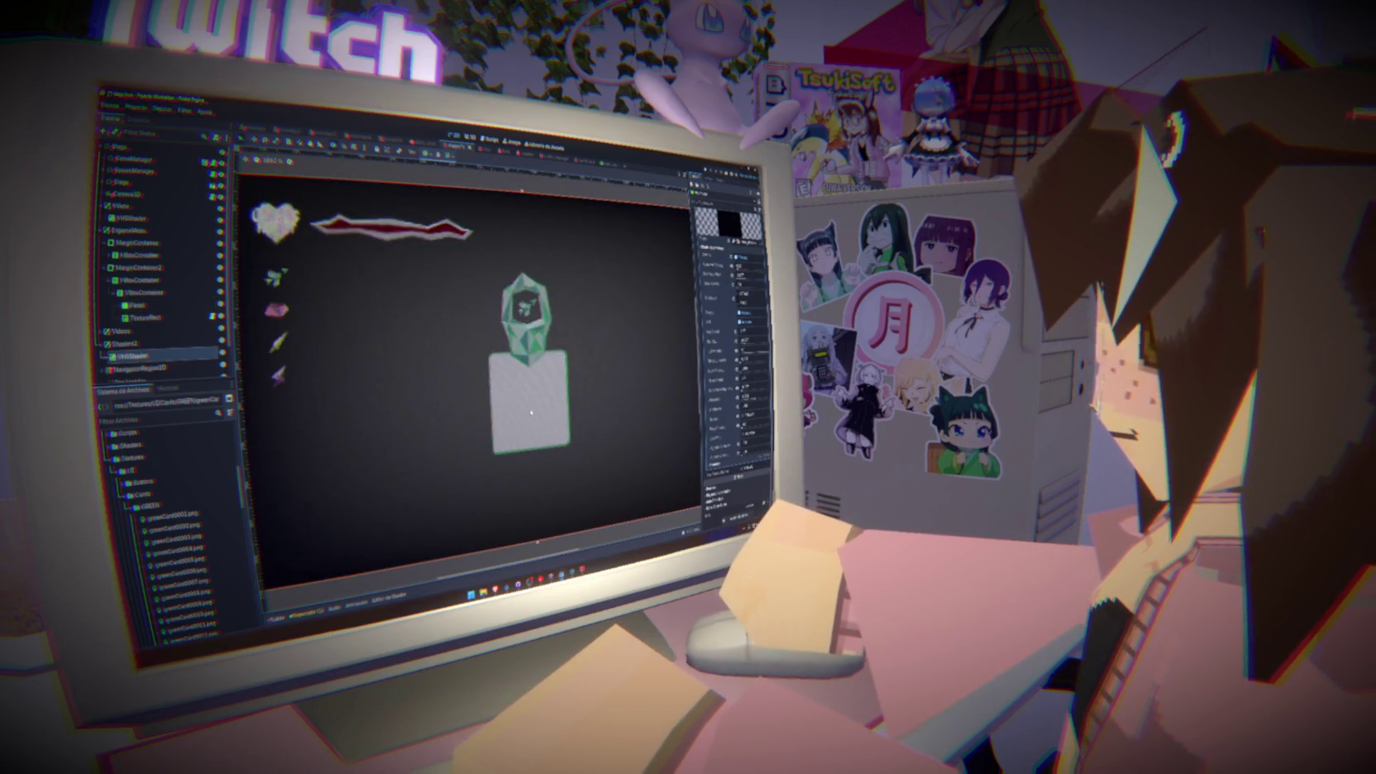
# Tint the card panel's background a pale mint green
pyautogui.press('Up')
pyautogui.press('Up')
pyautogui.press('Up')
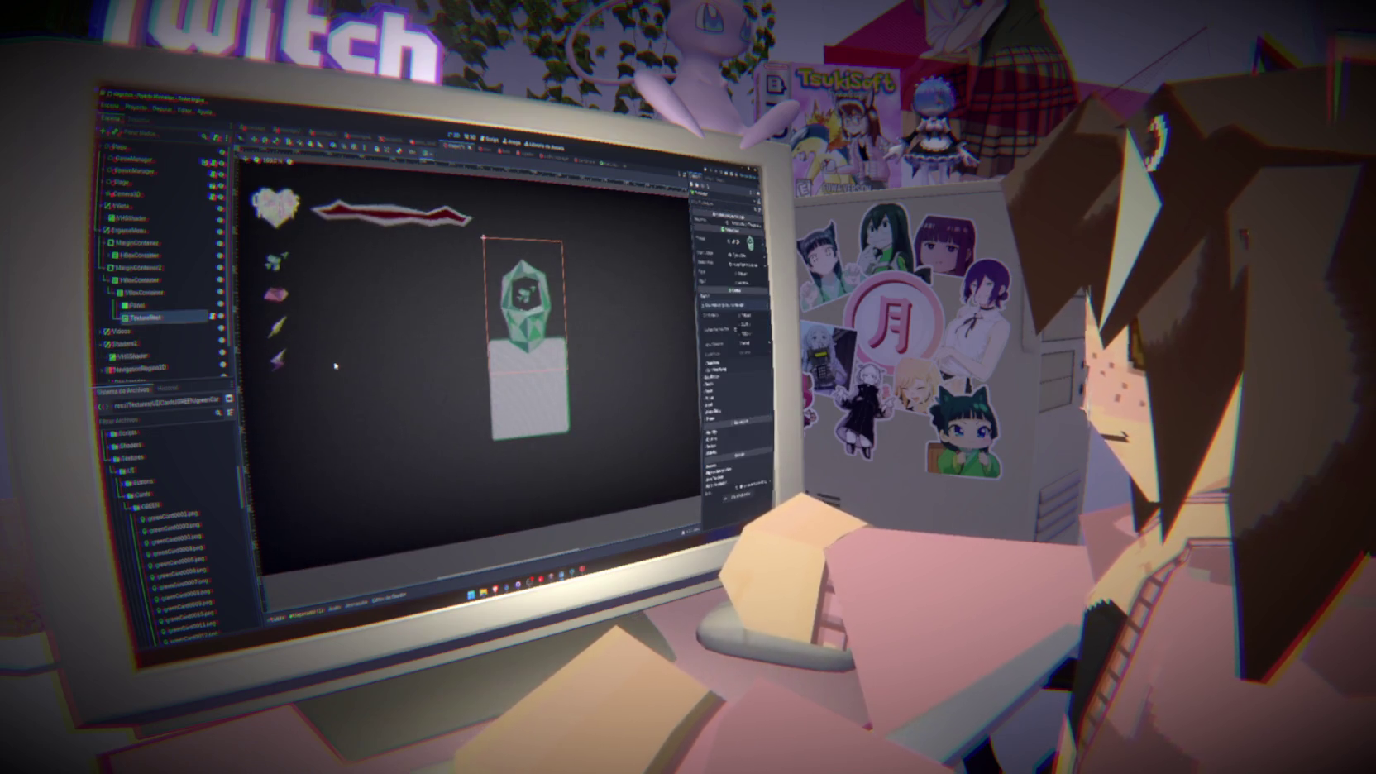
pyautogui.scroll(4, 539, 411)
pyautogui.scroll(-4, 533, 411)
pyautogui.scroll(2, 579, 414)
pyautogui.click(149, 305)
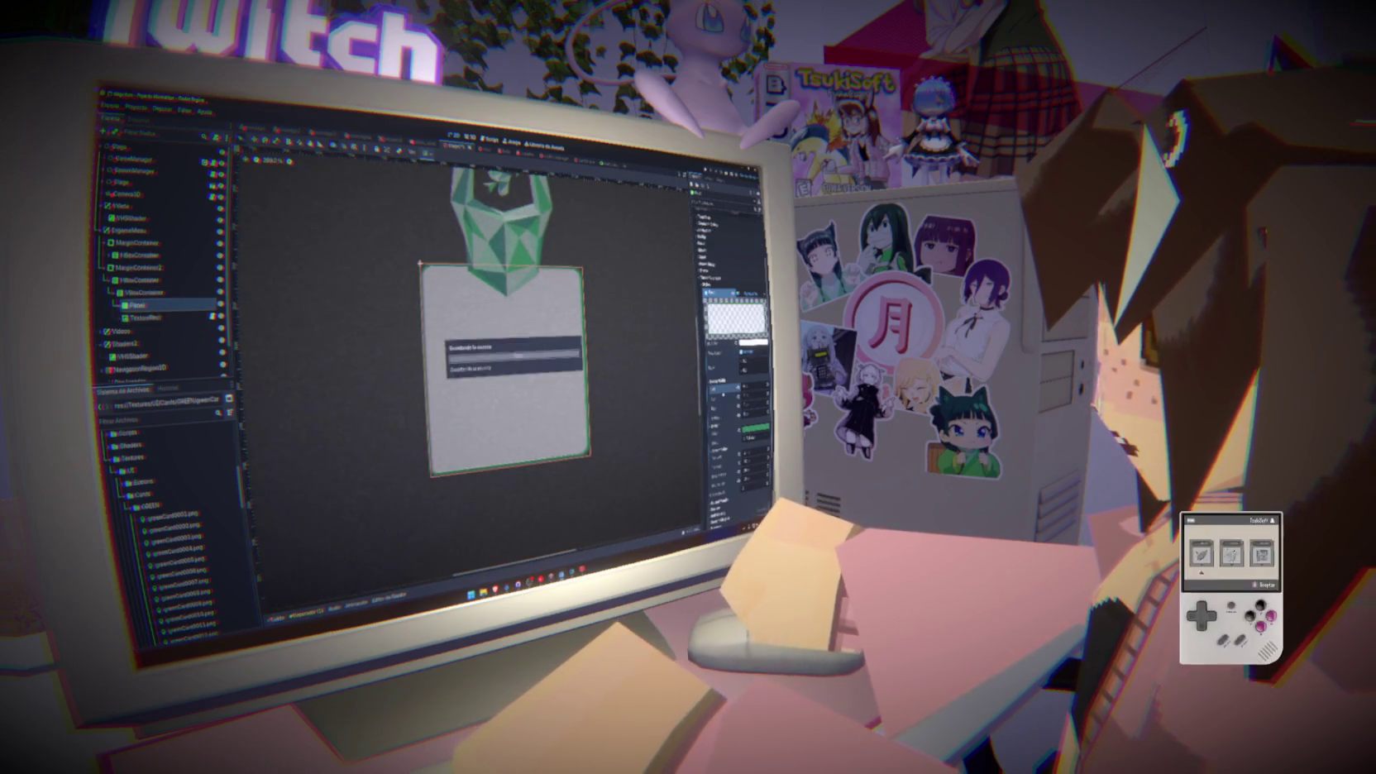
pyautogui.click(753, 340)
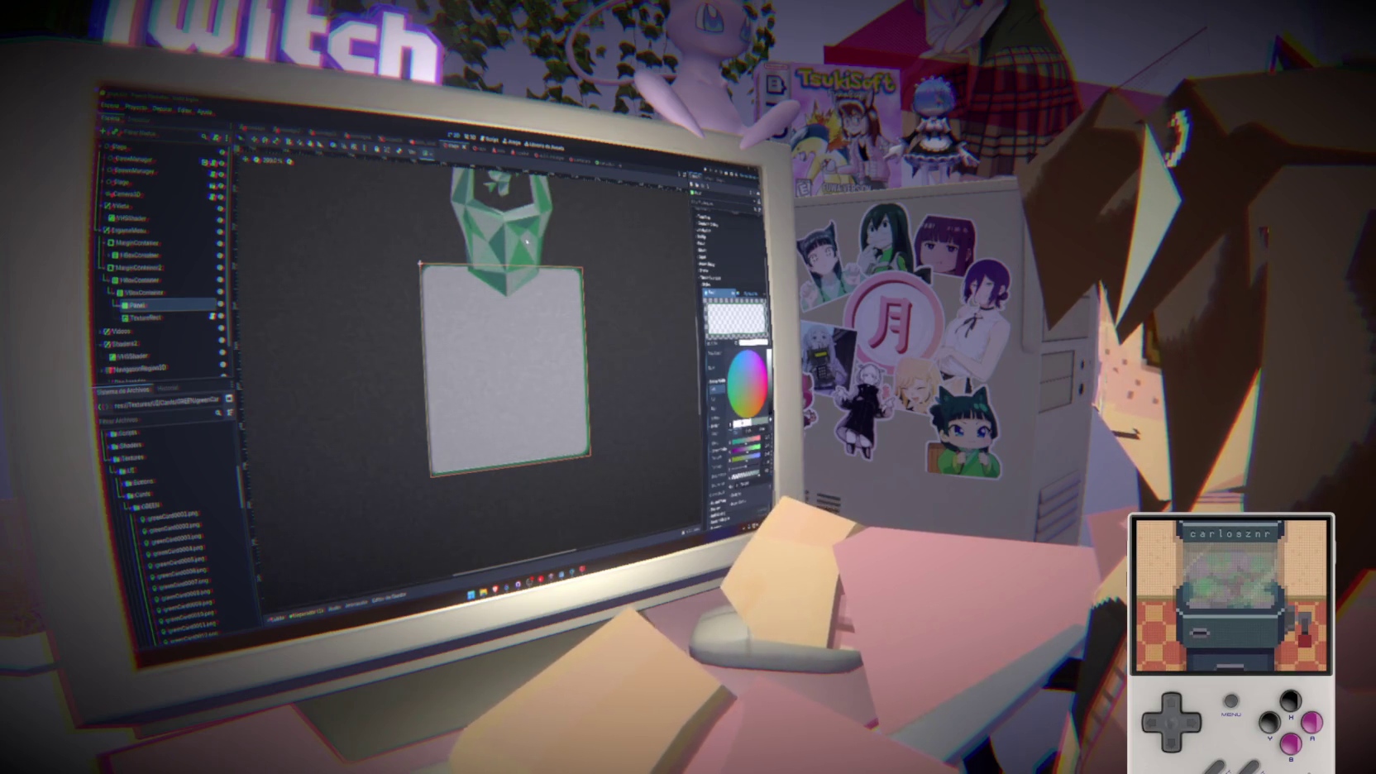
pyautogui.click(744, 385)
pyautogui.click(642, 348)
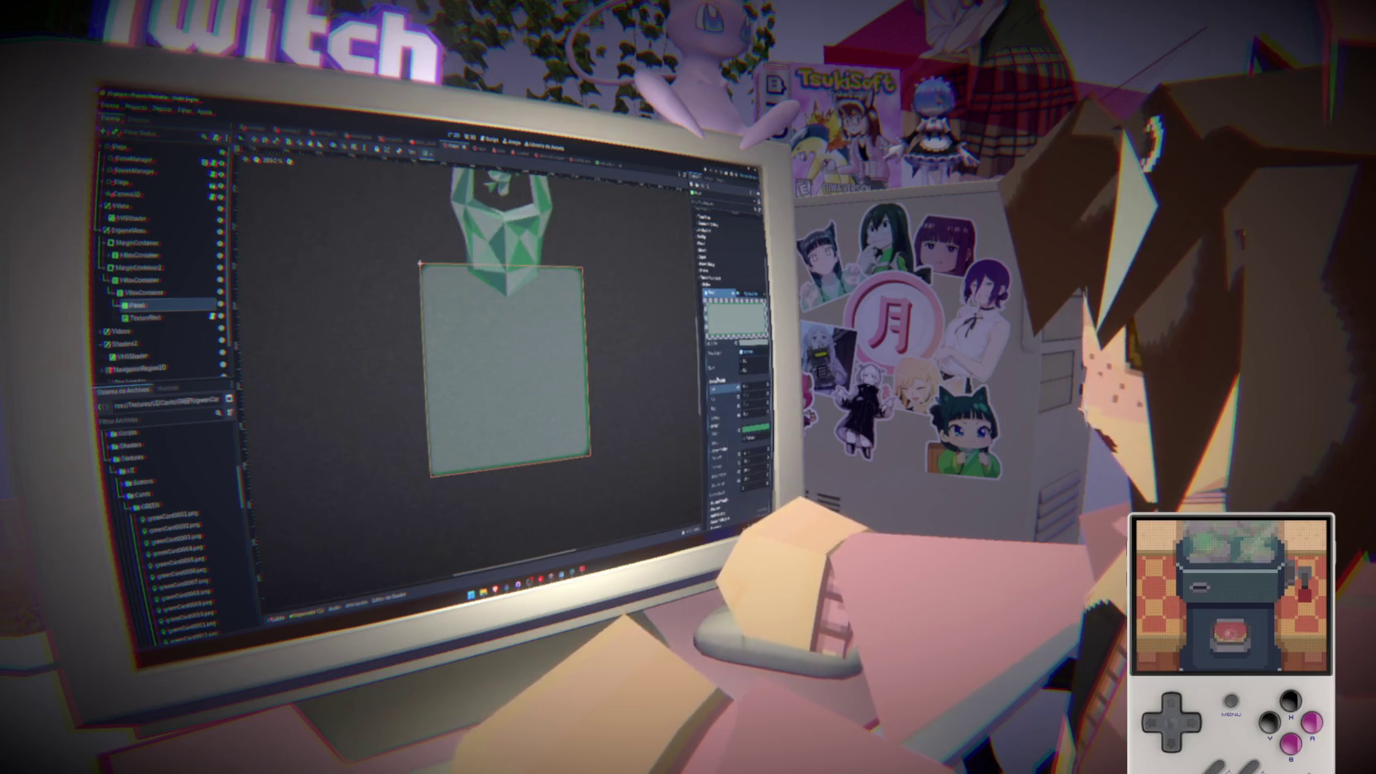
# Deselect the panel, then select the card's Panel node again
pyautogui.scroll(-5, 542, 386)
pyautogui.click(542, 364)
pyautogui.scroll(2, 543, 361)
pyautogui.scroll(5, 543, 360)
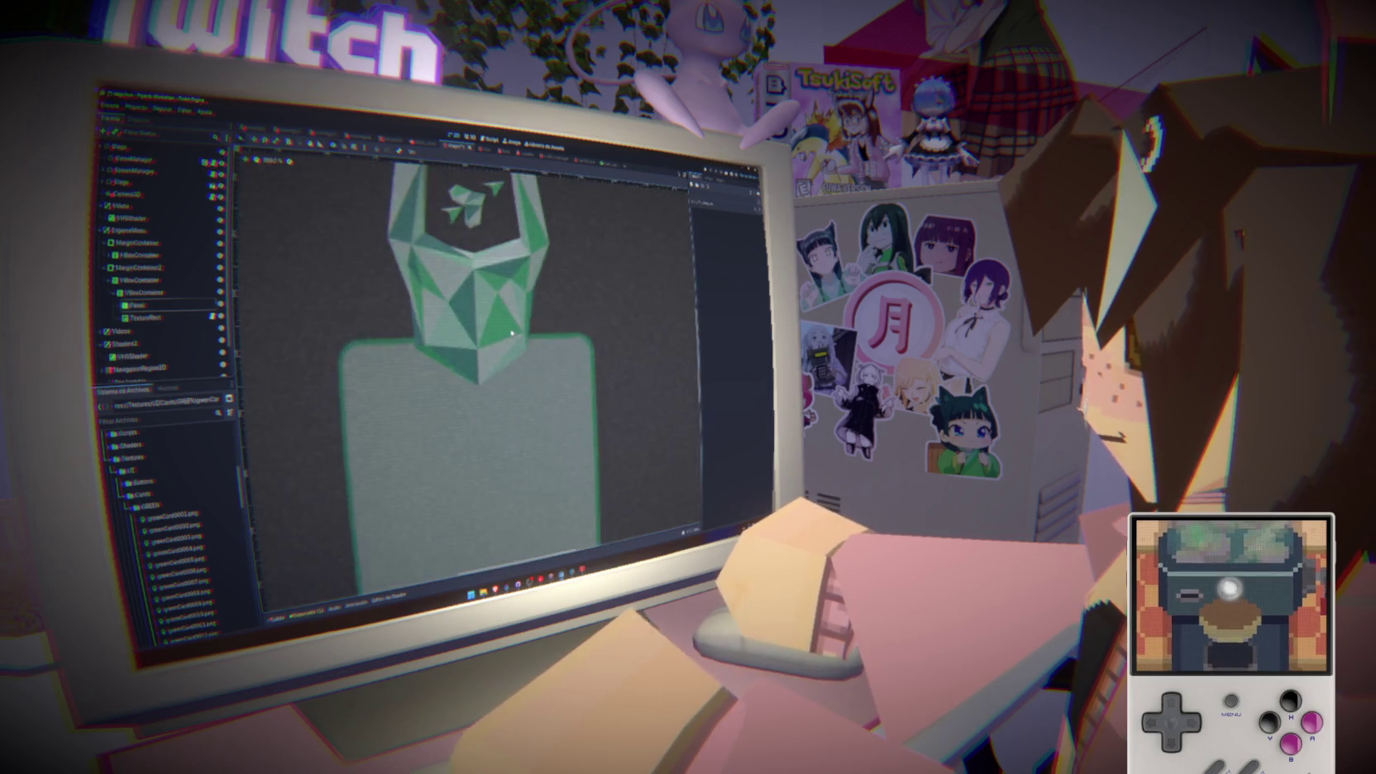
pyautogui.scroll(-5, 521, 372)
pyautogui.scroll(2, 504, 382)
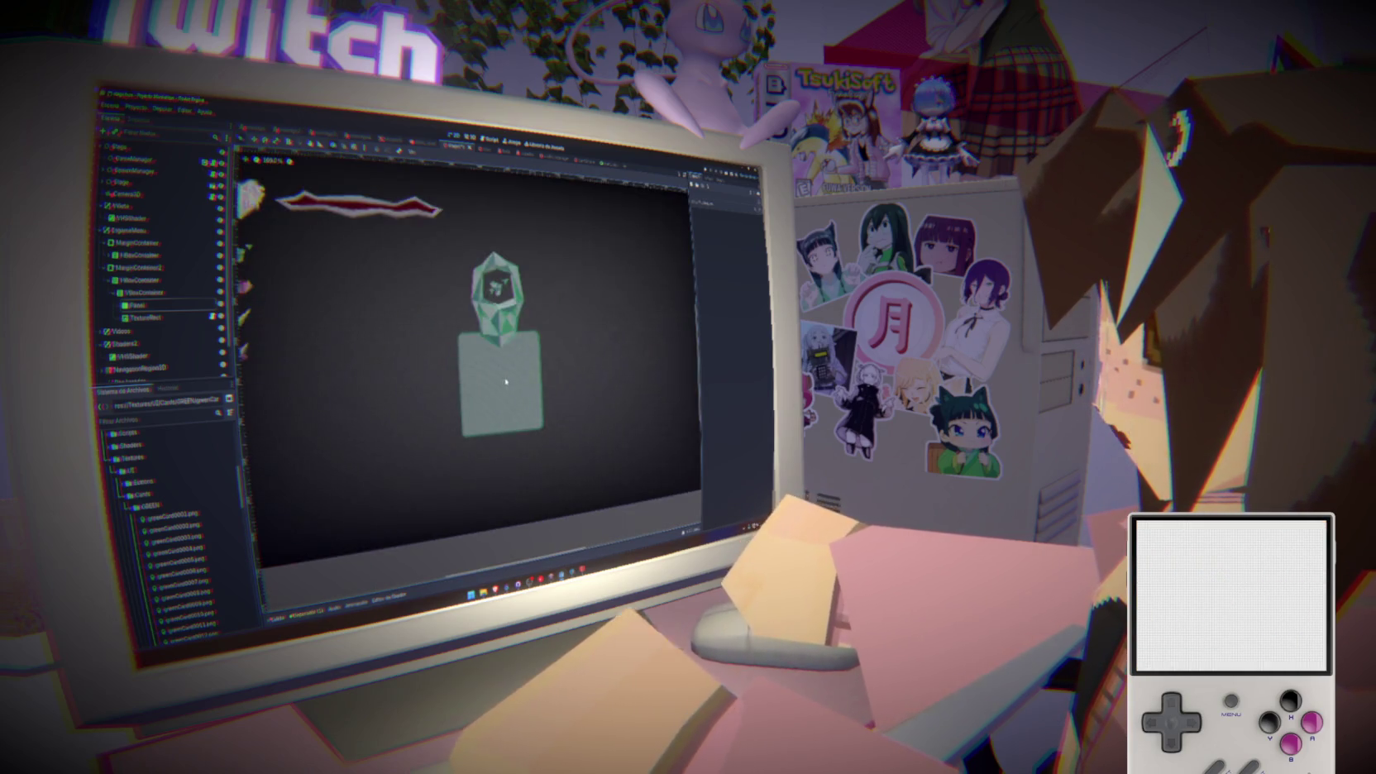
pyautogui.click(155, 306)
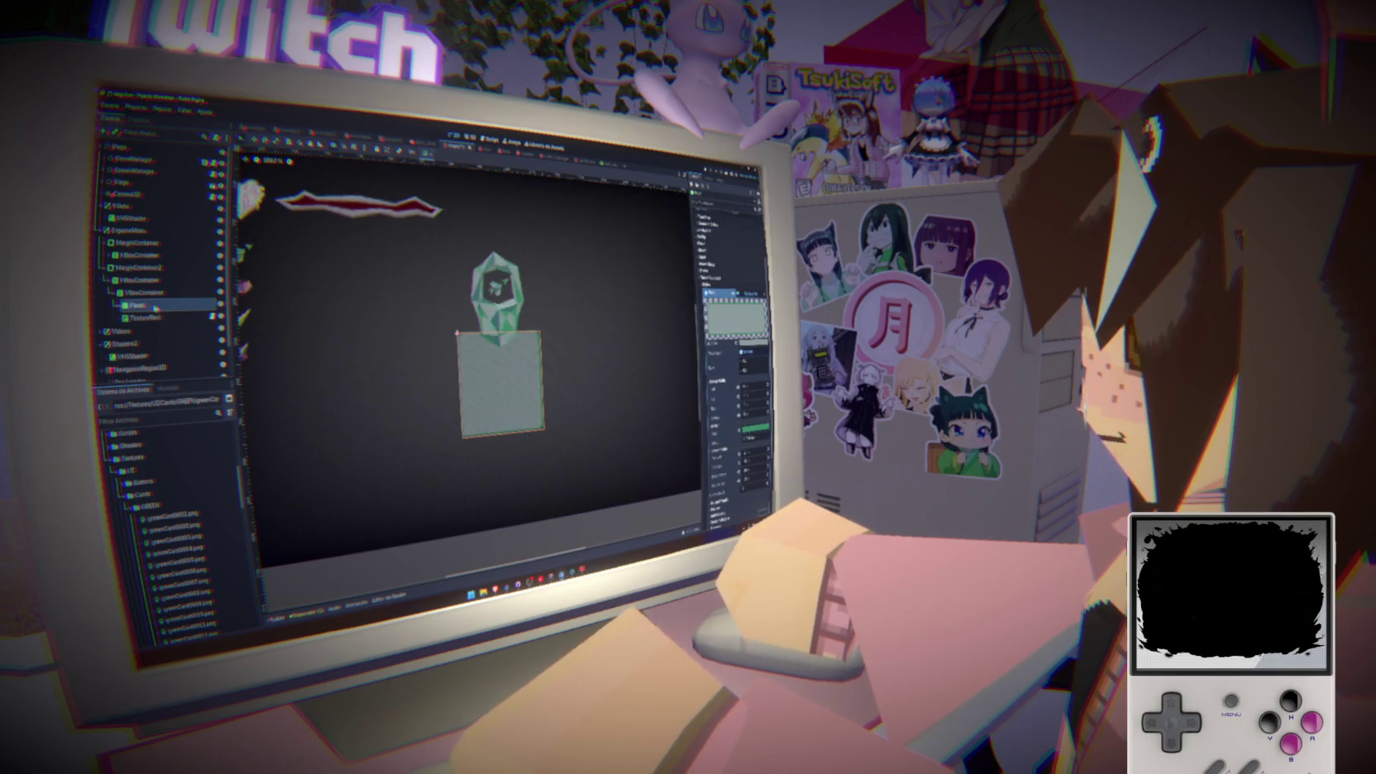
# Add a Label as a child of the Panel and anchor it Top Wide
pyautogui.rightClick(155, 306)
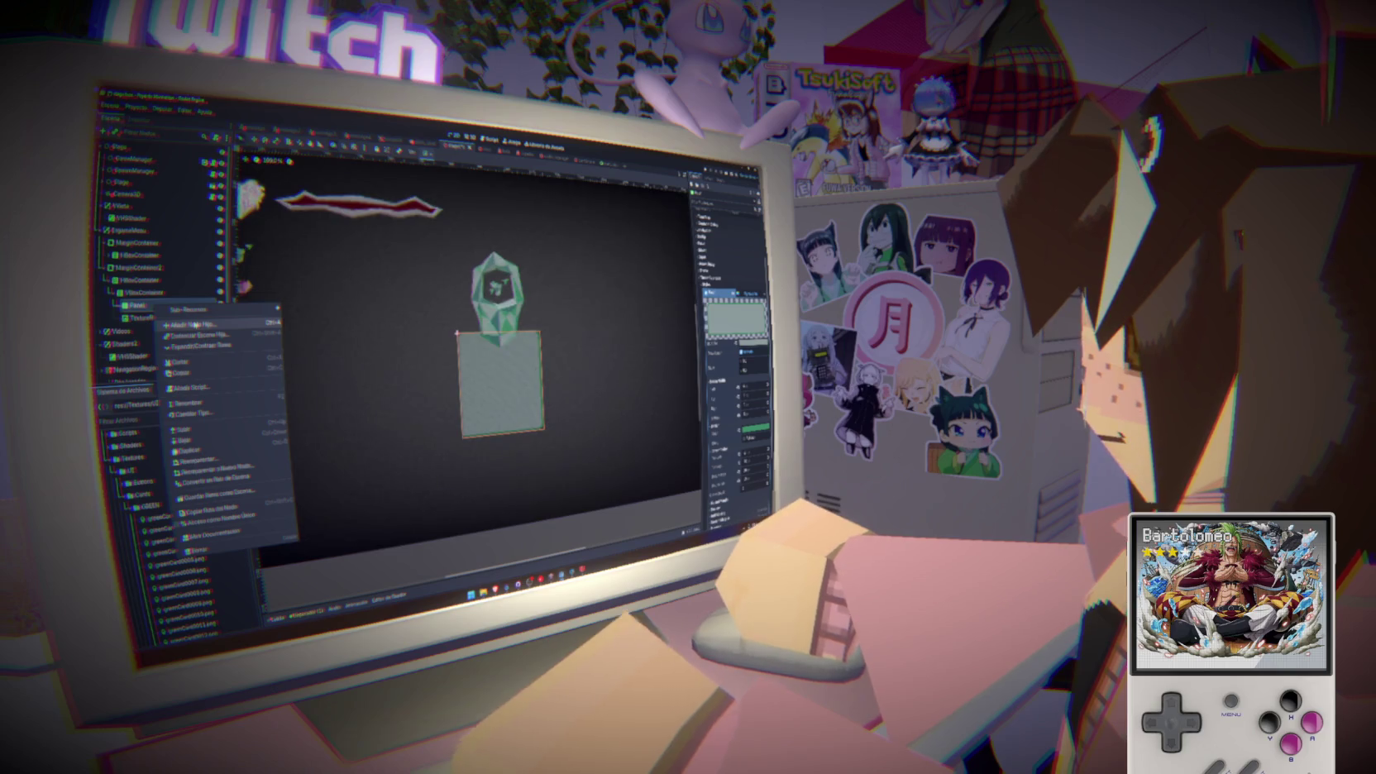
pyautogui.click(186, 324)
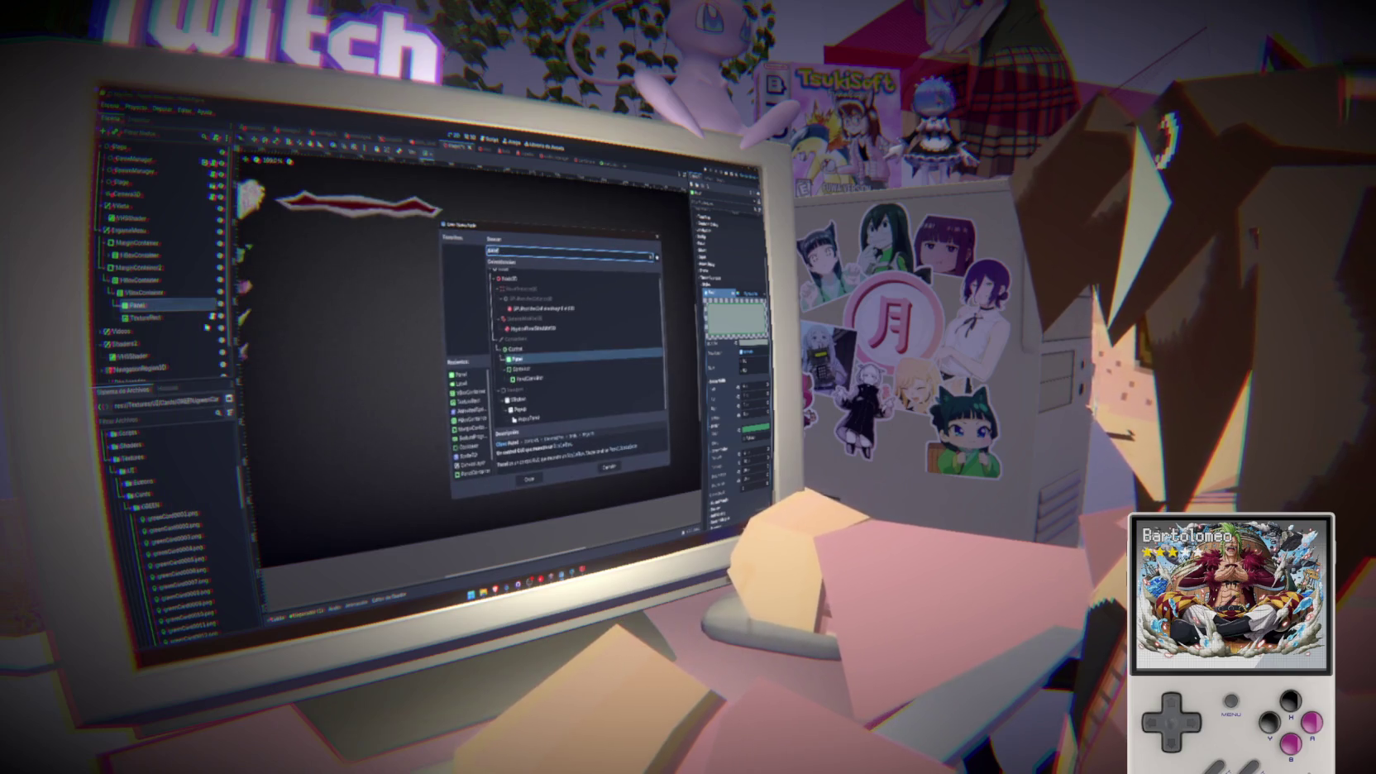
pyautogui.doubleClick(559, 335)
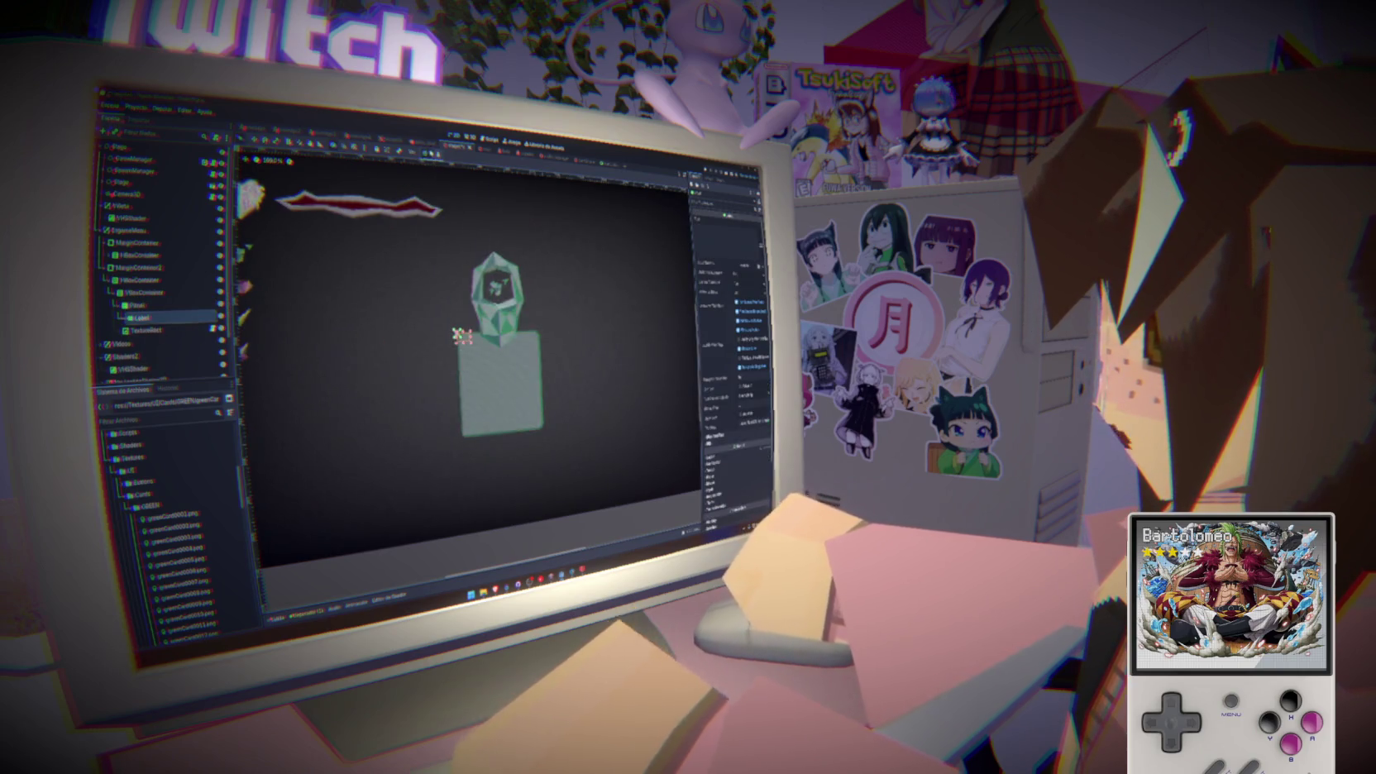
pyautogui.click(438, 154)
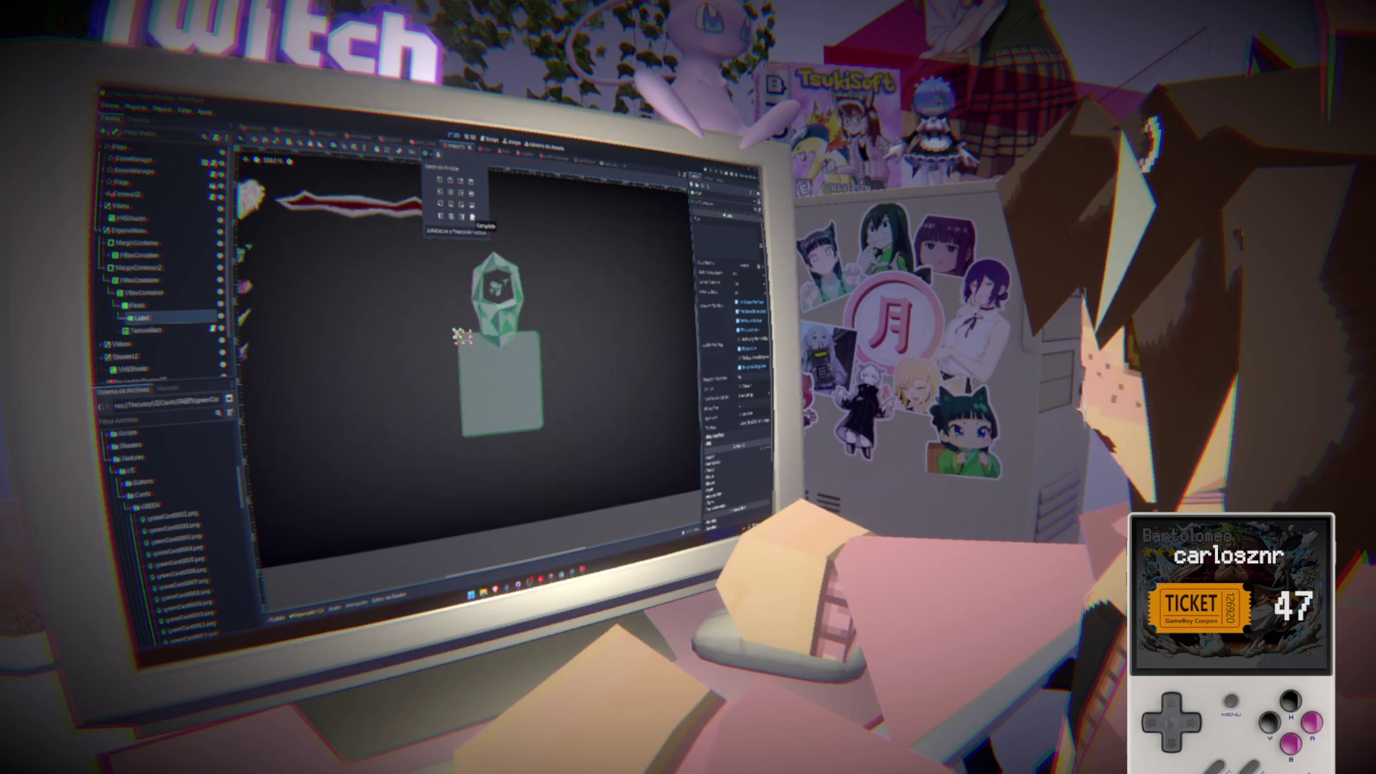
pyautogui.click(471, 192)
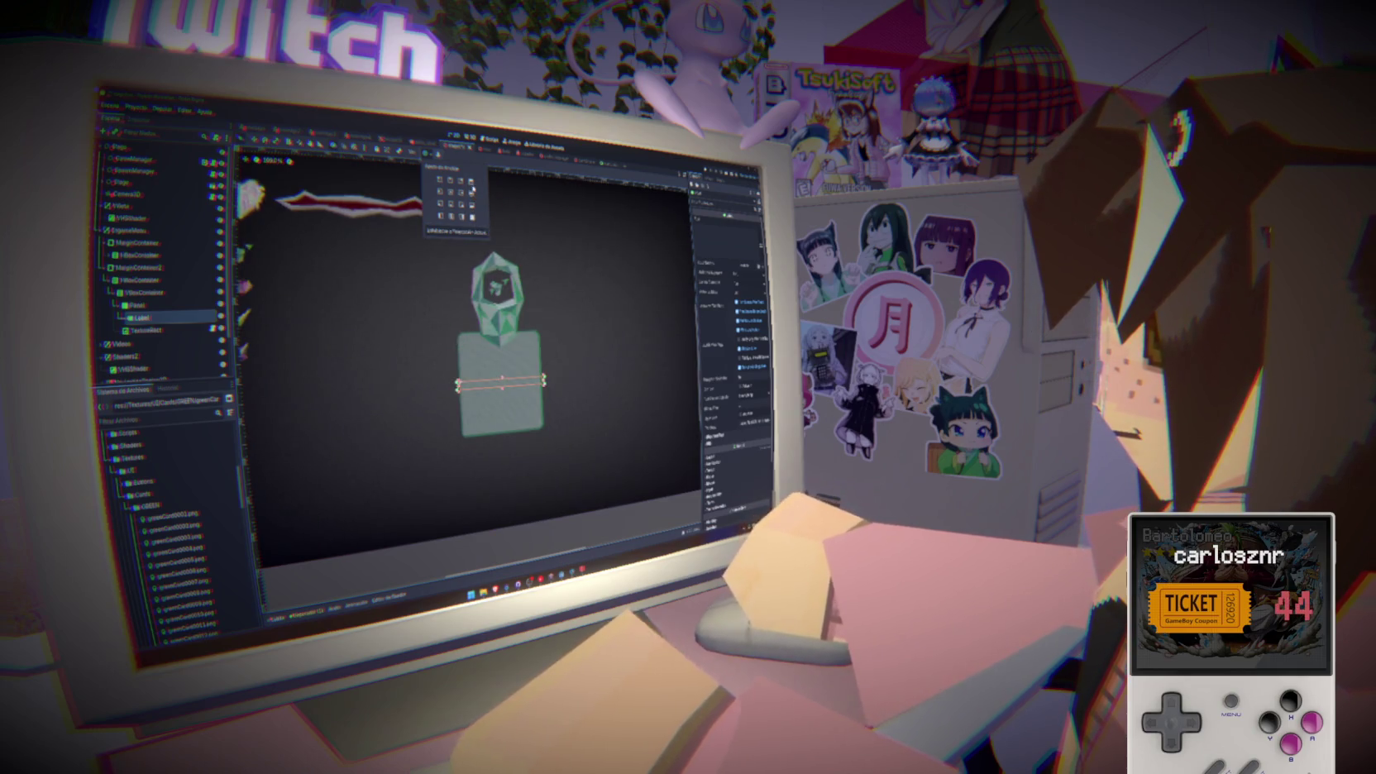
# Add a VBoxContainer to the Panel, move the Label into it, and set it Full Rect
pyautogui.rightClick(166, 306)
pyautogui.click(192, 329)
pyautogui.write('vbox')
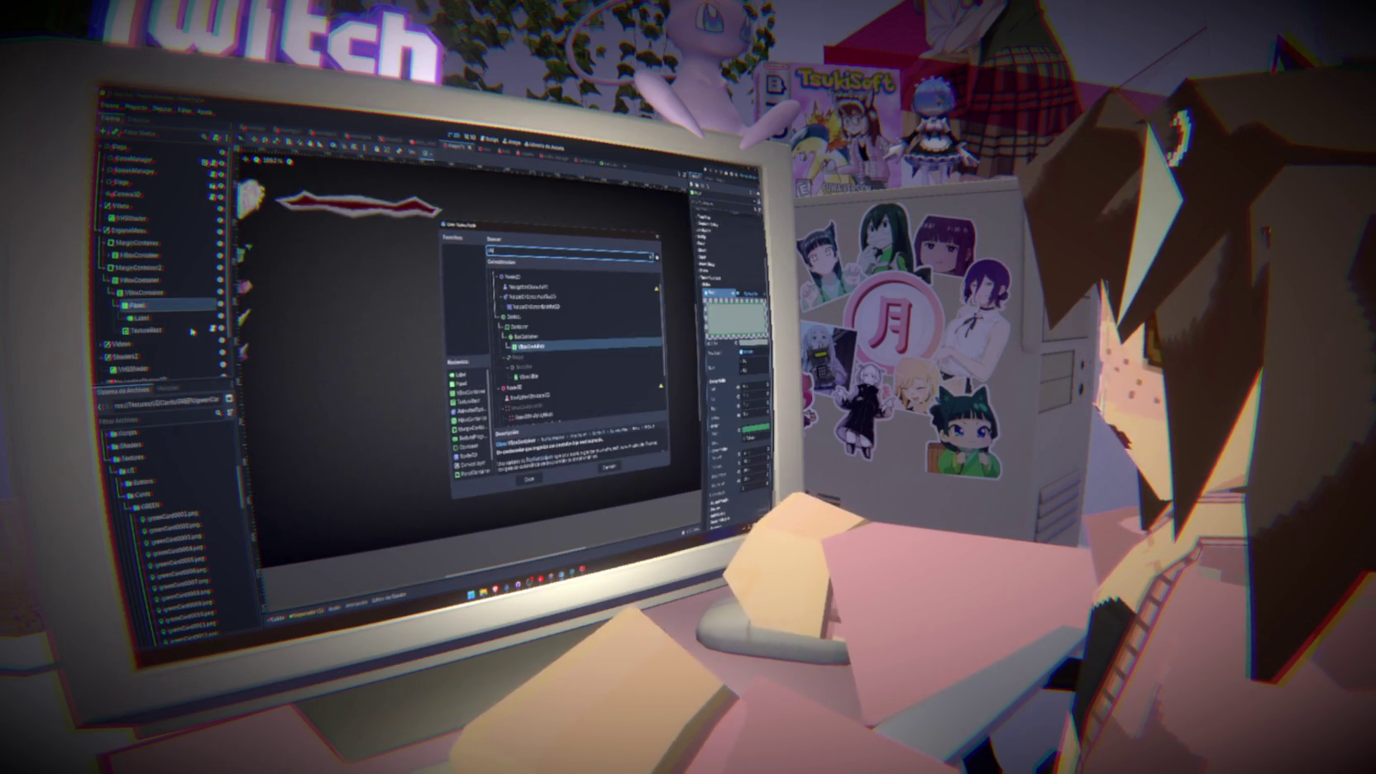
pyautogui.press('Return')
pyautogui.moveTo(145, 318); pyautogui.dragTo(157, 329)
pyautogui.click(427, 154)
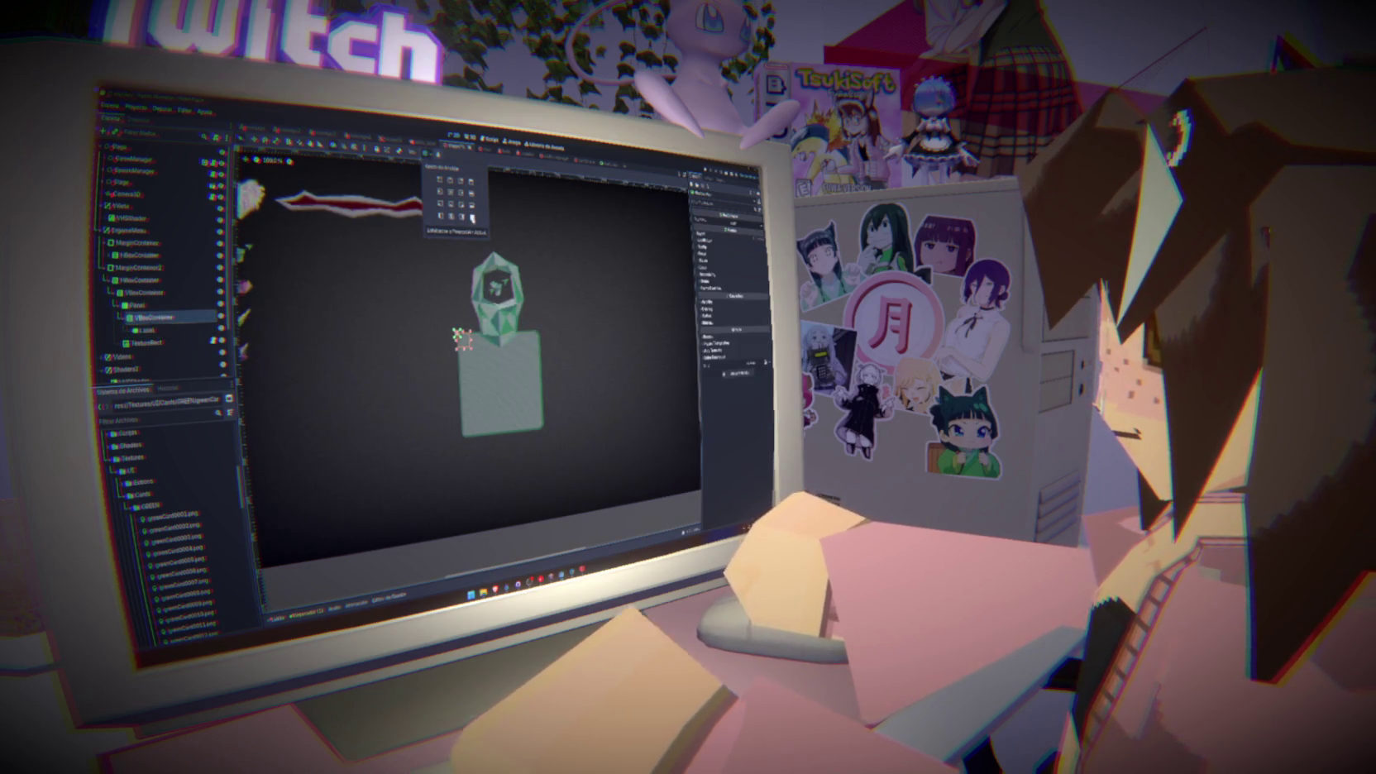
pyautogui.click(473, 217)
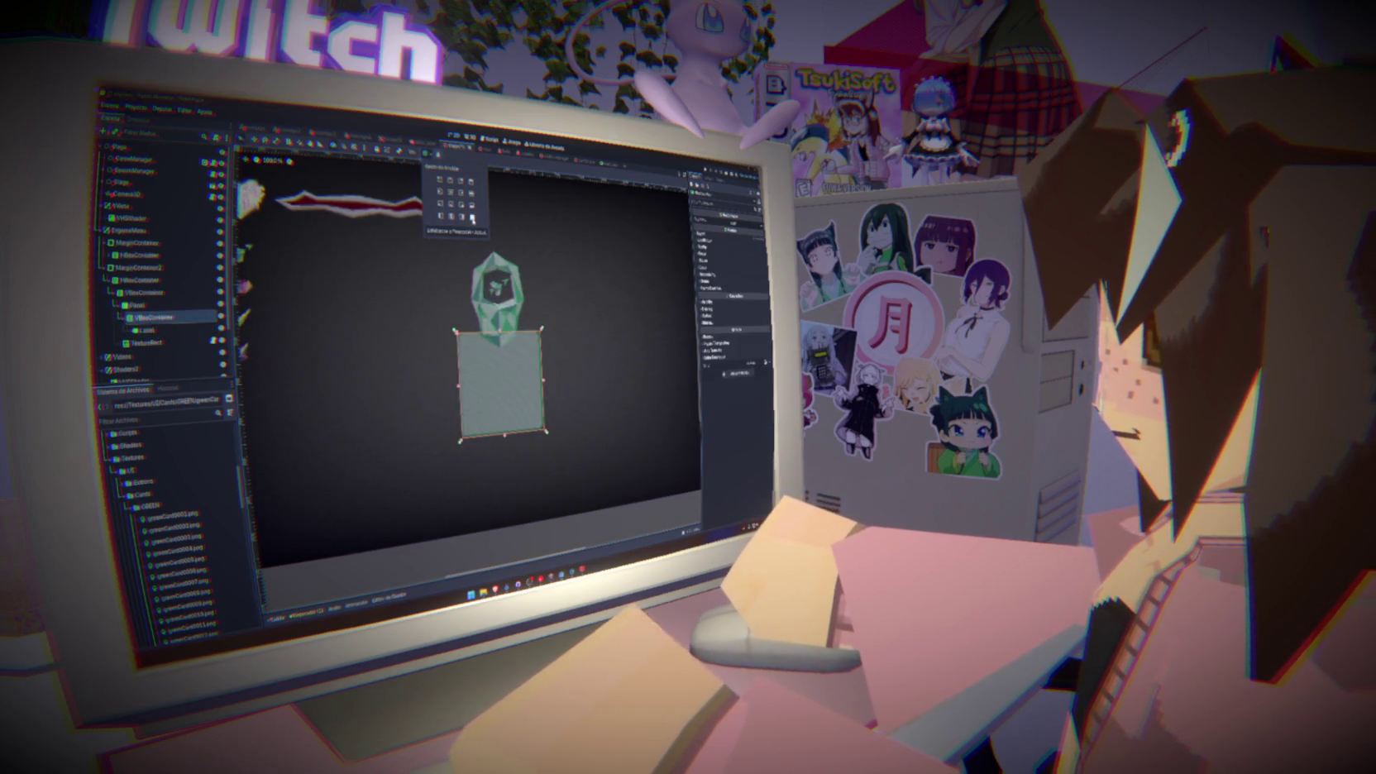
pyautogui.click(150, 314)
pyautogui.click(154, 308)
pyautogui.rightClick(154, 308)
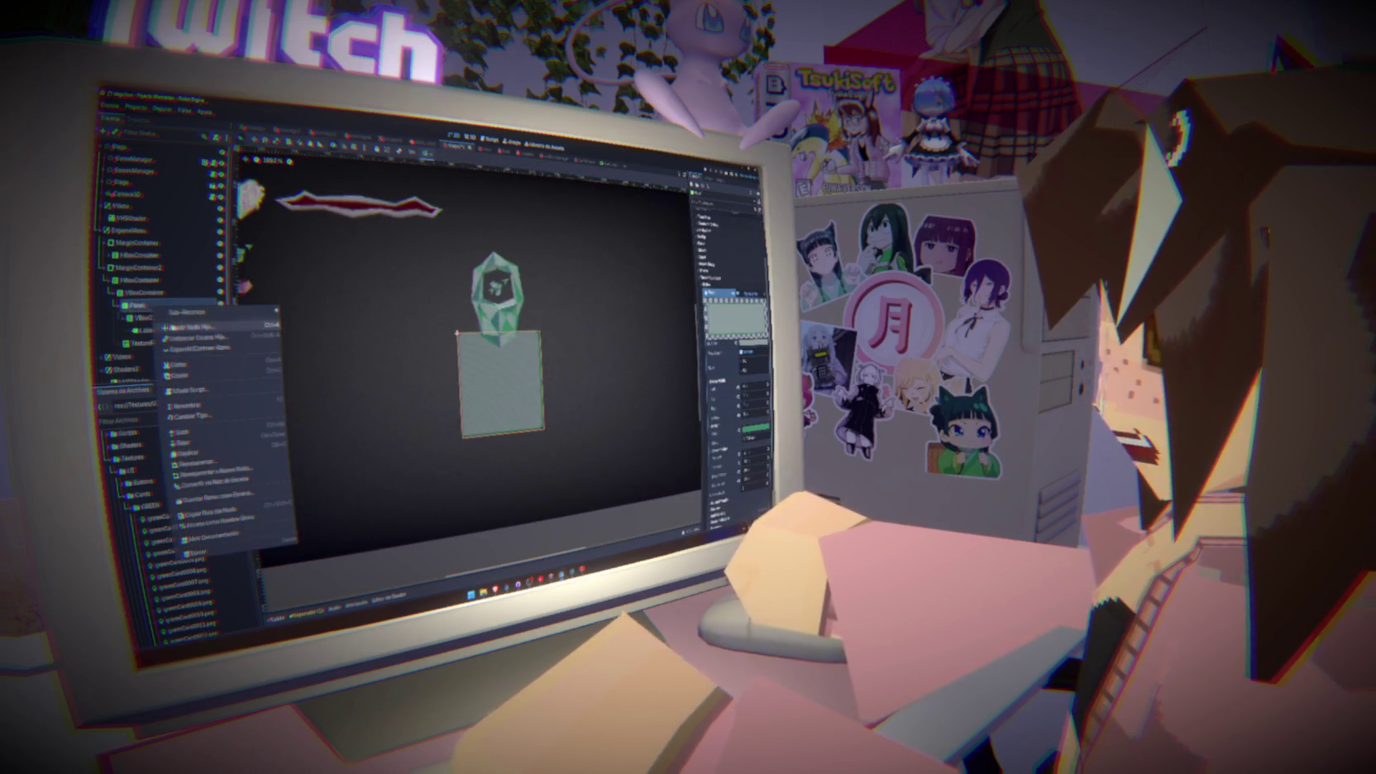
# Add a MarginContainer under the Panel, nest the VBoxContainer inside, and make it fill the panel
pyautogui.click(172, 319)
pyautogui.write('Marg')
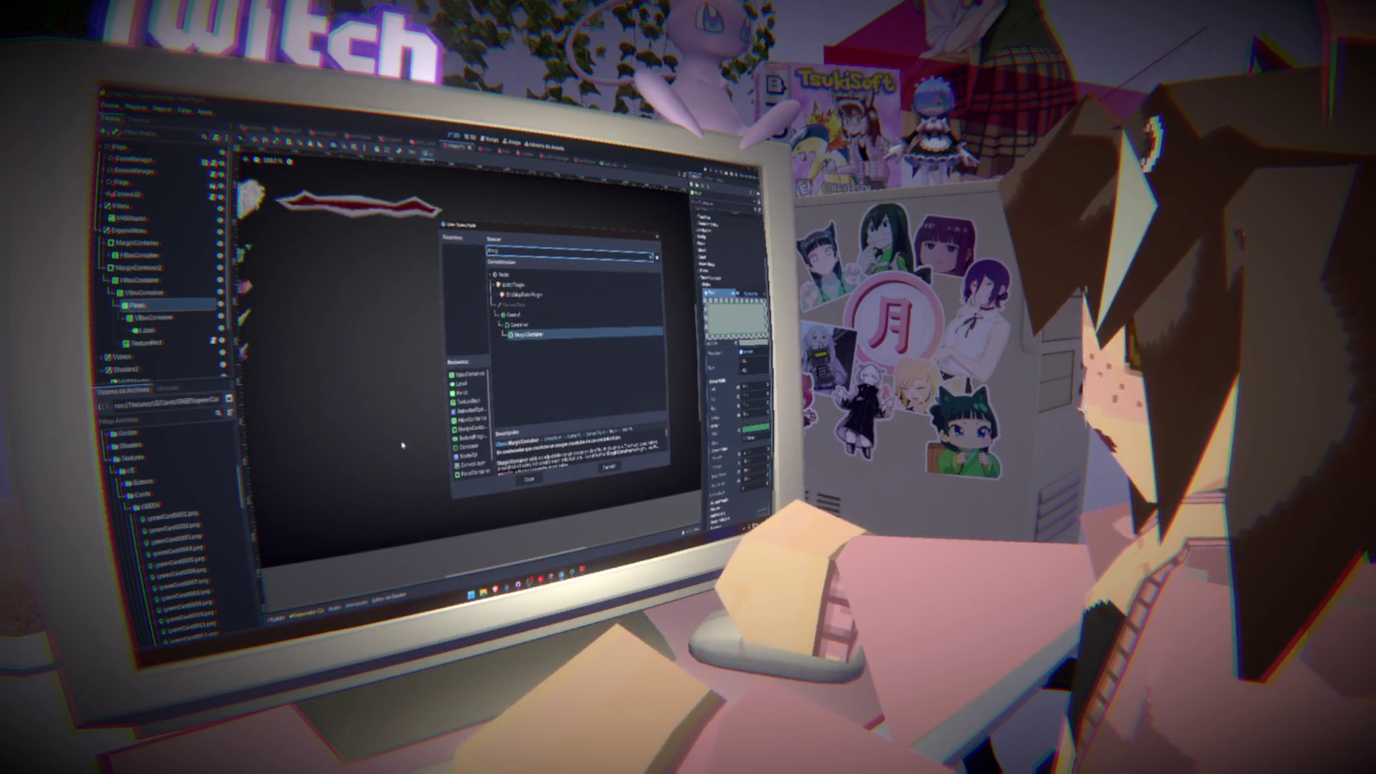
pyautogui.press('Return')
pyautogui.moveTo(147, 342); pyautogui.dragTo(151, 317)
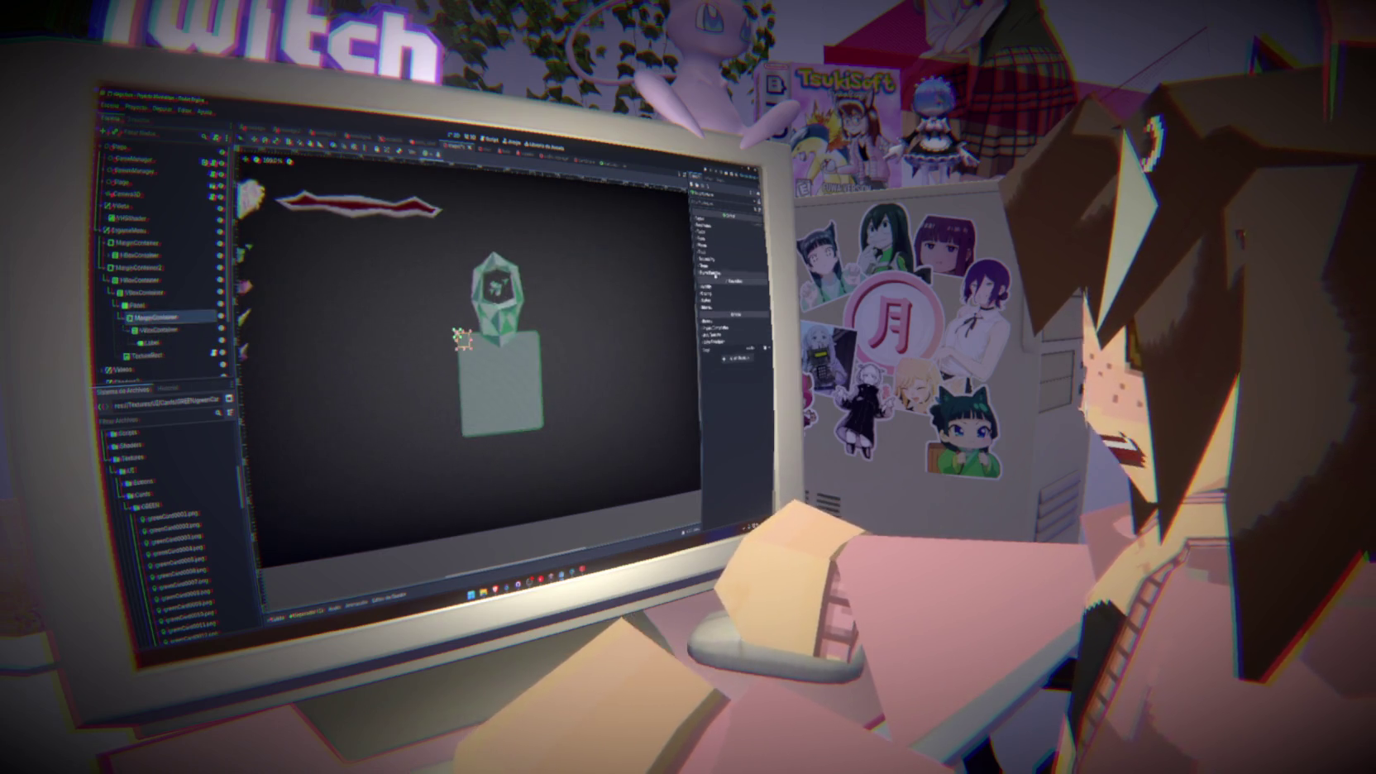
pyautogui.click(426, 155)
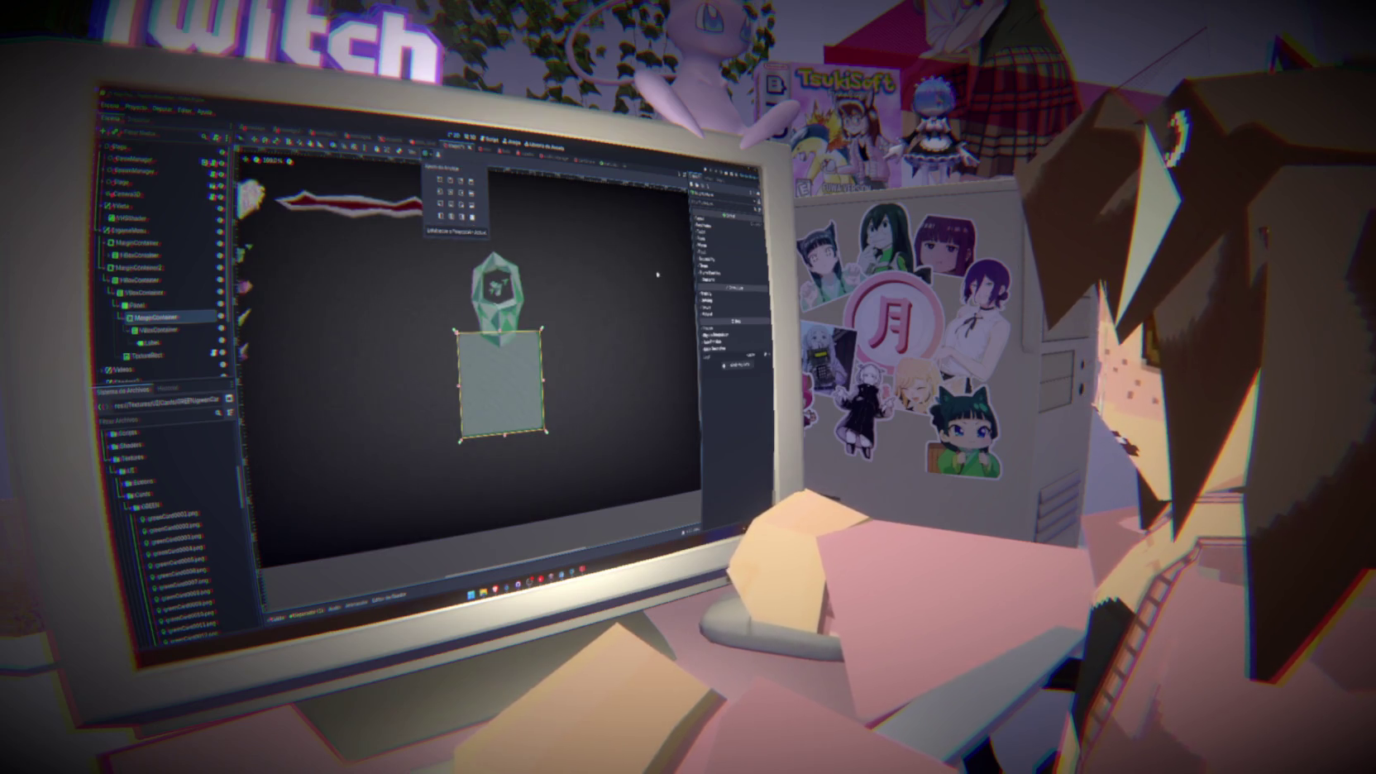
pyautogui.click(716, 286)
pyautogui.click(716, 286)
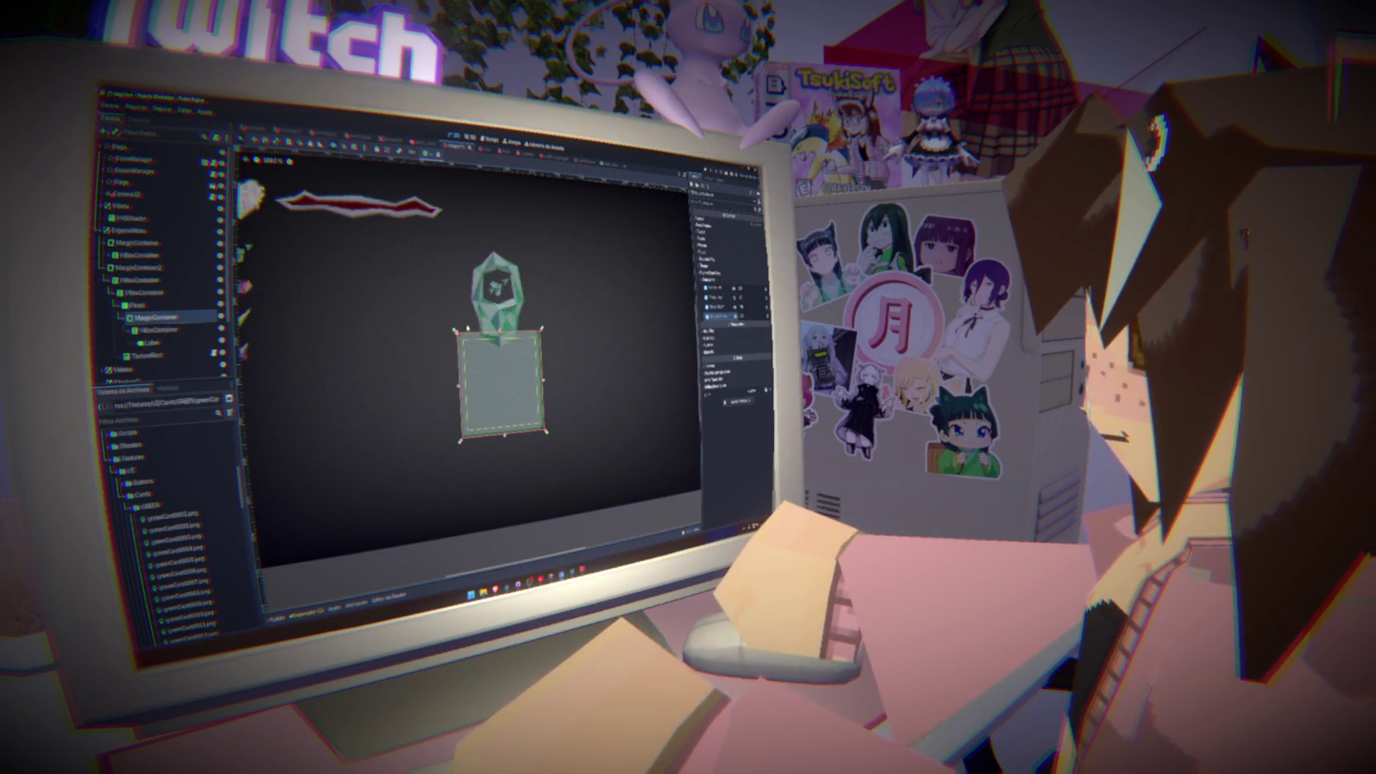
pyautogui.click(153, 342)
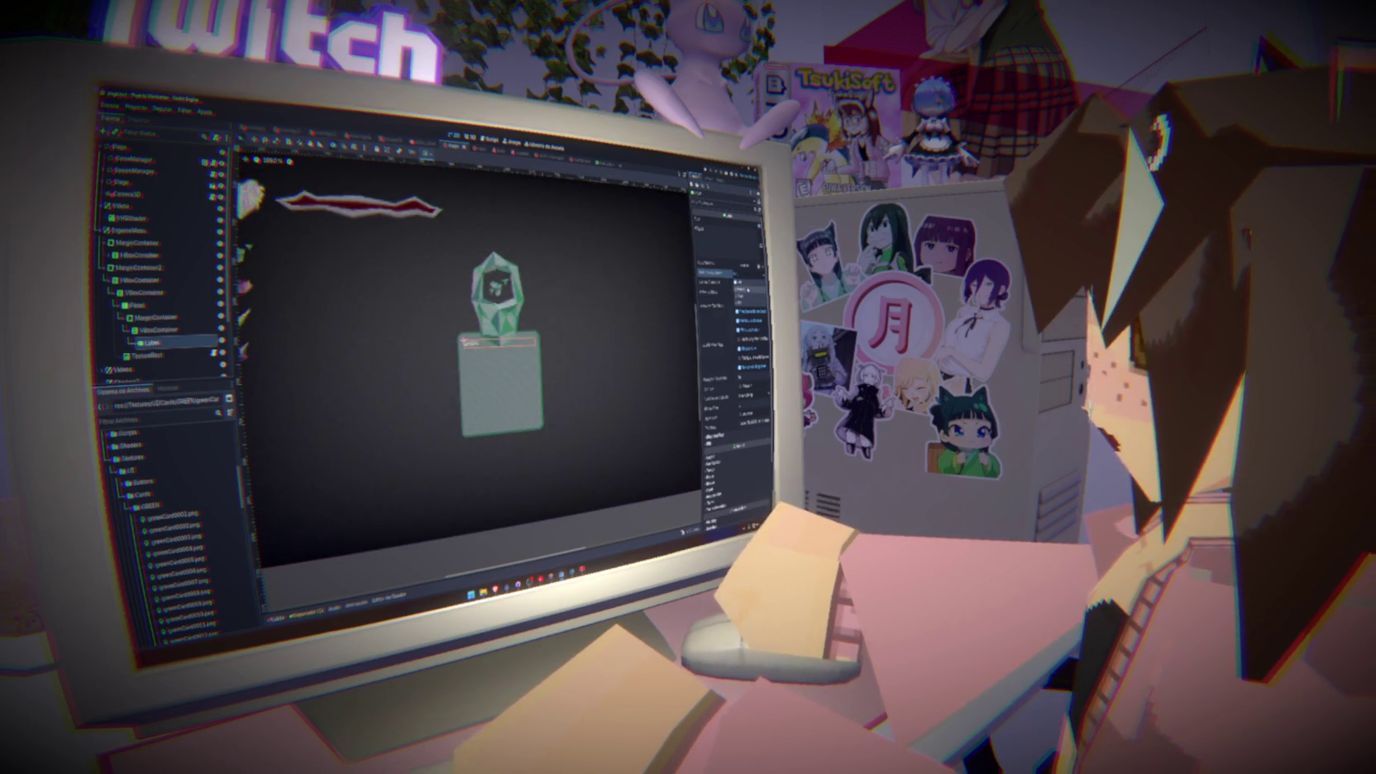
# Expand the Label's Theme Overrides to reveal its Font and Font Sizes settings
pyautogui.moveTo(714, 321)
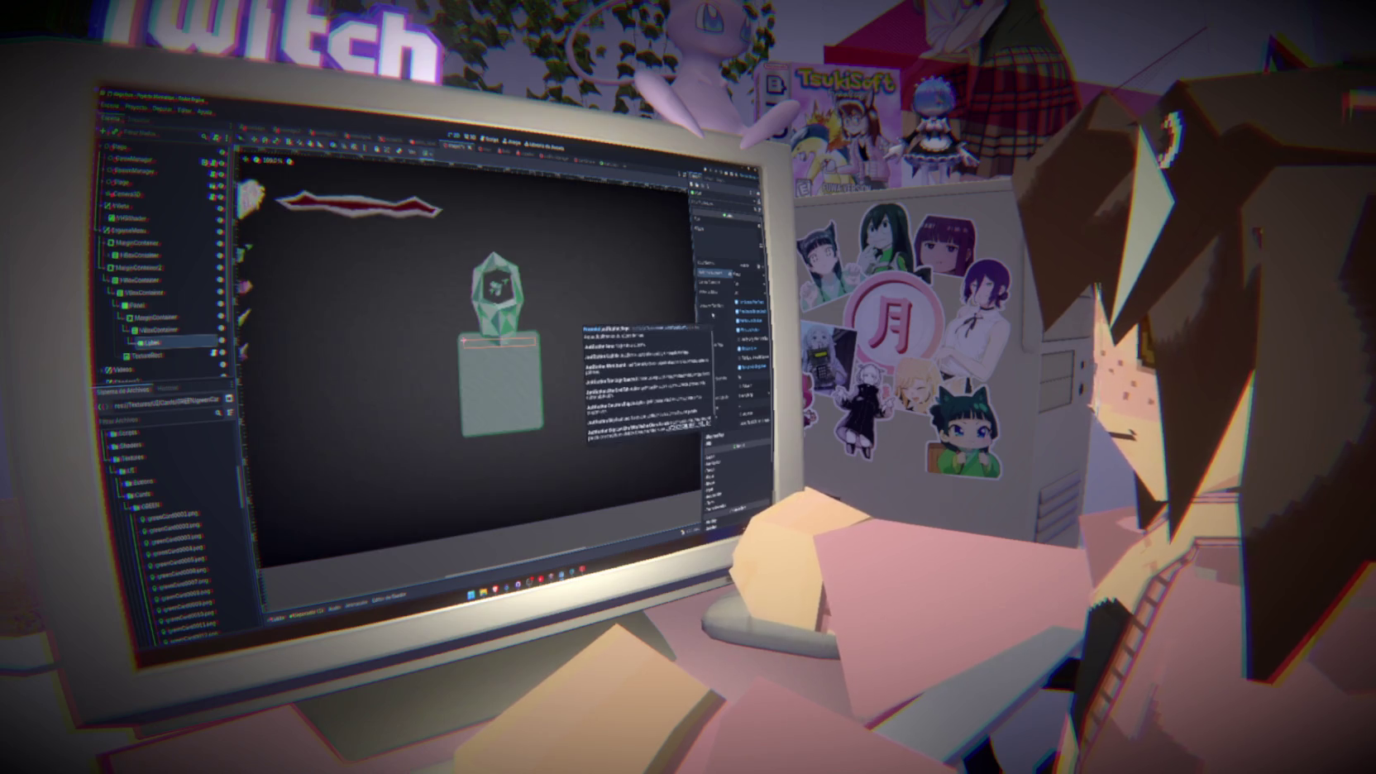
pyautogui.click(153, 317)
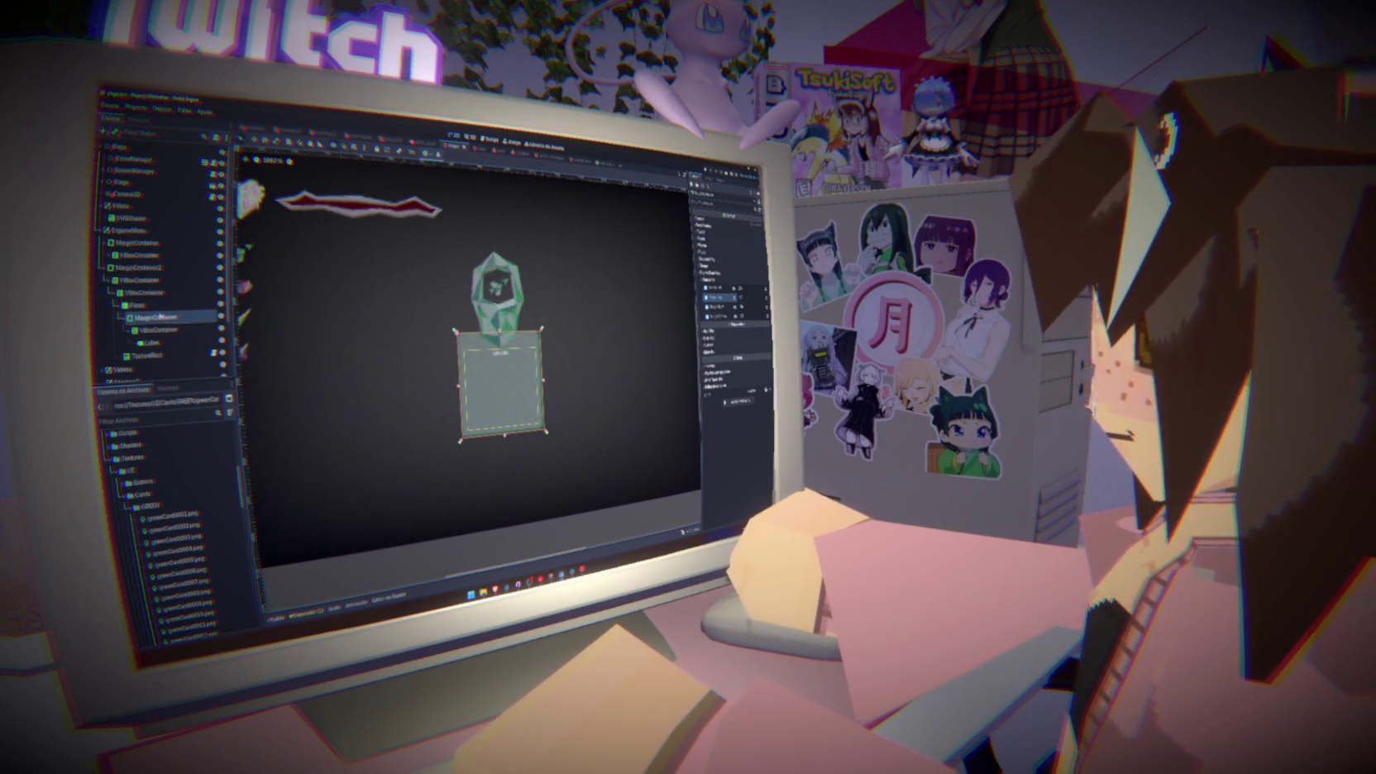
pyautogui.click(172, 343)
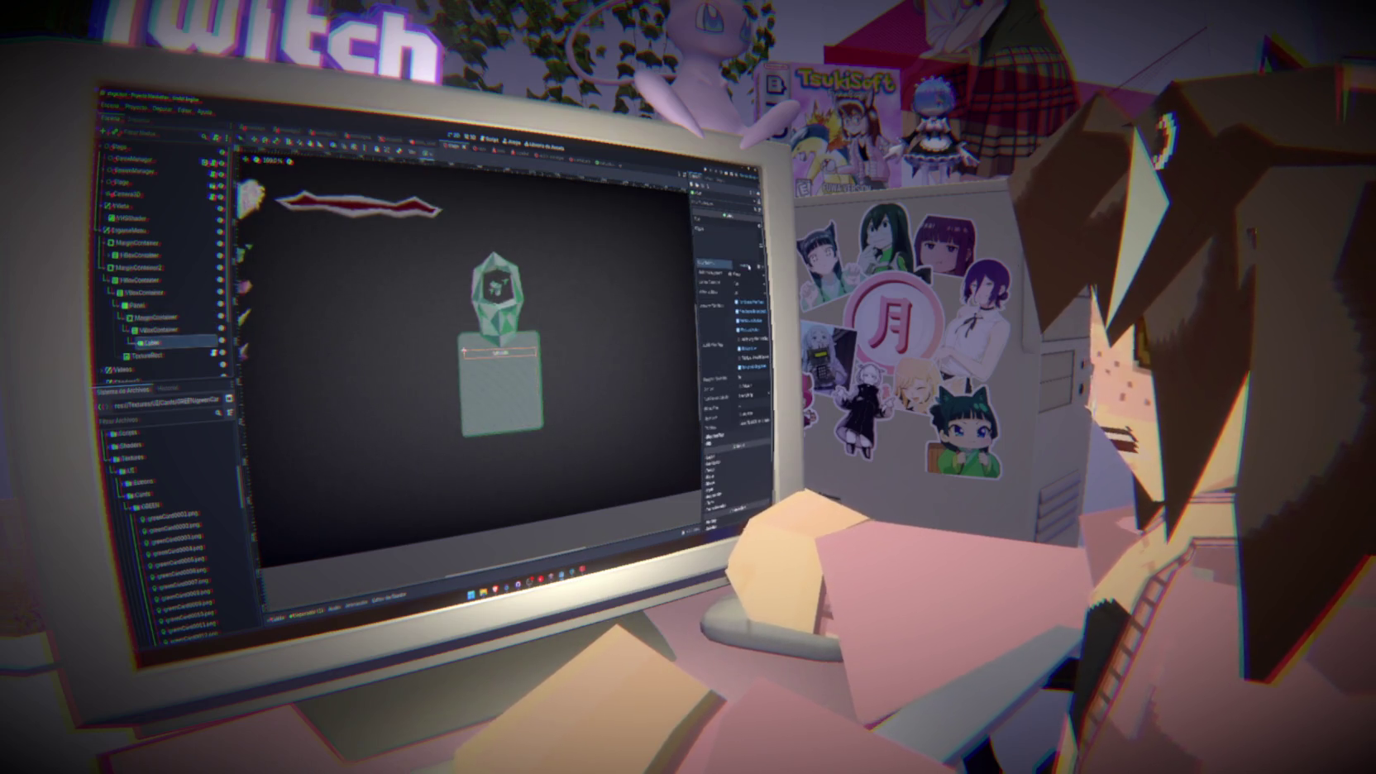
pyautogui.click(717, 263)
pyautogui.click(711, 310)
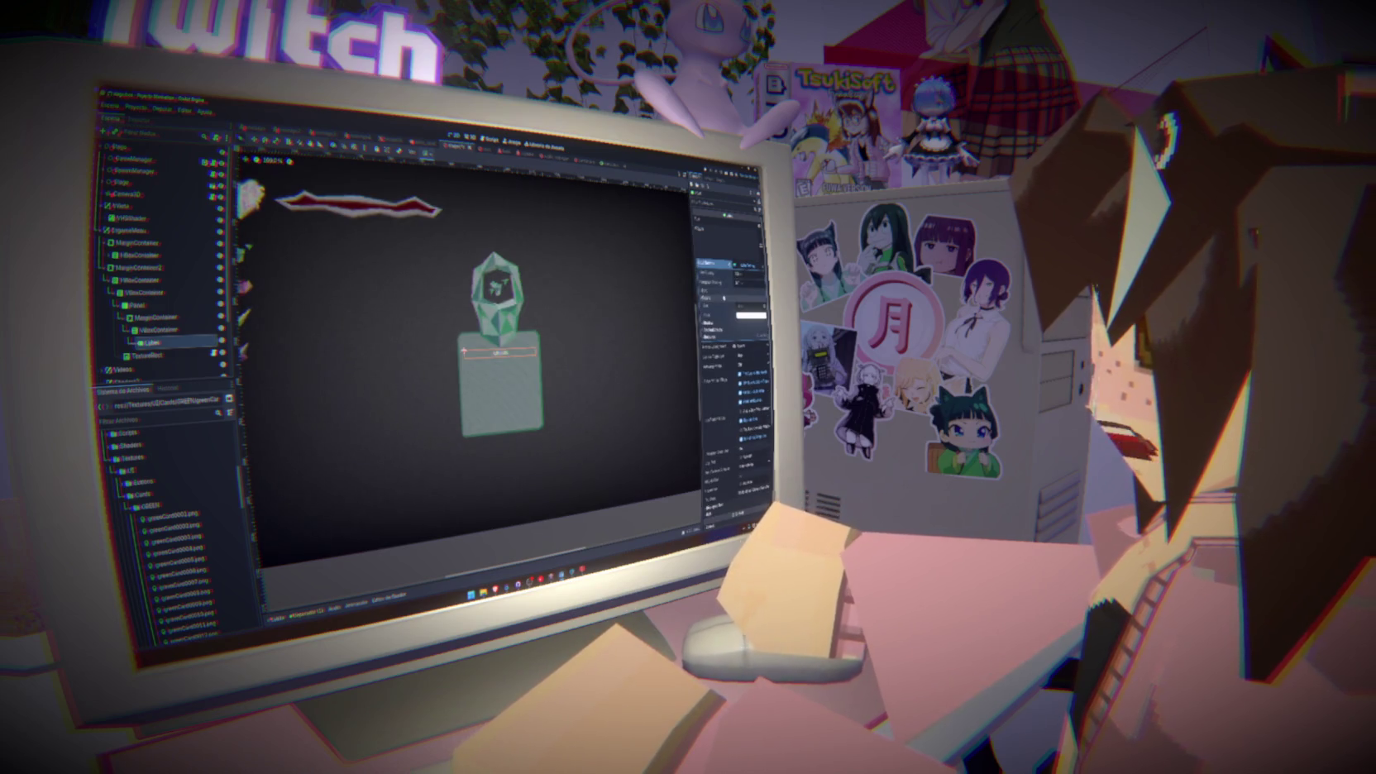
pyautogui.click(712, 321)
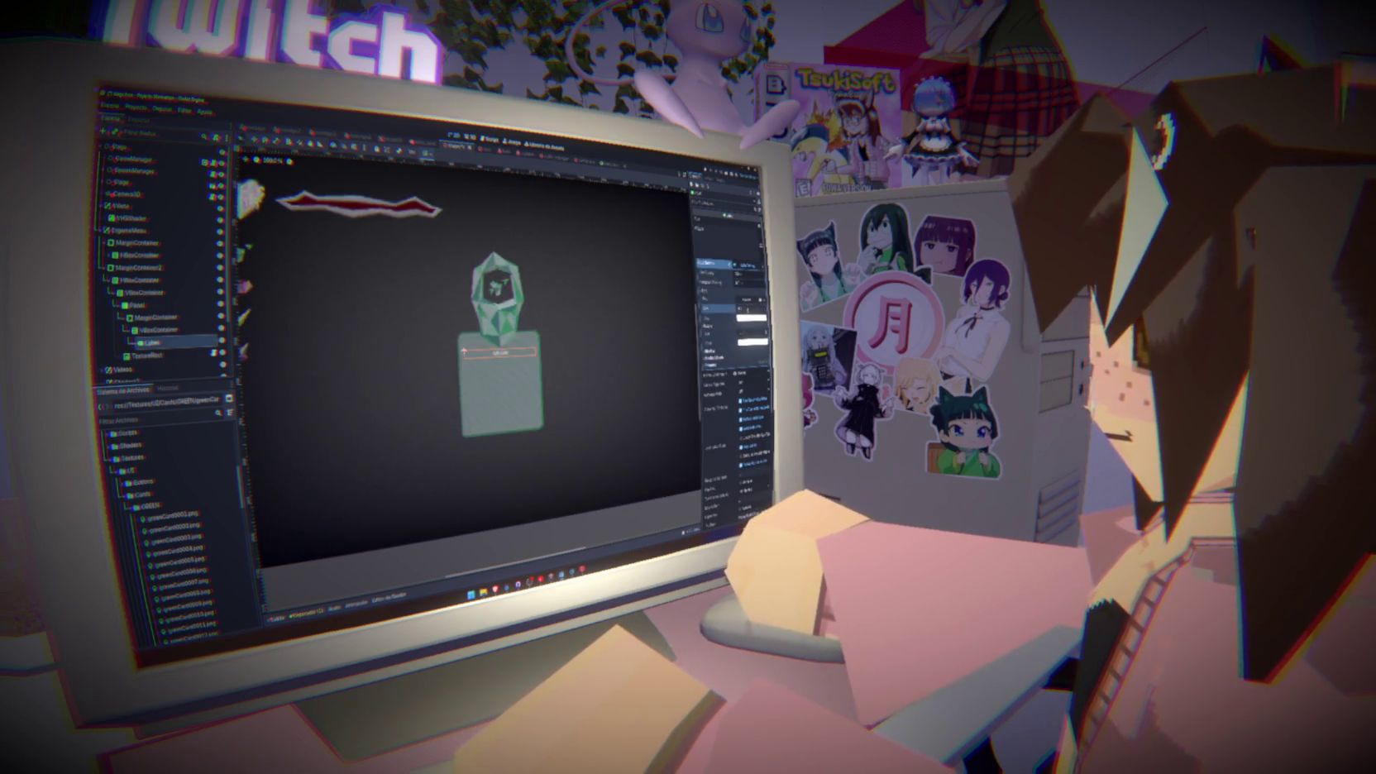
# Increase the GREEN title's font size and enable a white Font Color override
pyautogui.press('Return')
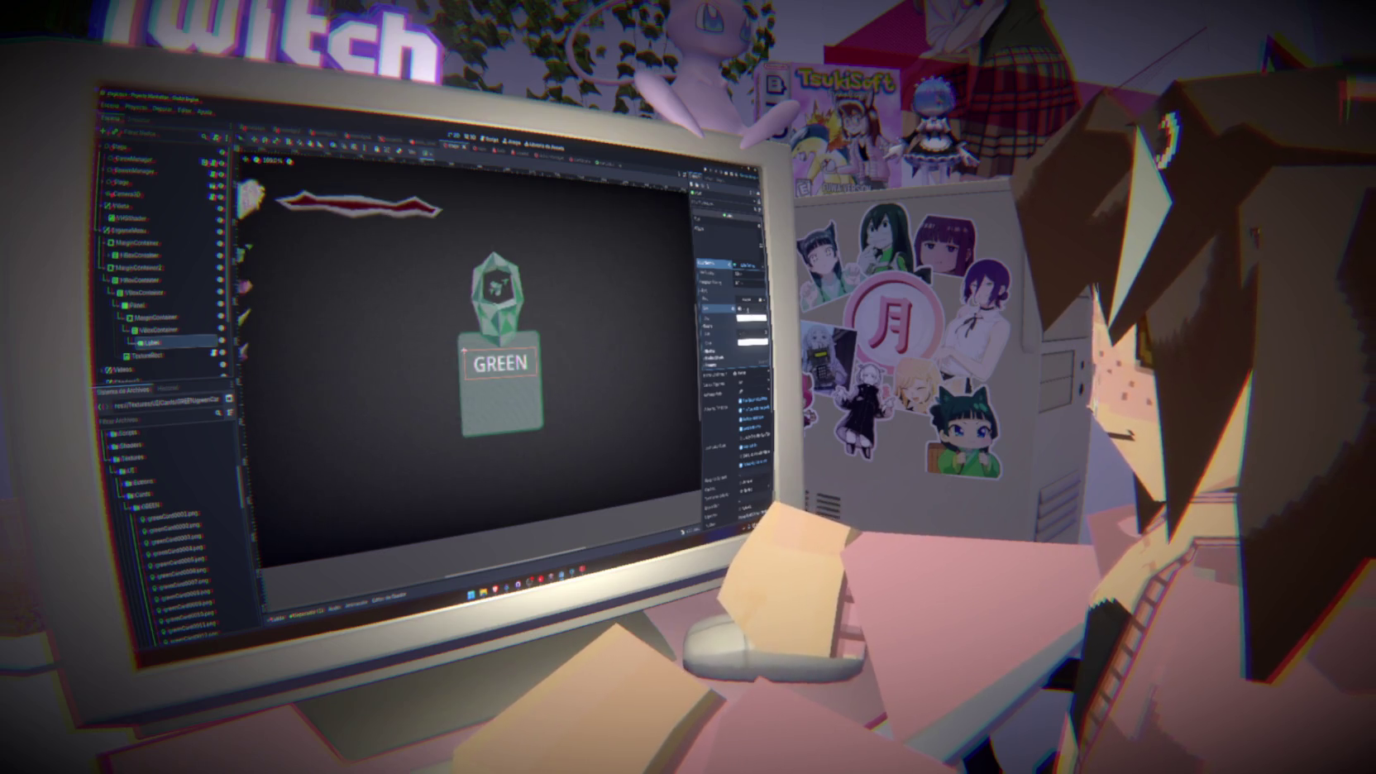
pyautogui.press('Return')
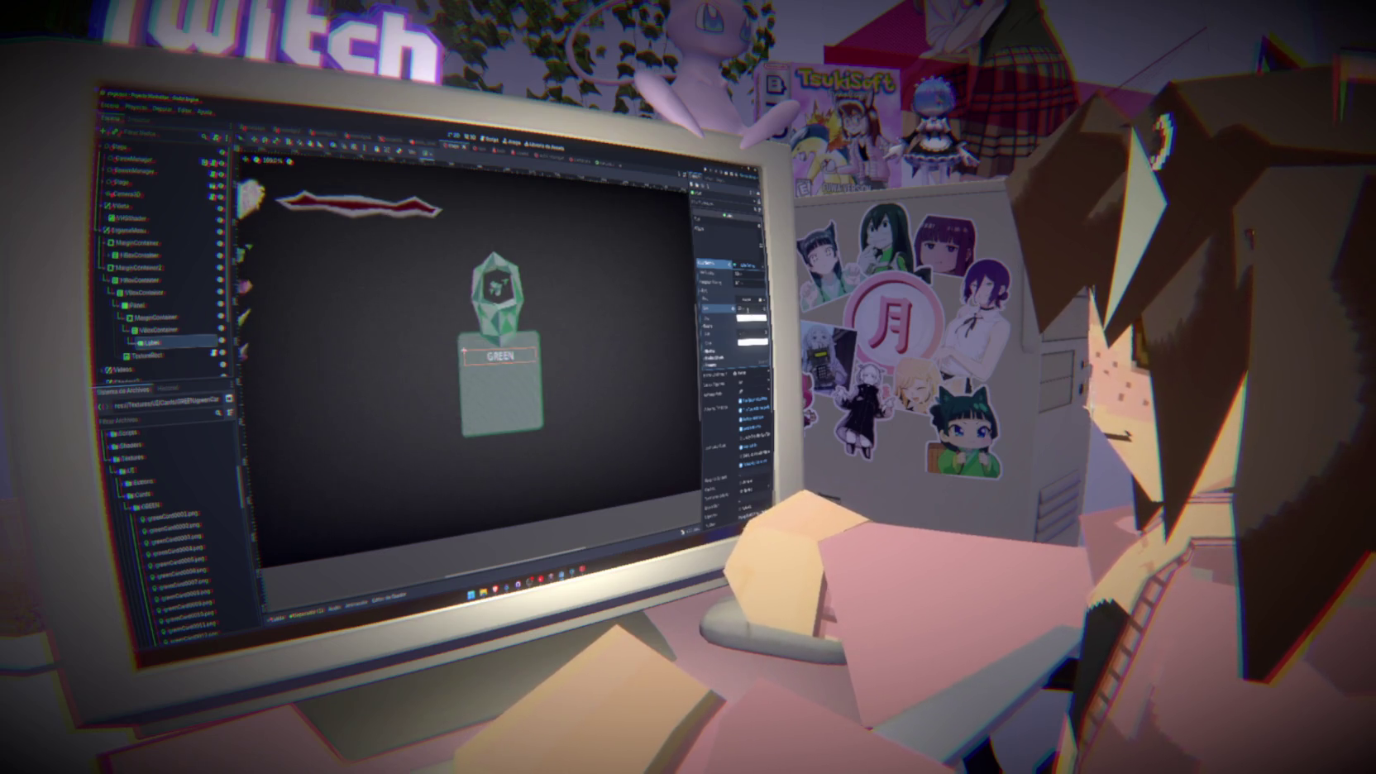
pyautogui.click(749, 317)
pyautogui.click(749, 329)
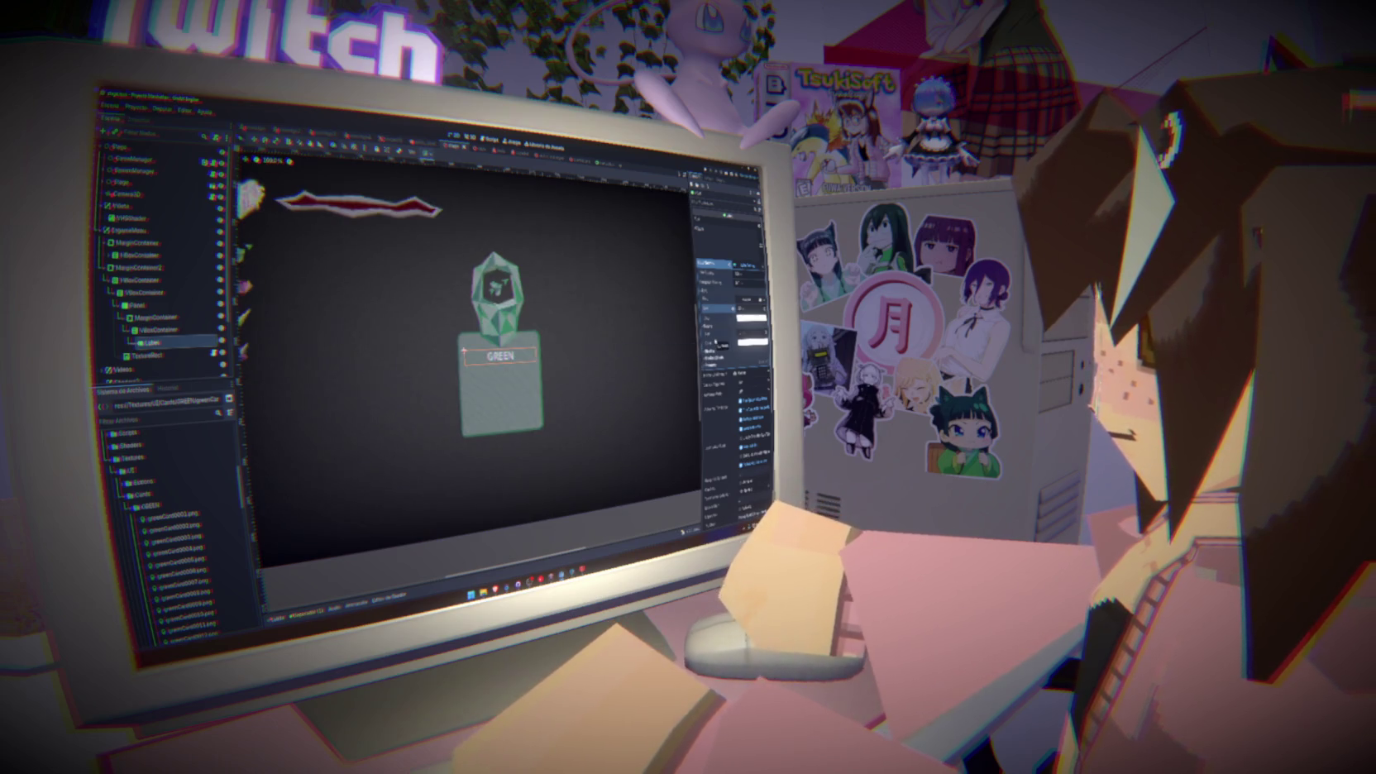
pyautogui.click(748, 338)
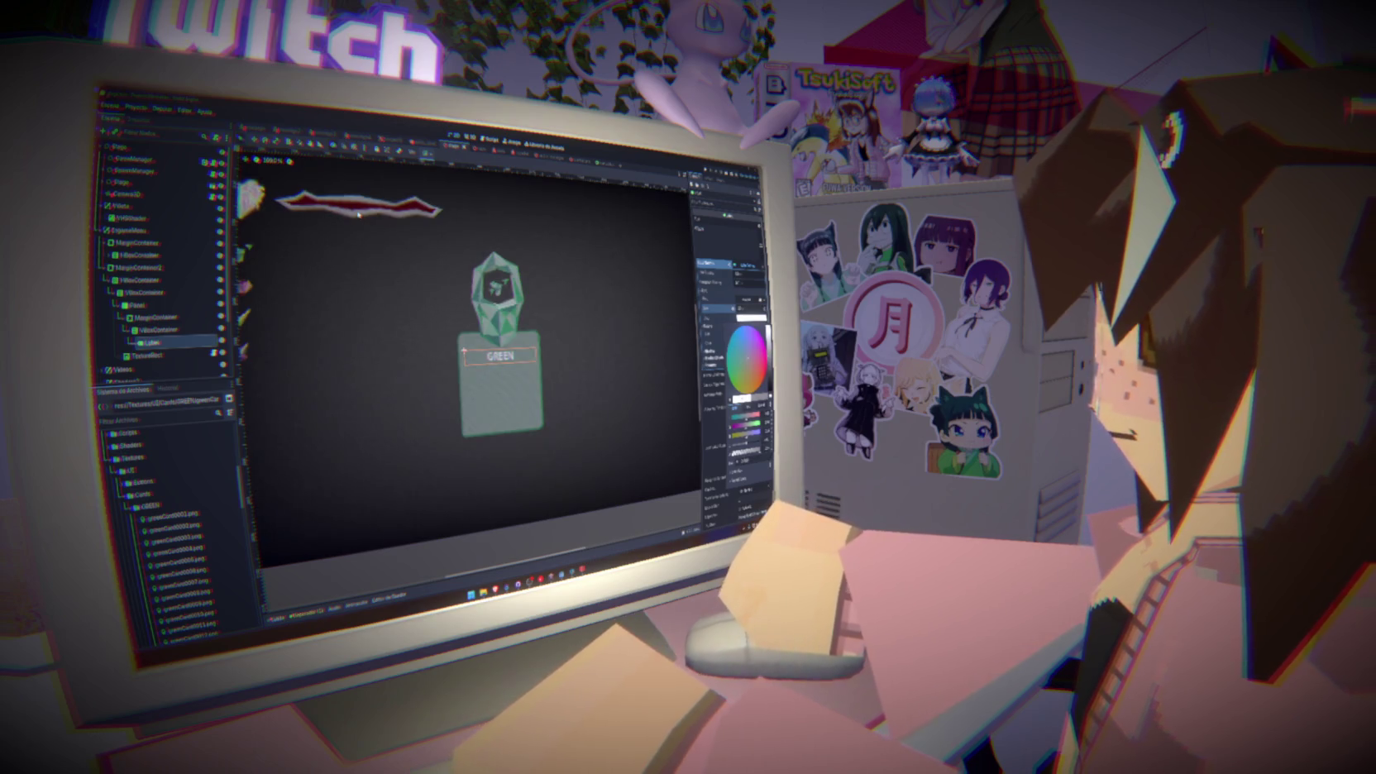
pyautogui.click(747, 430)
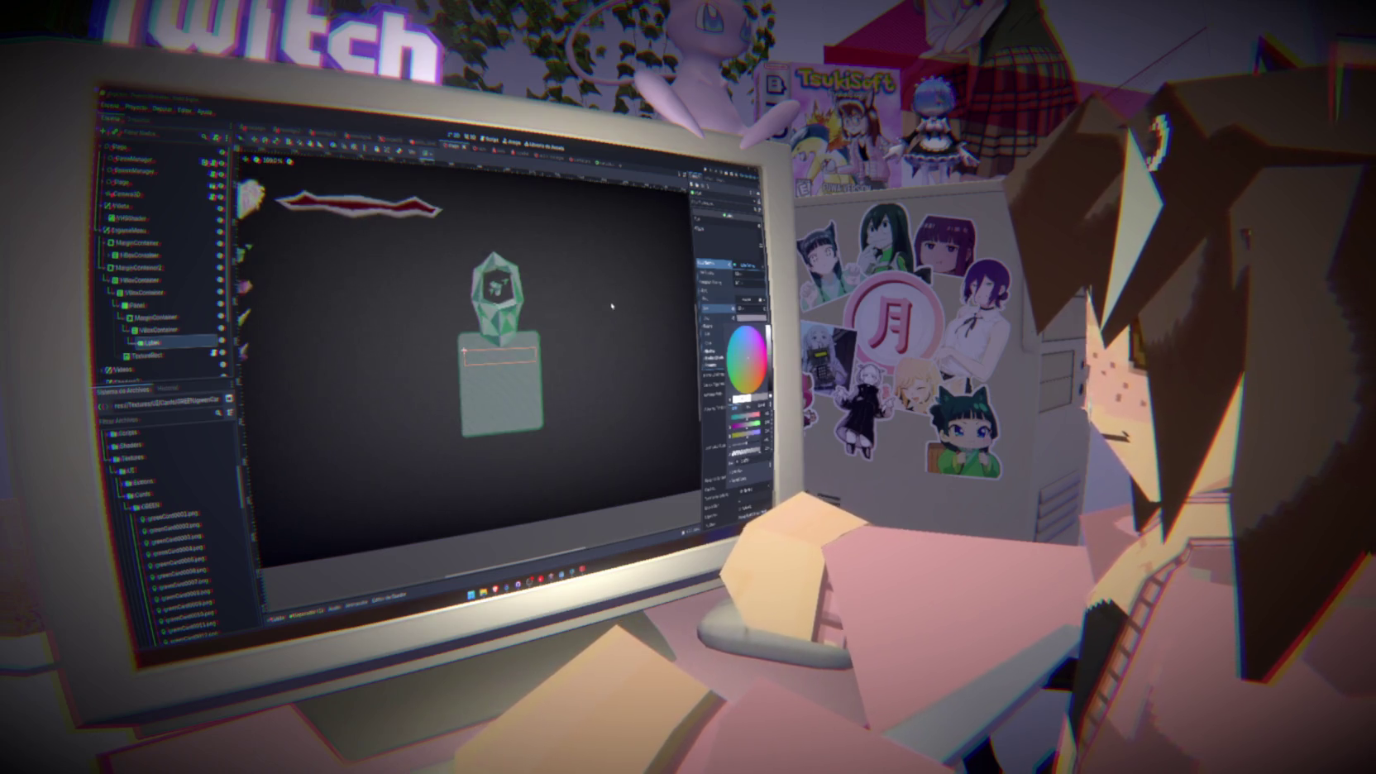
pyautogui.click(720, 315)
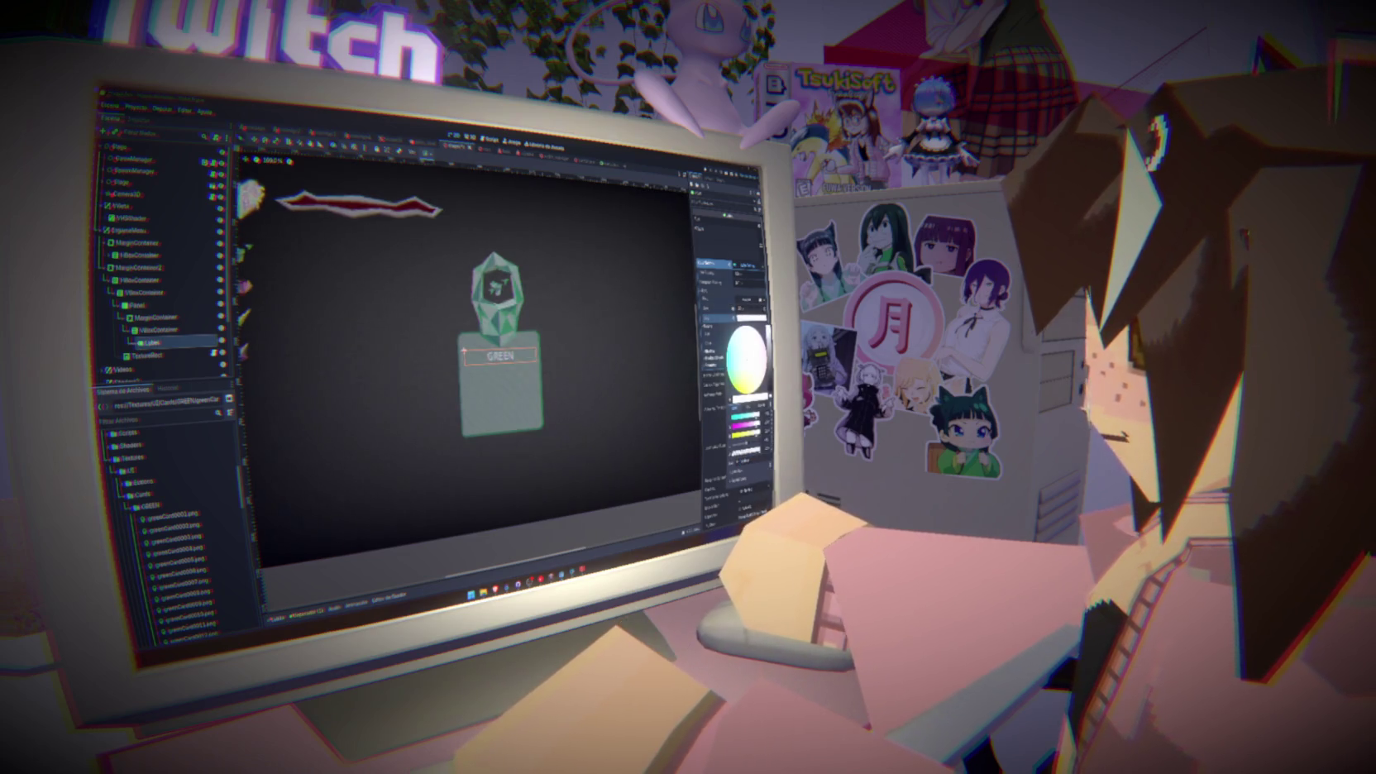
pyautogui.press('Escape')
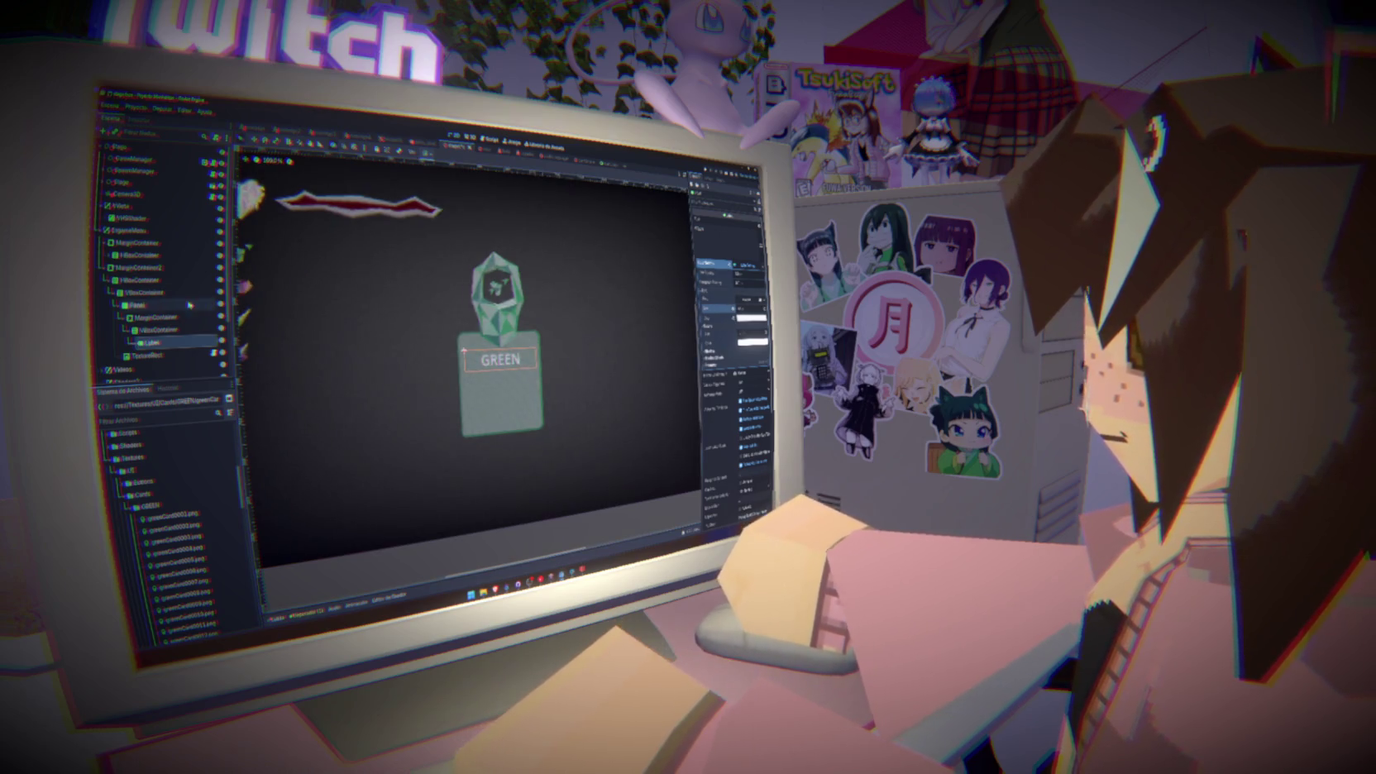
# Select the GREEN title Label and duplicate it into a second Label
pyautogui.click(152, 317)
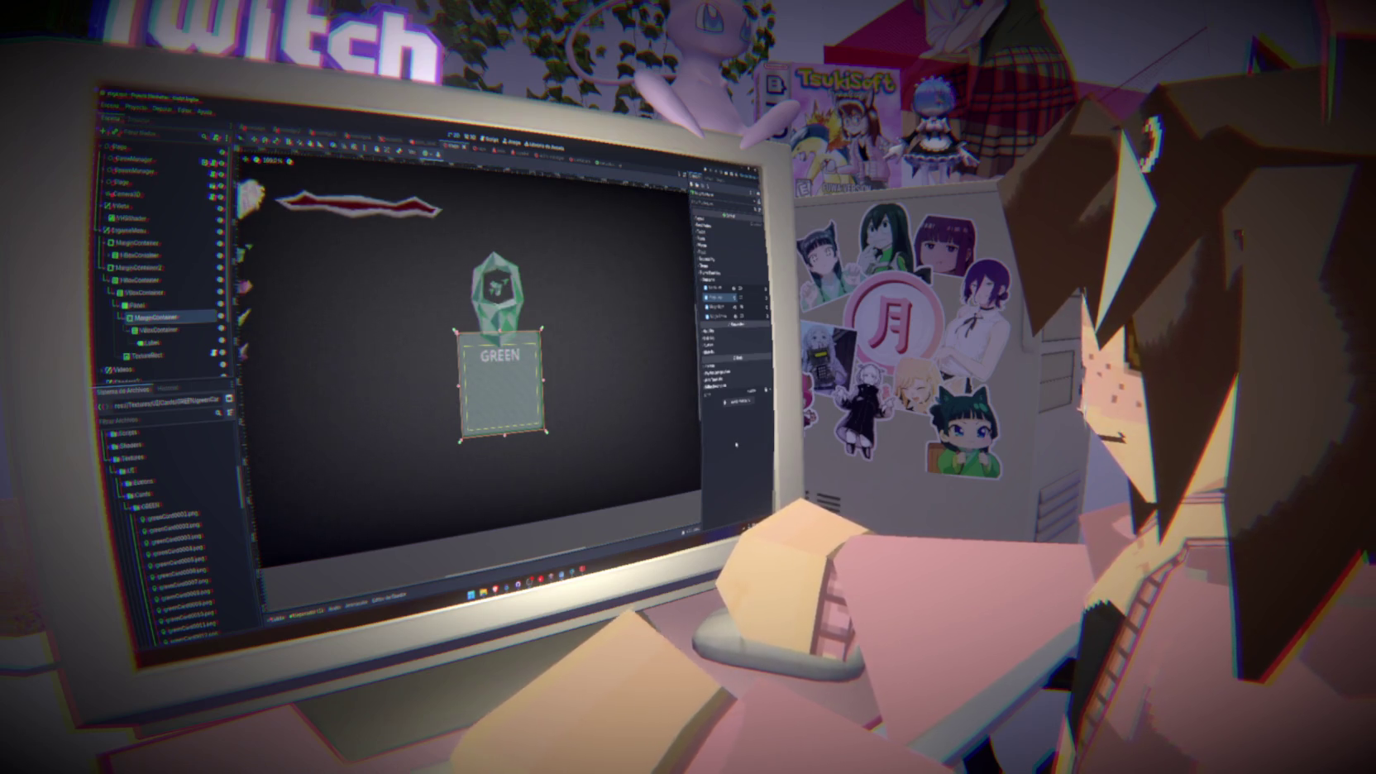
pyautogui.click(684, 411)
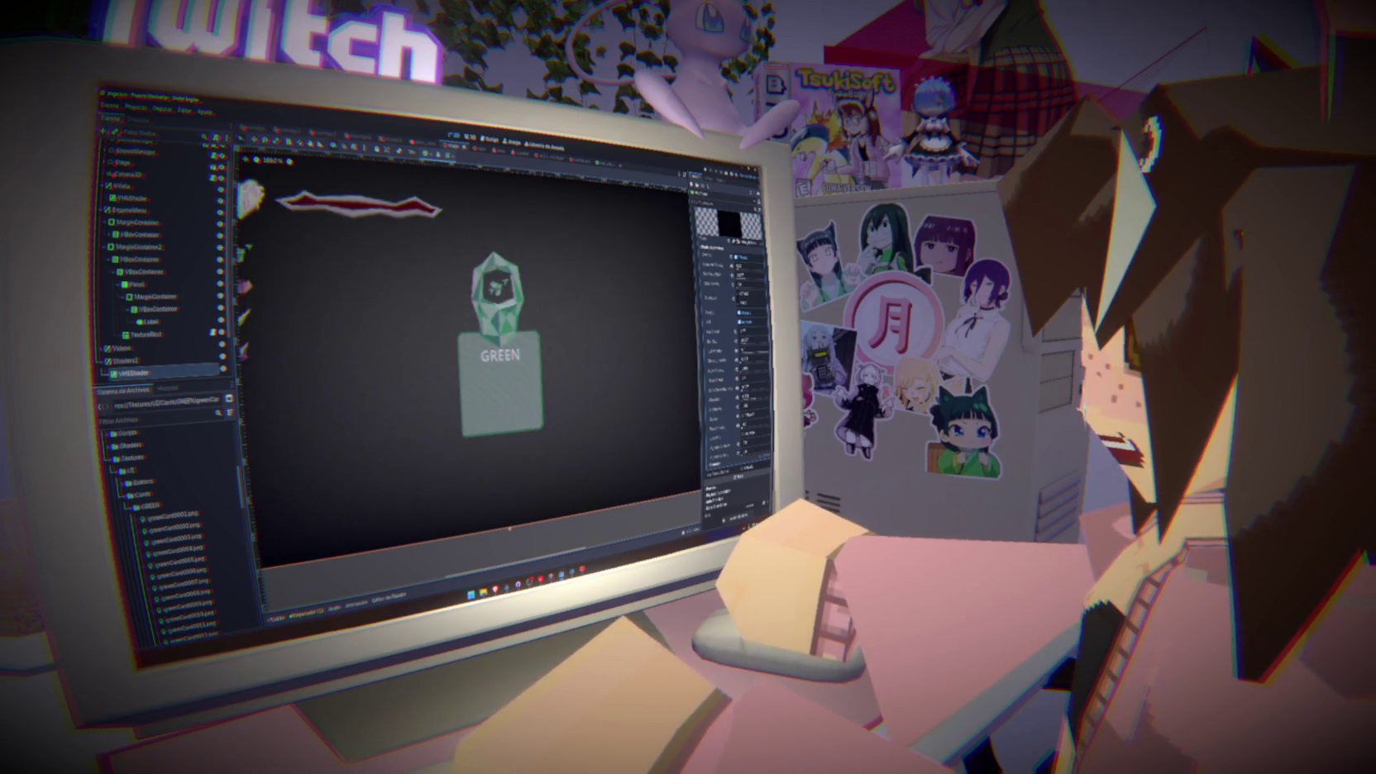
pyautogui.click(132, 507)
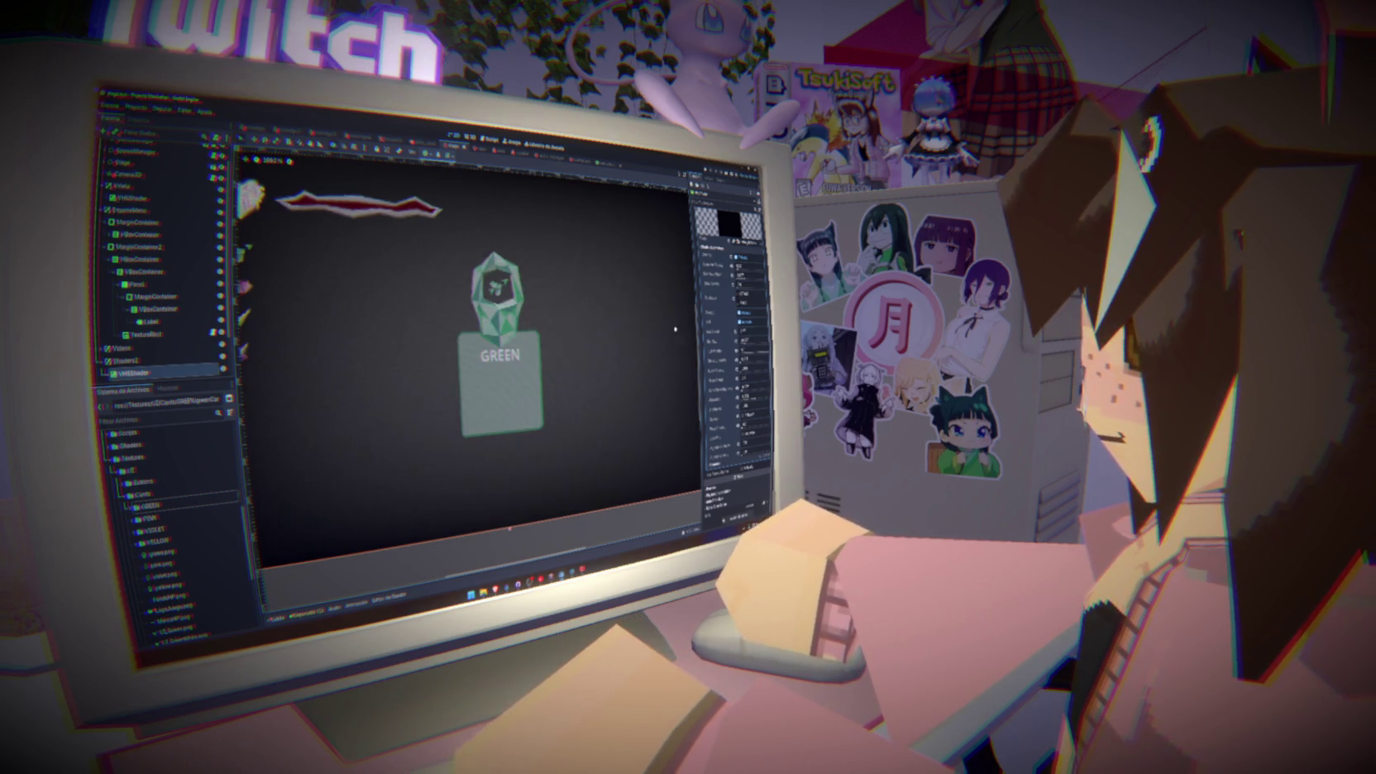
pyautogui.scroll(3, 732, 331)
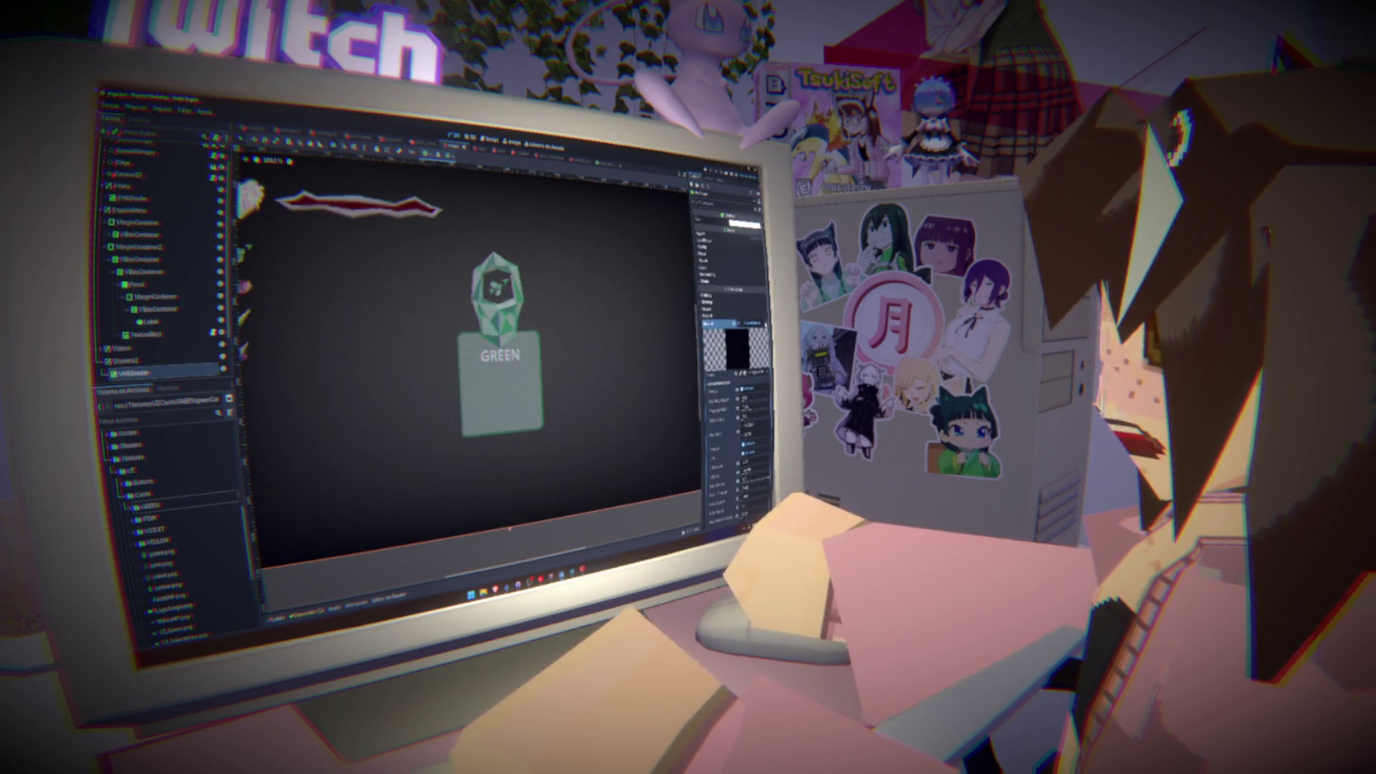
pyautogui.click(727, 319)
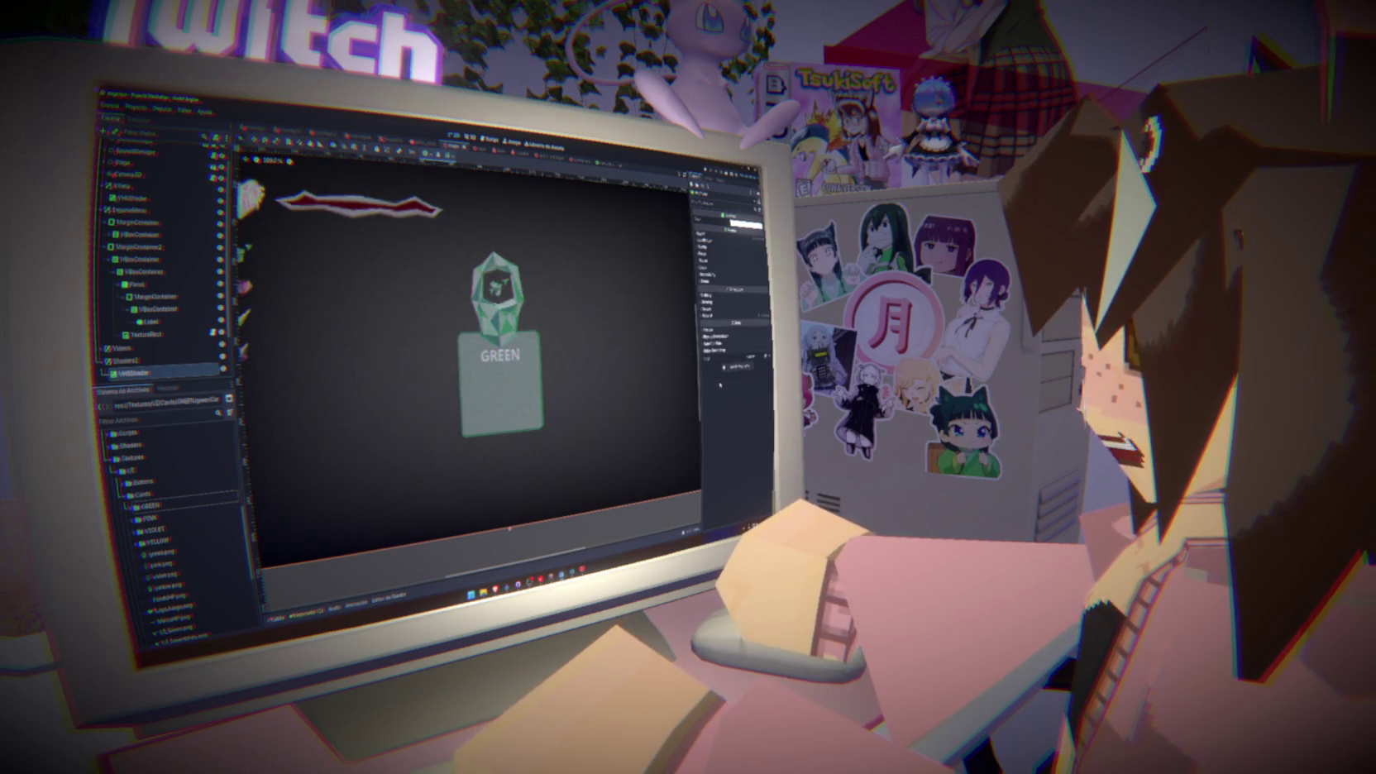
pyautogui.click(164, 320)
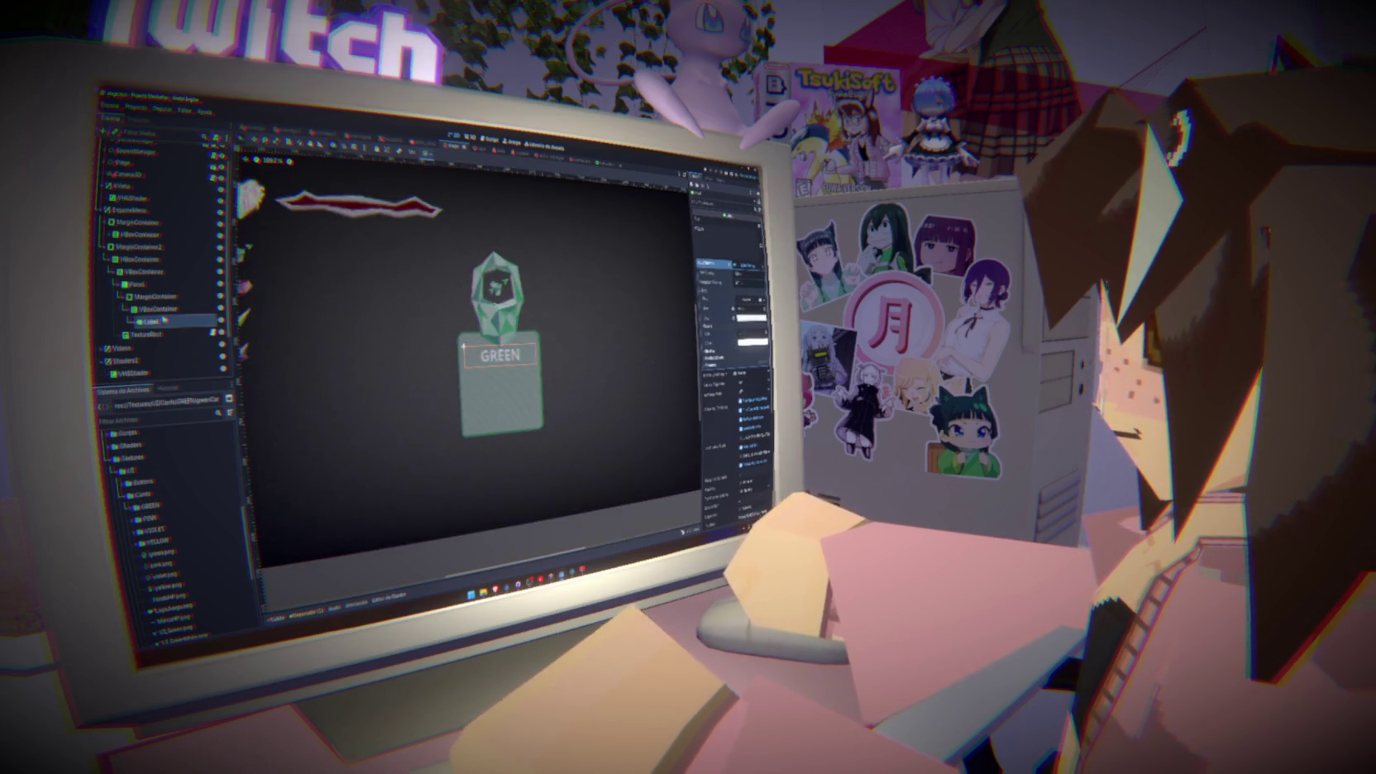
pyautogui.hotkey('ctrl', 'd')
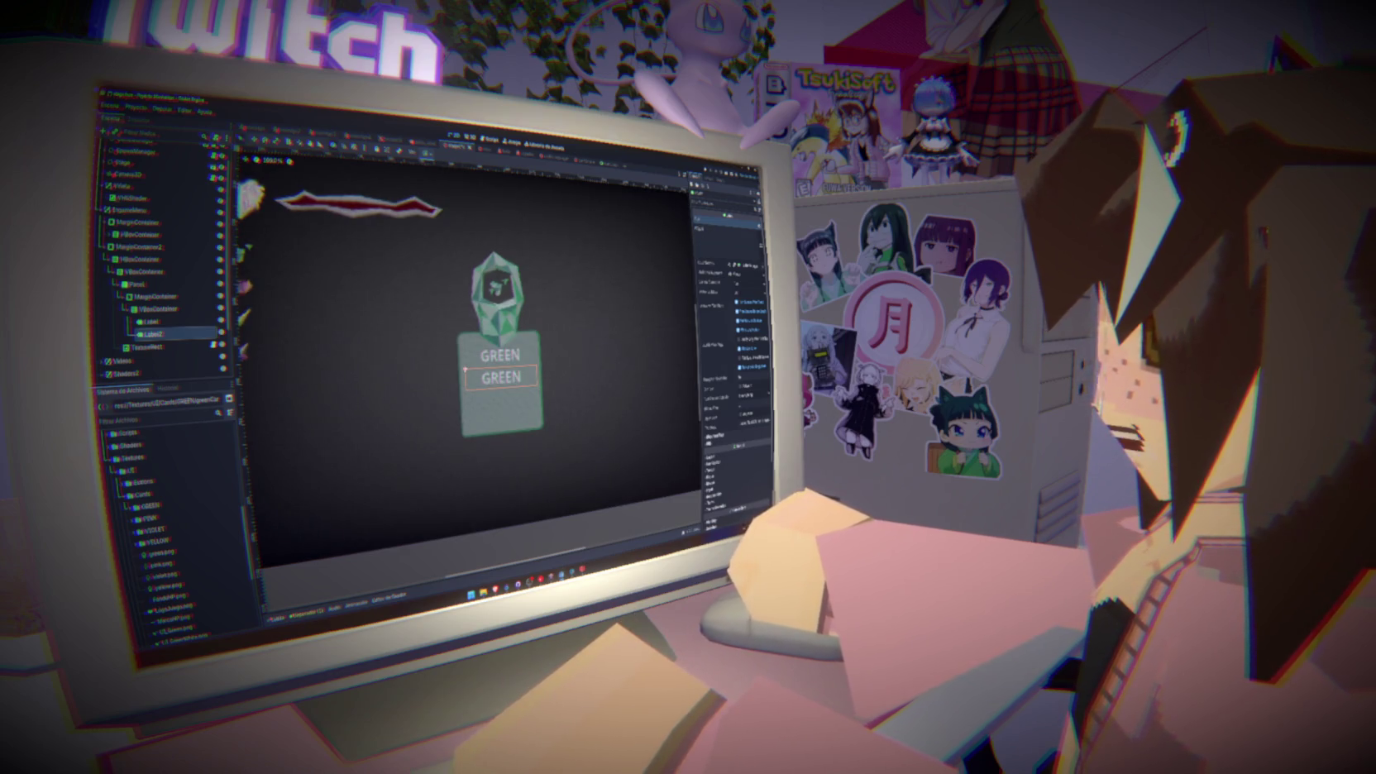
# Save the scene, set Label2's text to 'Pierdes', and browse its font options
pyautogui.hotkey('ctrl', 's')
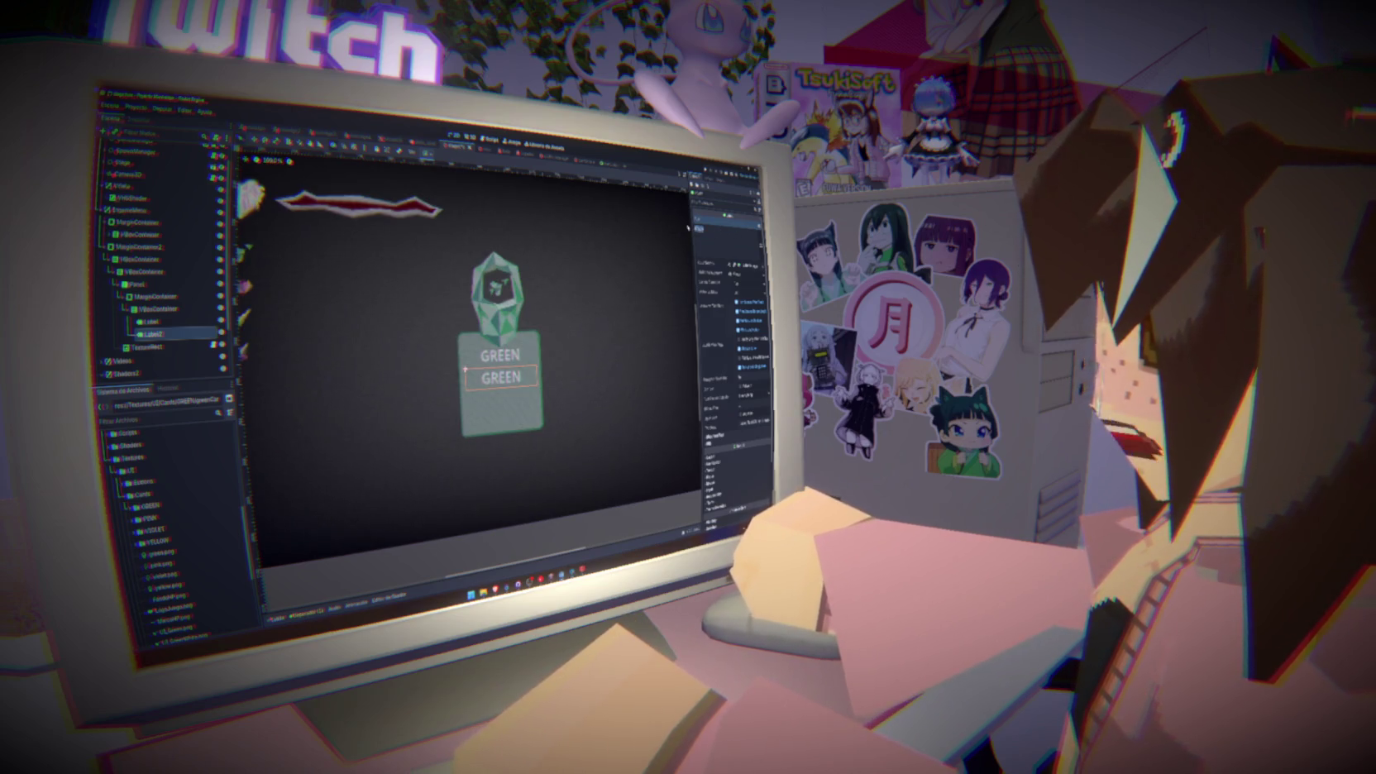
pyautogui.write('Pie')
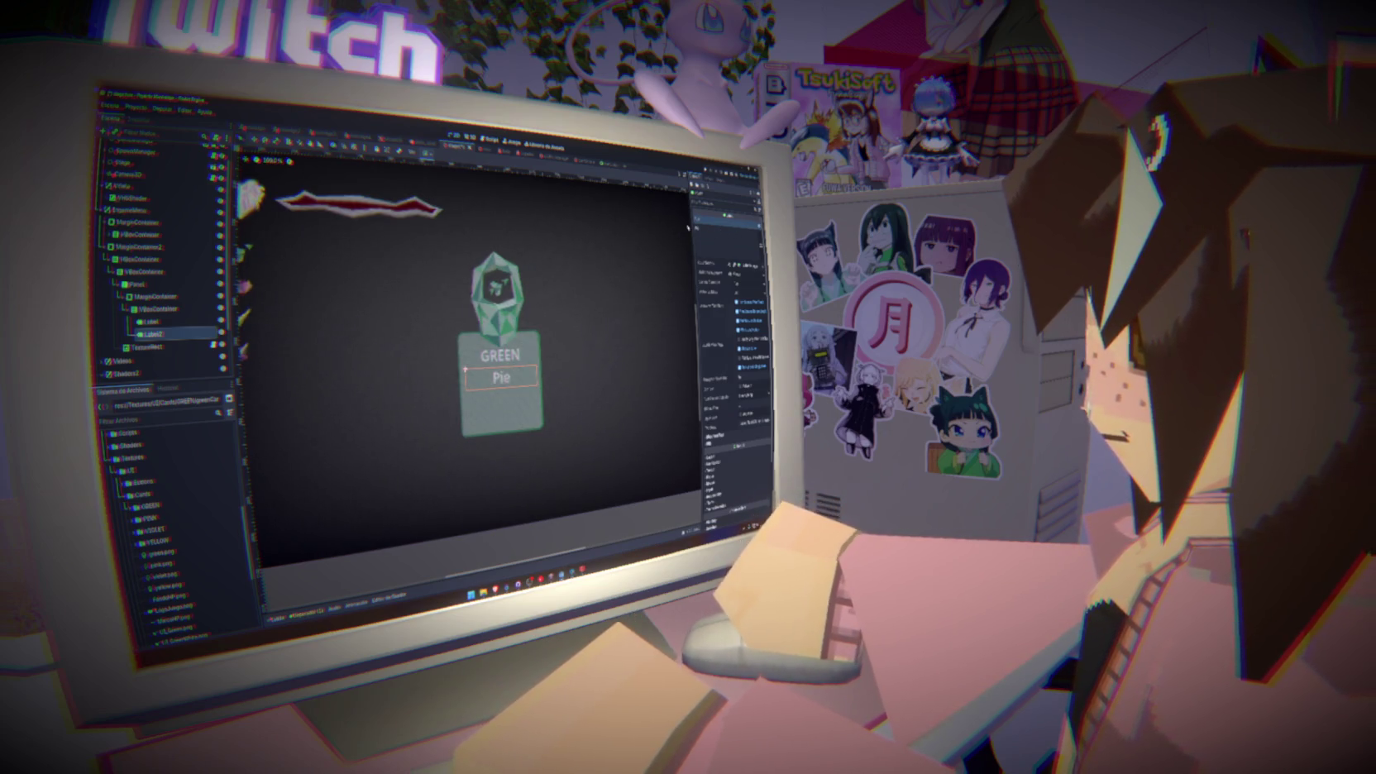
pyautogui.write('rdes')
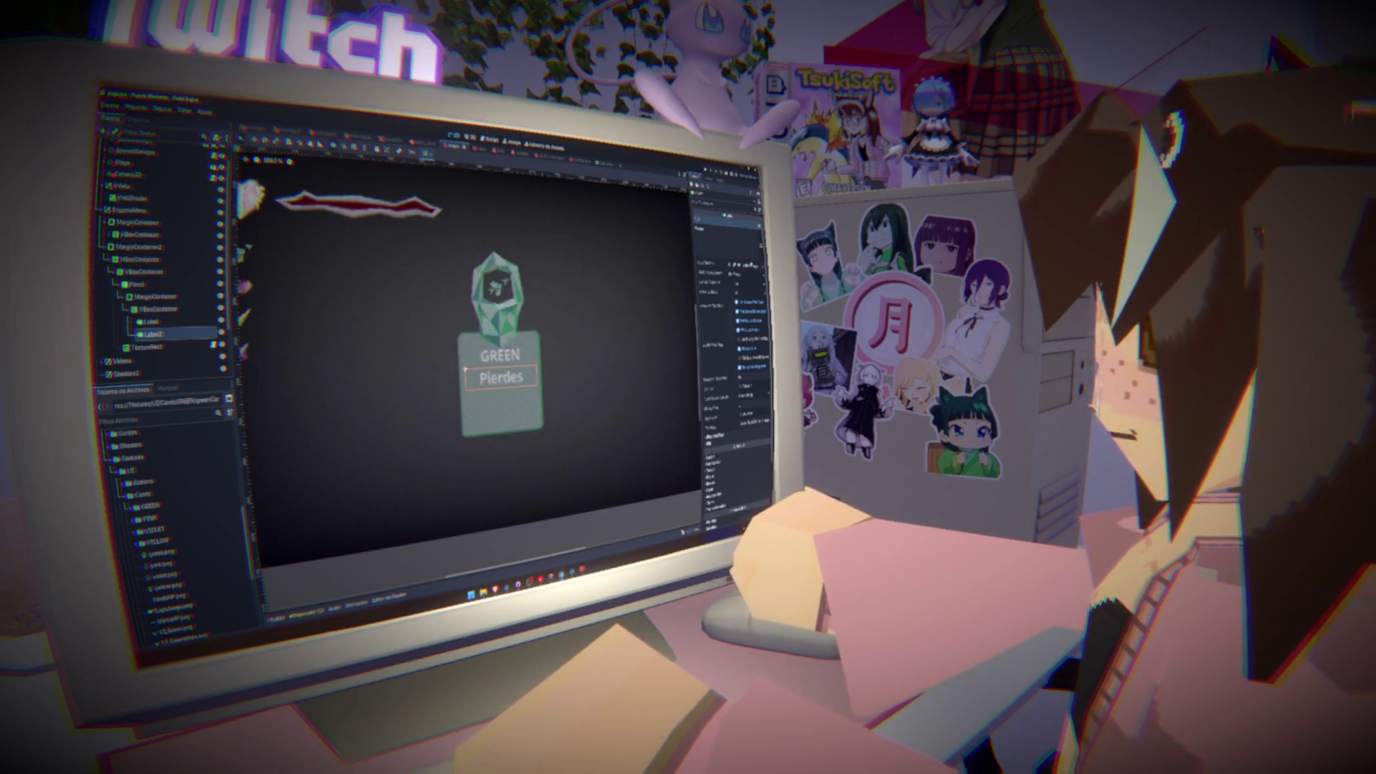
pyautogui.click(713, 263)
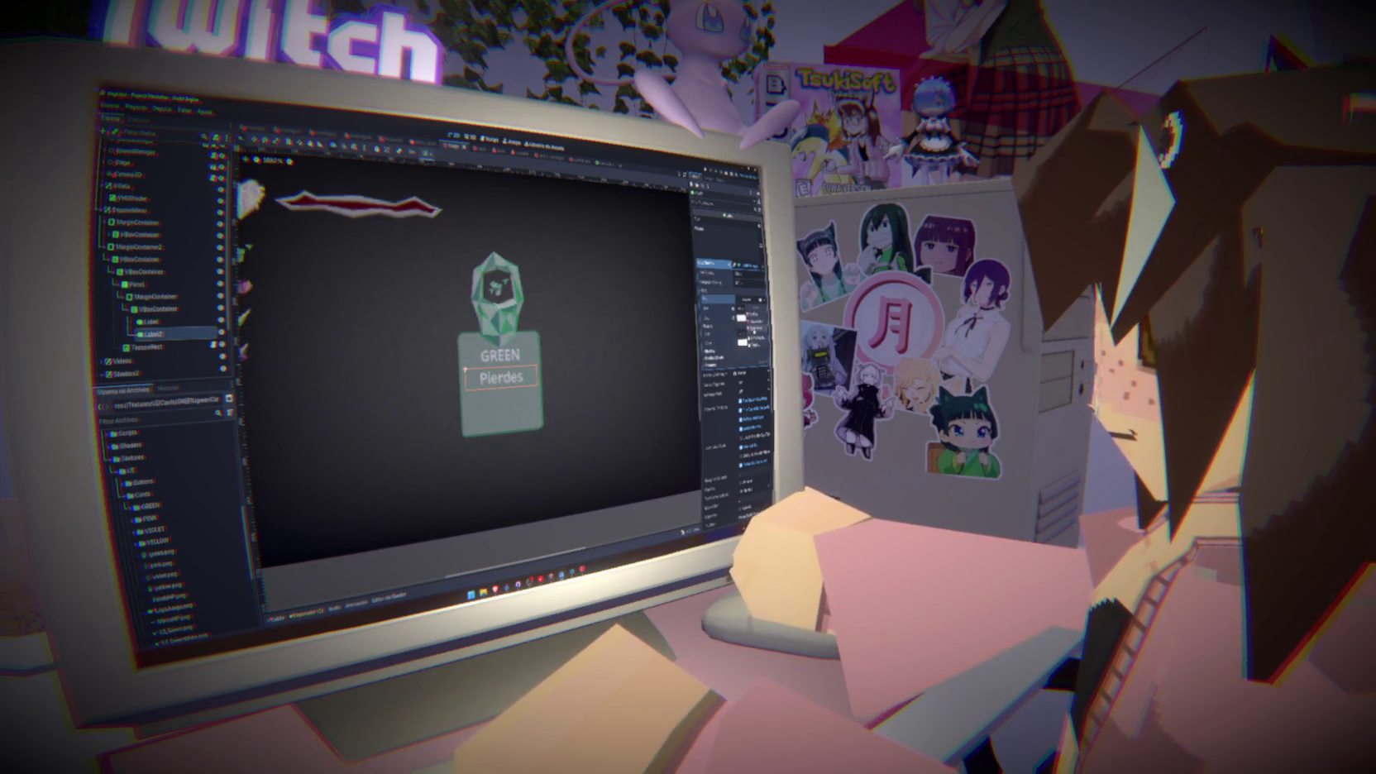
pyautogui.click(754, 339)
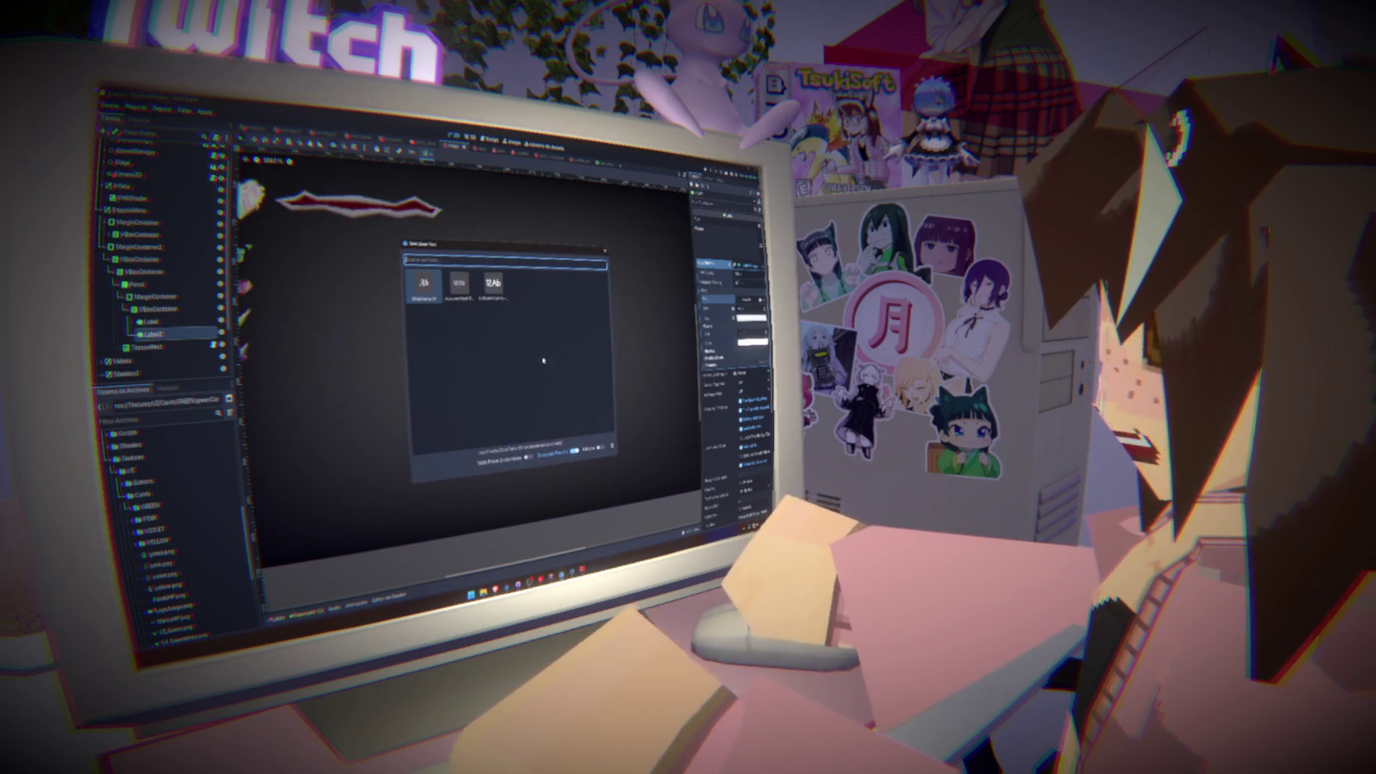
# Load the gothic font onto the GREEN title and Pierdes labels
pyautogui.doubleClick(459, 283)
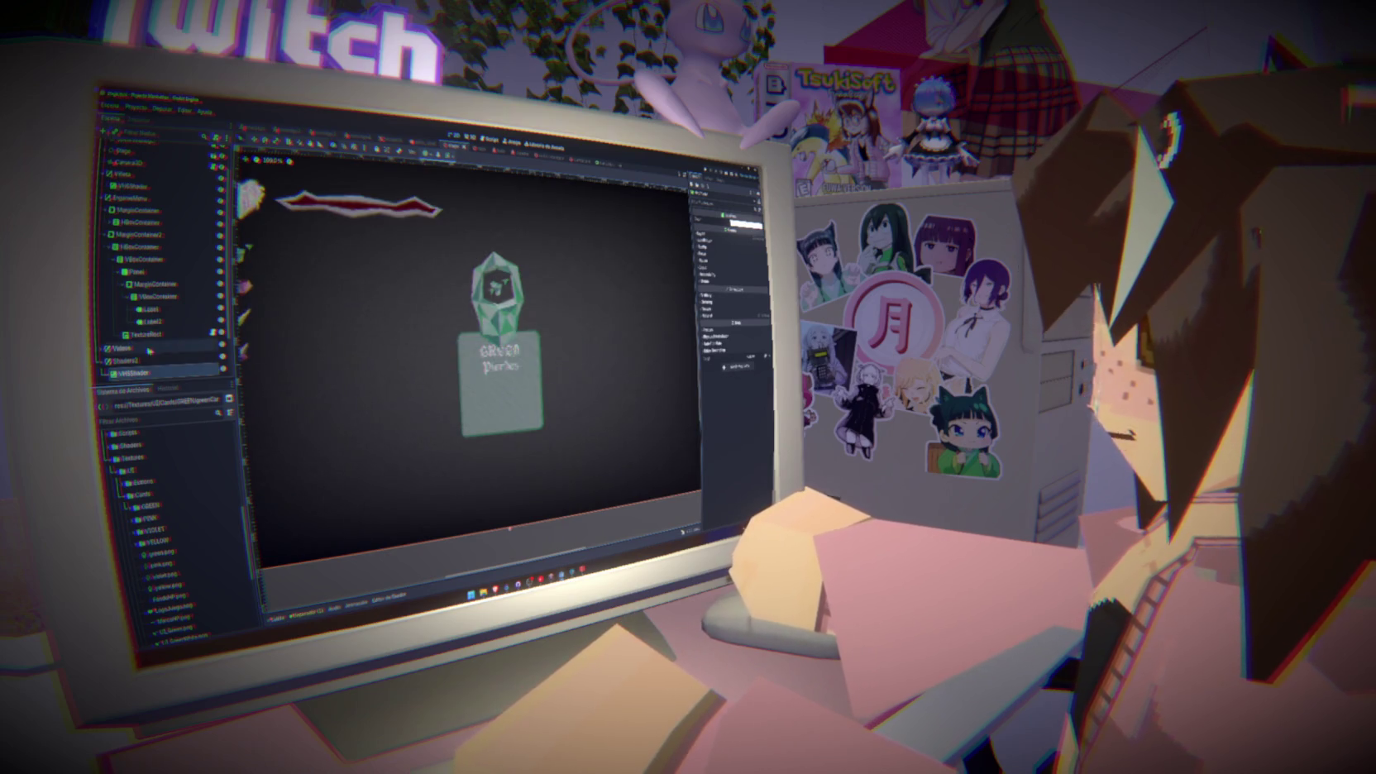
pyautogui.click(152, 310)
pyautogui.keyDown('shift'); pyautogui.click(152, 321); pyautogui.keyUp('shift')
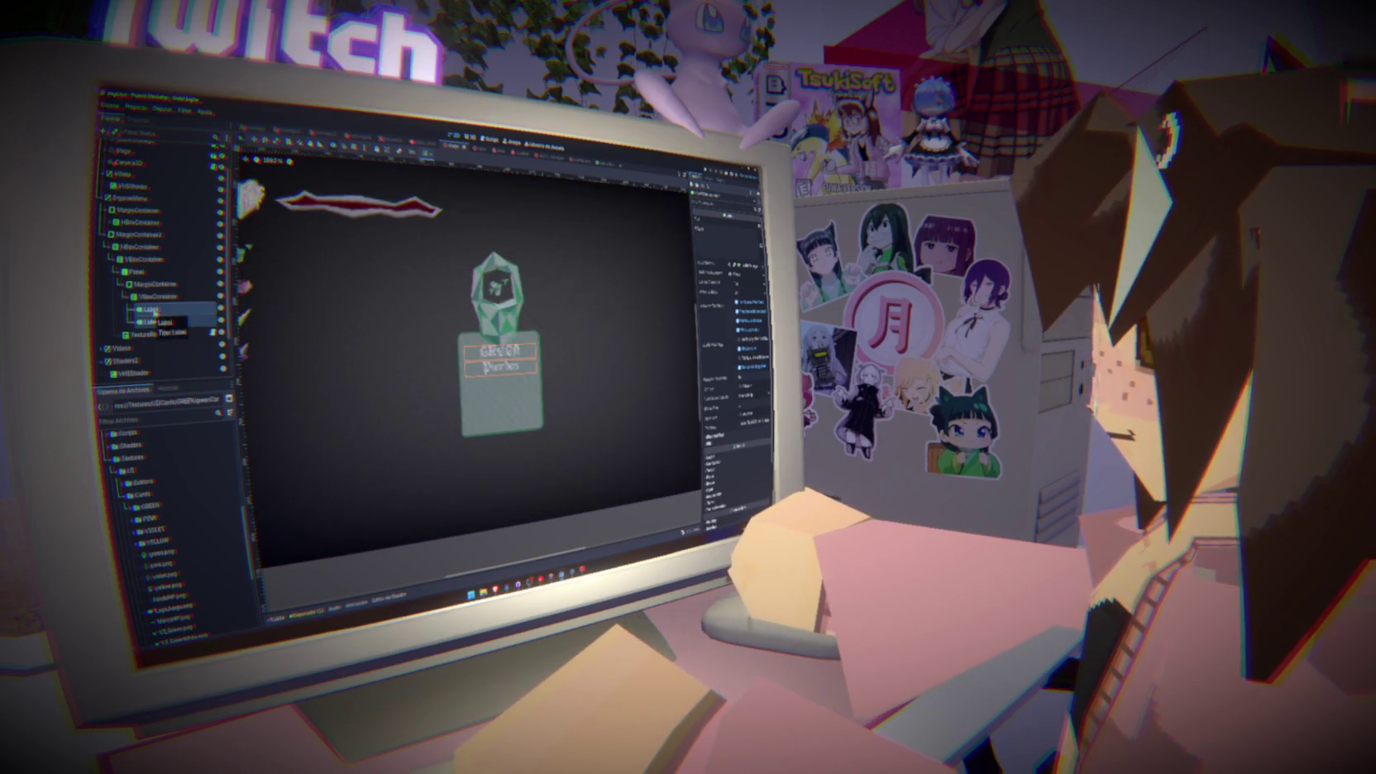
pyautogui.click(151, 310)
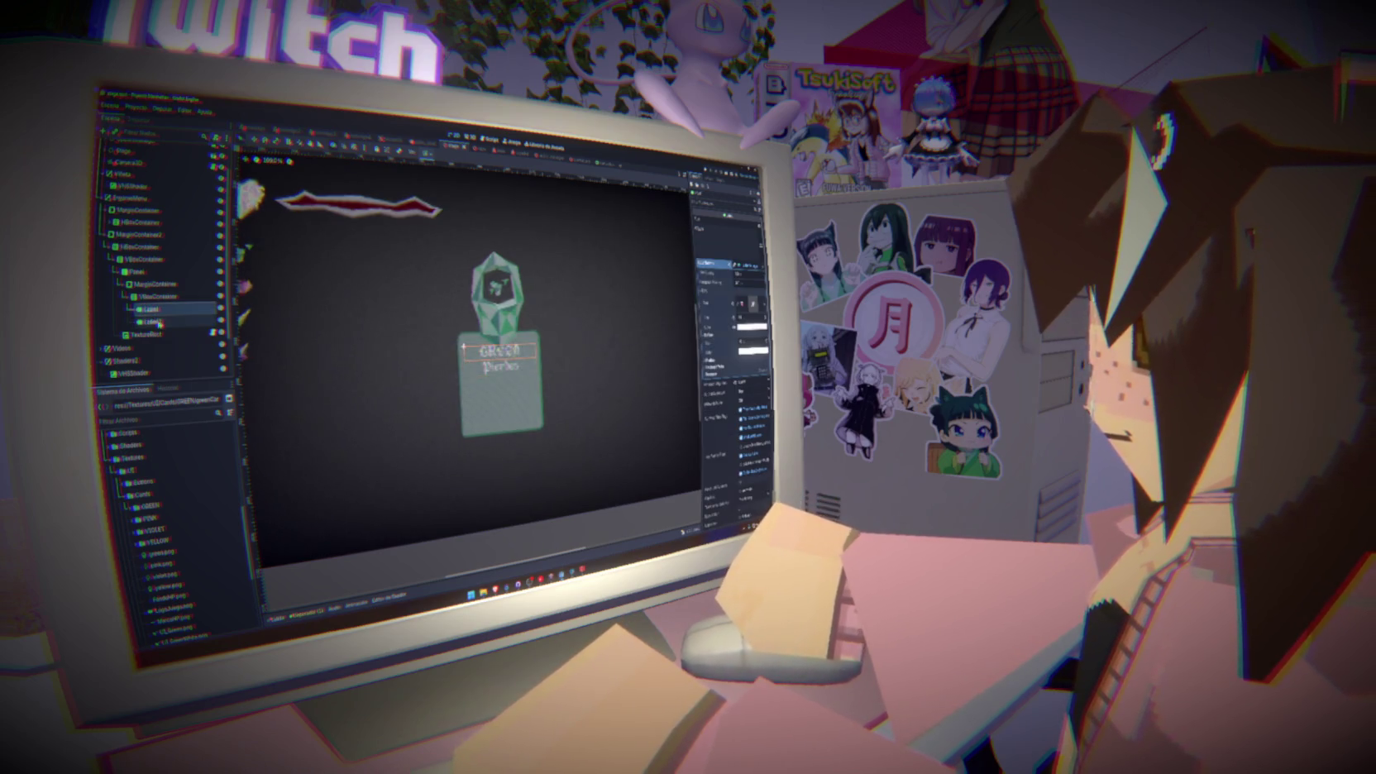
# Select VfxShader under Shaders2 and inspect its material's shader parameters
pyautogui.scroll(-1, 153, 323)
pyautogui.click(126, 331)
pyautogui.click(130, 342)
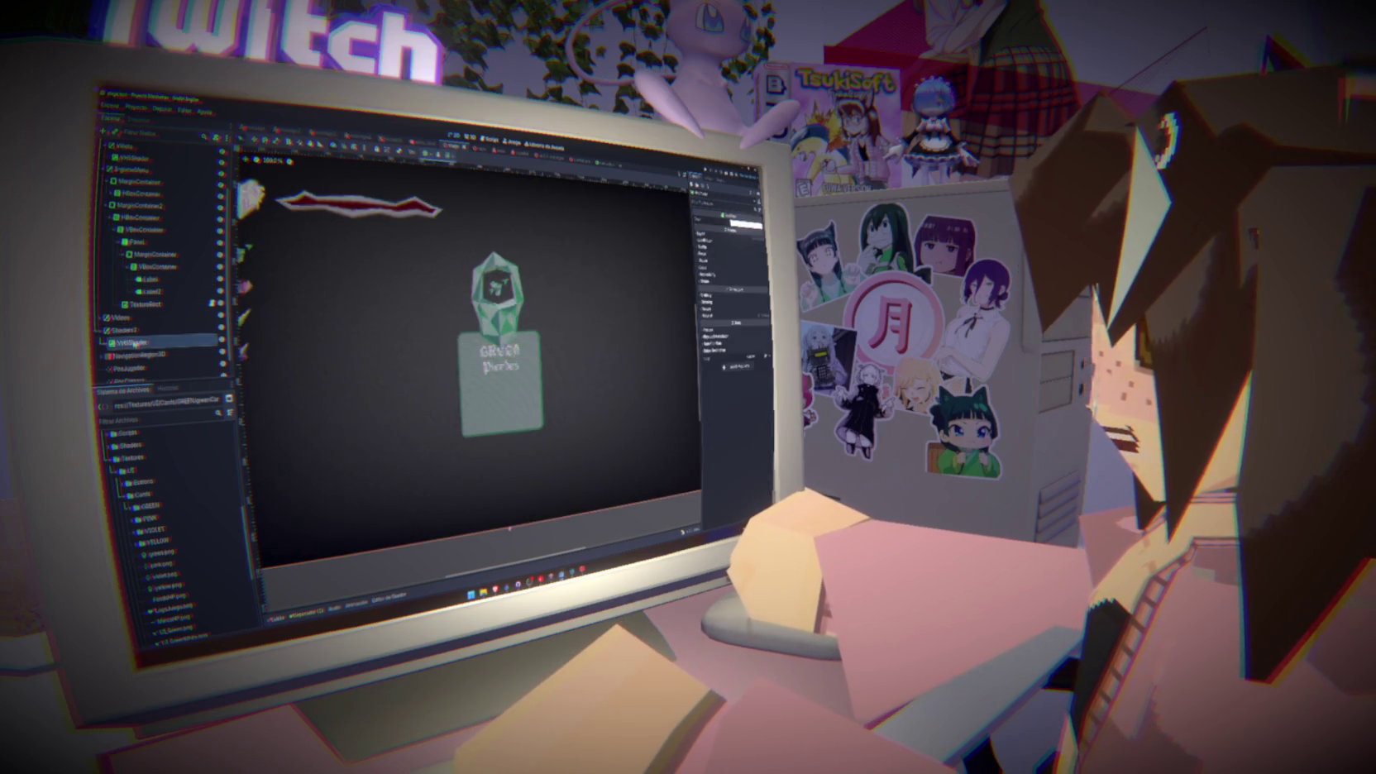
pyautogui.click(728, 322)
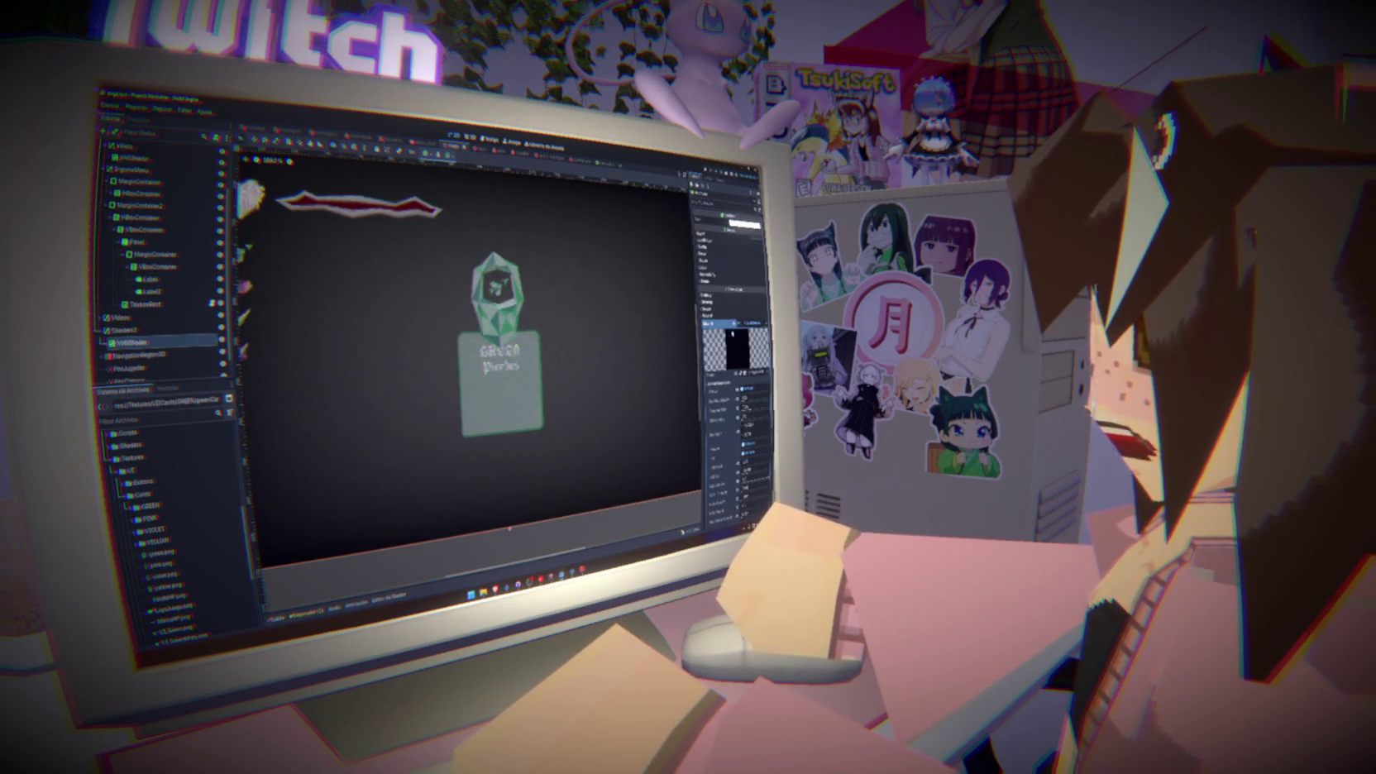
pyautogui.scroll(-3, 732, 356)
pyautogui.click(720, 313)
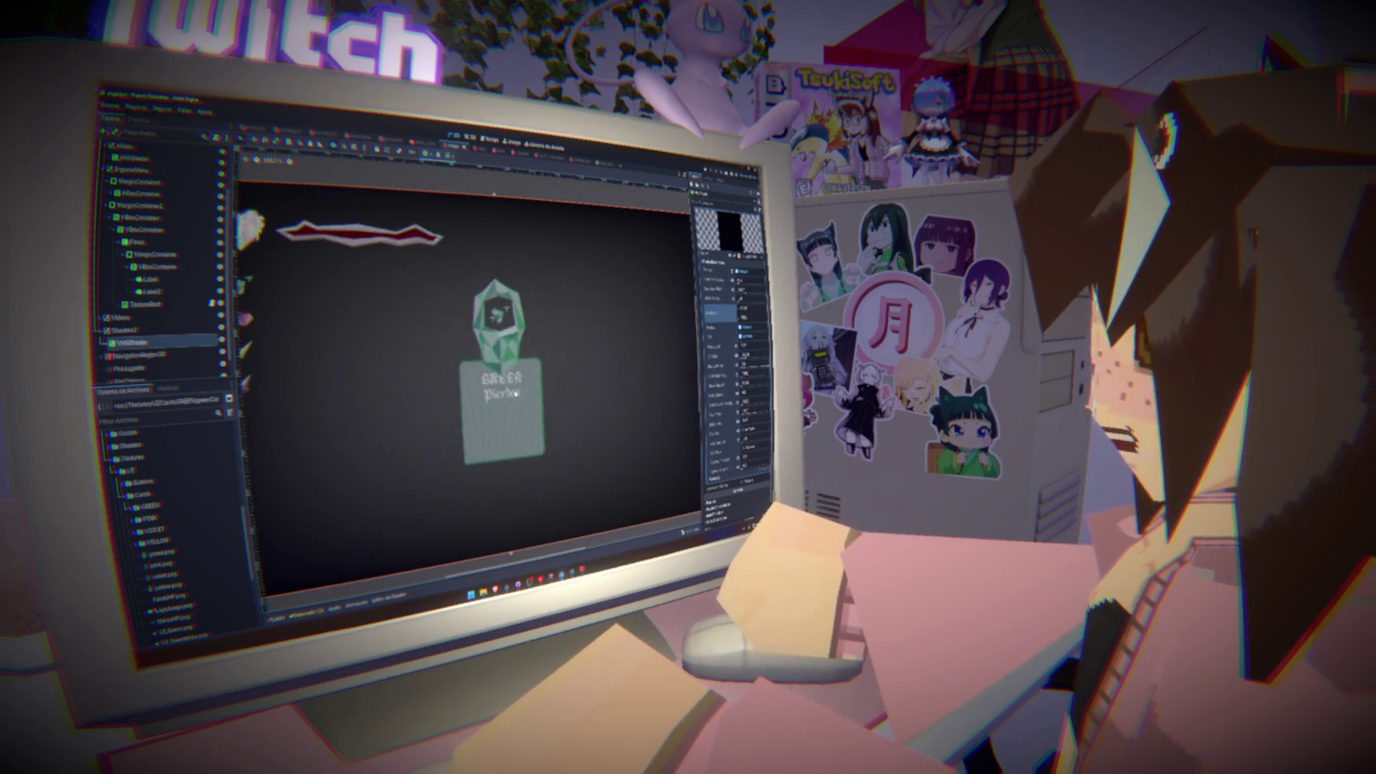
pyautogui.scroll(5, 506, 391)
pyautogui.scroll(3, 506, 391)
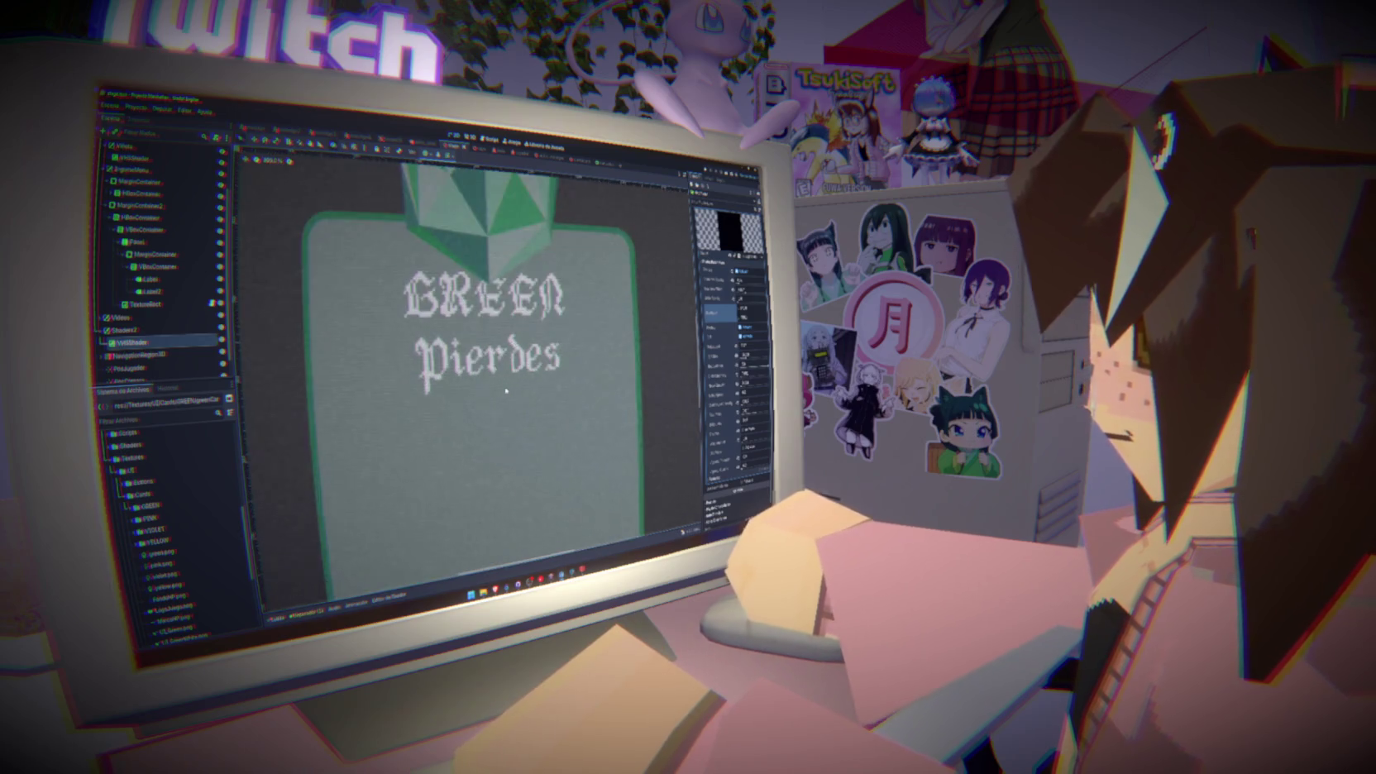
pyautogui.scroll(-10, 507, 389)
pyautogui.scroll(5, 505, 386)
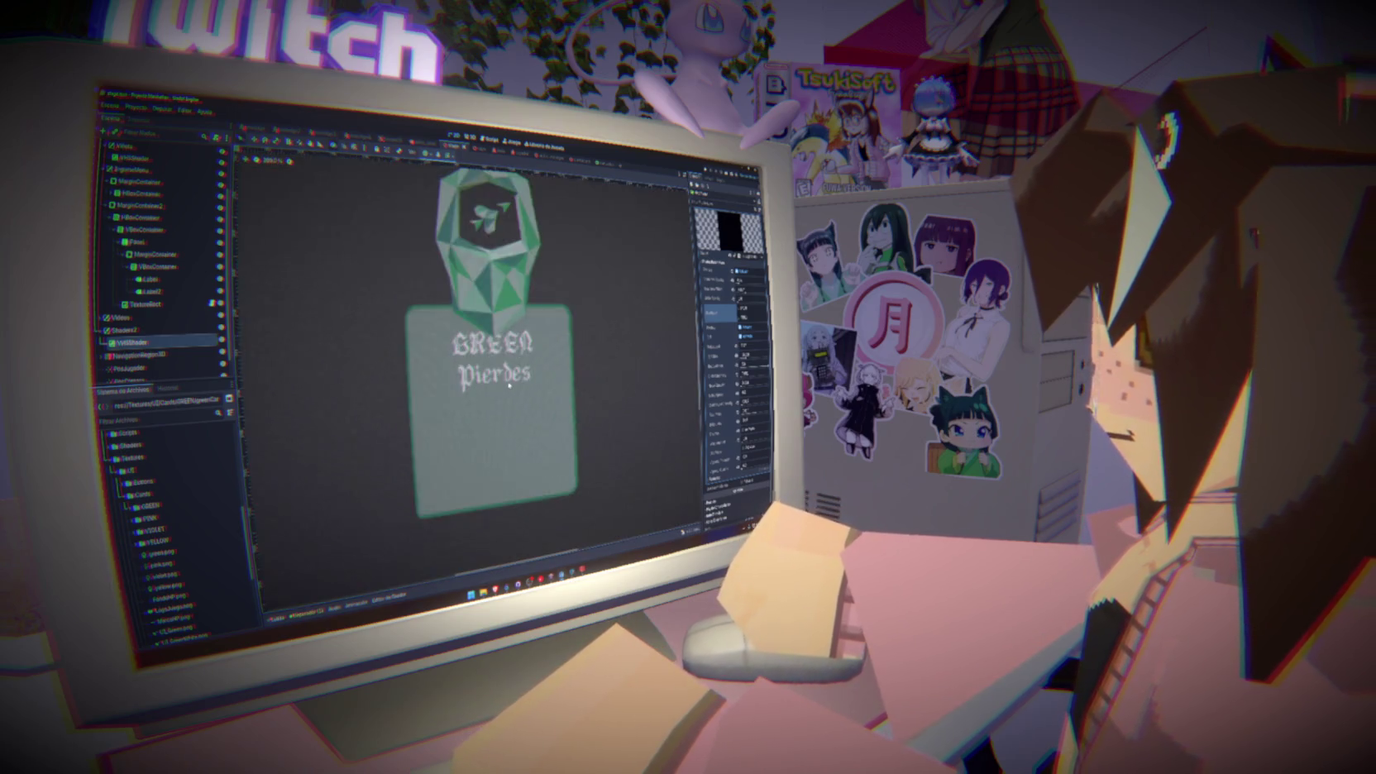
pyautogui.scroll(-5, 503, 383)
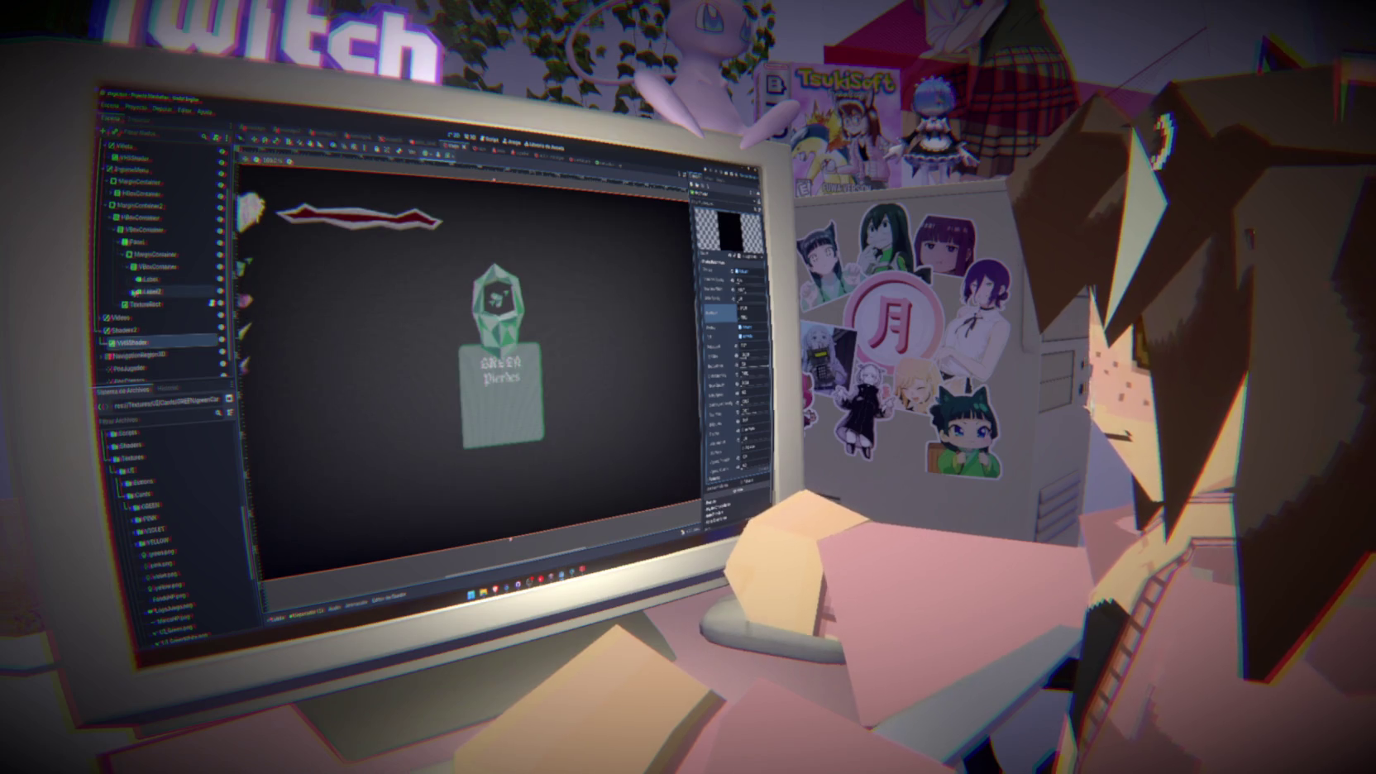
pyautogui.click(152, 279)
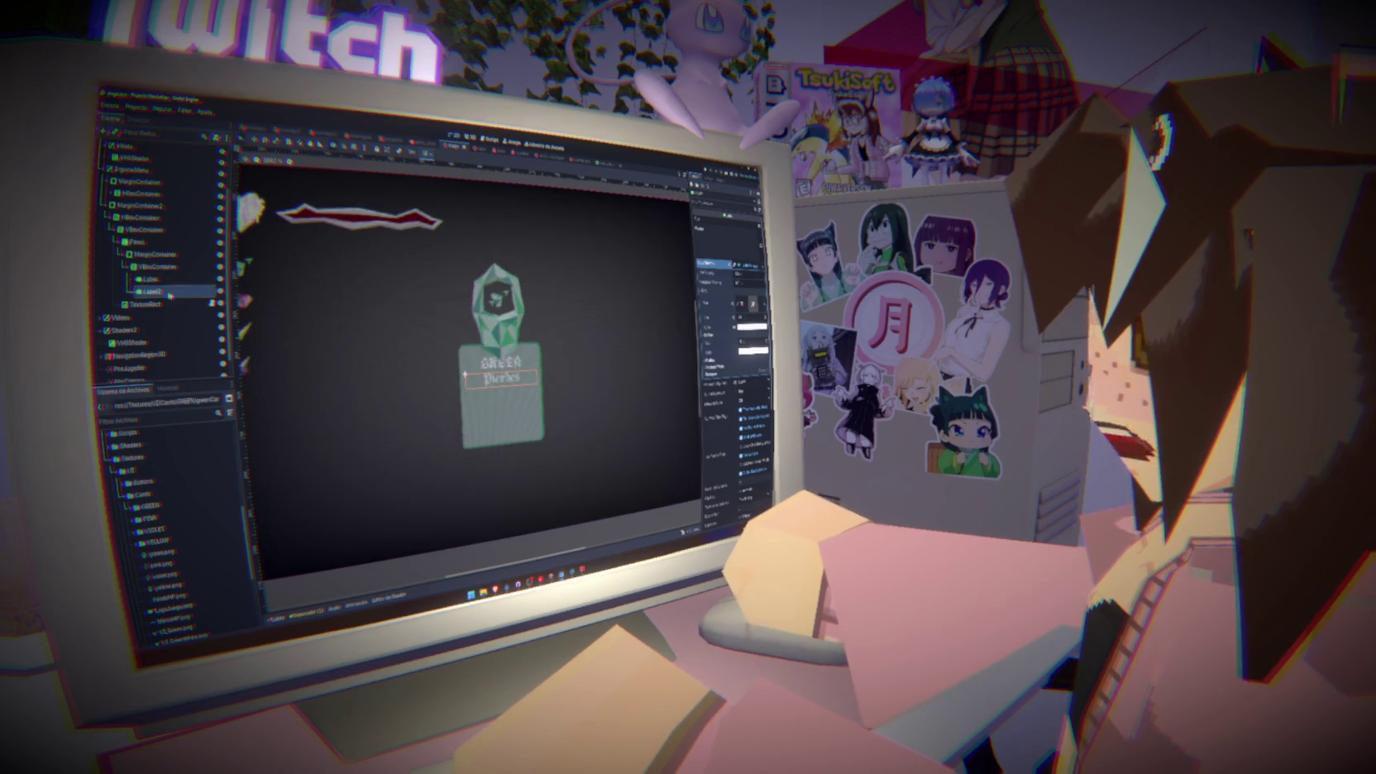
# Nudge the Pierdes label lower in its container and make it autowrap by whole words
pyautogui.click(160, 269)
pyautogui.click(709, 289)
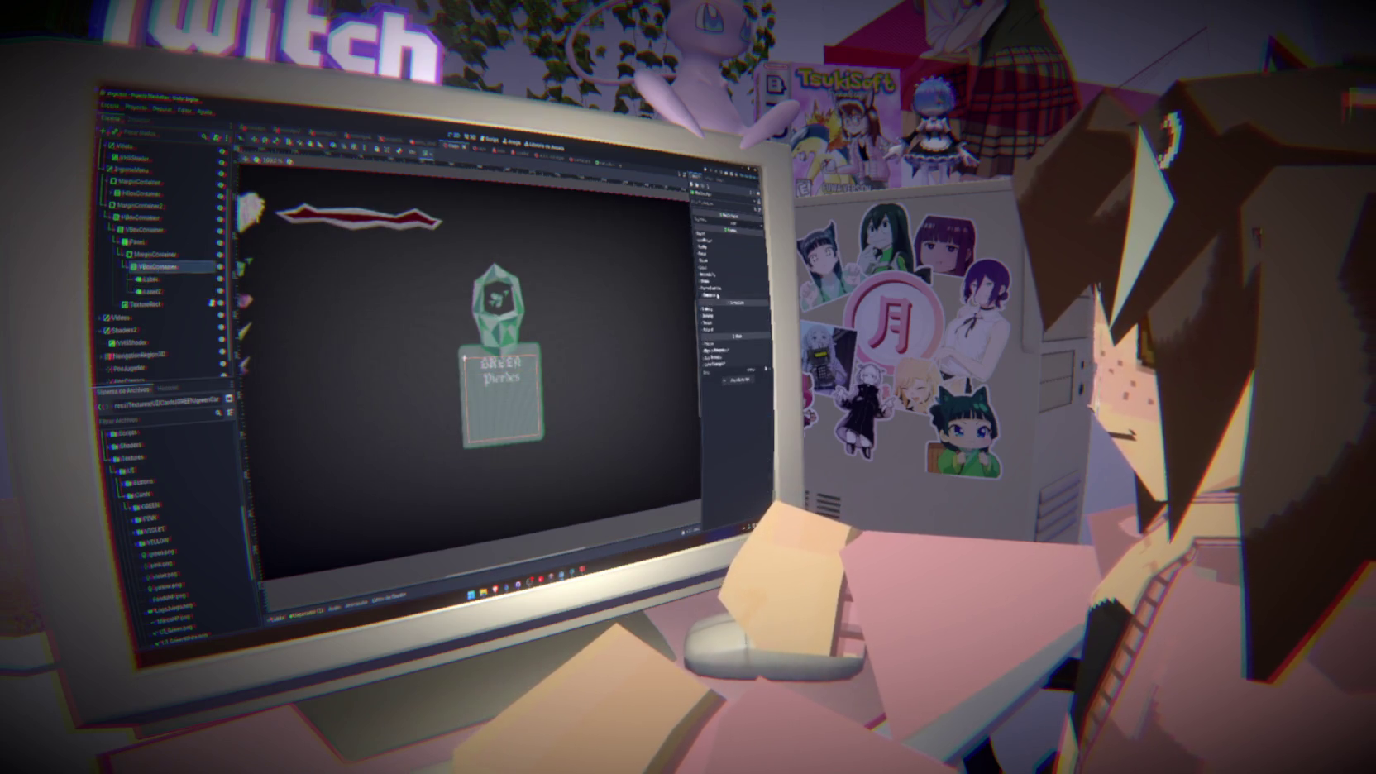
pyautogui.moveTo(742, 304); pyautogui.dragTo(748, 303)
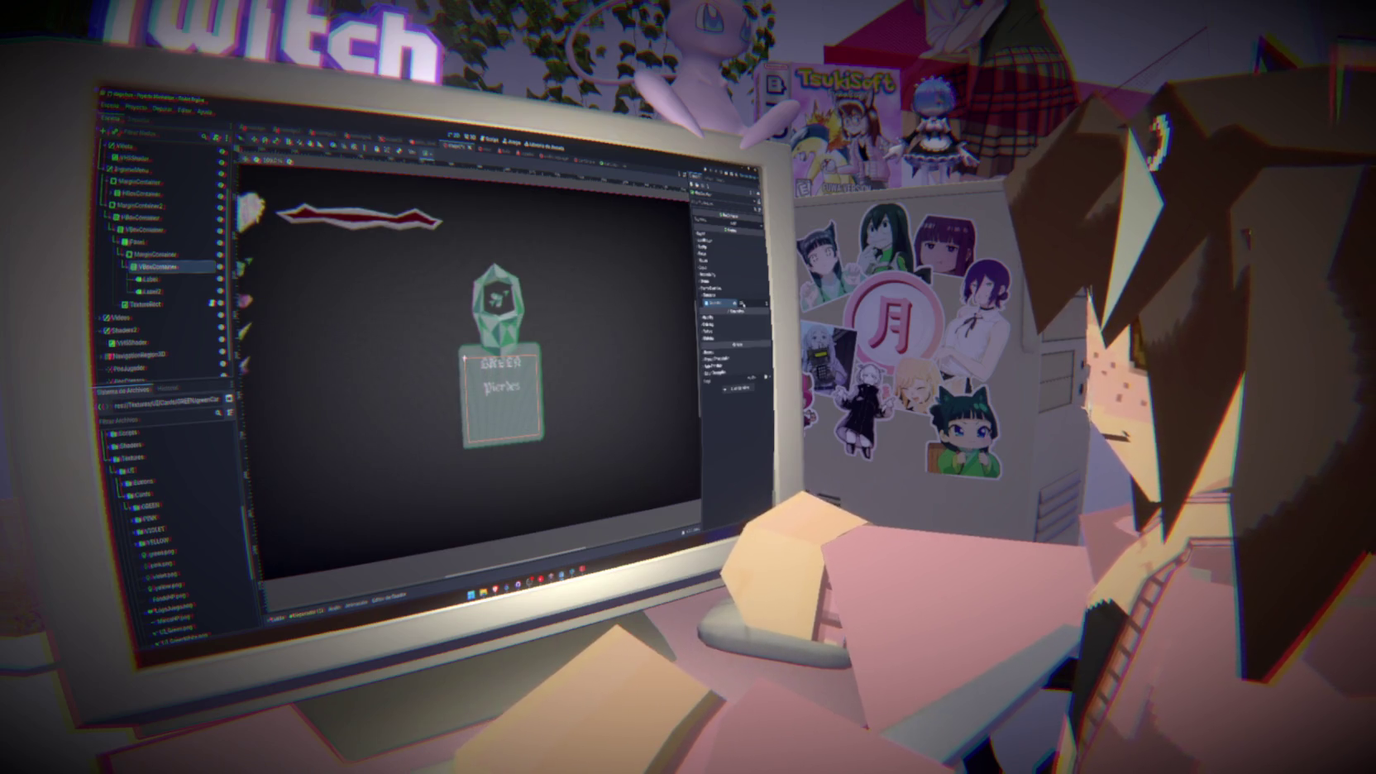
pyautogui.click(152, 291)
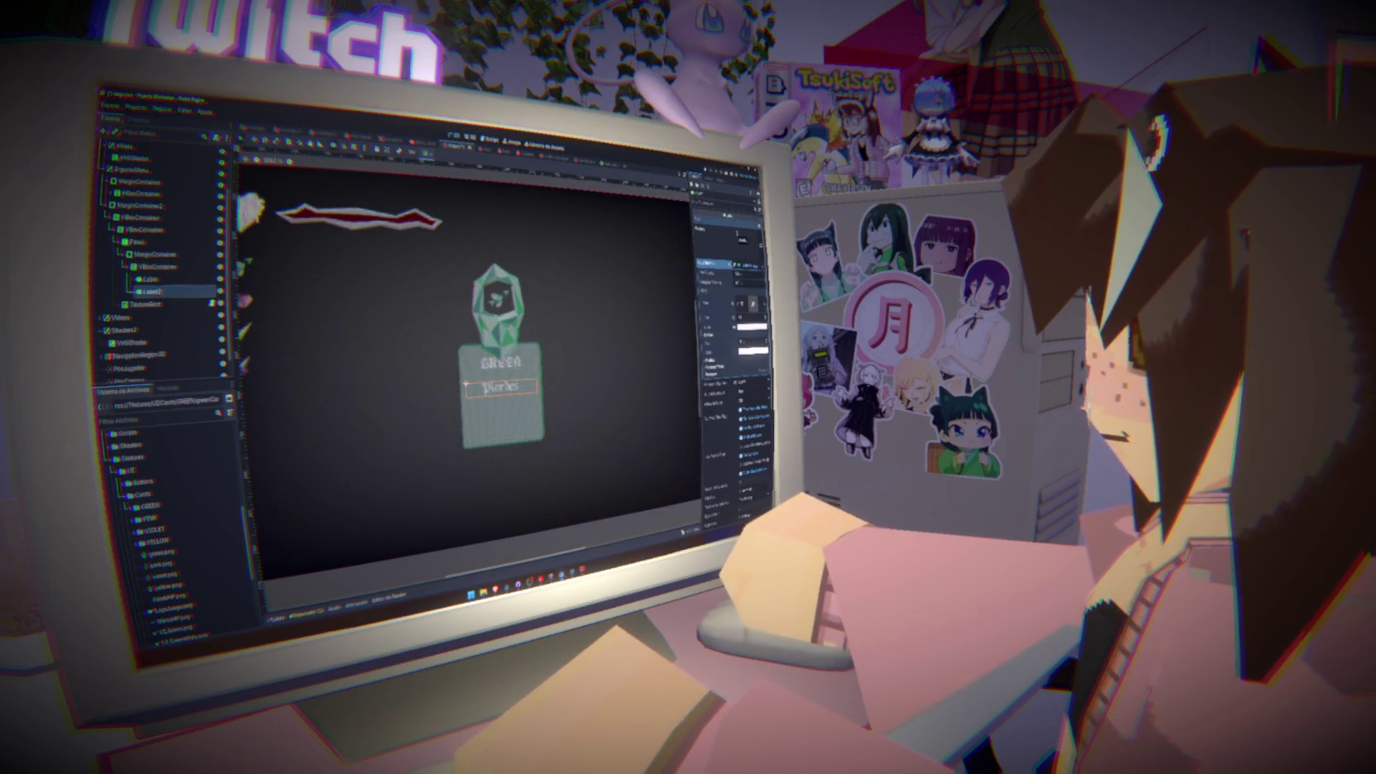
pyautogui.write(' la Kabi')
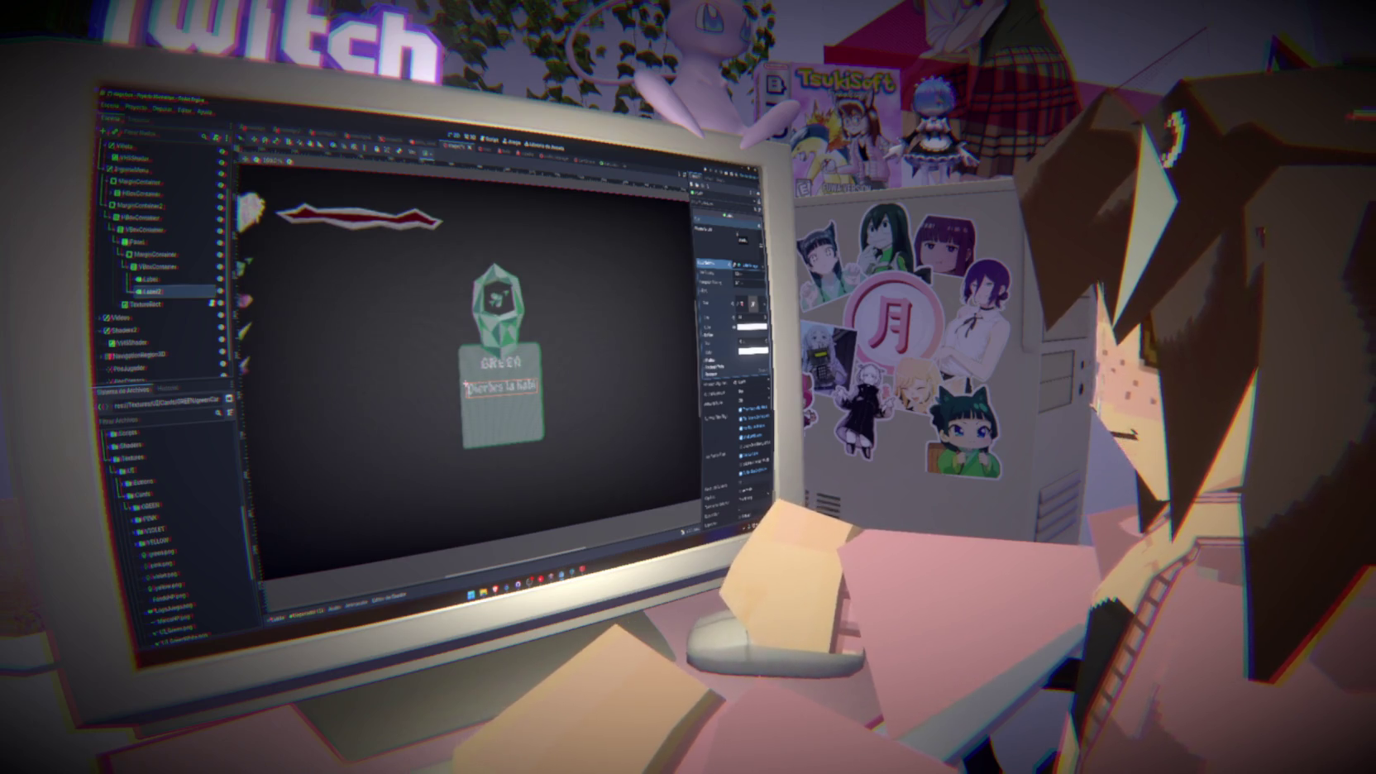
pyautogui.write('lidad de las')
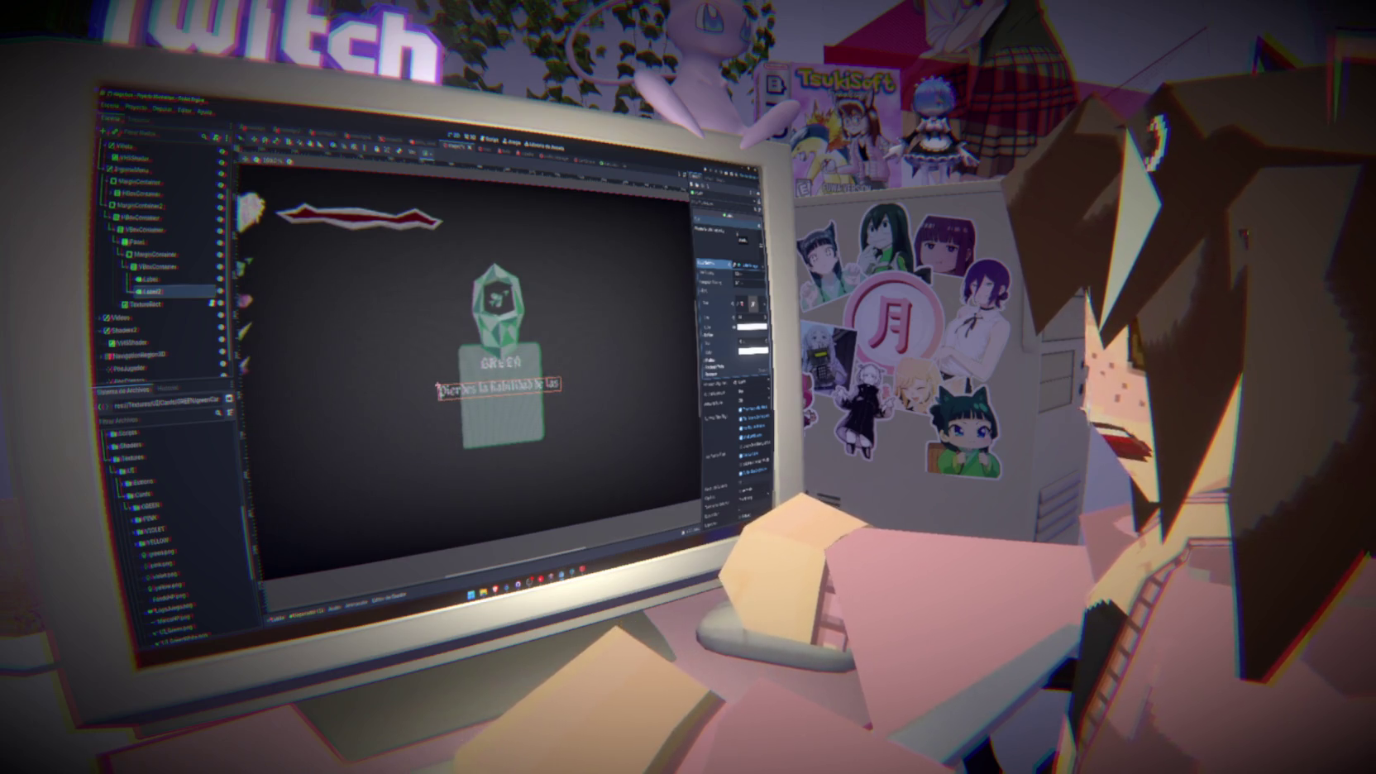
pyautogui.press('BackSpace')
pyautogui.write(' espada')
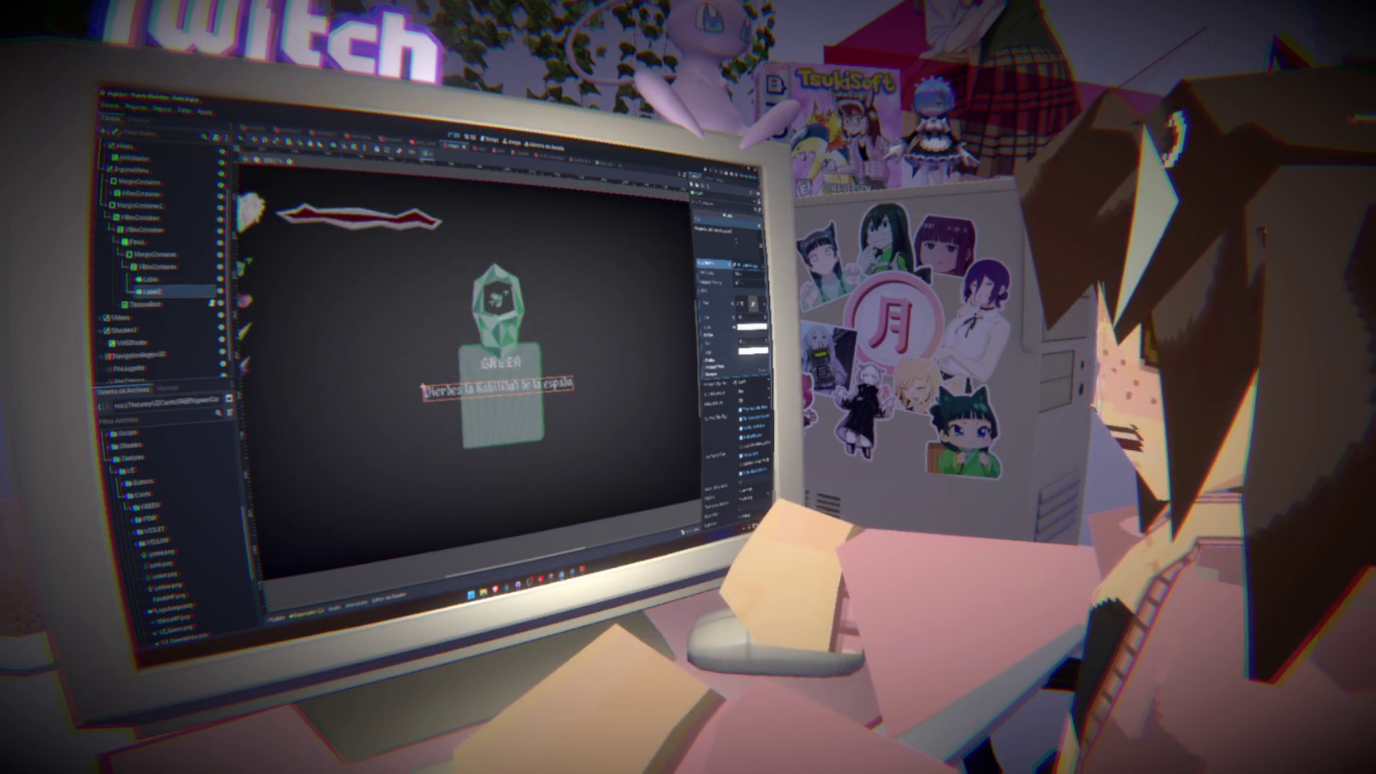
pyautogui.click(739, 283)
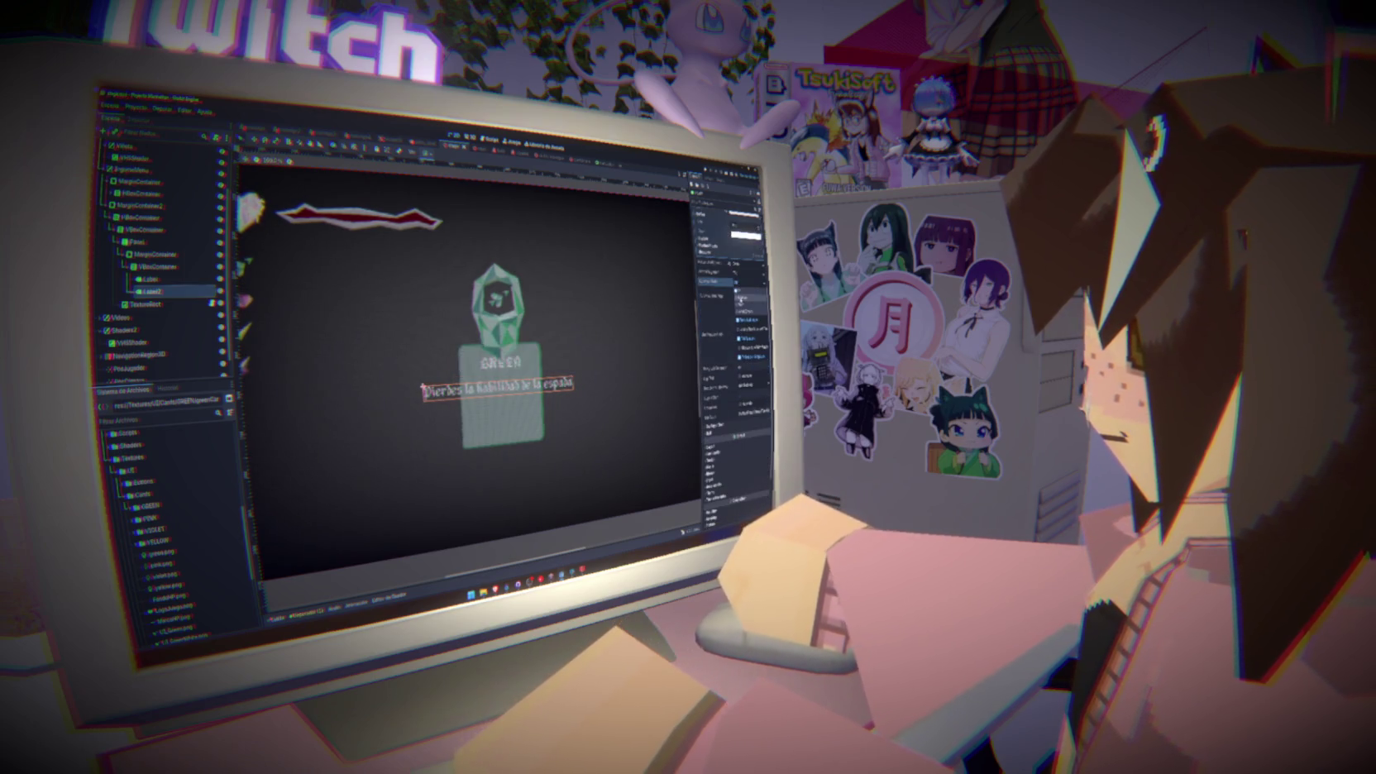
pyautogui.click(743, 299)
pyautogui.click(741, 305)
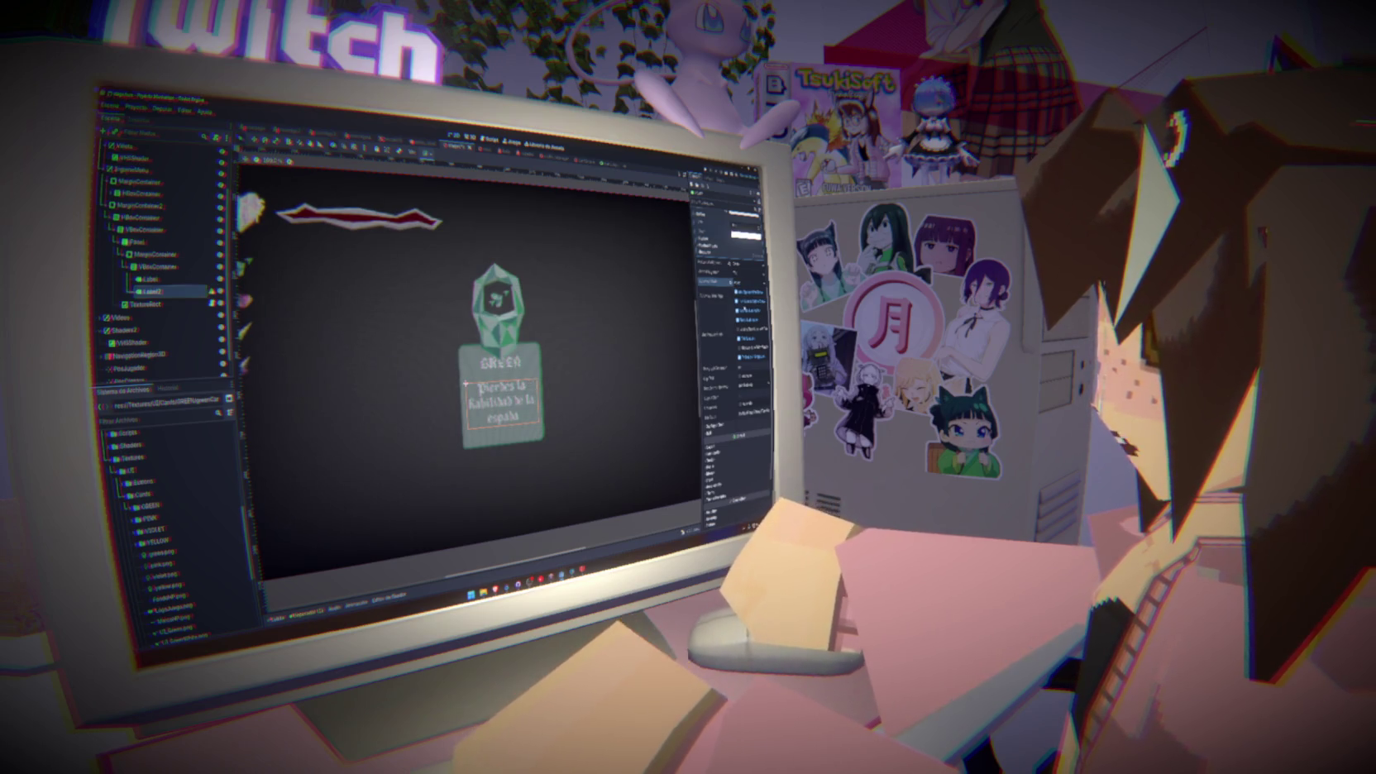
pyautogui.click(736, 273)
pyautogui.click(744, 294)
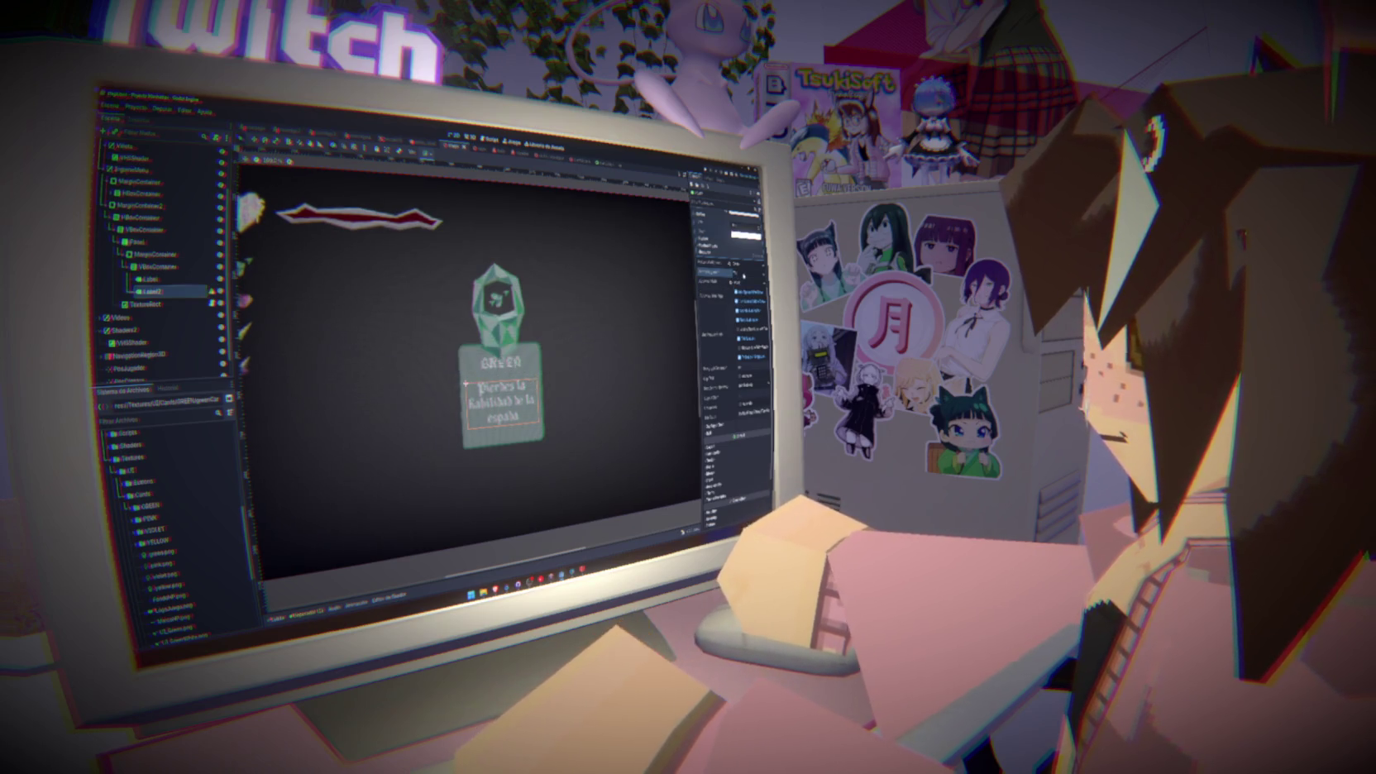
pyautogui.click(721, 291)
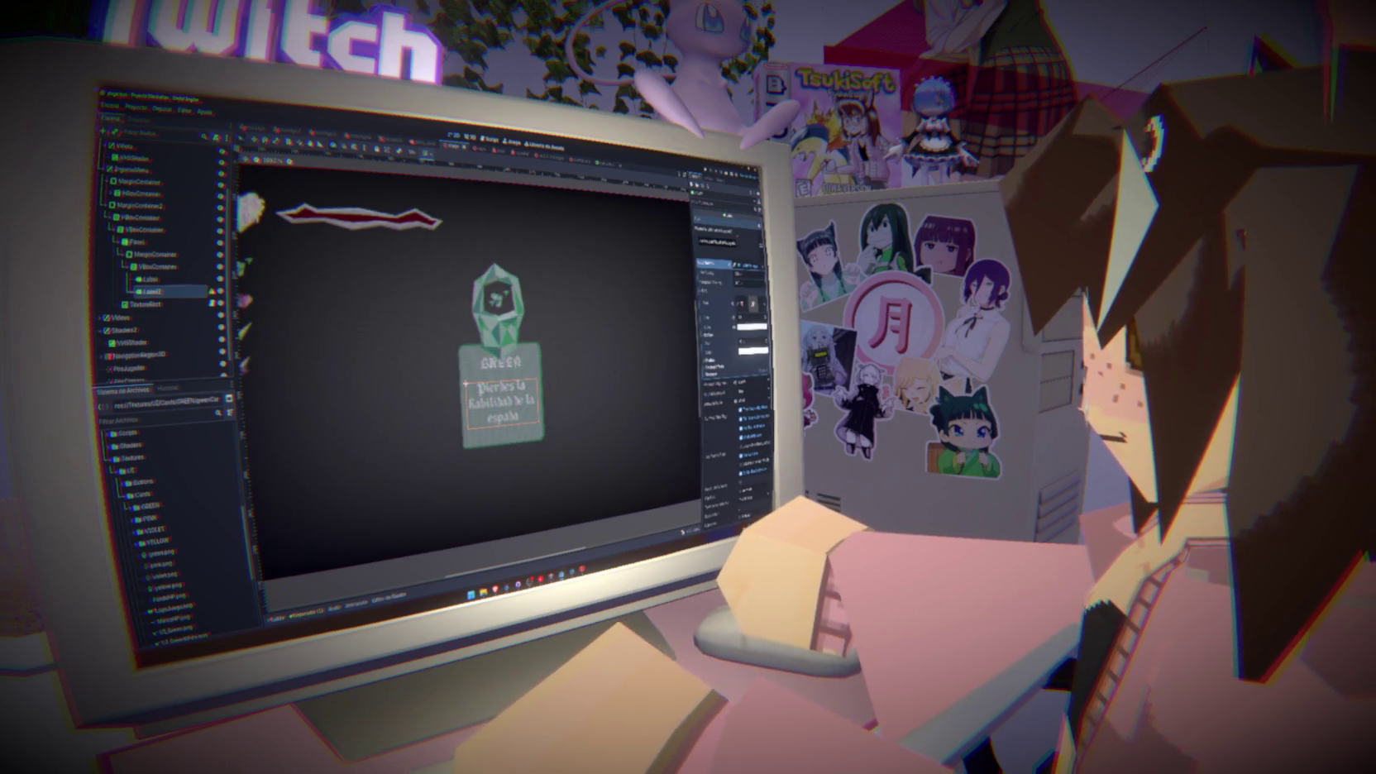
# Change the description text to 'Desaparecerá el verde de tu mundo'
pyautogui.press('BackSpace')
pyautogui.press('BackSpace')
pyautogui.press('BackSpace')
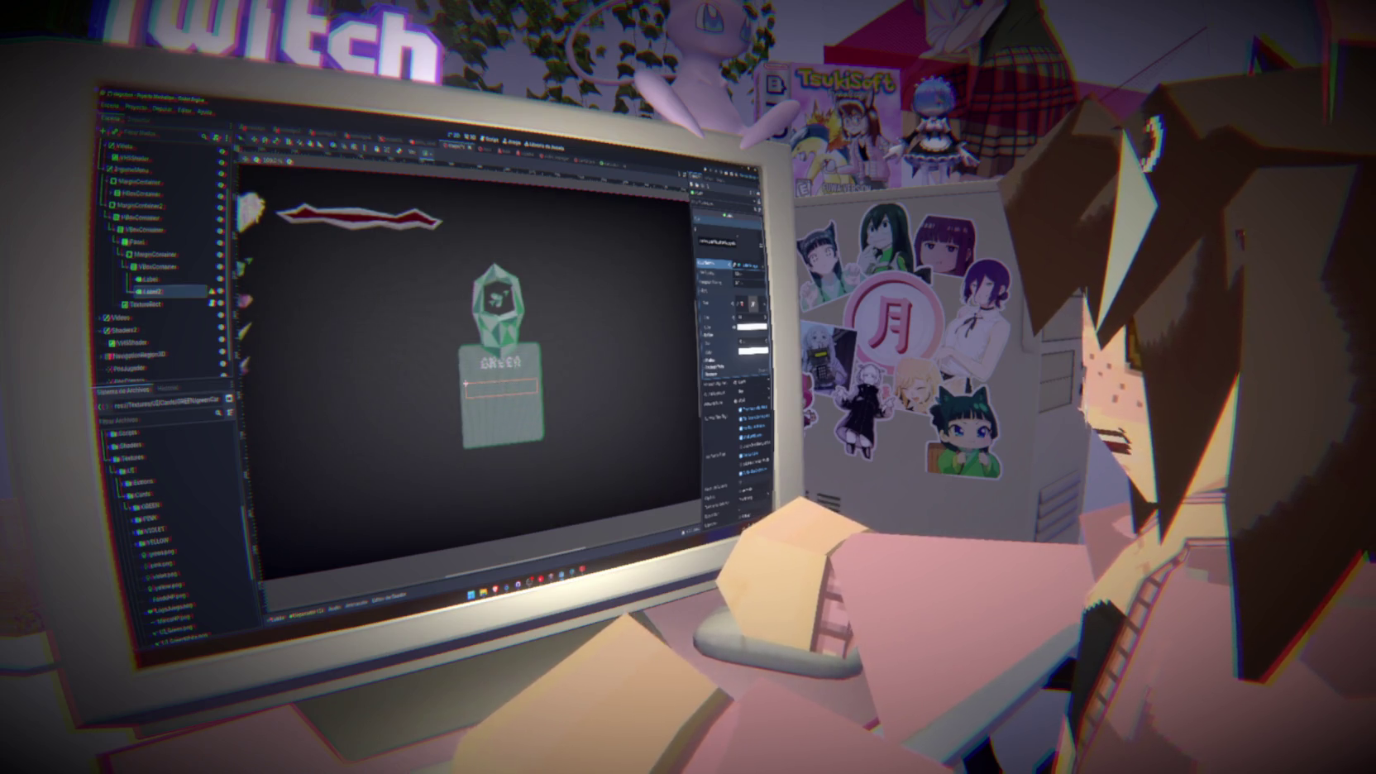
pyautogui.write('Desaparece')
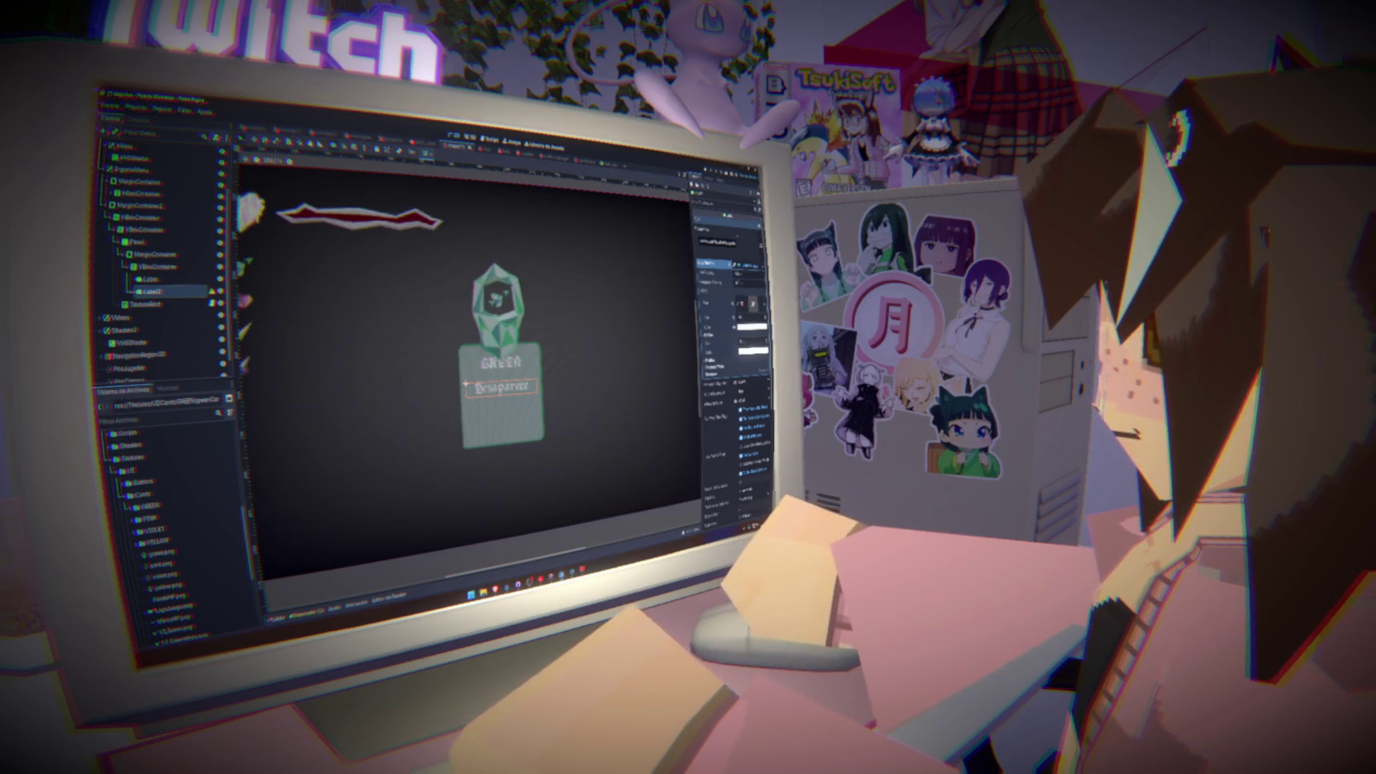
pyautogui.press('BackSpace')
pyautogui.press('BackSpace')
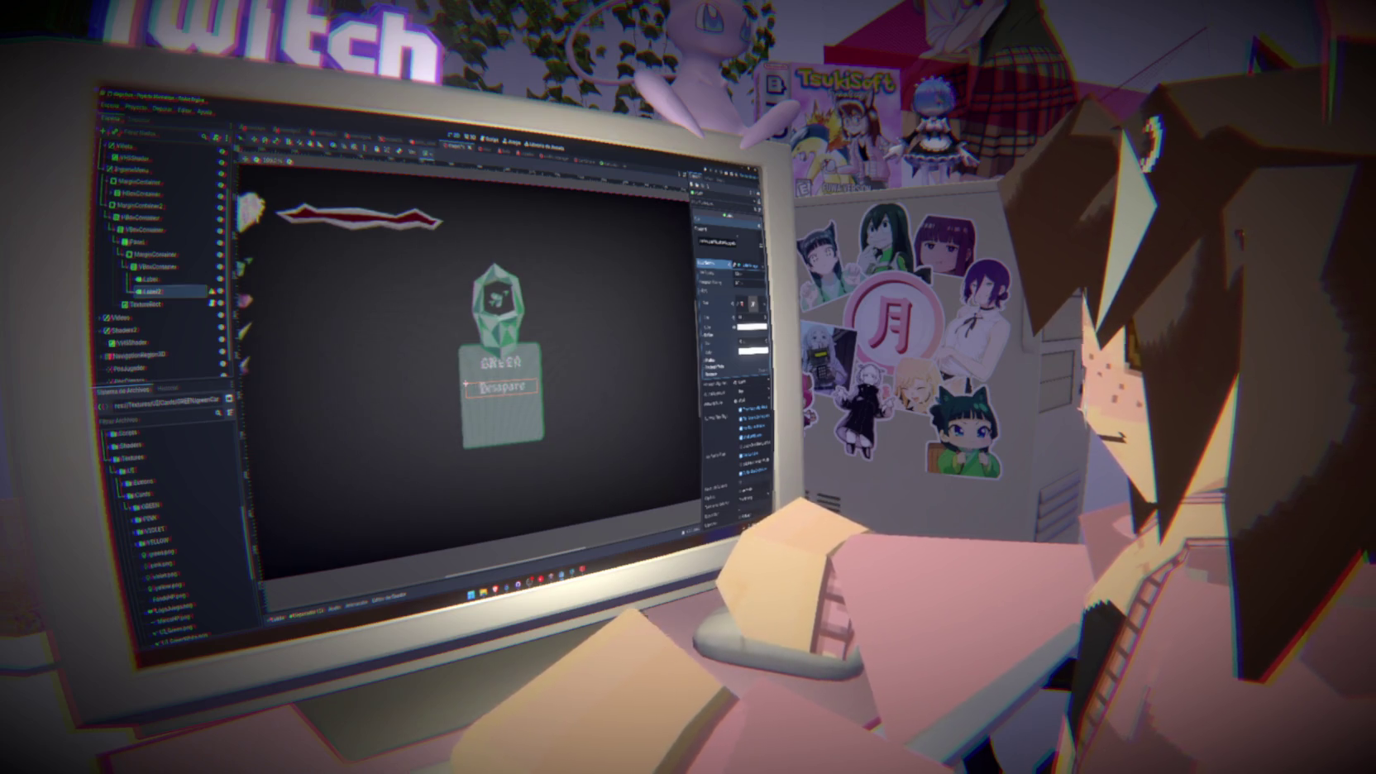
pyautogui.write('cera')
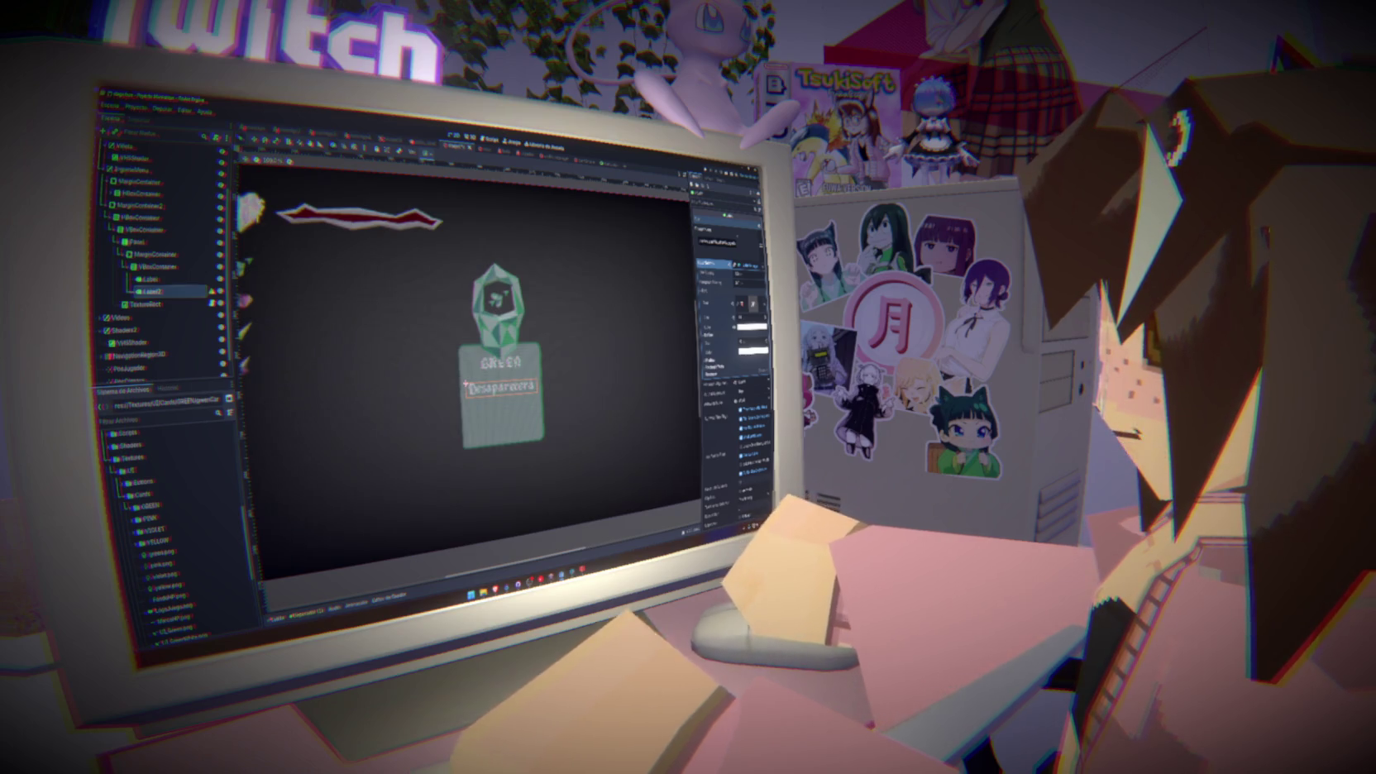
pyautogui.write(' el ver')
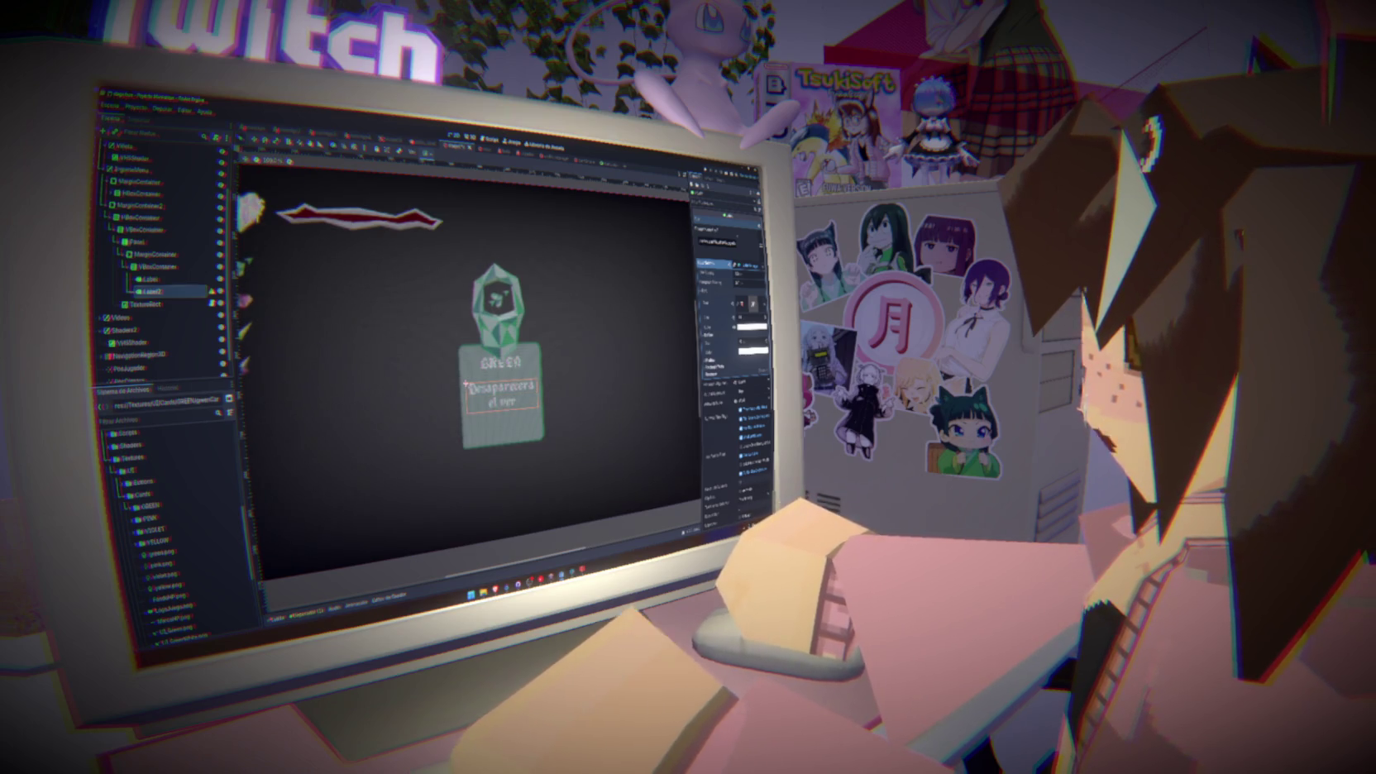
pyautogui.write('de! tu mundo')
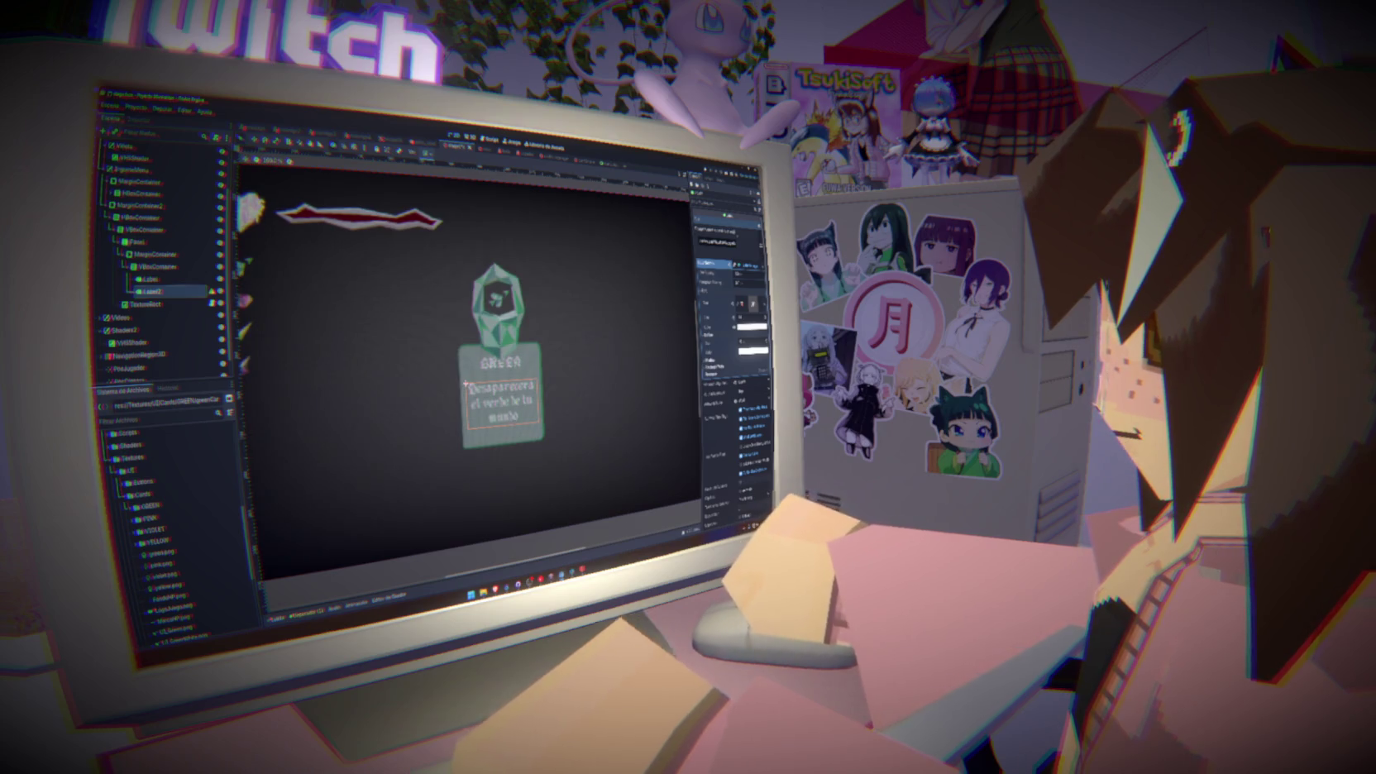
# Shrink the description's font so it fits on two lines, then save the scene
pyautogui.click(502, 364)
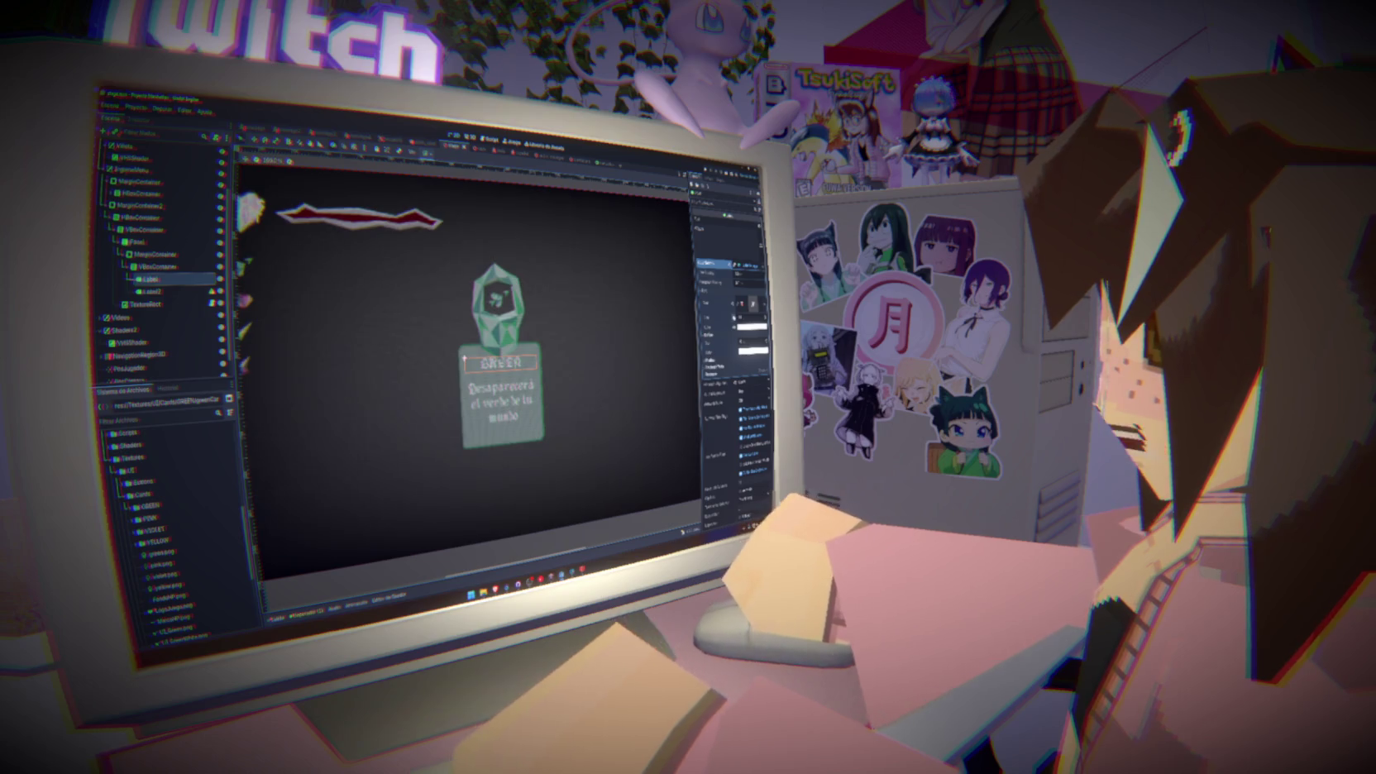
pyautogui.moveTo(720, 317); pyautogui.dragTo(745, 317)
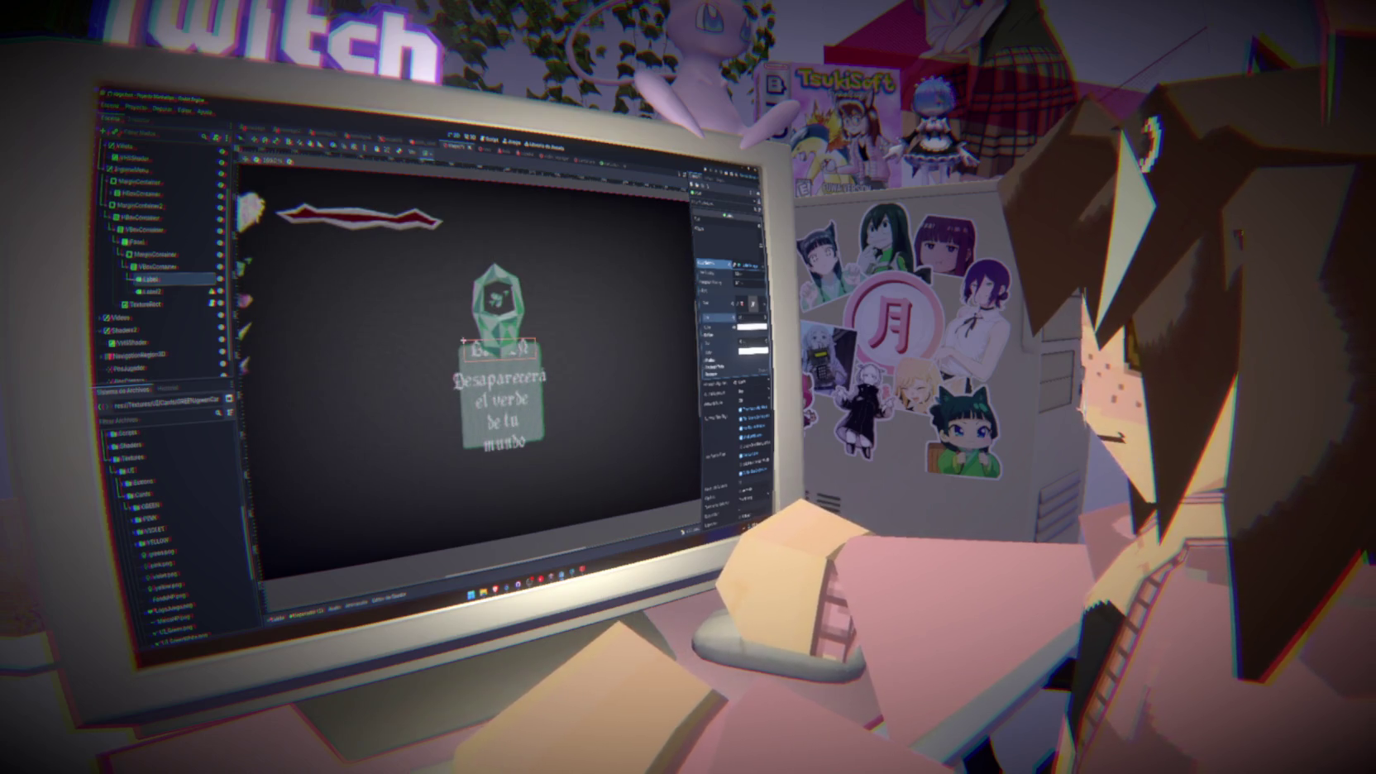
pyautogui.hotkey('ctrl', 'z')
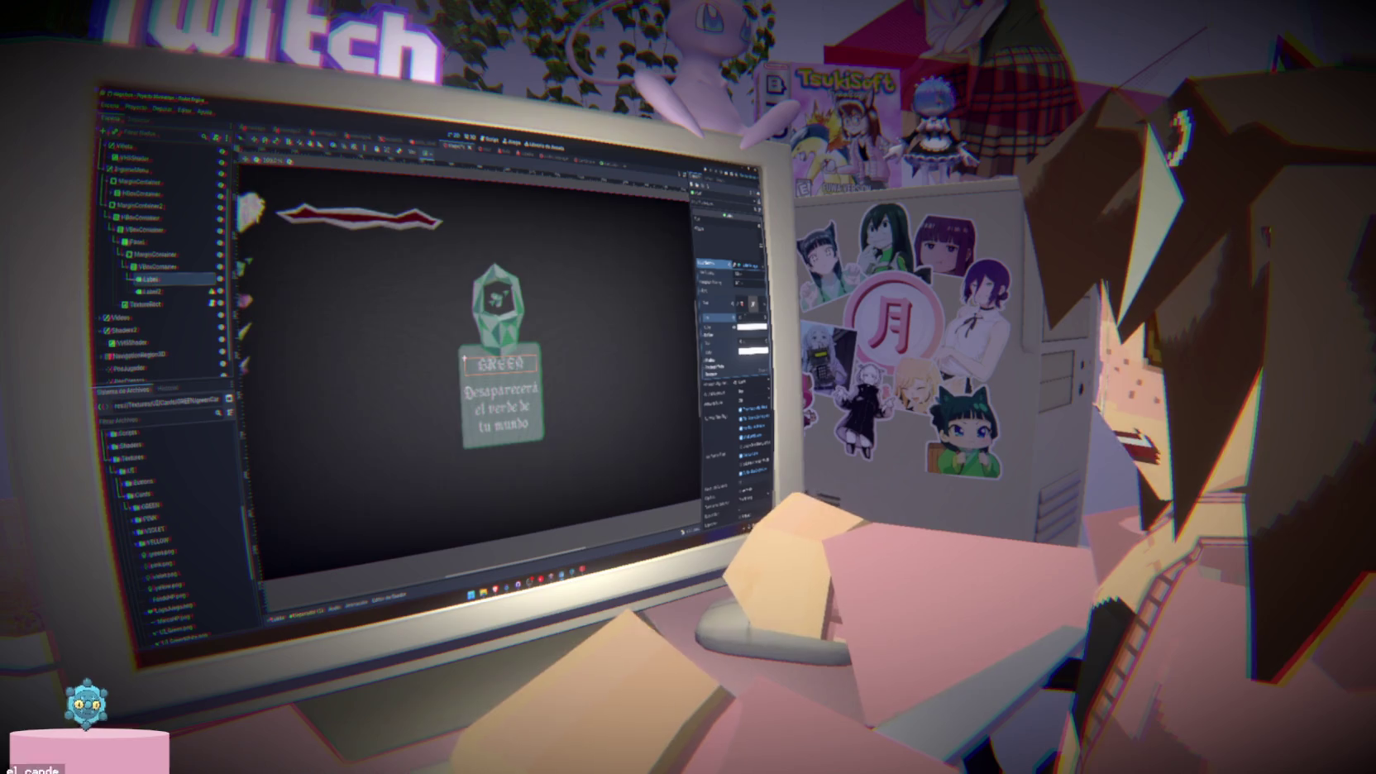
pyautogui.click(157, 291)
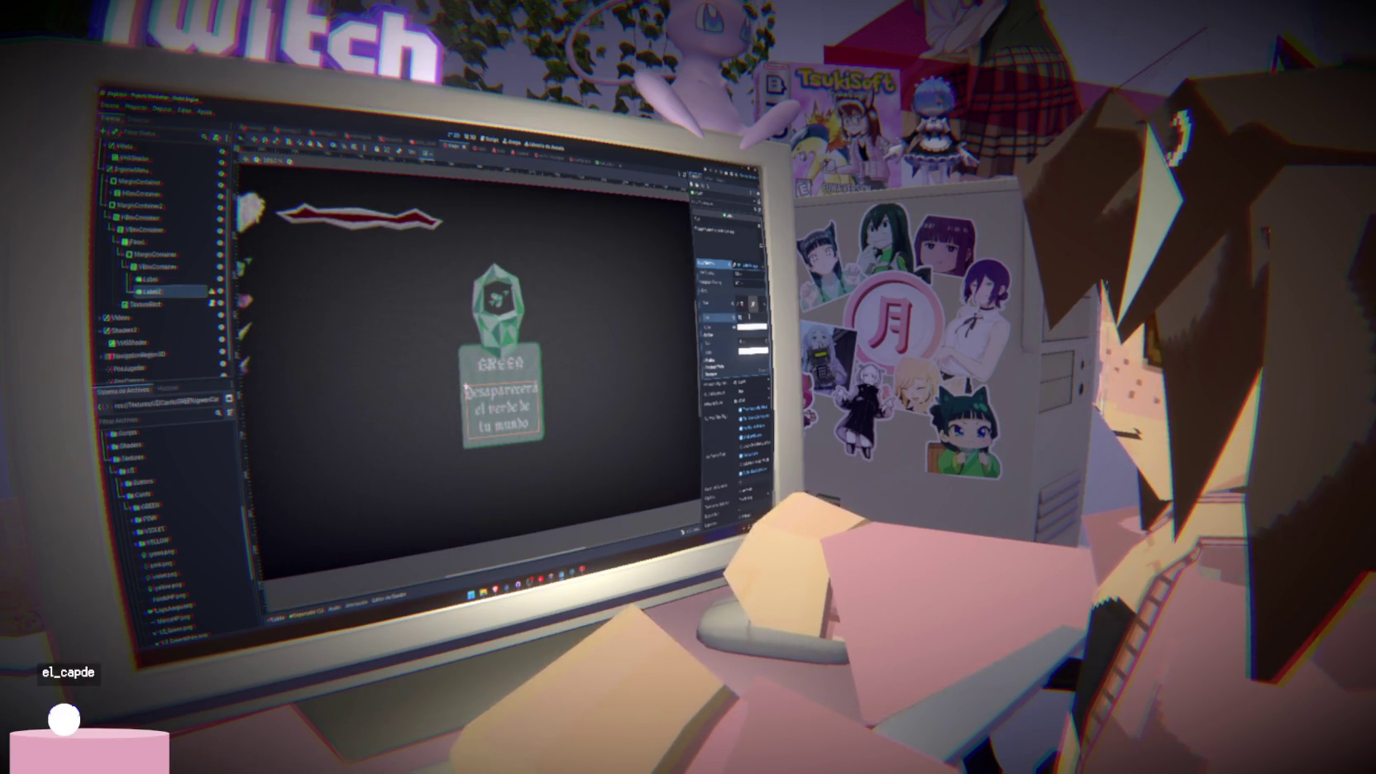
pyautogui.click(716, 291)
pyautogui.click(710, 305)
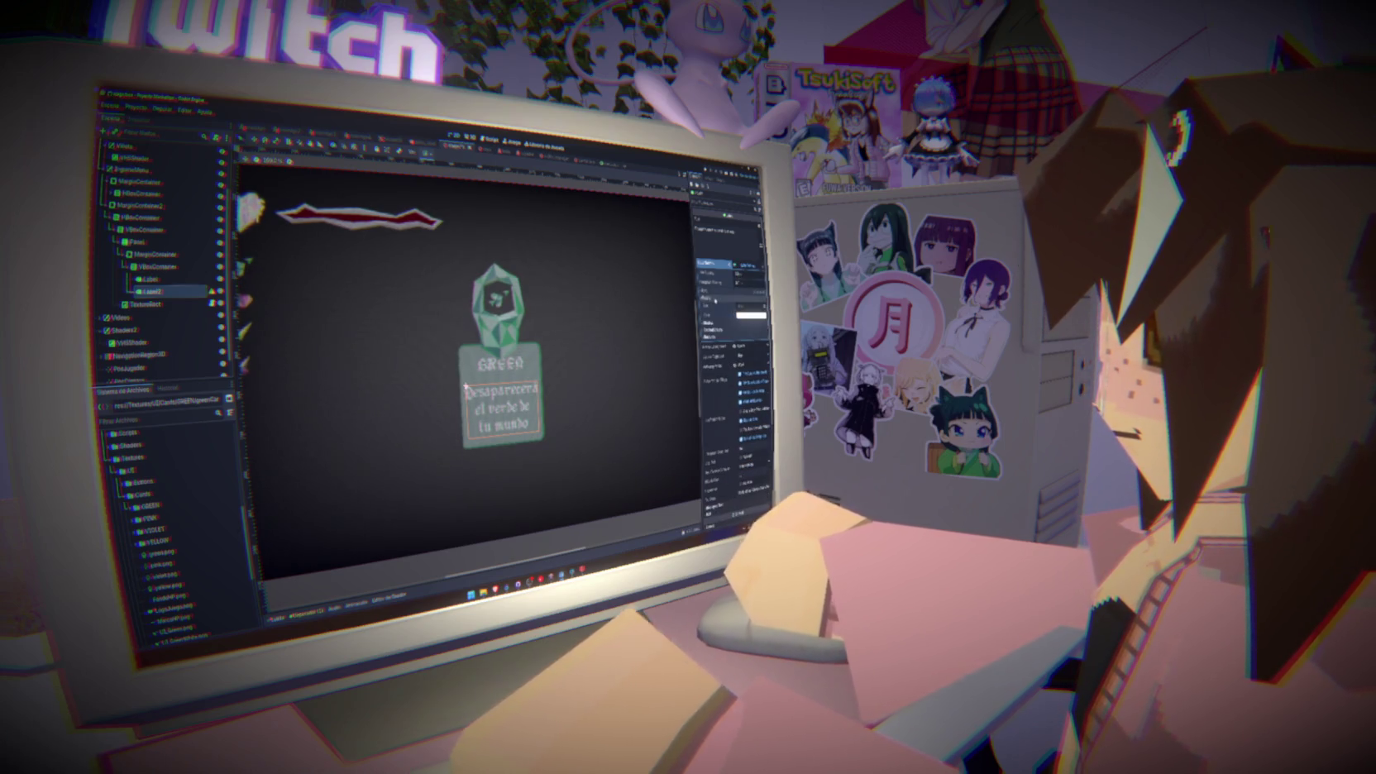
pyautogui.click(718, 317)
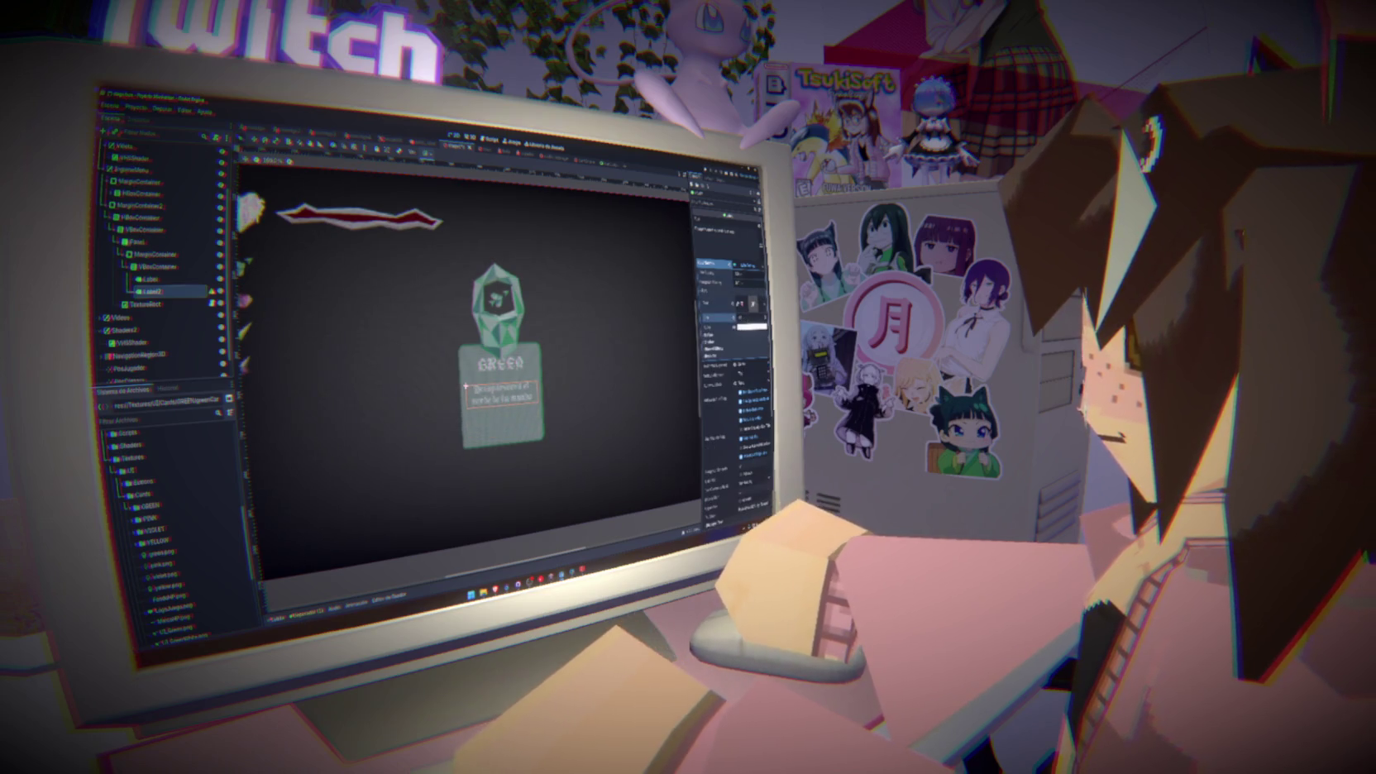
pyautogui.moveTo(751, 326); pyautogui.dragTo(757, 327)
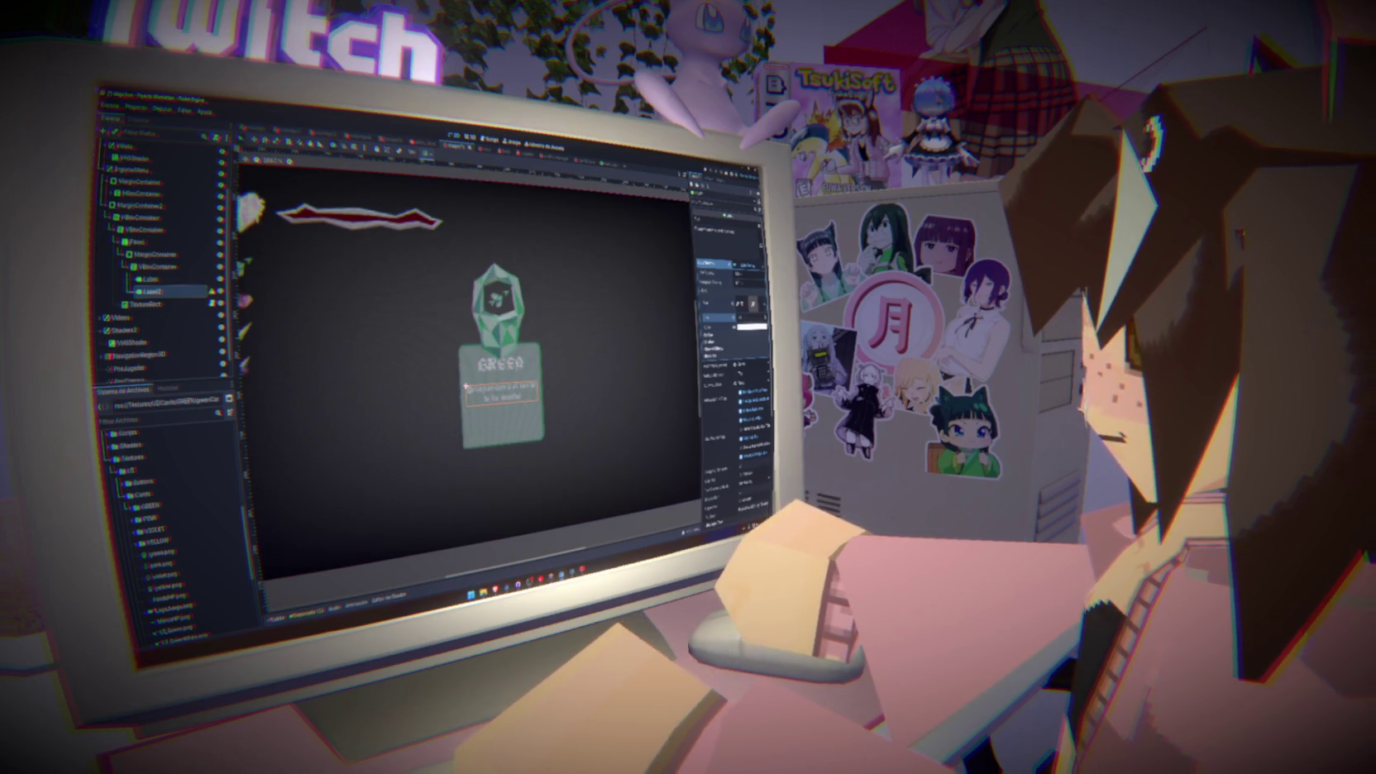
pyautogui.hotkey('ctrl', 's')
pyautogui.click(149, 279)
pyautogui.hotkey('ctrl', 's')
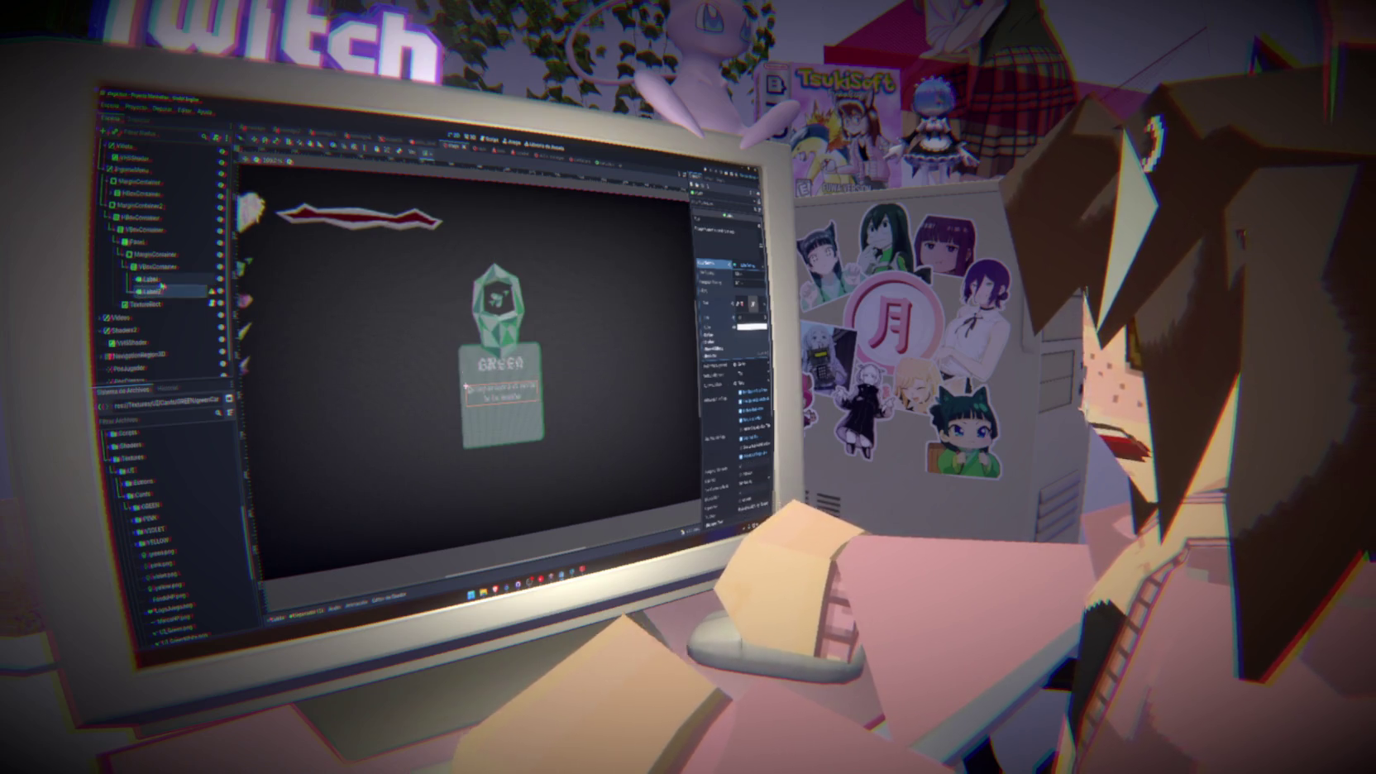
pyautogui.click(150, 291)
# Add a TextureRect child to the card's VBoxContainer below the two labels
pyautogui.click(131, 266)
pyautogui.click(157, 271)
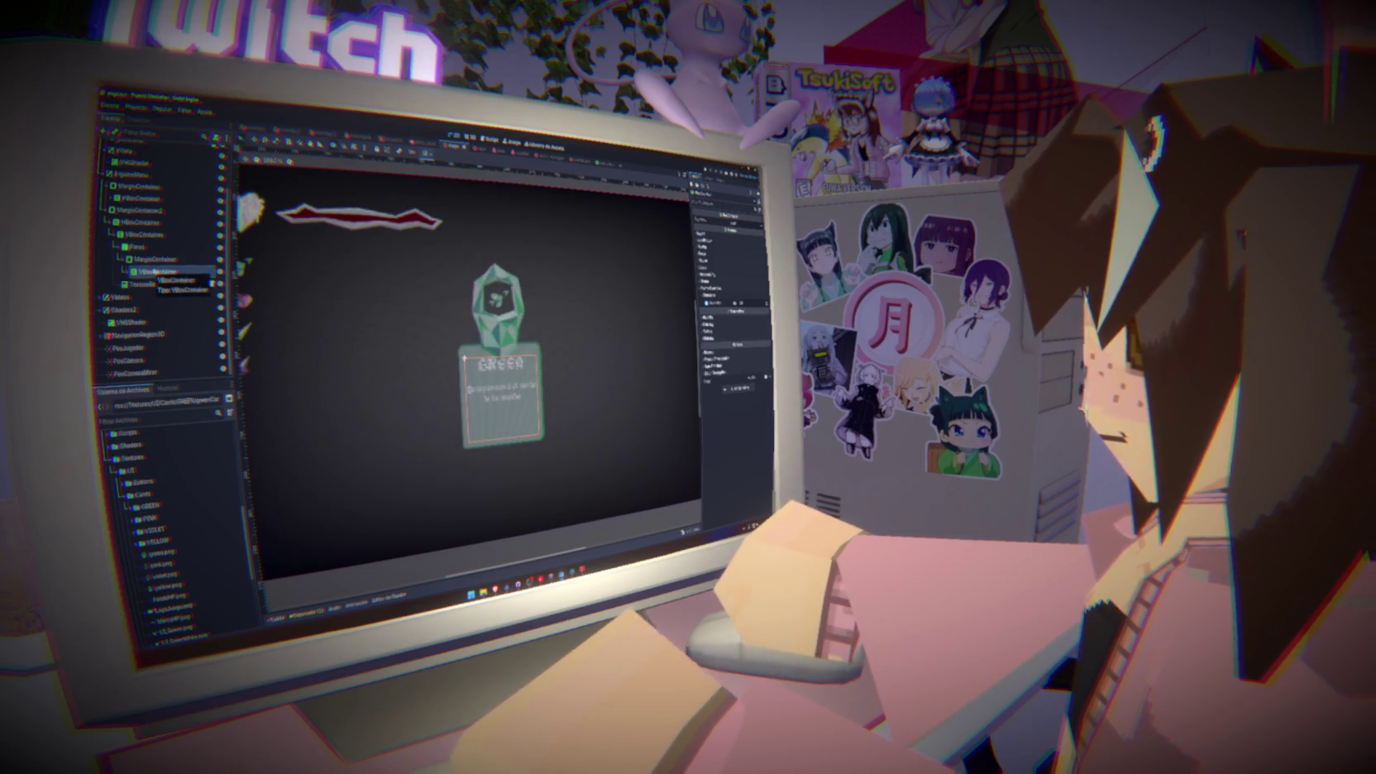
pyautogui.click(131, 272)
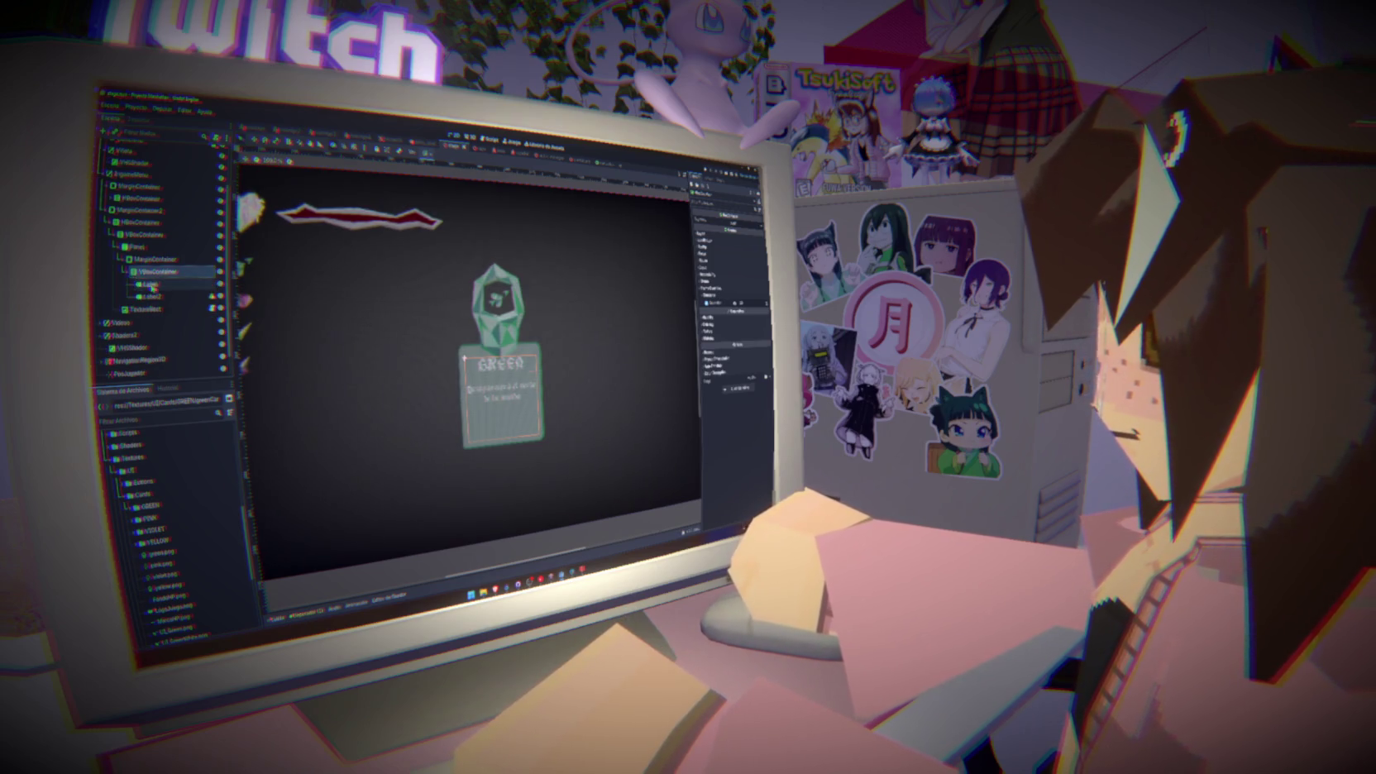
pyautogui.click(152, 295)
pyautogui.rightClick(157, 271)
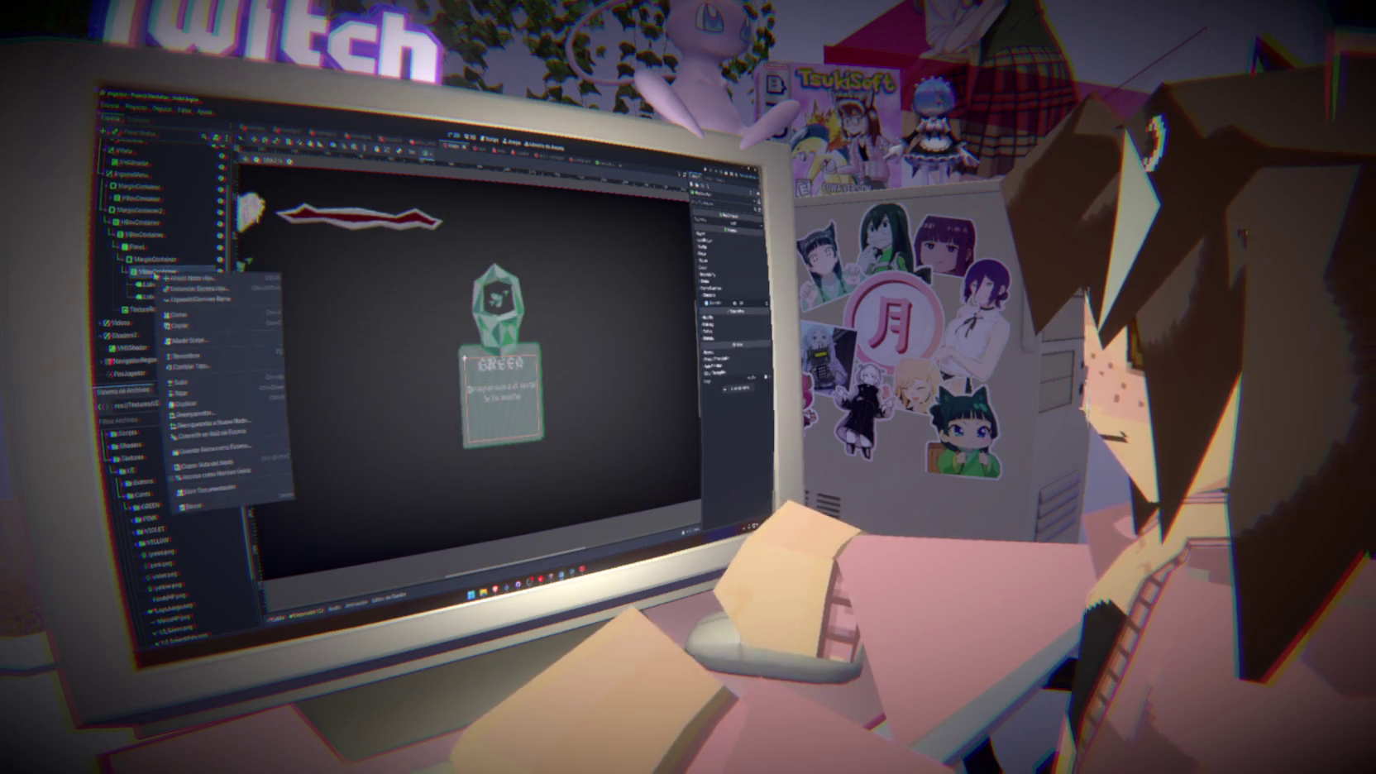
pyautogui.click(186, 280)
pyautogui.write('Texture')
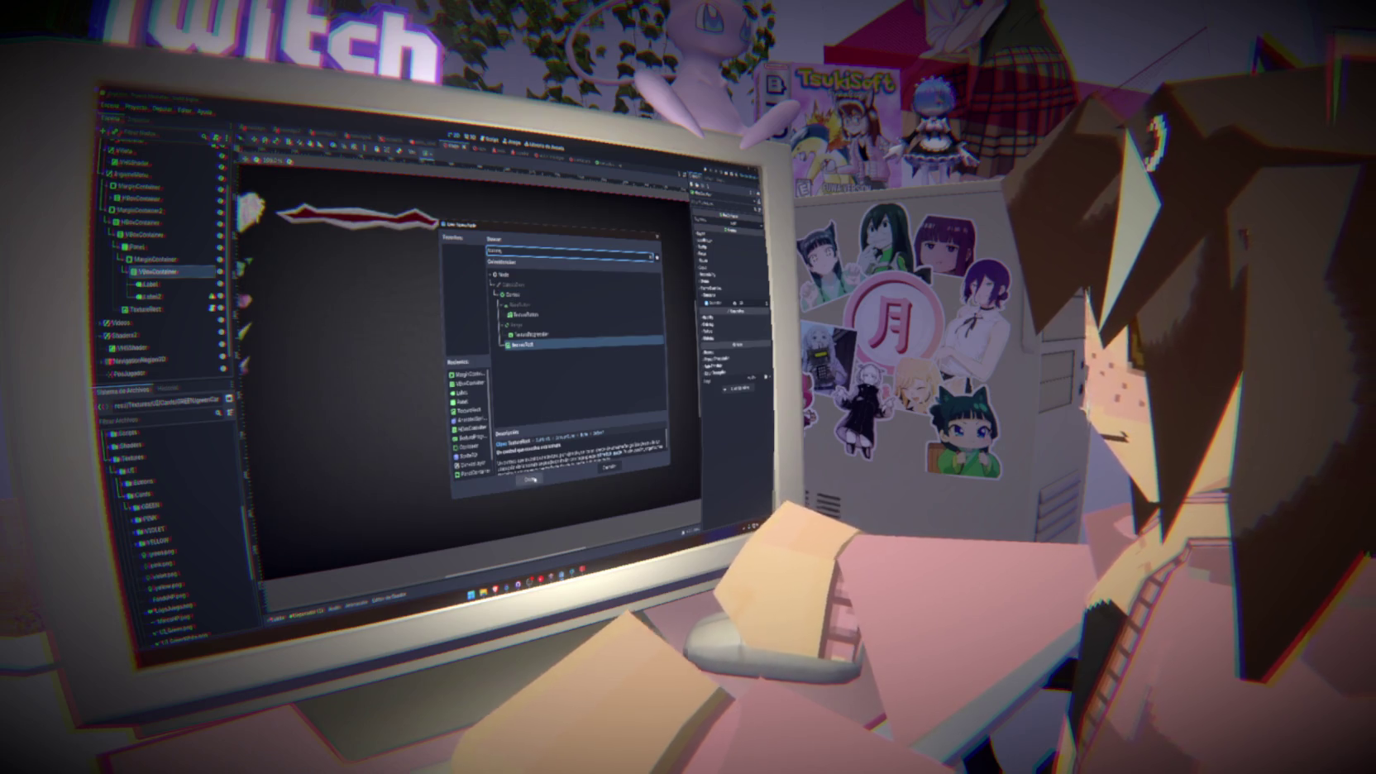
pyautogui.click(522, 475)
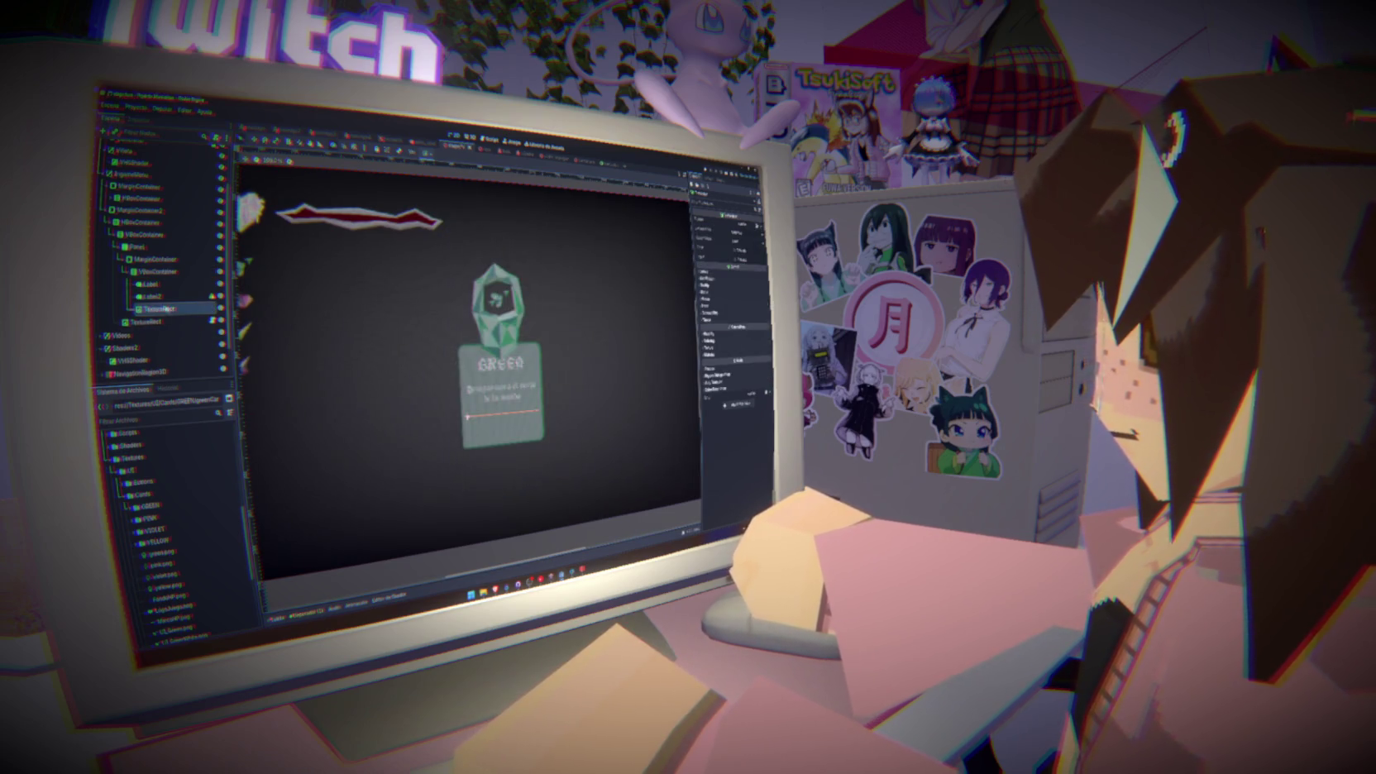
pyautogui.click(166, 311)
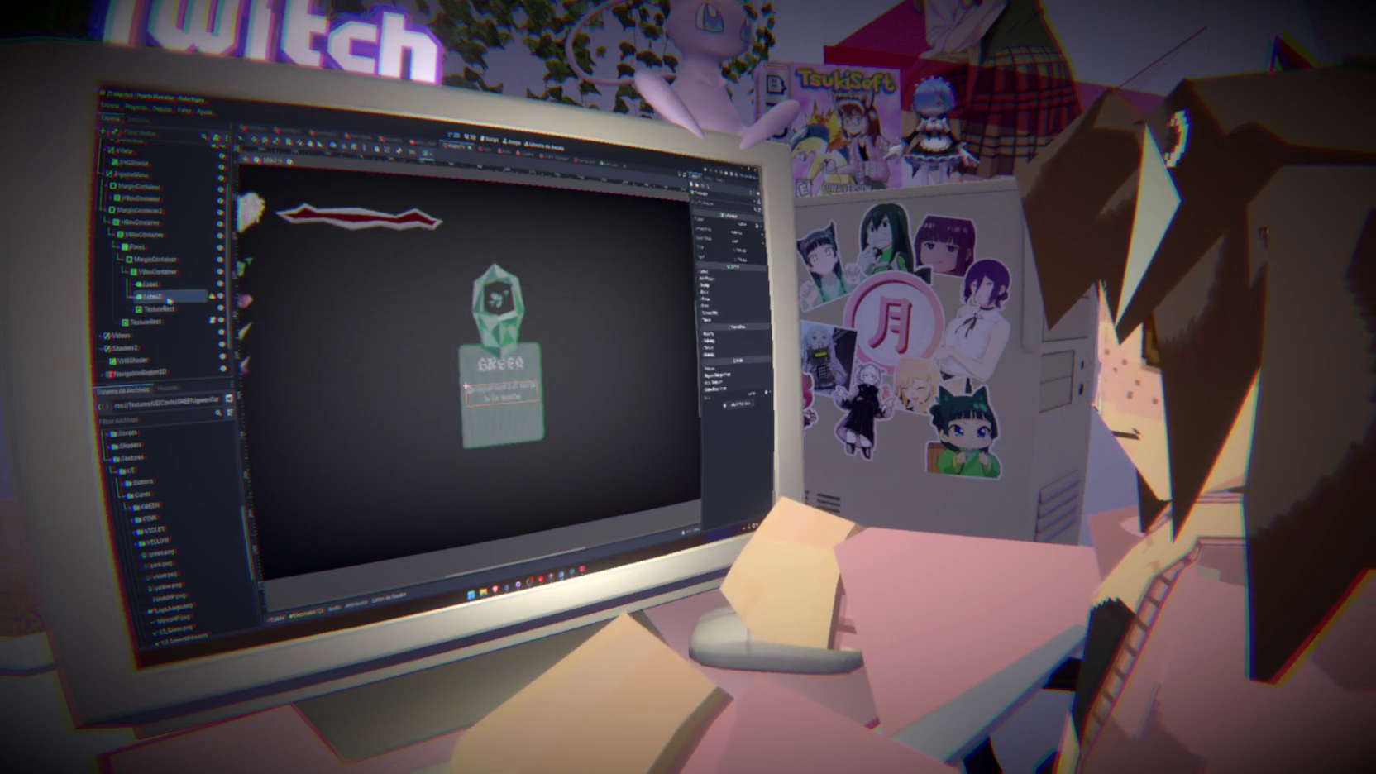
pyautogui.click(161, 298)
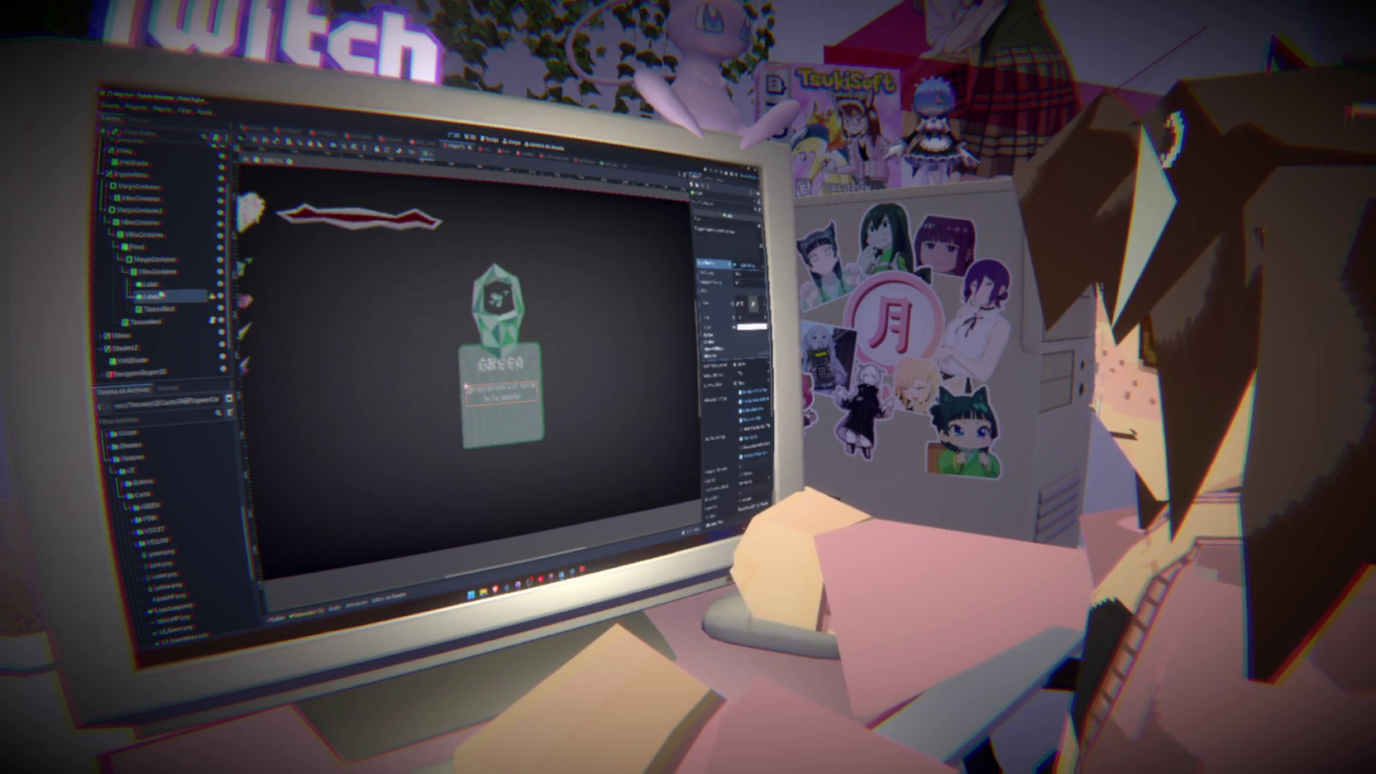
# Reopen Create New Node on the VBoxContainer, clear the search, and cancel without adding anything
pyautogui.rightClick(157, 271)
pyautogui.click(176, 281)
pyautogui.write('sp')
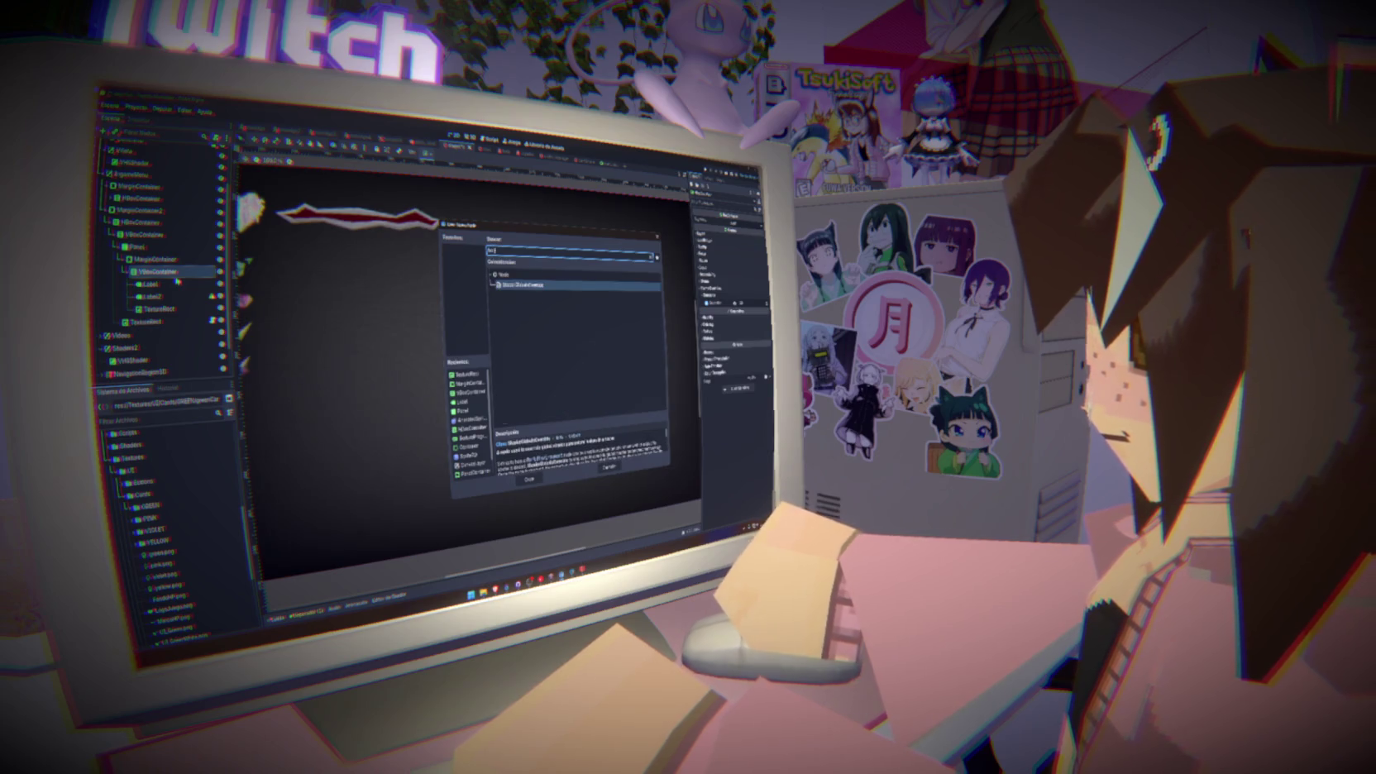
pyautogui.press('BackSpace')
pyautogui.press('BackSpace')
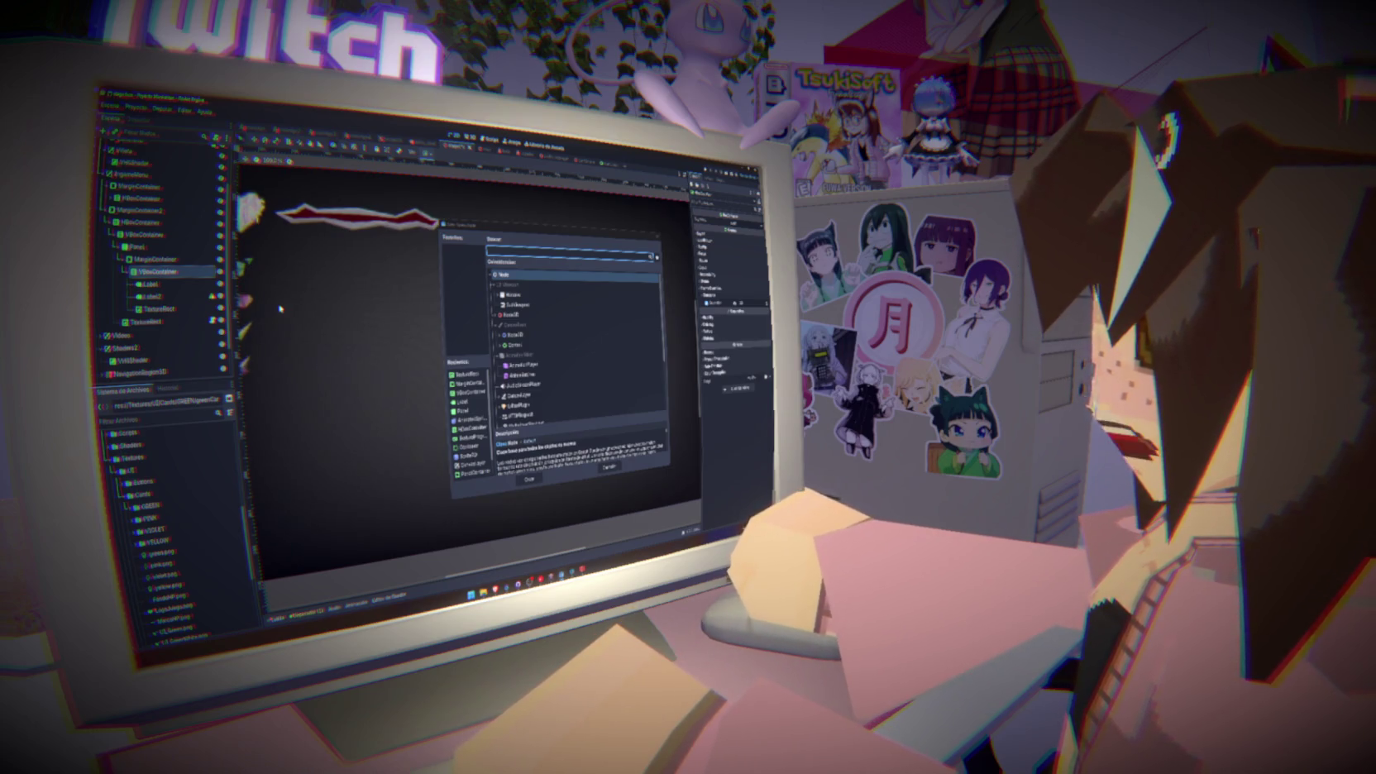
pyautogui.press('Escape')
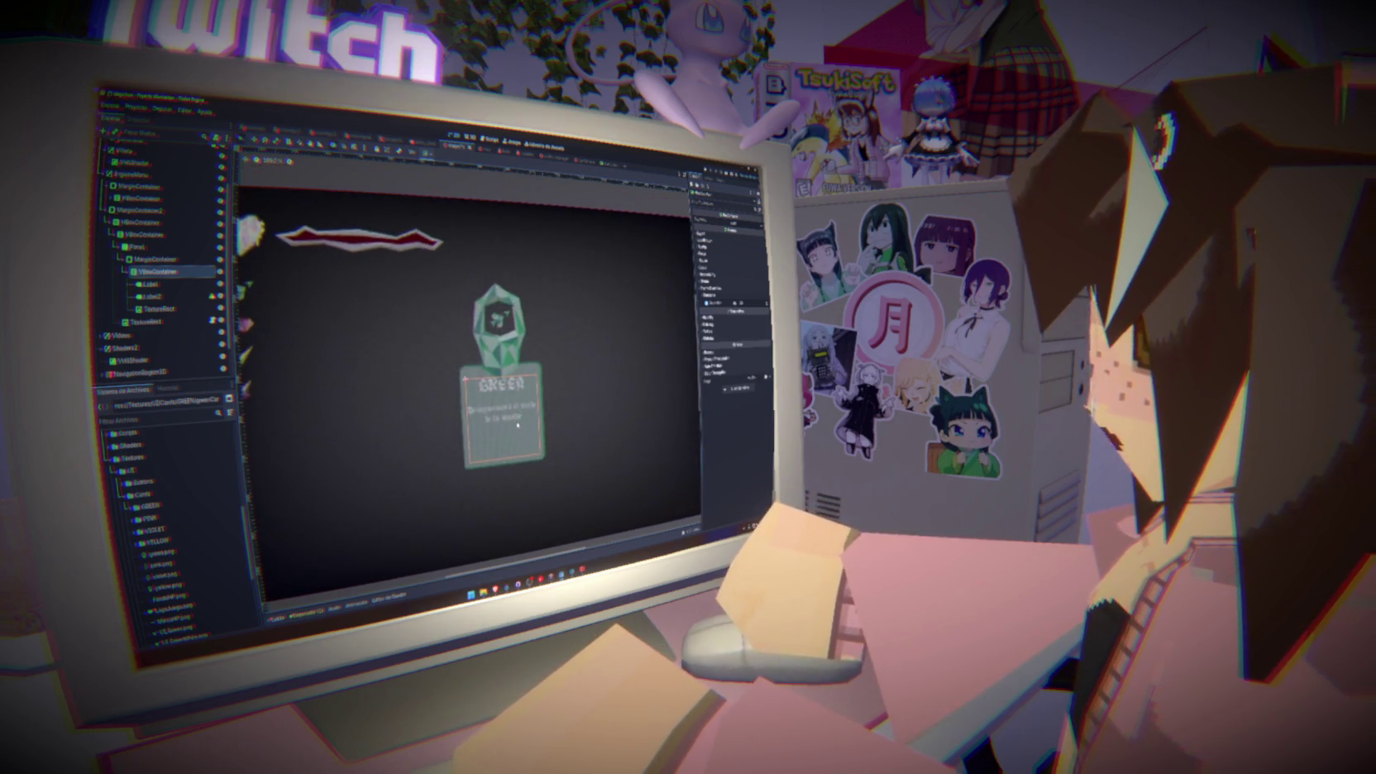
pyautogui.scroll(7, 517, 424)
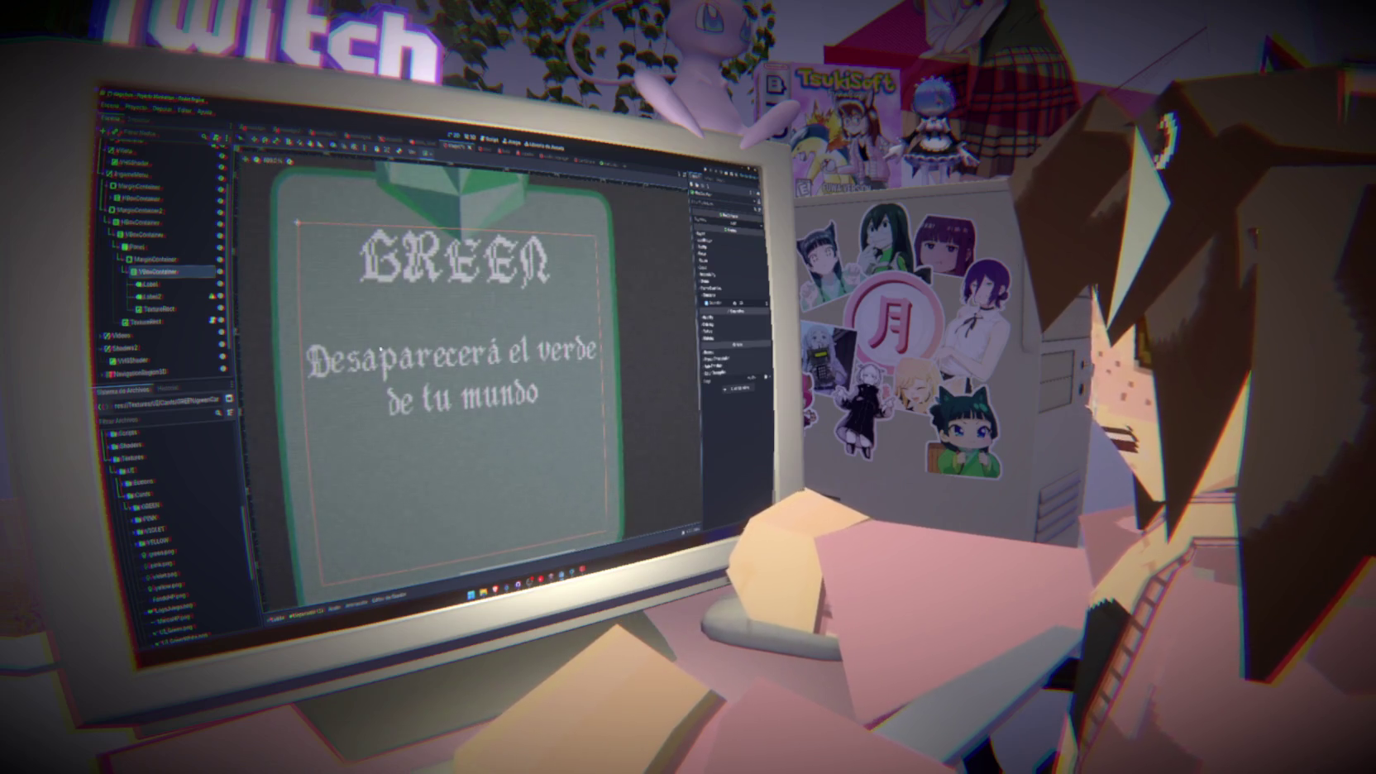
pyautogui.scroll(-2, 579, 387)
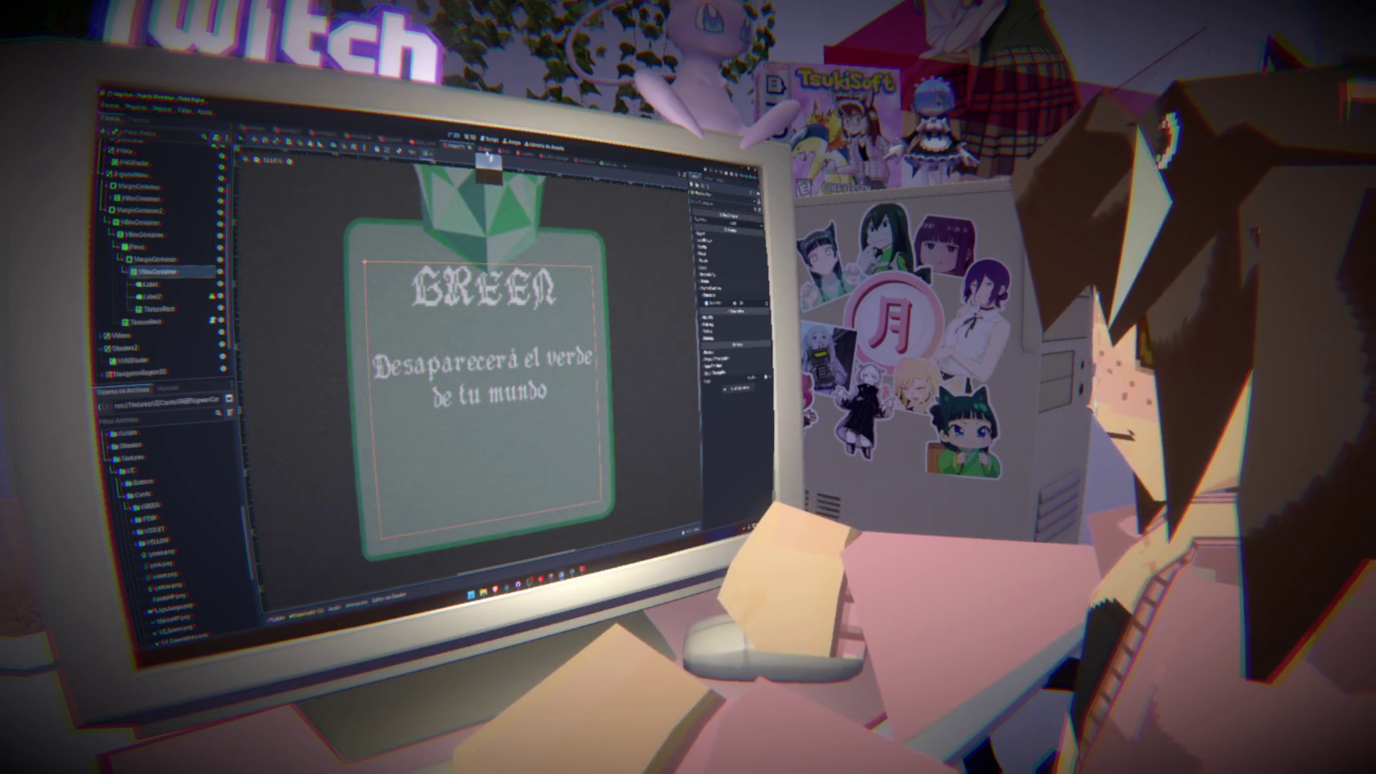
pyautogui.click(486, 149)
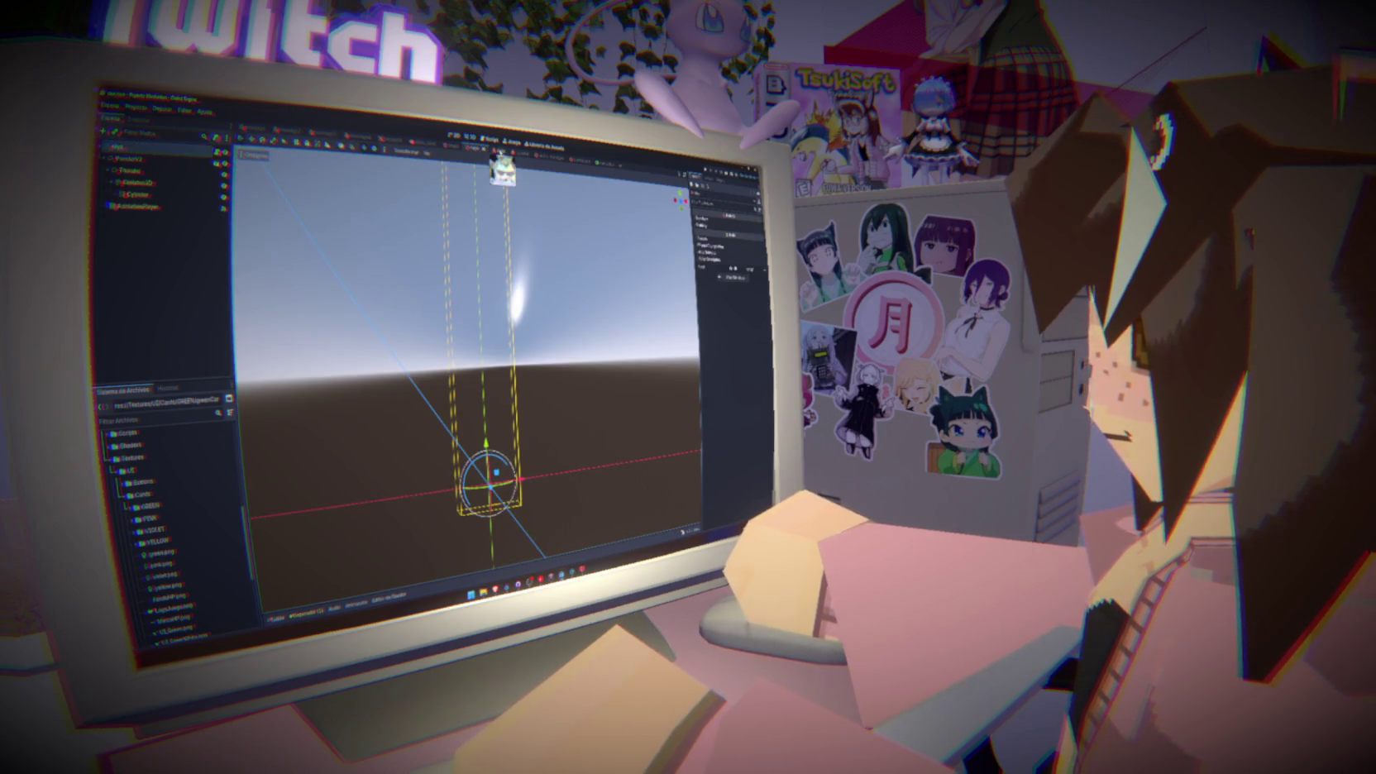
pyautogui.click(496, 151)
pyautogui.click(406, 150)
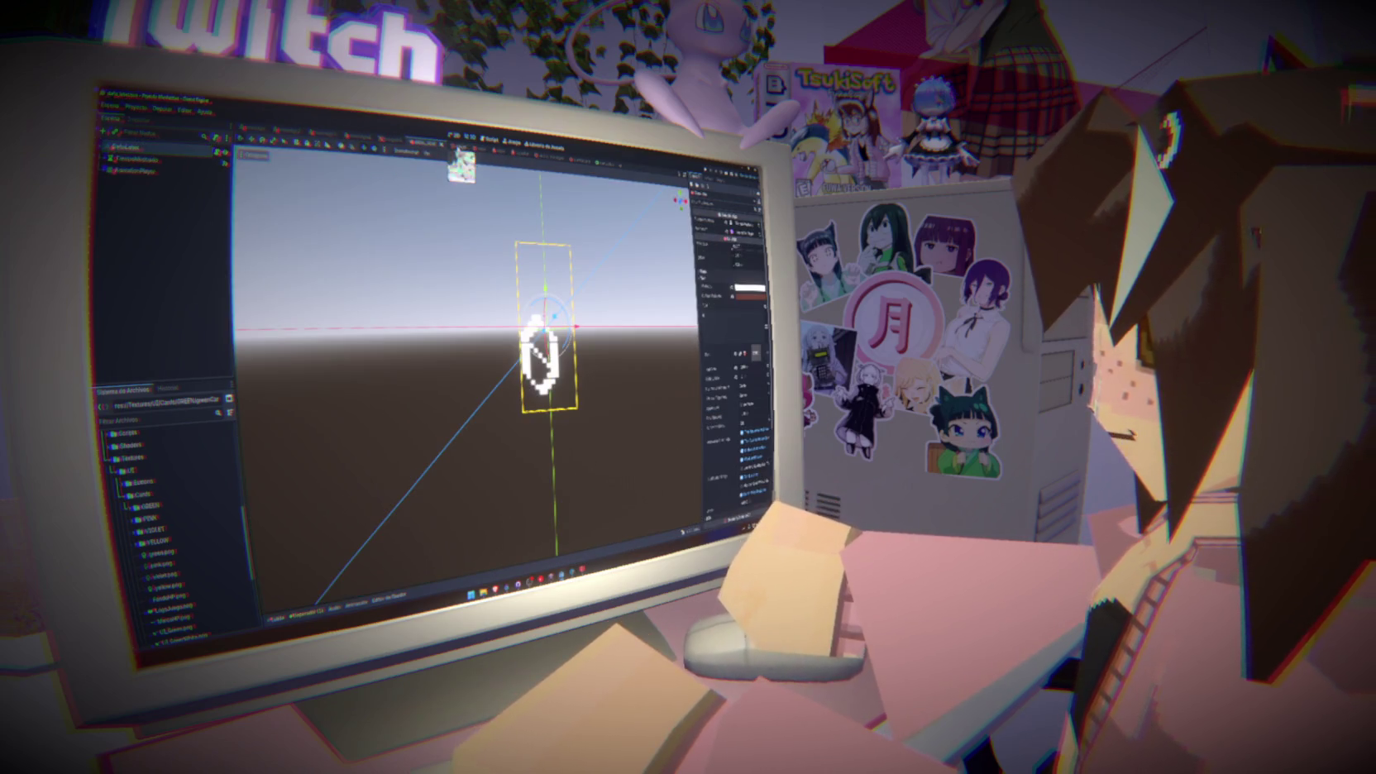
pyautogui.click(438, 145)
pyautogui.click(455, 146)
pyautogui.click(469, 145)
pyautogui.moveTo(497, 372)
pyautogui.mouseDown()
pyautogui.moveTo(529, 364)
pyautogui.moveTo(488, 356)
pyautogui.moveTo(496, 364)
pyautogui.mouseUp()
pyautogui.scroll(4, 496, 372)
pyautogui.scroll(-3, 497, 364)
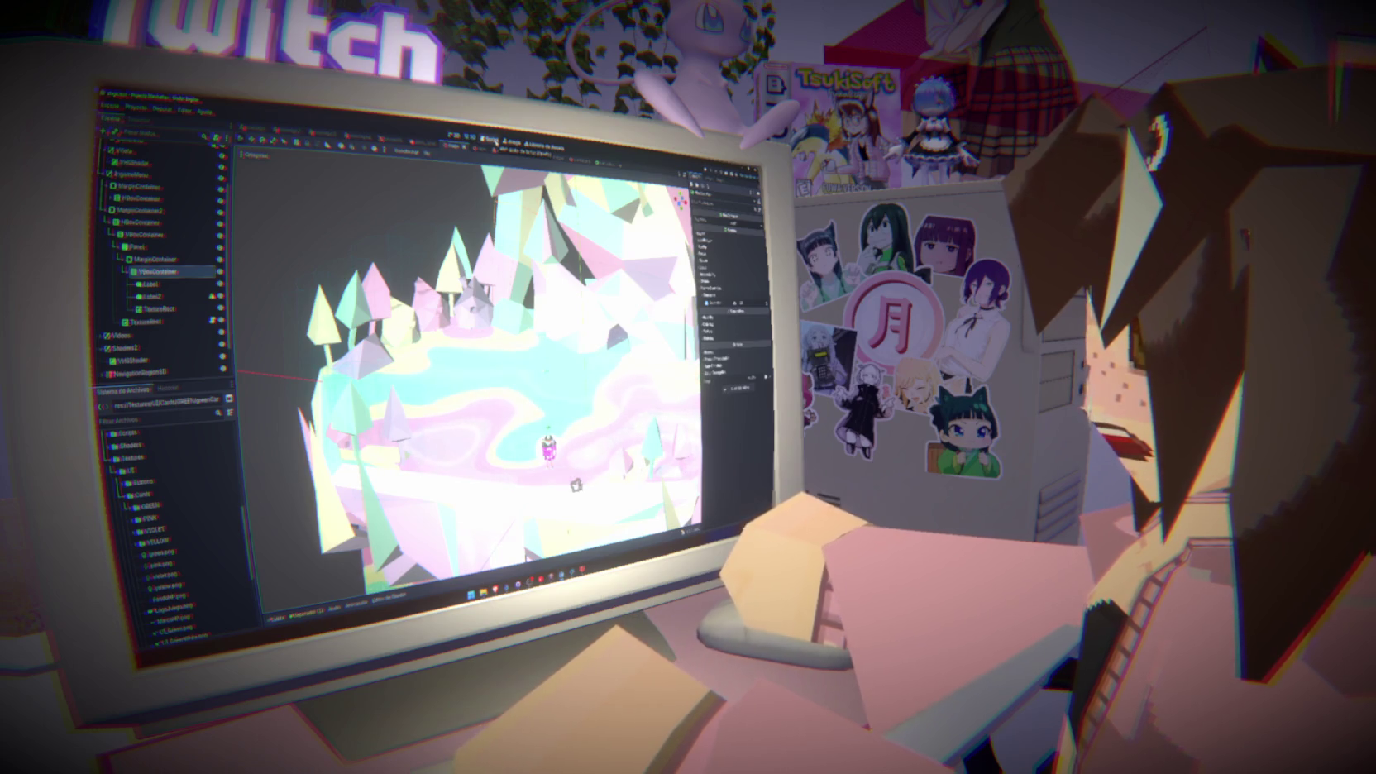
pyautogui.click(495, 141)
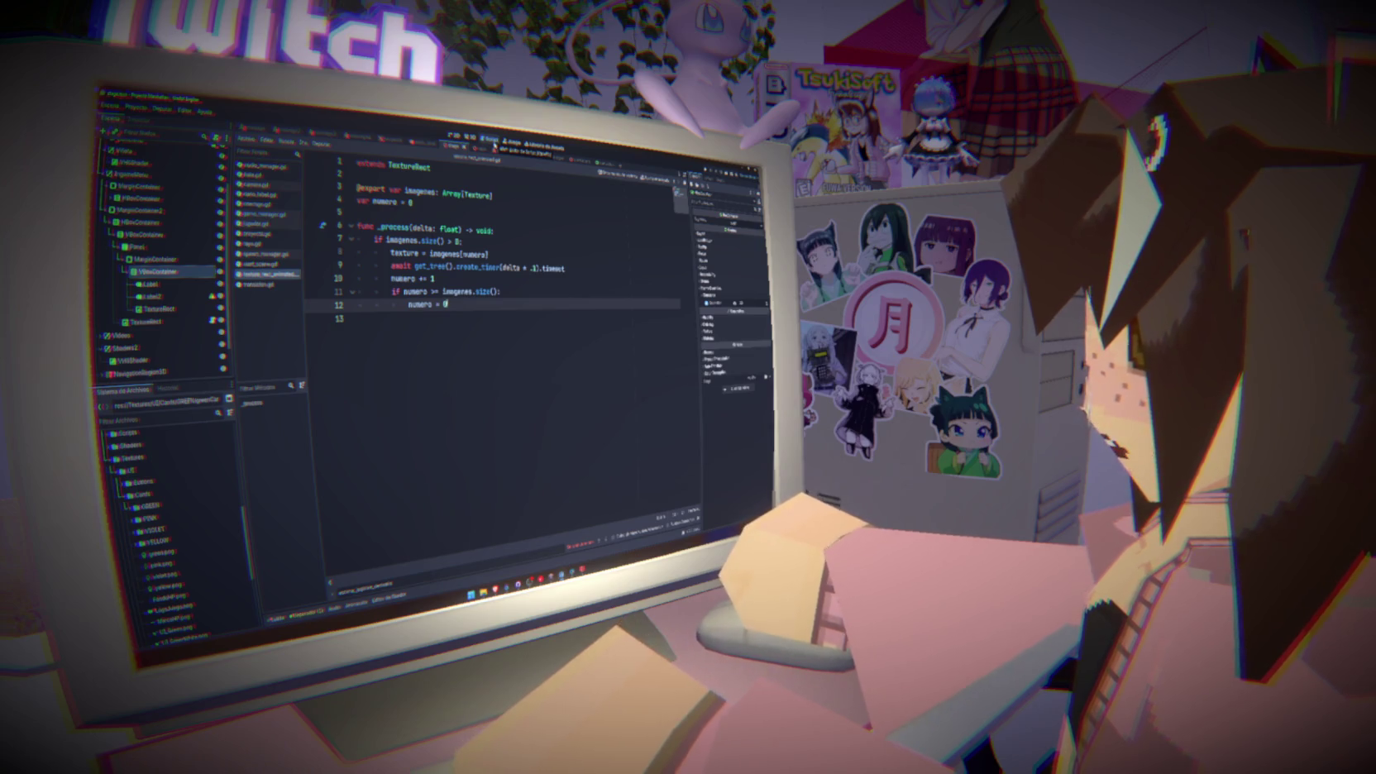
pyautogui.click(532, 315)
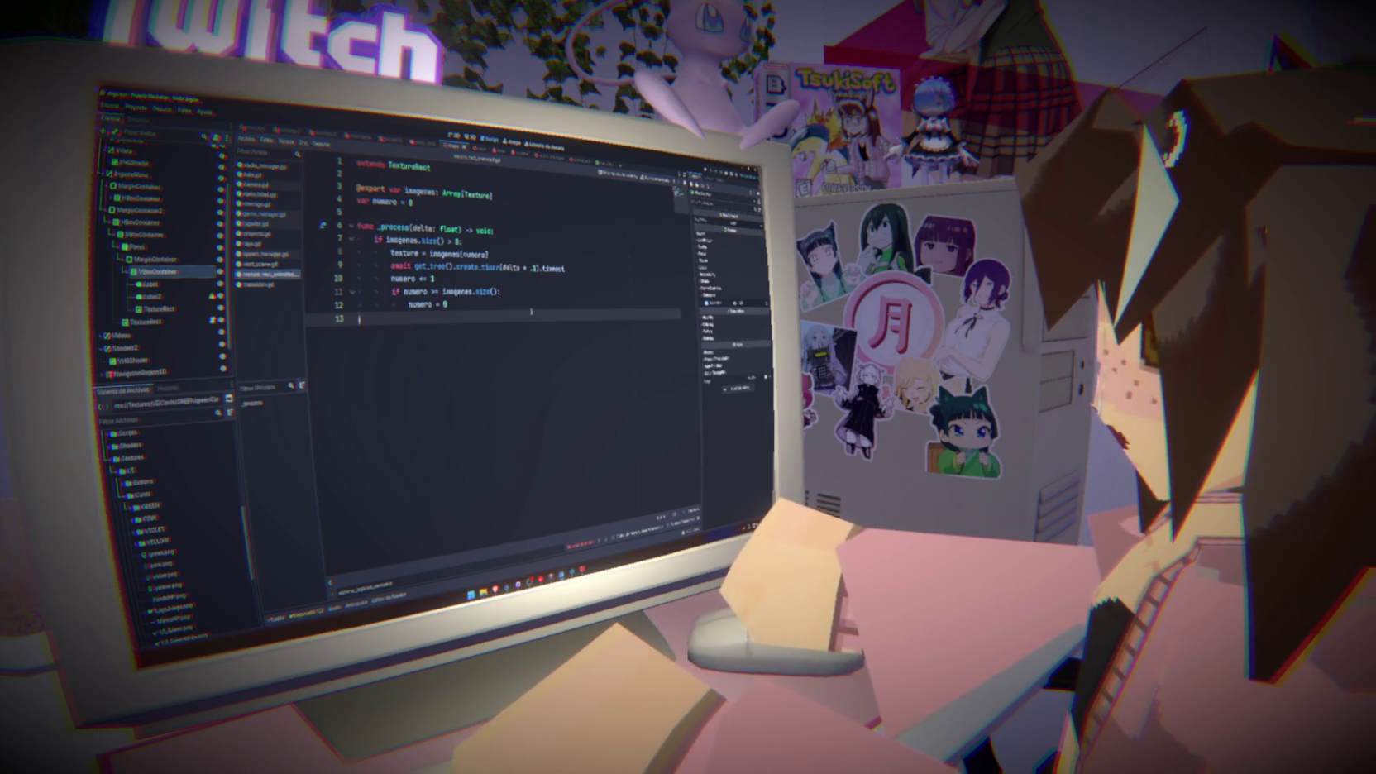
pyautogui.click(212, 296)
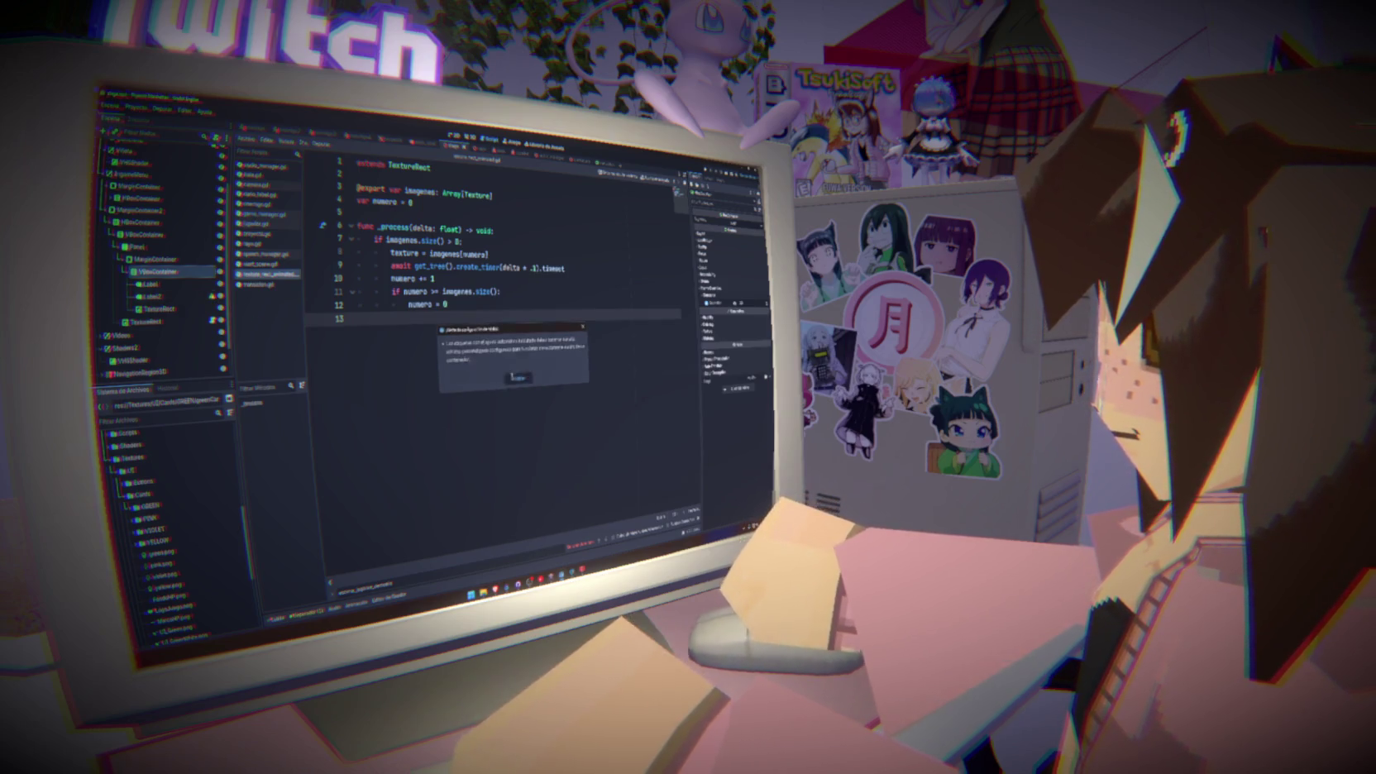
pyautogui.click(514, 378)
pyautogui.click(150, 284)
pyautogui.click(470, 138)
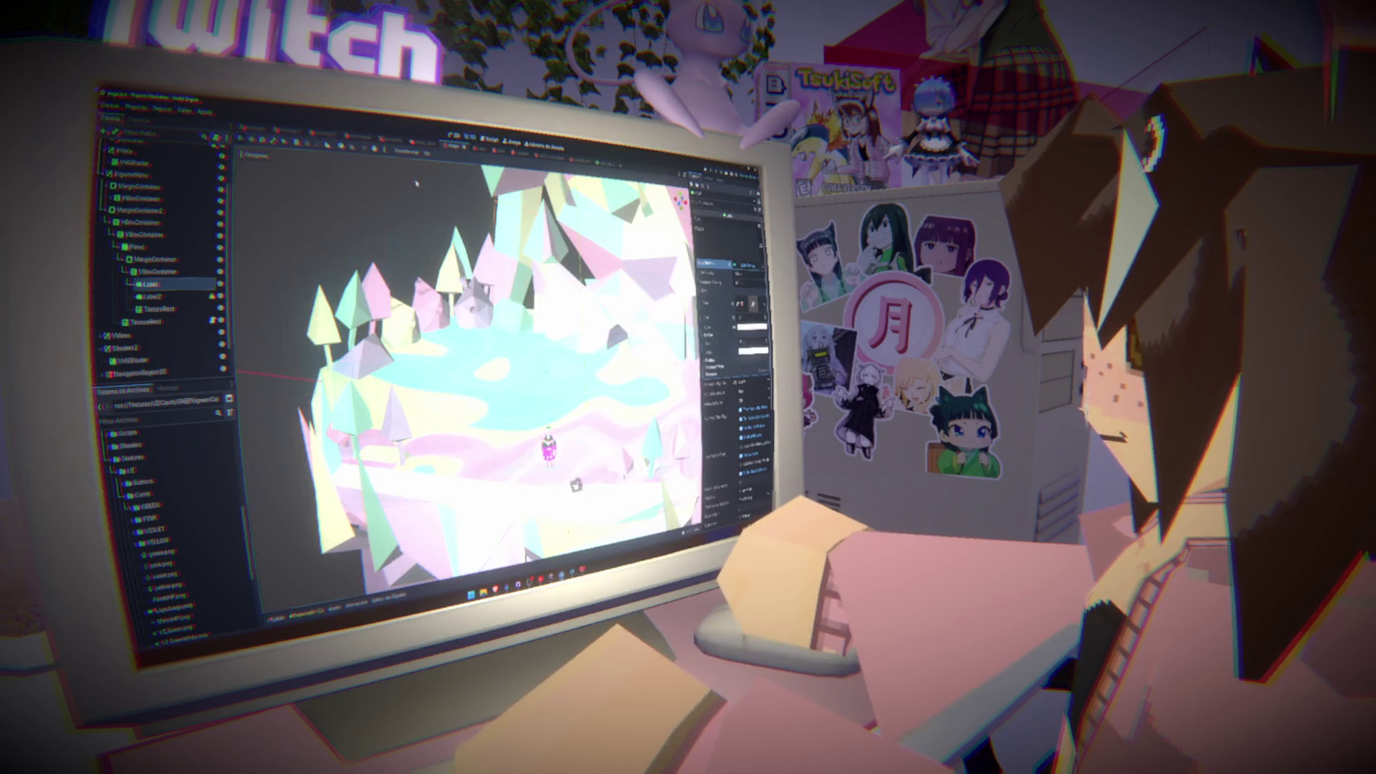
pyautogui.click(172, 296)
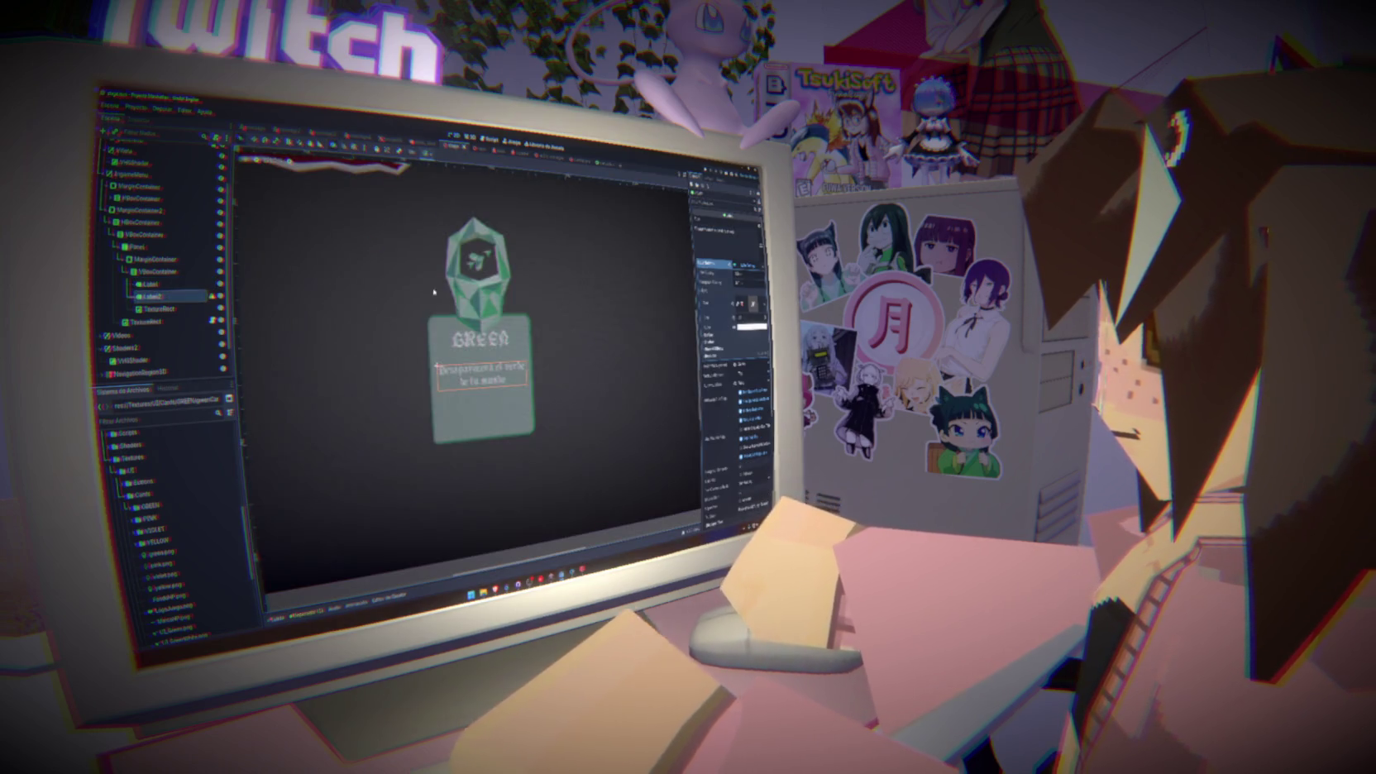
# Dismiss Label2's configuration warning and adjust its label settings in the Inspector
pyautogui.click(211, 296)
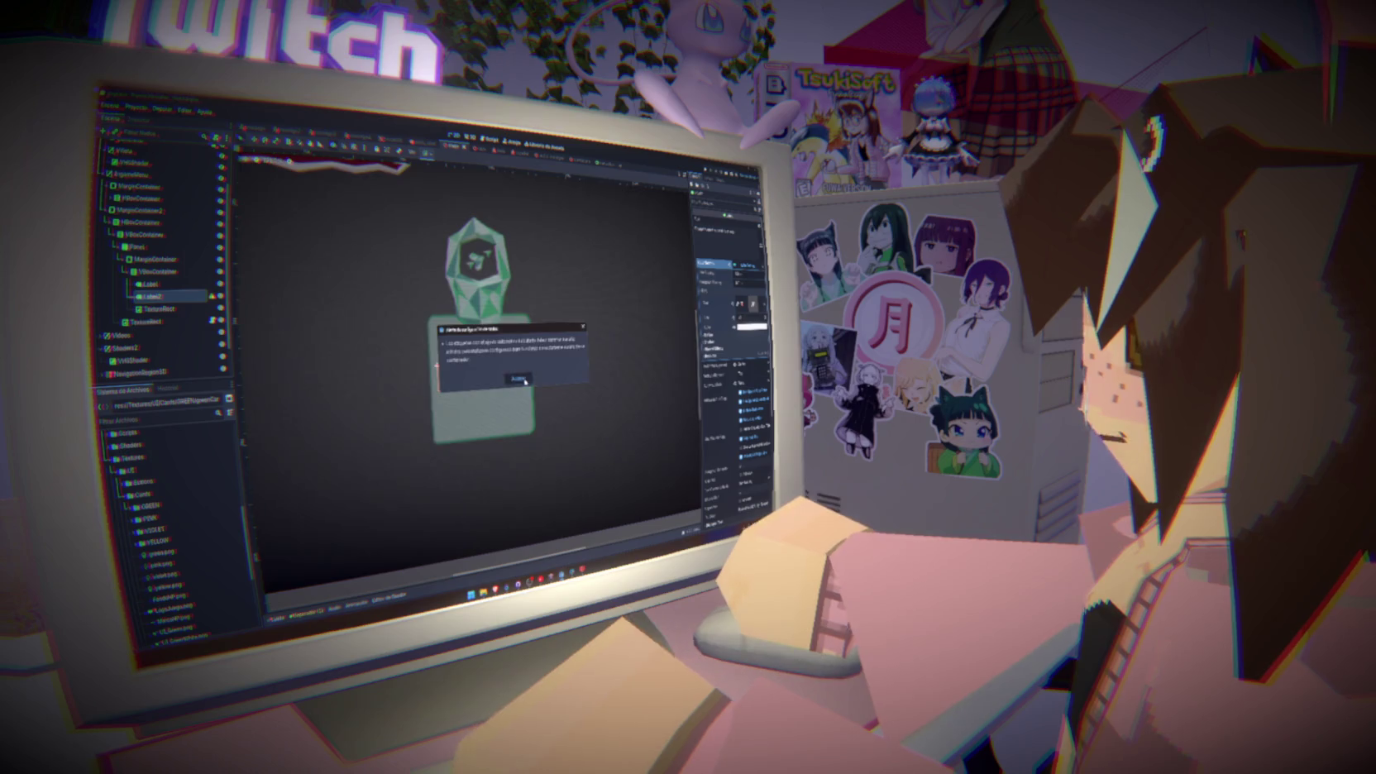
pyautogui.click(508, 374)
pyautogui.scroll(-5, 726, 367)
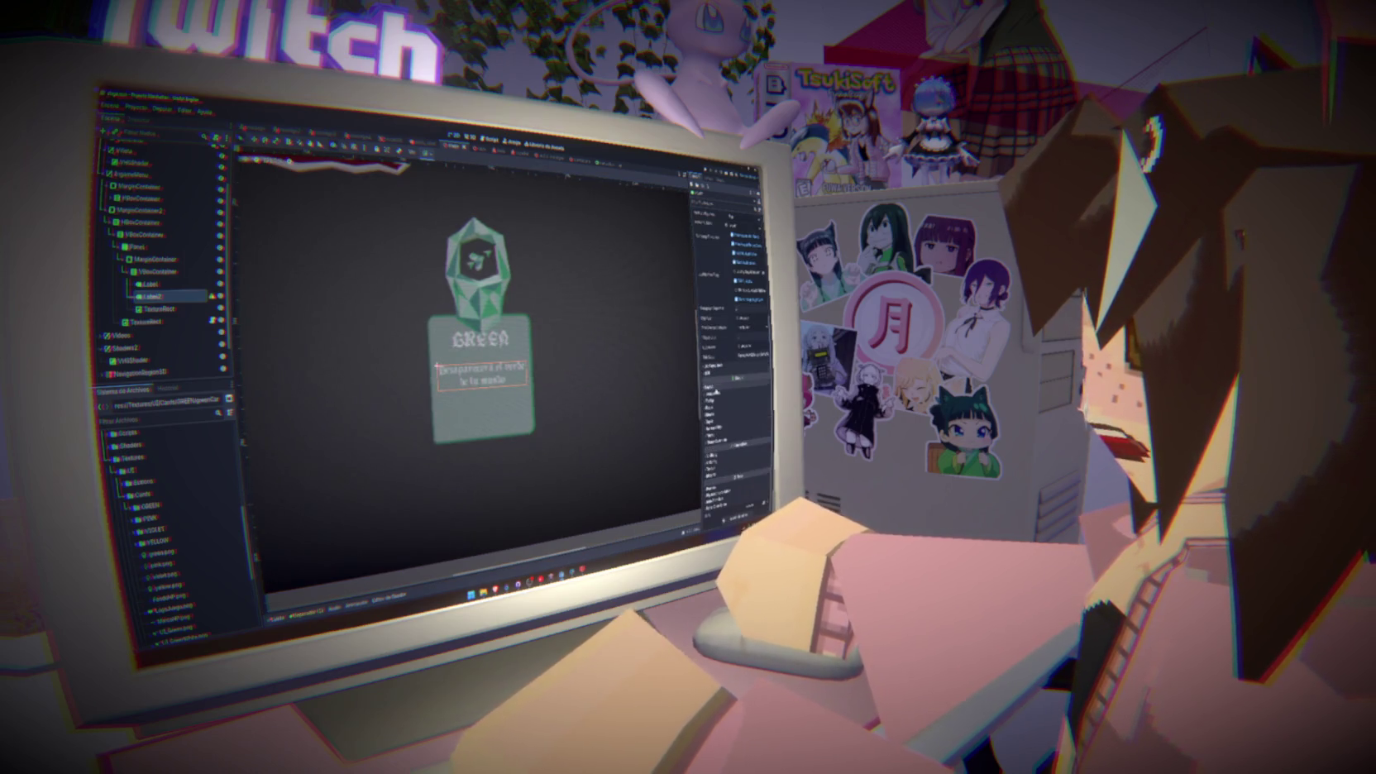
pyautogui.click(712, 440)
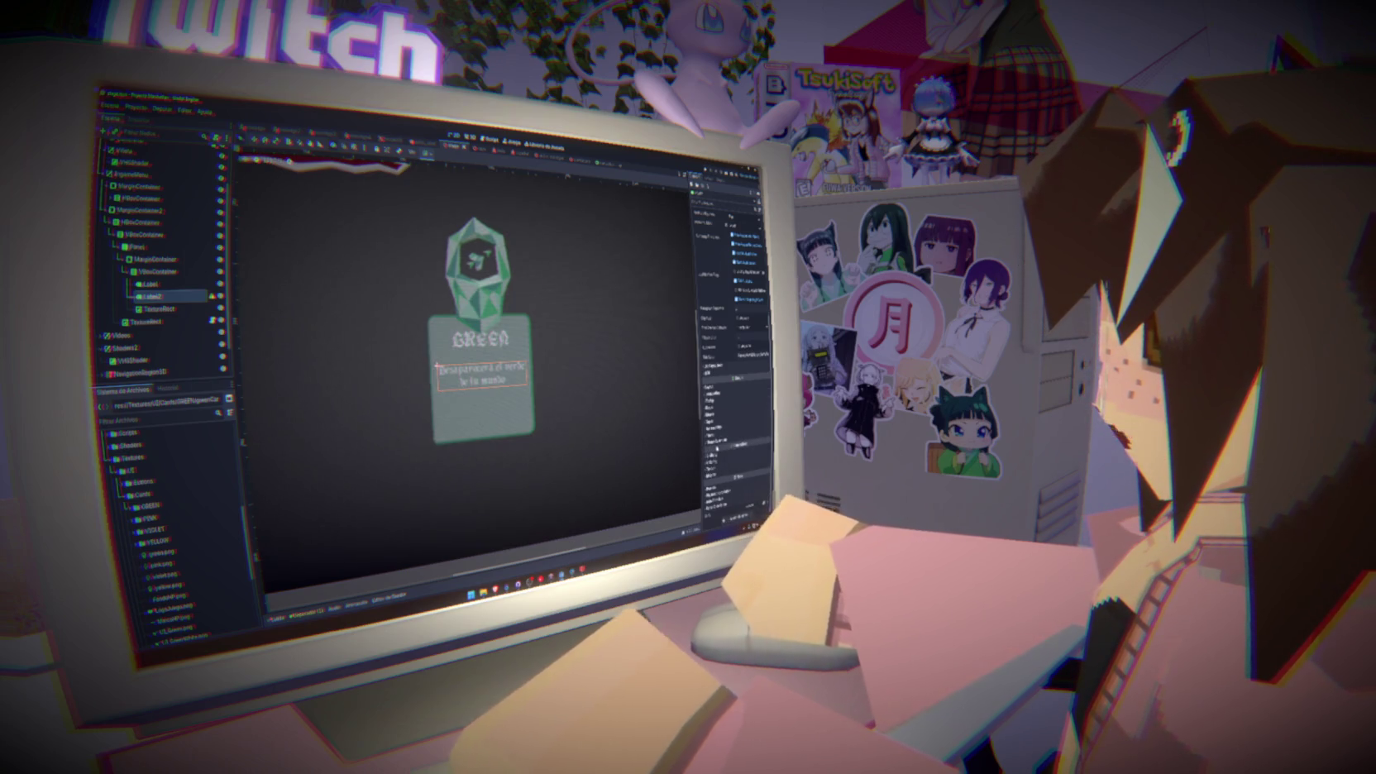
pyautogui.scroll(-3, 713, 409)
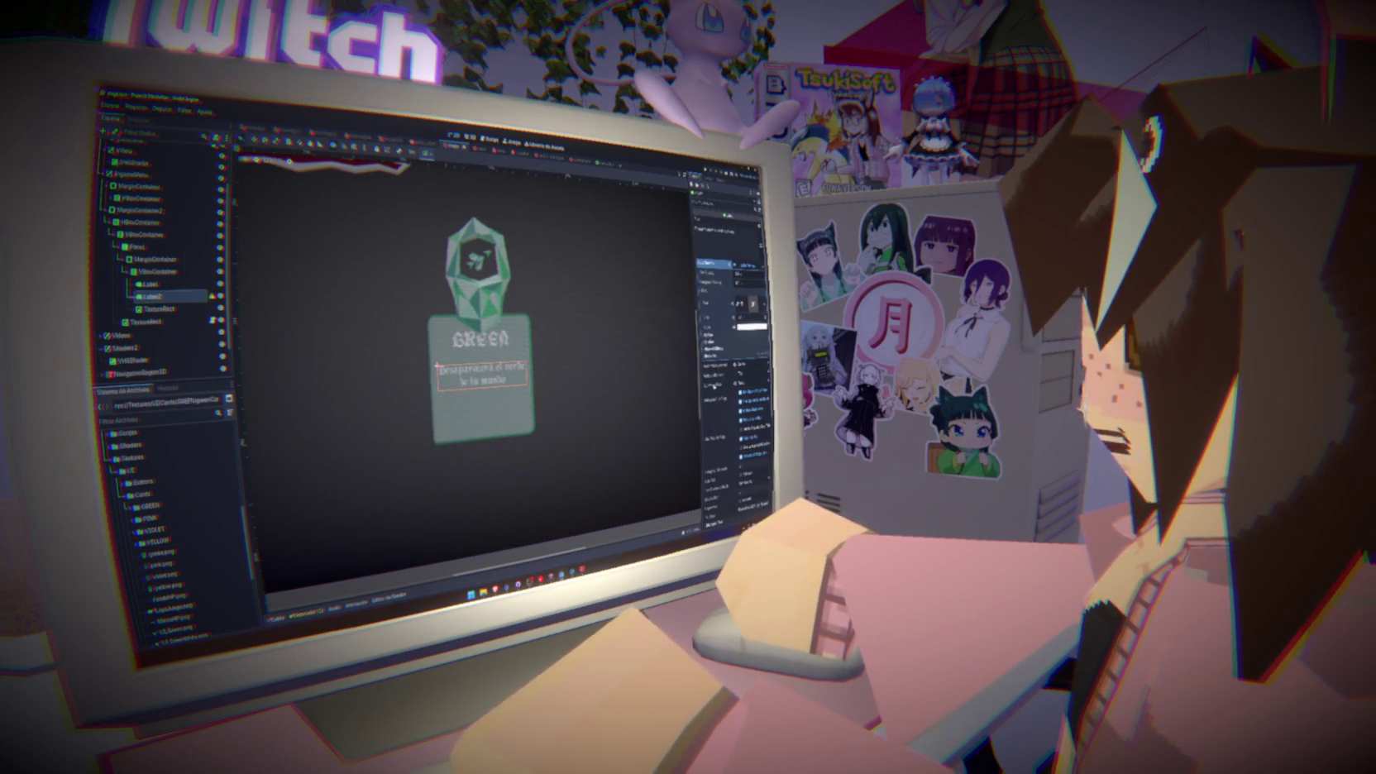
pyautogui.click(728, 304)
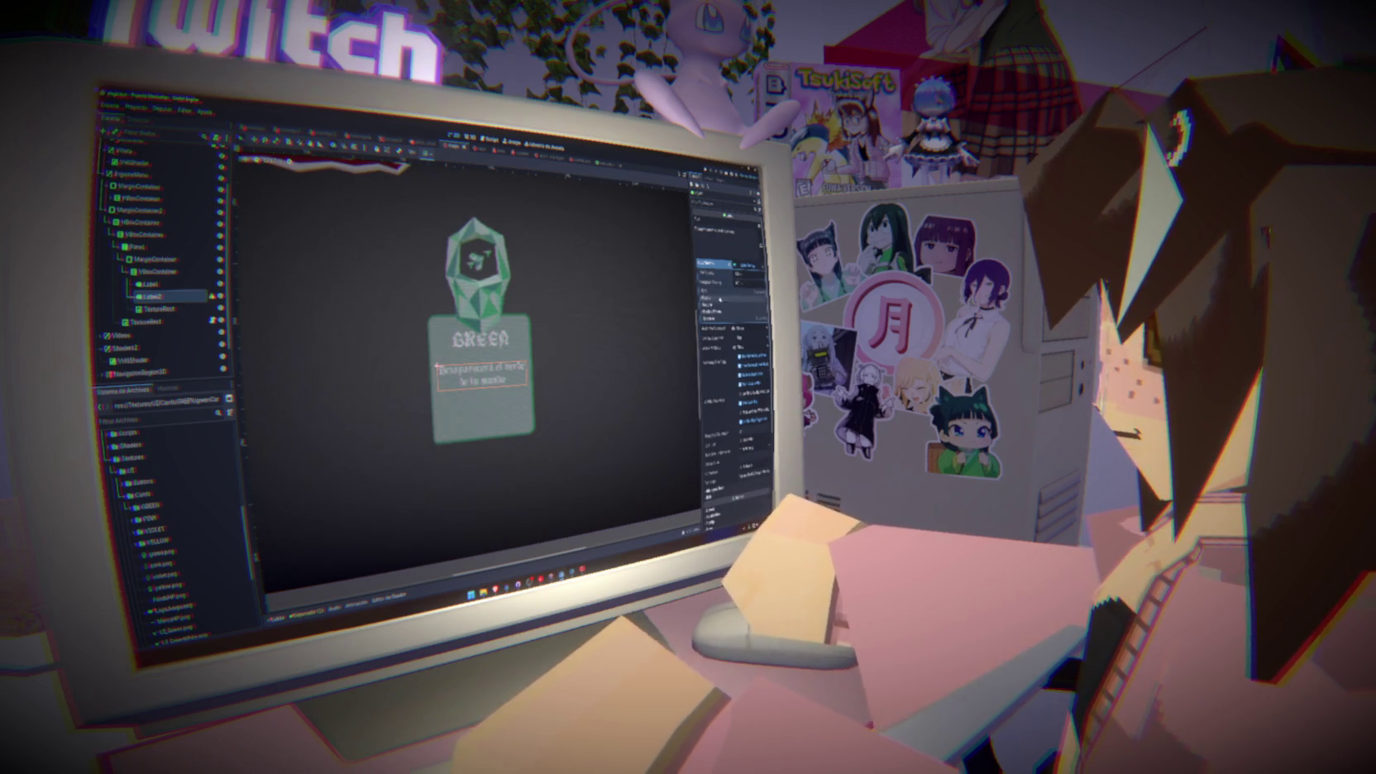
pyautogui.click(716, 302)
pyautogui.scroll(-3, 716, 389)
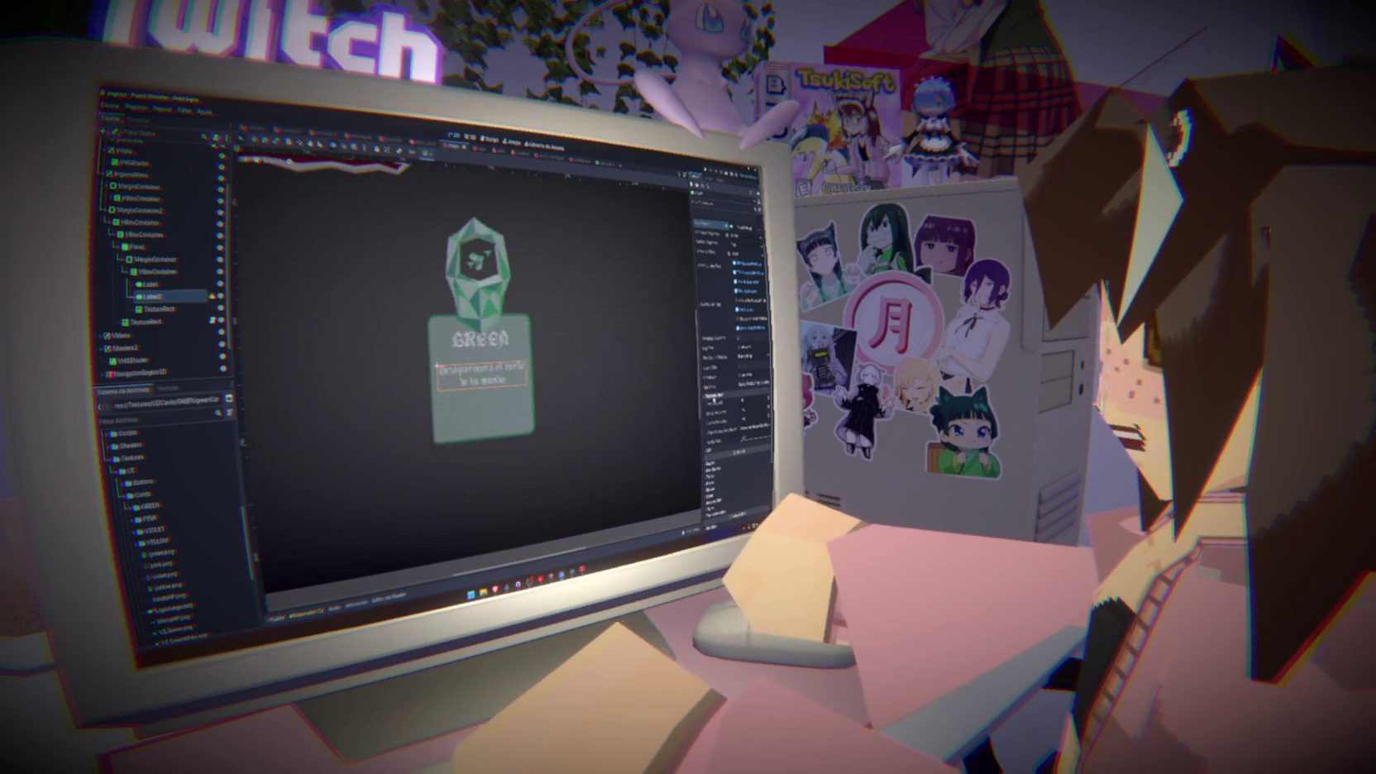
pyautogui.click(713, 405)
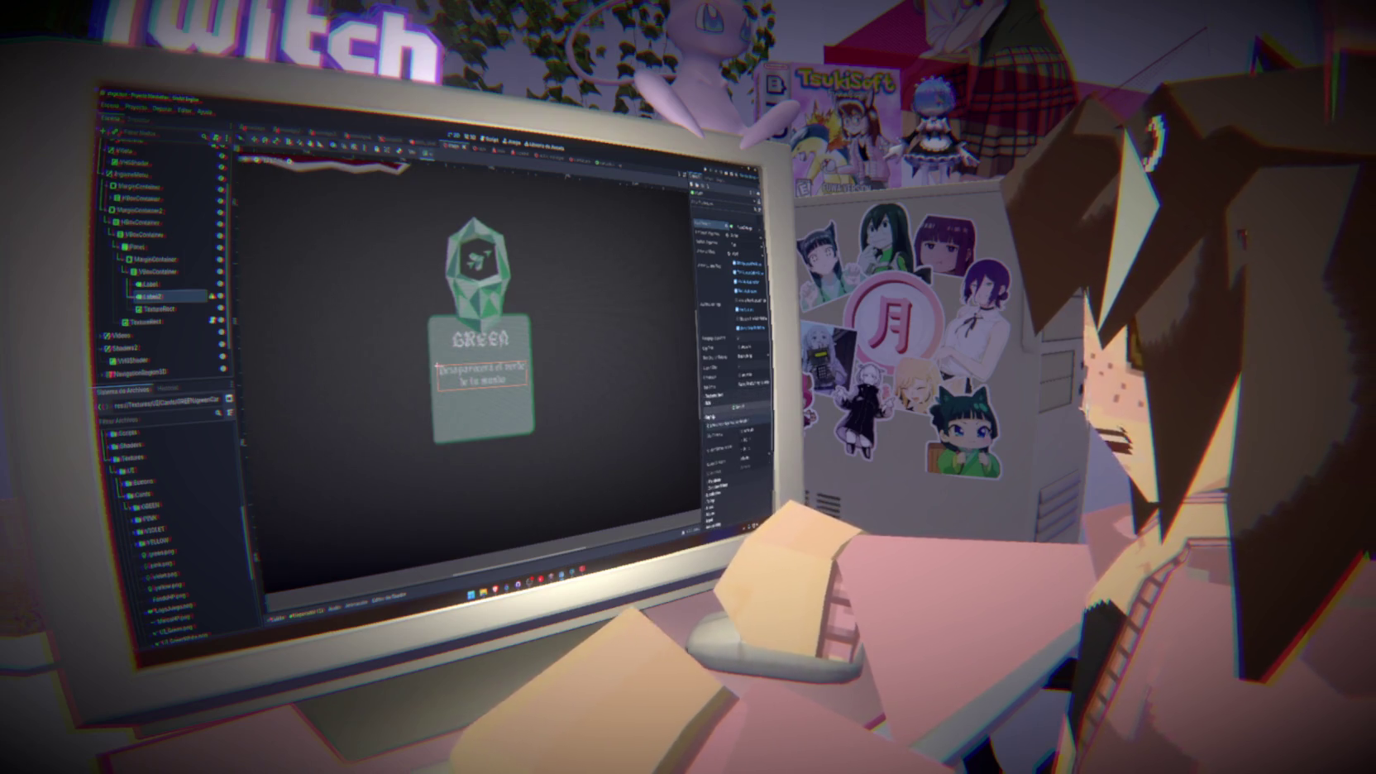
pyautogui.click(724, 447)
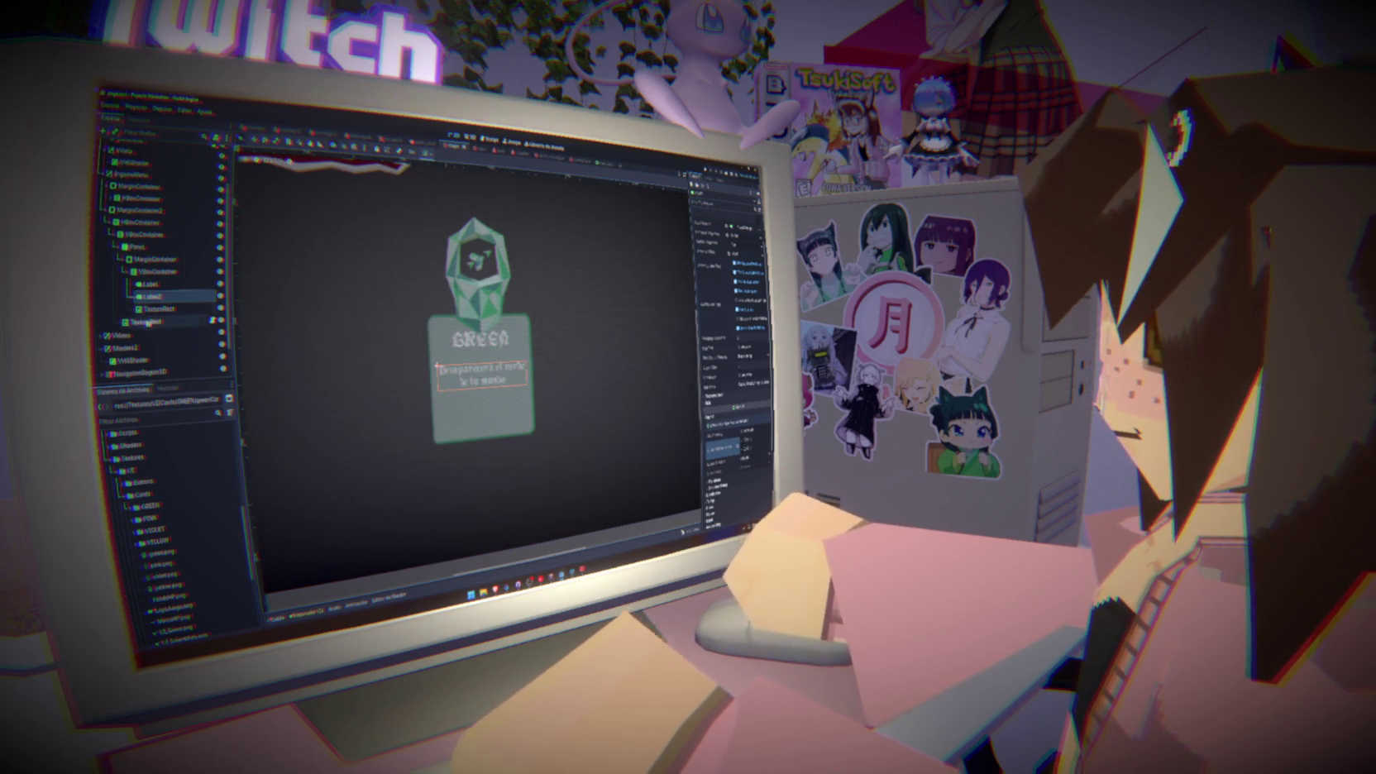
pyautogui.click(157, 296)
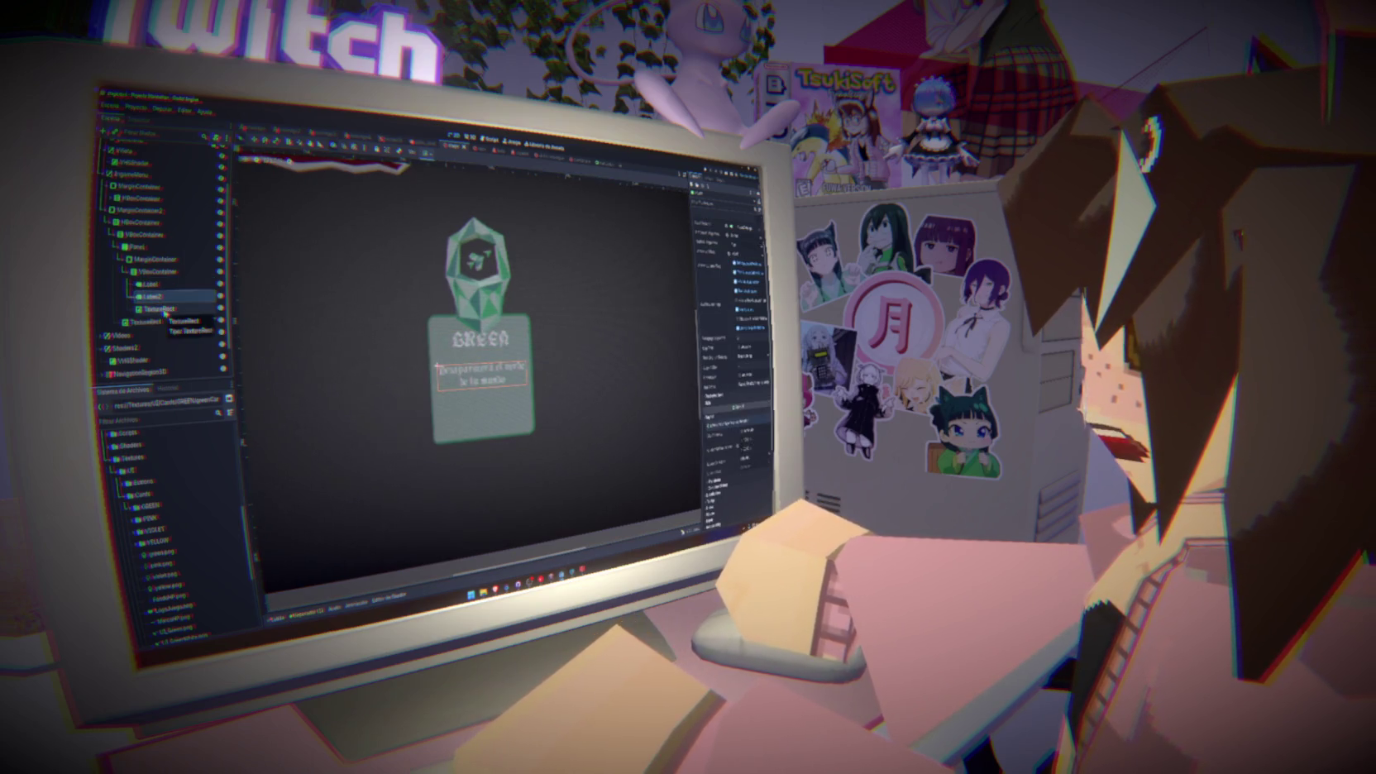
# Lower the VBoxContainer's separation so the description sits right under GREEN
pyautogui.click(150, 284)
pyautogui.click(157, 271)
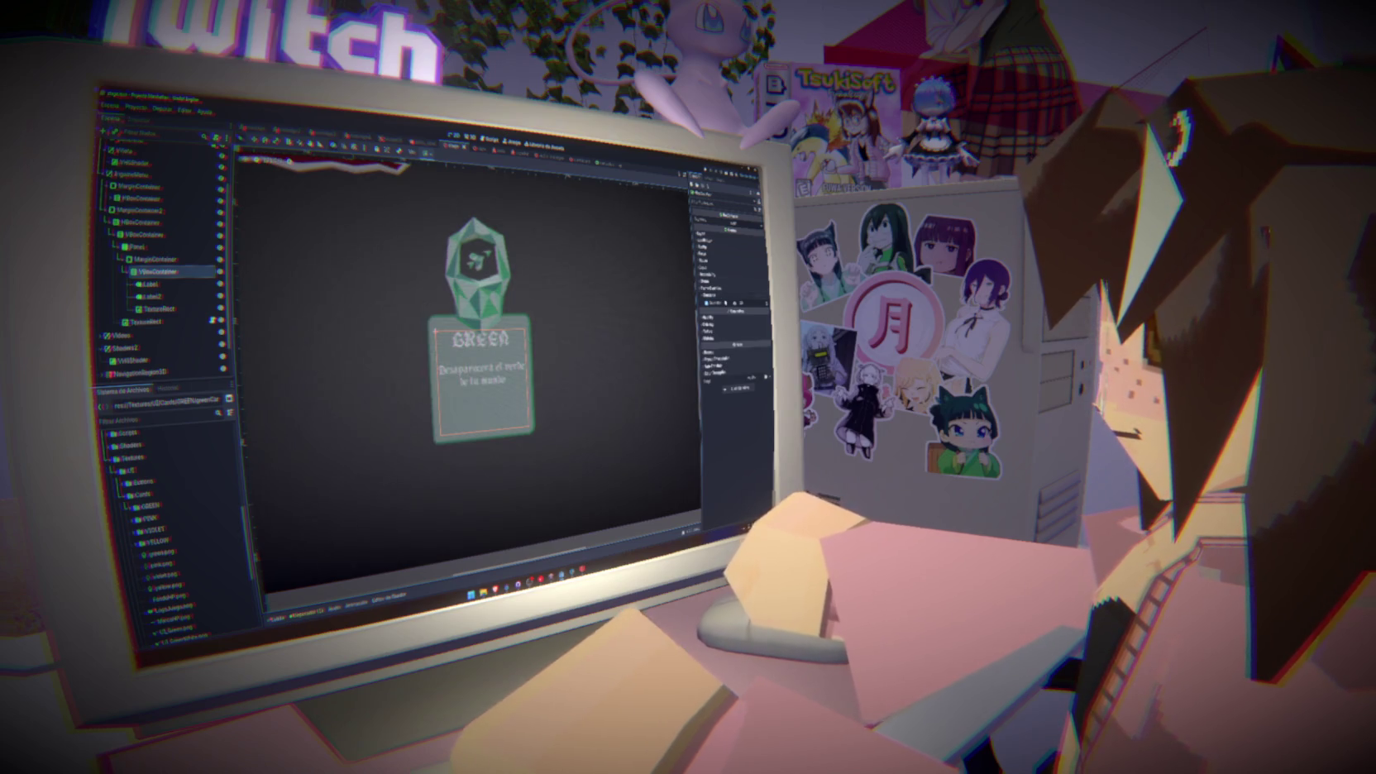
pyautogui.click(745, 304)
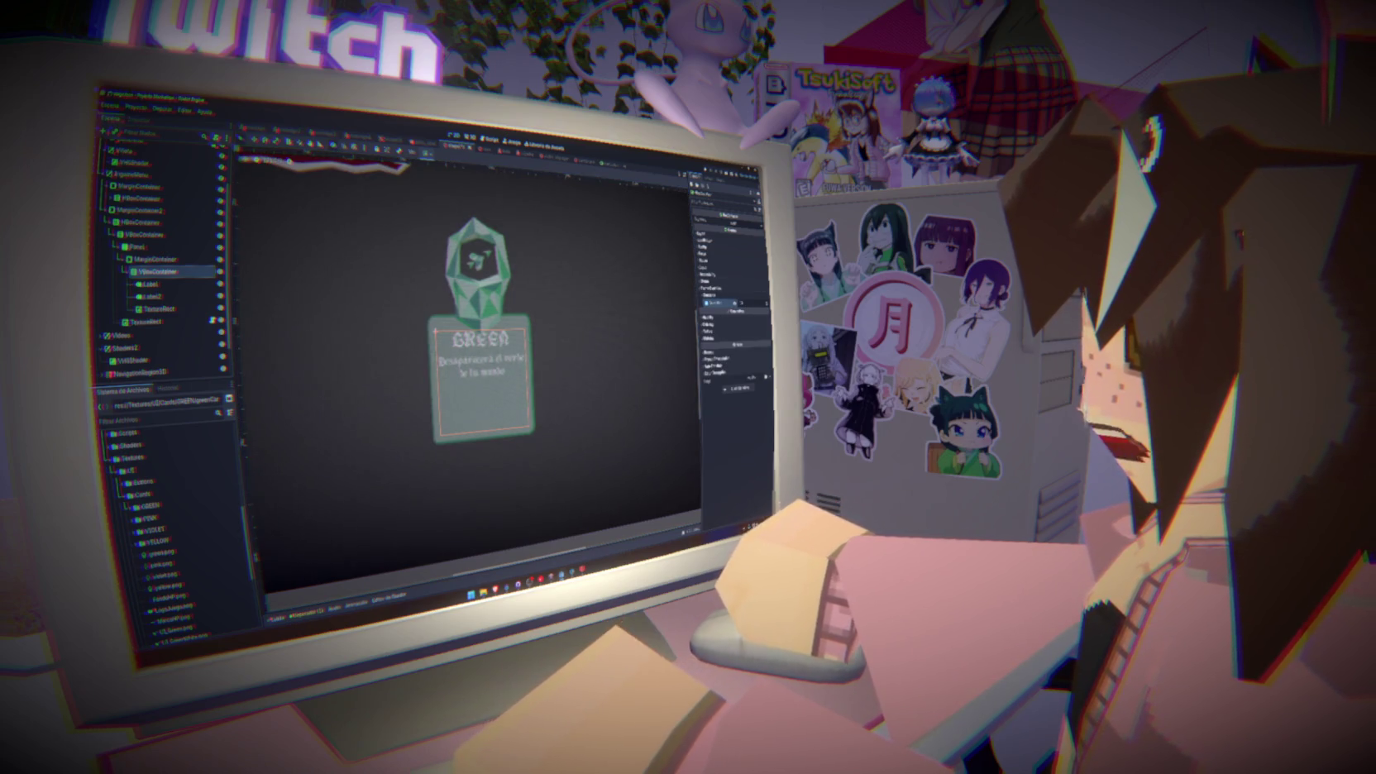
# Add an HBoxContainer child to the VBoxContainer for the icon row
pyautogui.click(160, 273)
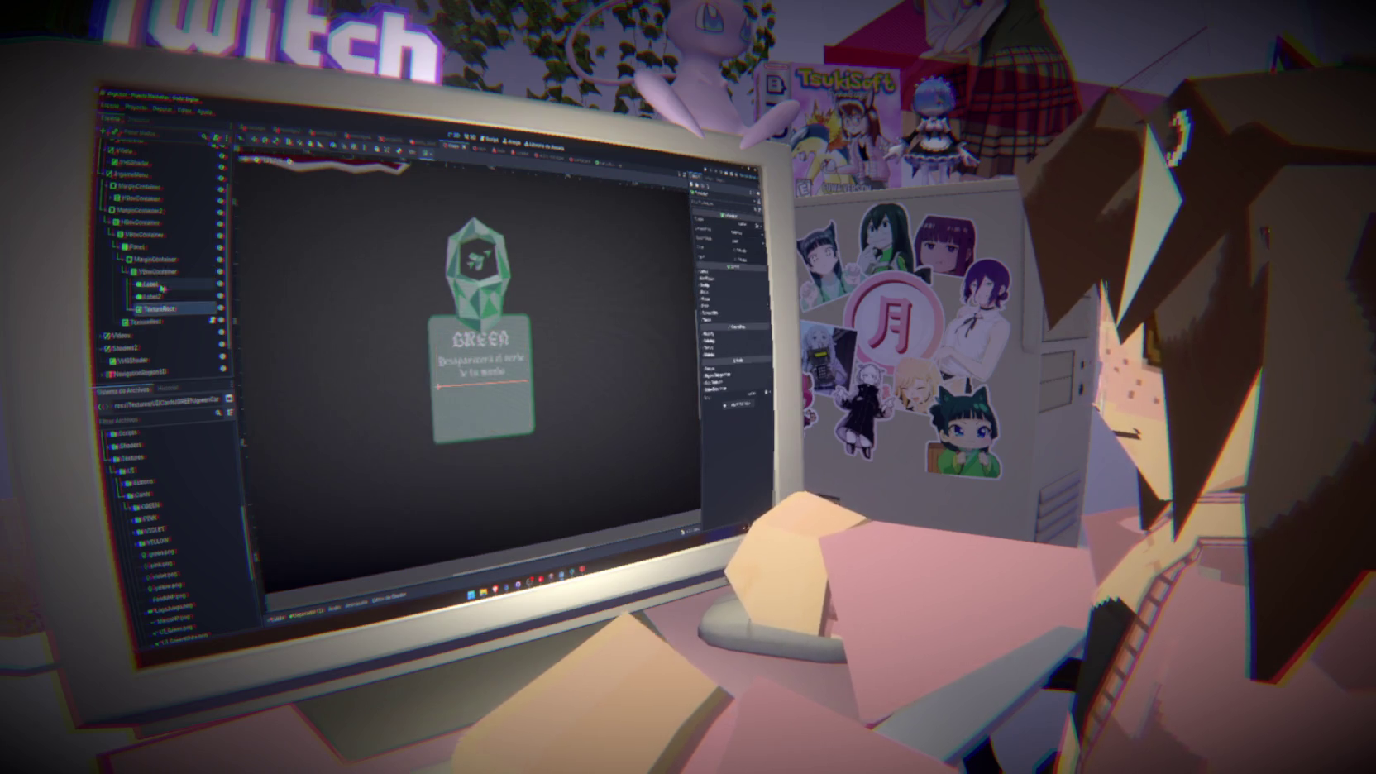
pyautogui.rightClick(160, 276)
pyautogui.click(182, 283)
pyautogui.write('vbox')
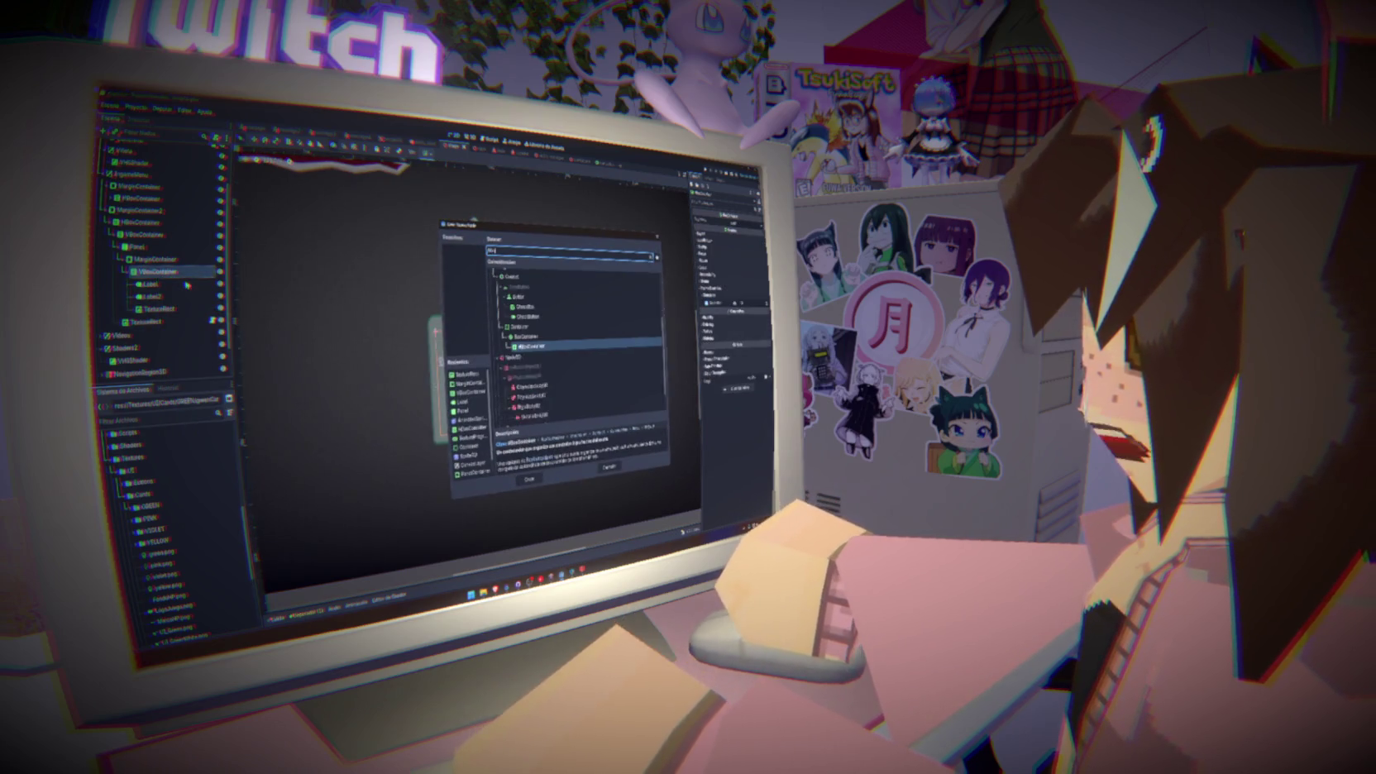
pyautogui.click(529, 480)
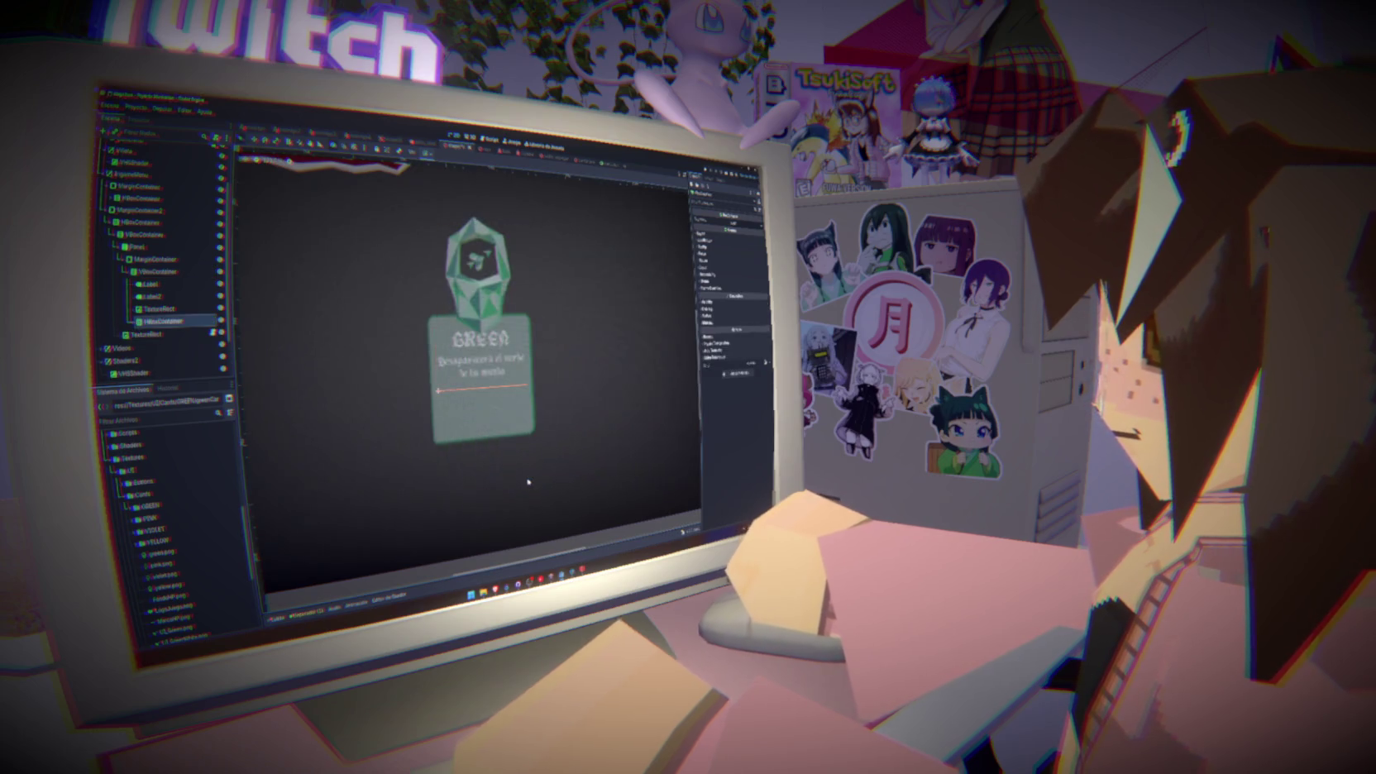
# Move the TextureRect into the HBoxContainer and set its container sizing to expand vertically
pyautogui.moveTo(160, 309); pyautogui.dragTo(176, 324)
pyautogui.click(162, 309)
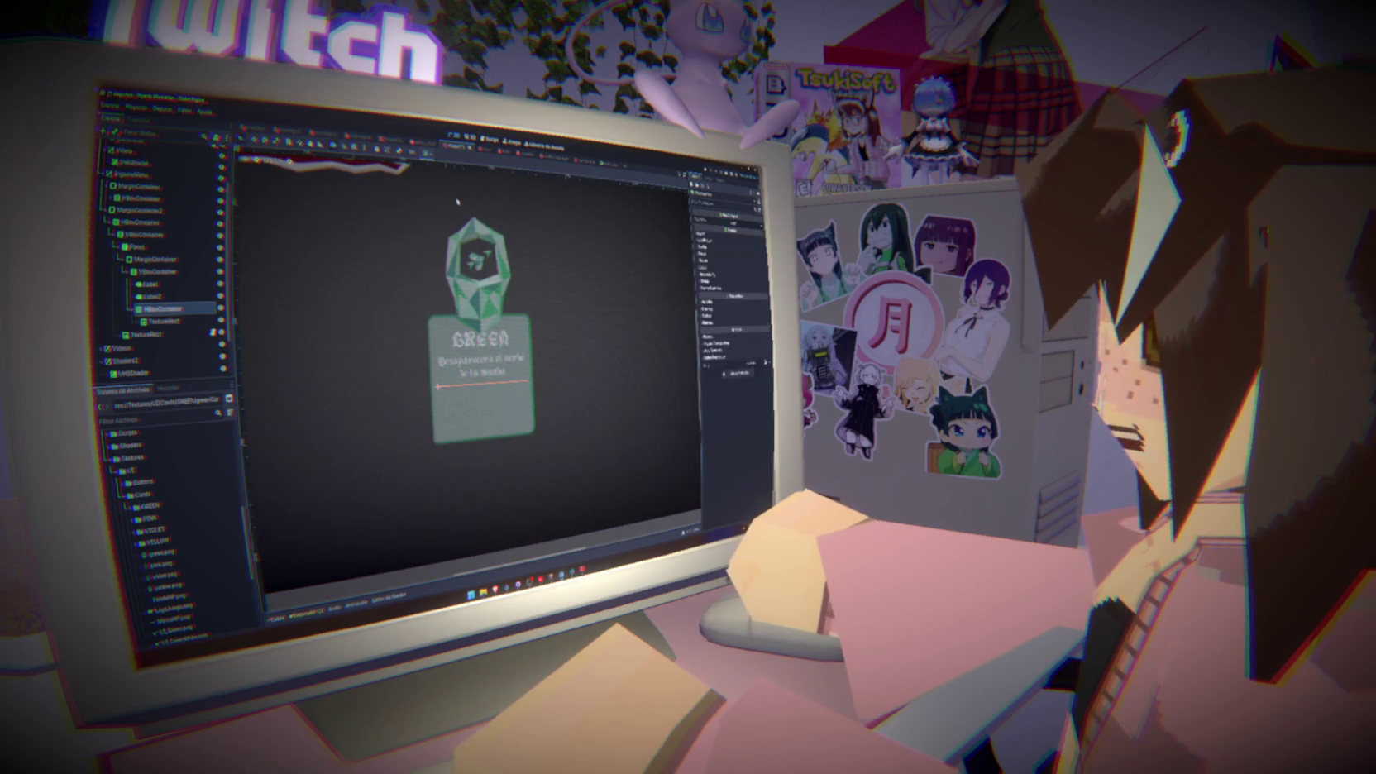
pyautogui.click(426, 153)
pyautogui.click(461, 234)
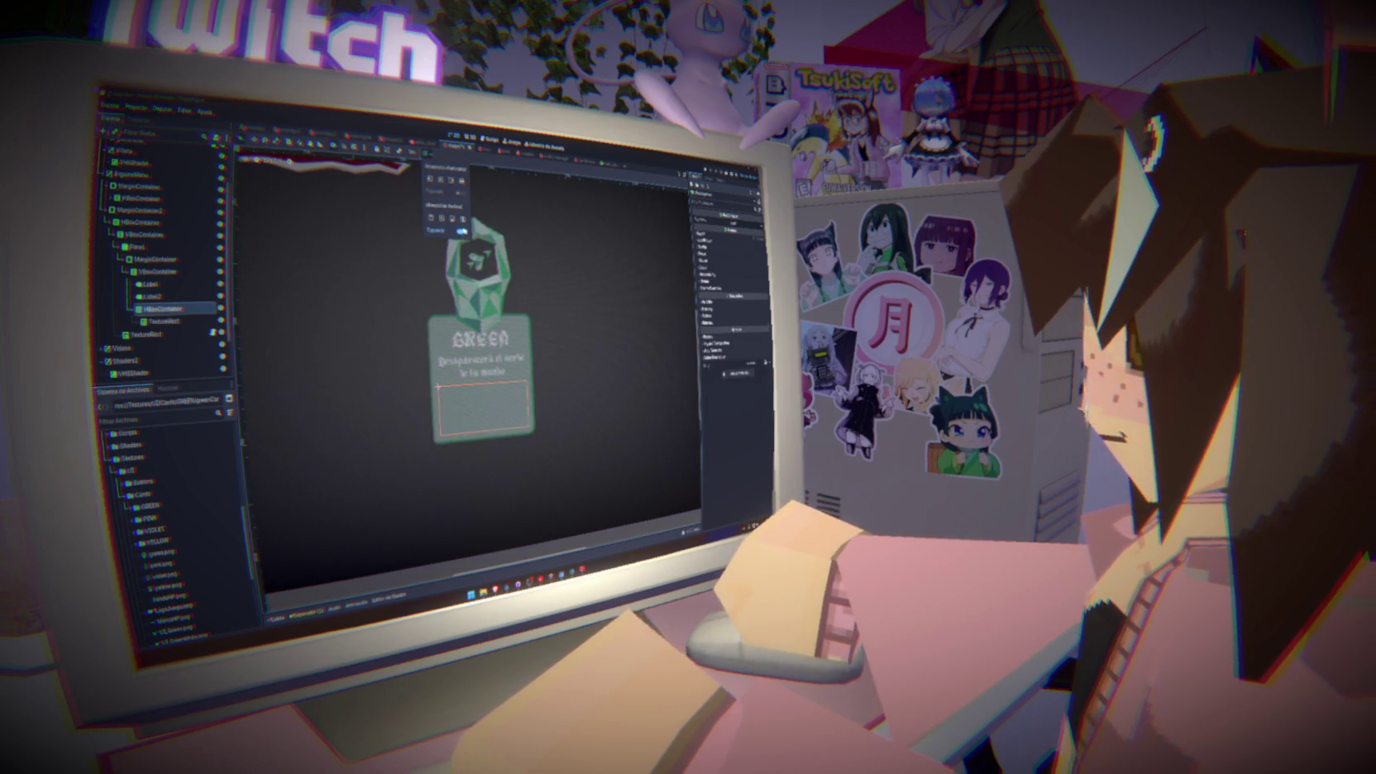
pyautogui.click(176, 297)
pyautogui.click(176, 296)
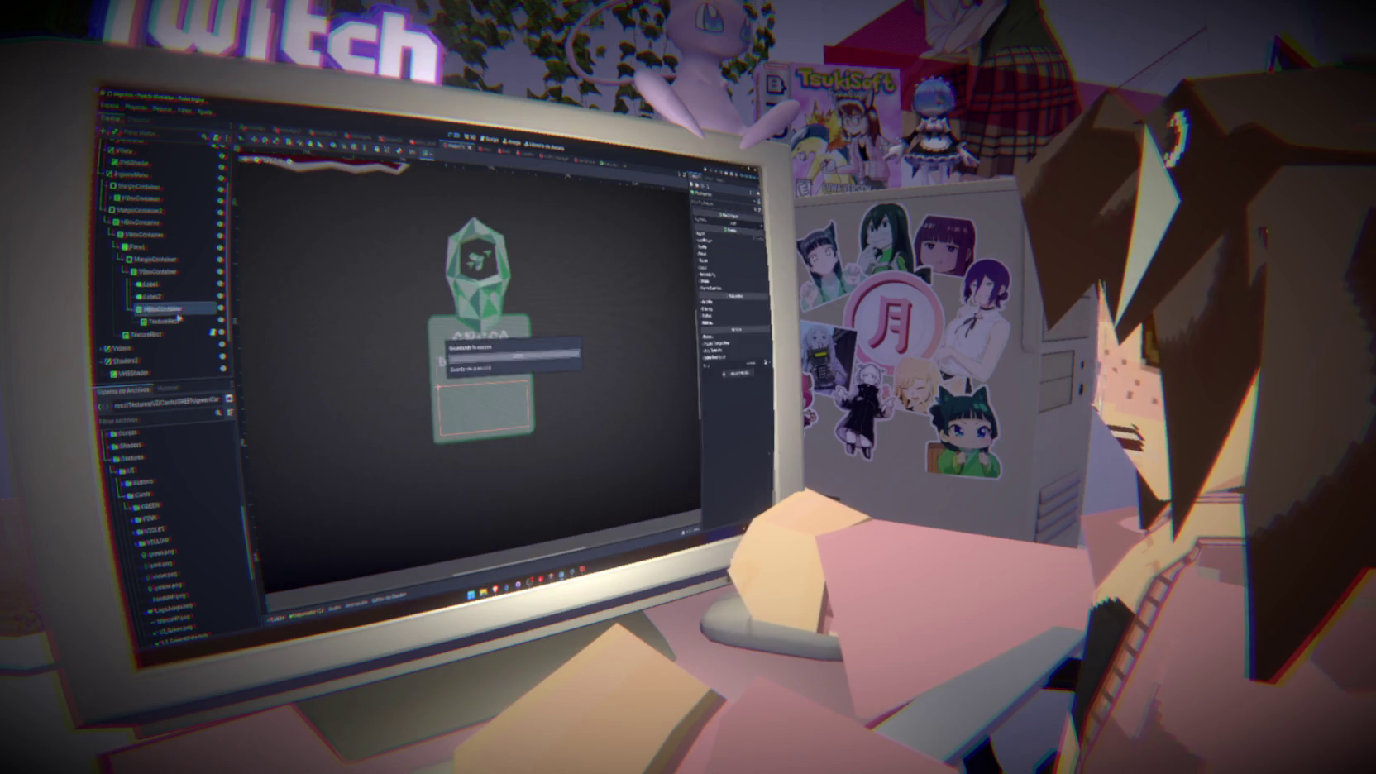
pyautogui.click(177, 321)
# Rename the icon node Anima and duplicate it into Etiqueta and Efecto slots
pyautogui.doubleClick(184, 321)
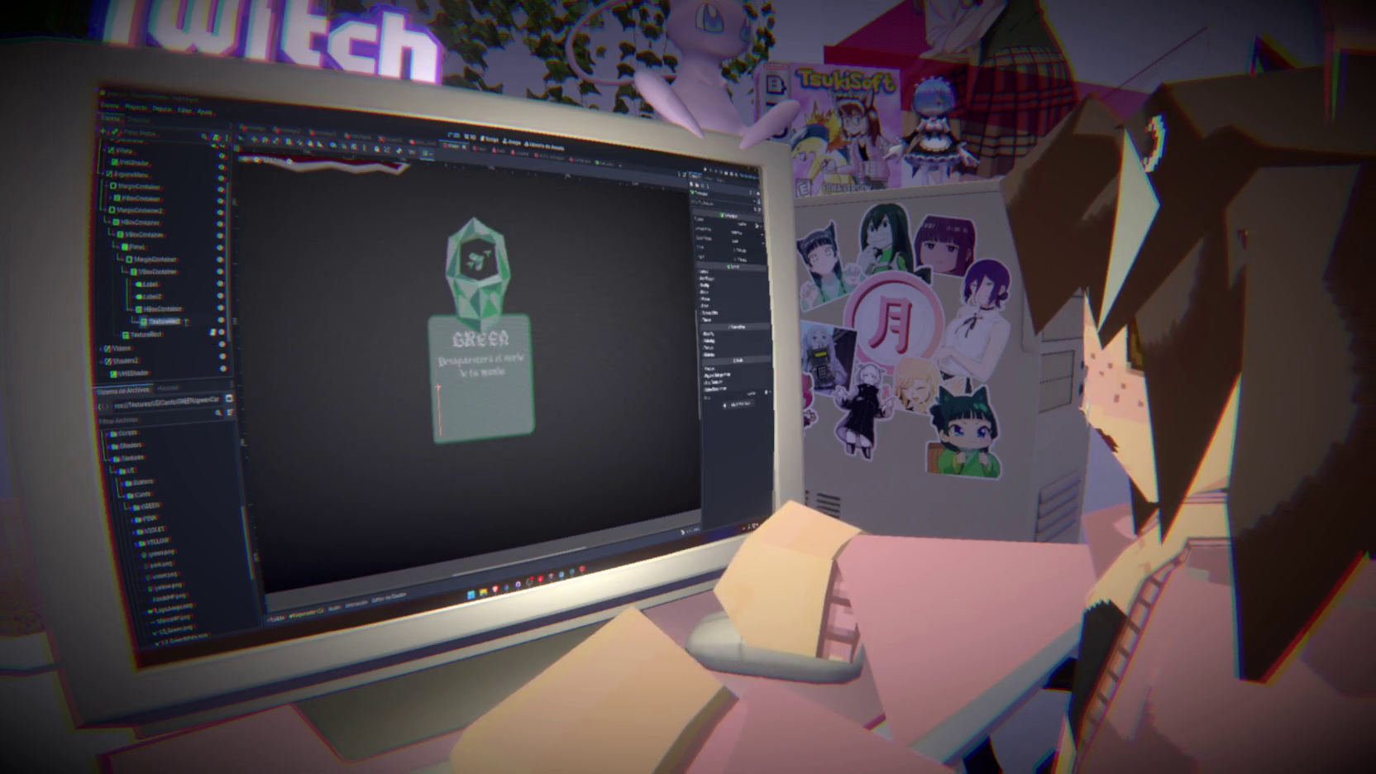
pyautogui.write('Anima')
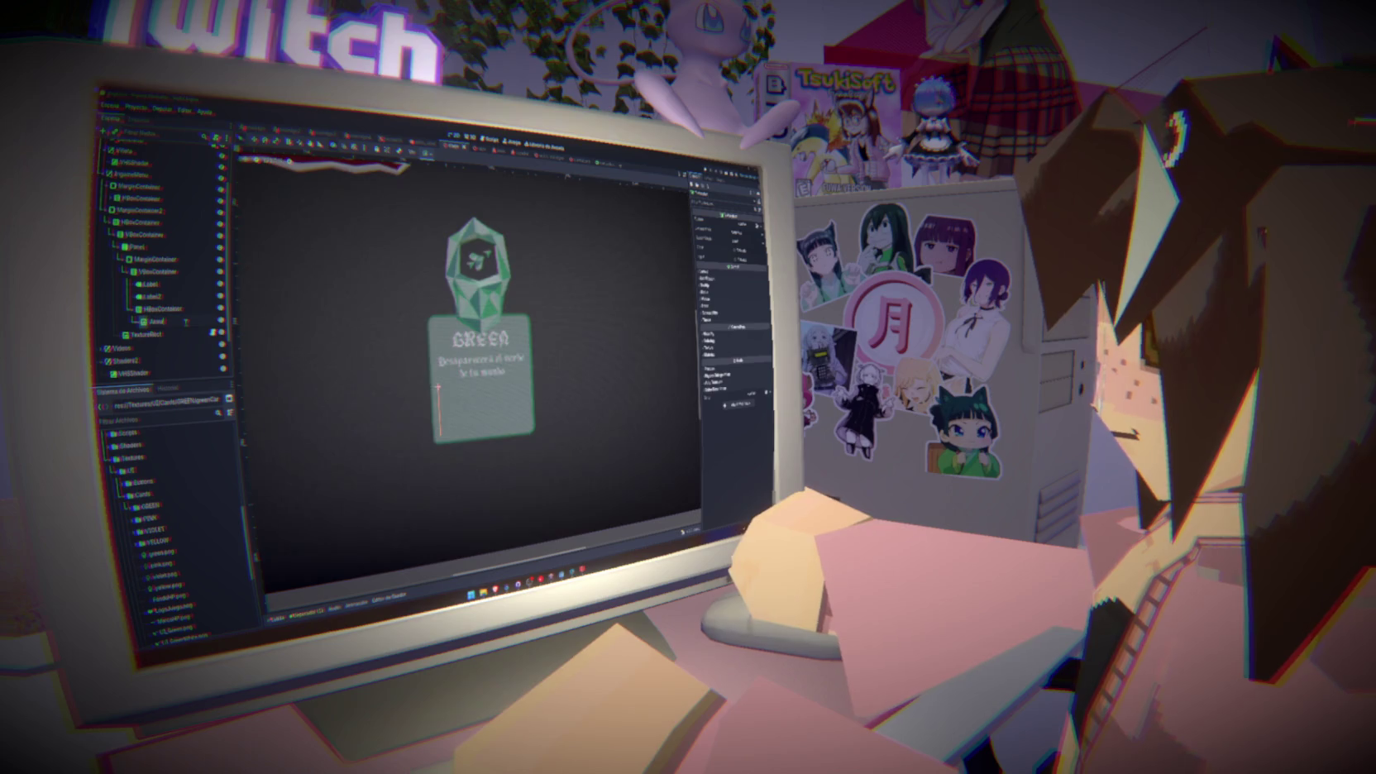
pyautogui.press('Return')
pyautogui.hotkey('ctrl', 'd')
pyautogui.press('F2')
pyautogui.write('Eti')
pyautogui.press('Return')
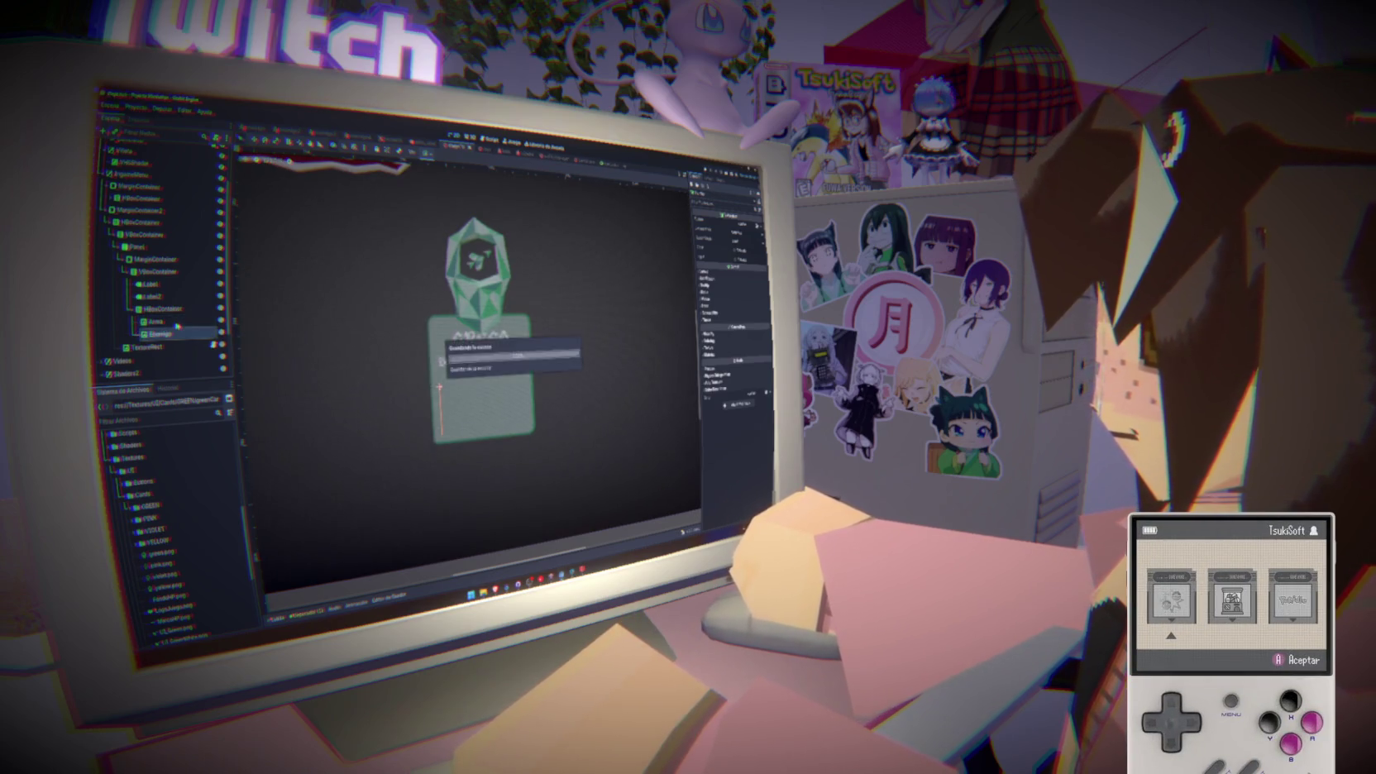
pyautogui.hotkey('ctrl', 'd')
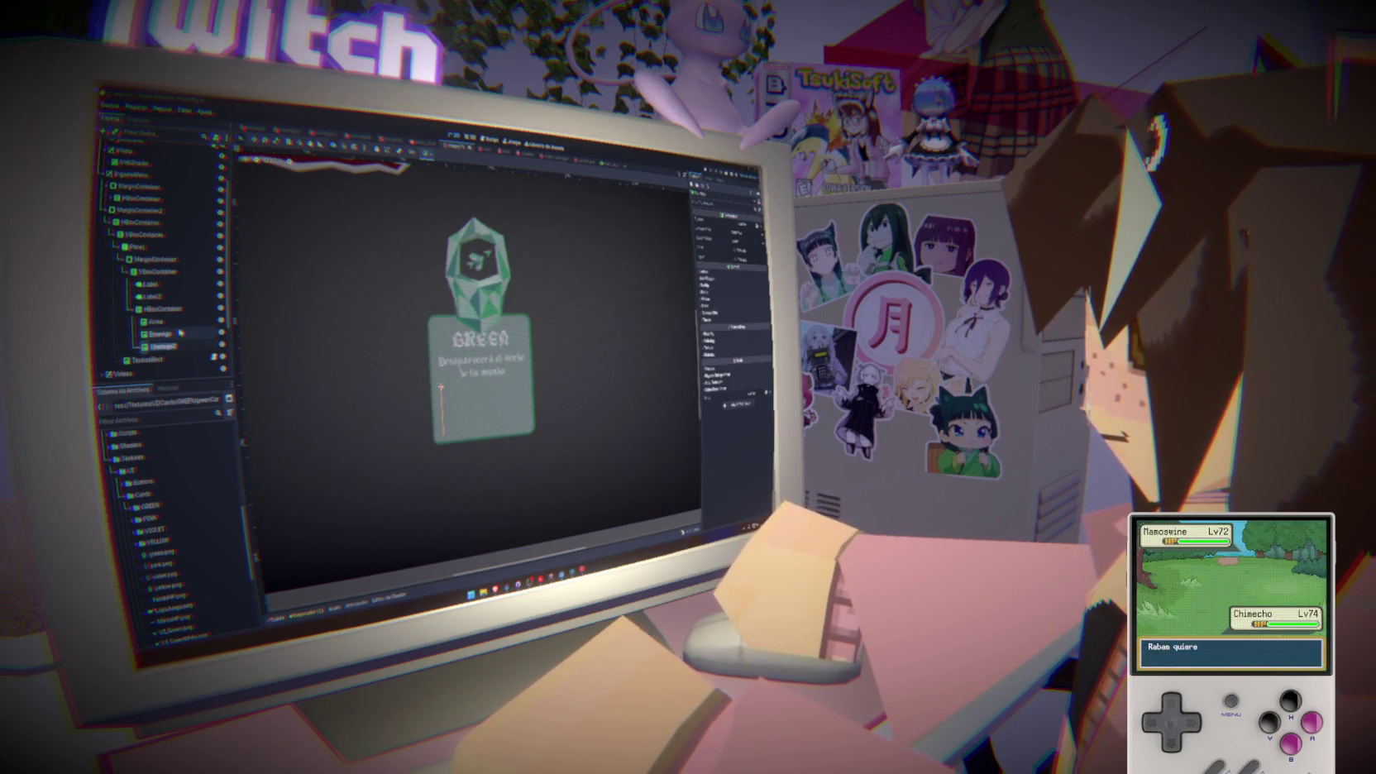
pyautogui.press('F2')
pyautogui.write('Efecto')
pyautogui.press('Return')
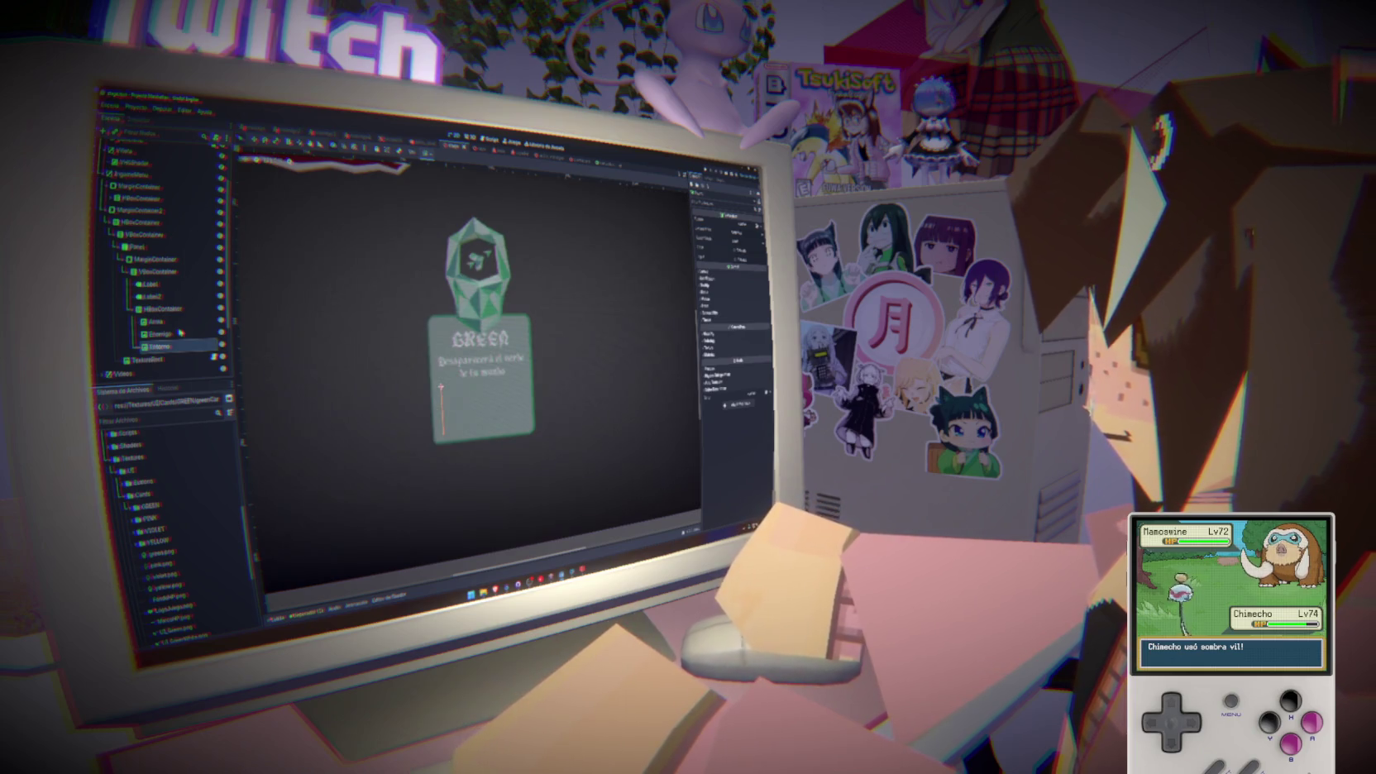
pyautogui.click(166, 322)
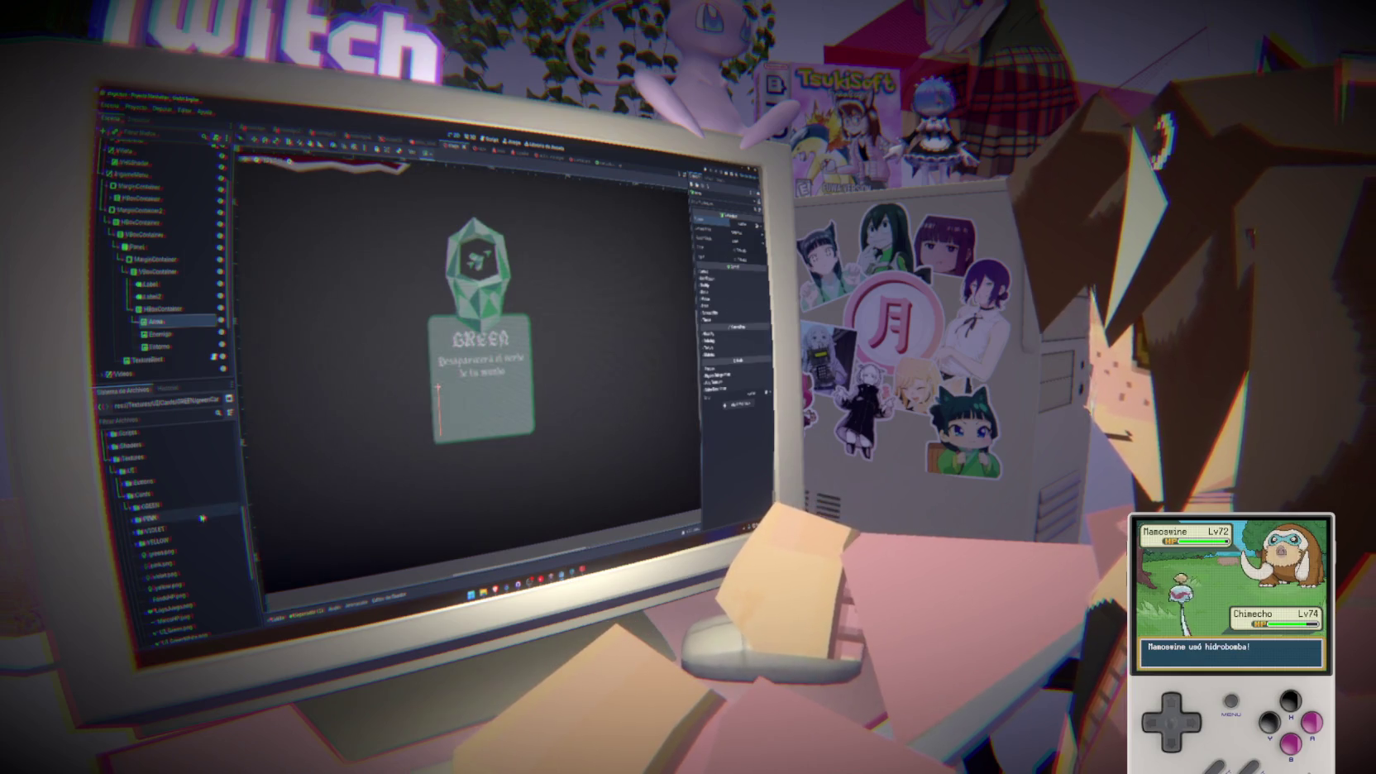
# Assign UI_Green.png to the first icon slot, set its expand and stretch modes, and widen it
pyautogui.scroll(-4, 202, 518)
pyautogui.scroll(1, 201, 517)
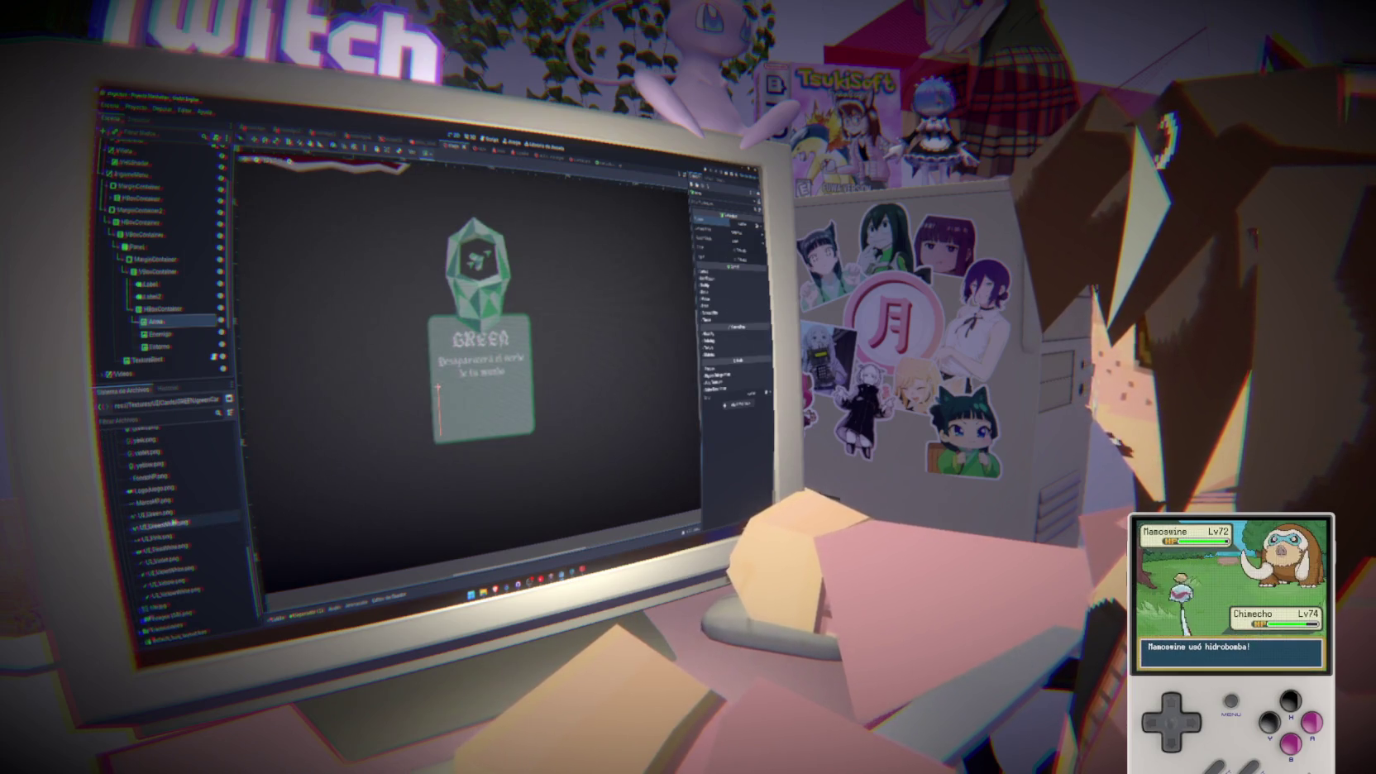
pyautogui.moveTo(166, 513); pyautogui.dragTo(549, 382)
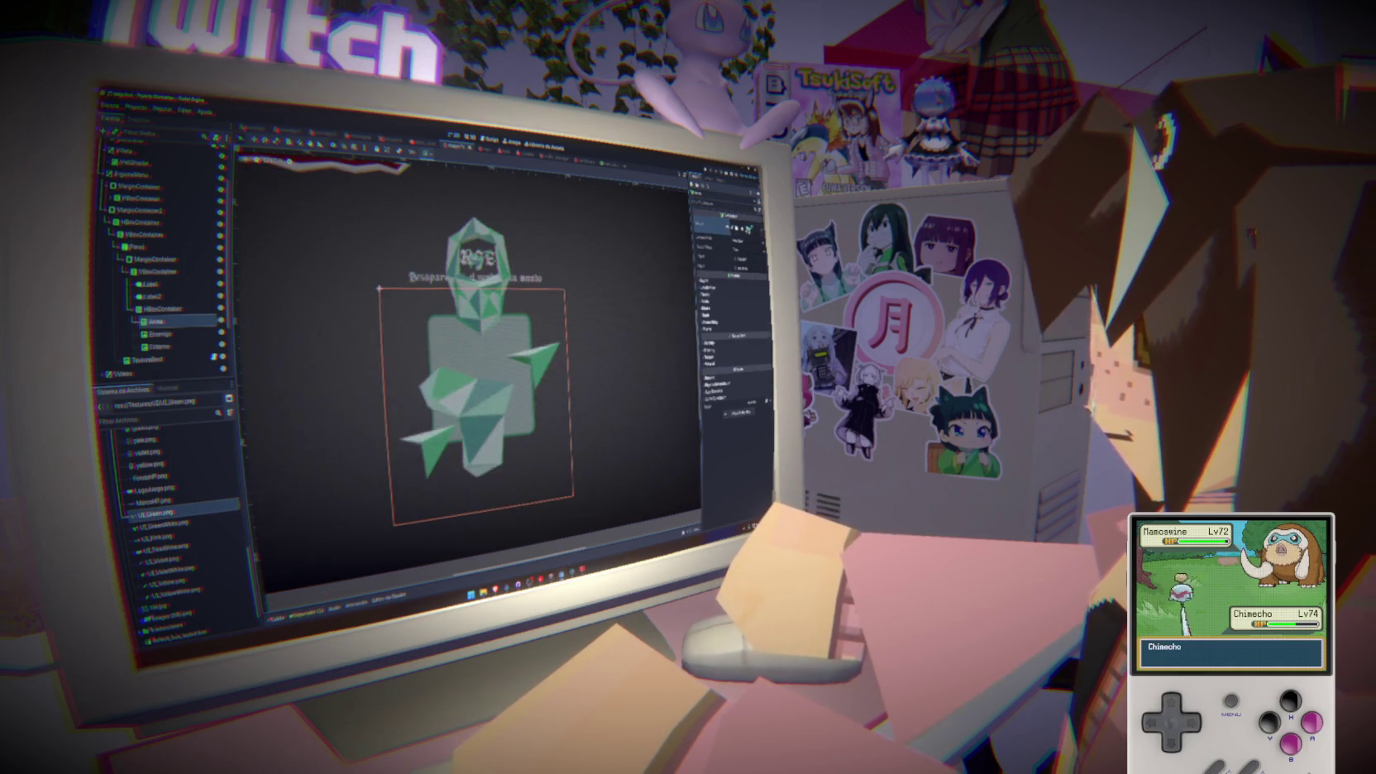
pyautogui.click(728, 246)
pyautogui.click(748, 258)
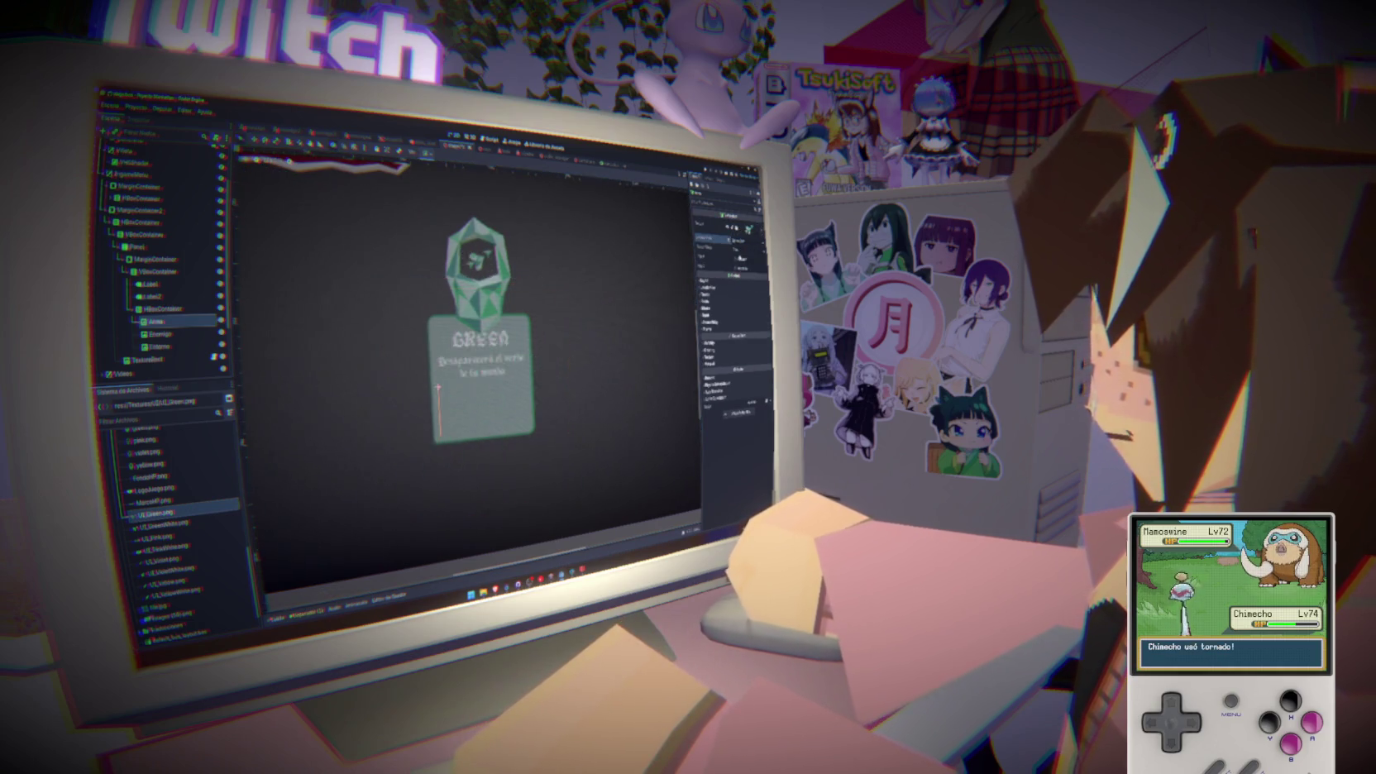
pyautogui.click(728, 246)
pyautogui.click(745, 273)
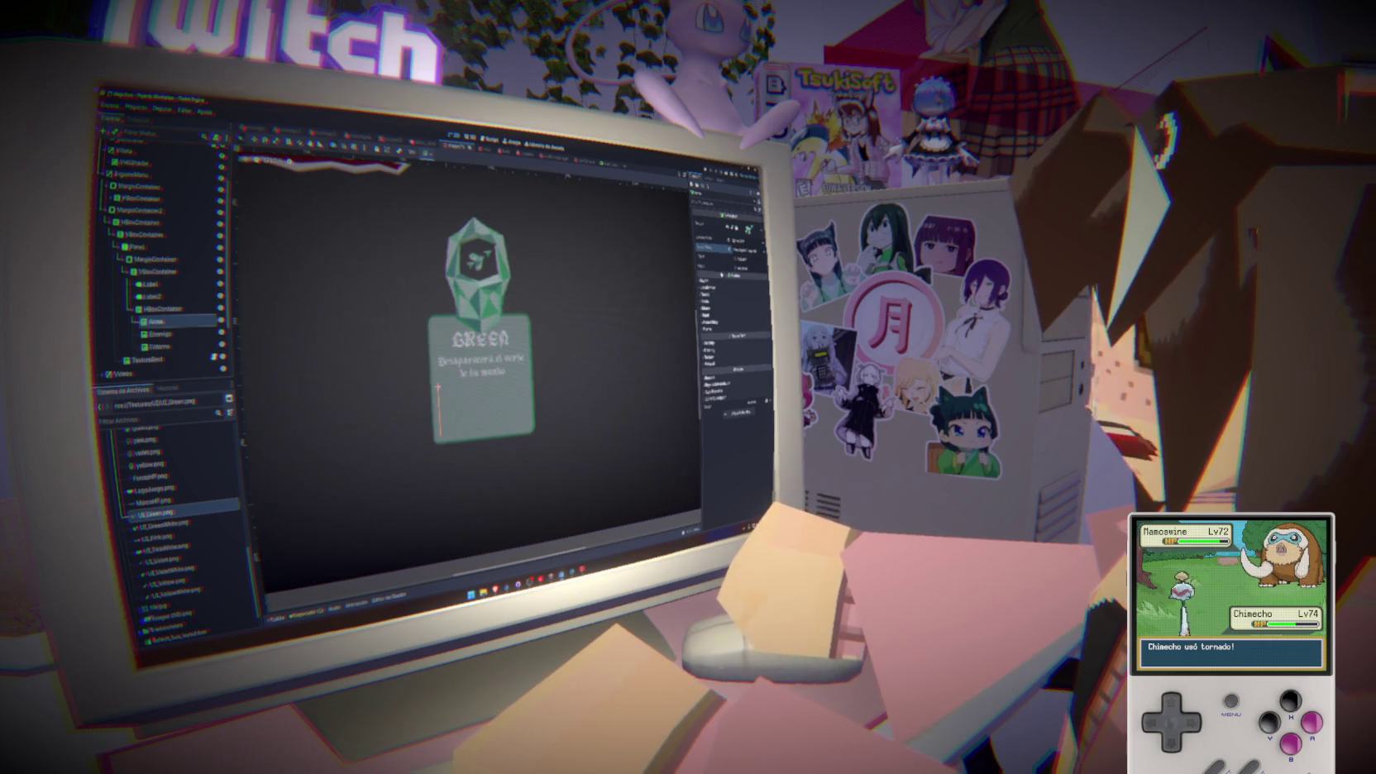
pyautogui.click(721, 282)
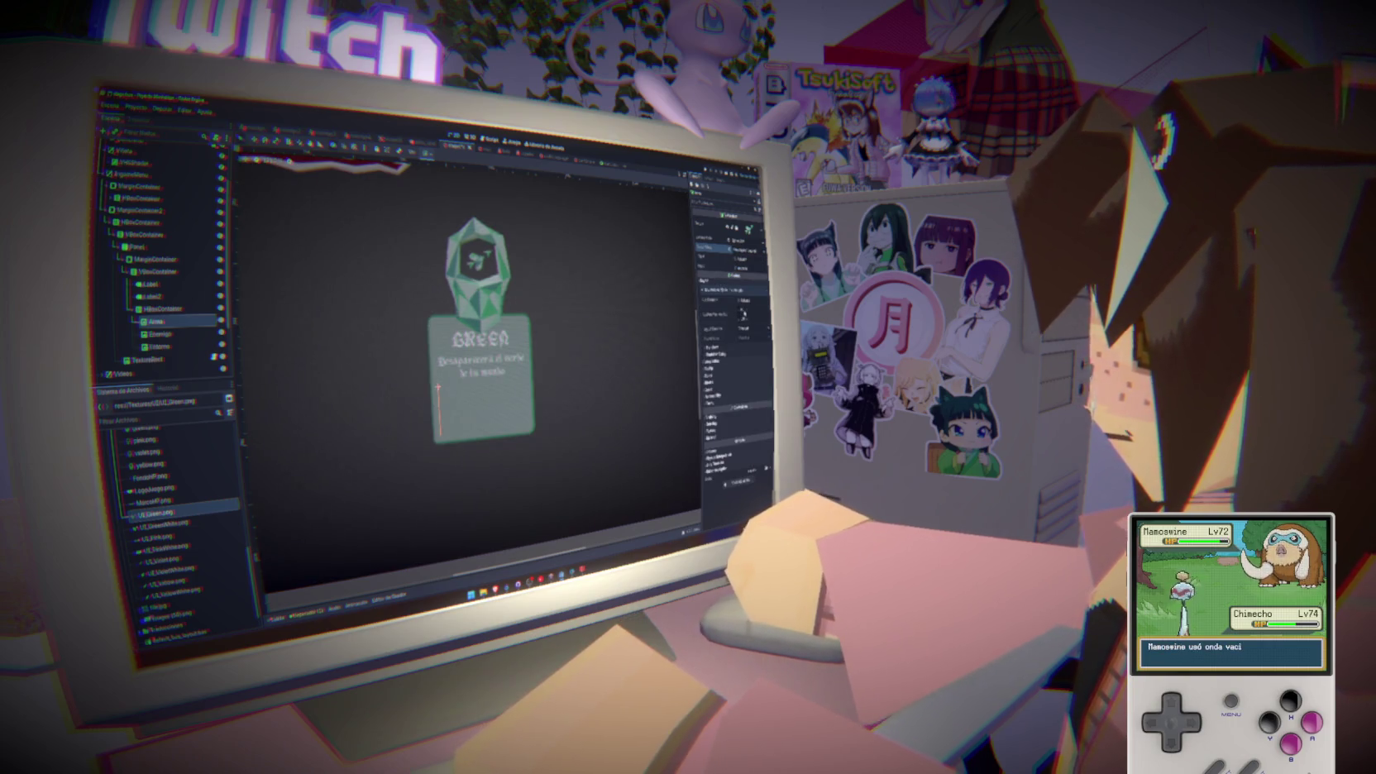
pyautogui.click(743, 309)
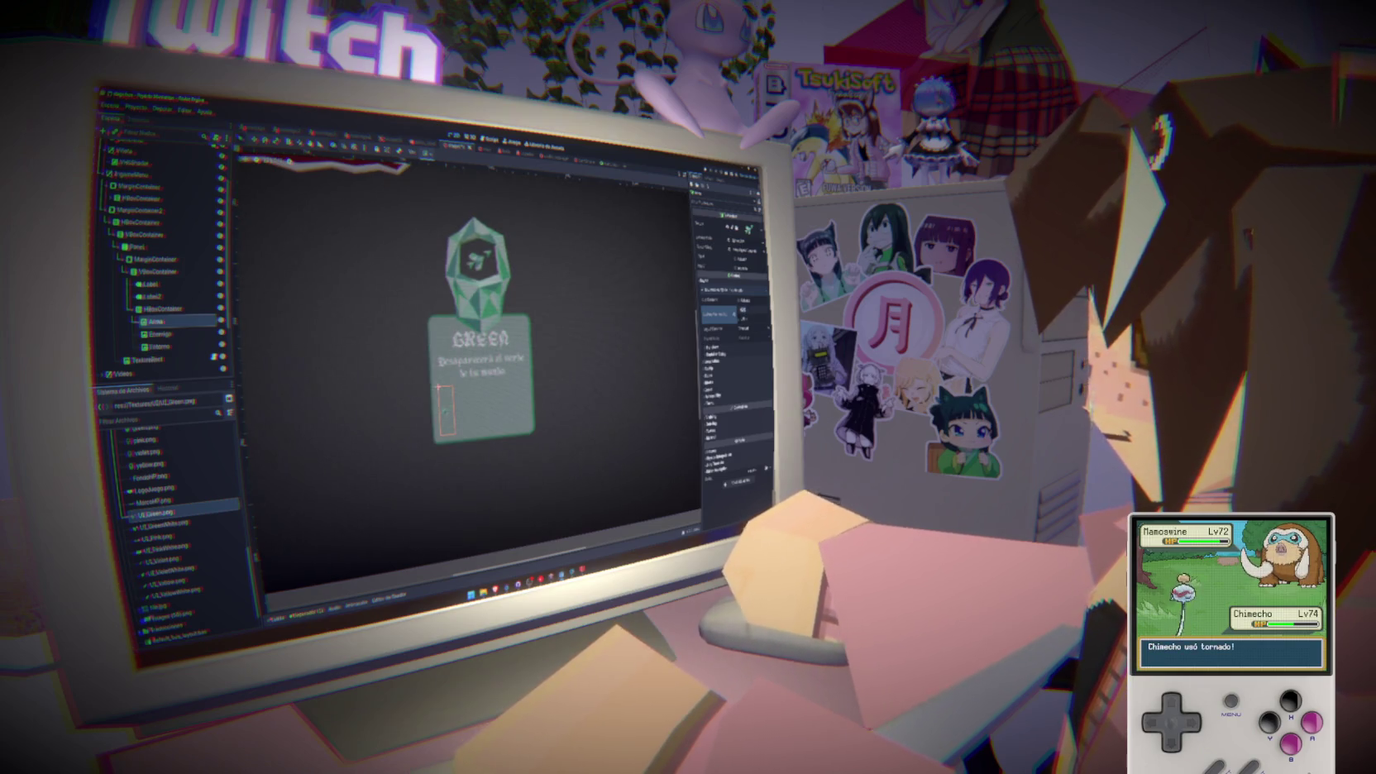
pyautogui.click(753, 308)
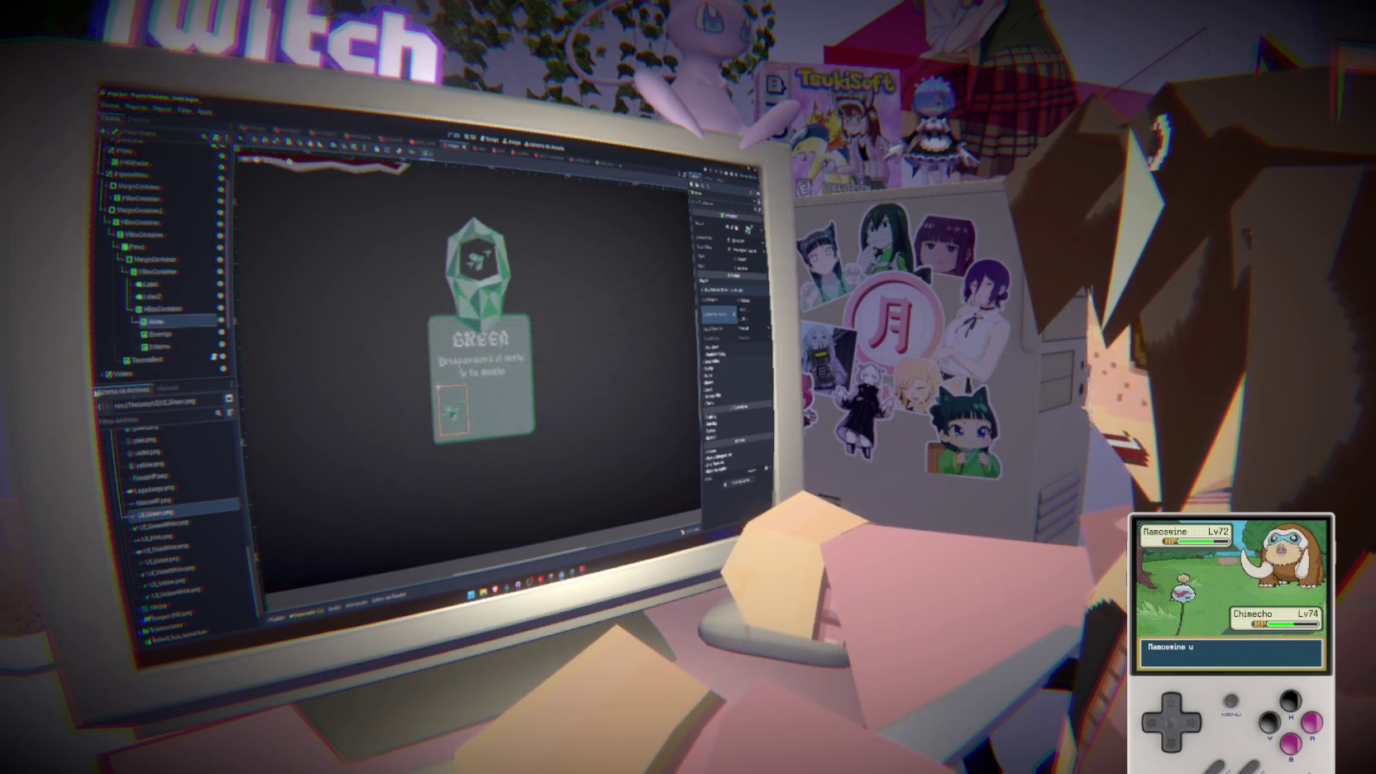
pyautogui.scroll(-1, 132, 373)
pyautogui.click(137, 373)
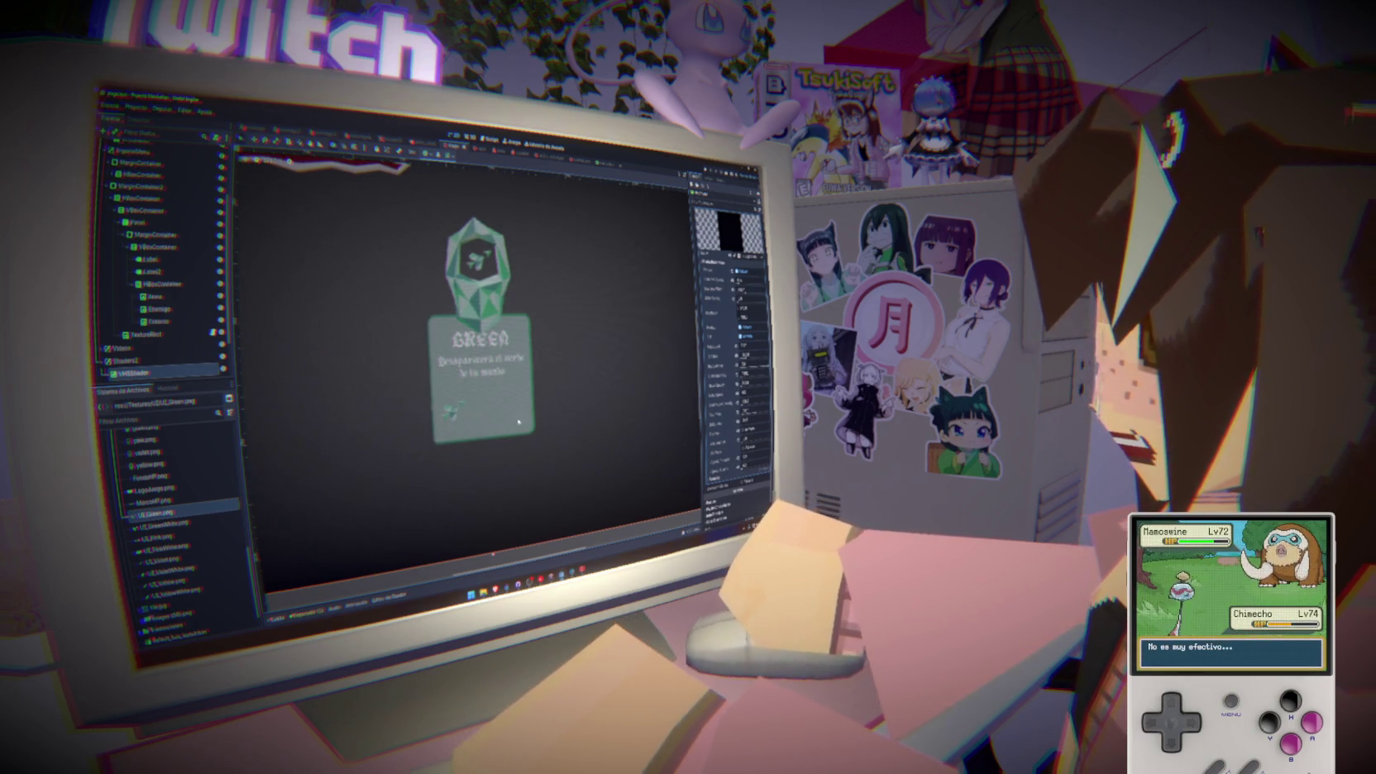
# Run the game with F5 to preview the gem card, then fold MarginContainer2 in the Scene dock
pyautogui.scroll(-5, 459, 422)
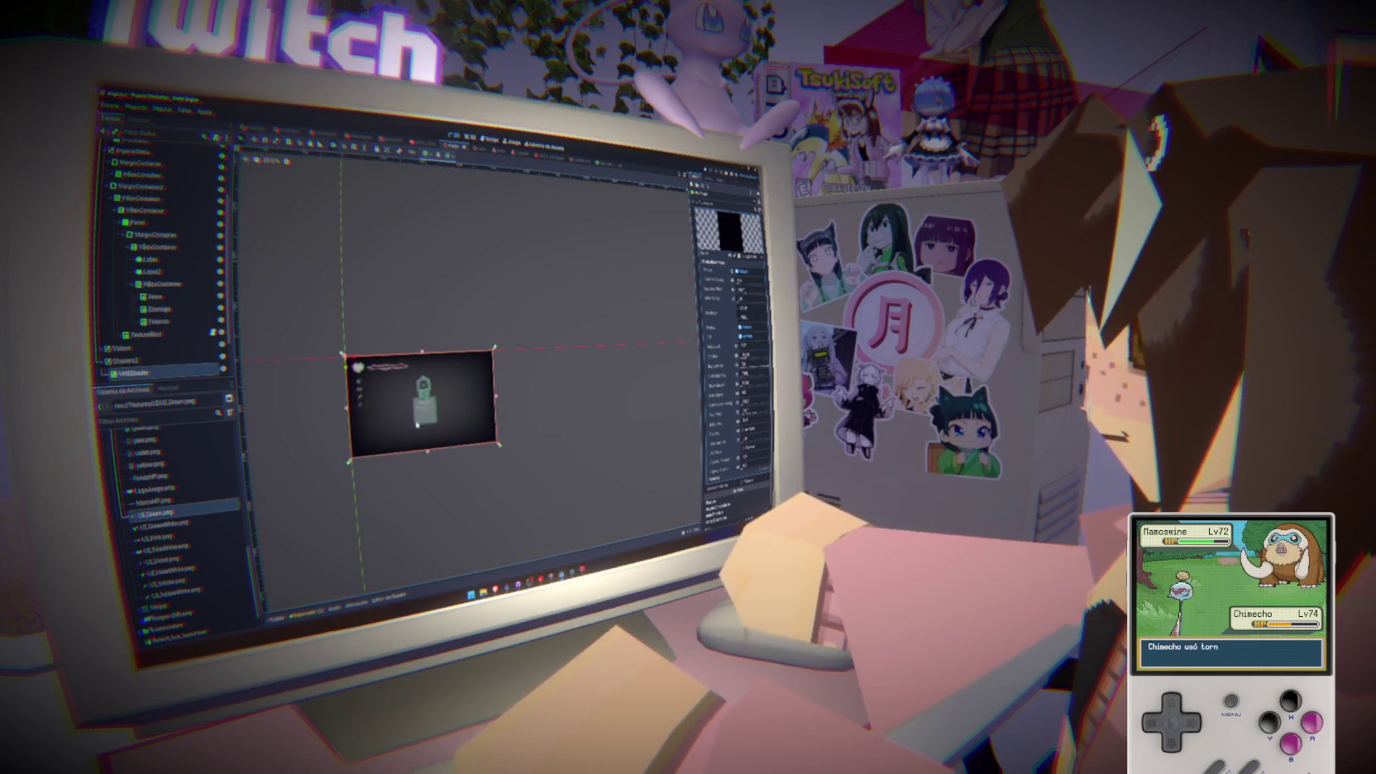
pyautogui.scroll(5, 435, 426)
pyautogui.hscroll(-2, 369, 381)
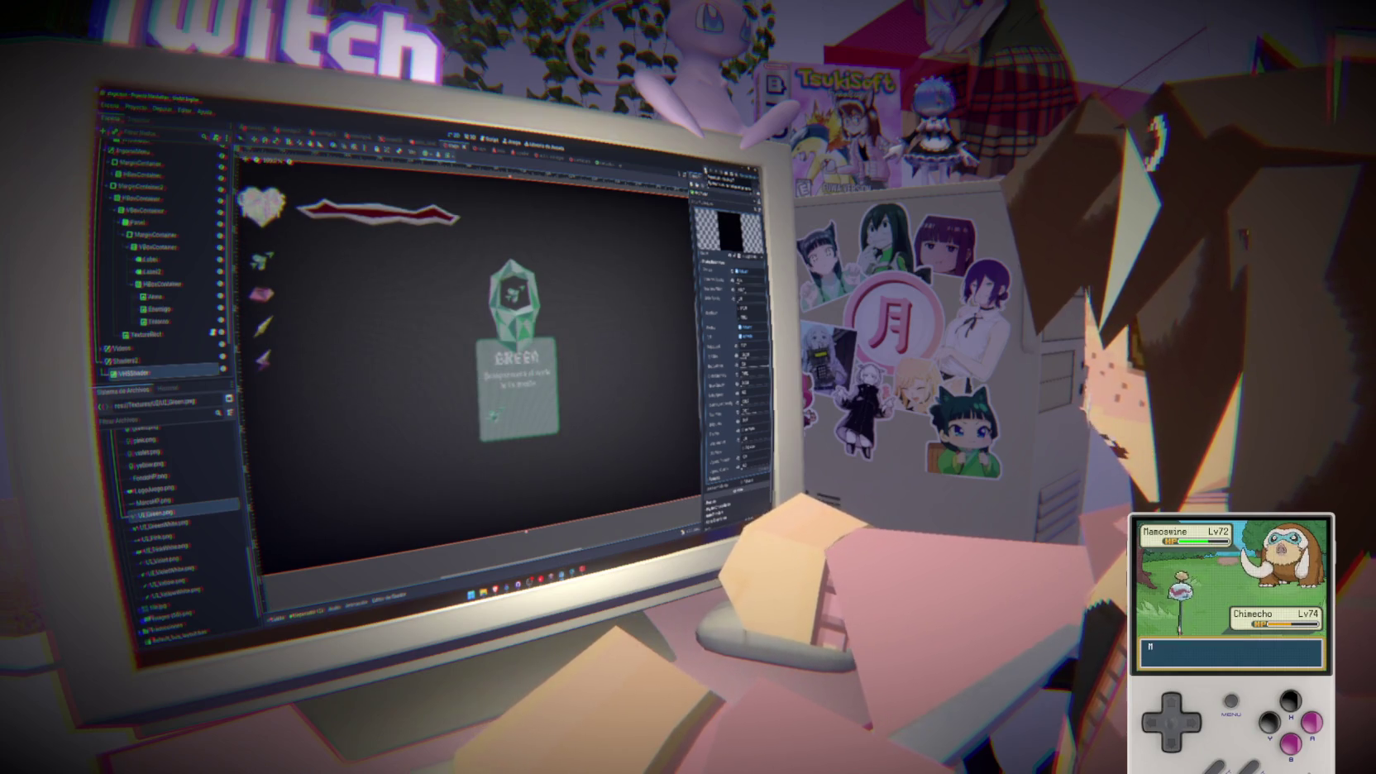
pyautogui.press('F5')
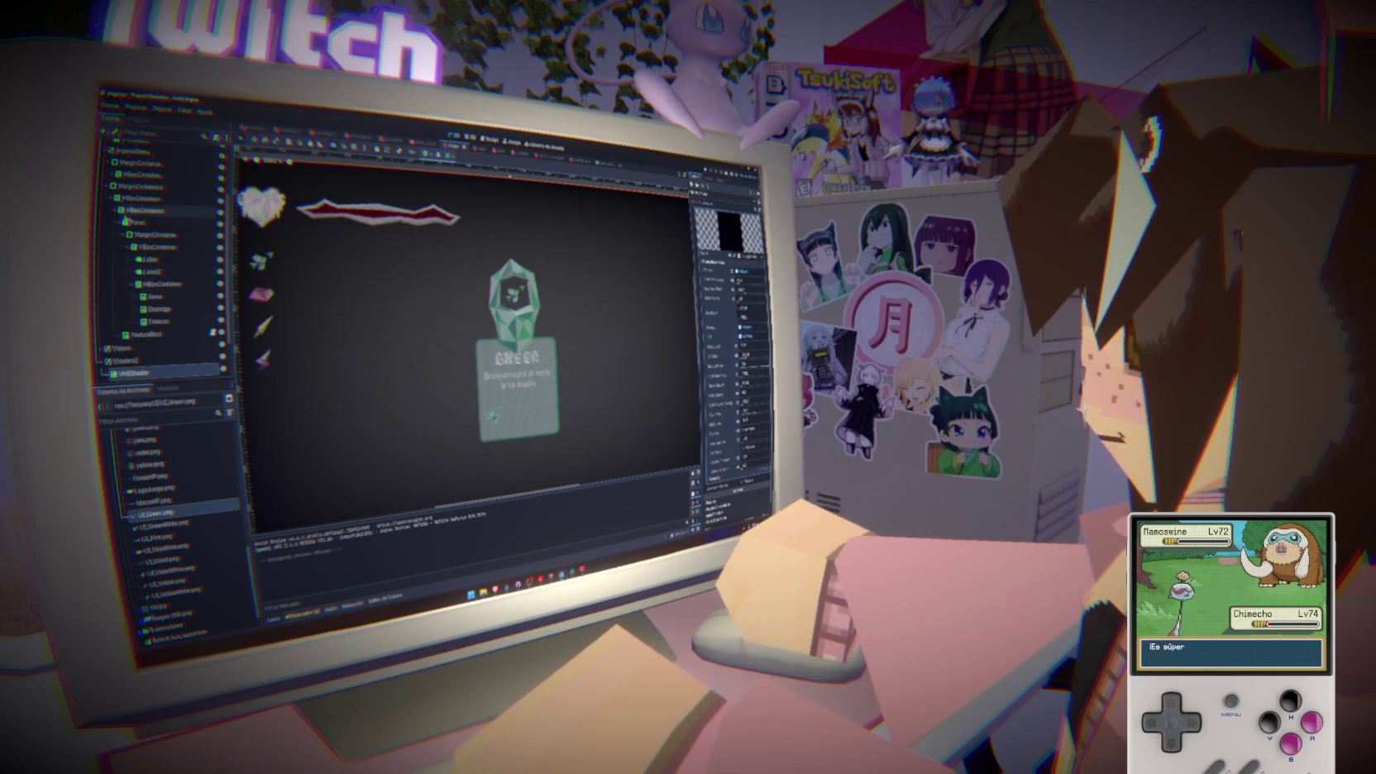
pyautogui.click(102, 247)
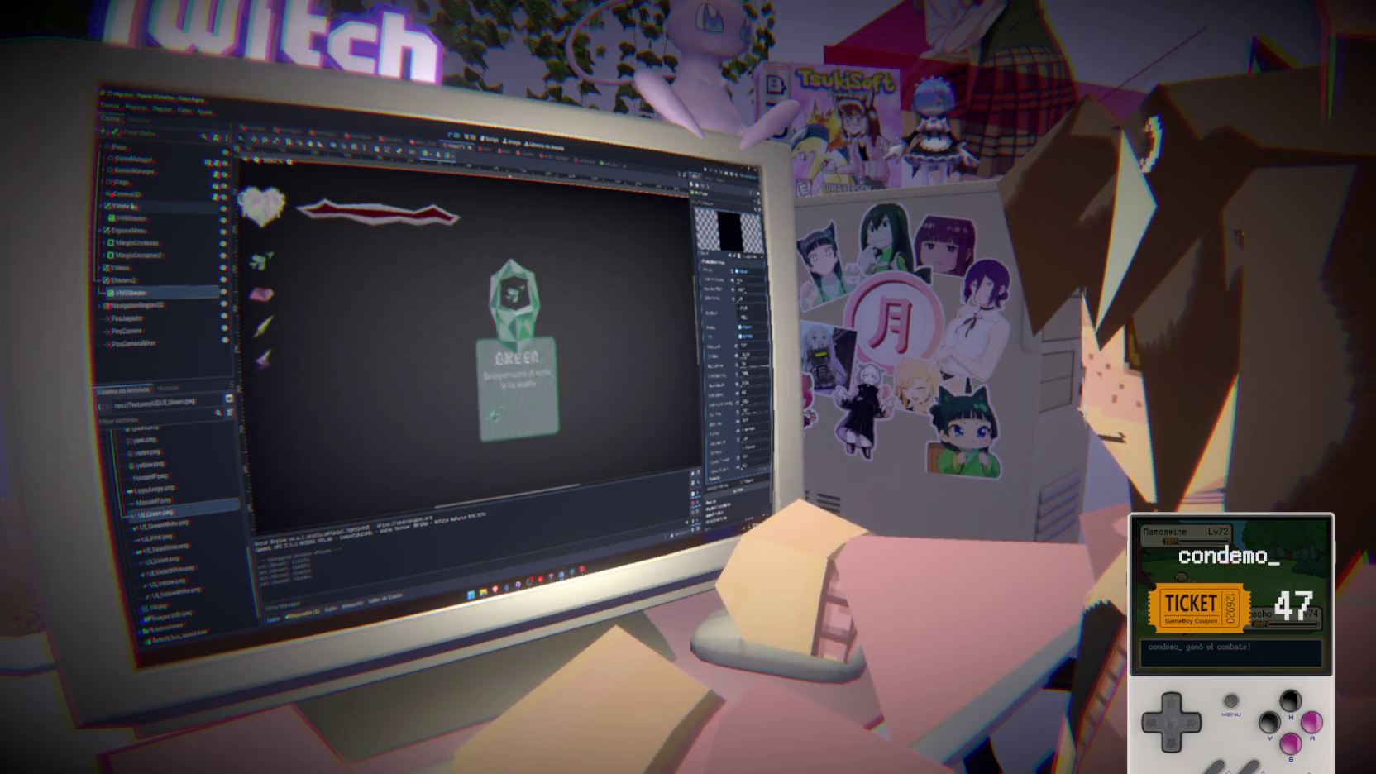
# With Camera3D selected, add a CanvasLayer node through Create New Node
pyautogui.click(126, 193)
pyautogui.hotkey('ctrl', 'a')
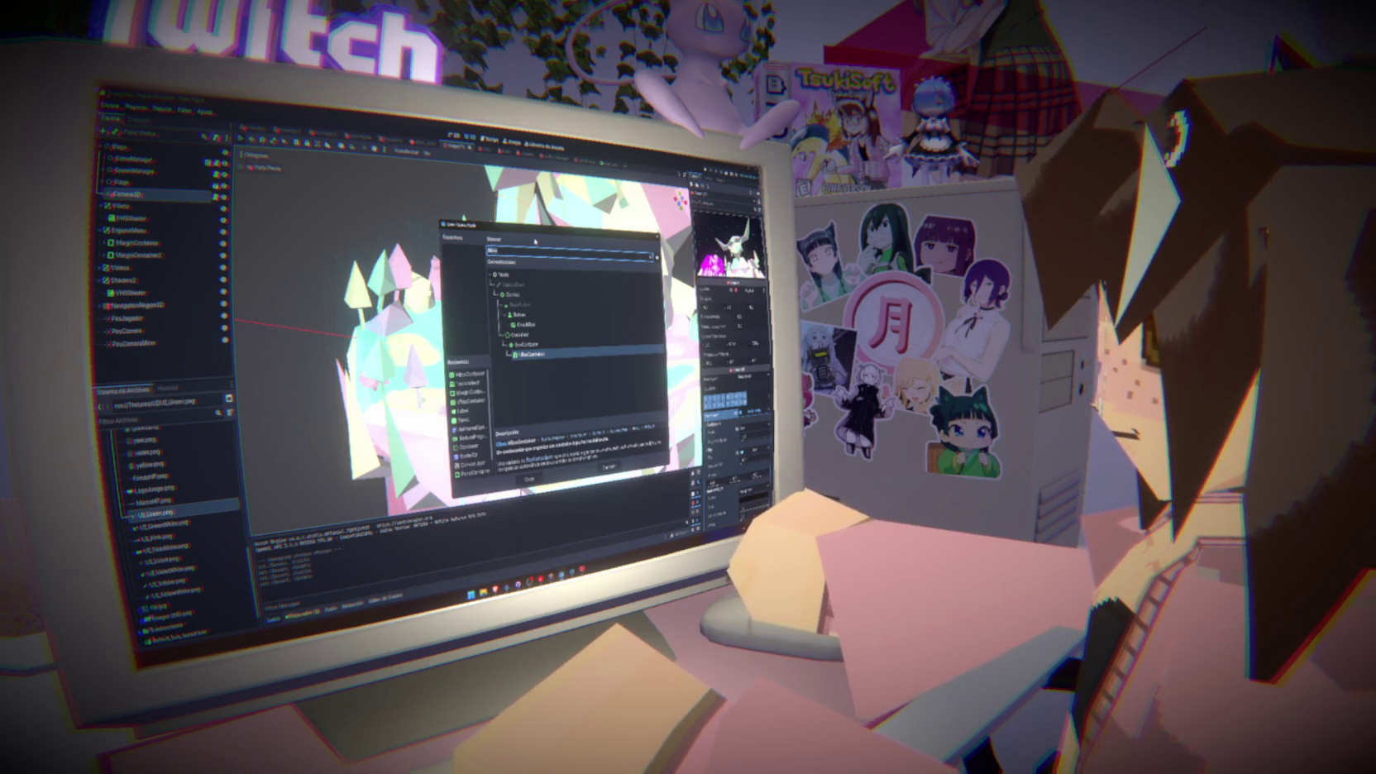
pyautogui.press('Tab')
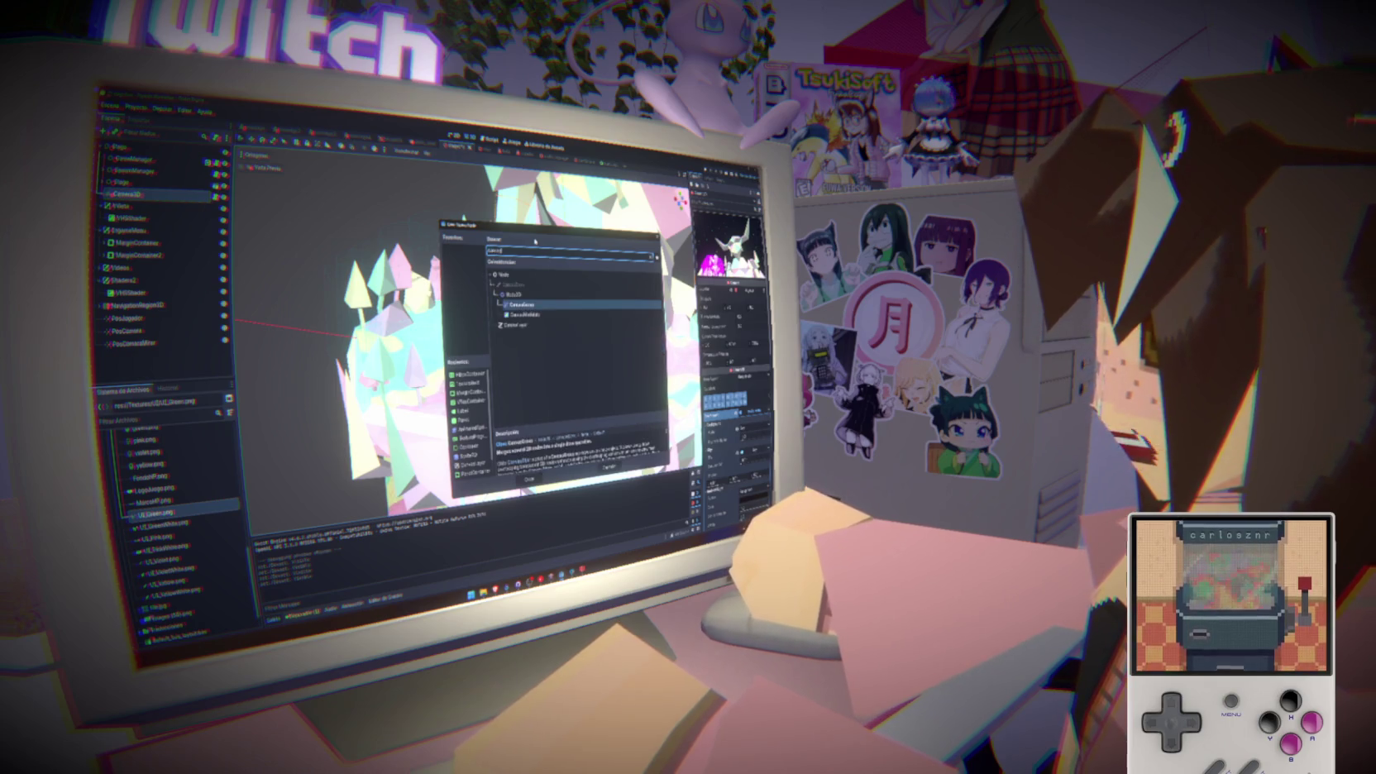
pyautogui.press('Down')
pyautogui.press('Down')
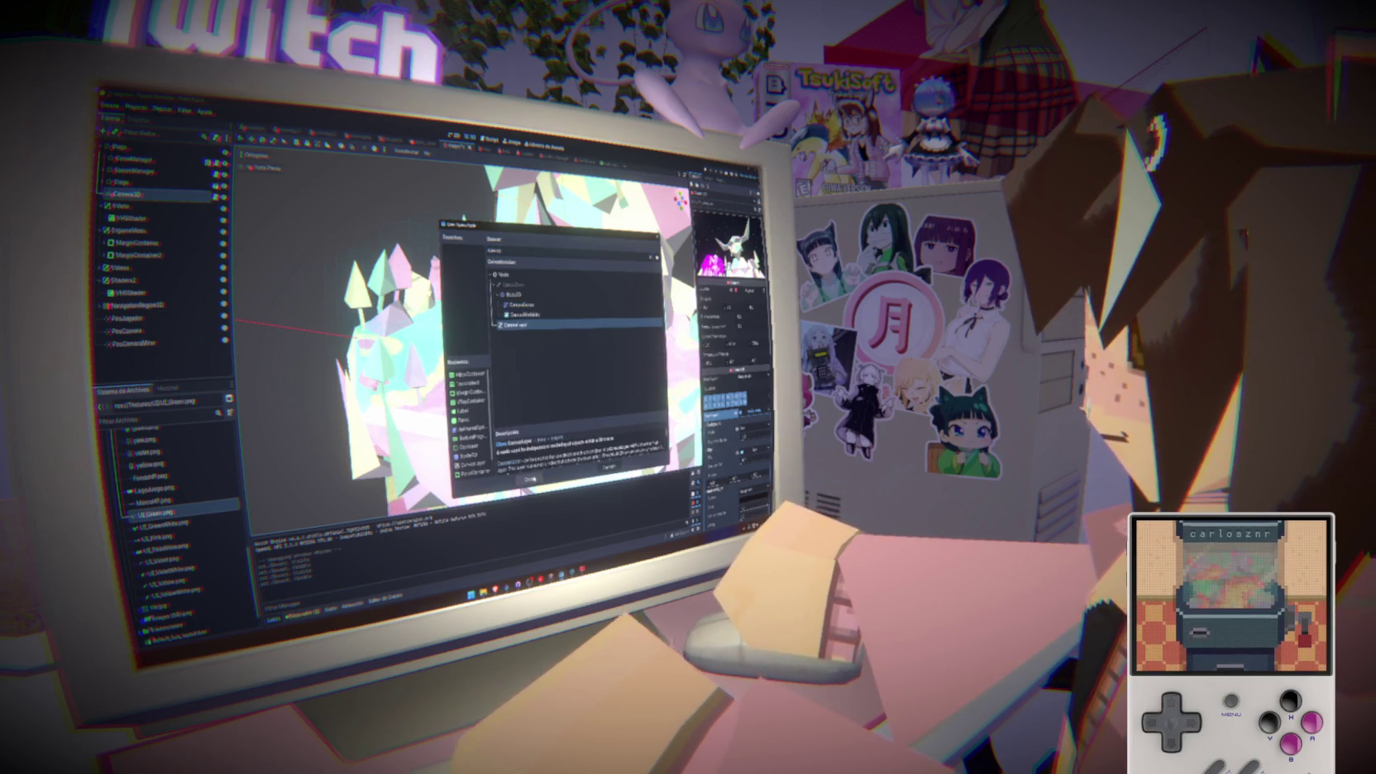
pyautogui.press('Return')
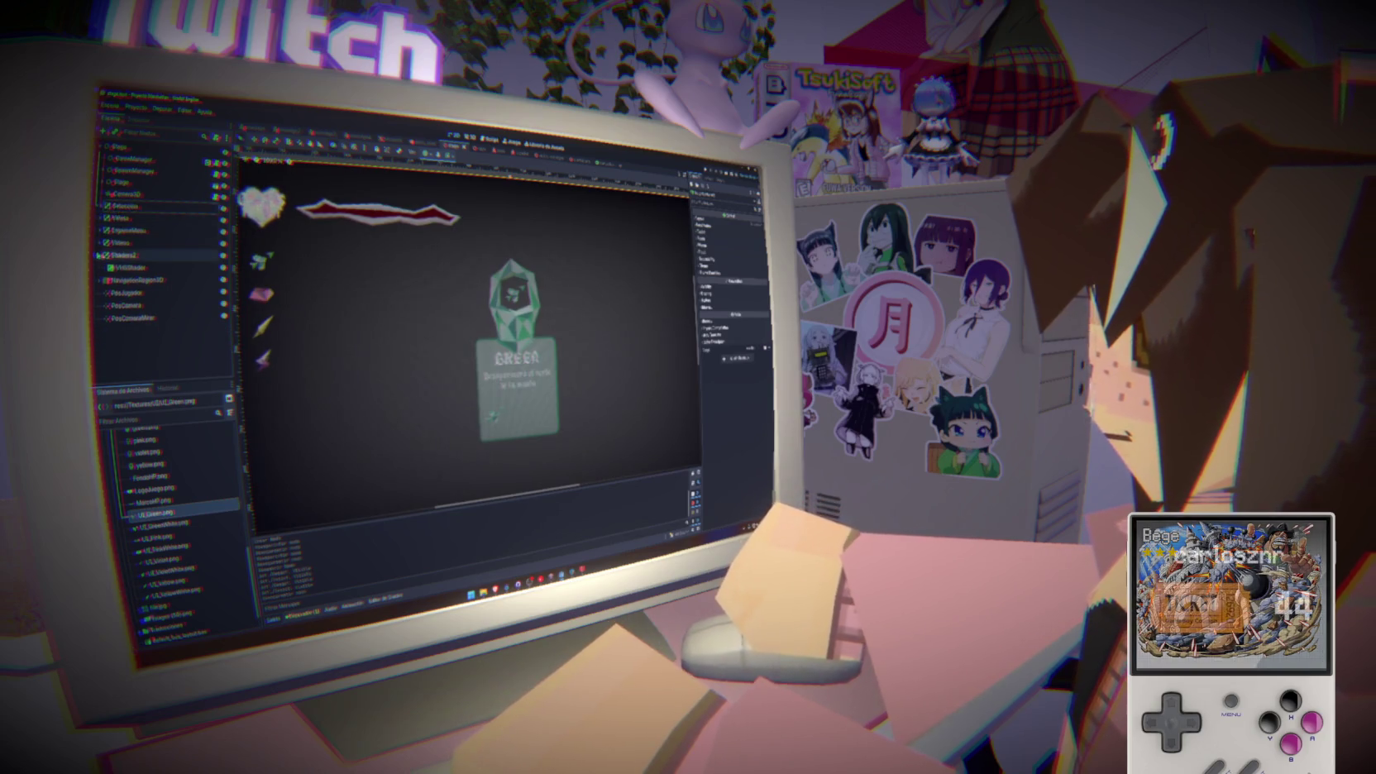
pyautogui.moveTo(126, 249); pyautogui.dragTo(124, 257)
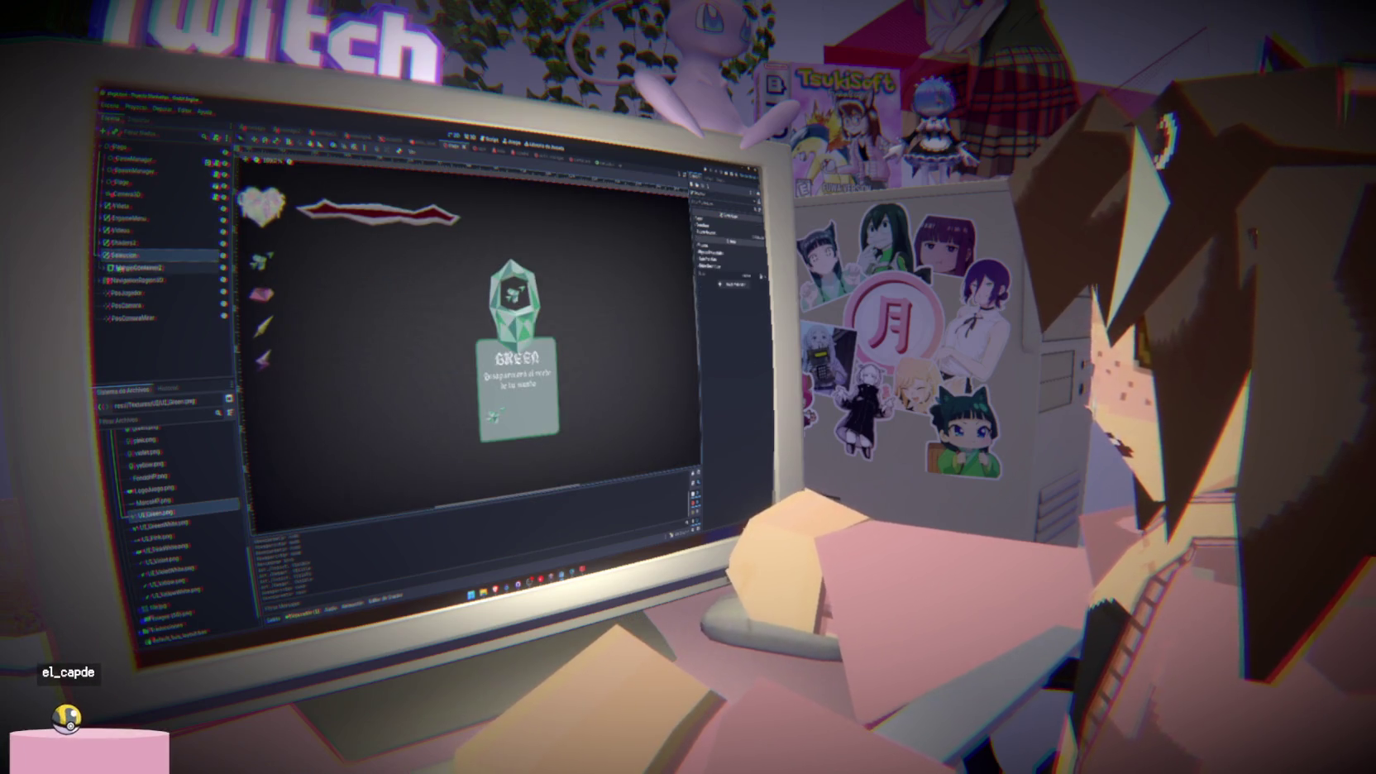
# Place Seleccion below Shaders2, select VHSShader under it, and save the scene
pyautogui.click(132, 257)
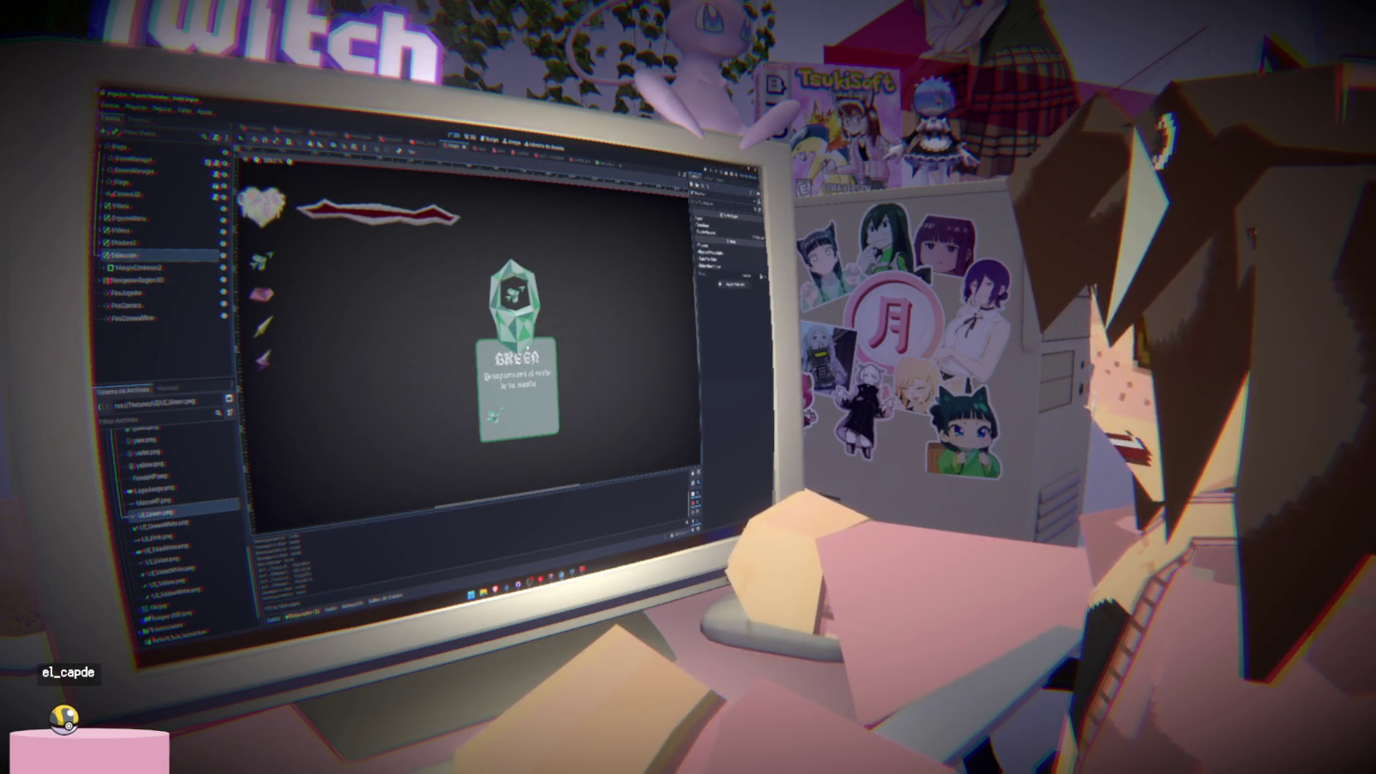
pyautogui.scroll(-2, 517, 390)
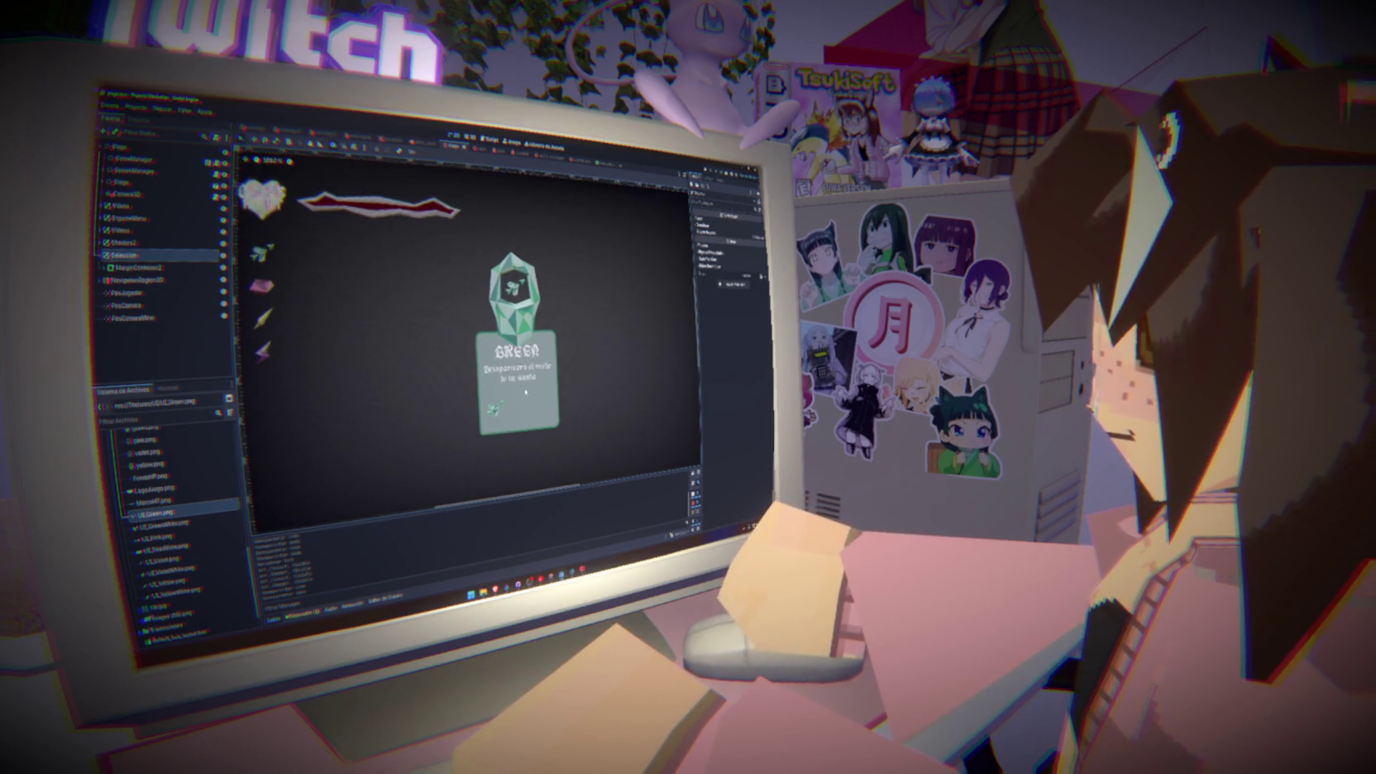
pyautogui.click(101, 244)
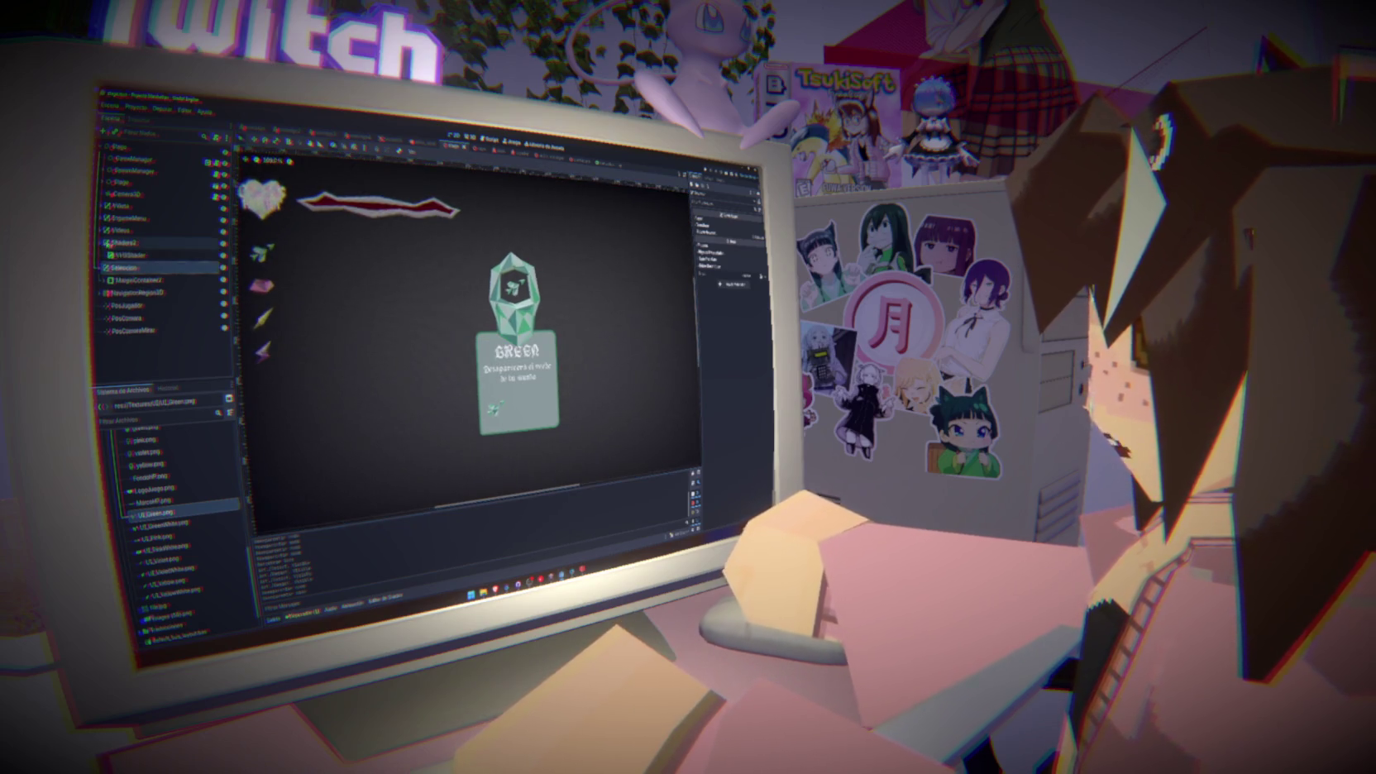
pyautogui.click(120, 255)
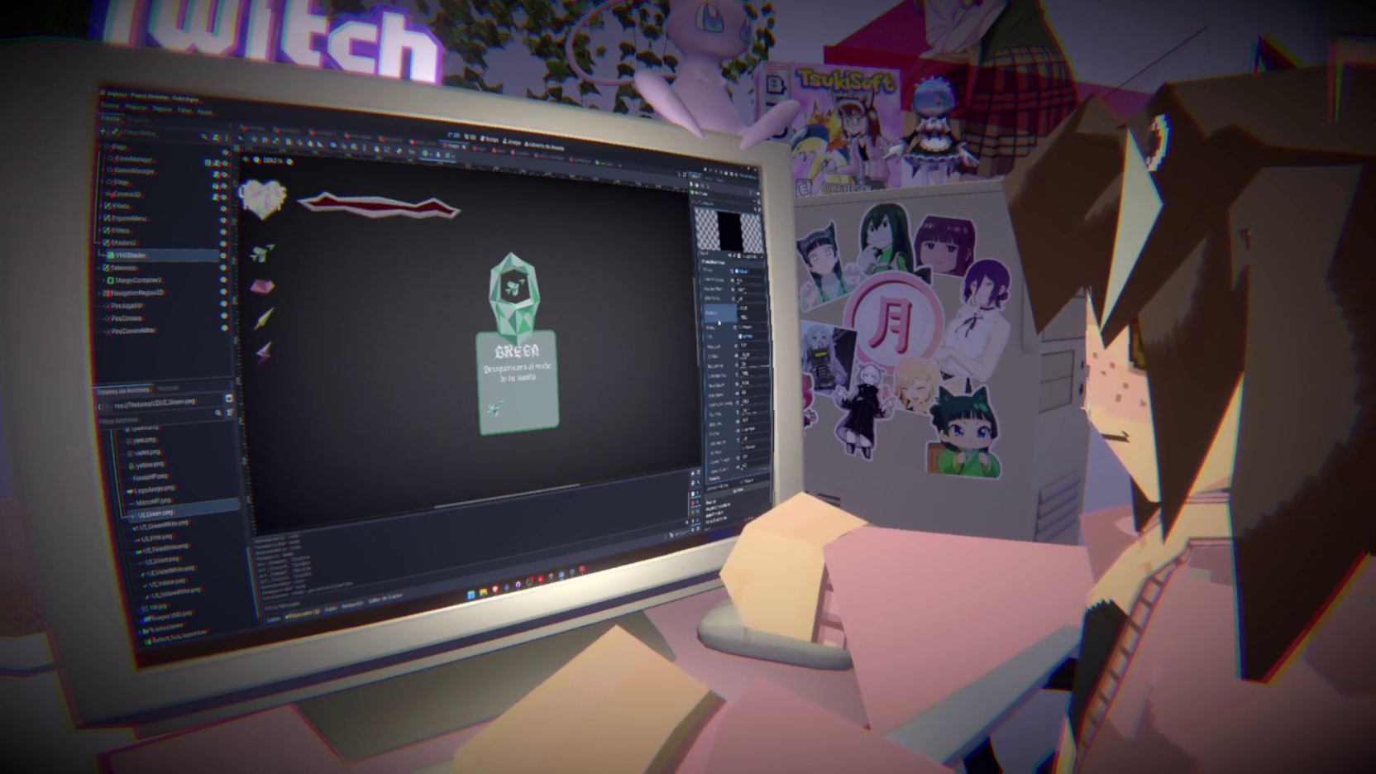
pyautogui.hotkey('ctrl', 's')
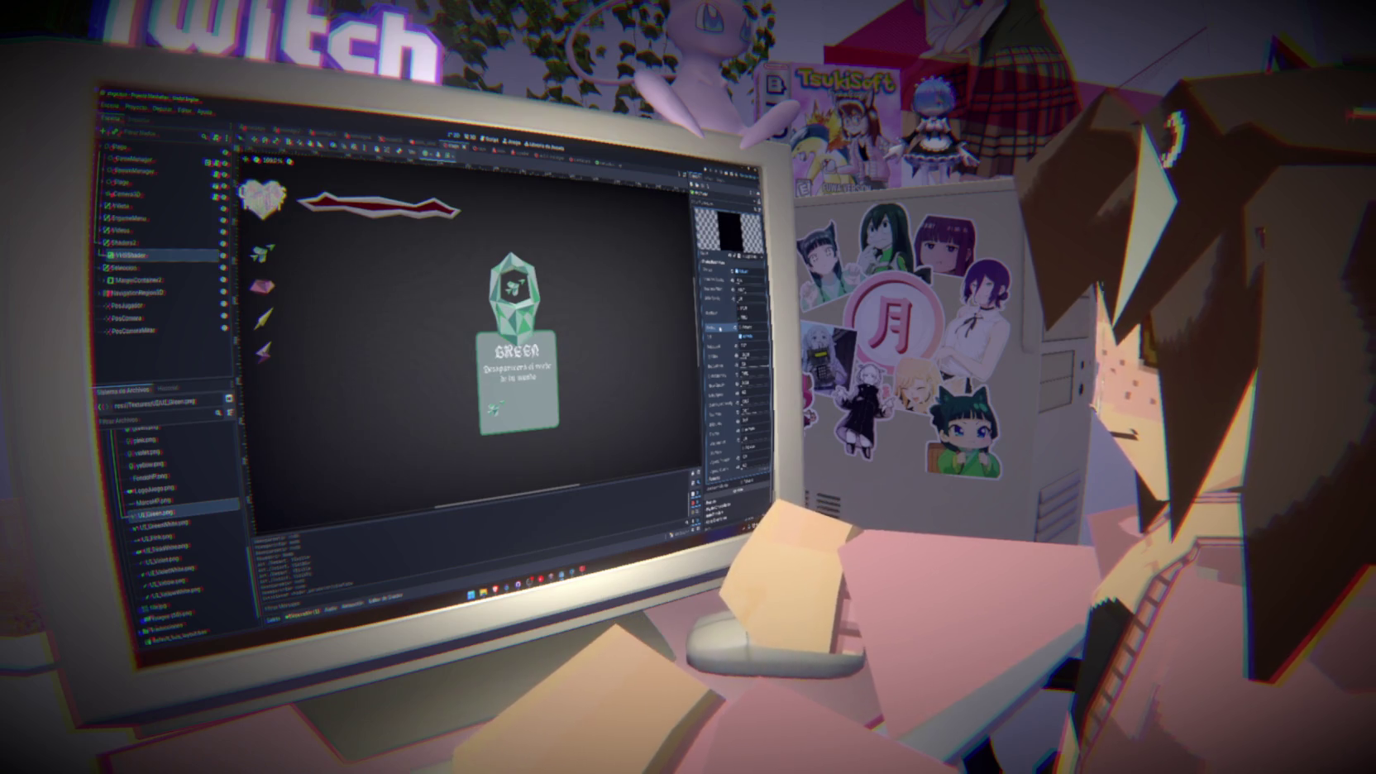
pyautogui.hotkey('ctrl', 's')
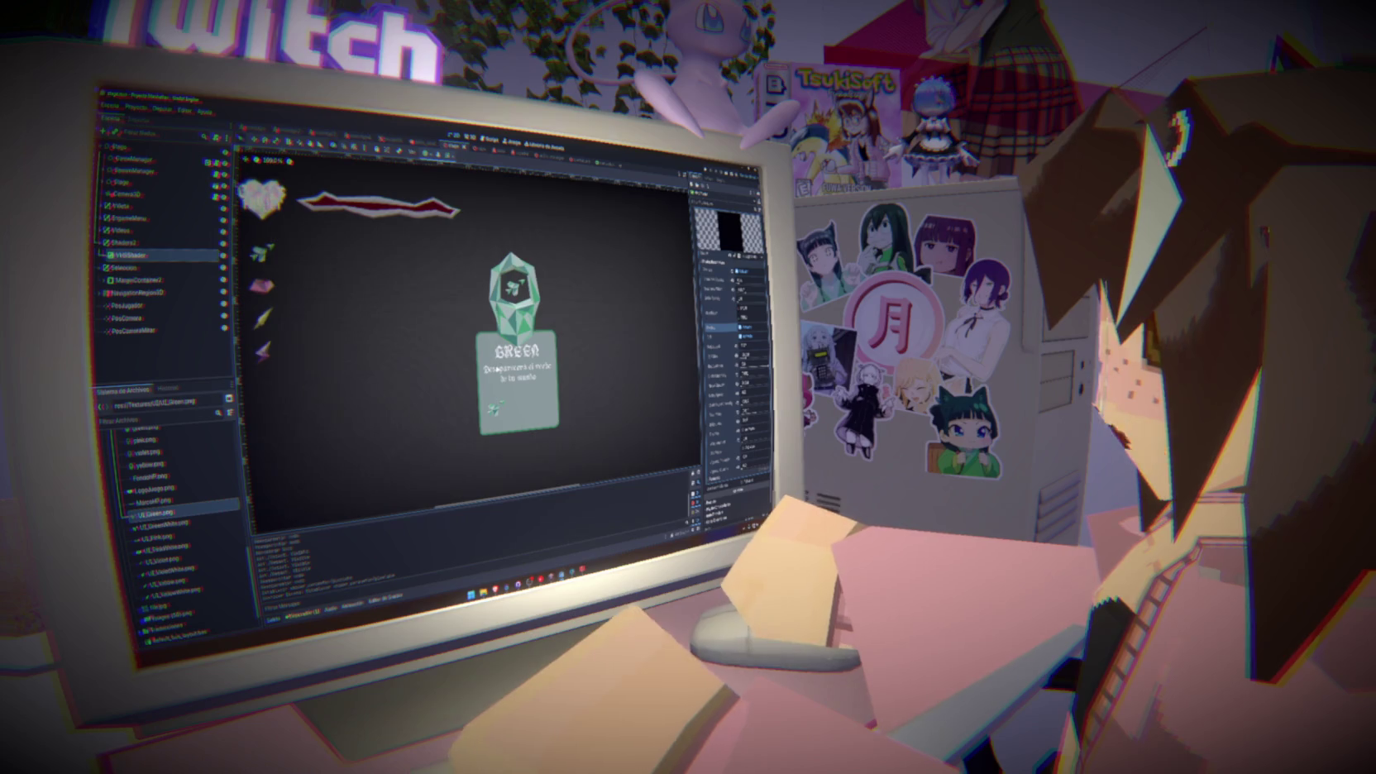
pyautogui.click(489, 139)
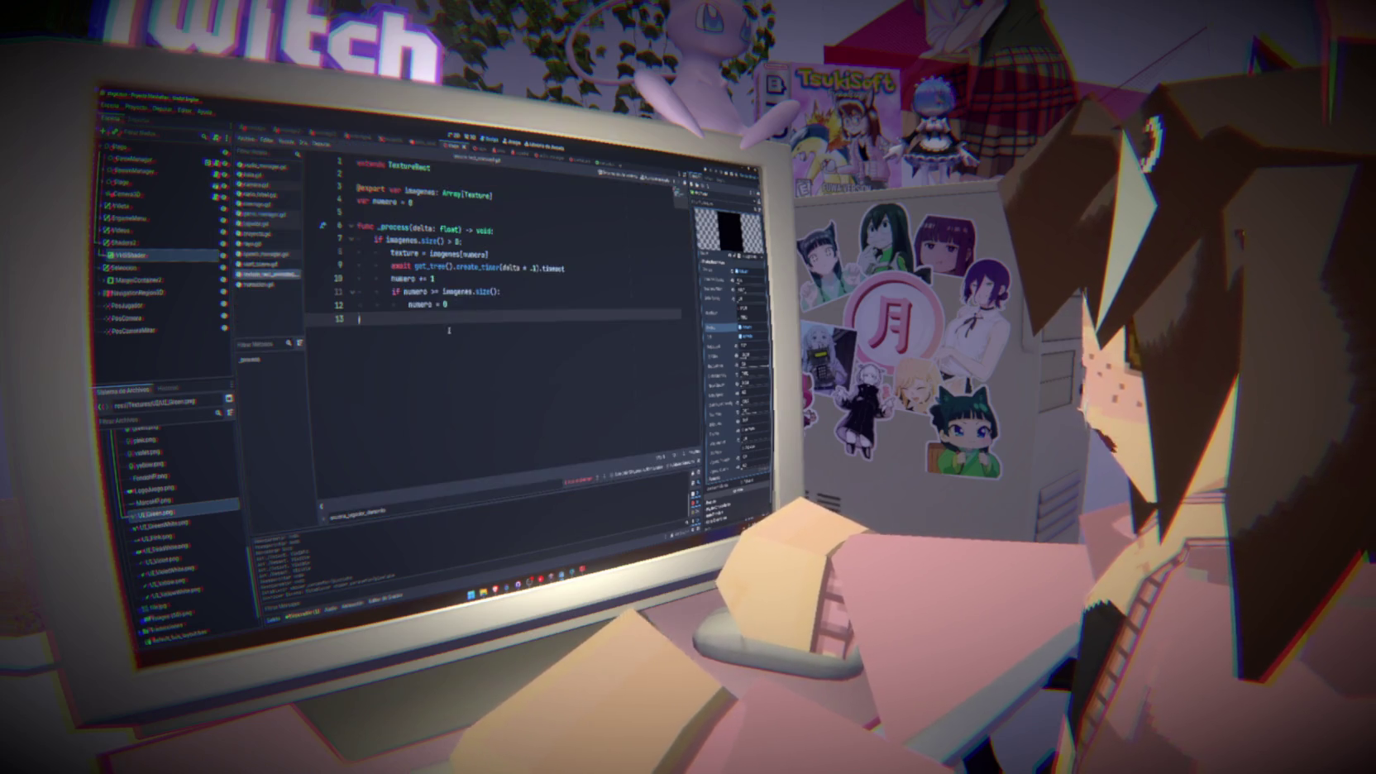
pyautogui.click(535, 268)
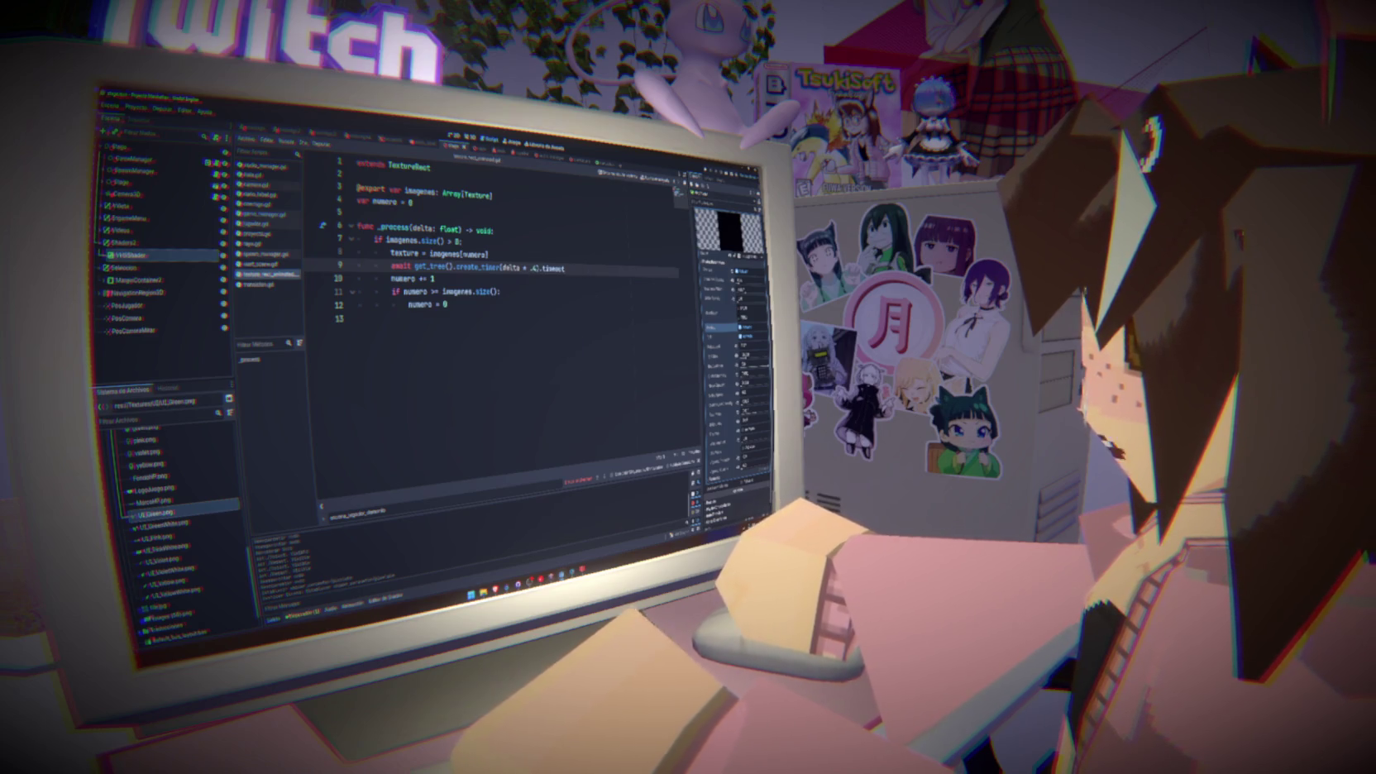
pyautogui.click(455, 137)
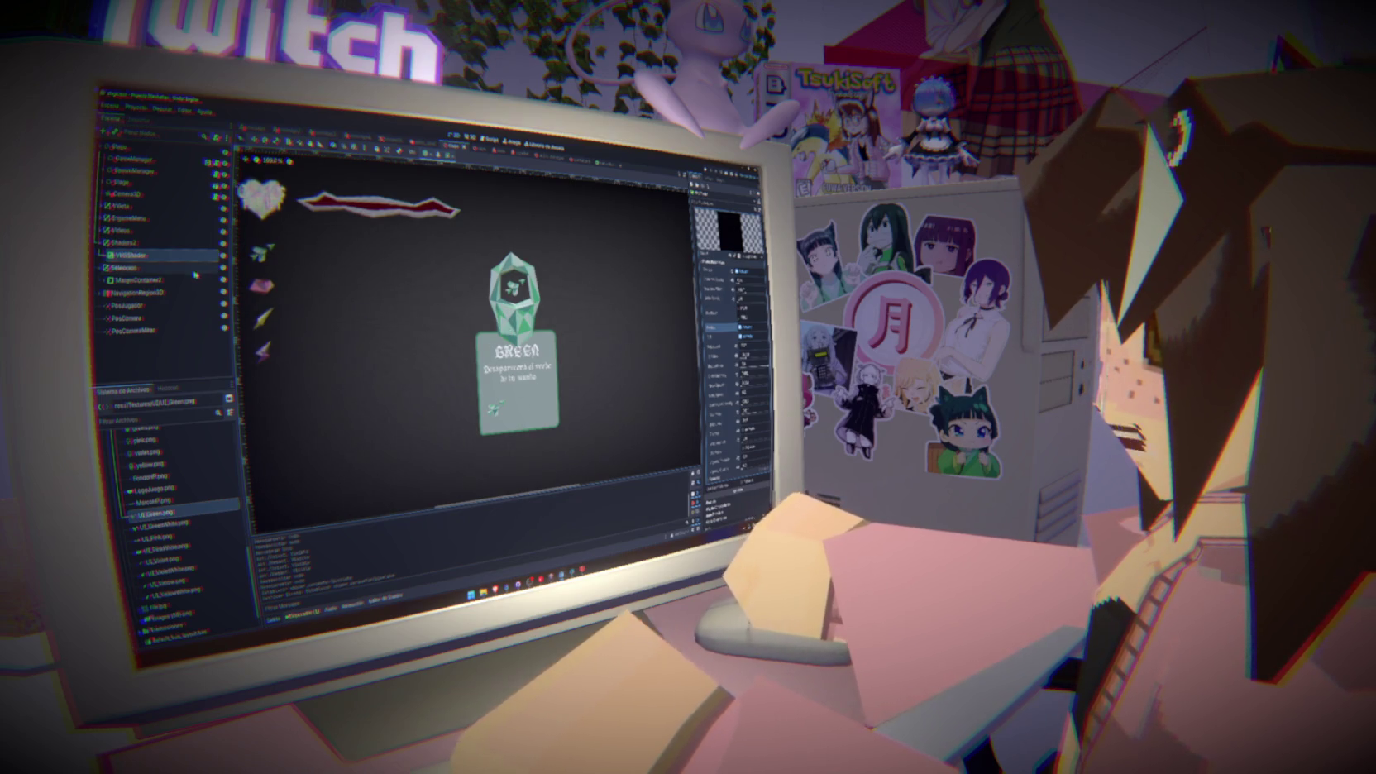
# Set a darker Font Color theme override on the GREEN title Label
pyautogui.click(122, 246)
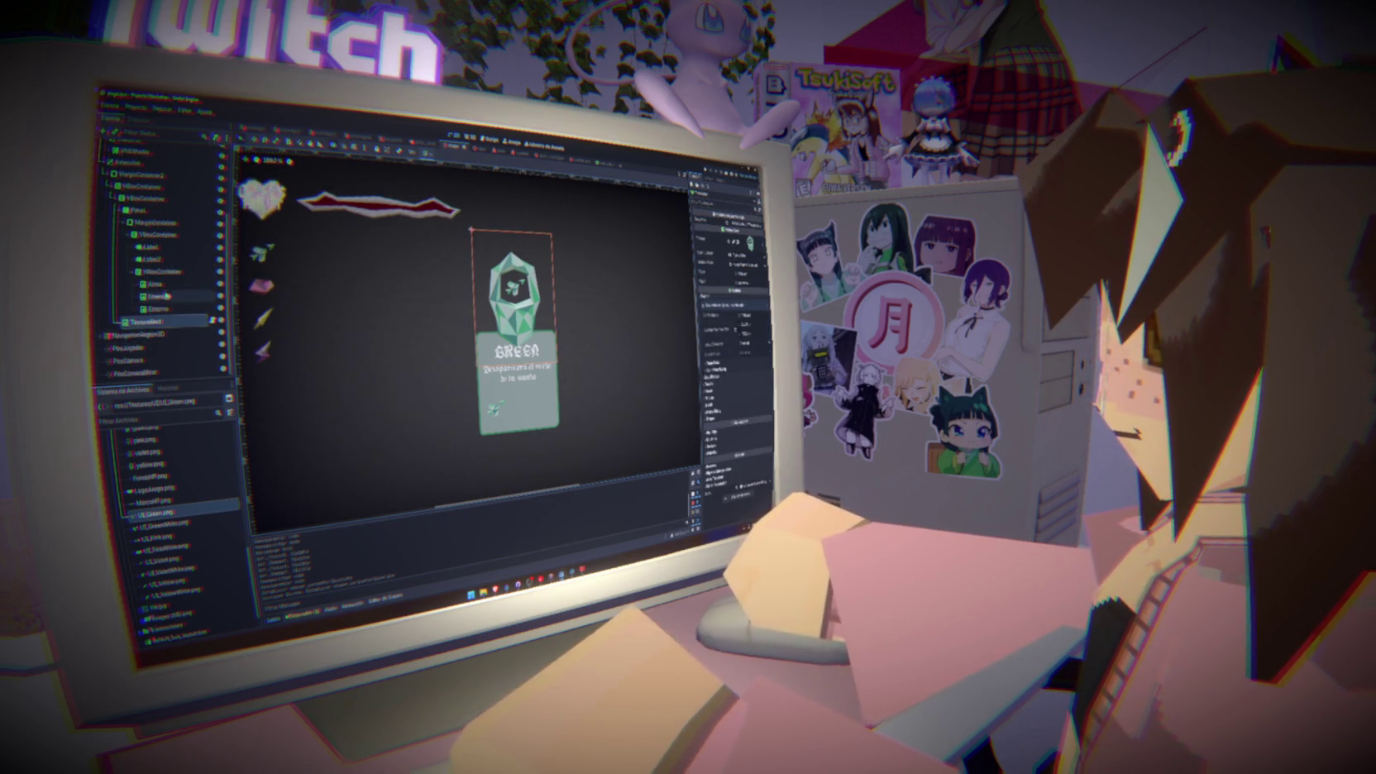
pyautogui.click(151, 246)
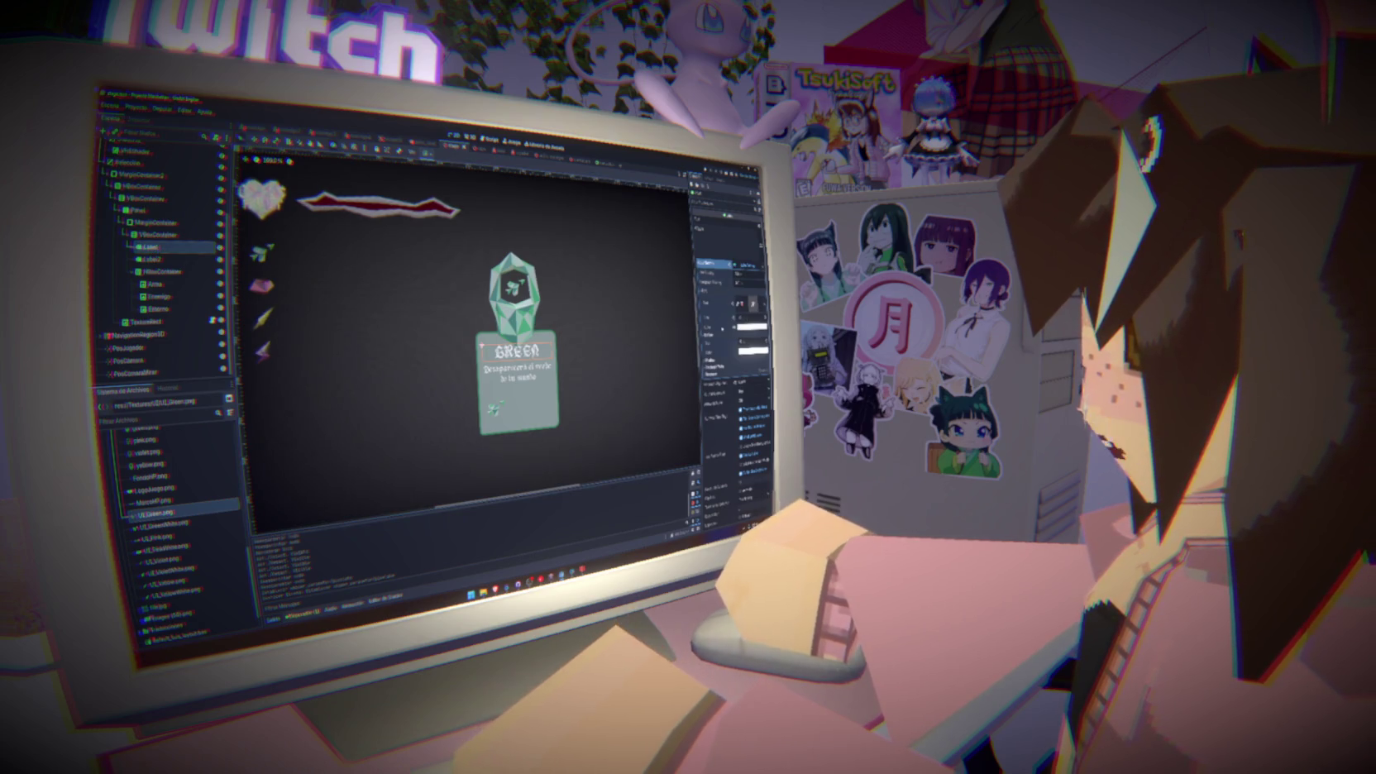
pyautogui.click(753, 328)
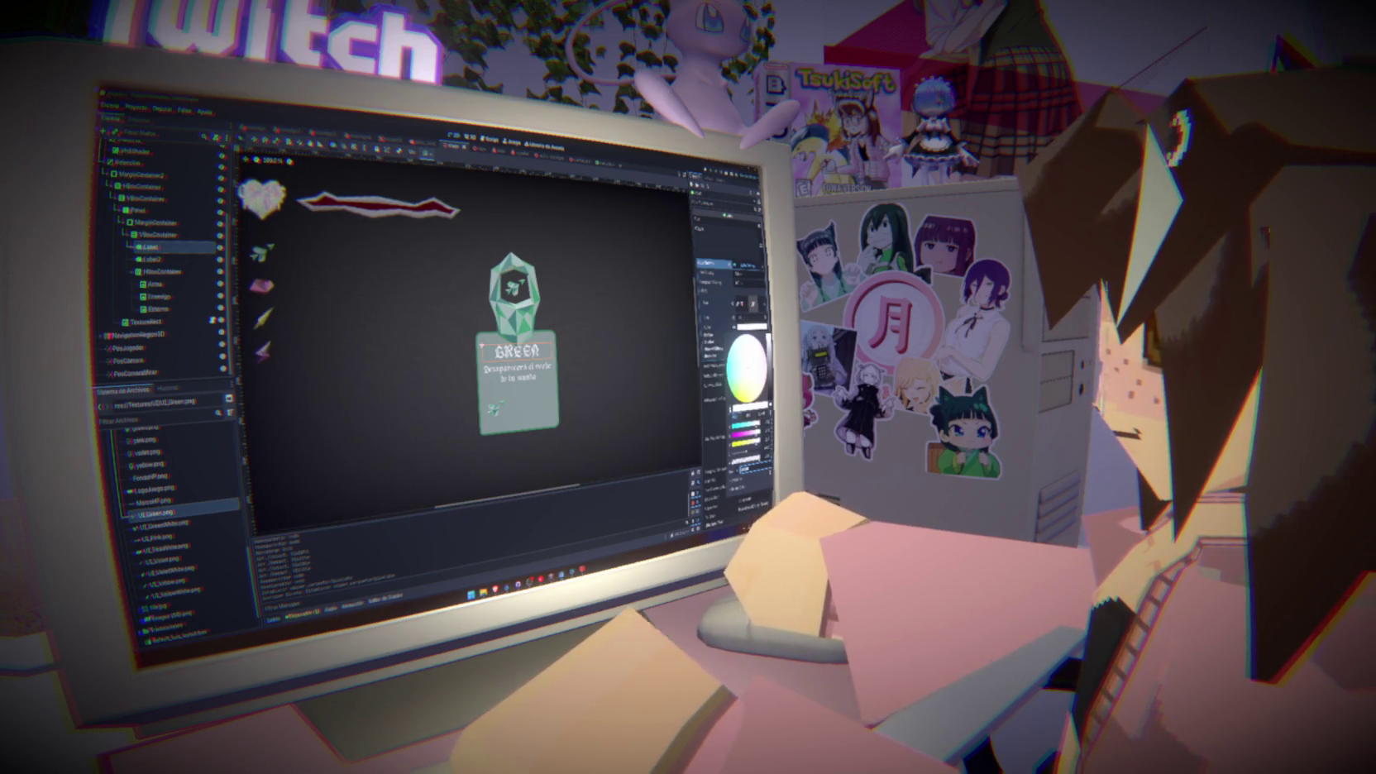
pyautogui.click(766, 356)
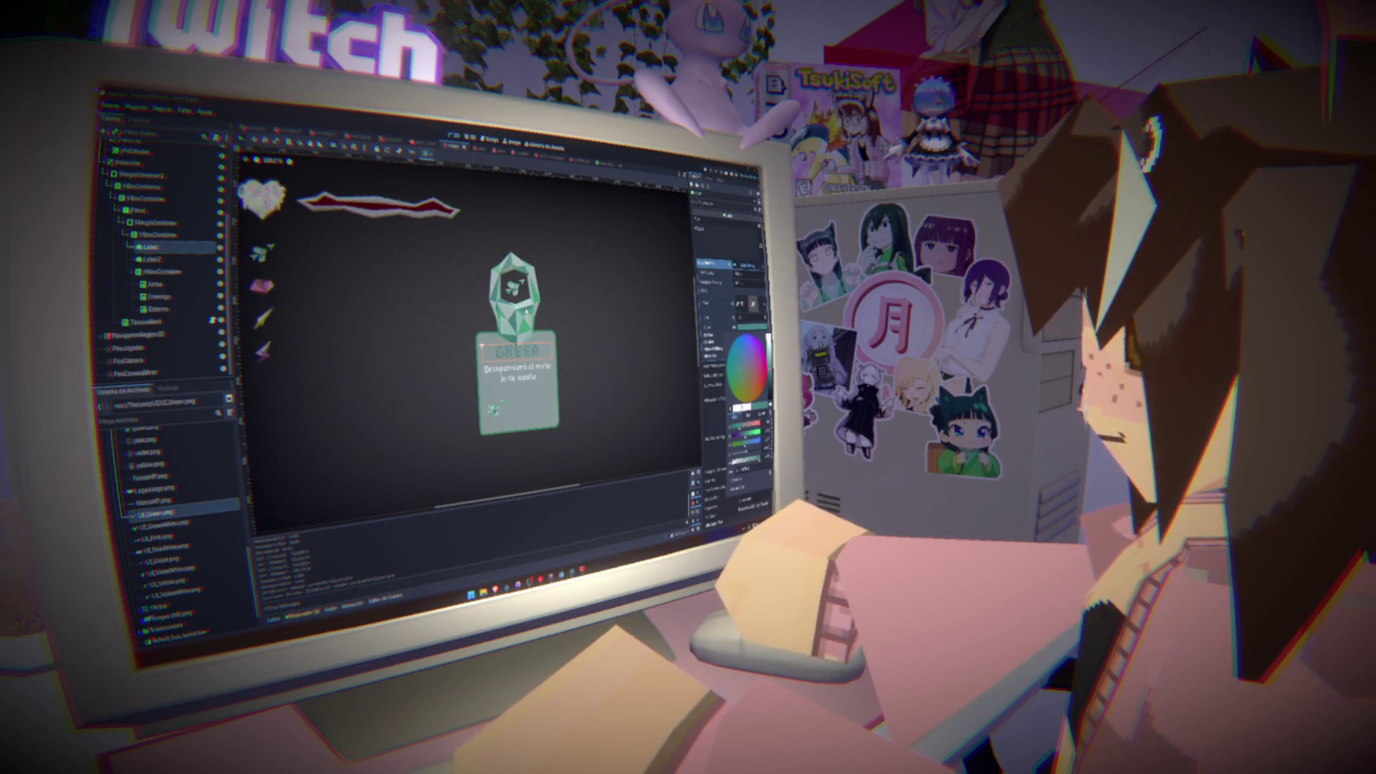
pyautogui.press('Escape')
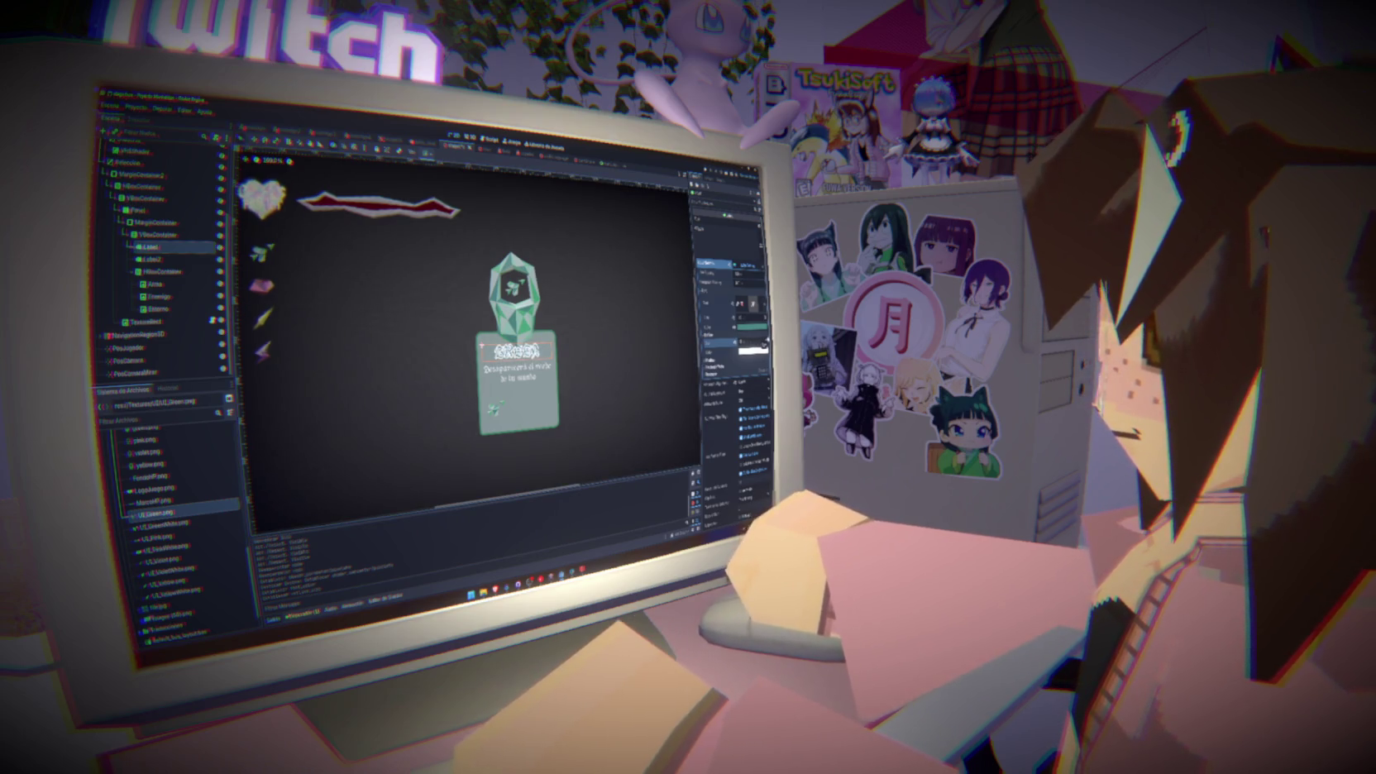
pyautogui.click(753, 350)
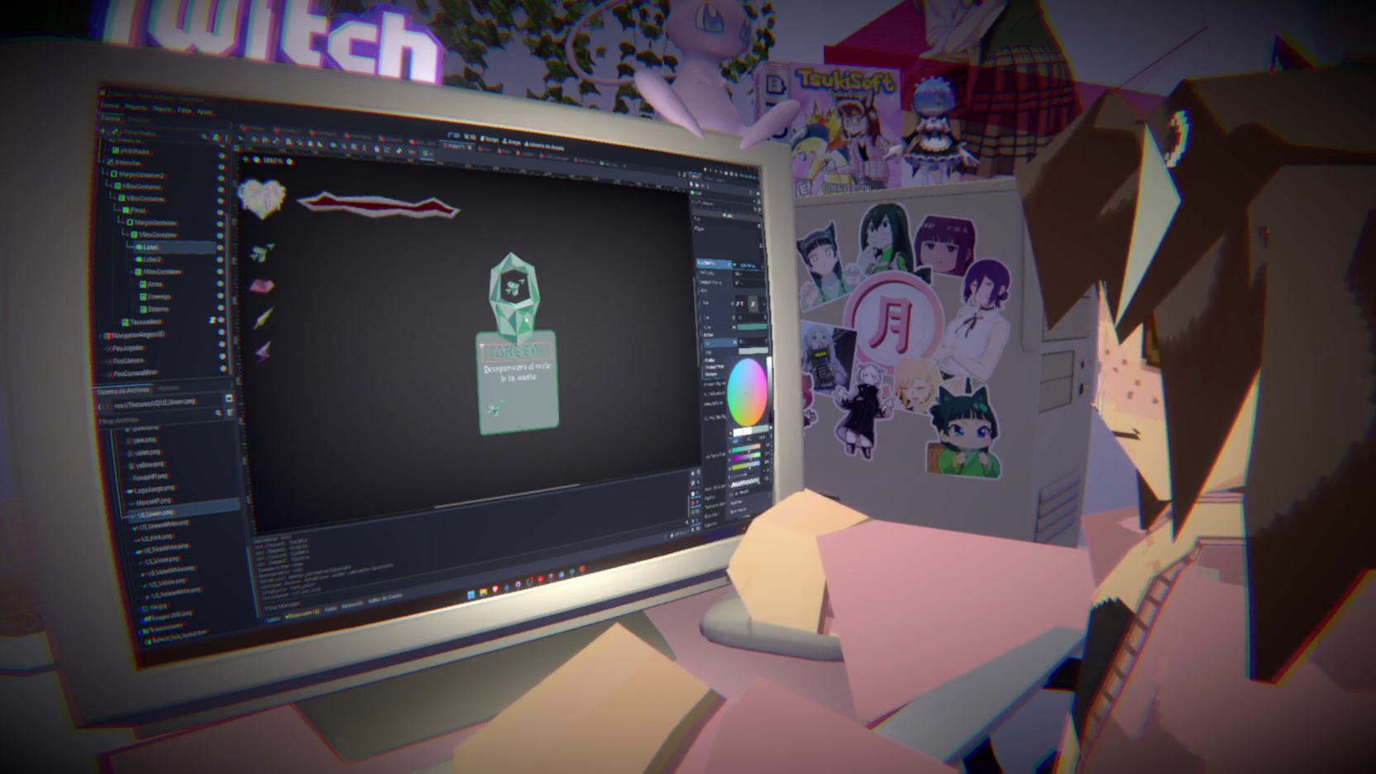
pyautogui.click(714, 392)
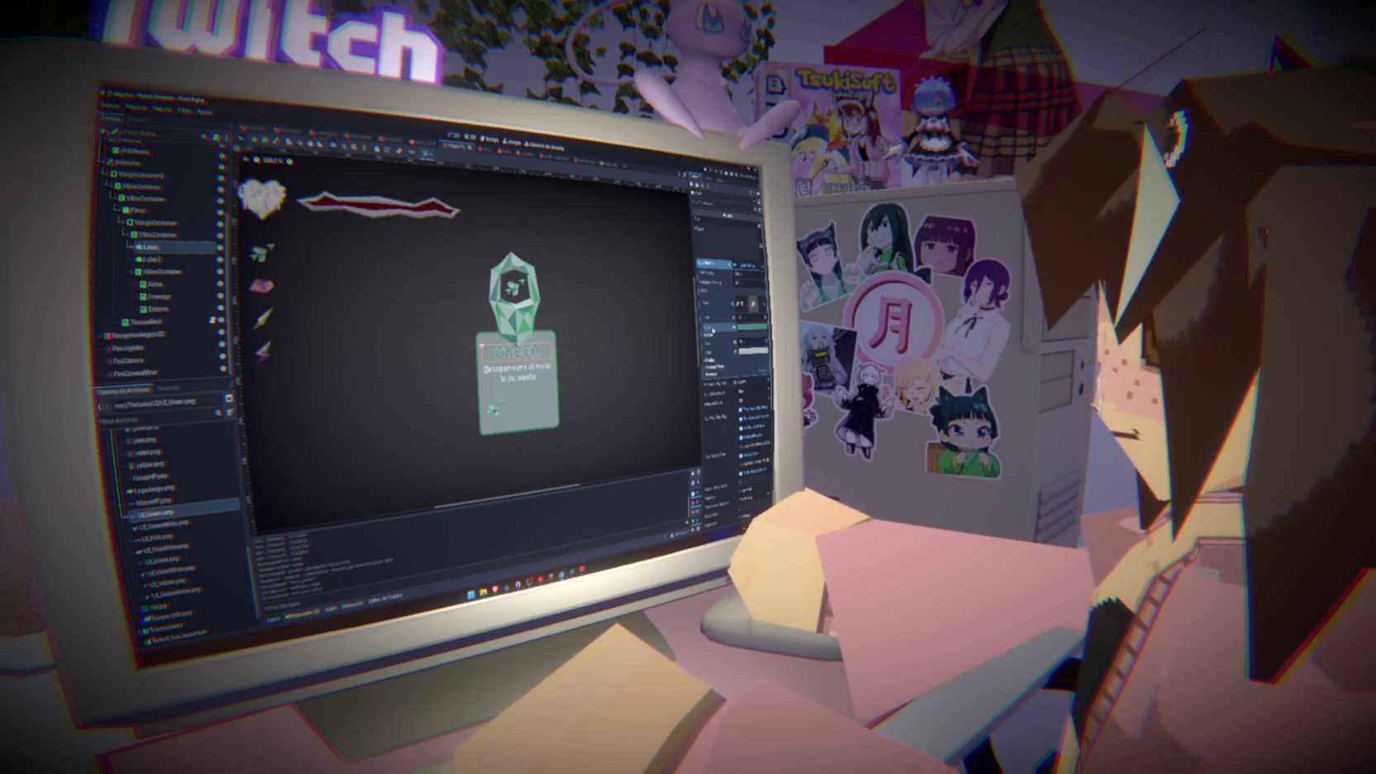
pyautogui.click(154, 258)
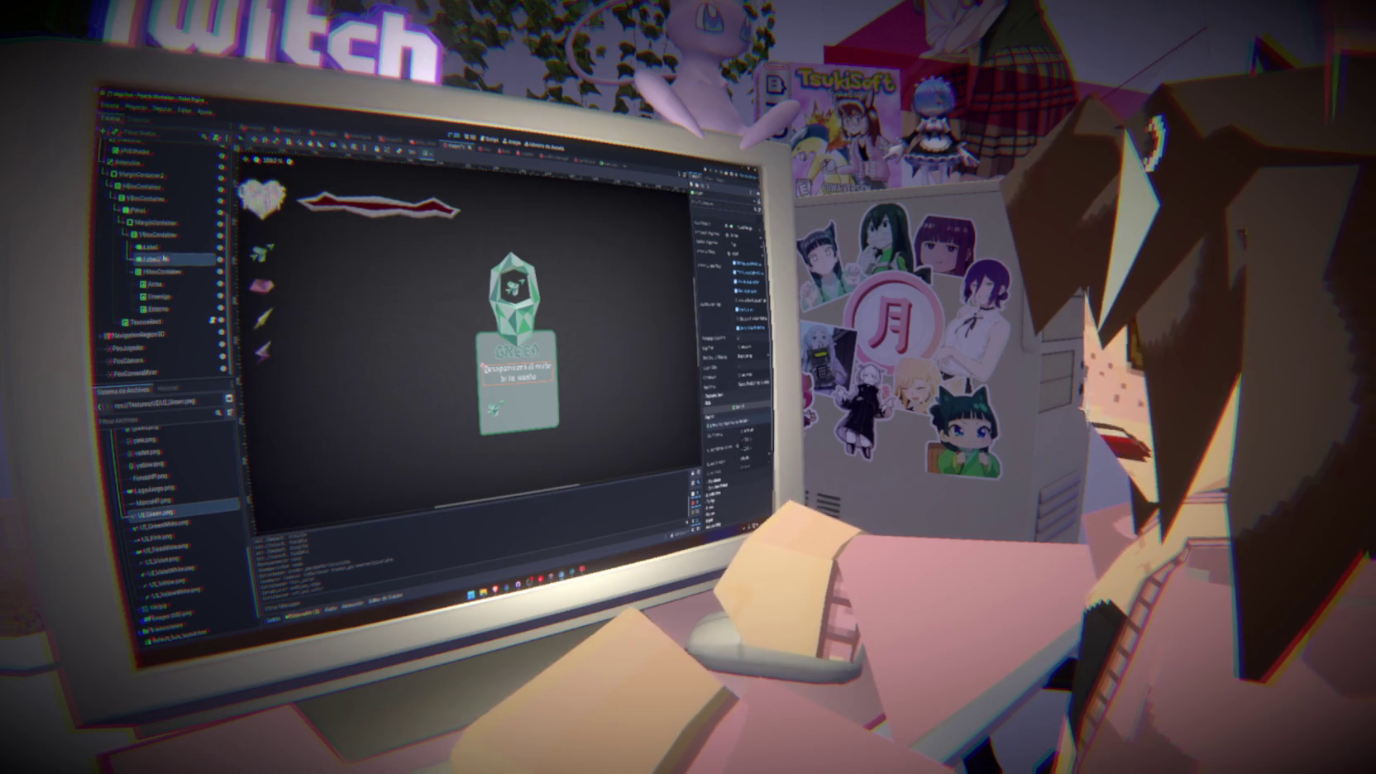
pyautogui.click(150, 247)
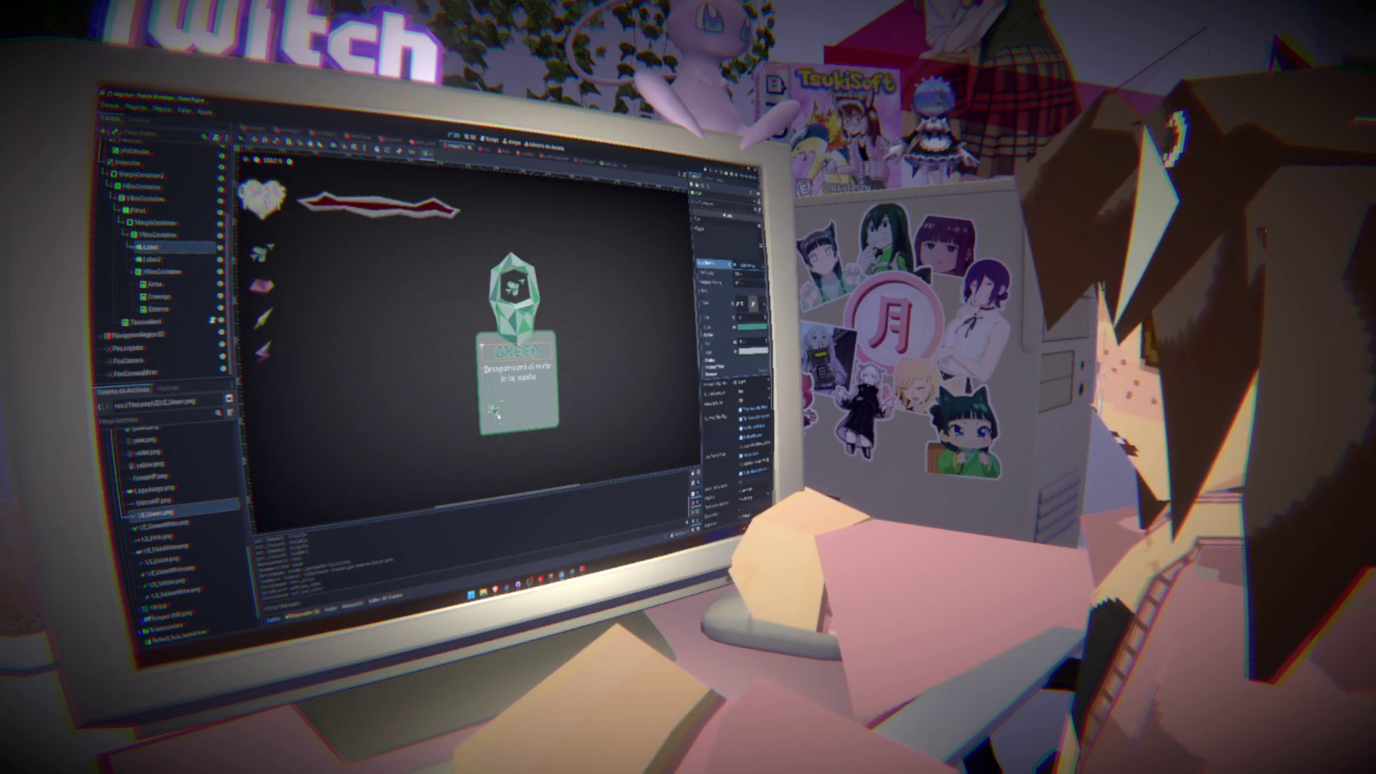
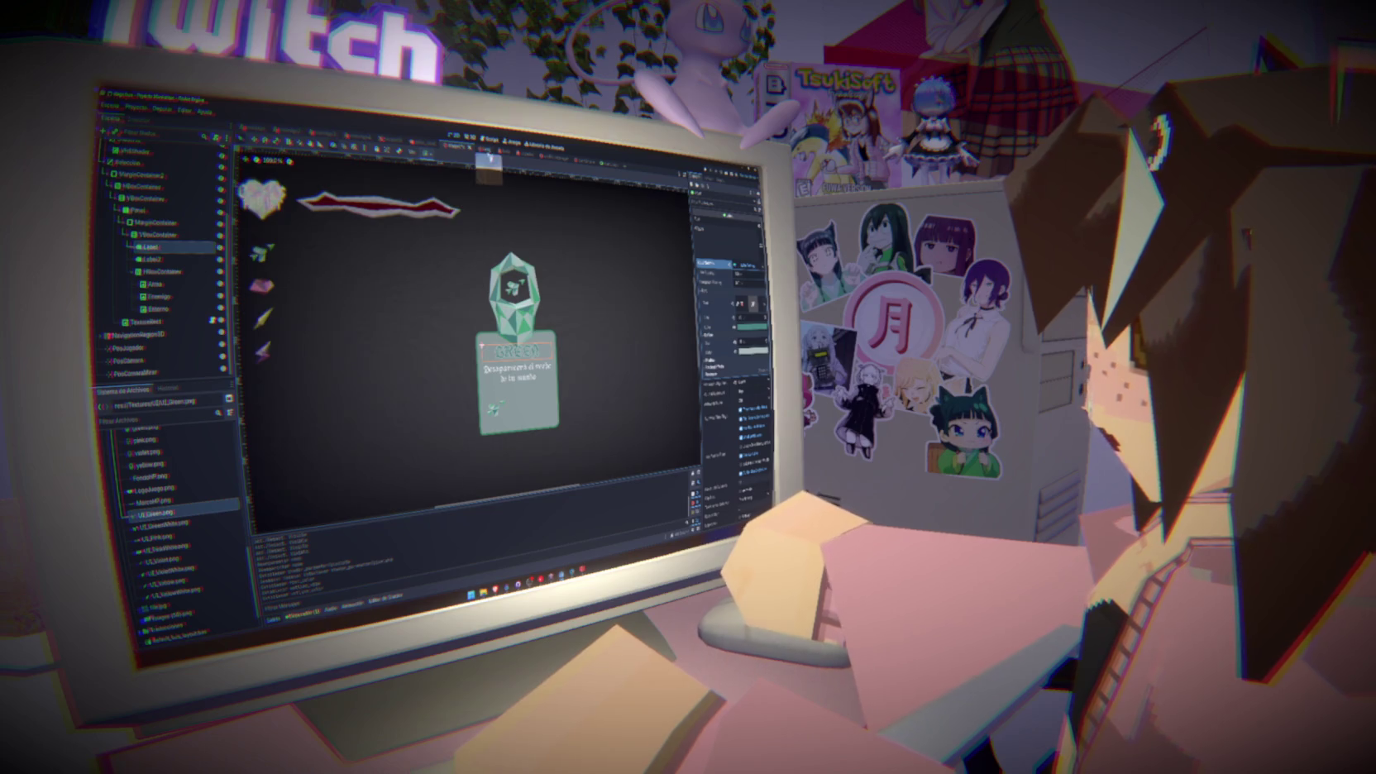
# Glance at the script and 3D views, then return to the 2D card layout and collapse Efectos
pyautogui.click(491, 139)
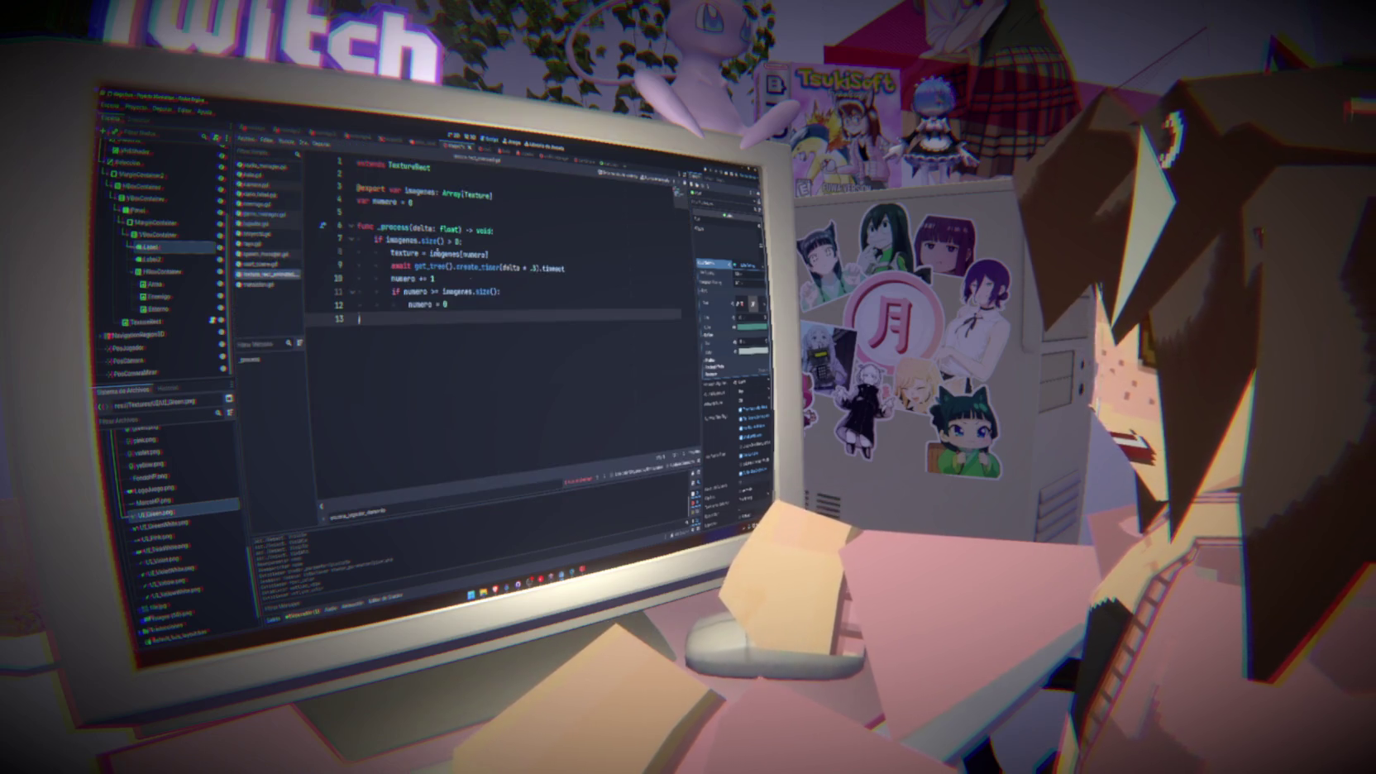
pyautogui.click(469, 137)
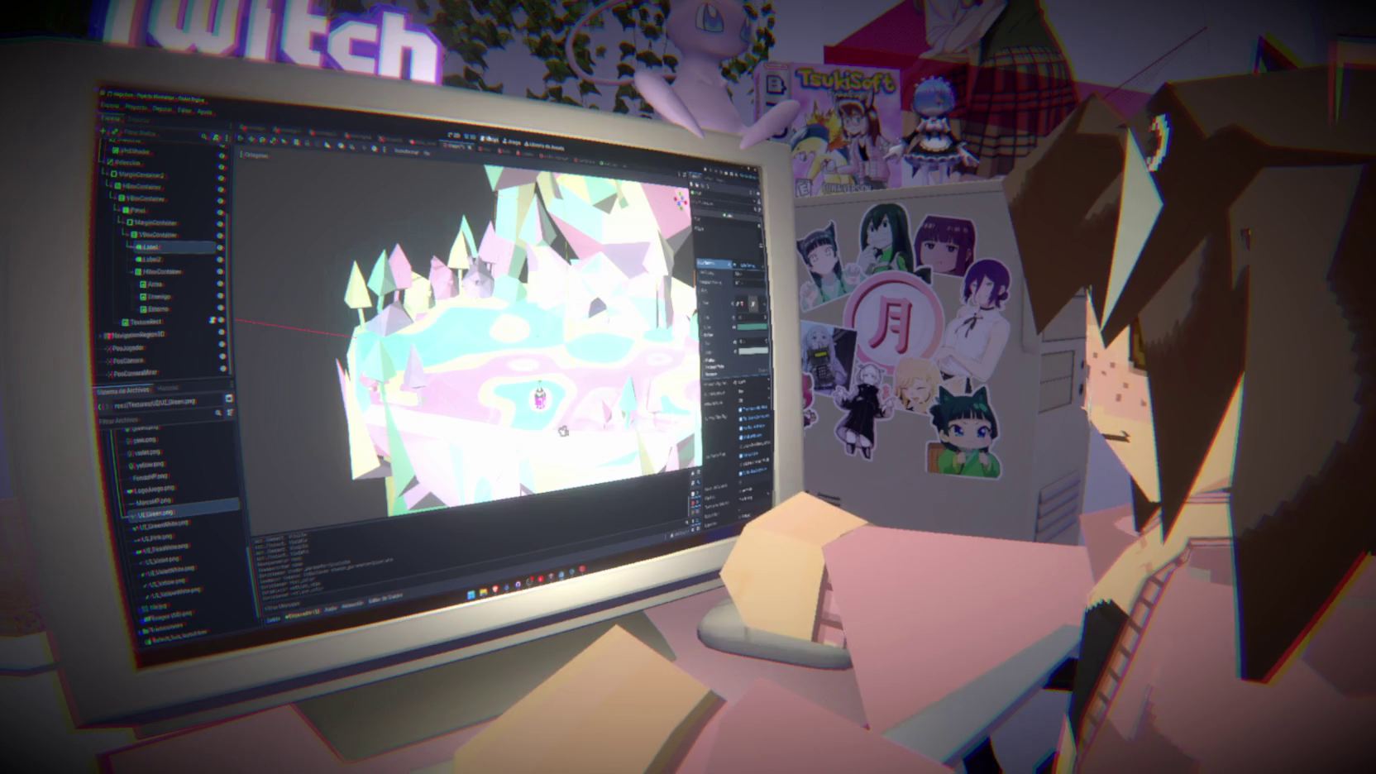
pyautogui.click(486, 139)
pyautogui.click(454, 137)
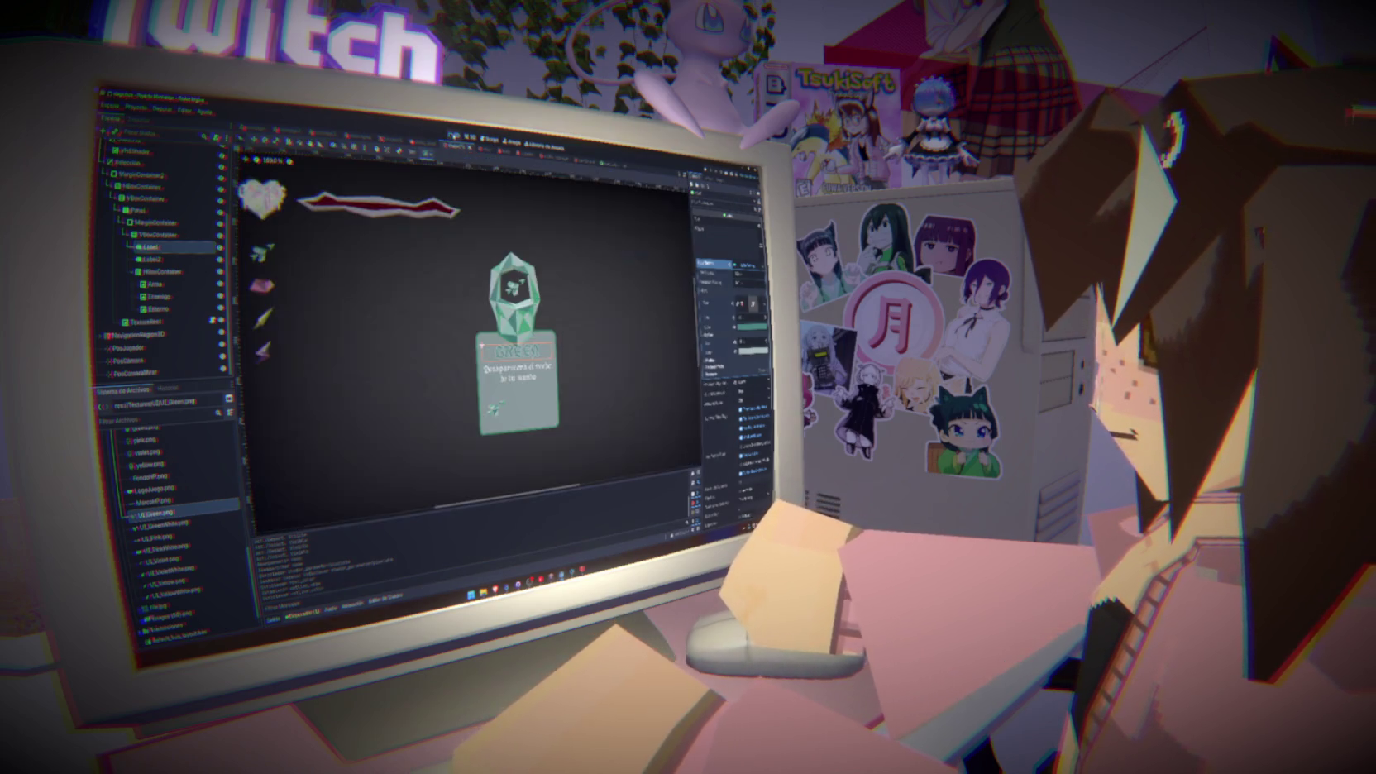
pyautogui.click(161, 271)
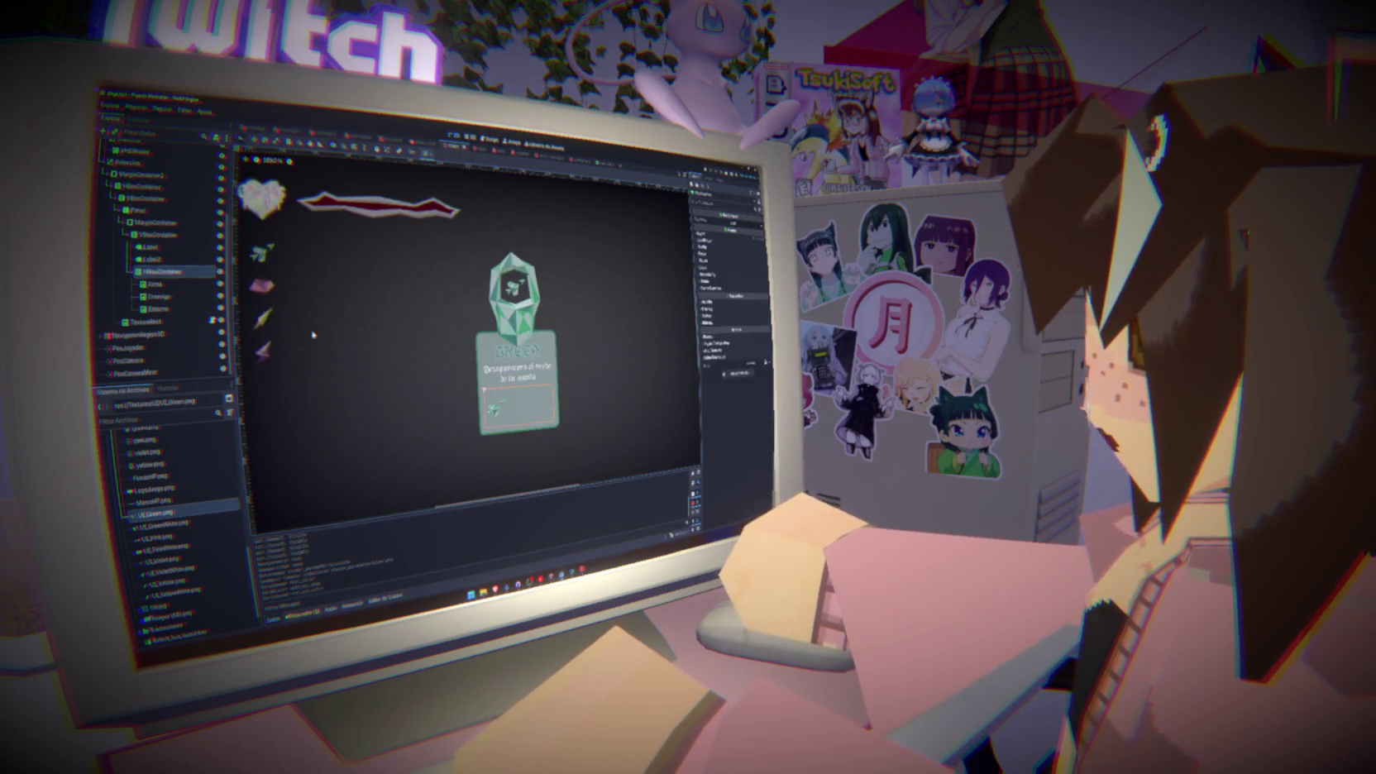
pyautogui.click(108, 169)
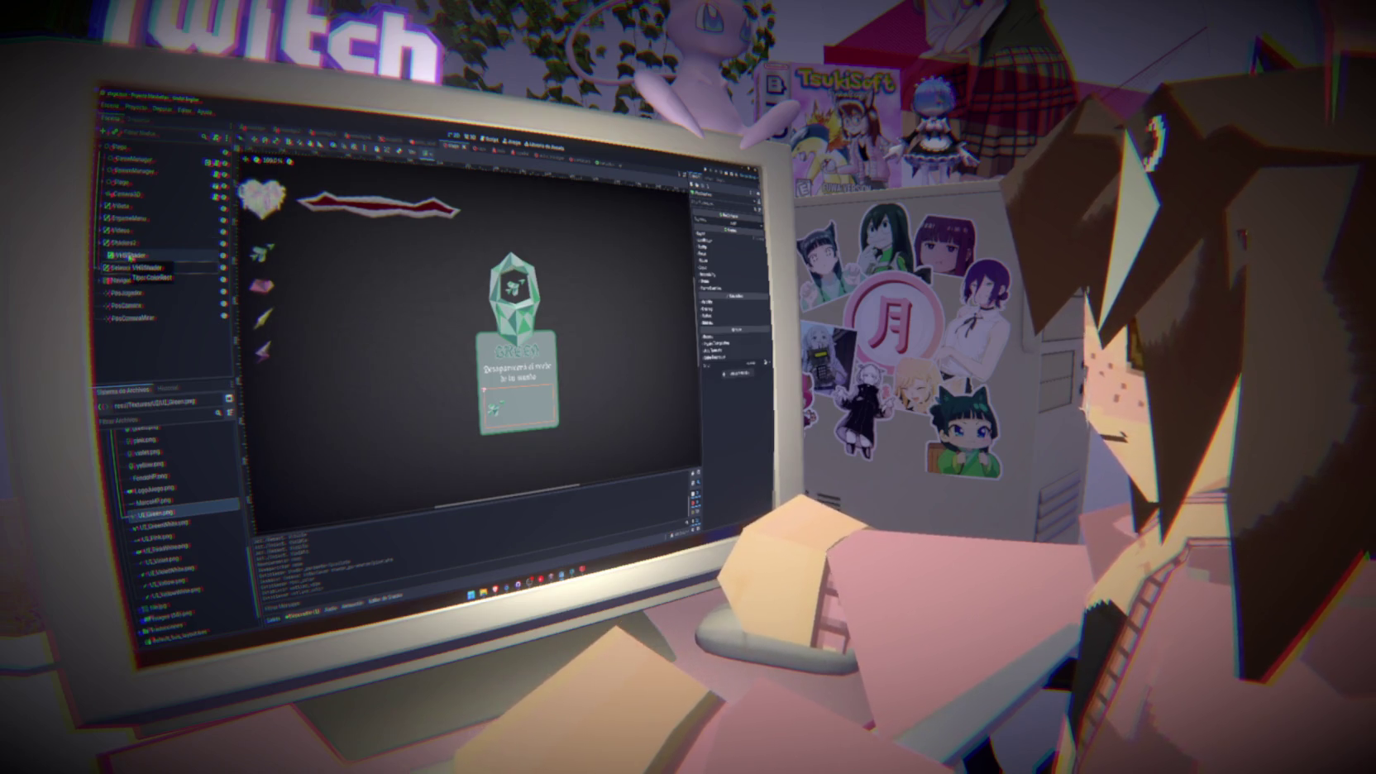
# Place a VHSShader node under Seleccion's MarginContainer2
pyautogui.click(130, 257)
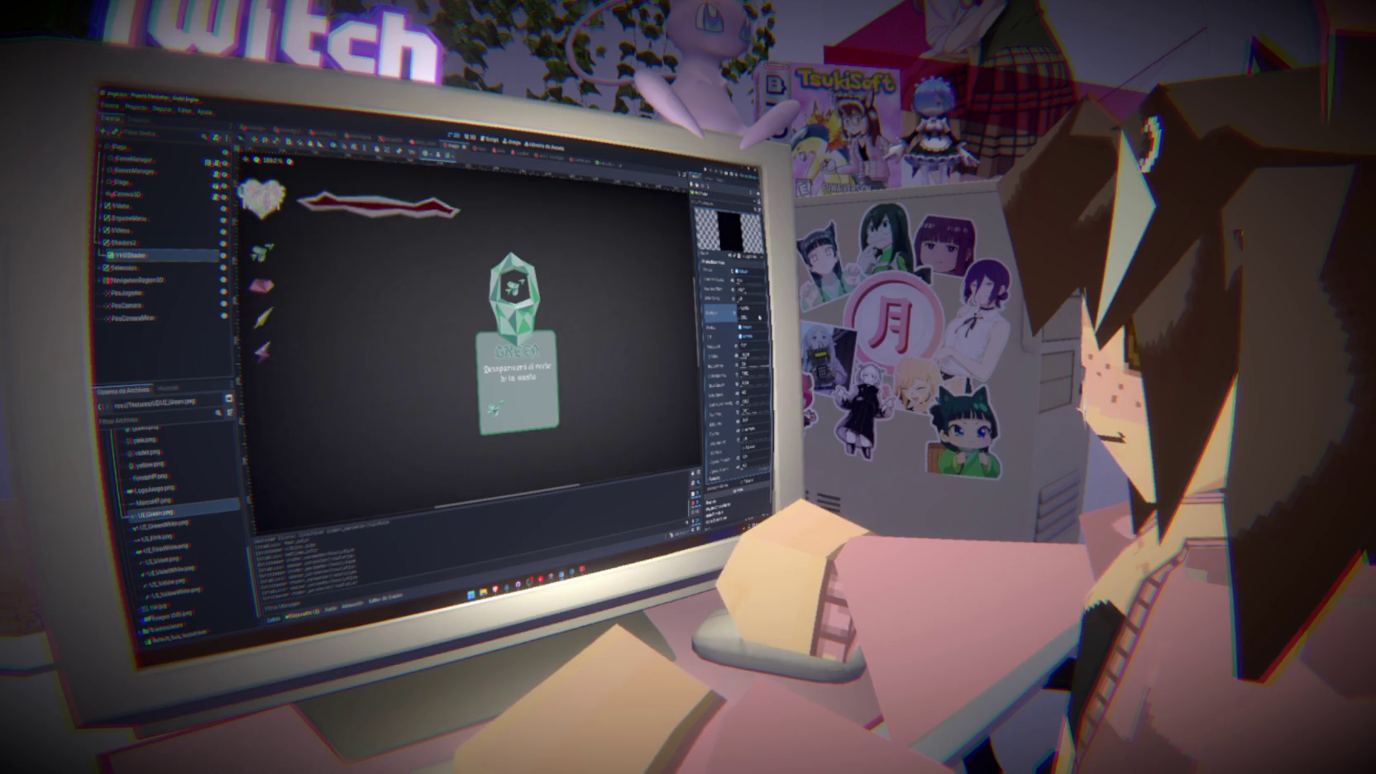
pyautogui.click(145, 257)
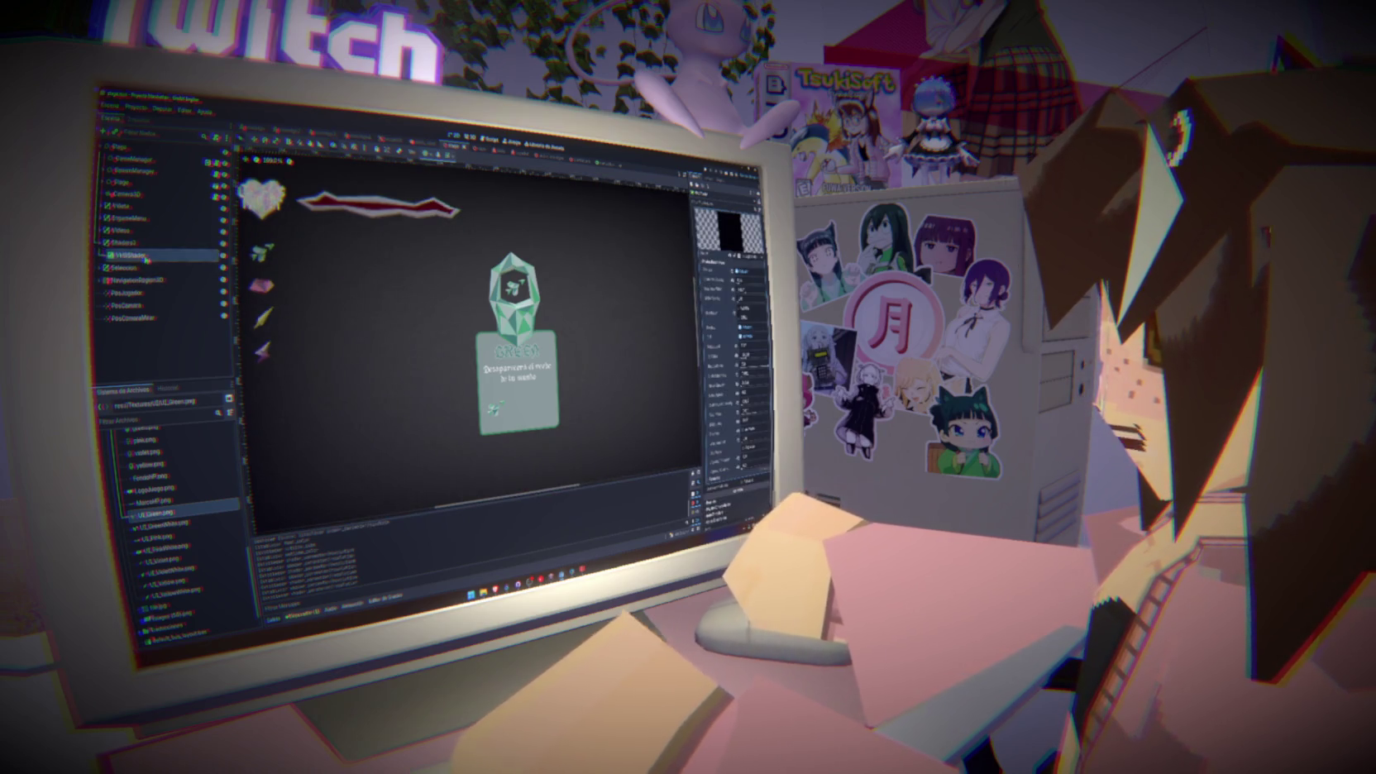
pyautogui.click(101, 269)
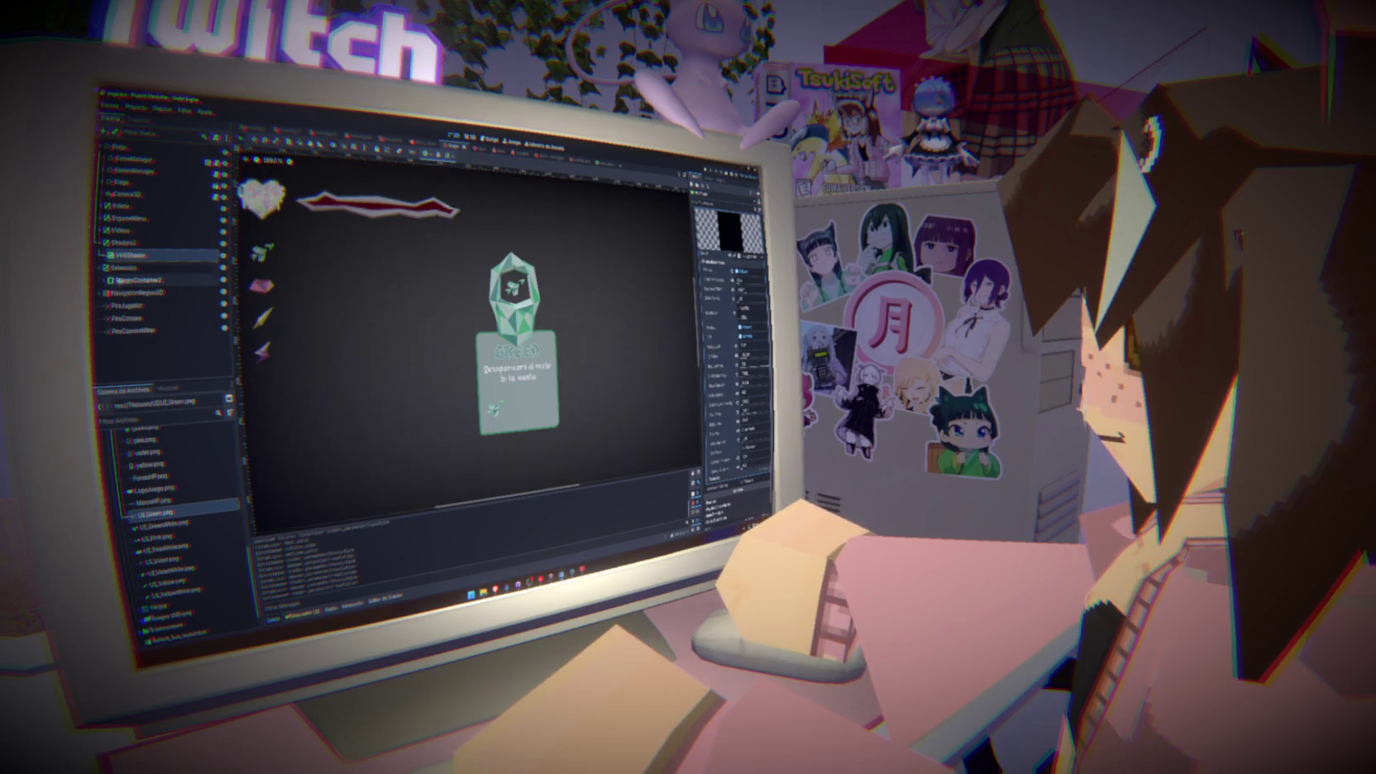
pyautogui.moveTo(133, 254); pyautogui.dragTo(133, 281)
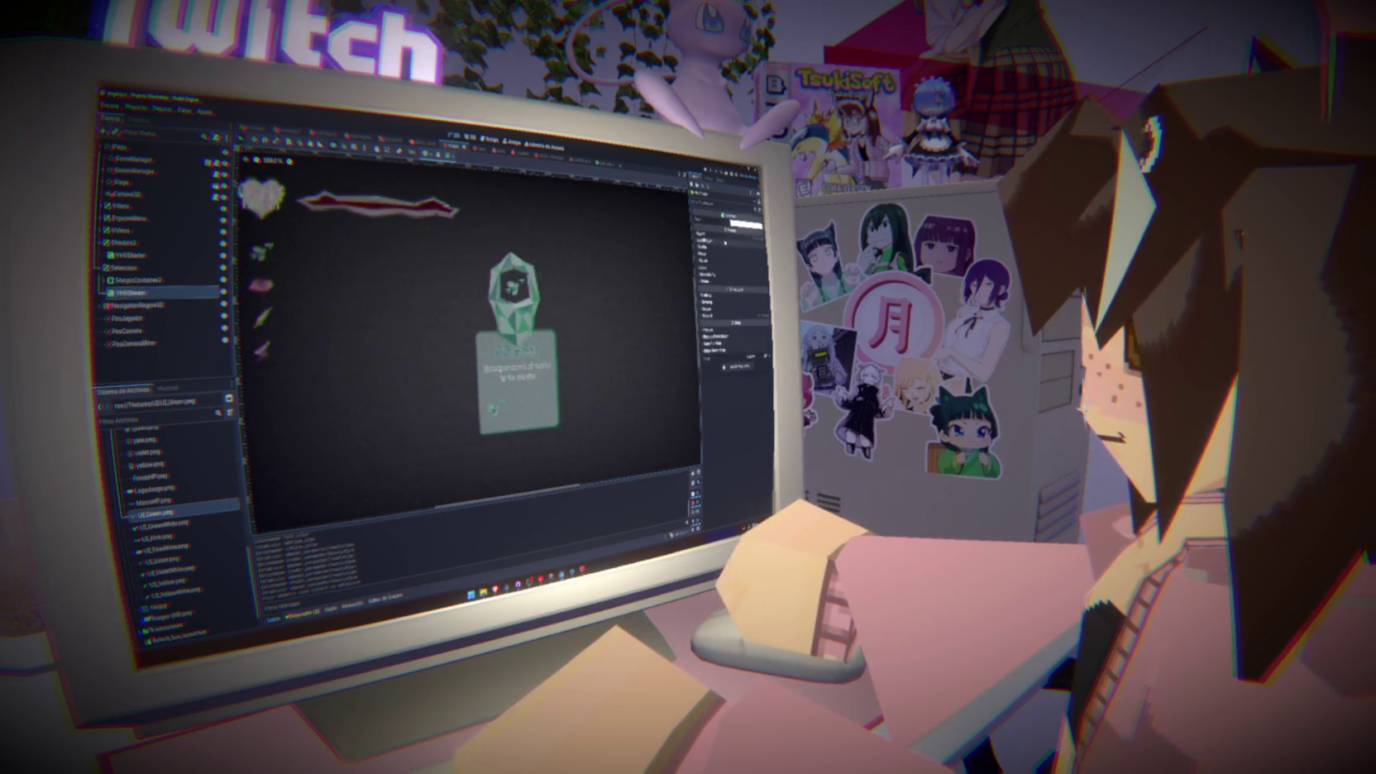
# Assign a new ShaderMaterial to the VHSShader's Material property
pyautogui.click(733, 322)
pyautogui.click(753, 323)
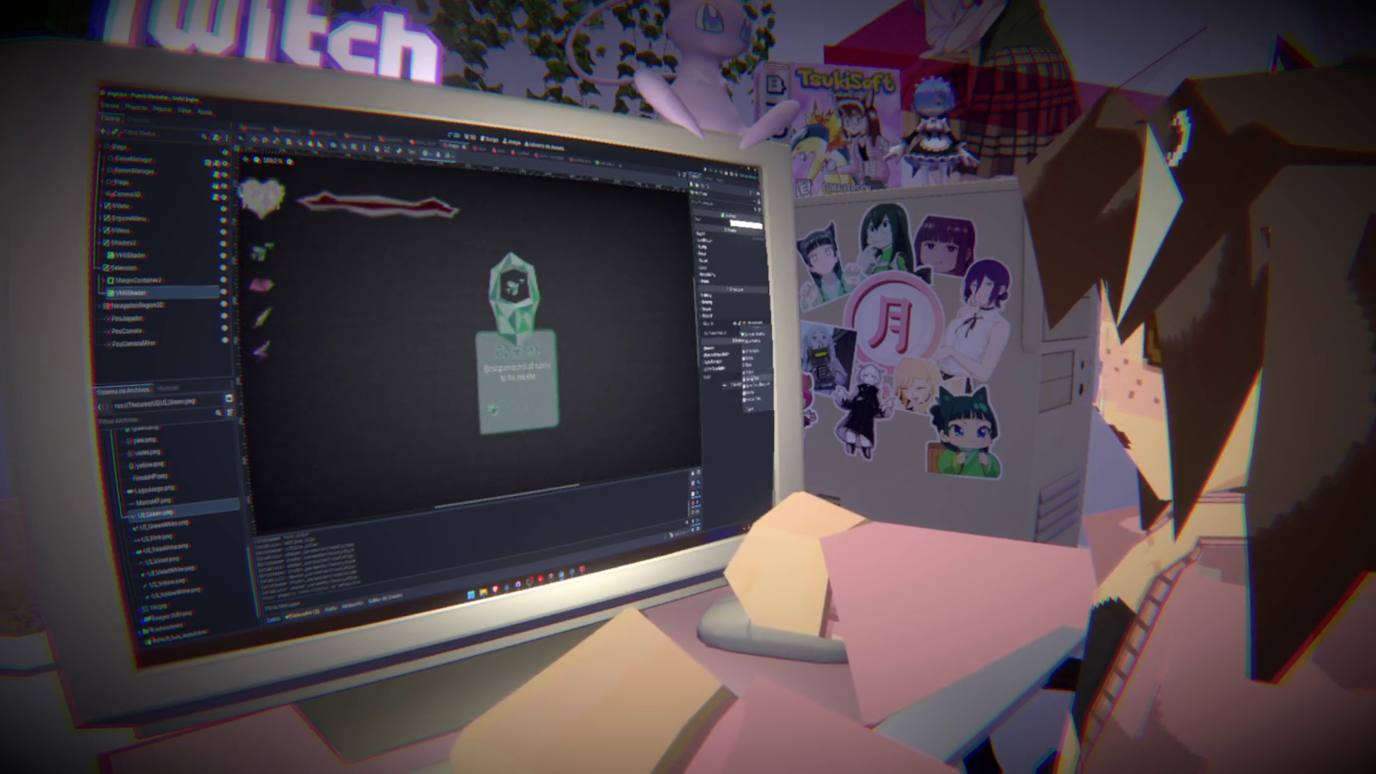
pyautogui.click(752, 376)
pyautogui.click(728, 353)
pyautogui.click(718, 381)
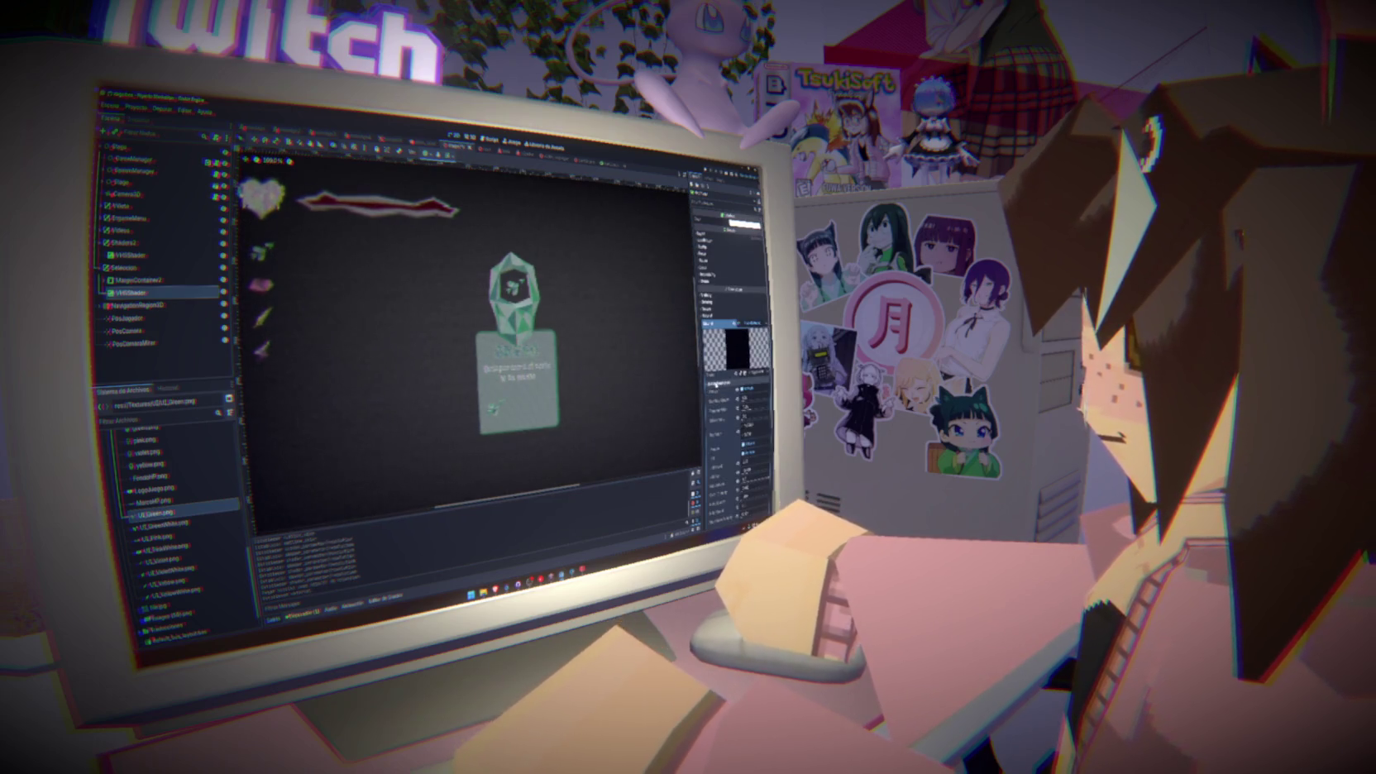
pyautogui.click(128, 257)
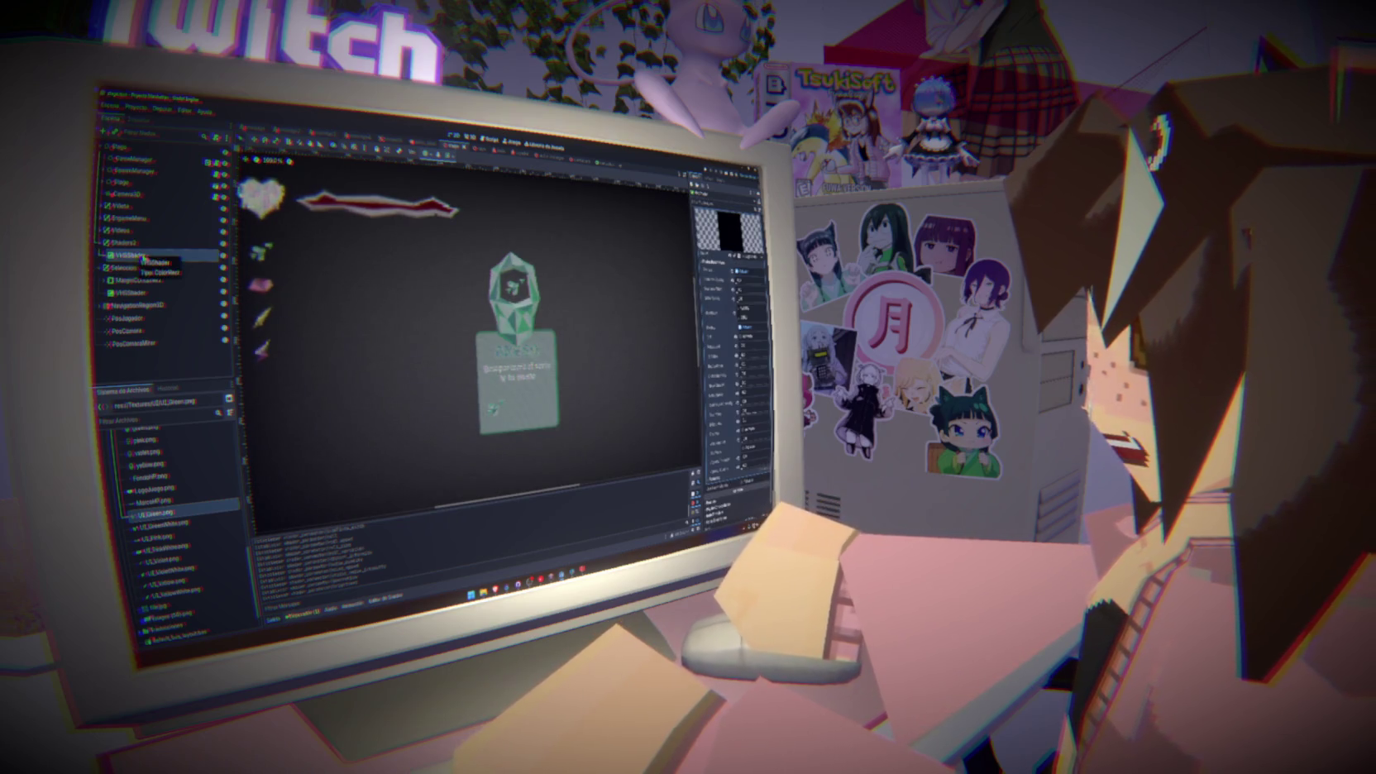
# Inspect Shaders2, the upper VHSShader and the card's VHSShader overlay nodes
pyautogui.click(125, 242)
pyautogui.click(133, 255)
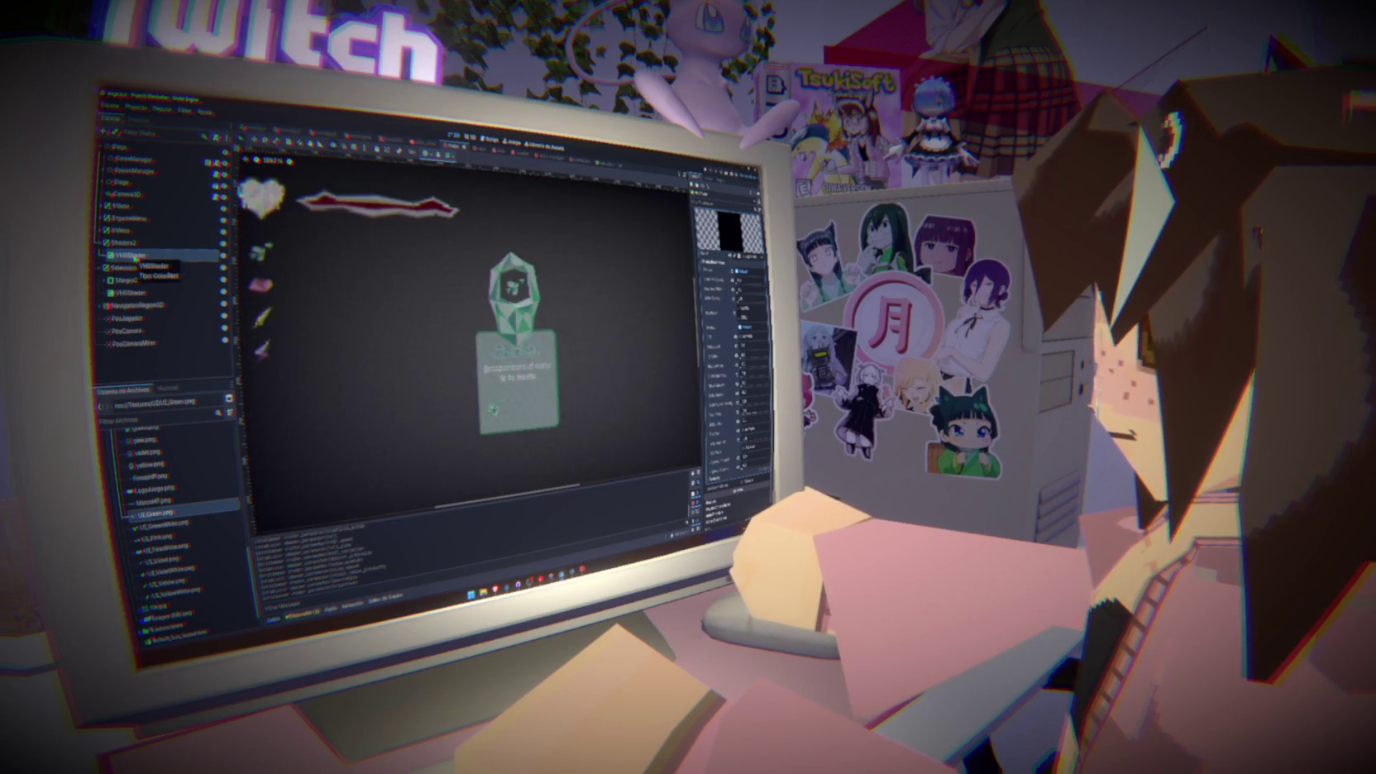
pyautogui.click(139, 293)
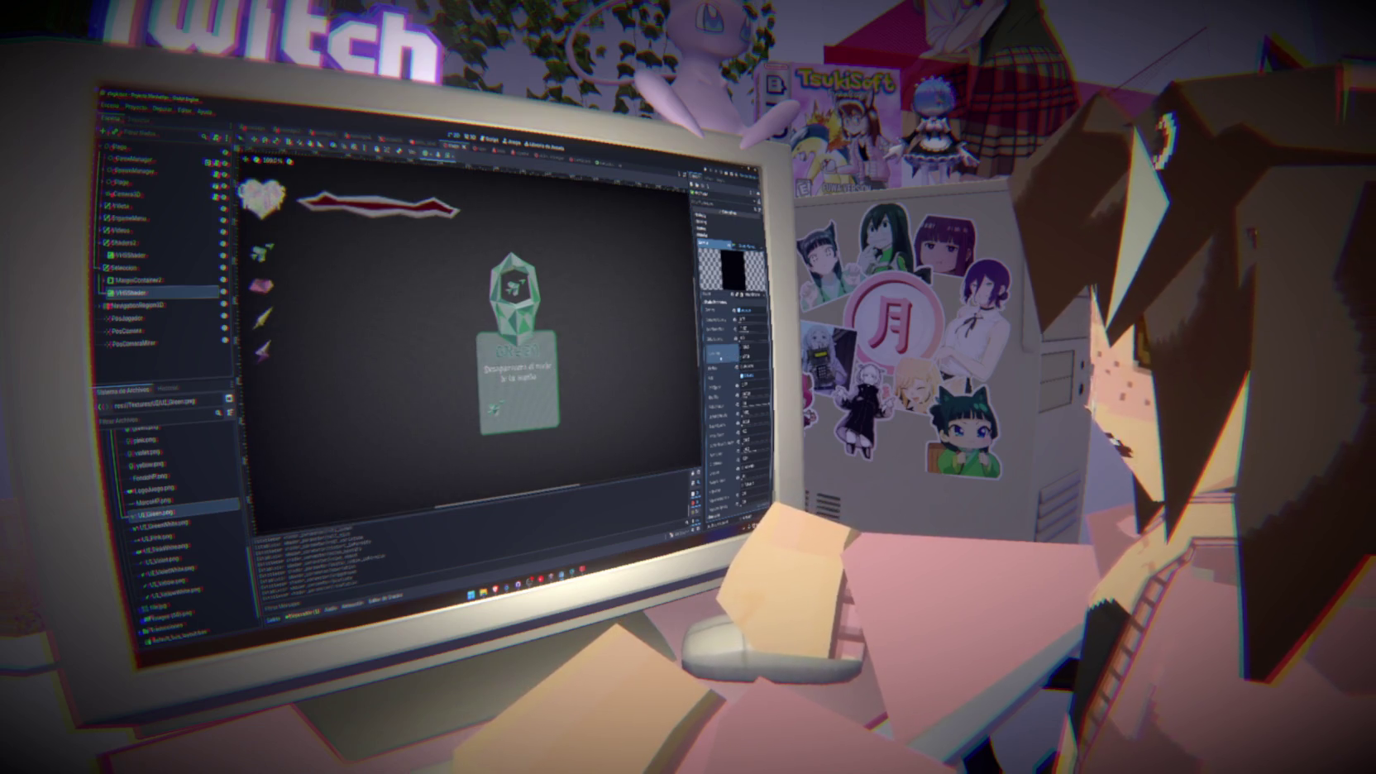
pyautogui.scroll(-1, 509, 379)
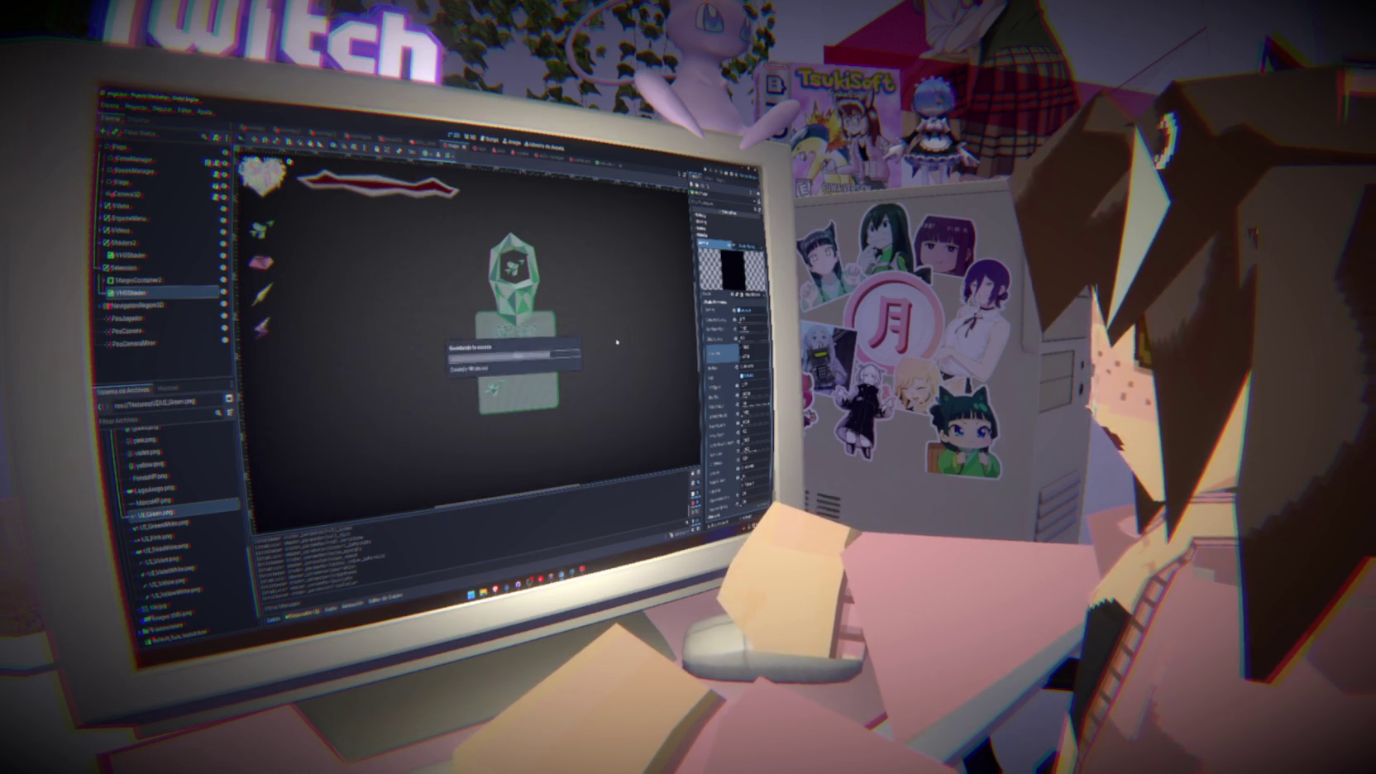
# Zoom in and out around the green power card, then run the project with F5
pyautogui.scroll(-5, 498, 335)
pyautogui.scroll(5, 498, 335)
pyautogui.scroll(2, 341, 271)
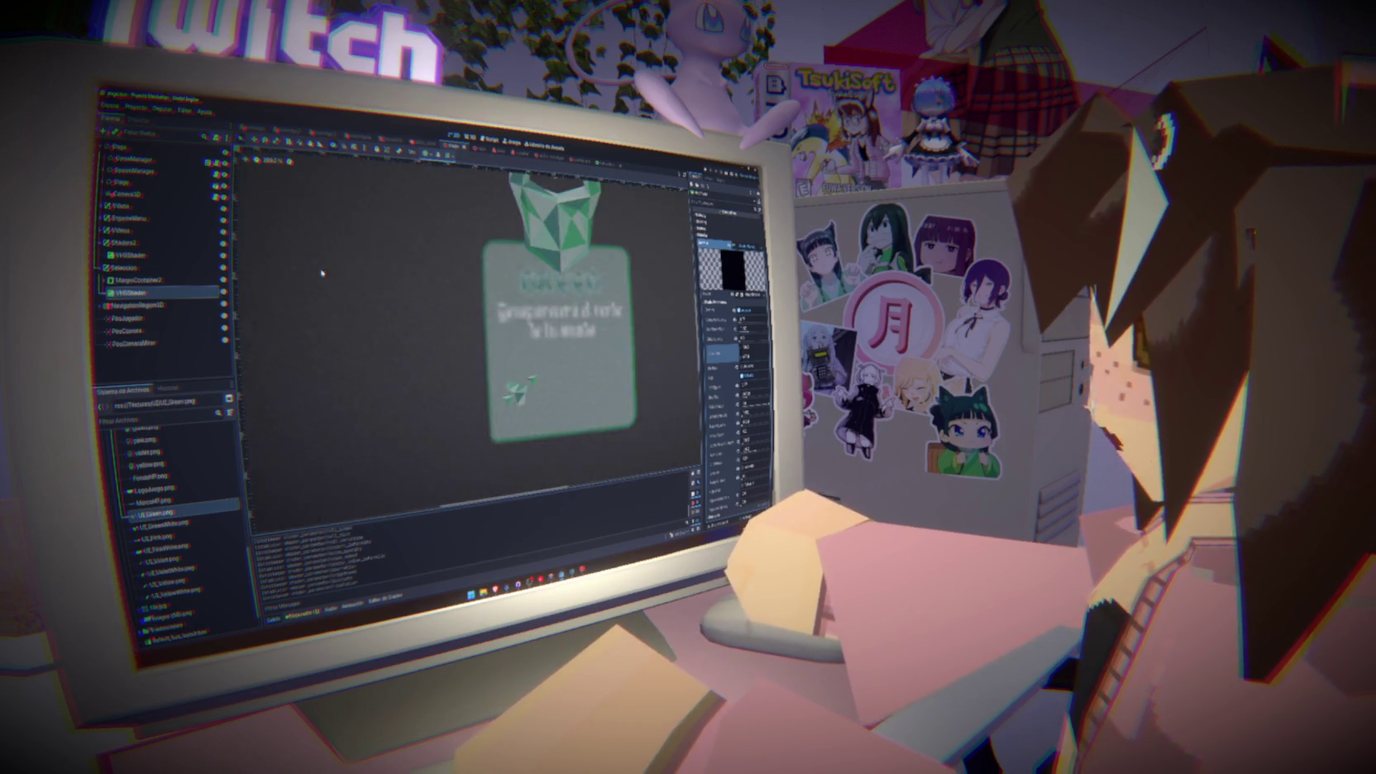
pyautogui.scroll(-5, 341, 270)
pyautogui.scroll(4, 364, 273)
pyautogui.scroll(4, 364, 274)
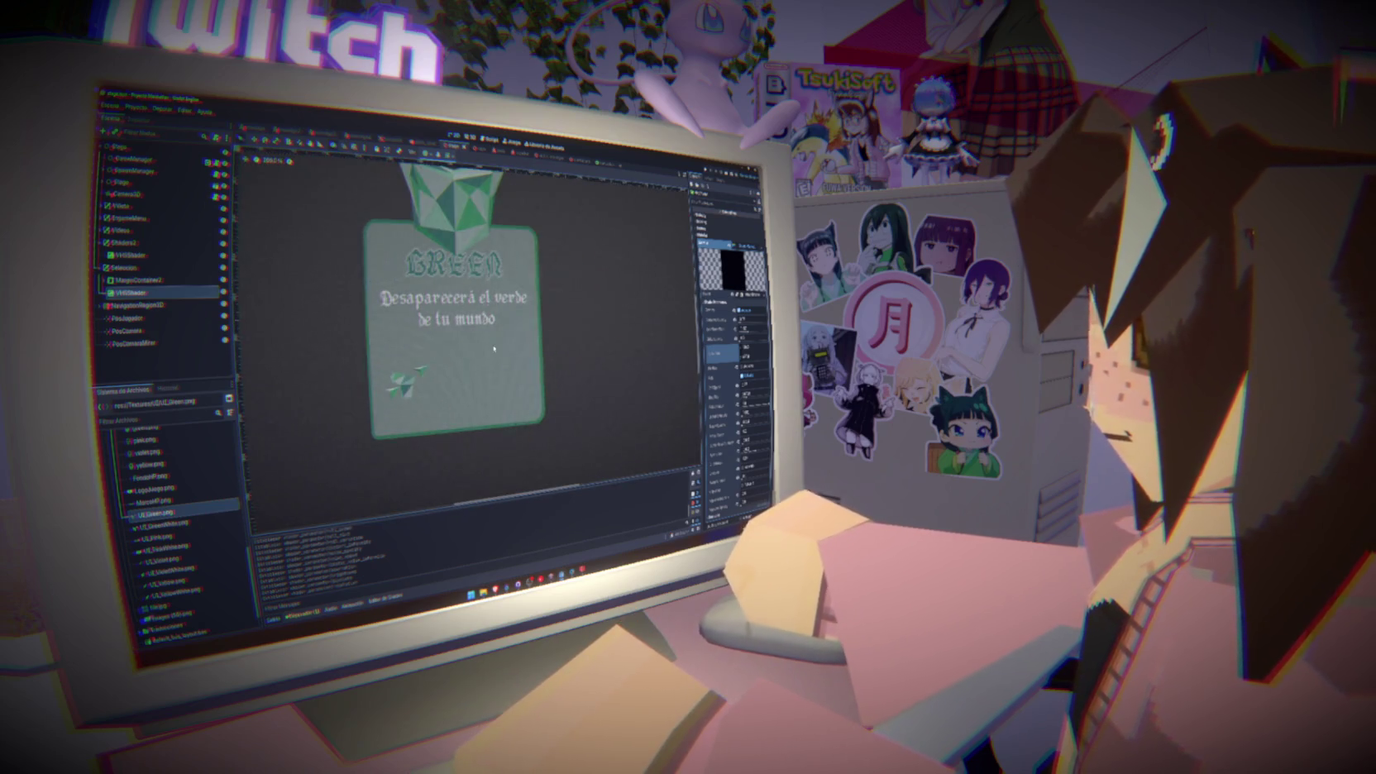
pyautogui.scroll(-3, 494, 349)
pyautogui.scroll(-3, 494, 348)
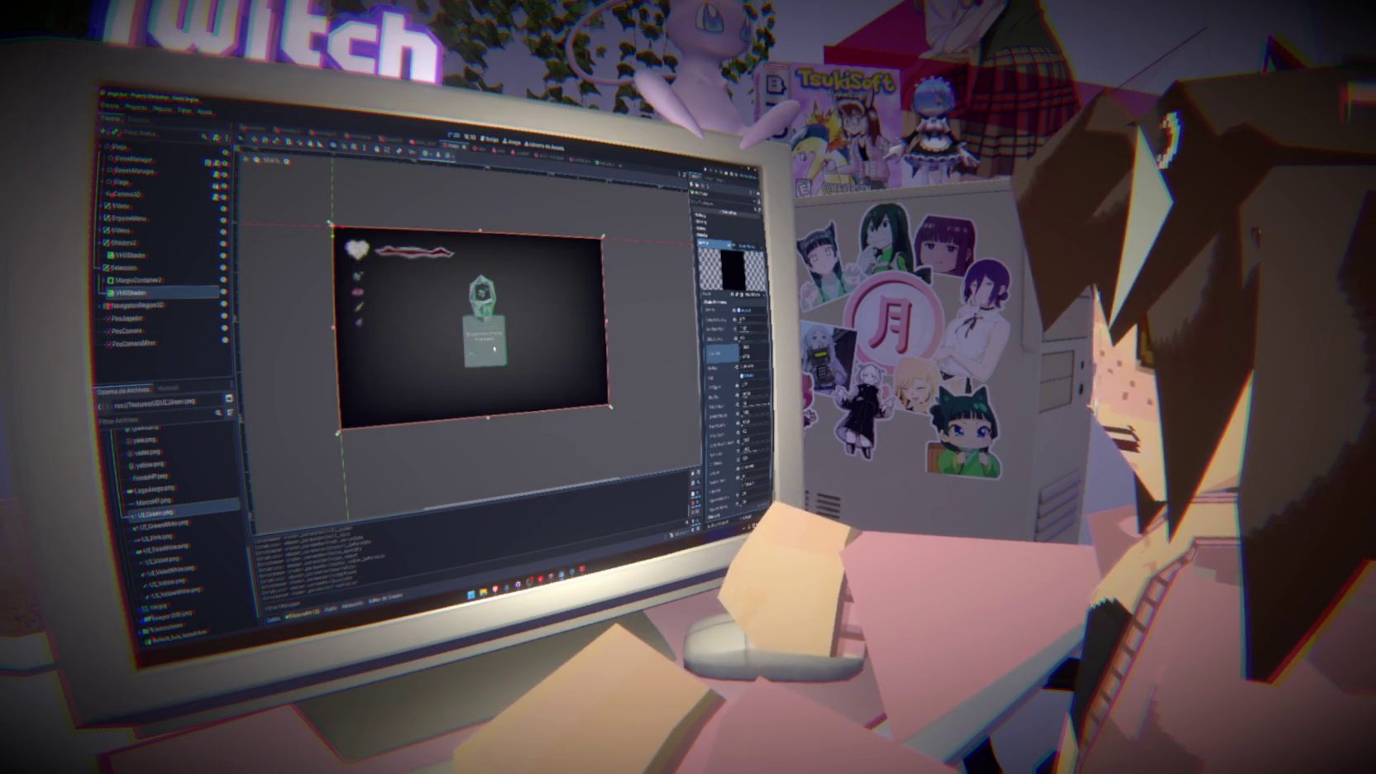
pyautogui.scroll(3, 493, 349)
pyautogui.scroll(-3, 494, 349)
pyautogui.scroll(4, 325, 297)
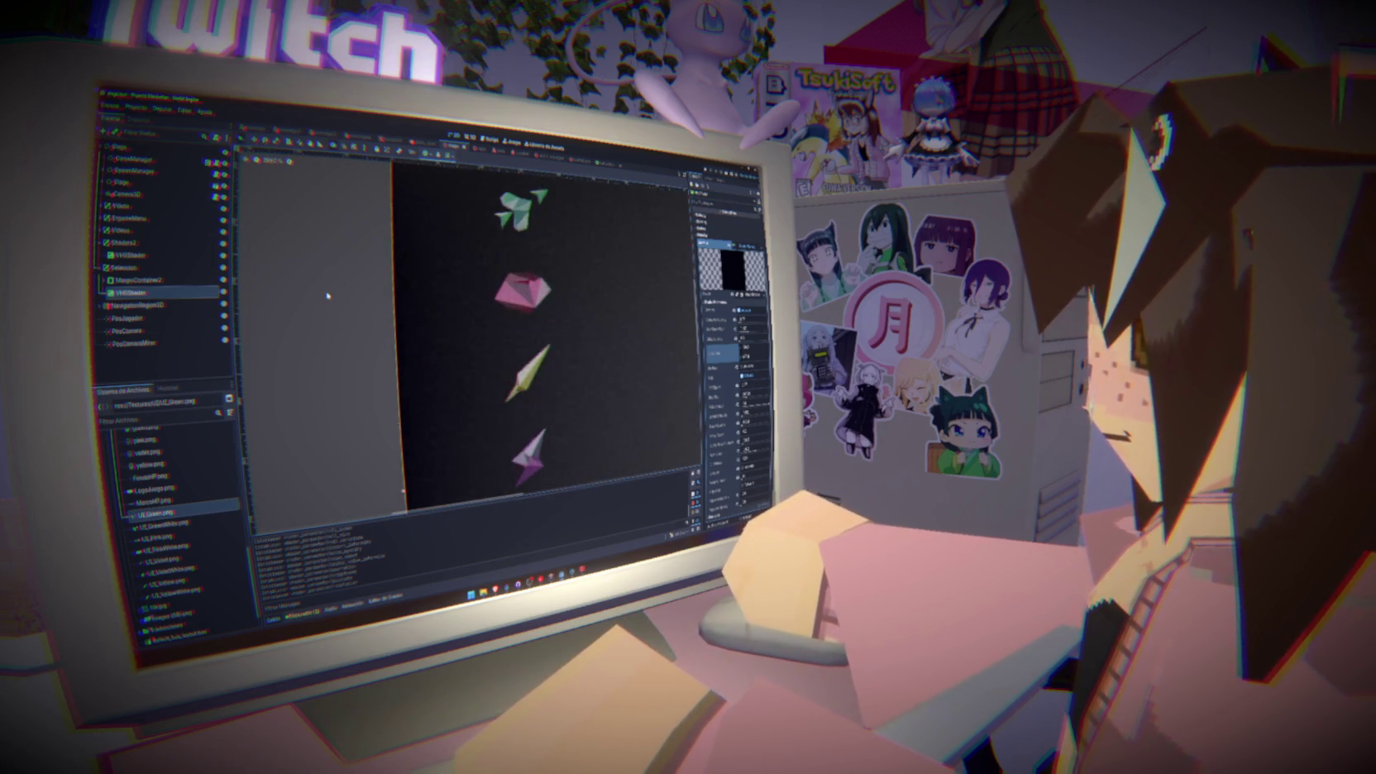
pyautogui.scroll(-5, 327, 296)
pyautogui.scroll(1, 328, 295)
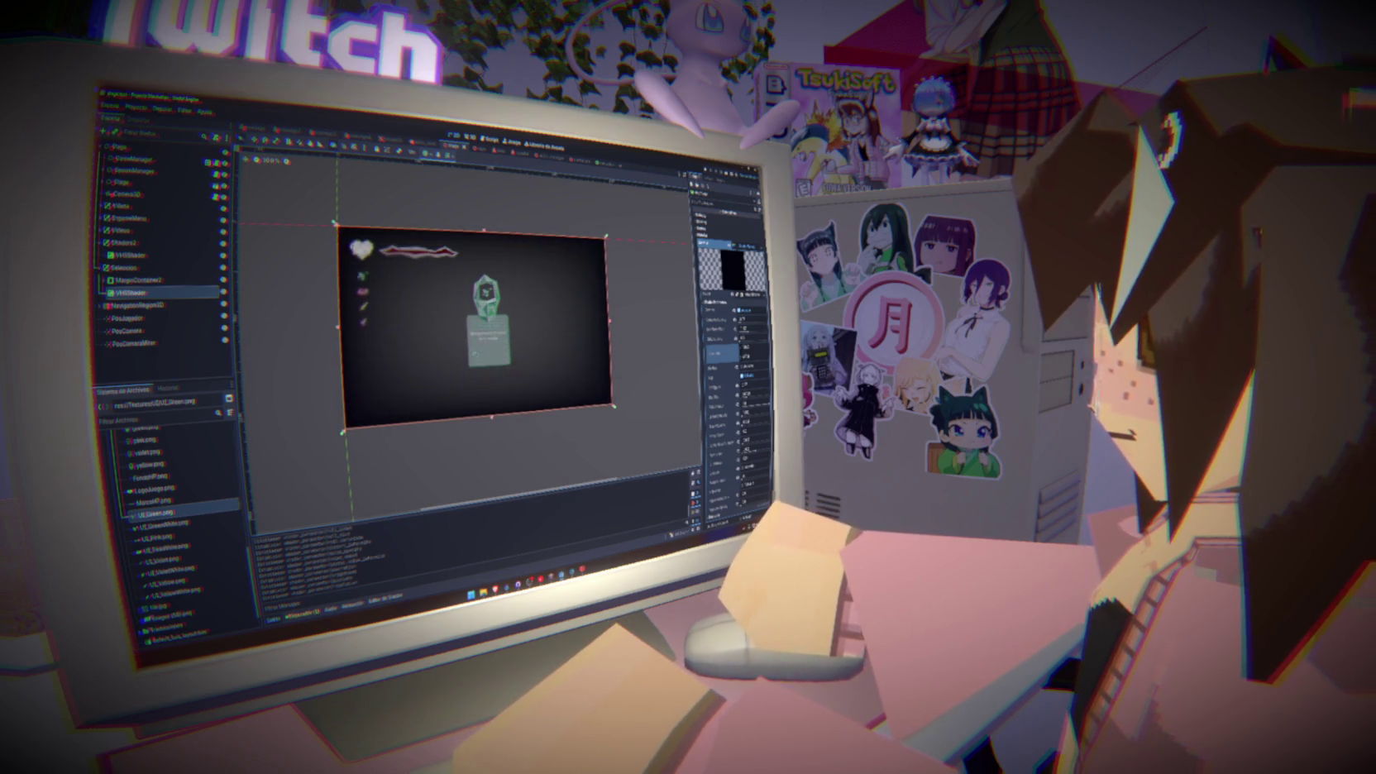
pyautogui.press('F5')
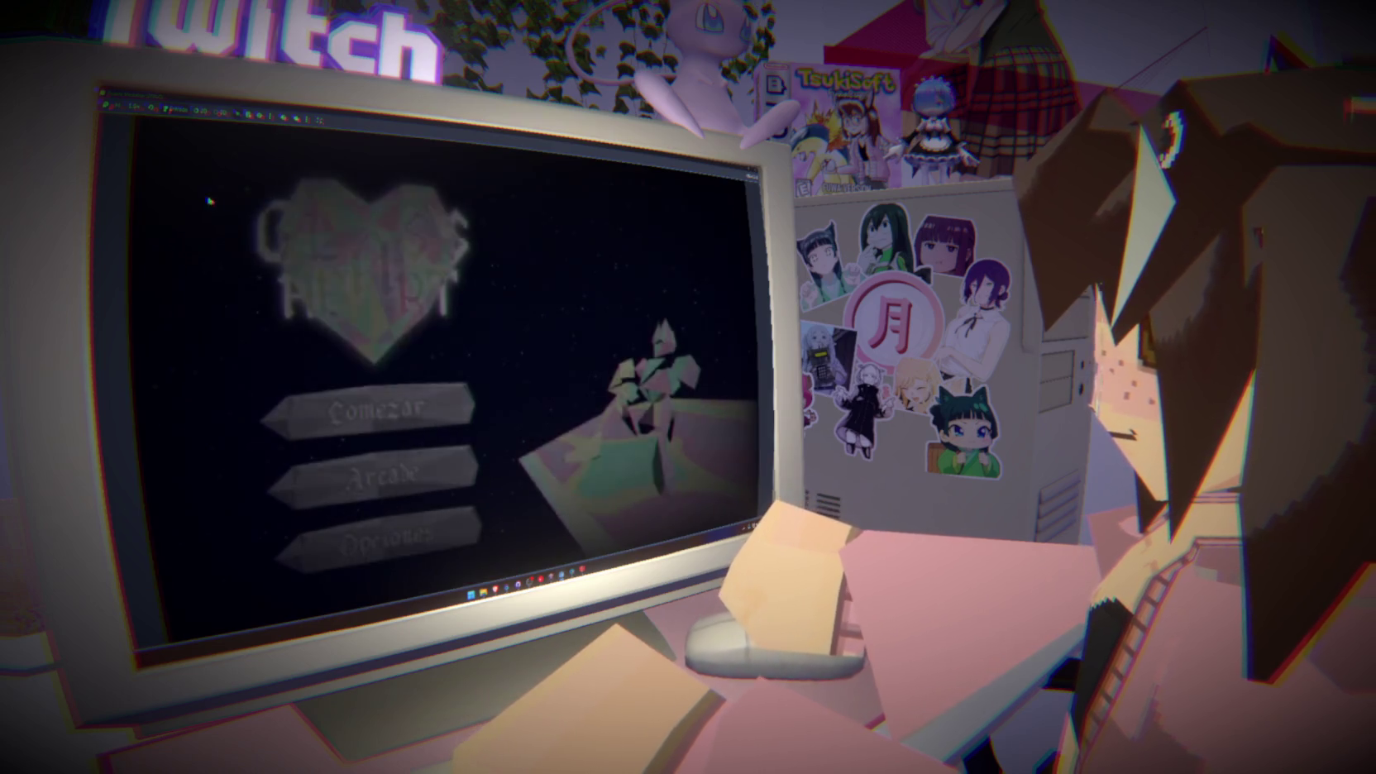
# Play from Comenzar to check the card, go to line 9 of the script, and relaunch
pyautogui.click(407, 393)
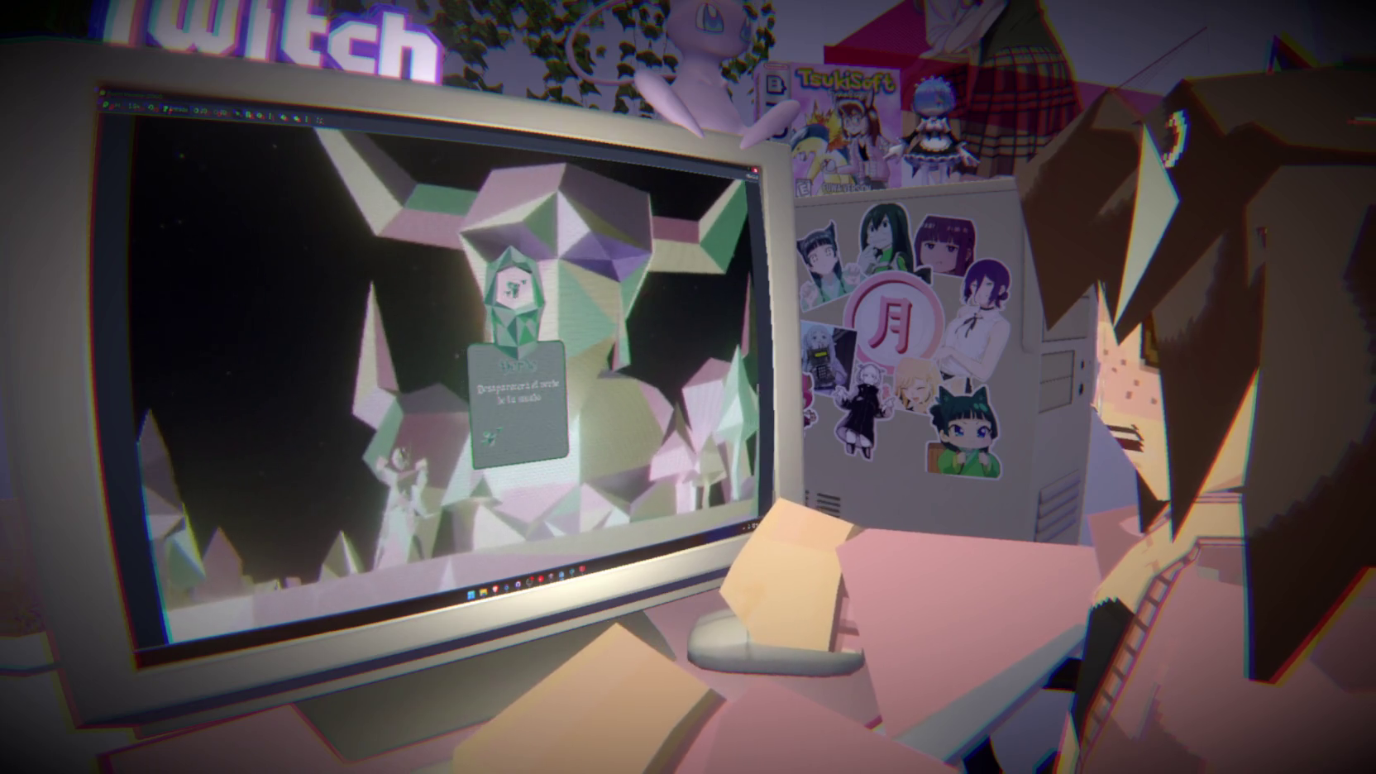
pyautogui.press('F8')
pyautogui.click(488, 139)
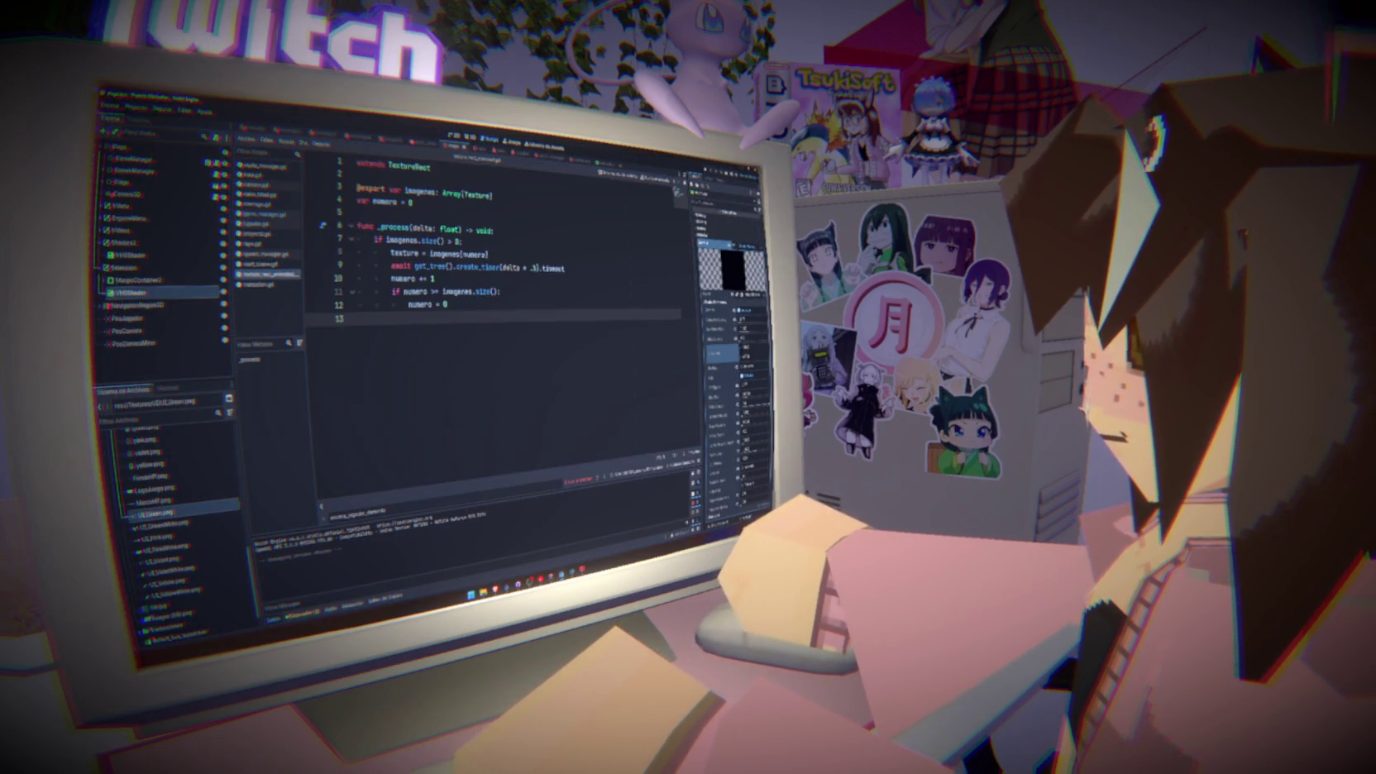
pyautogui.click(534, 268)
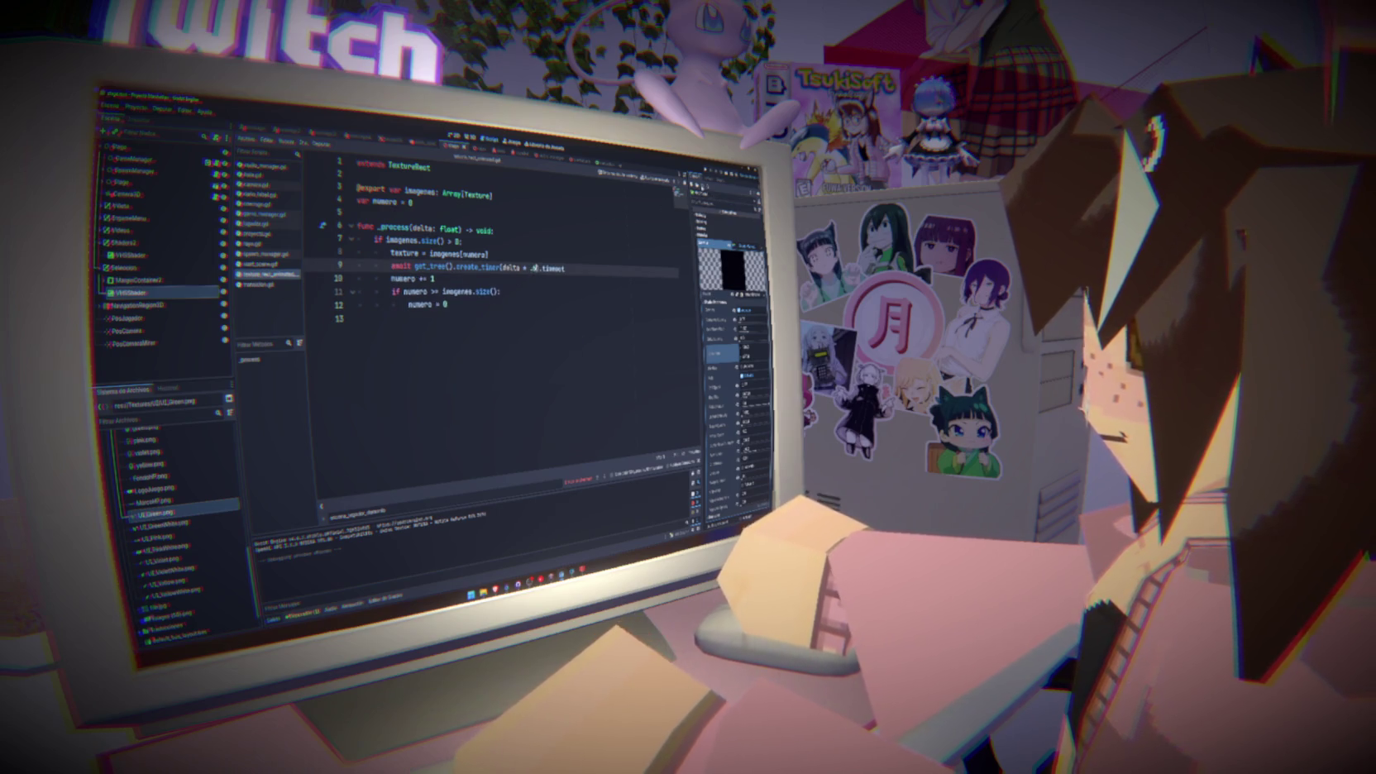
pyautogui.press('F5')
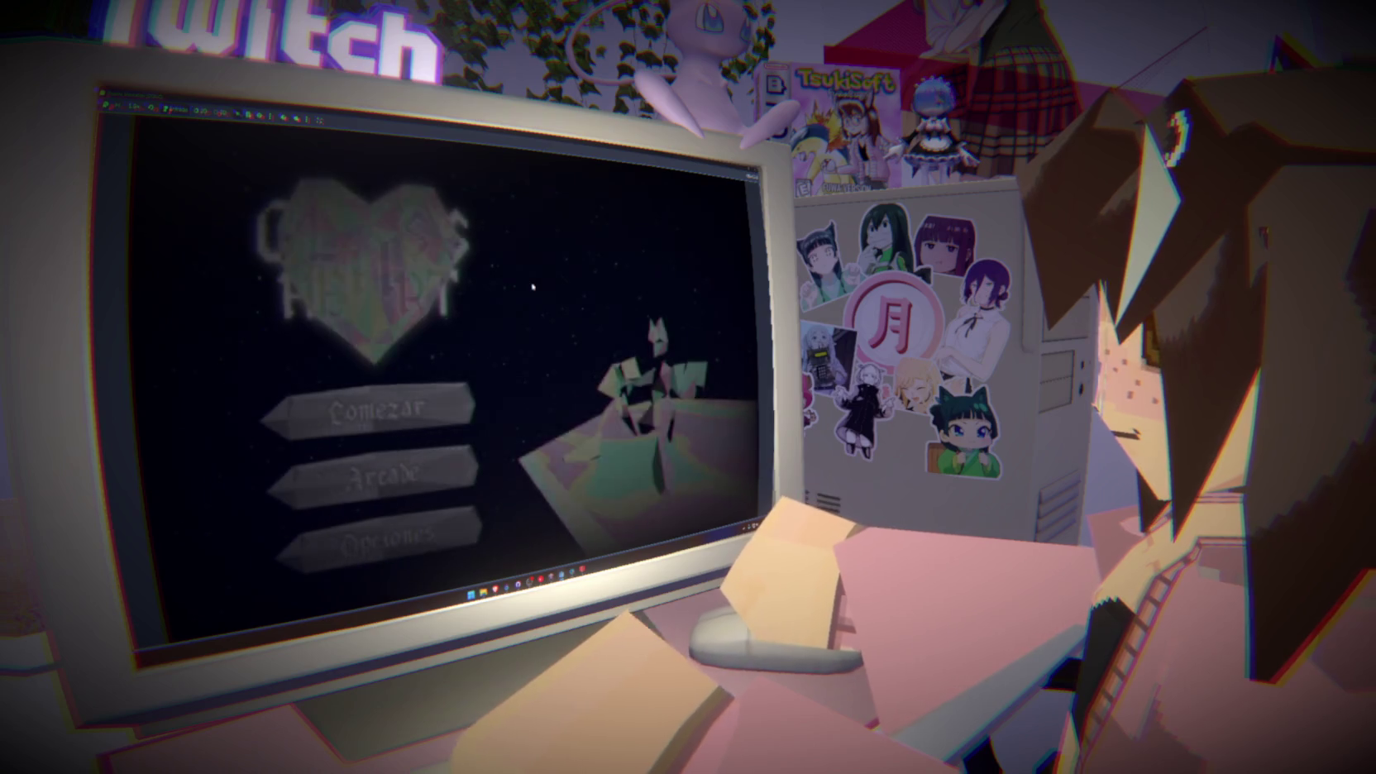
pyautogui.press('Return')
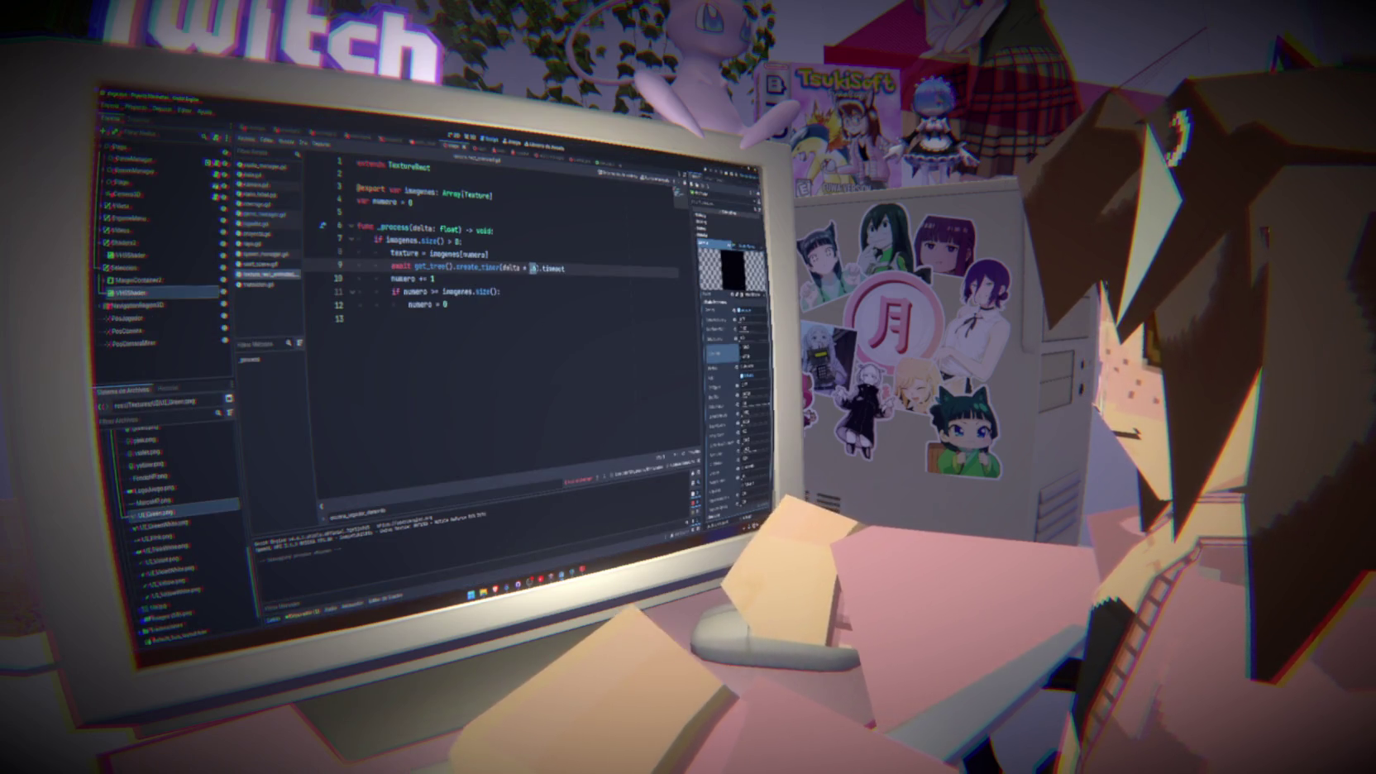
# Append a 0 to line 9's timer multiplier and test it in the game
pyautogui.click(432, 279)
pyautogui.click(534, 268)
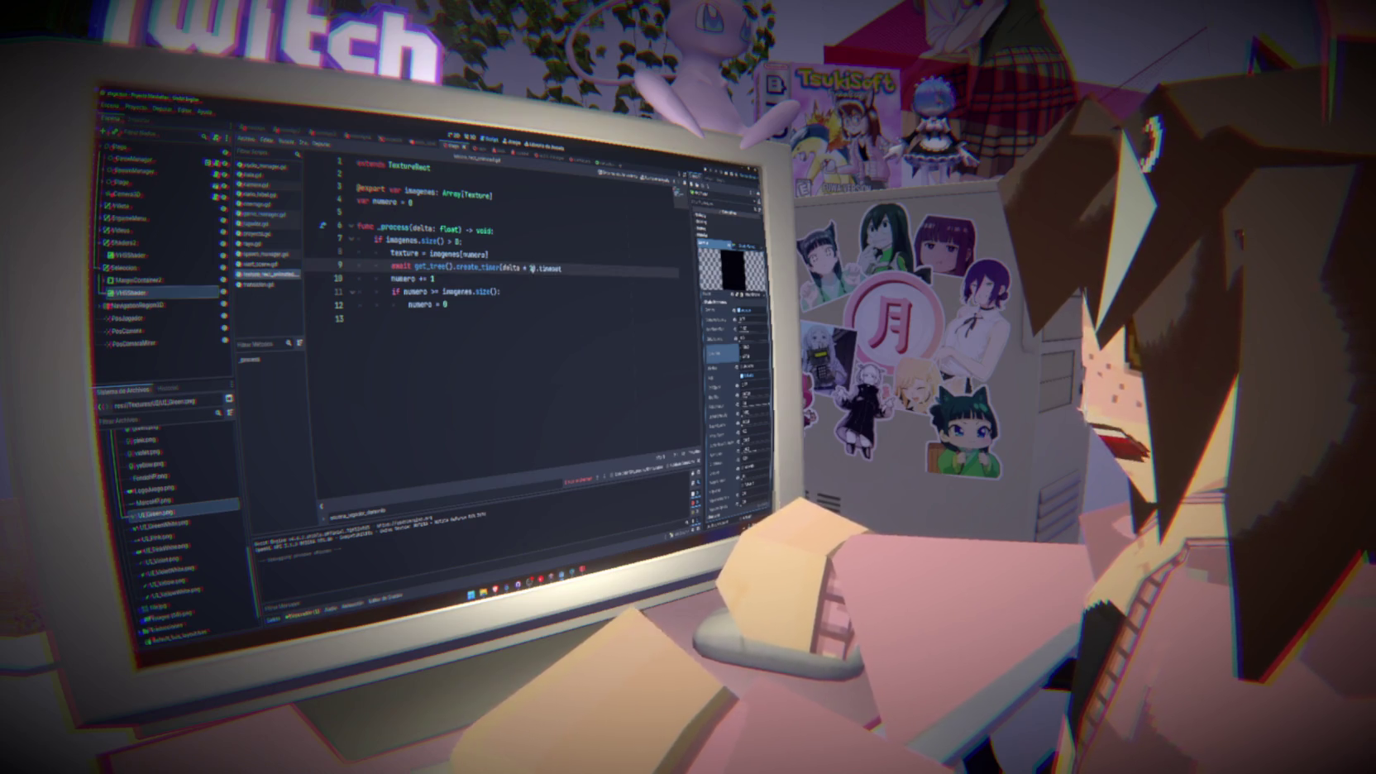
pyautogui.write('0')
pyautogui.press('F5')
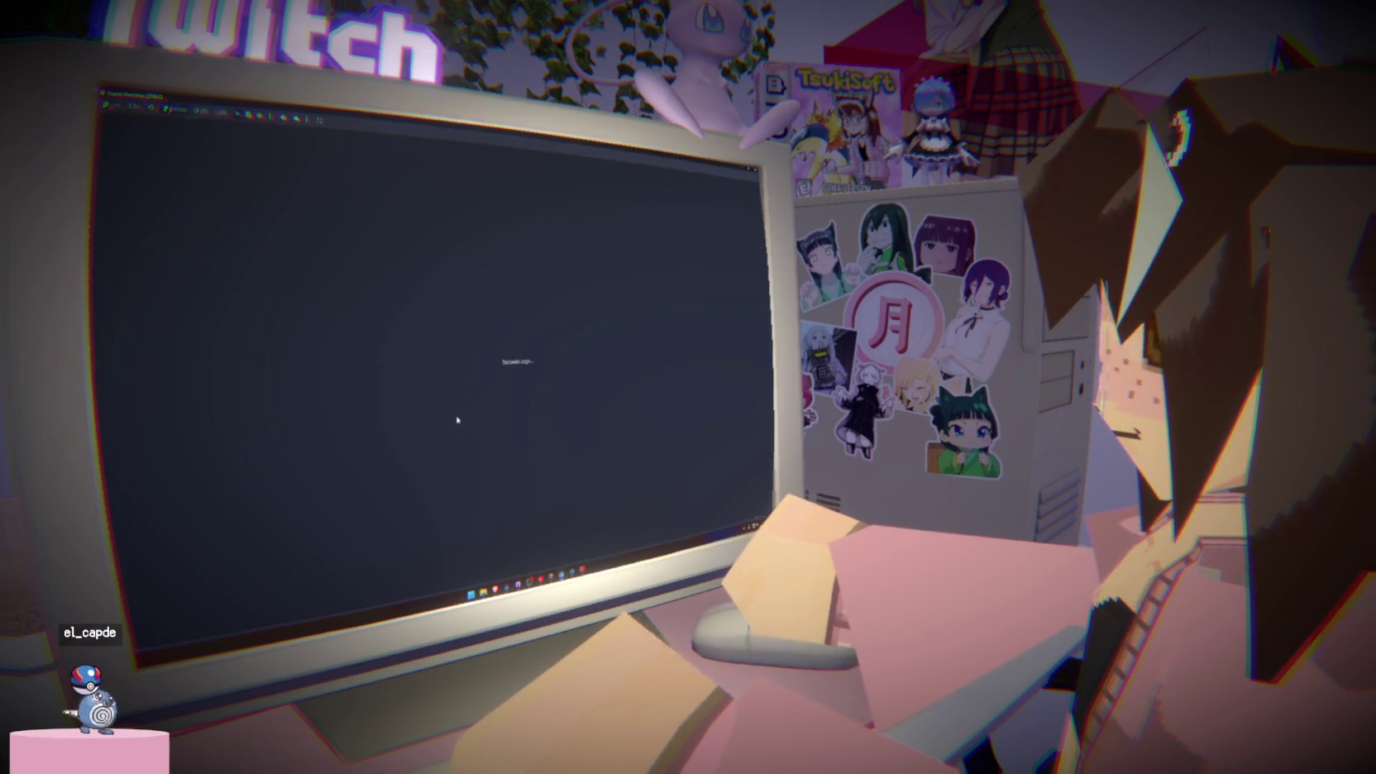
pyautogui.click(394, 423)
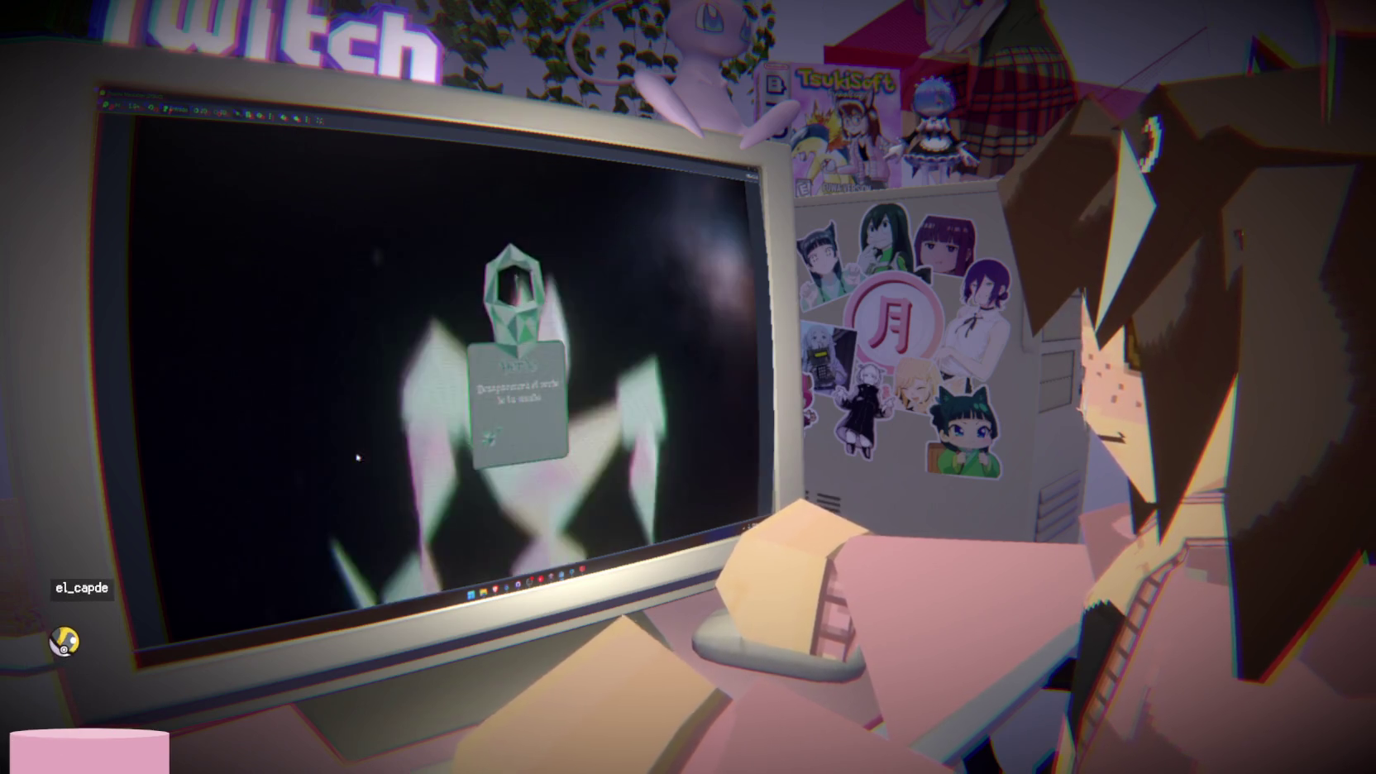
# Replace the multiplier's last digit with 3 and rerun the game
pyautogui.press('BackSpace')
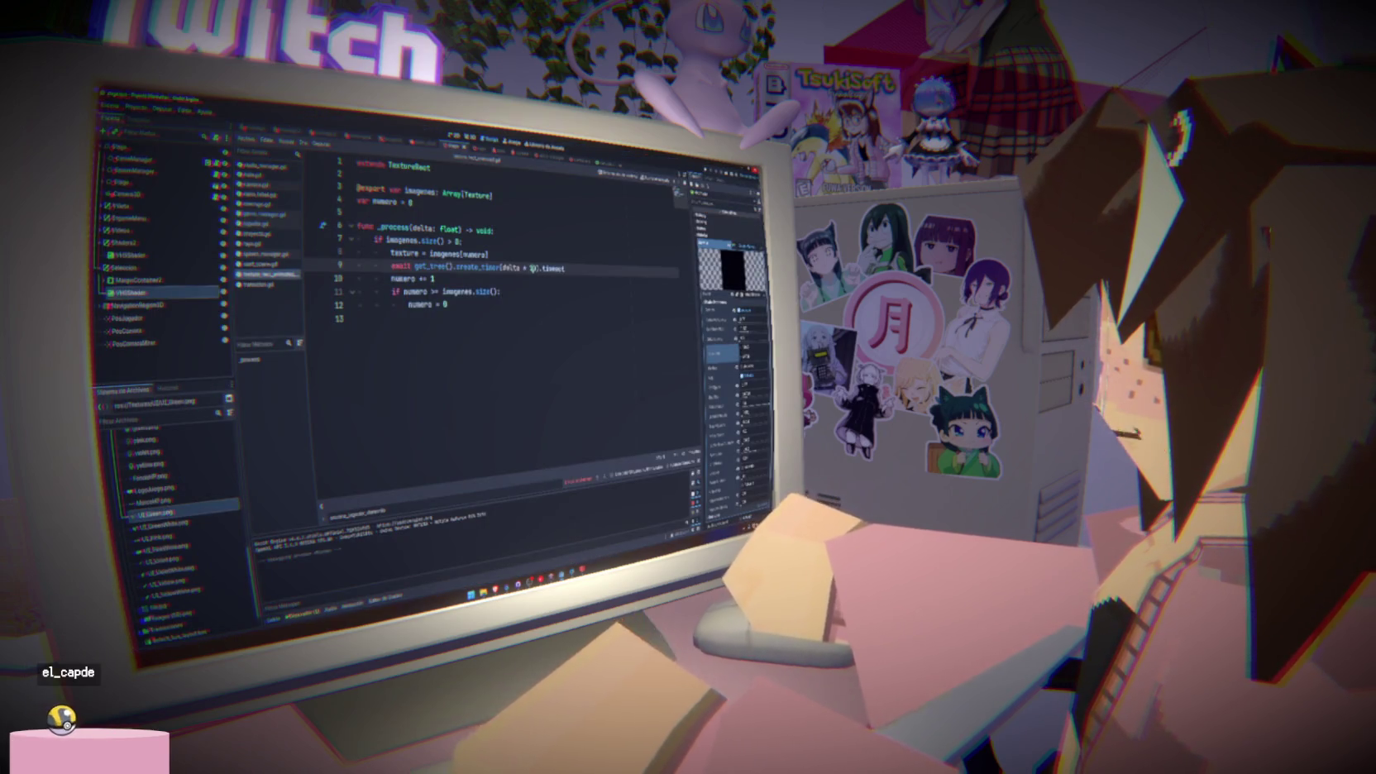
pyautogui.write('3')
pyautogui.press('F5')
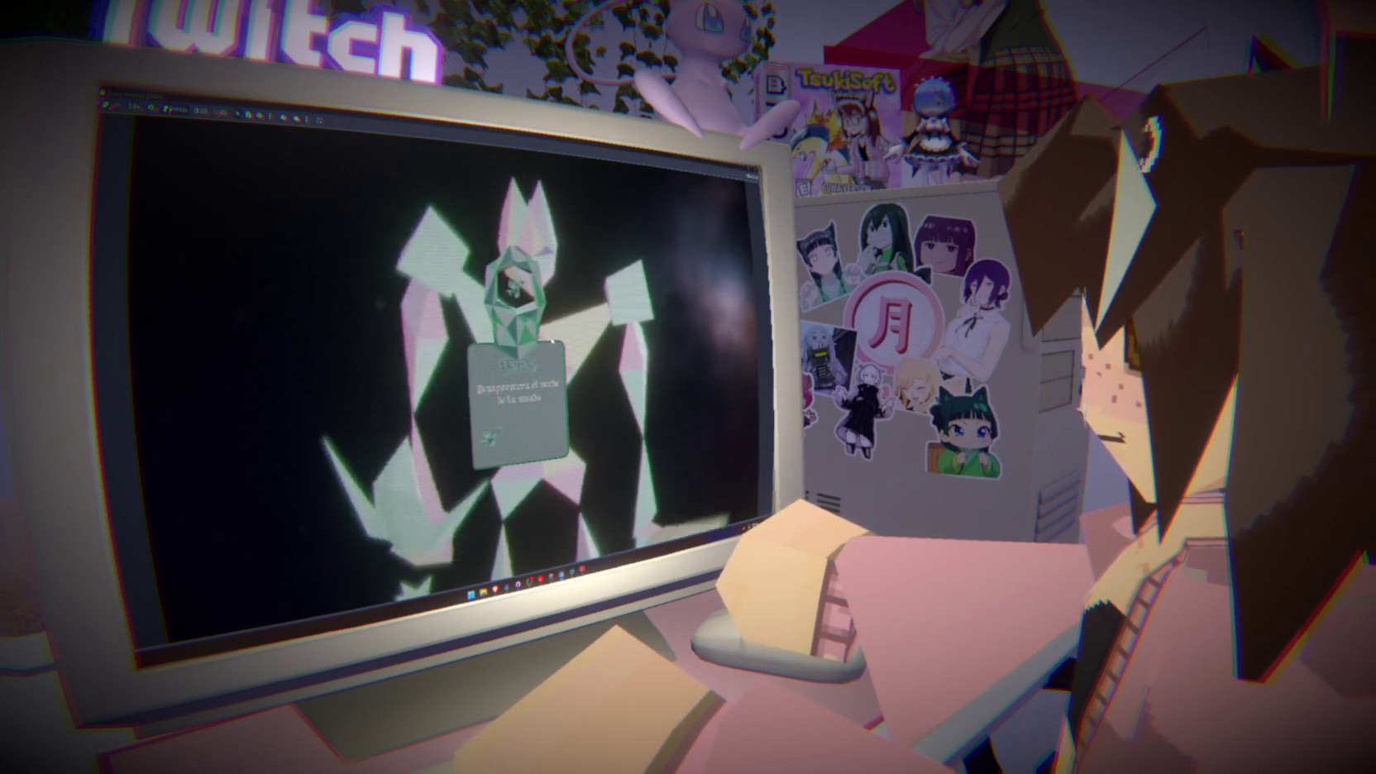
pyautogui.press('F8')
# Rerun the game to check the image animation, then return to the await line
pyautogui.click(530, 268)
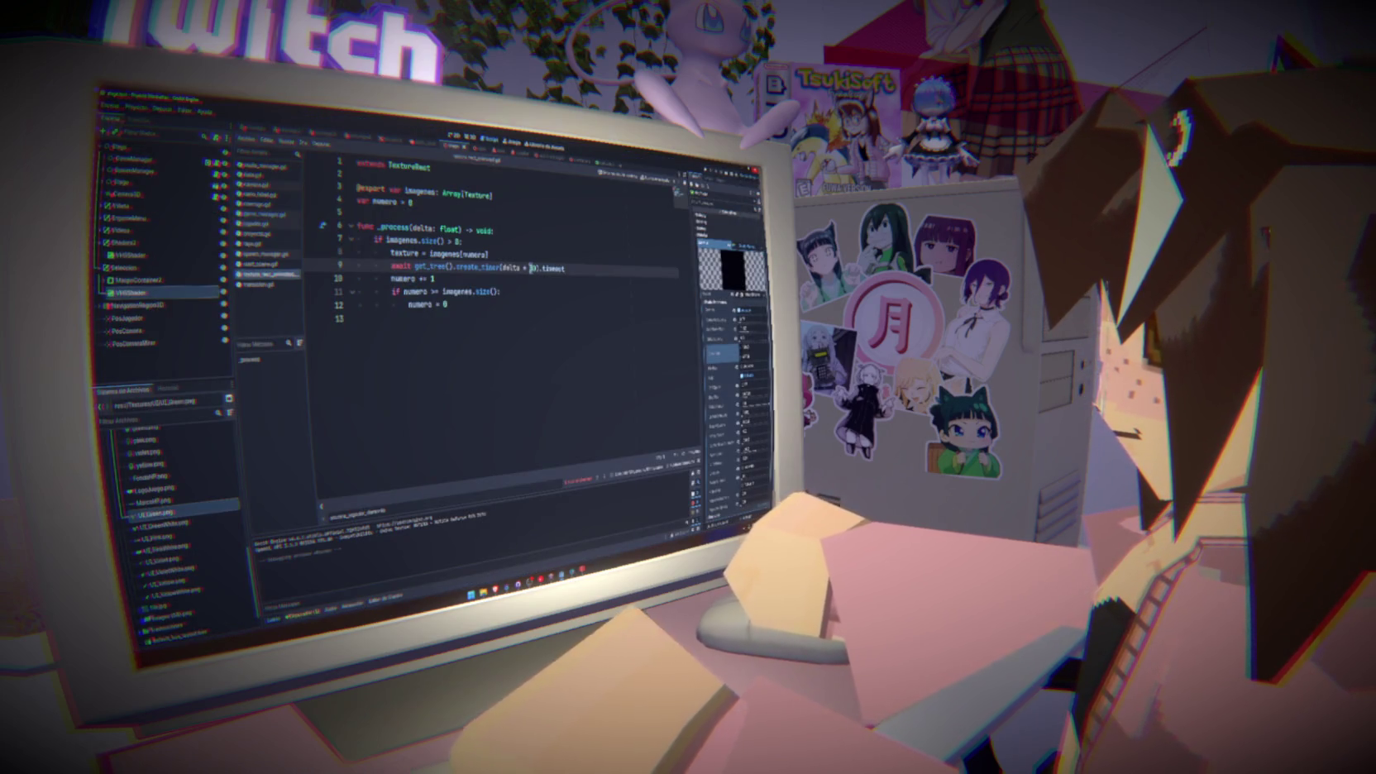
pyautogui.press('F5')
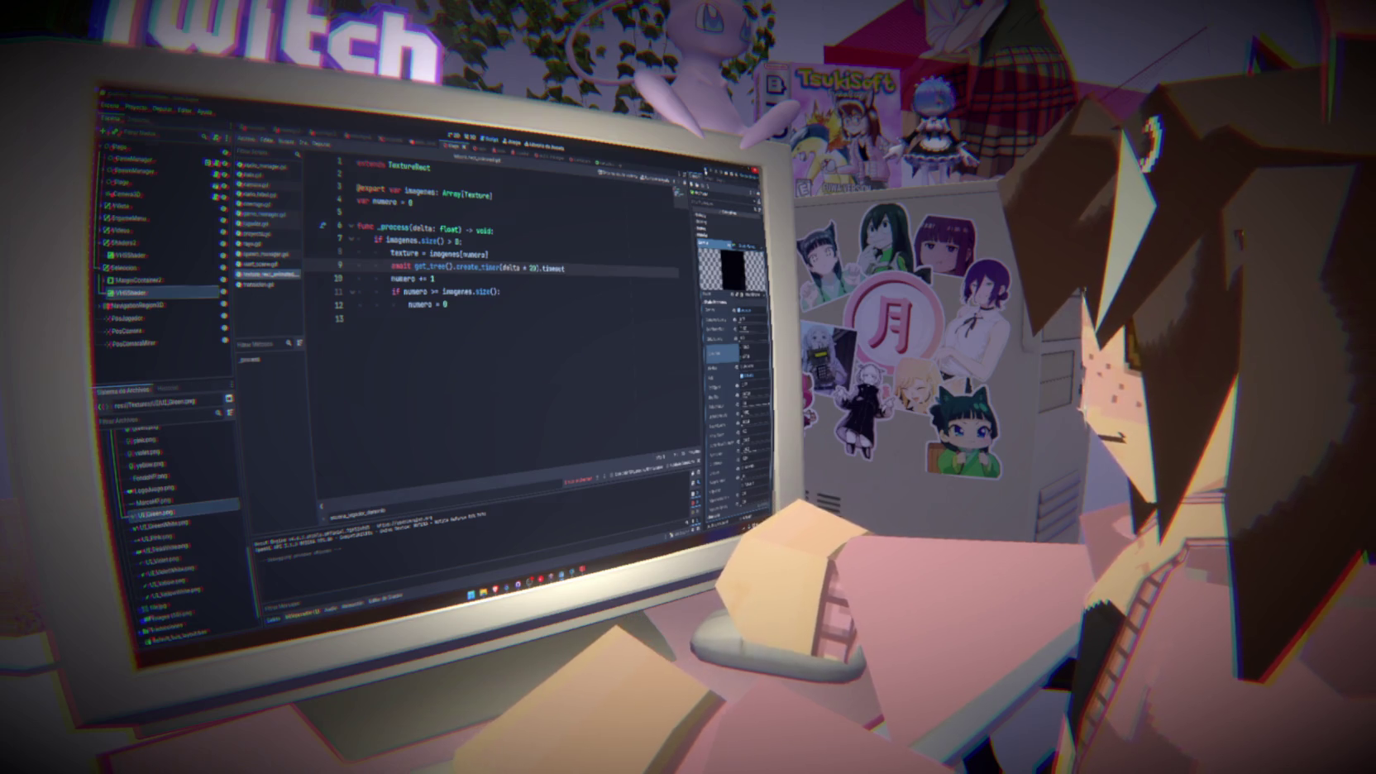
pyautogui.press('F8')
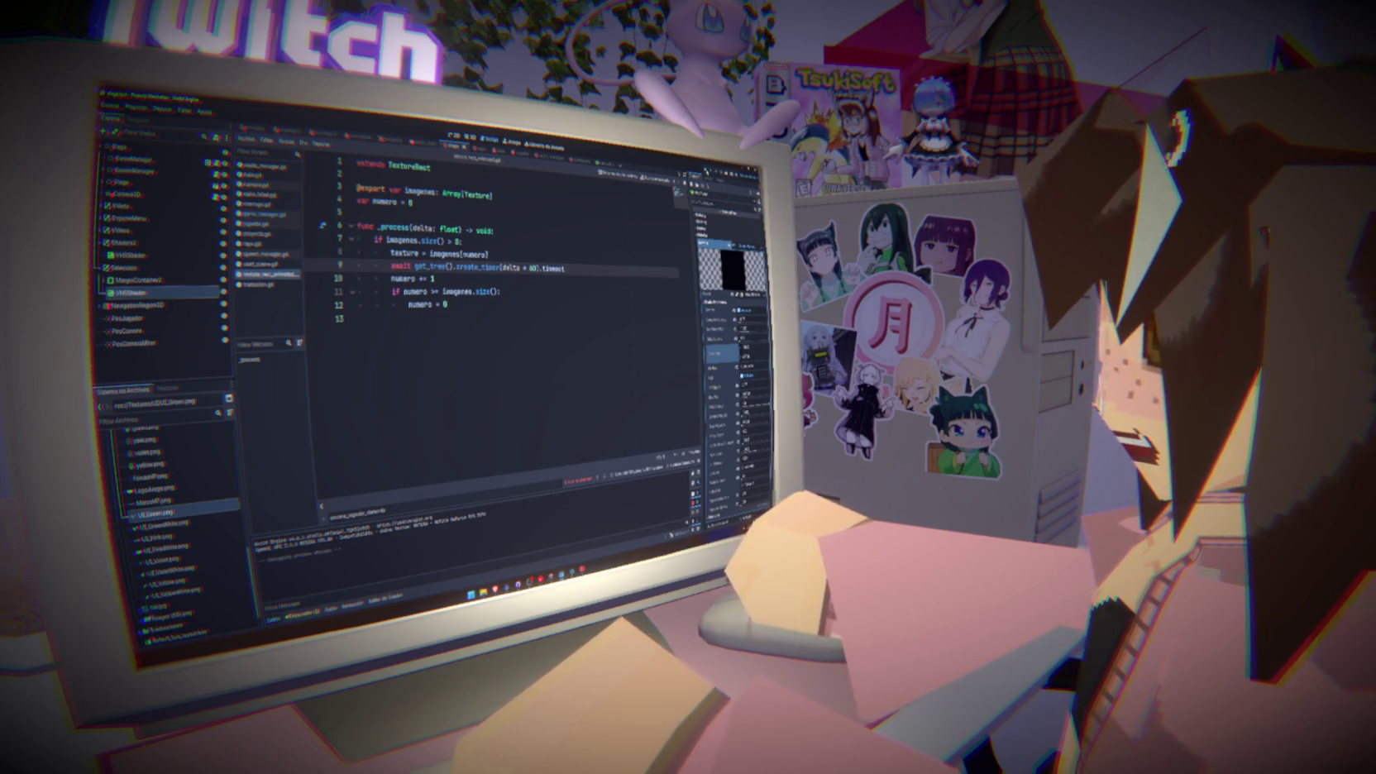
pyautogui.press('F5')
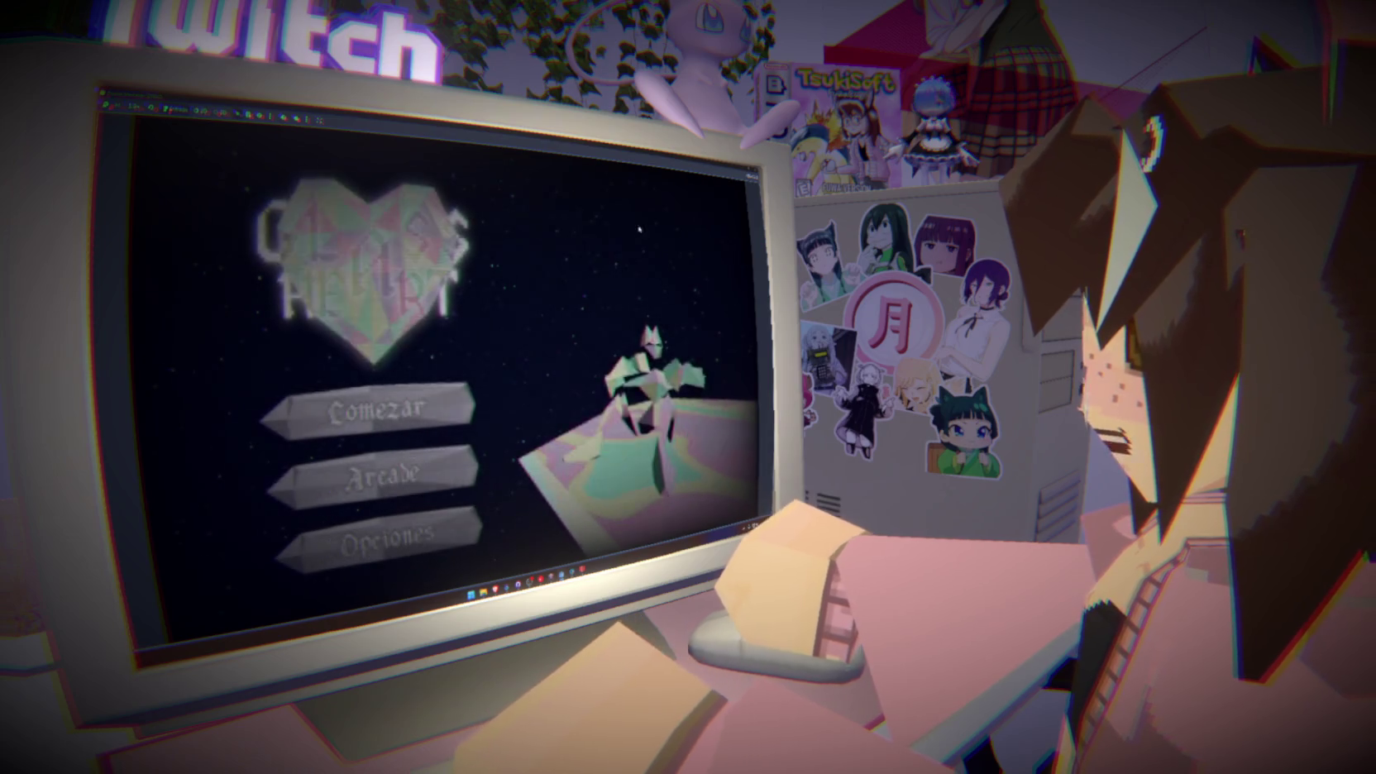
pyautogui.click(451, 399)
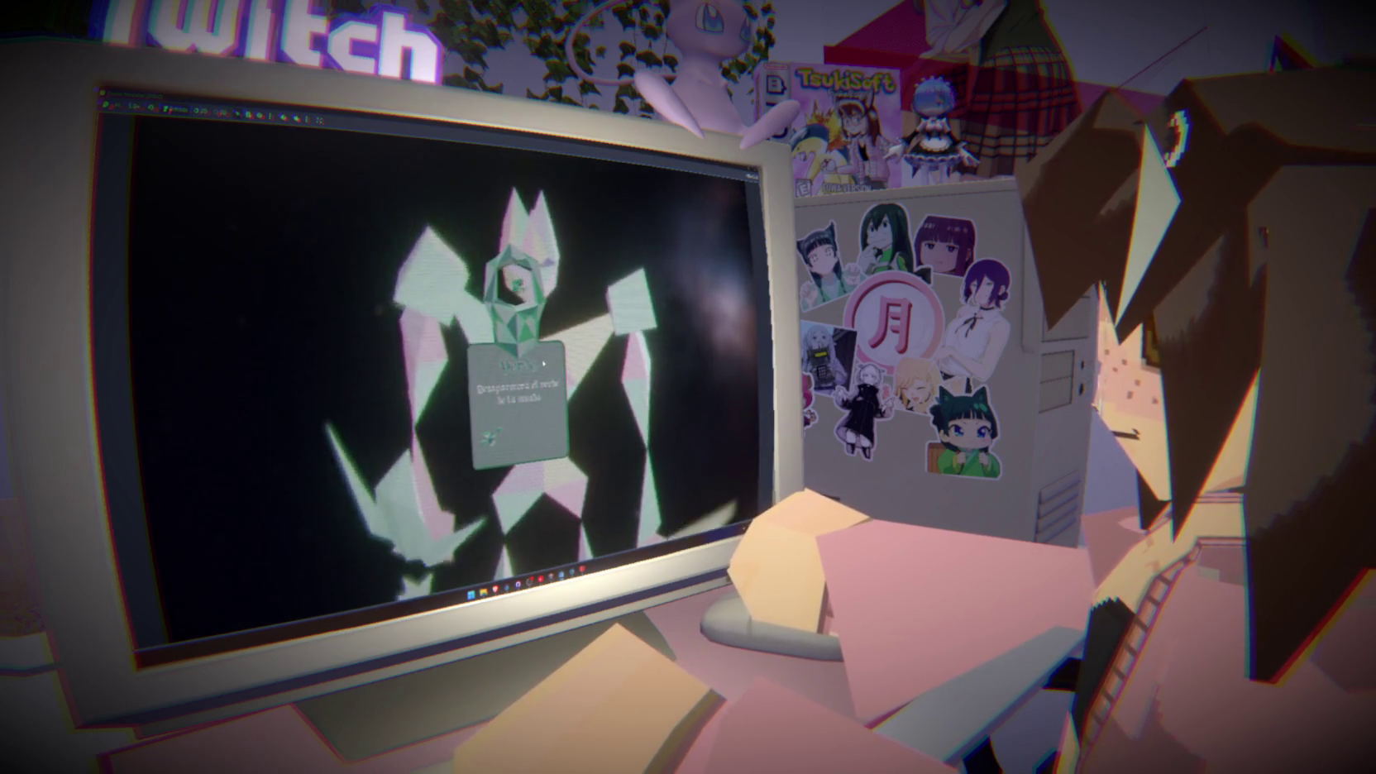
pyautogui.press('F8')
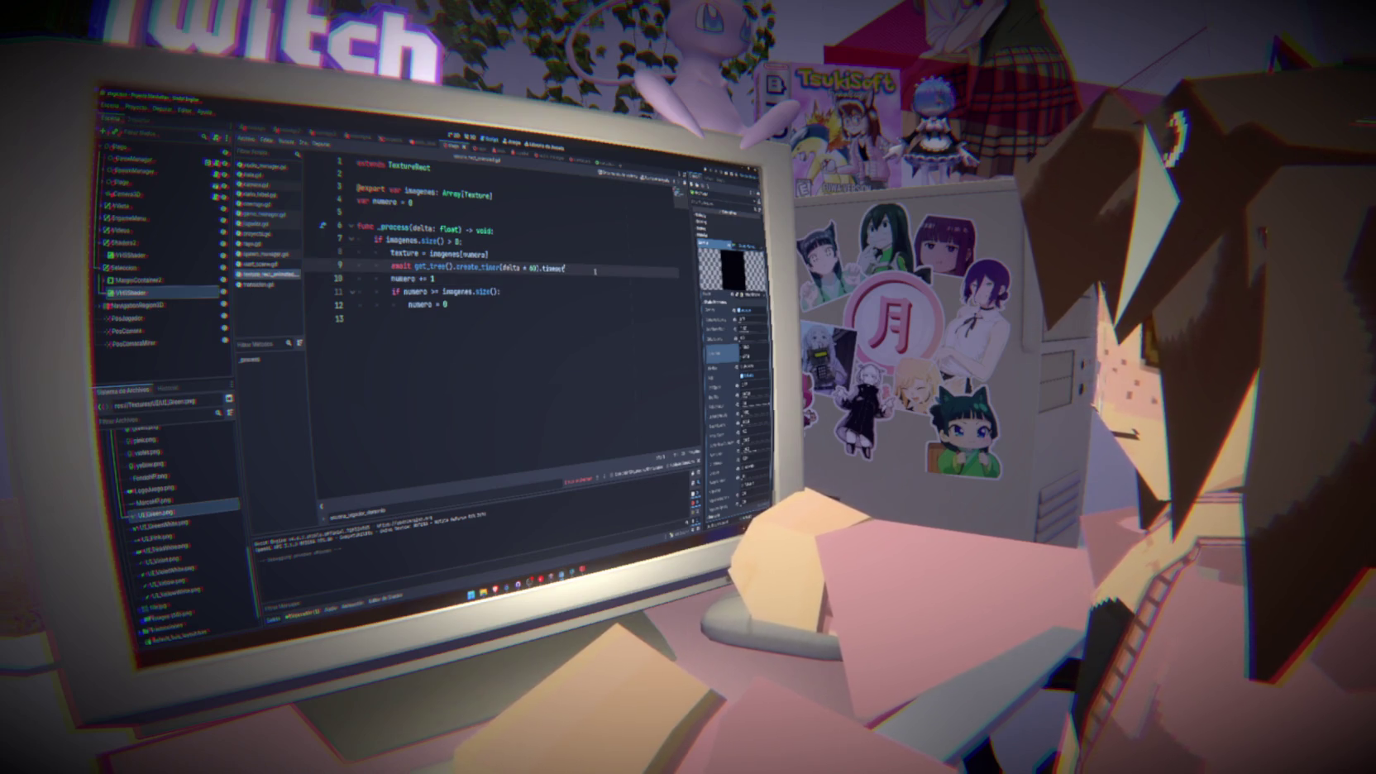
pyautogui.click(592, 276)
pyautogui.click(591, 271)
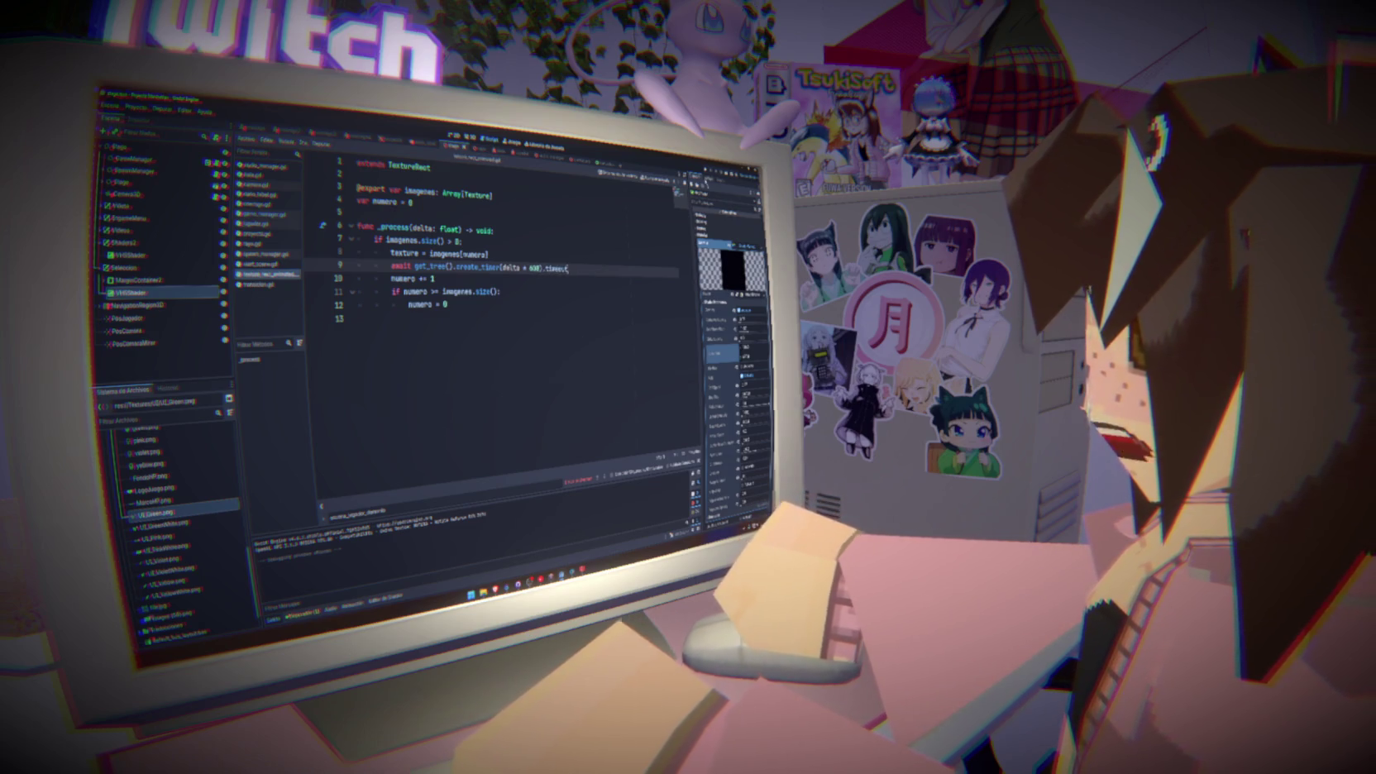
# Run the project with the timer set to delta * 600
pyautogui.click(708, 176)
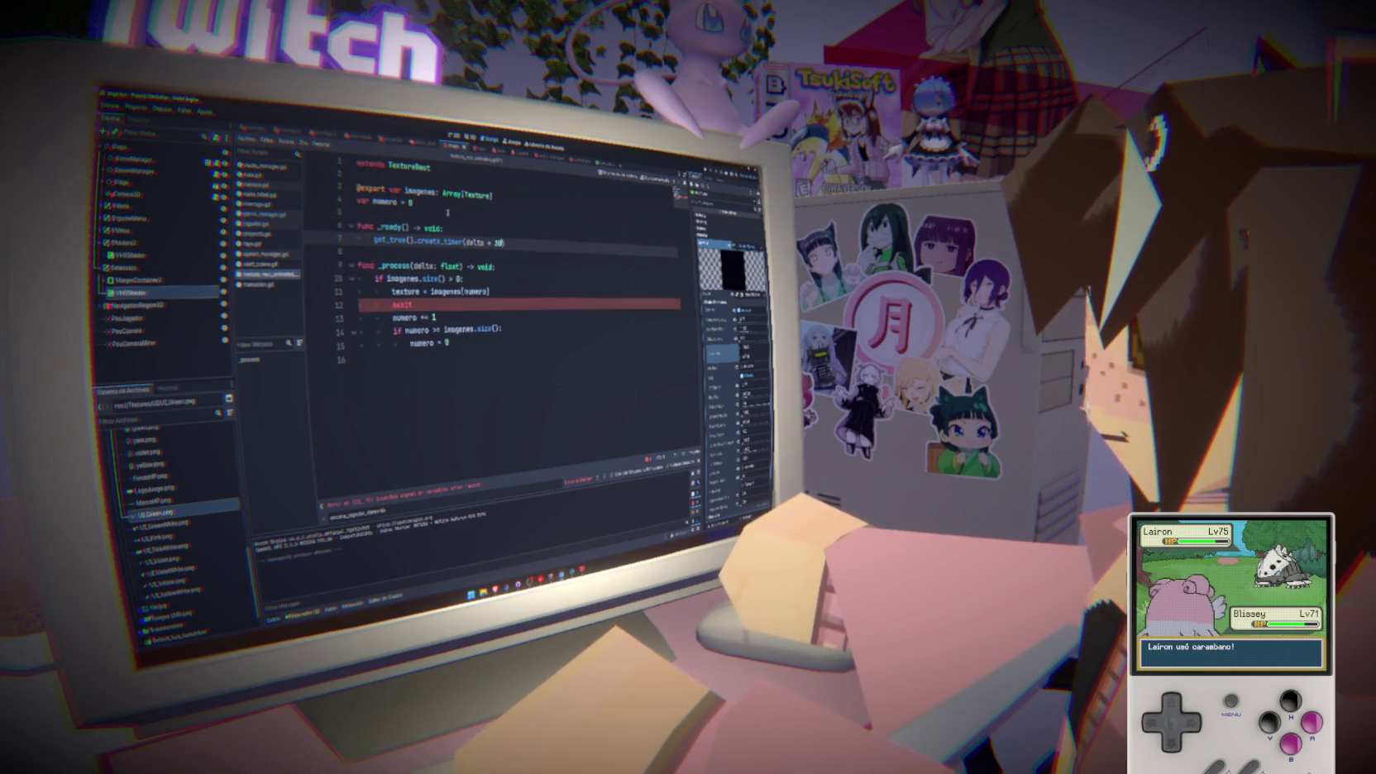
pyautogui.write('var timer')
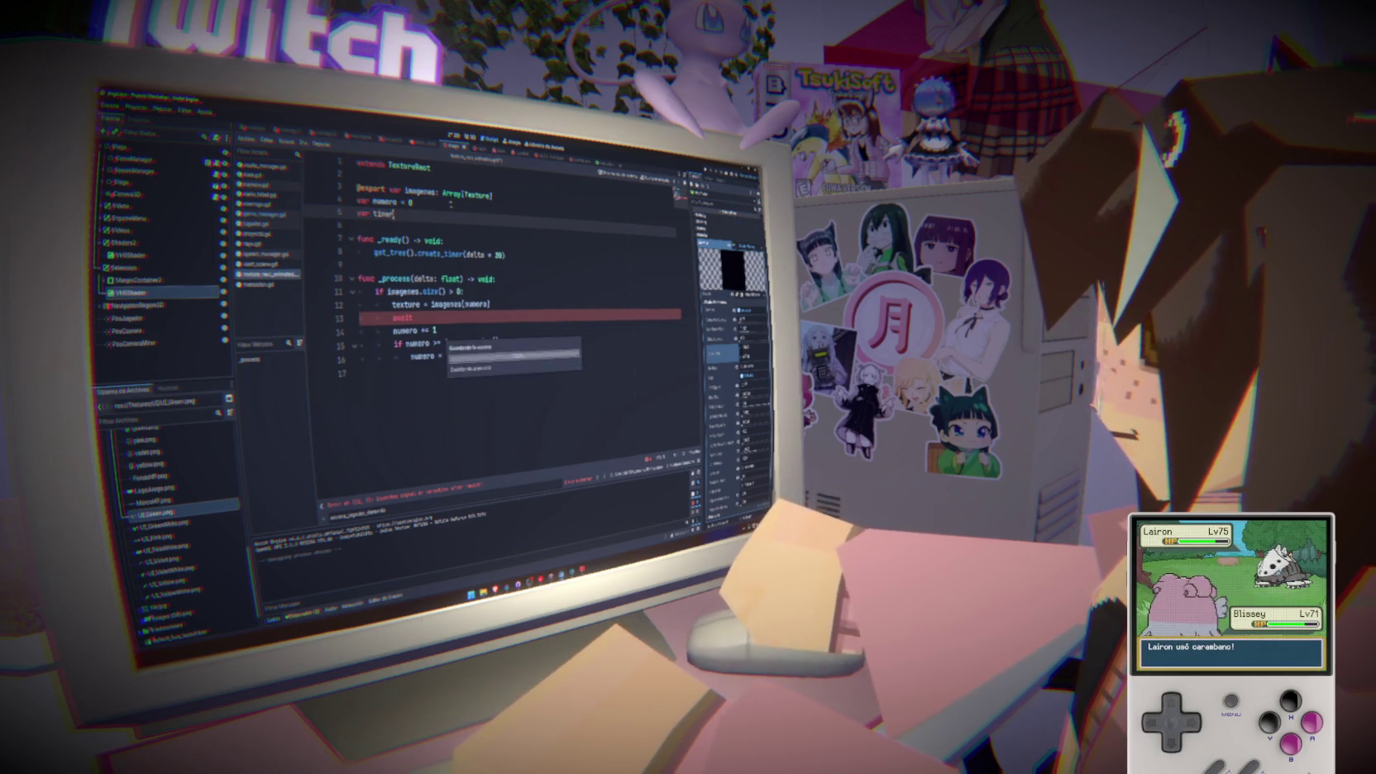
# Check the get_tree docs, then rename the timer variable to temporizador and copy it
pyautogui.keyDown('ctrl'); pyautogui.click(379, 254); pyautogui.keyUp('ctrl')
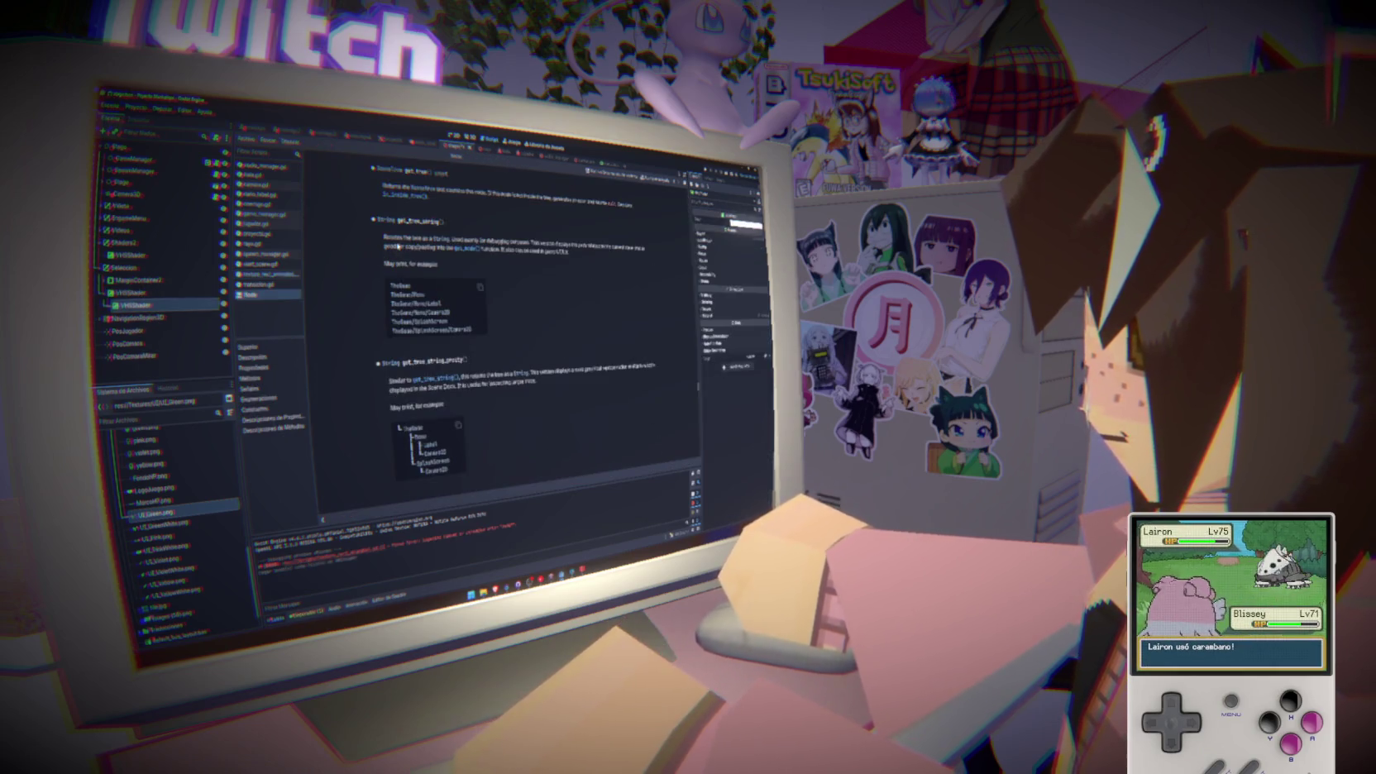
pyautogui.hotkey('alt', 'Left')
pyautogui.doubleClick(382, 213)
pyautogui.write('temporizador')
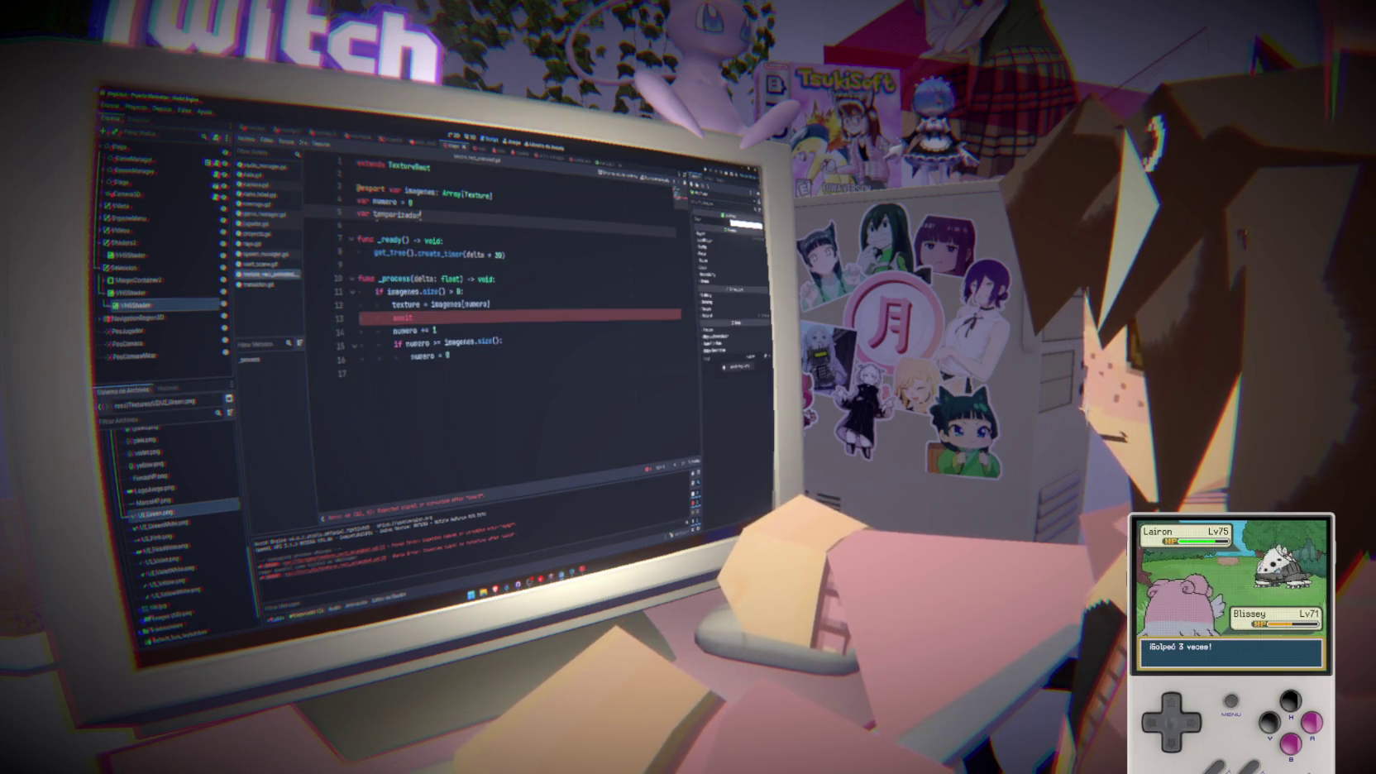
pyautogui.doubleClick(397, 214)
pyautogui.hotkey('ctrl', 'c')
# Assign the get_tree() timer on line 8 to temporizador
pyautogui.click(375, 254)
pyautogui.hotkey('ctrl', 'v')
pyautogui.write('=')
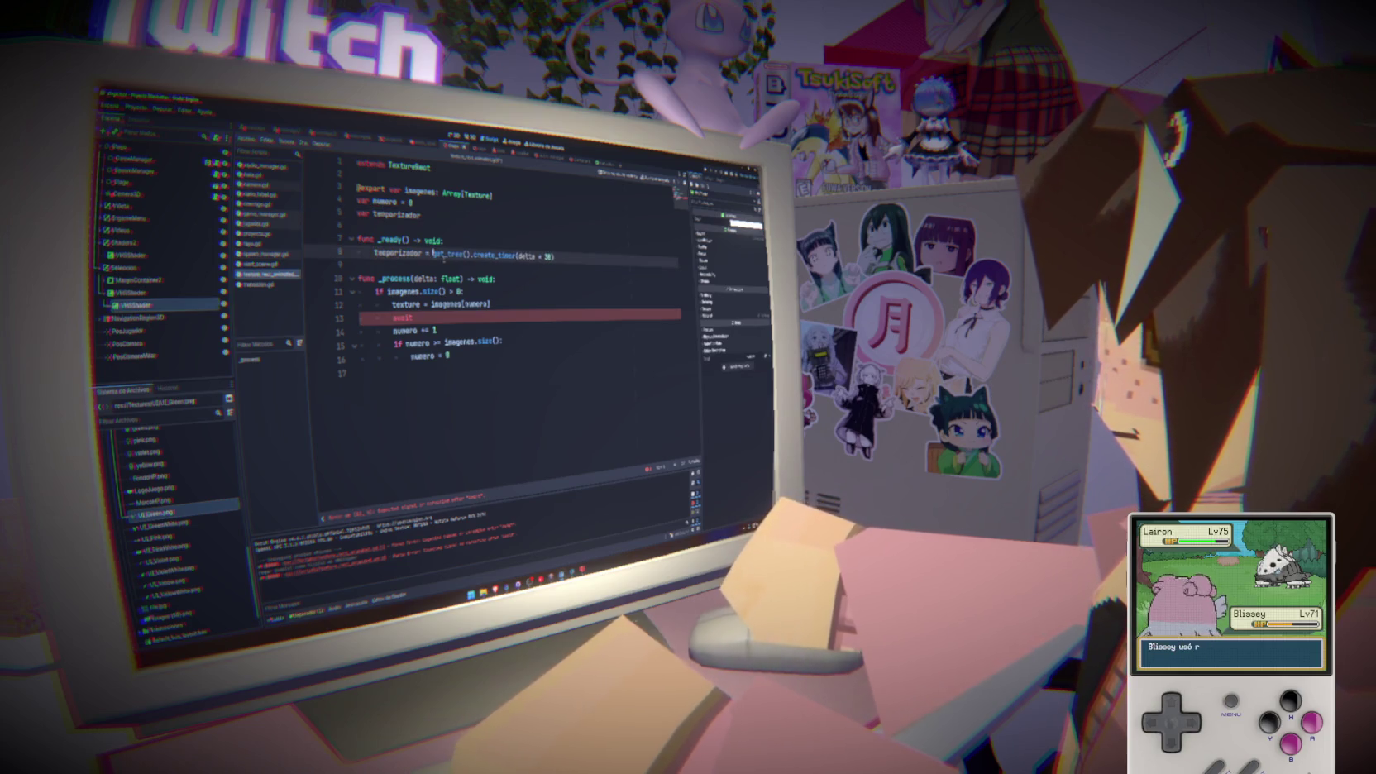
pyautogui.click(581, 257)
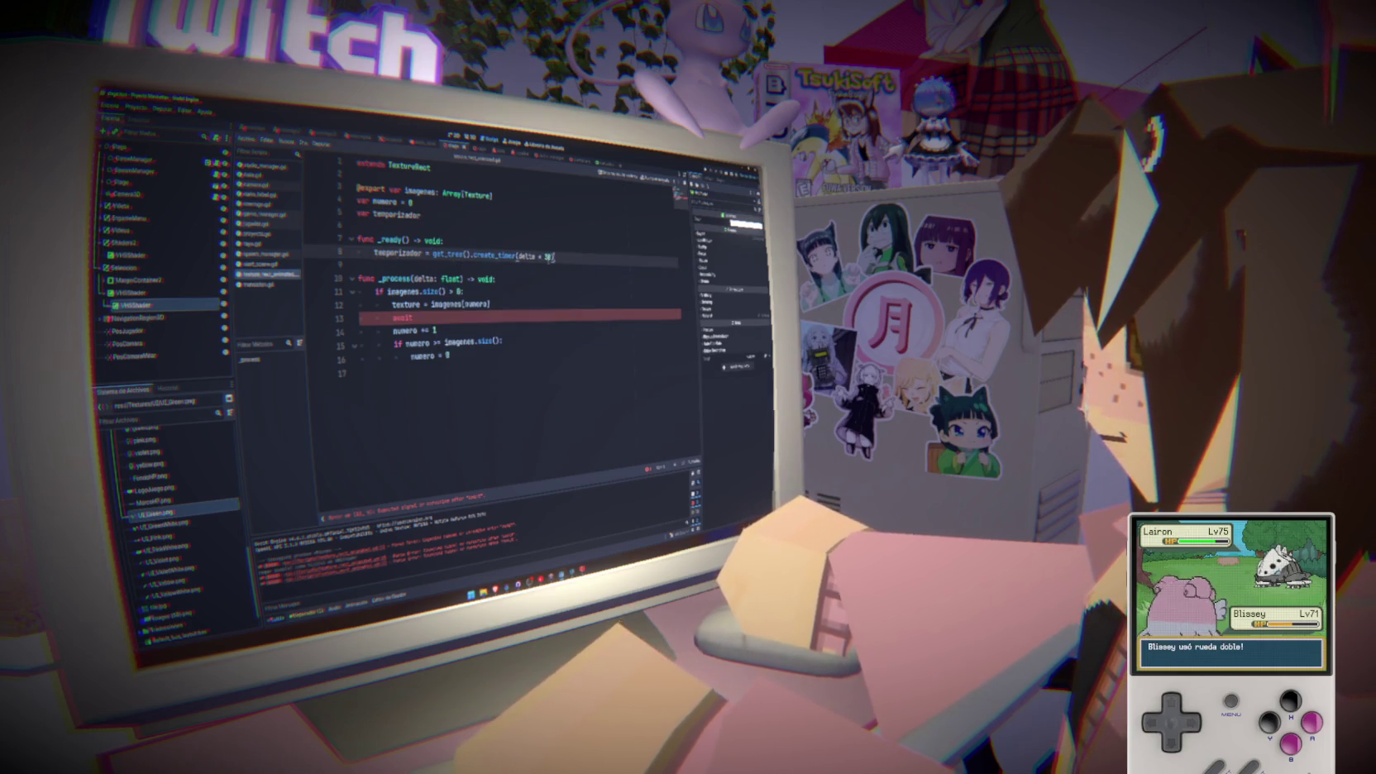
pyautogui.doubleClick(398, 256)
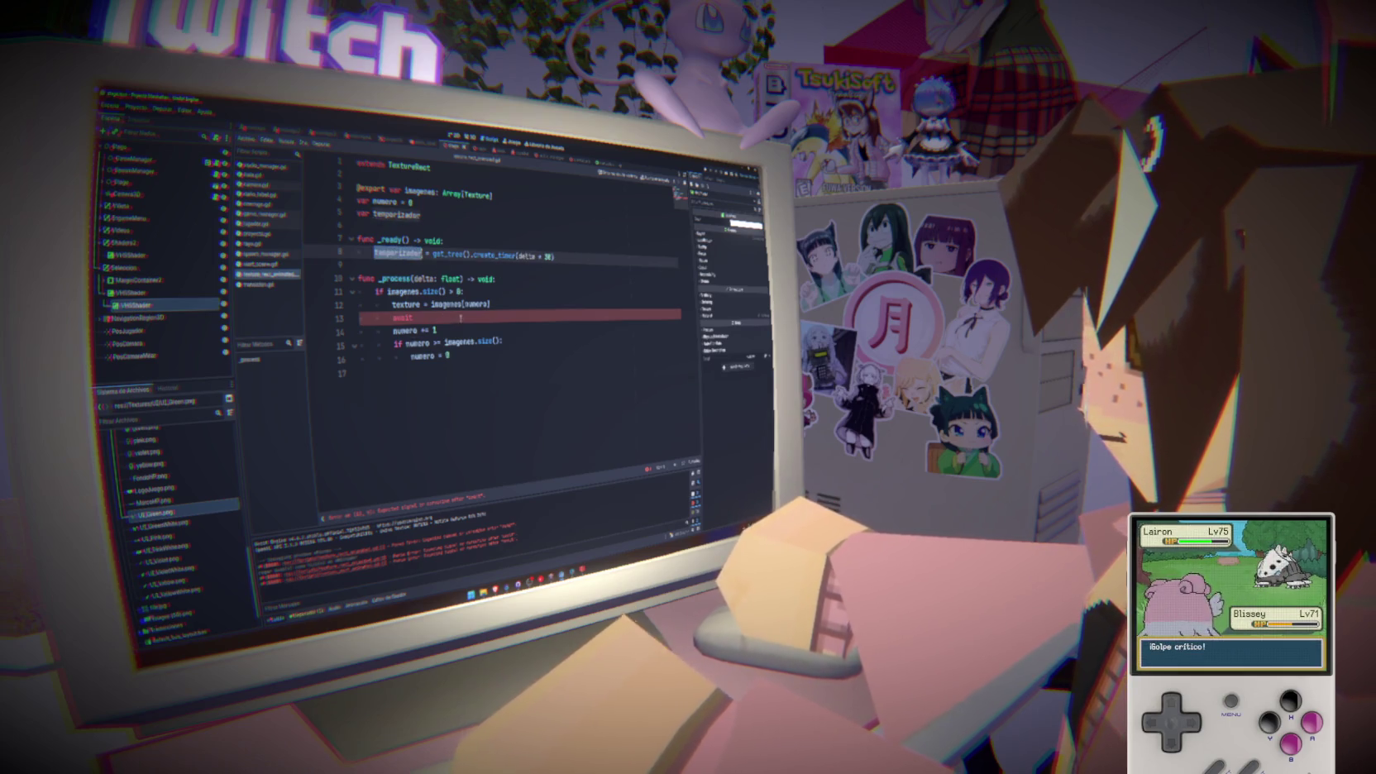
# Reference temporizador after await on line 13 and change the create_timer delay to 20
pyautogui.click(461, 316)
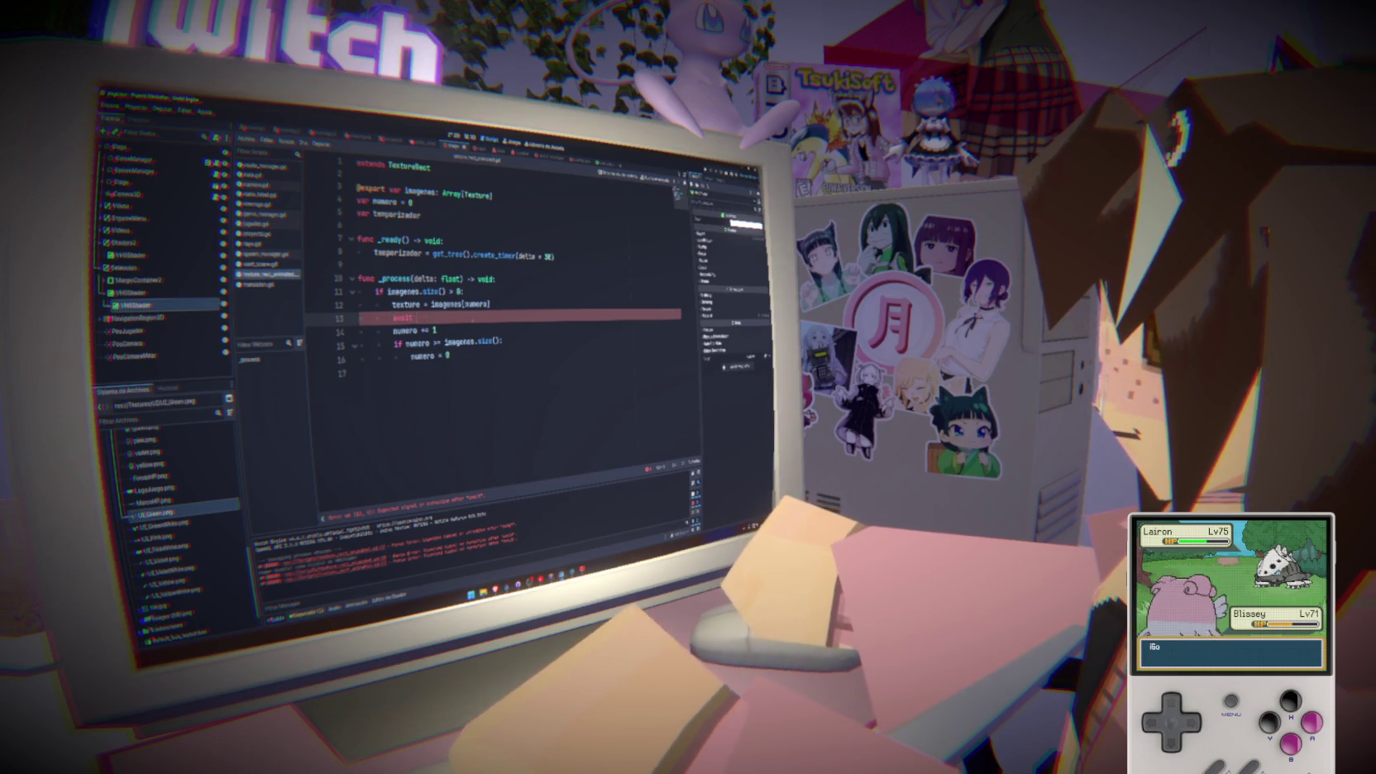
pyautogui.write('temporizador.')
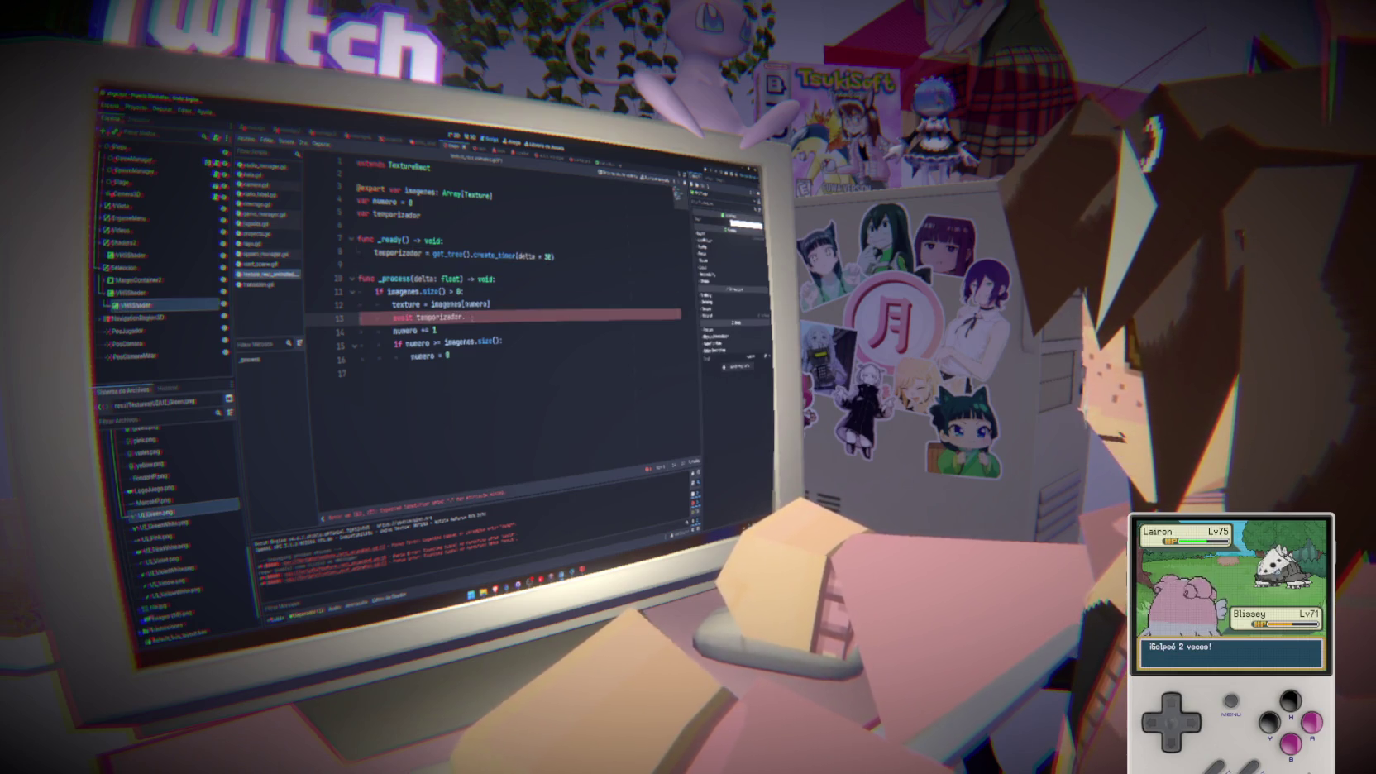
pyautogui.write('tim')
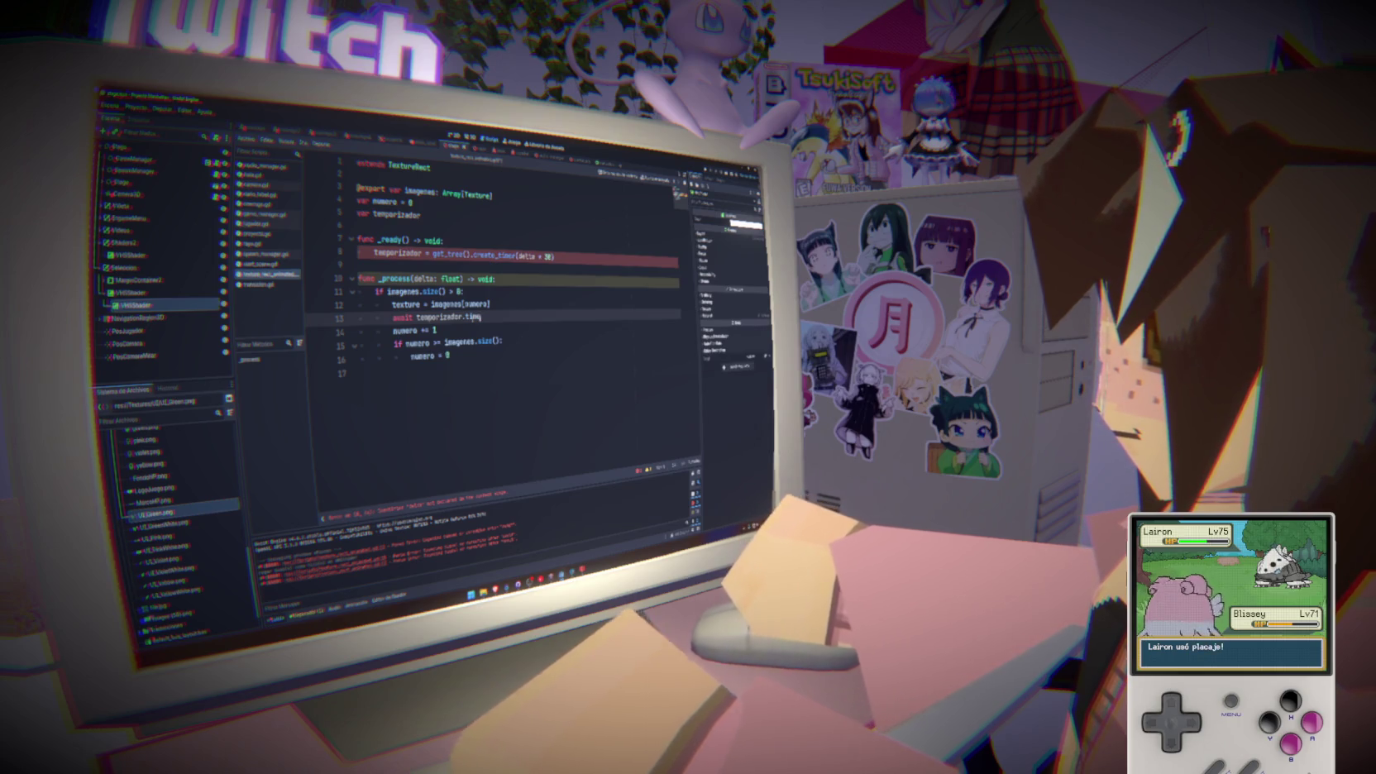
pyautogui.press('BackSpace')
pyautogui.press('BackSpace')
pyautogui.press('BackSpace')
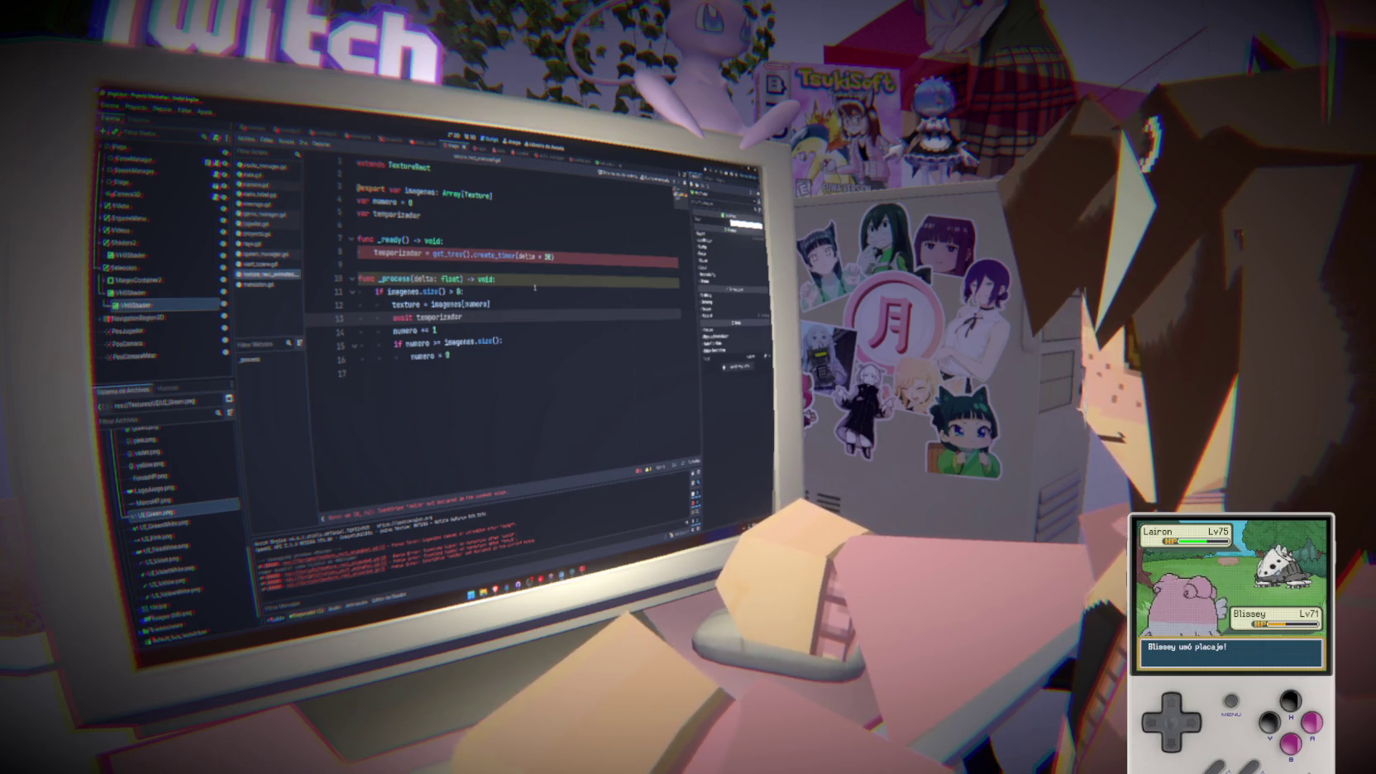
pyautogui.write('.')
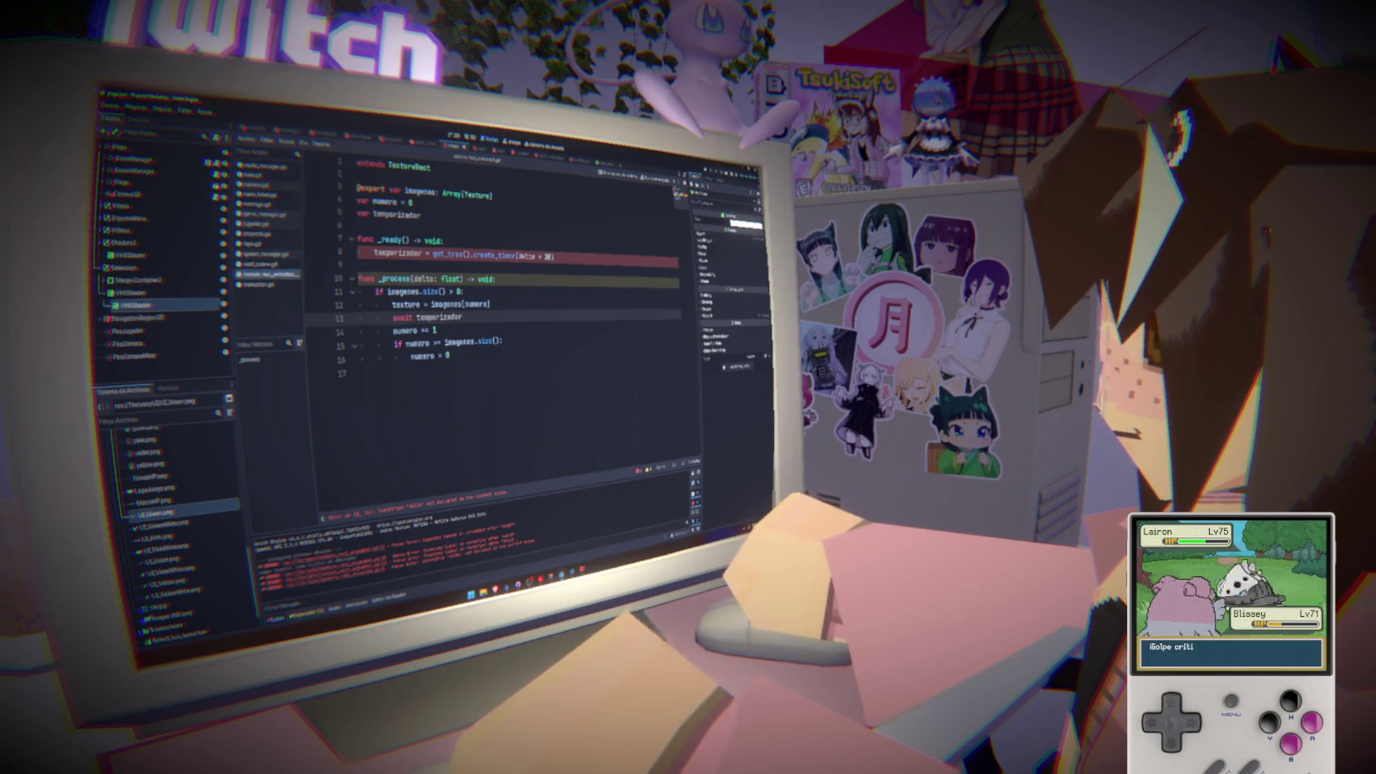
pyautogui.click(553, 256)
pyautogui.press('BackSpace')
pyautogui.press('BackSpace')
pyautogui.press('BackSpace')
pyautogui.write('20')
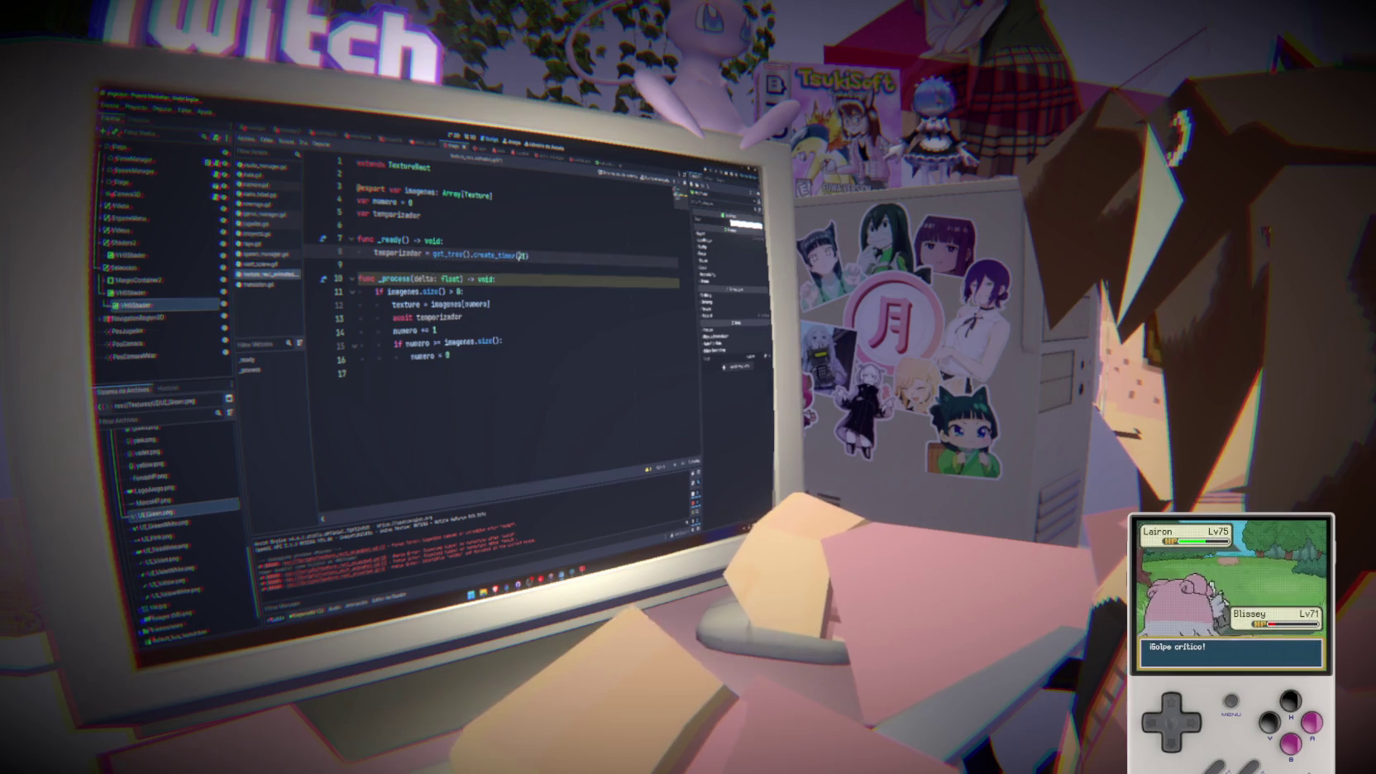
# Rewrite line 13 as 'if temporizador is Timer:' with a temporizador. line beneath
pyautogui.doubleClick(451, 317)
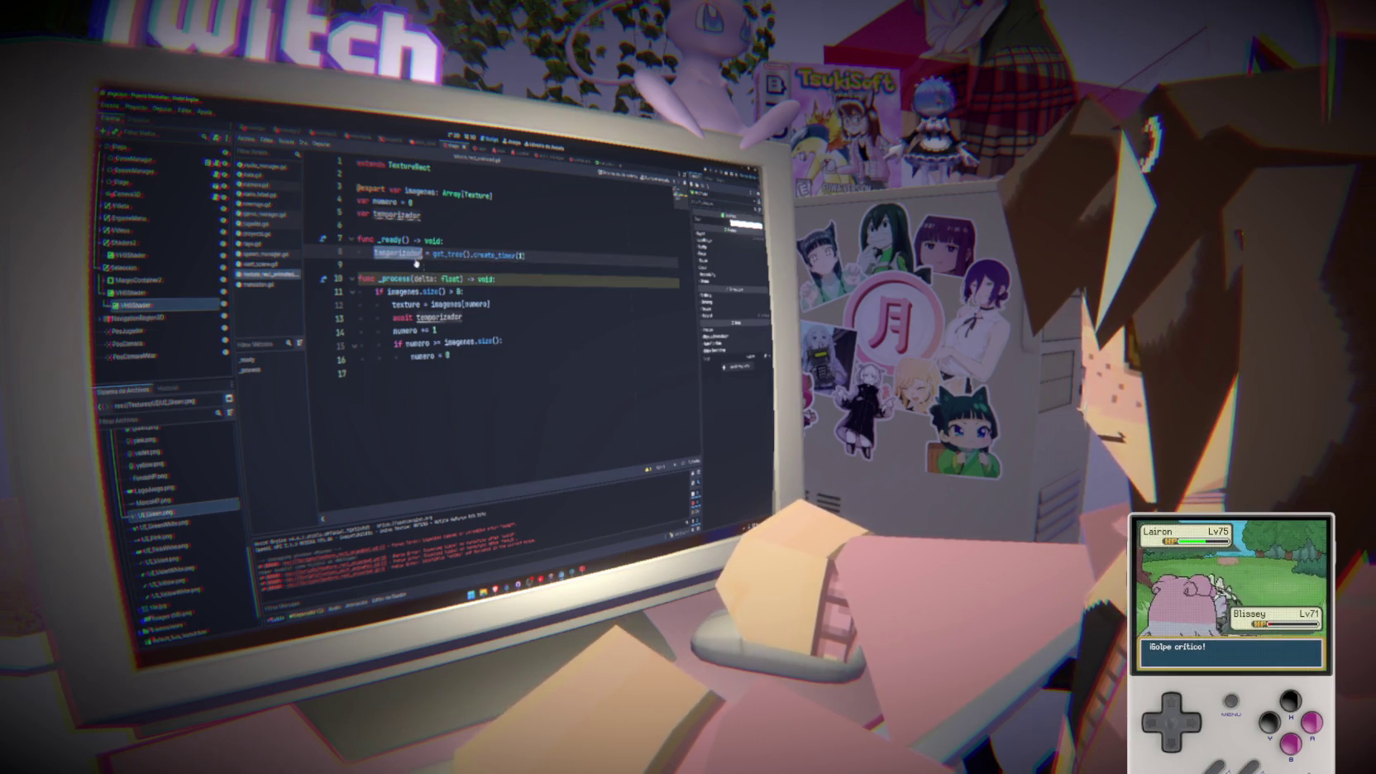
pyautogui.click(477, 316)
pyautogui.moveTo(418, 317); pyautogui.dragTo(392, 317)
pyautogui.press('BackSpace')
pyautogui.write('se')
pyautogui.press('BackSpace')
pyautogui.press('BackSpace')
pyautogui.press('BackSpace')
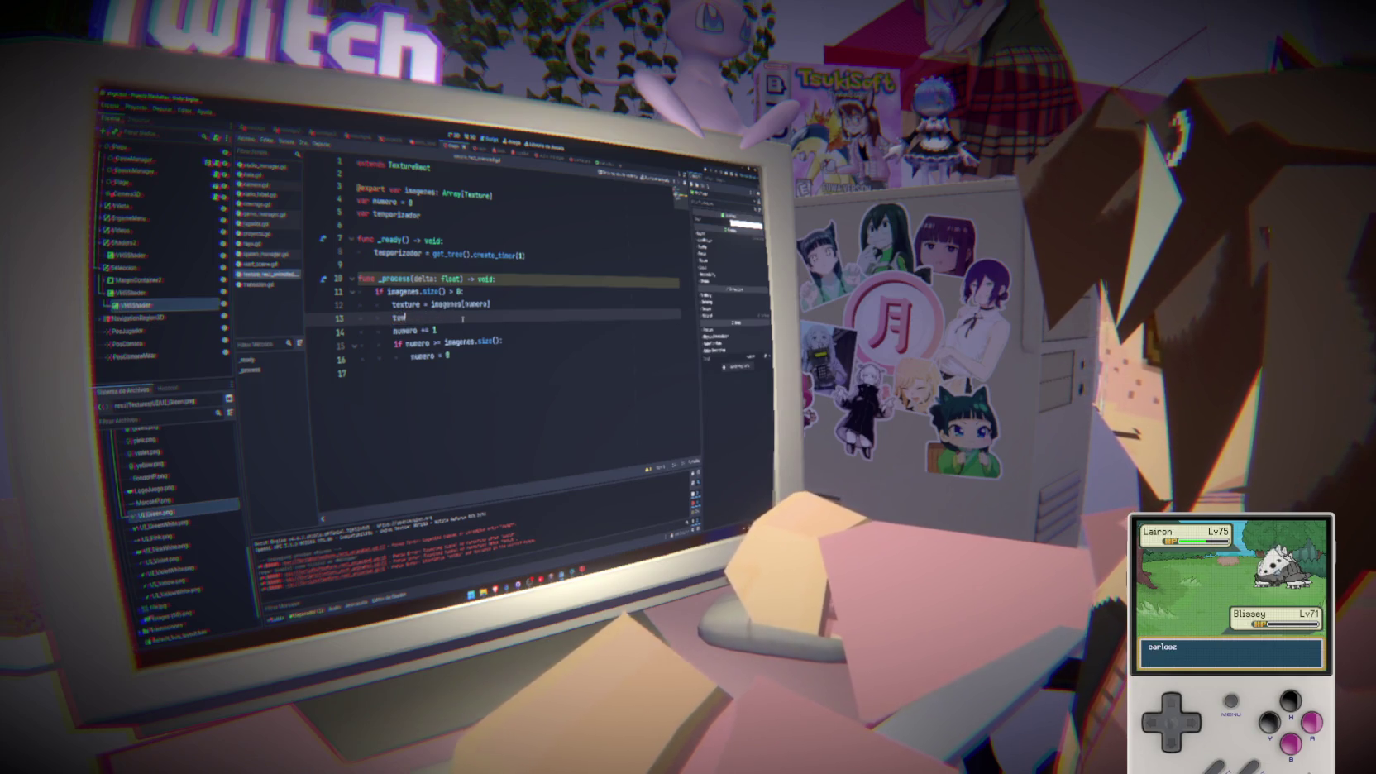
pyautogui.write('if tem')
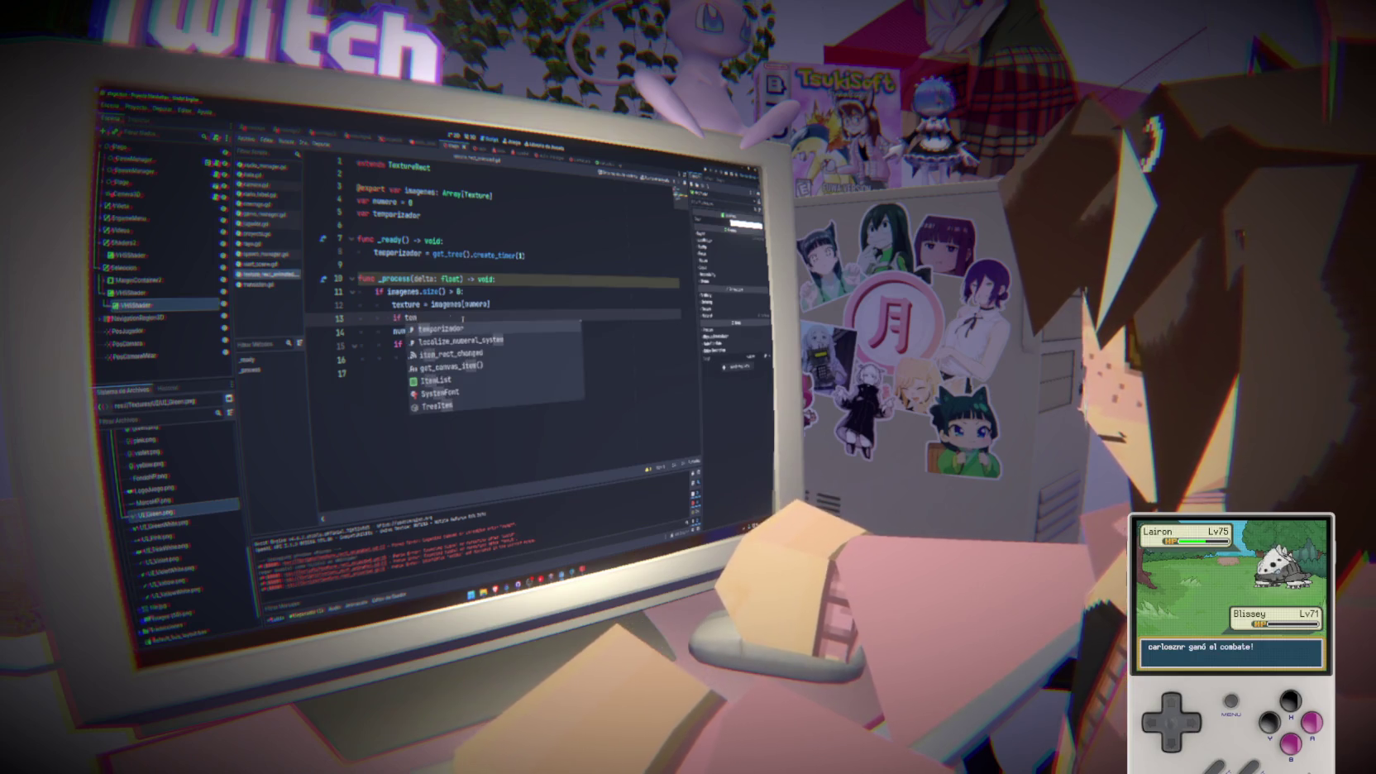
pyautogui.press('Return')
pyautogui.write('imer:')
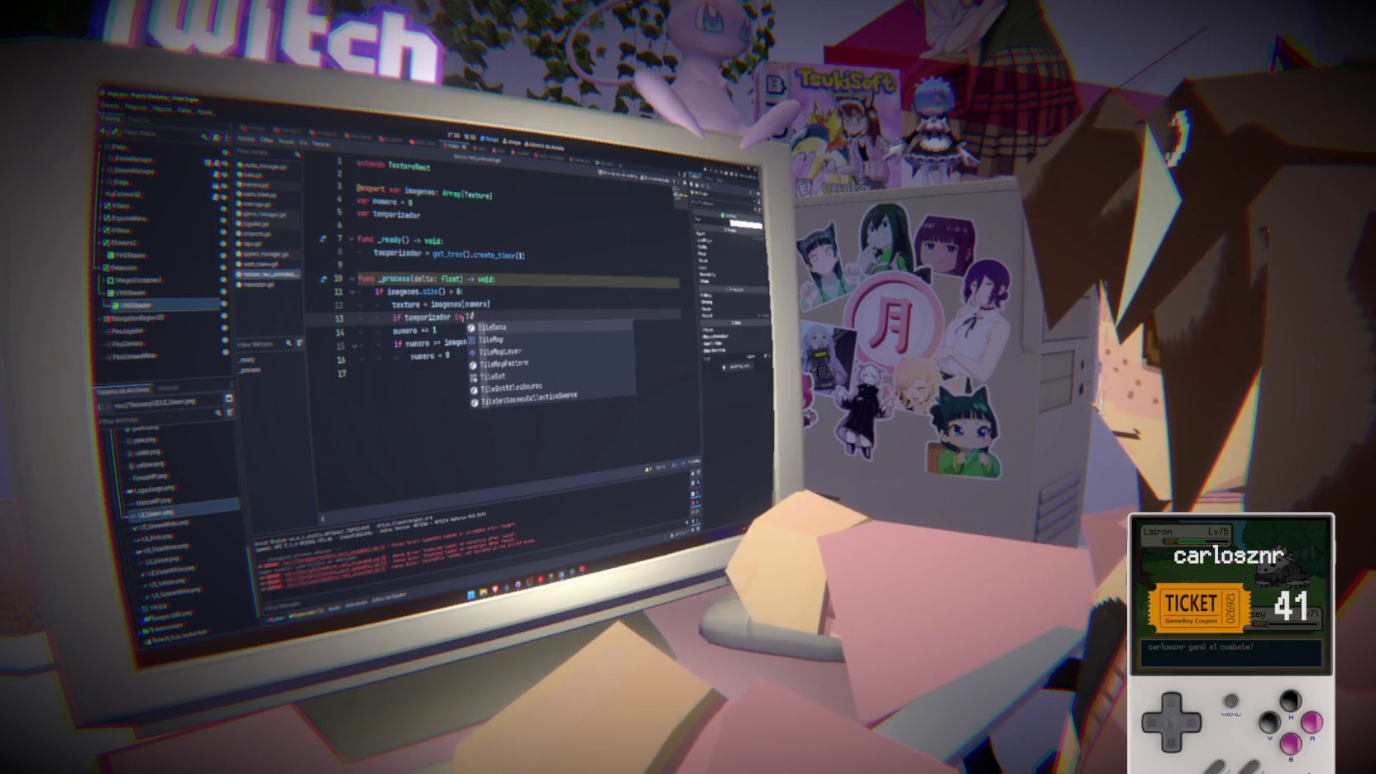
pyautogui.press('Return')
pyautogui.write('tem')
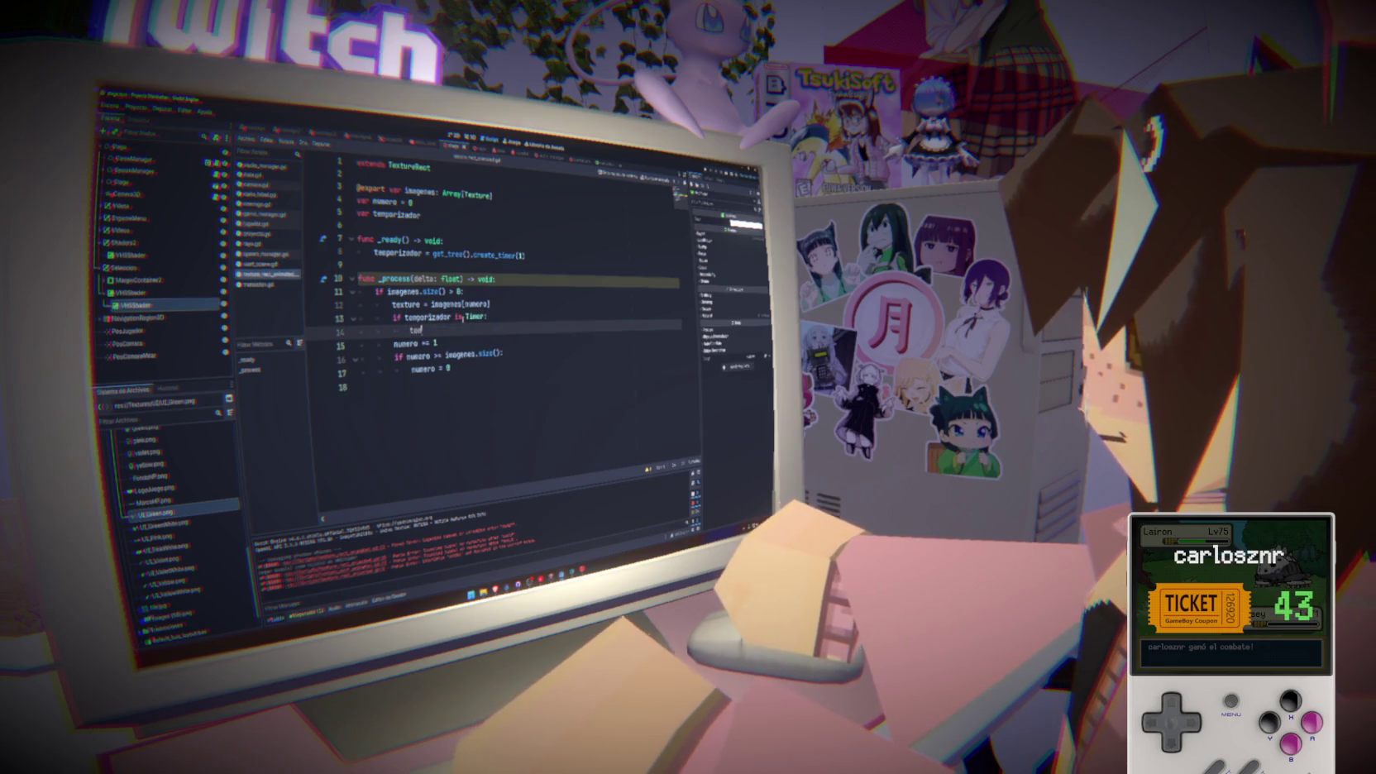
pyautogui.press('Return')
pyautogui.write('.')
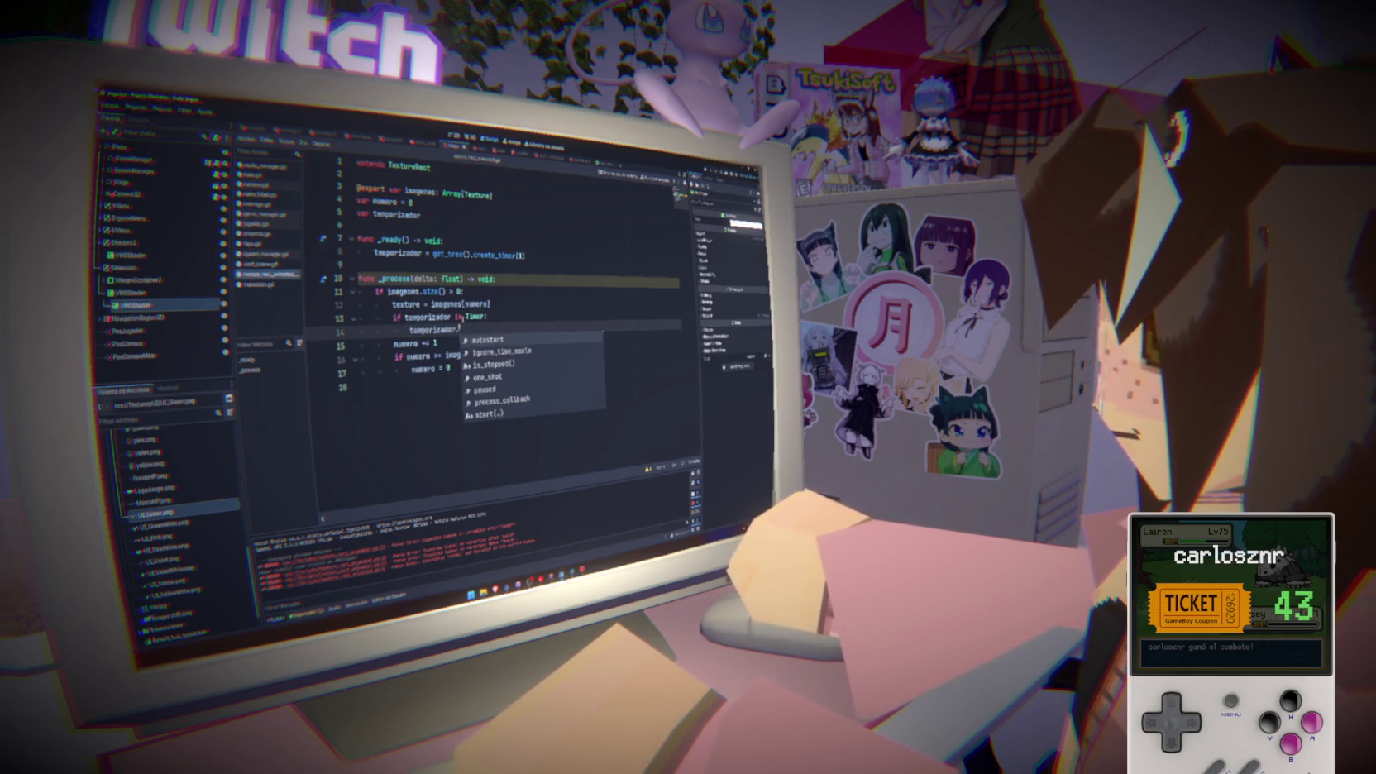
pyautogui.write('set')
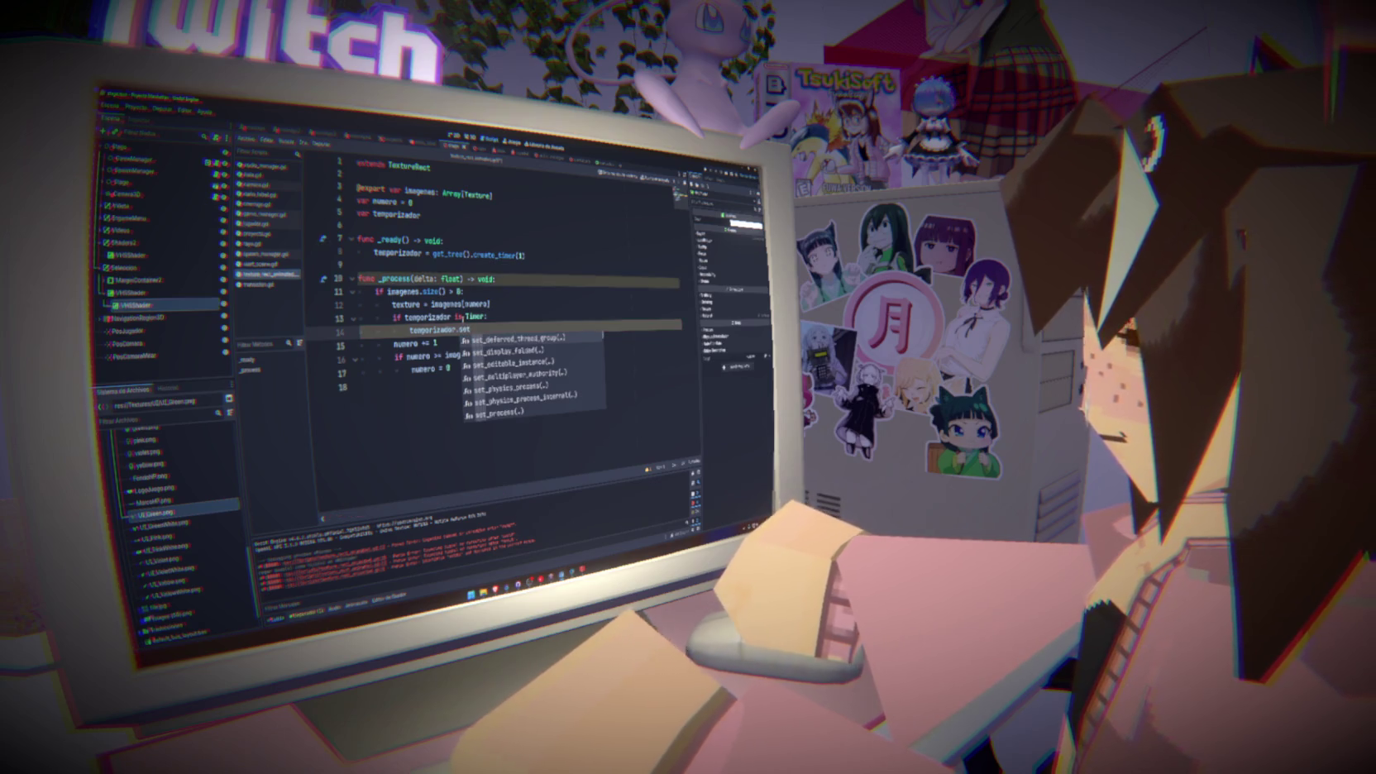
pyautogui.press('BackSpace')
pyautogui.press('BackSpace')
pyautogui.press('BackSpace')
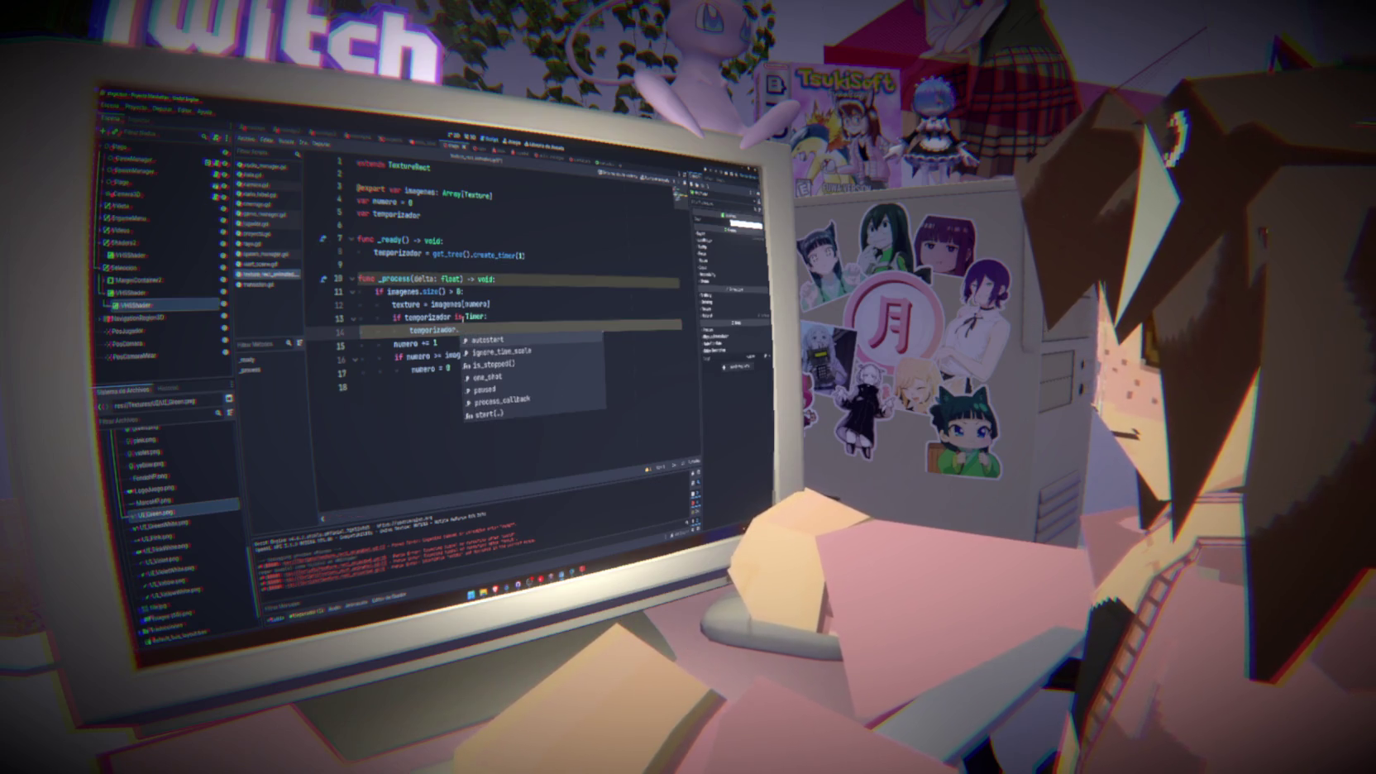
# Browse the timer members, then delete the unfinished timer check lines
pyautogui.scroll(-3, 494, 387)
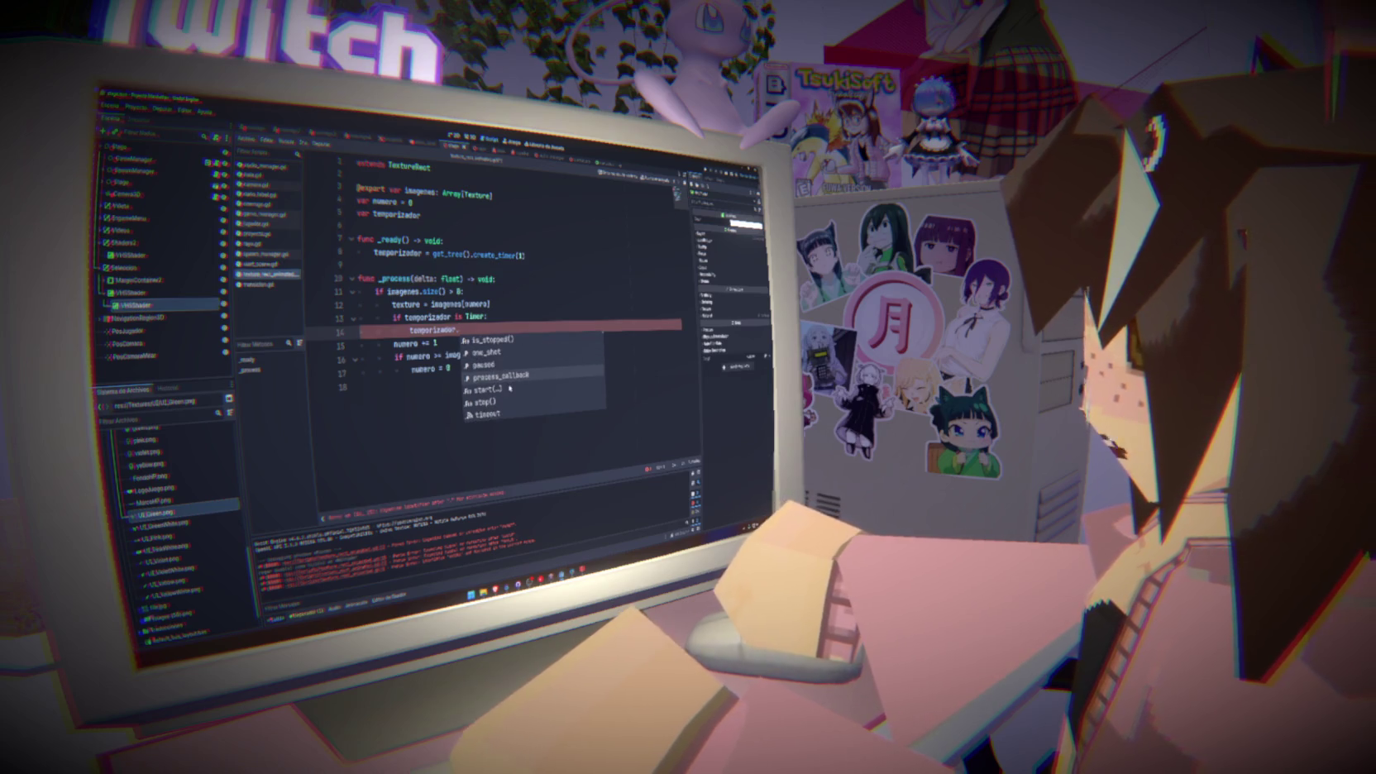
pyautogui.scroll(-8, 510, 387)
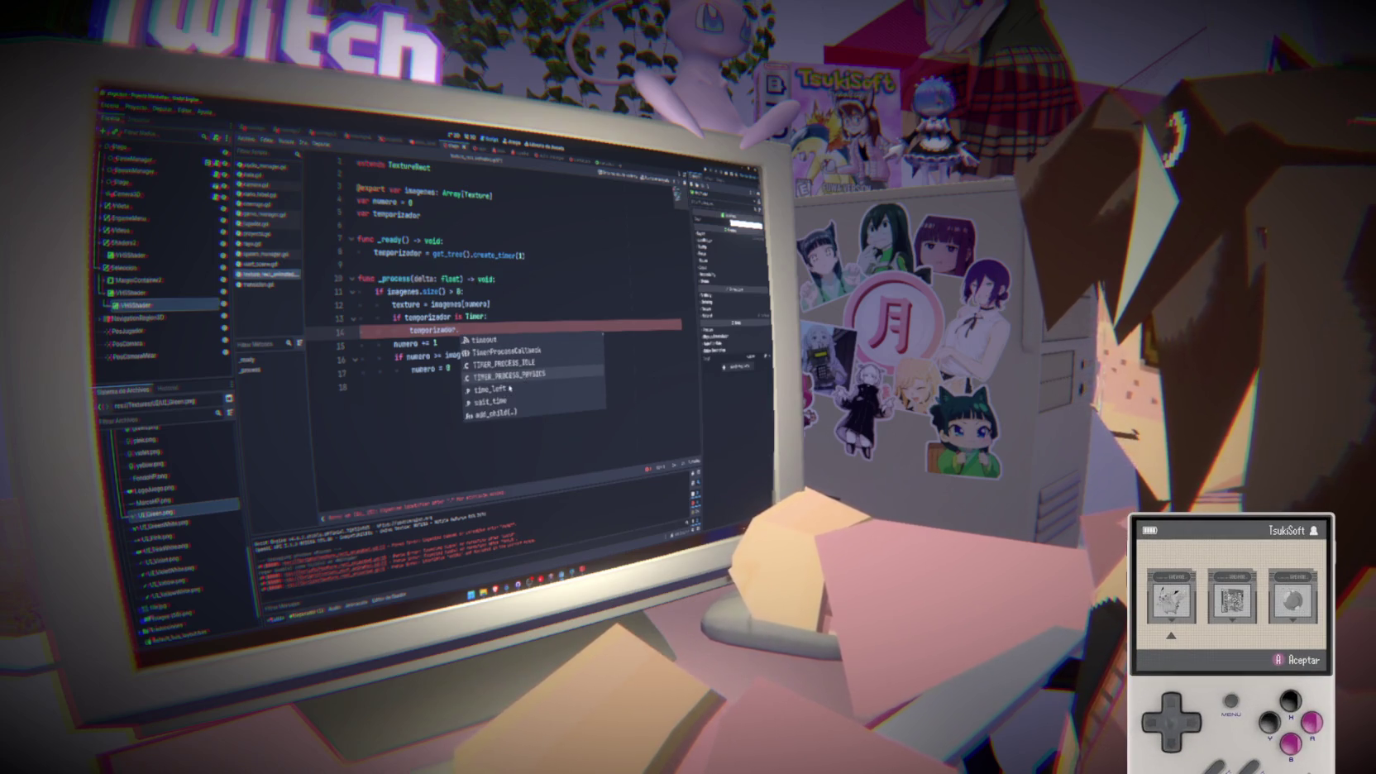
pyautogui.scroll(-5, 510, 387)
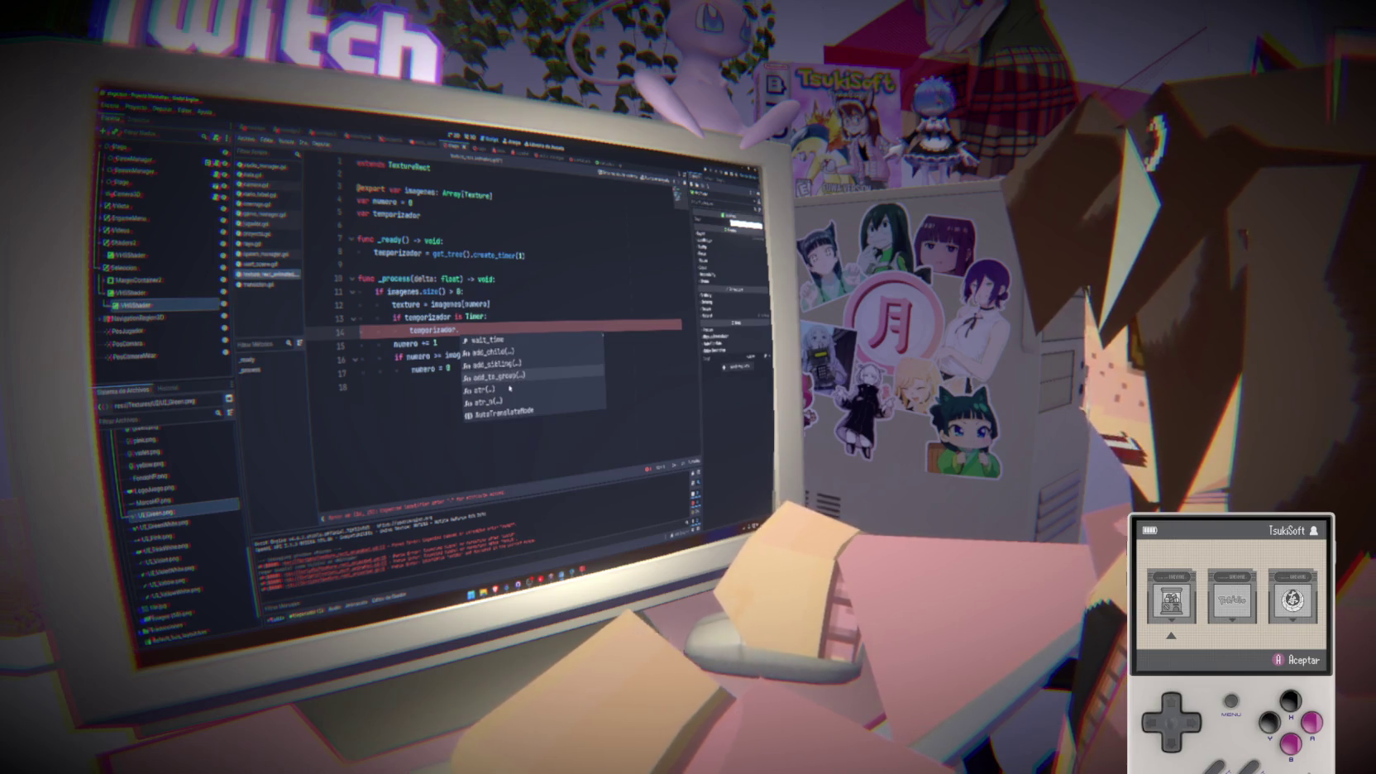
pyautogui.scroll(-3, 510, 387)
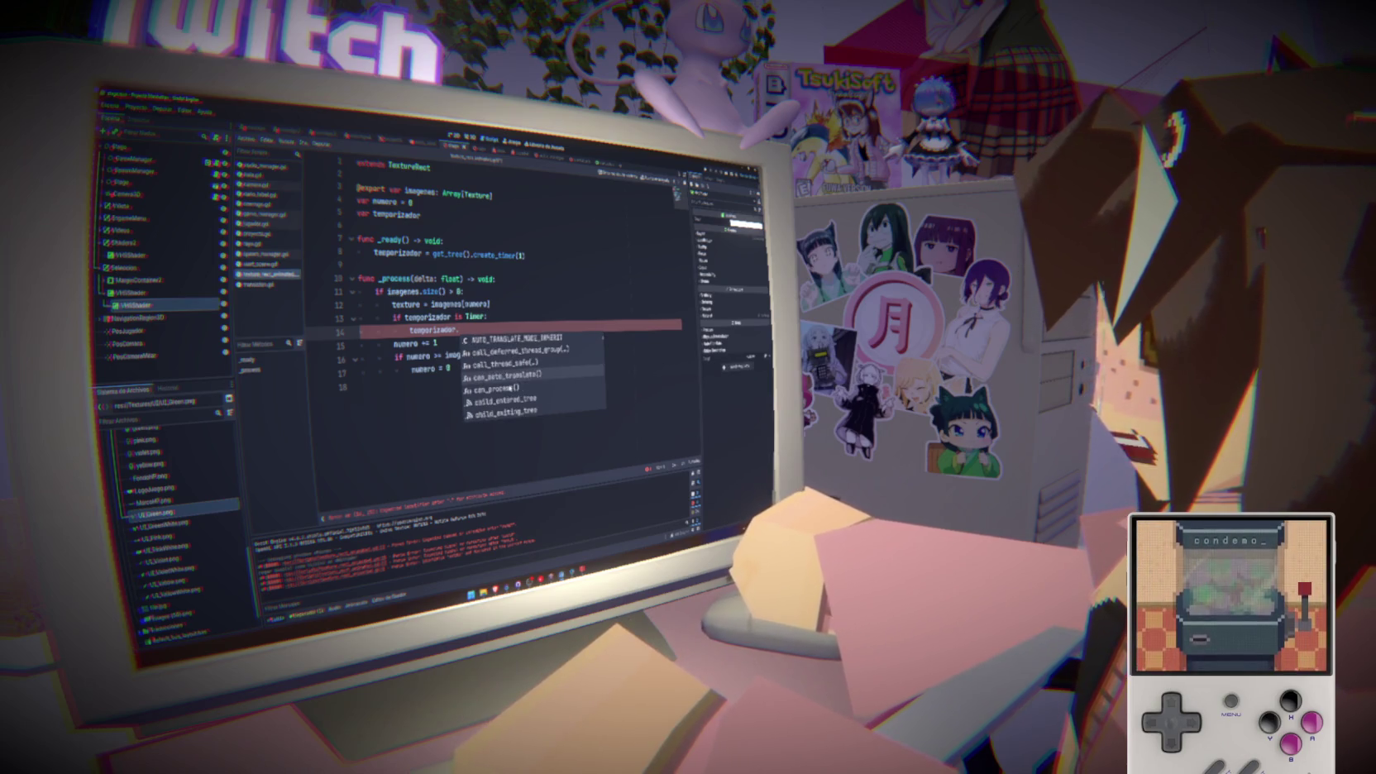
pyautogui.press('Escape')
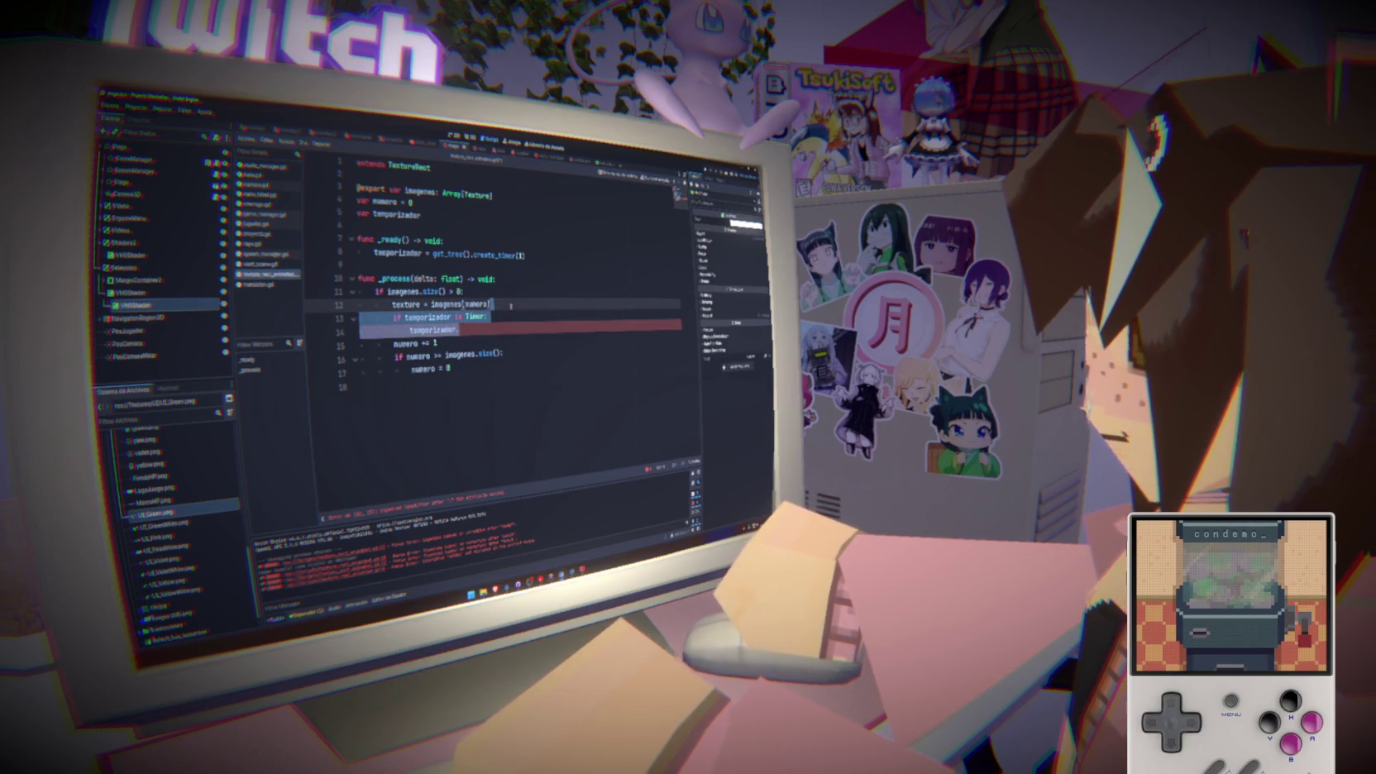
pyautogui.hotkey('ctrl', 'shift', 'k')
pyautogui.hotkey('ctrl', 'shift', 'k')
pyautogui.click(522, 255)
# Delete the create_timer line and the now-empty _ready function
pyautogui.tripleClick(523, 254)
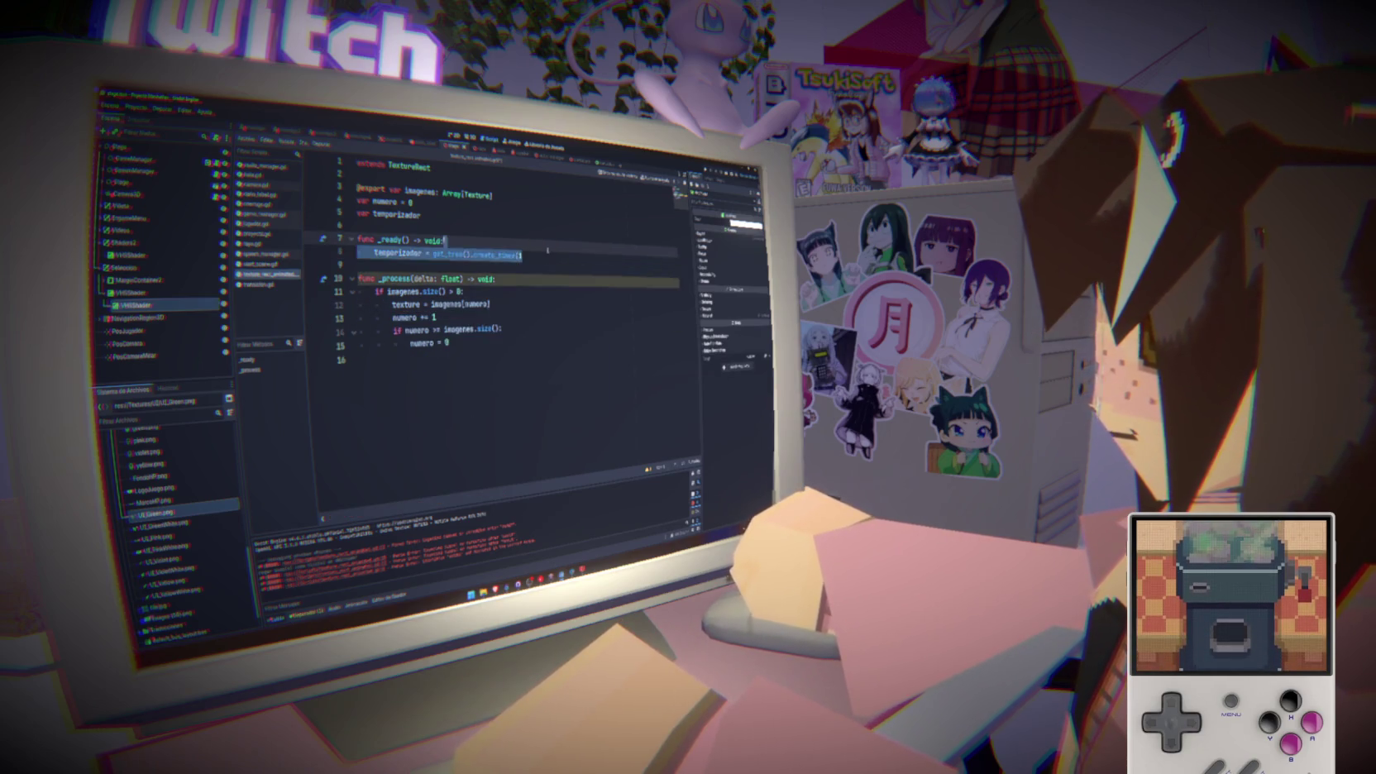
pyautogui.press('BackSpace')
pyautogui.moveTo(447, 240); pyautogui.dragTo(358, 225)
pyautogui.press('Delete')
pyautogui.press('Delete')
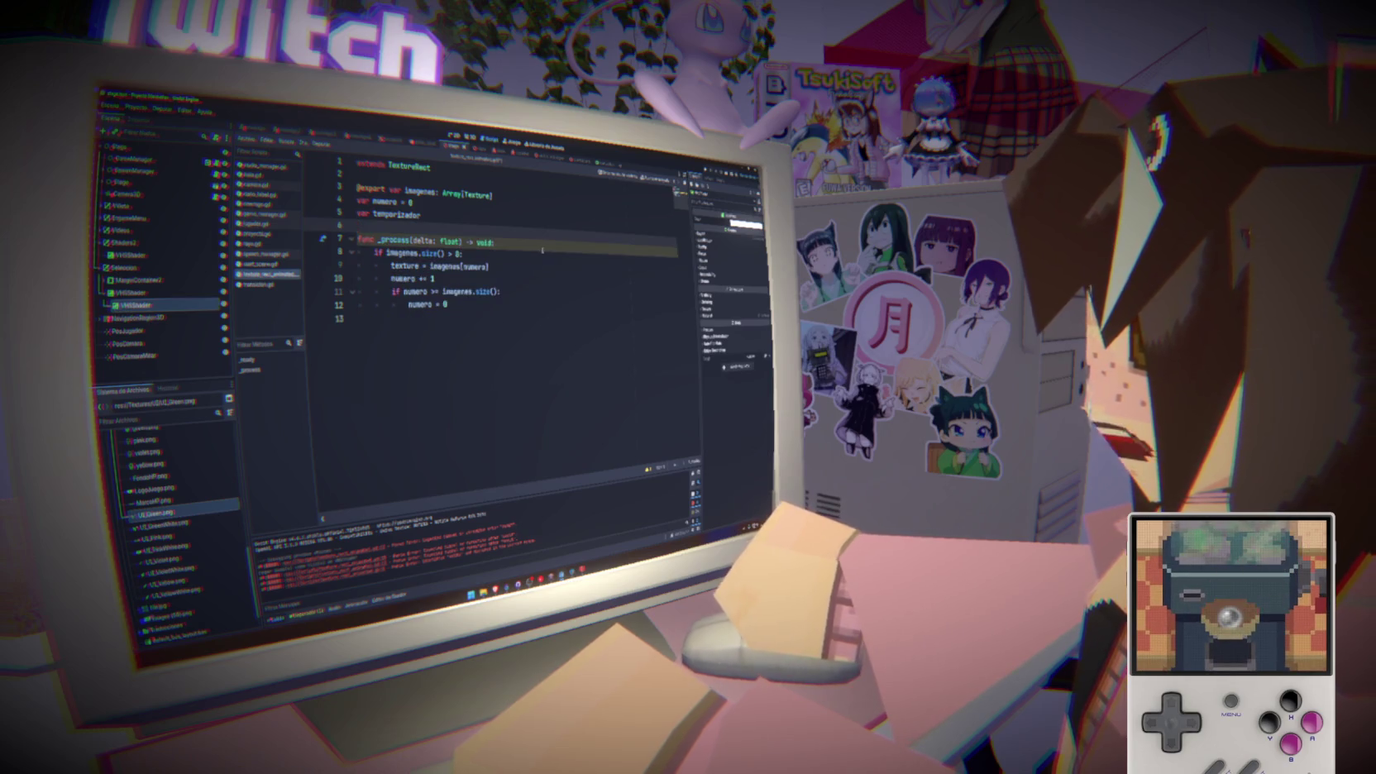
# Rename the _process parameter to _delta and run the project
pyautogui.press('End')
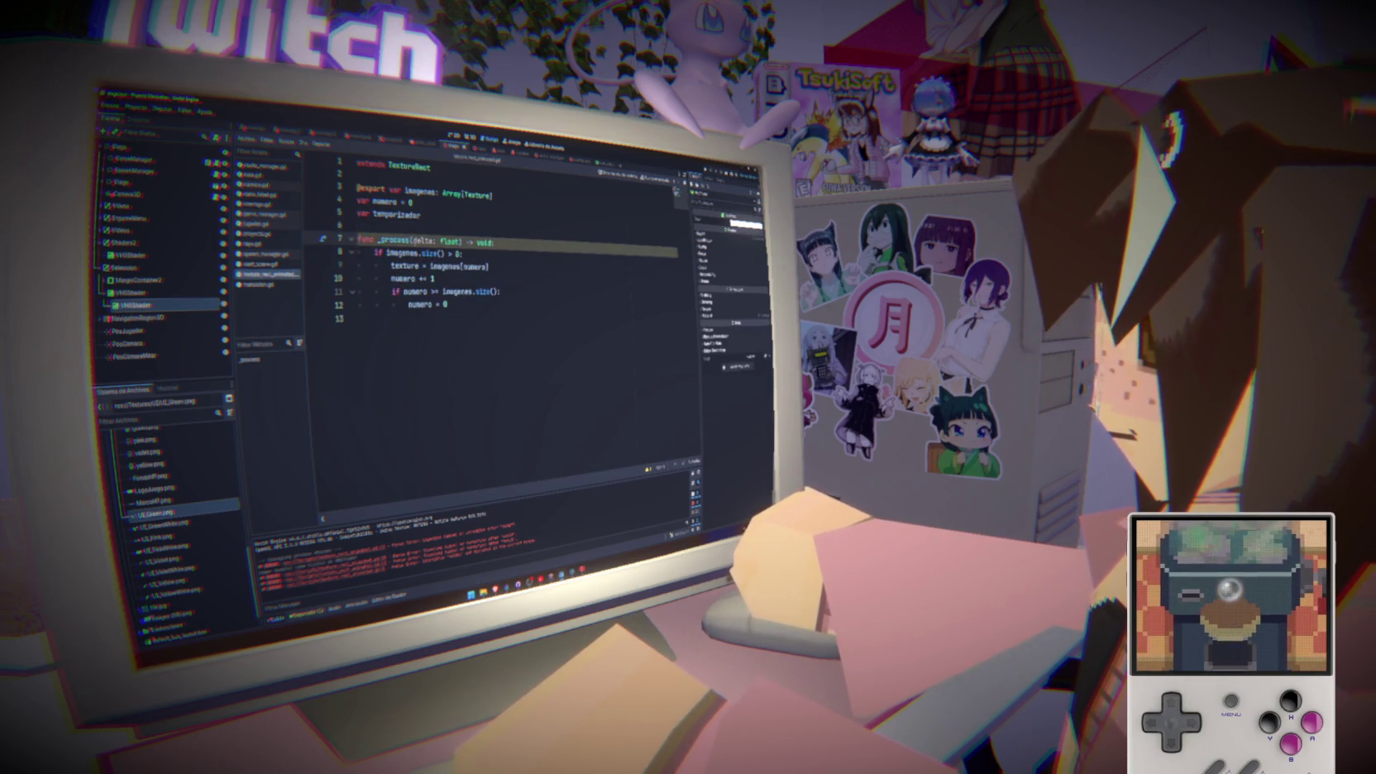
pyautogui.write('_')
pyautogui.click(549, 268)
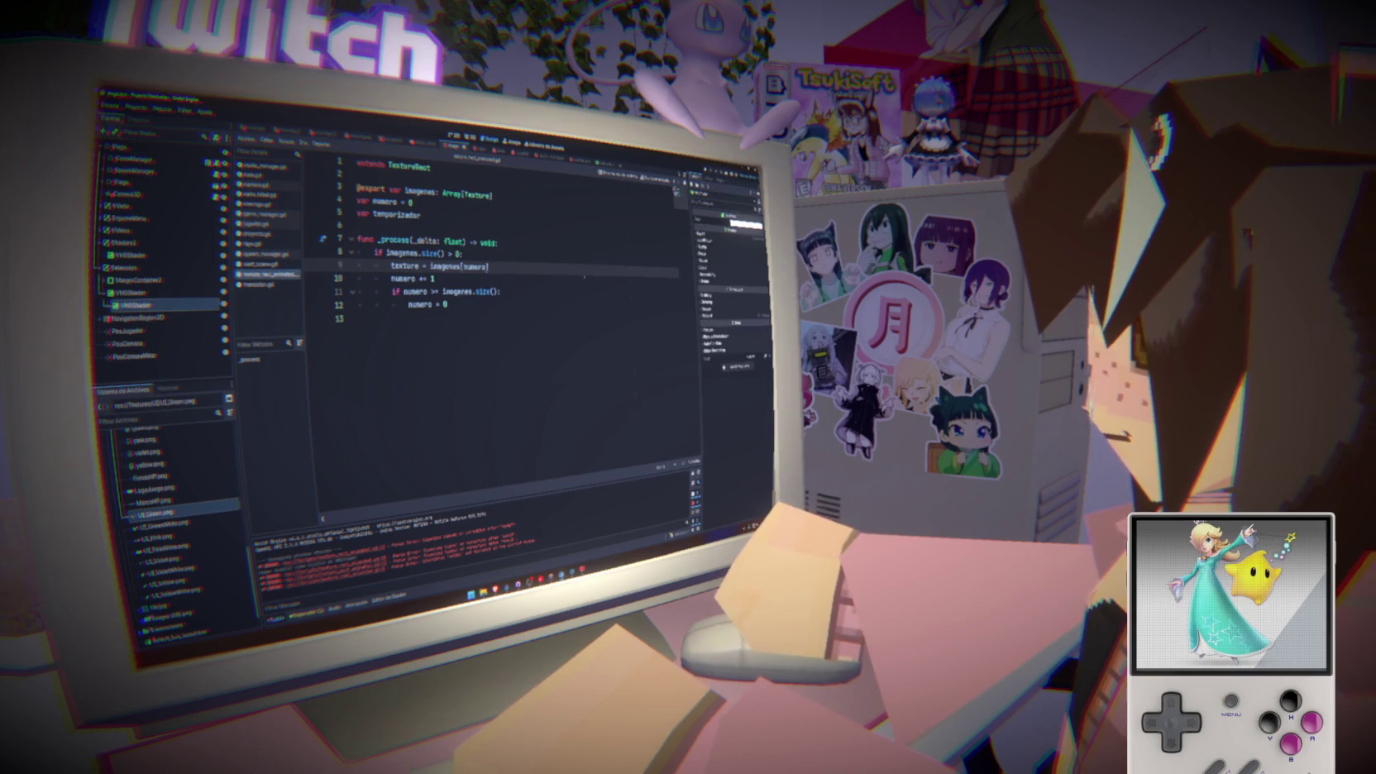
pyautogui.click(709, 171)
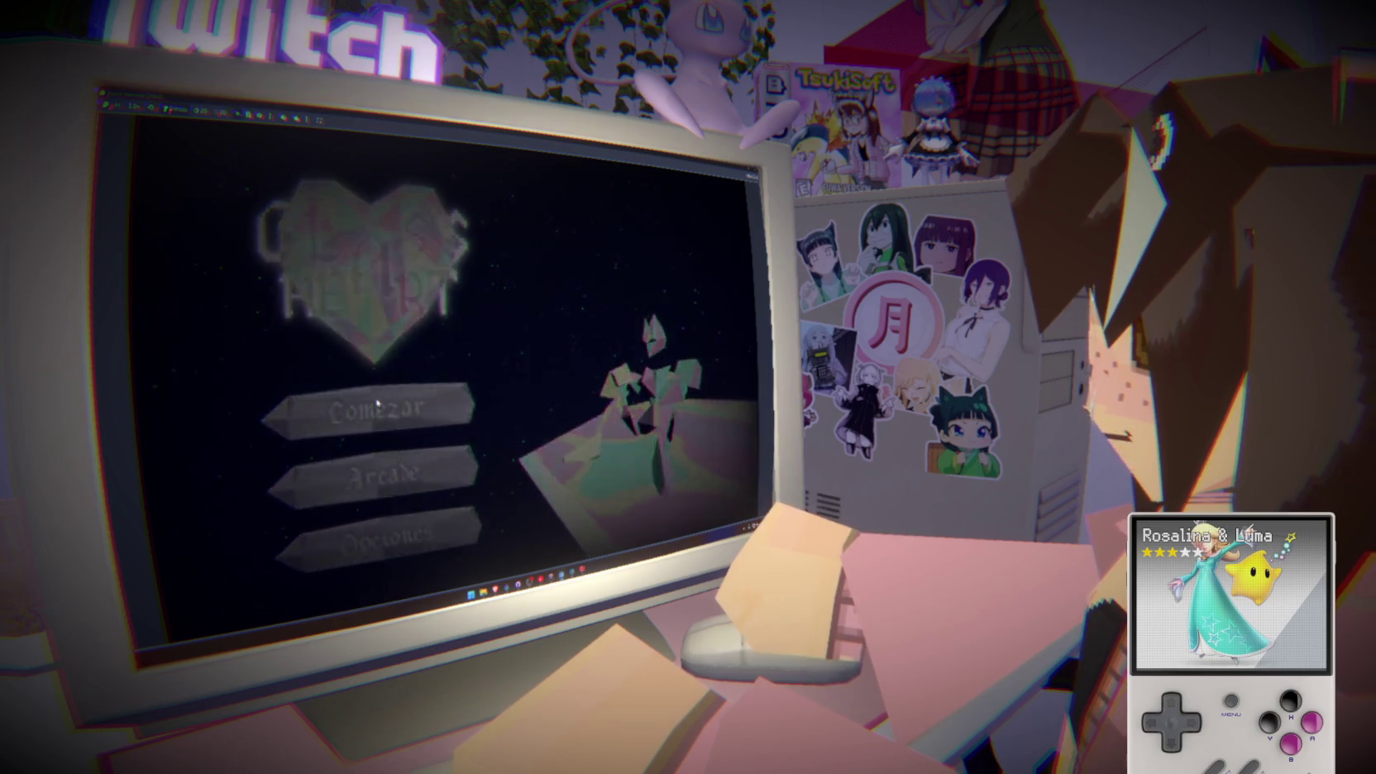
# Start a game from Comenzar and play with the power card
pyautogui.click(377, 405)
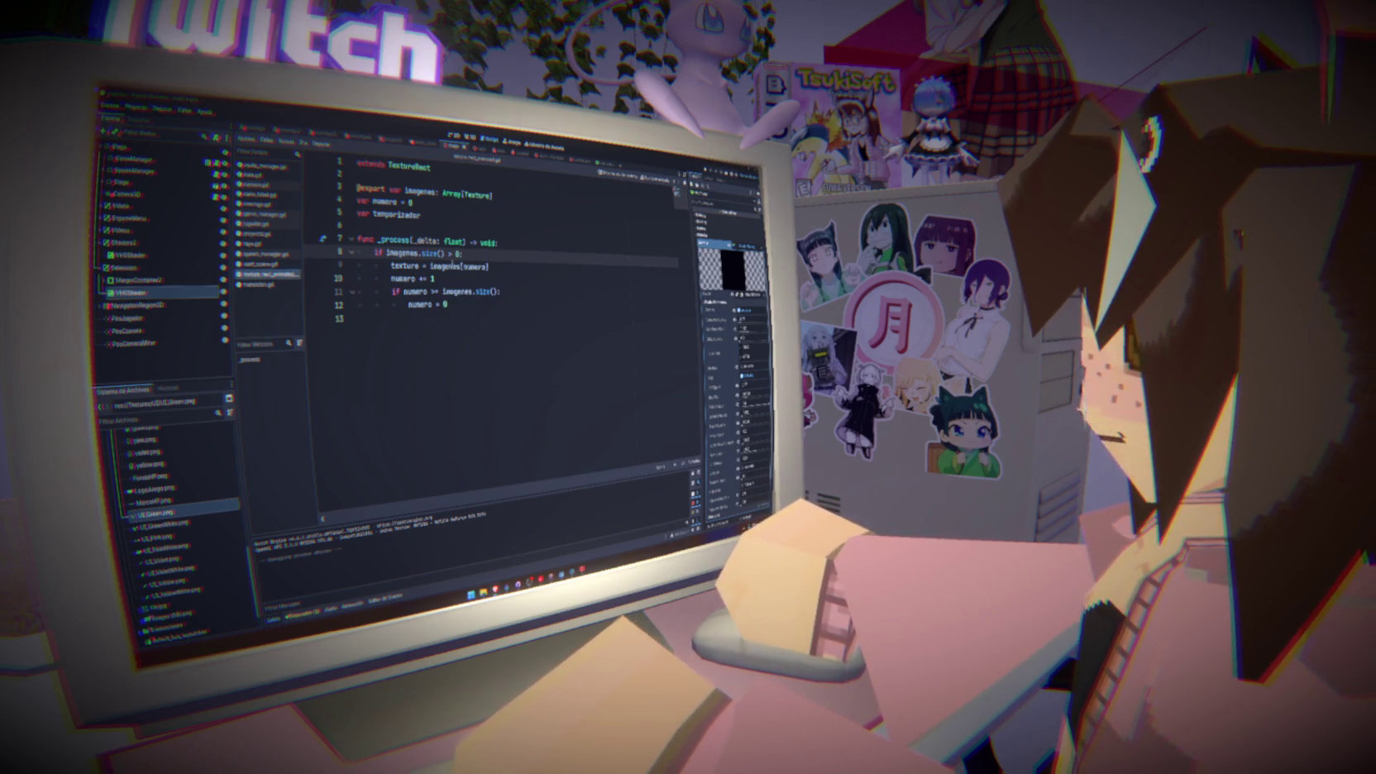
# Add 'if numero > 2 == 0' above the texture cycling lines and indent them beneath it
pyautogui.press('Return')
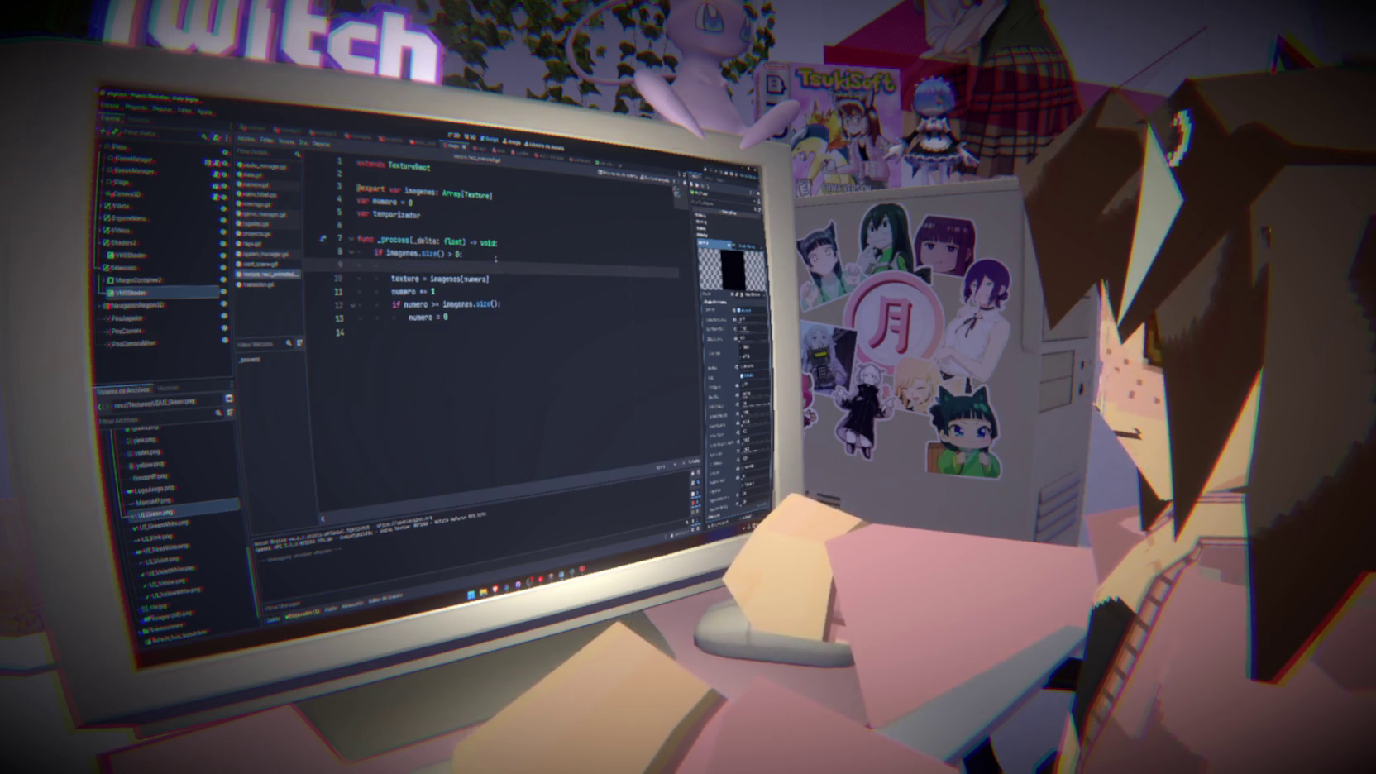
pyautogui.write('if')
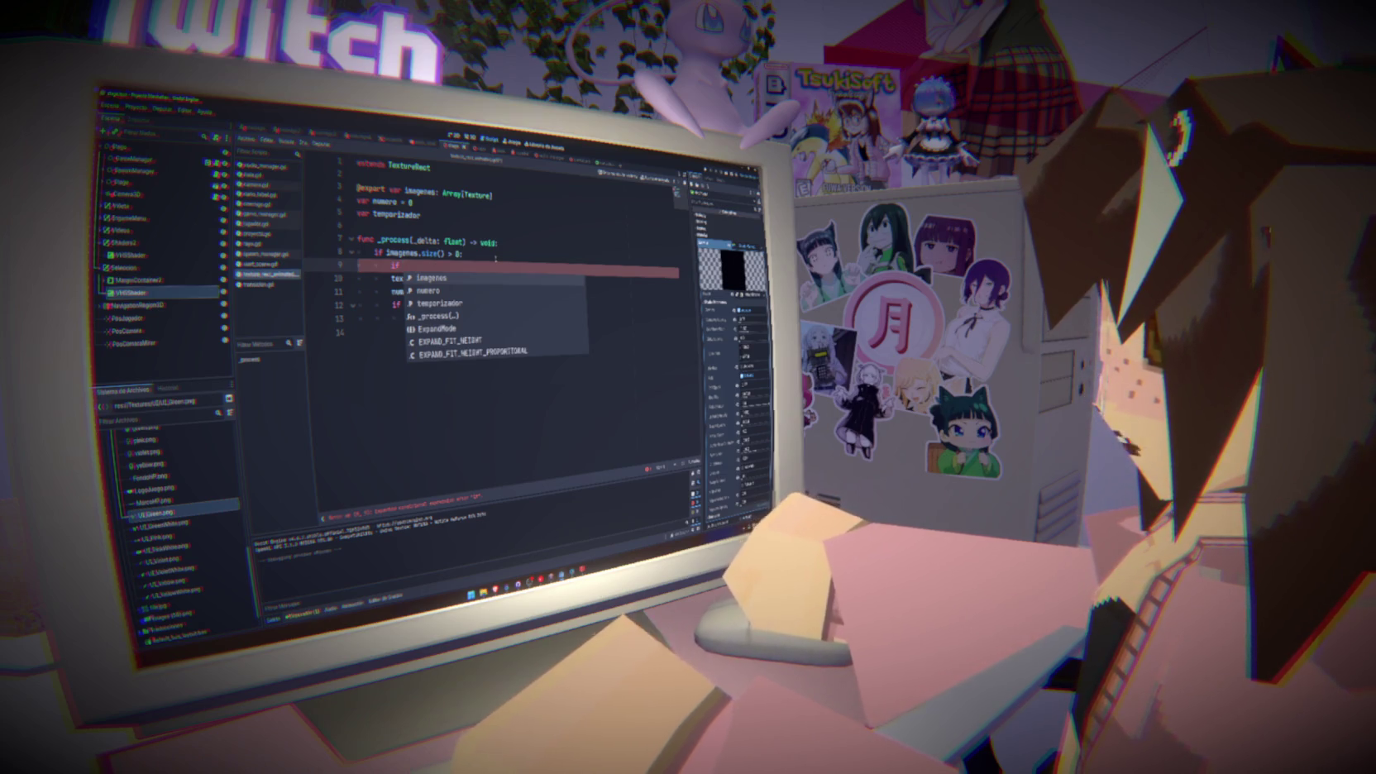
pyautogui.write(' numero >')
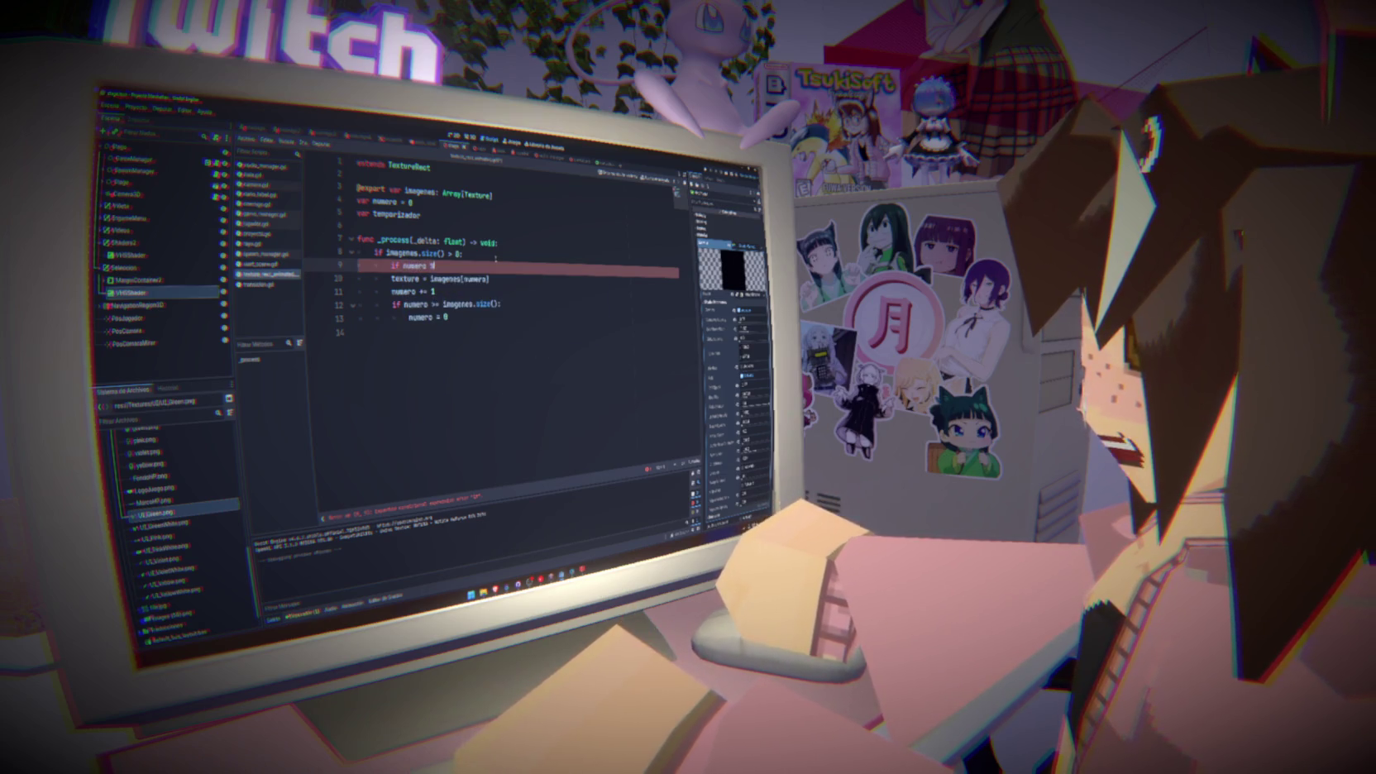
pyautogui.write(' 2 == 0:')
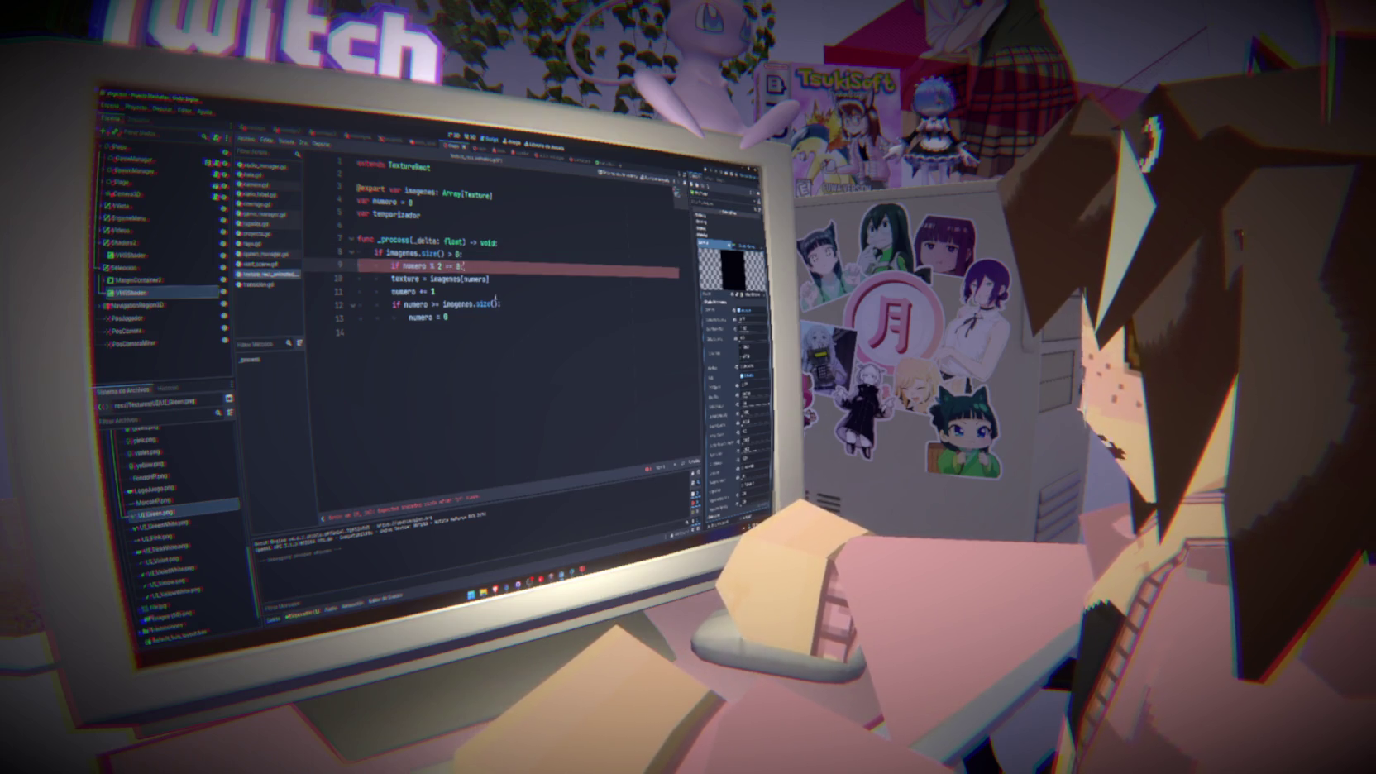
pyautogui.moveTo(463, 323); pyautogui.dragTo(364, 279)
pyautogui.press('Tab')
pyautogui.click(560, 292)
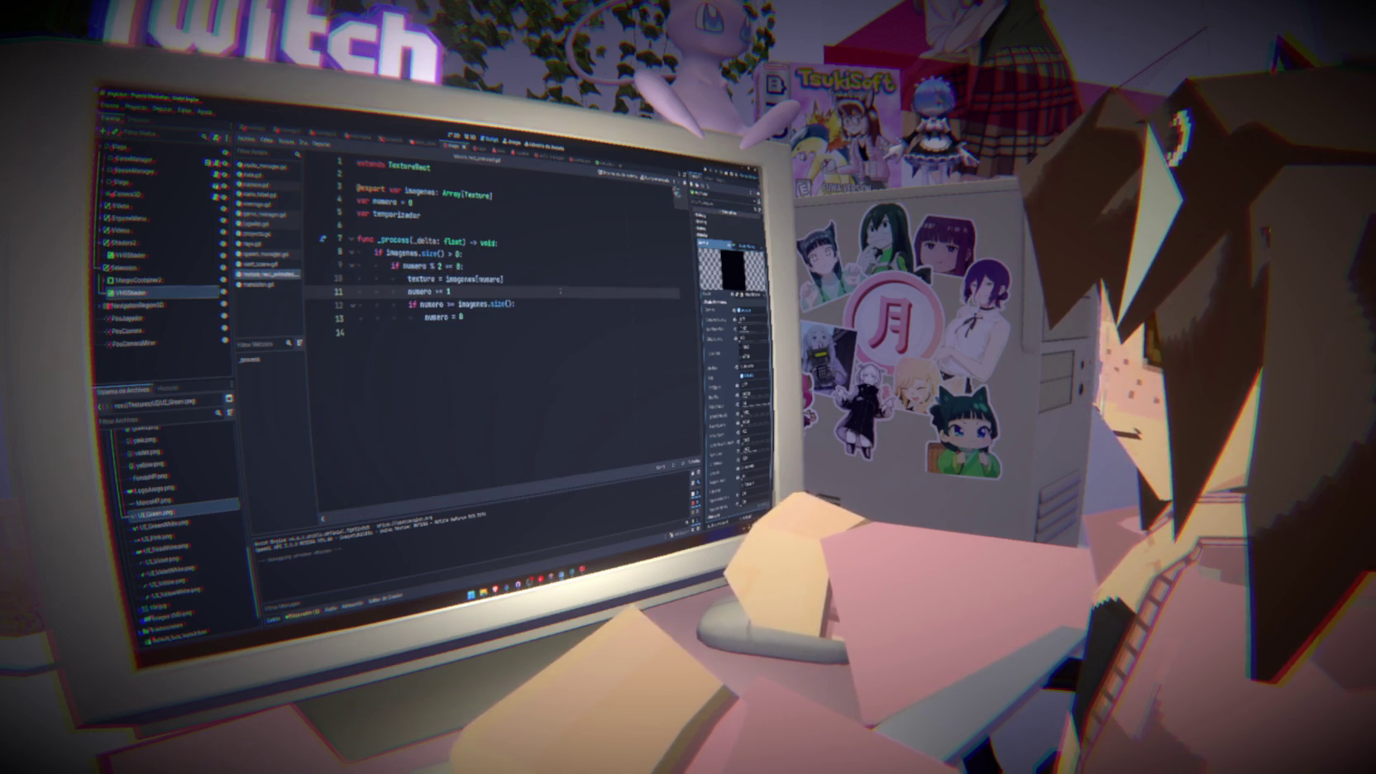
# Run the game to test the condition, then return to the if and numero += 1 lines
pyautogui.click(707, 170)
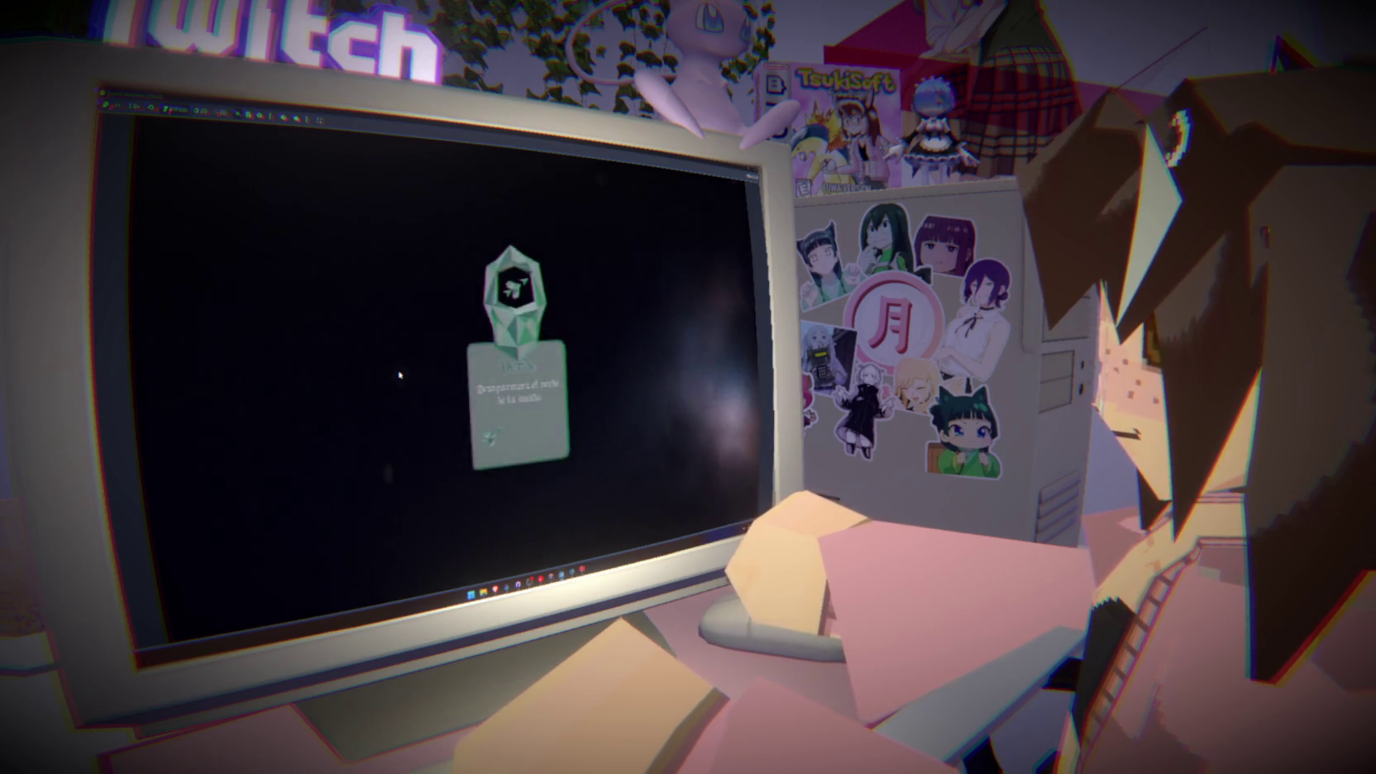
pyautogui.press('F8')
pyautogui.click(506, 262)
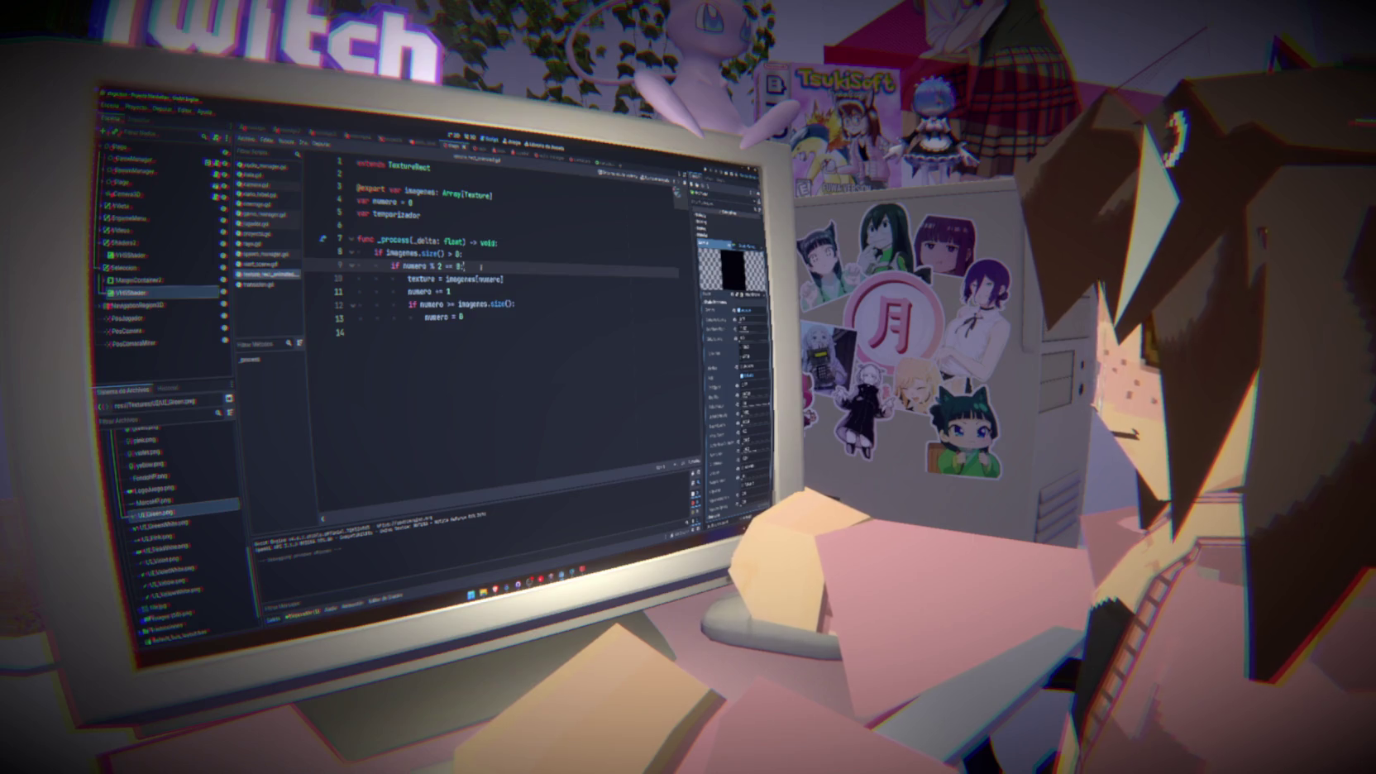
pyautogui.click(478, 296)
# Move 'numero += 1' below the reset line and dedent the wrap-around check one level
pyautogui.press('BackSpace')
pyautogui.press('BackSpace')
pyautogui.press('BackSpace')
pyautogui.click(494, 315)
pyautogui.press('Return')
pyautogui.write('numero += 1')
pyautogui.click(436, 294)
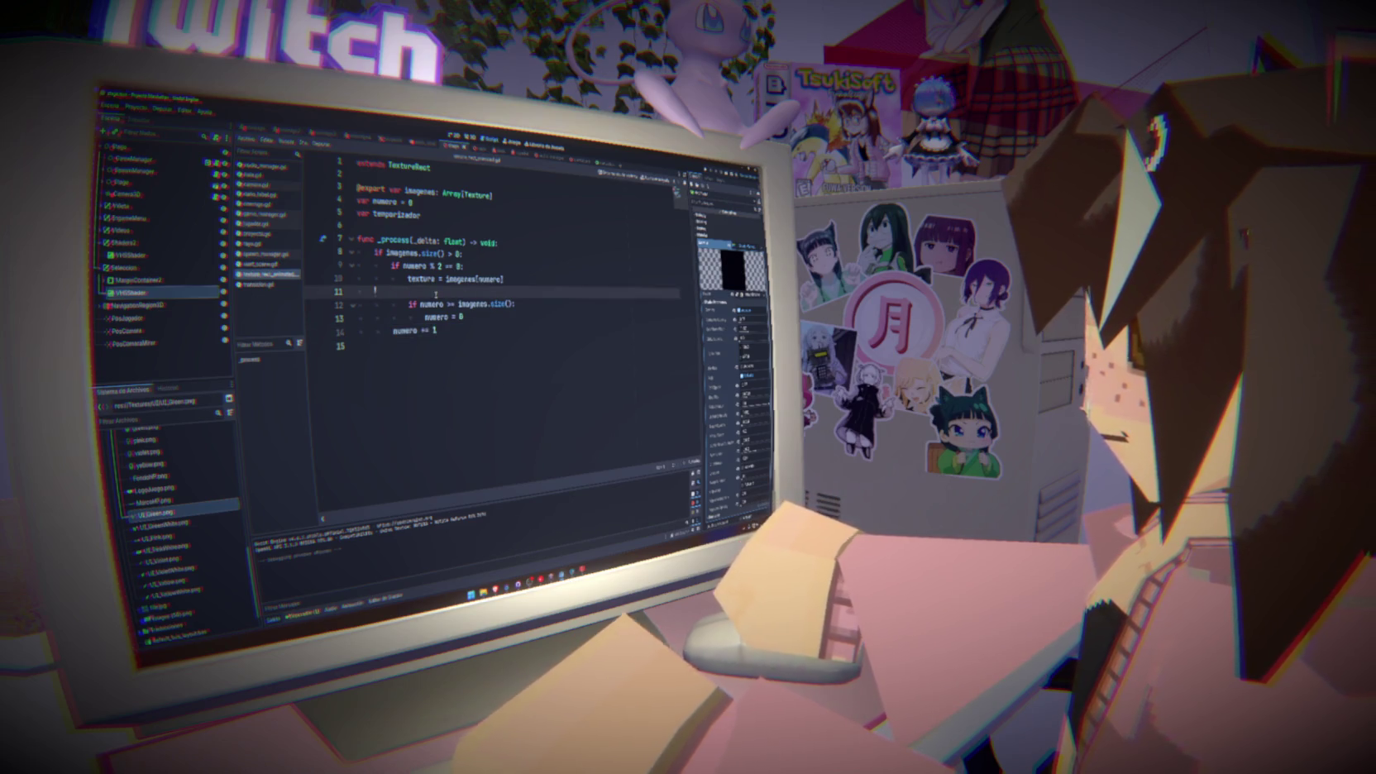
pyautogui.press('BackSpace')
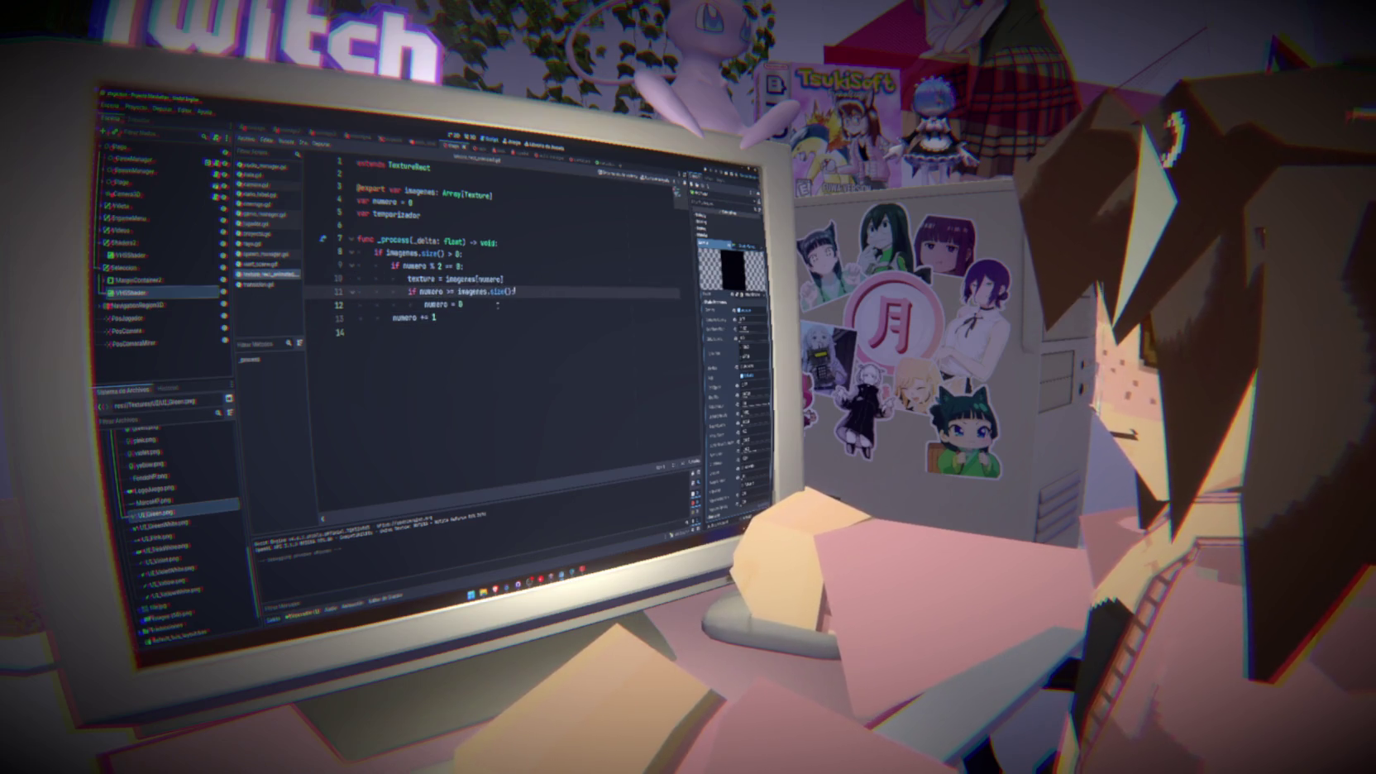
pyautogui.moveTo(407, 291); pyautogui.dragTo(462, 305)
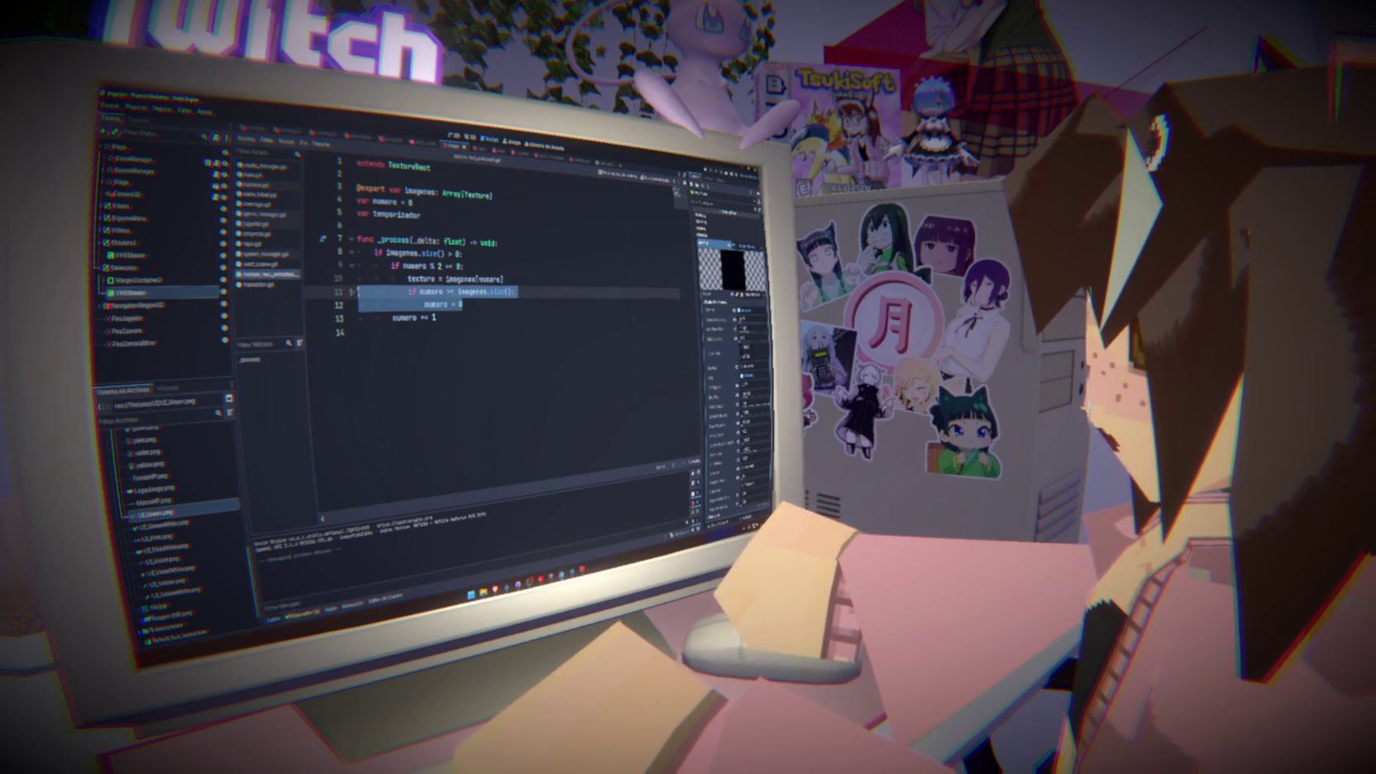
pyautogui.hotkey('shift', 'Tab')
# Save the script and run the game to test the counter change
pyautogui.hotkey('ctrl', 's')
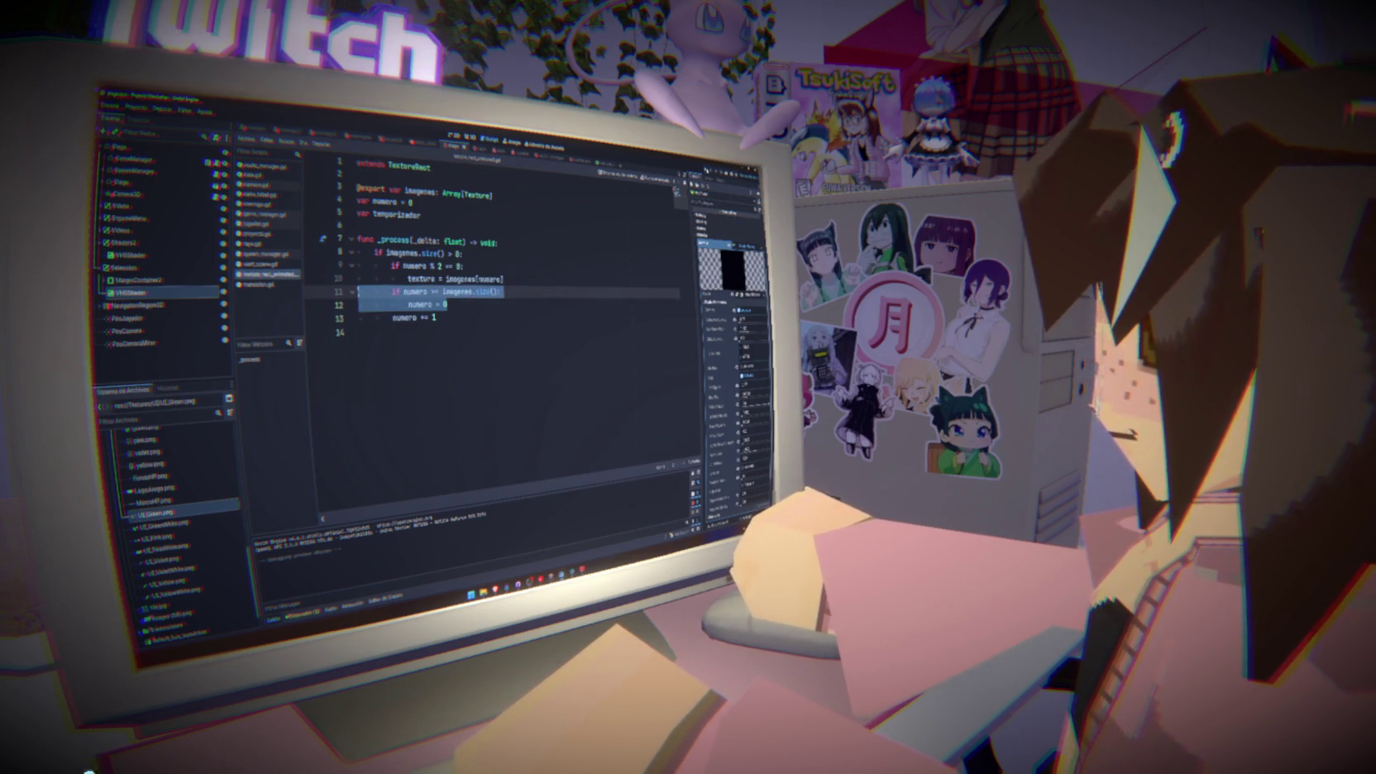
pyautogui.press('F5')
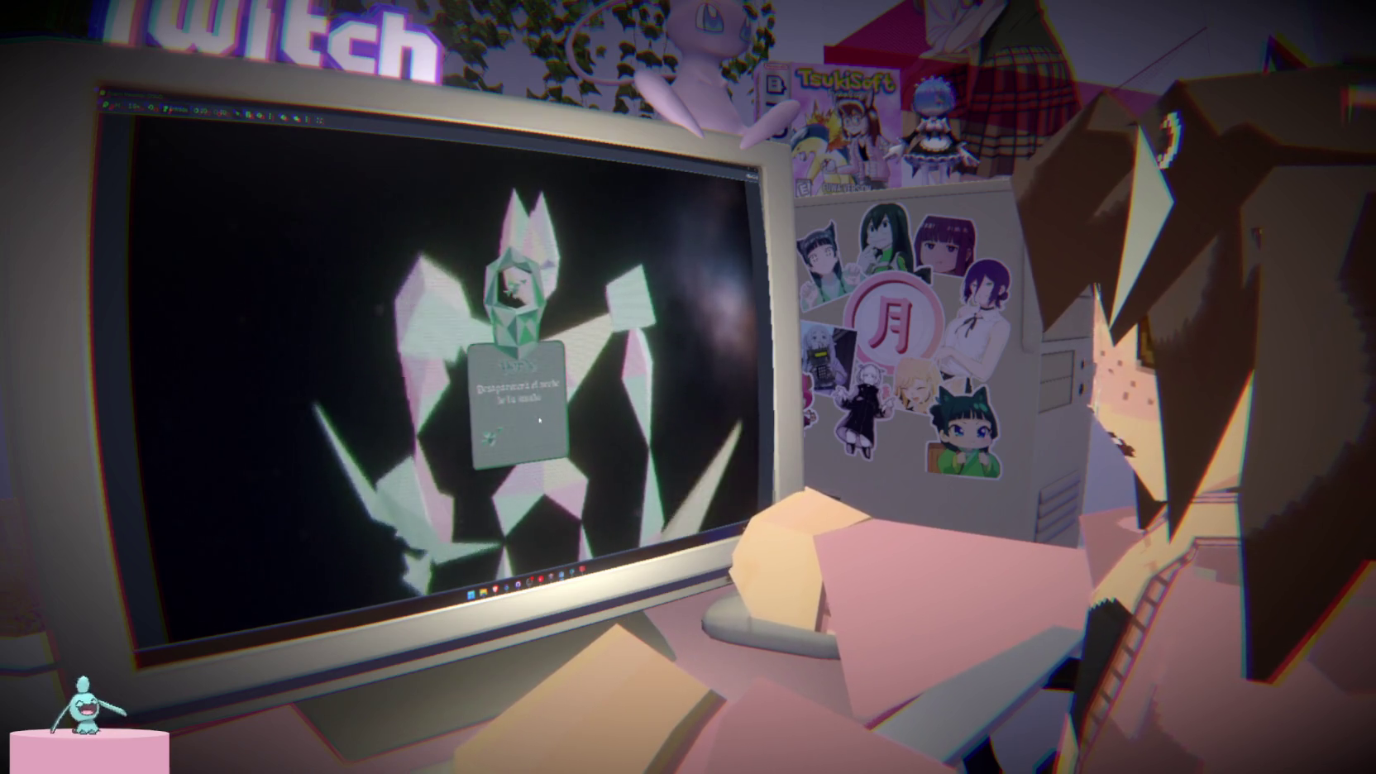
pyautogui.press('F8')
# Change the condition to numero % 3 and relaunch the game through its title menu
pyautogui.click(439, 267)
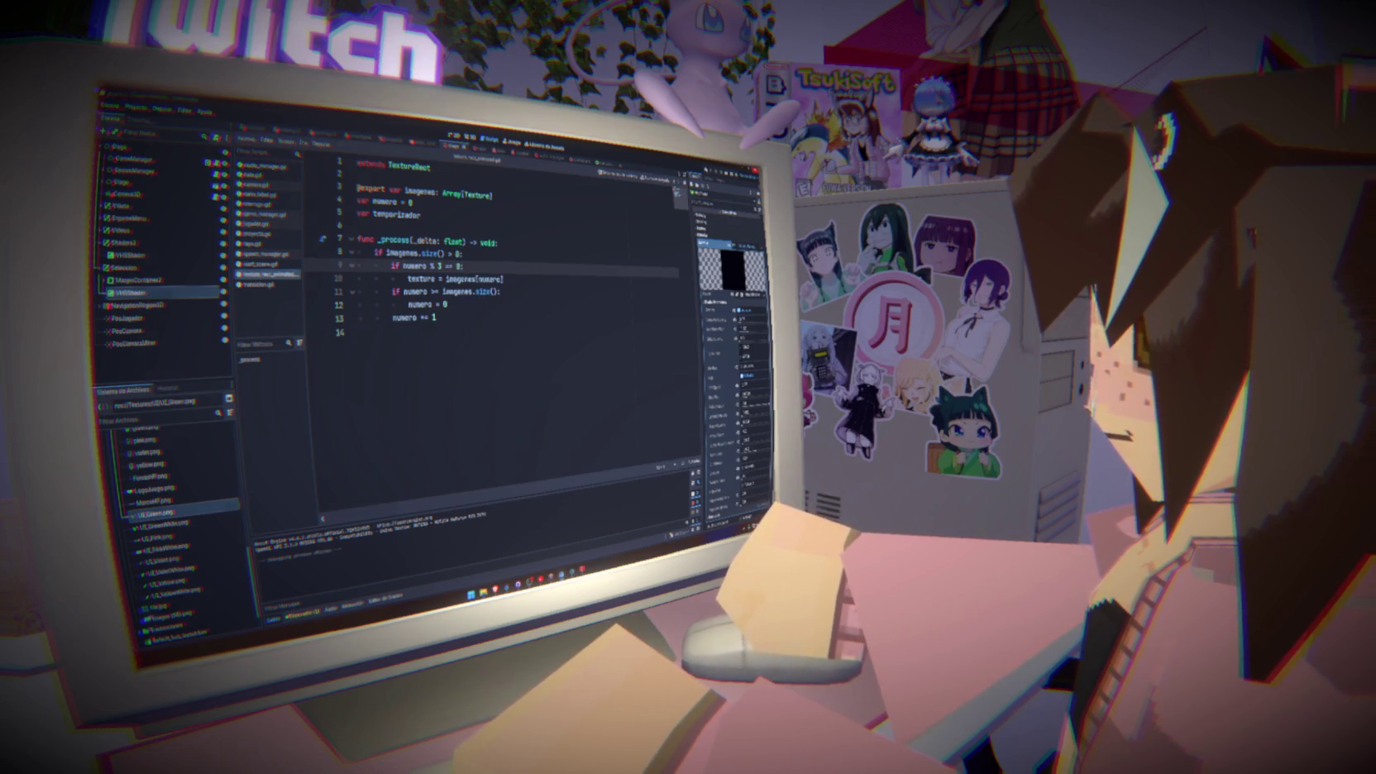
pyautogui.press('F5')
pyautogui.press('Return')
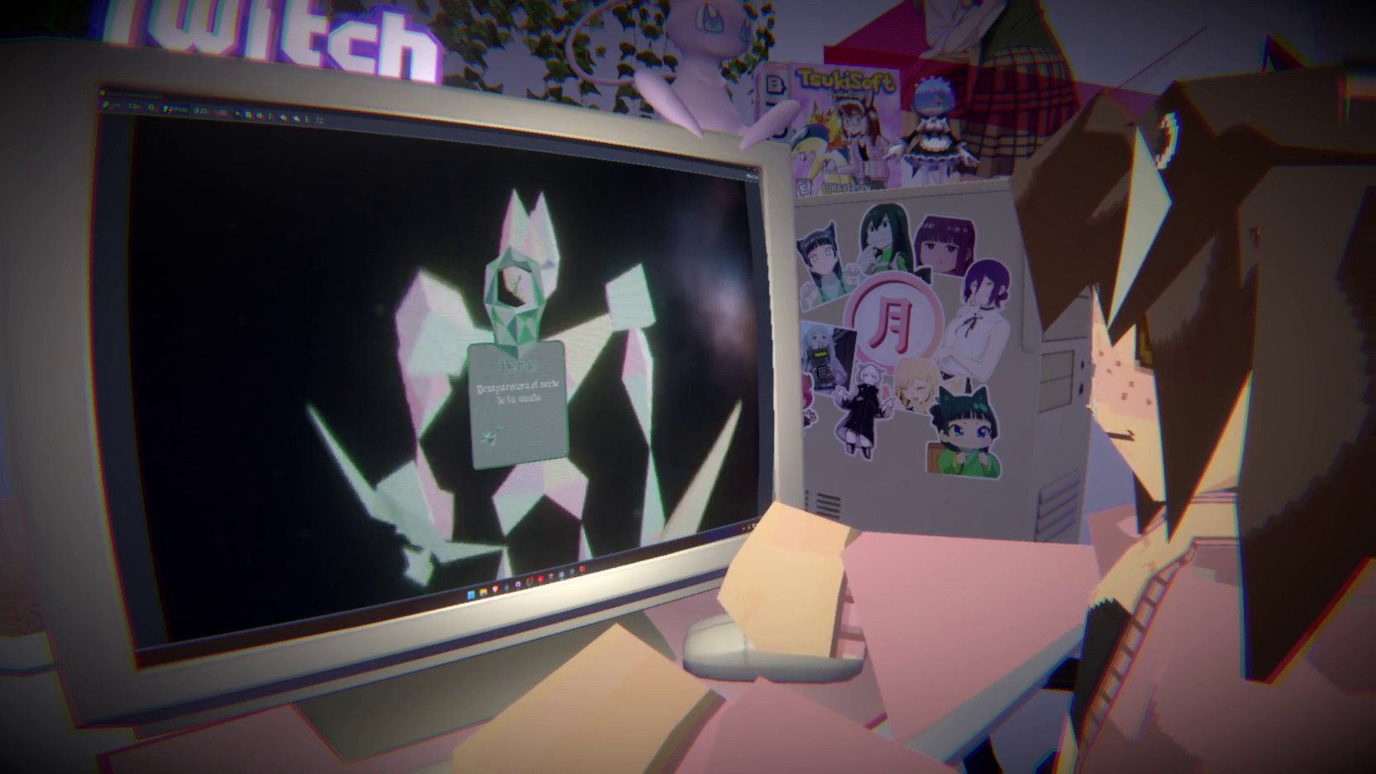
pyautogui.press('F8')
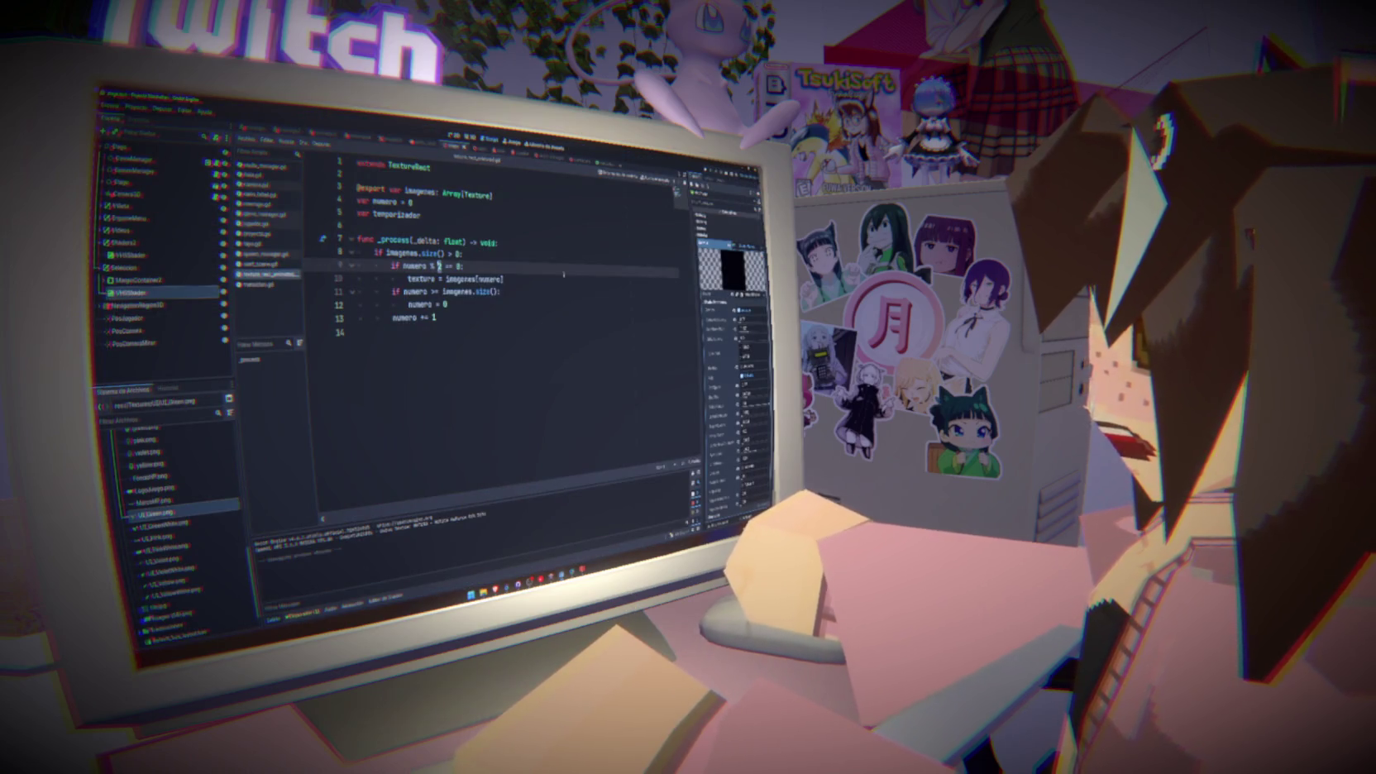
pyautogui.press('F5')
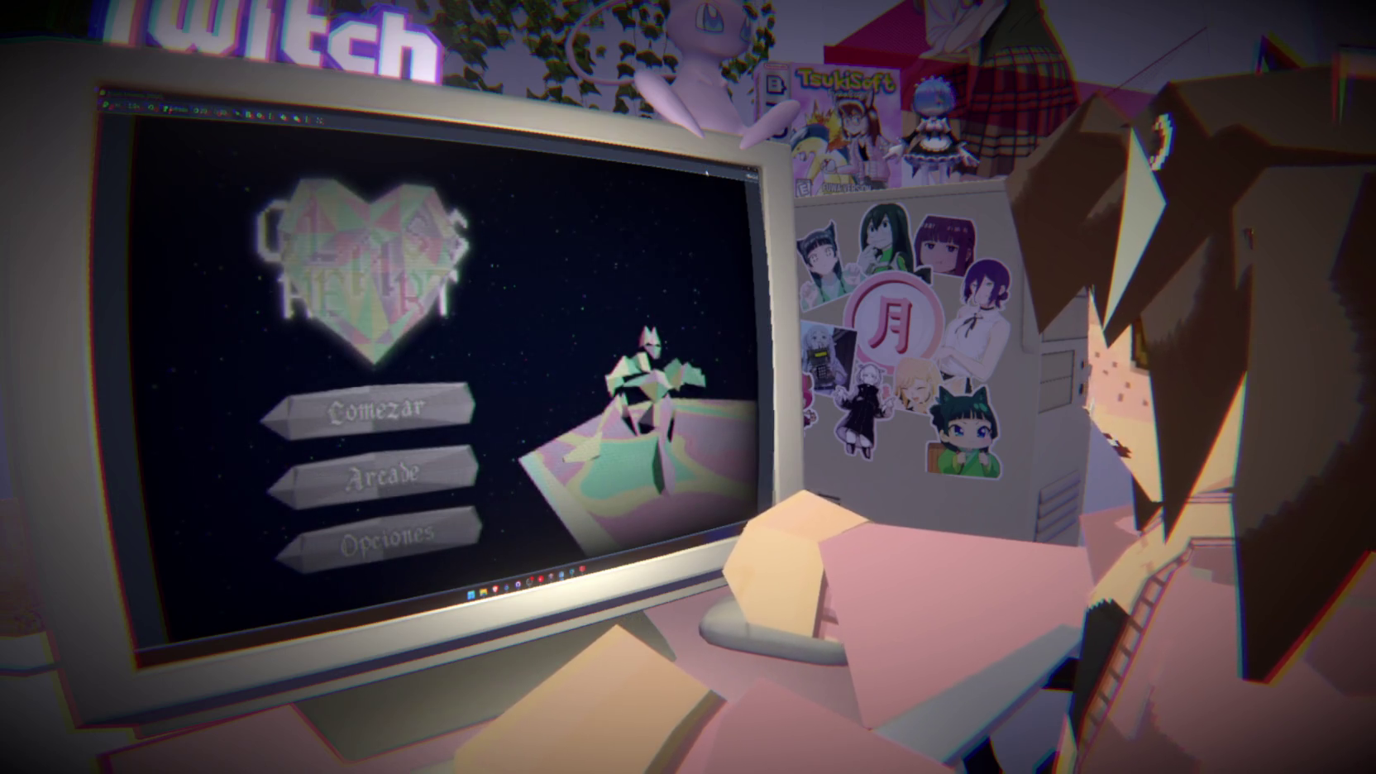
# Start the test game, then expand the Seleccion branch of the scene tree to the Arena icon
pyautogui.click(472, 387)
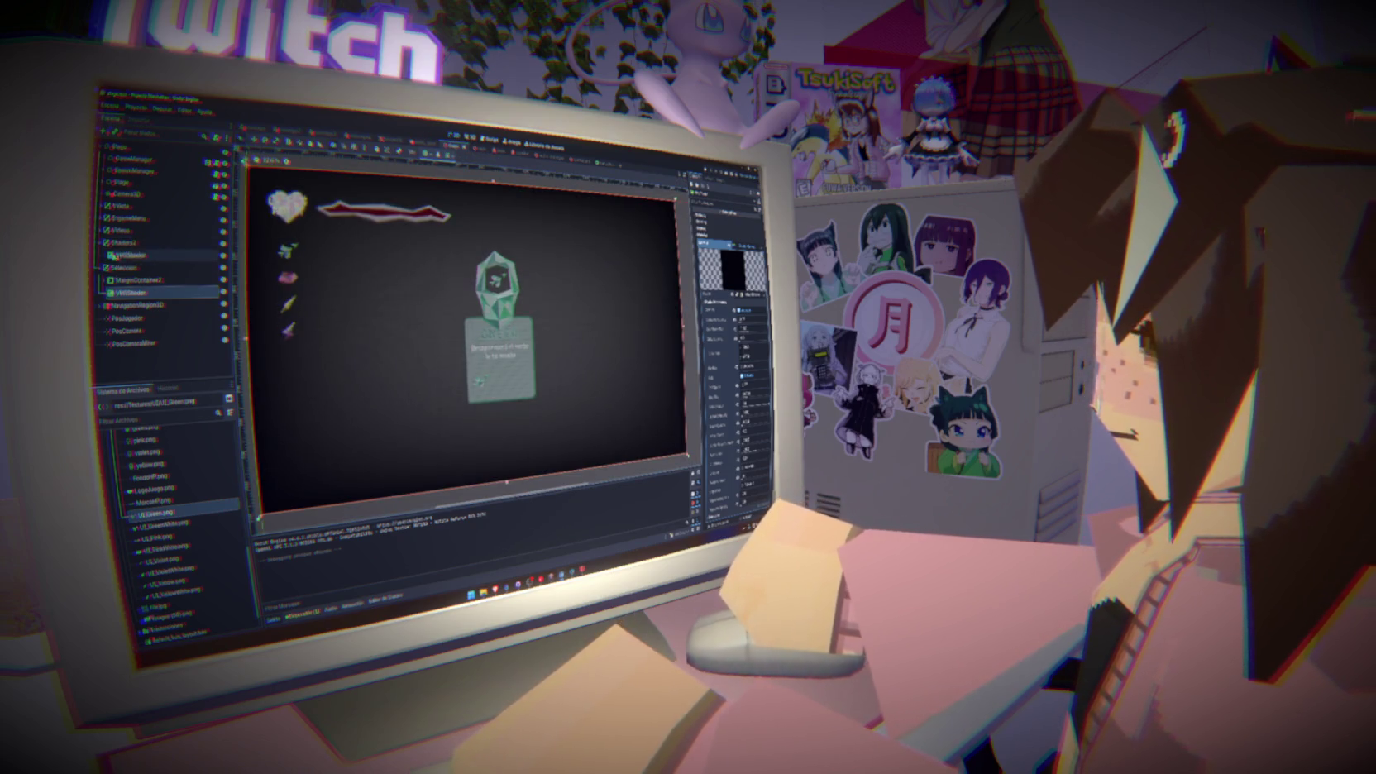
pyautogui.click(102, 218)
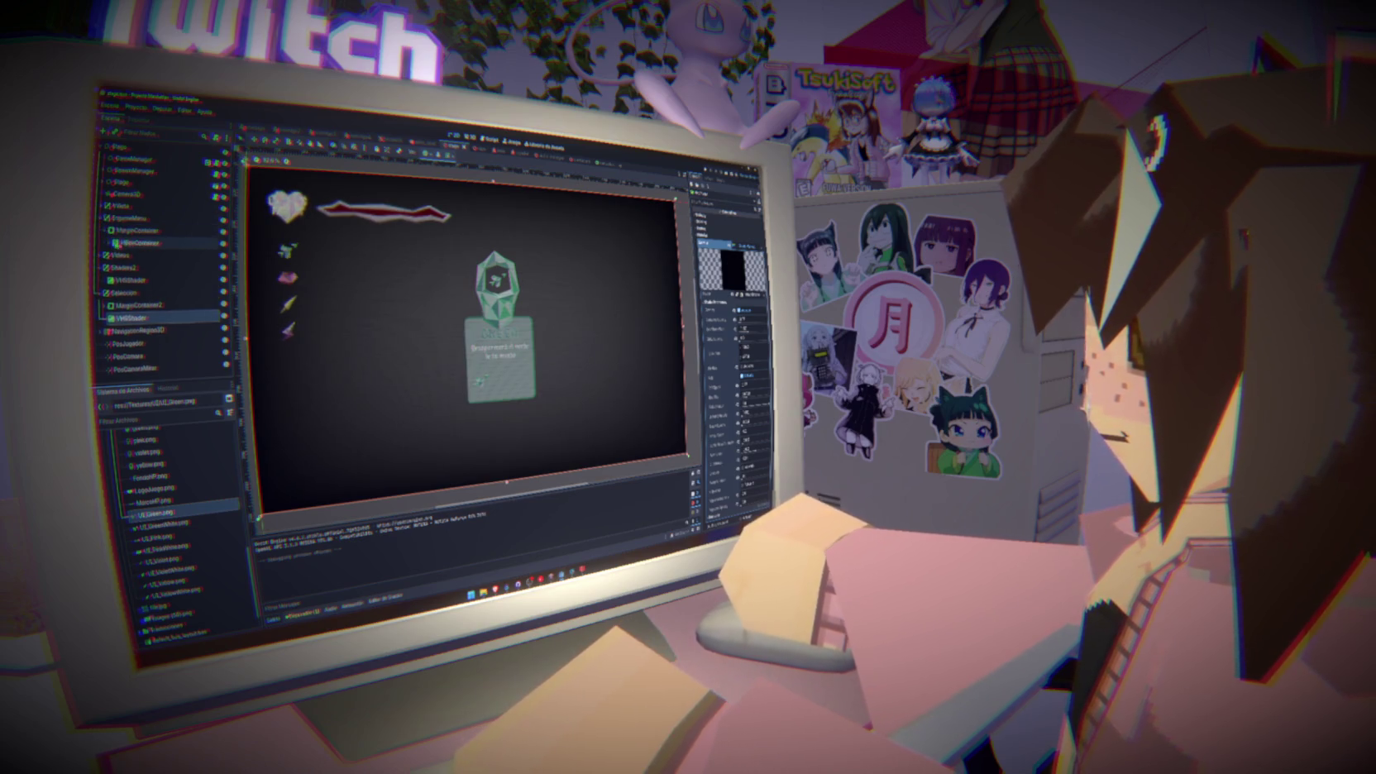
pyautogui.click(157, 292)
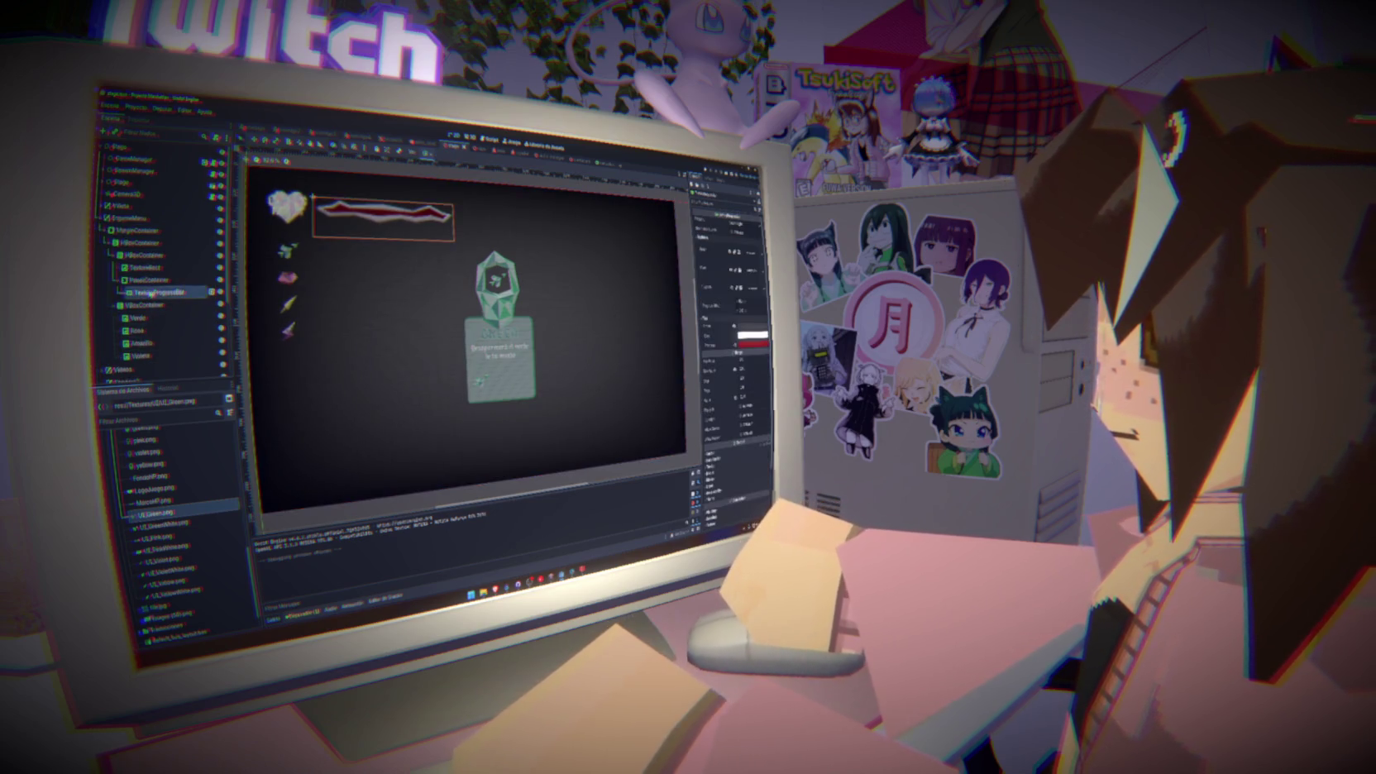
pyautogui.click(107, 230)
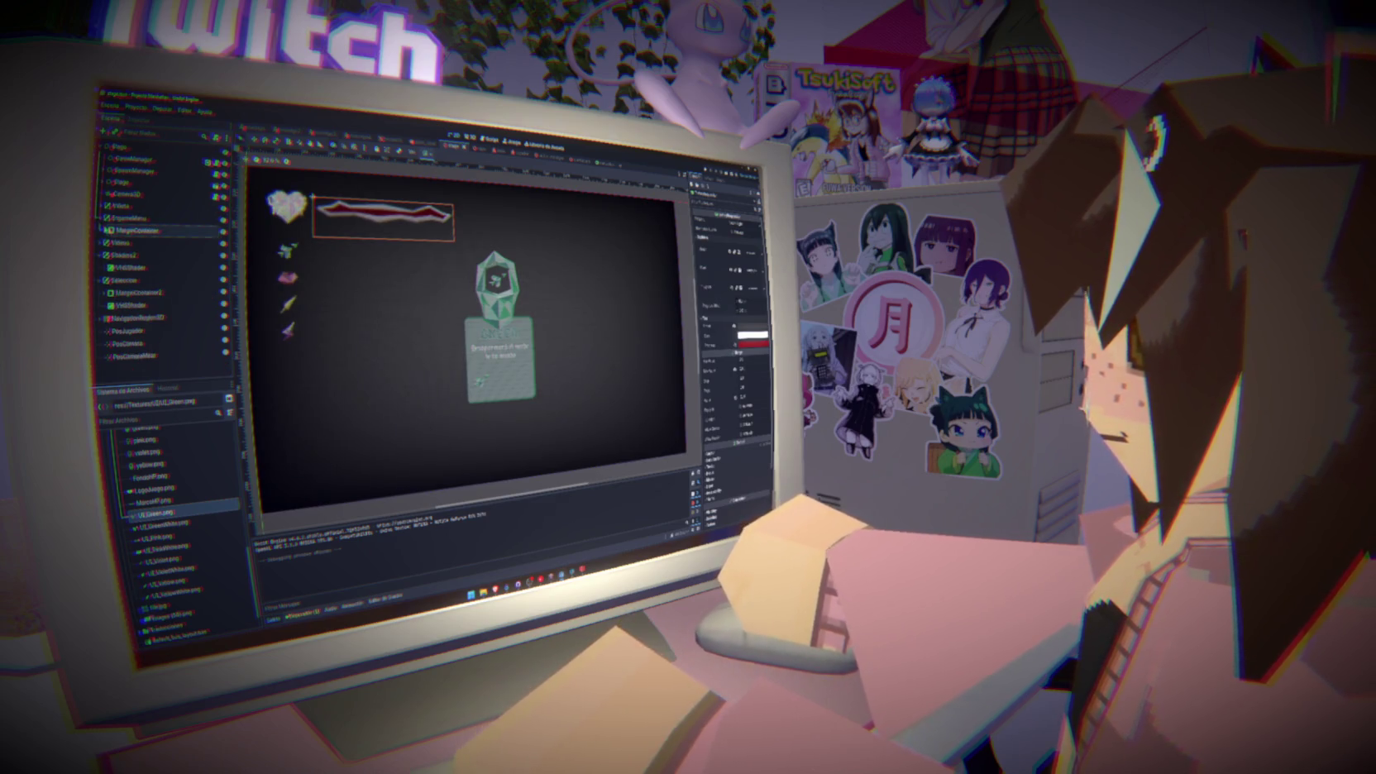
pyautogui.click(104, 230)
pyautogui.click(104, 230)
pyautogui.click(101, 217)
pyautogui.click(101, 242)
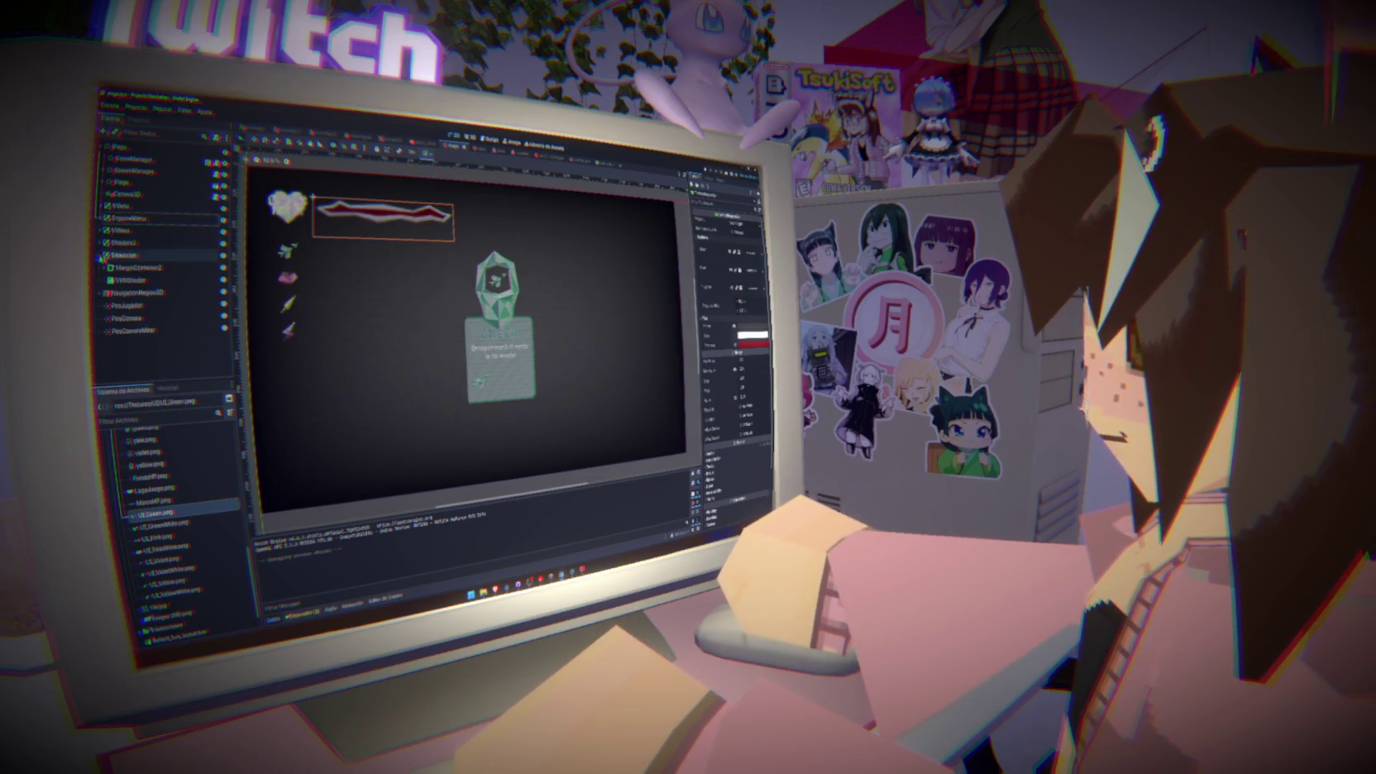
pyautogui.click(103, 255)
pyautogui.scroll(-2, 153, 328)
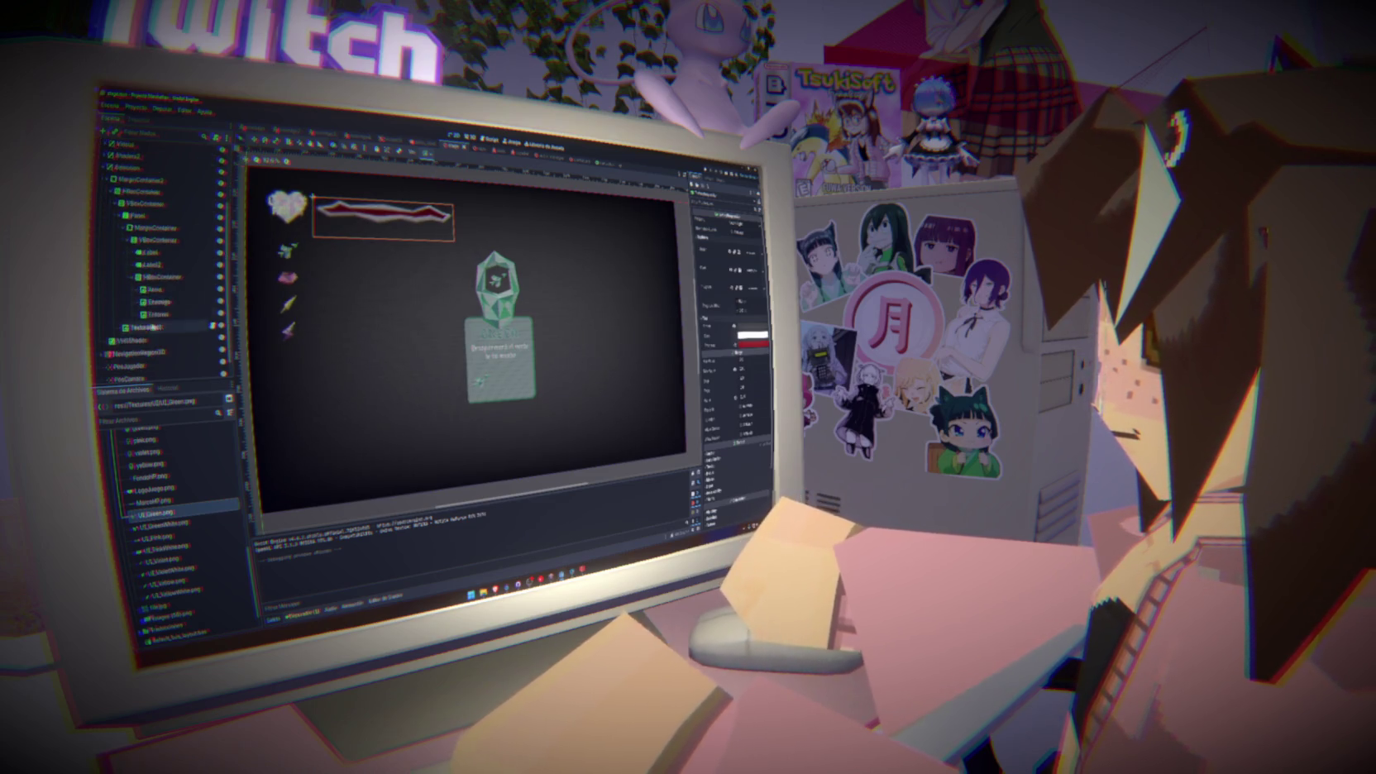
pyautogui.click(155, 289)
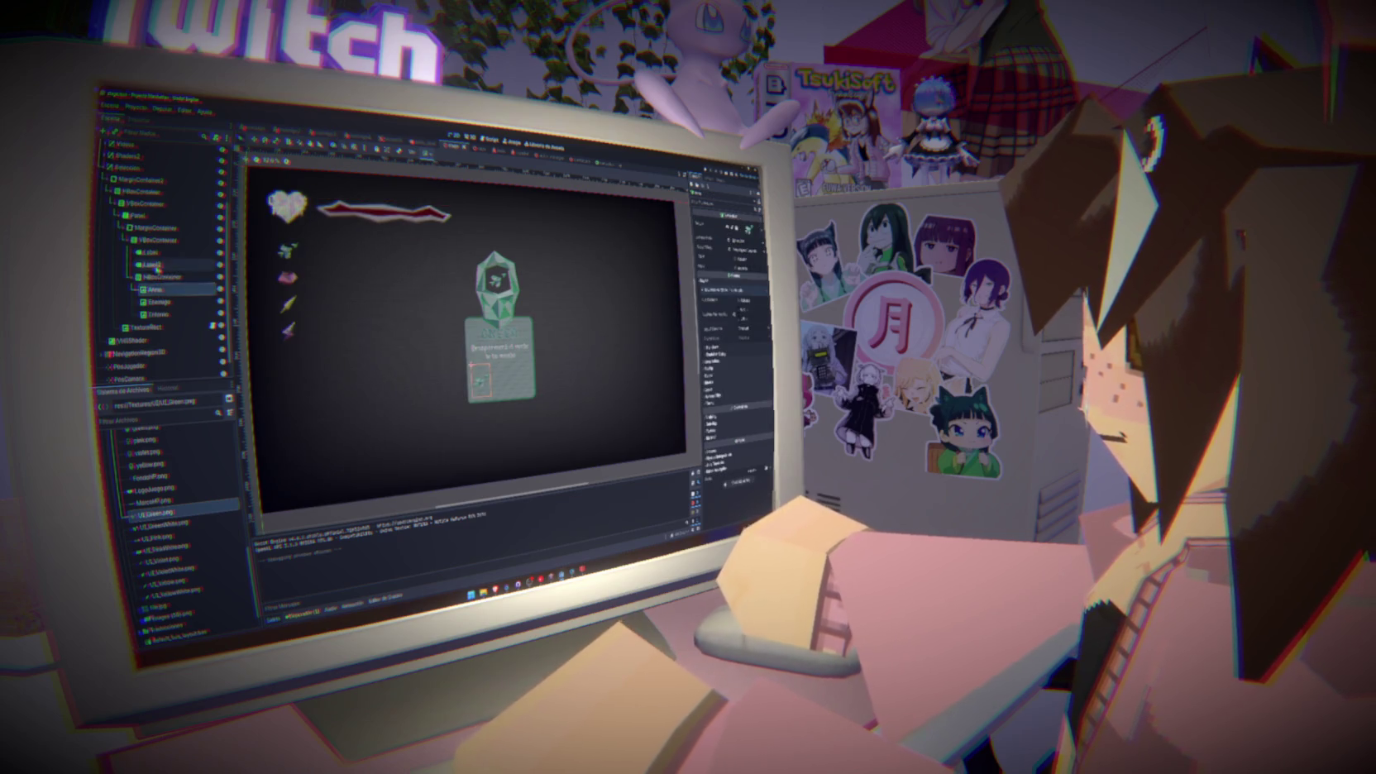
# Delete the Enemigo icon nodes from the card
pyautogui.click(159, 302)
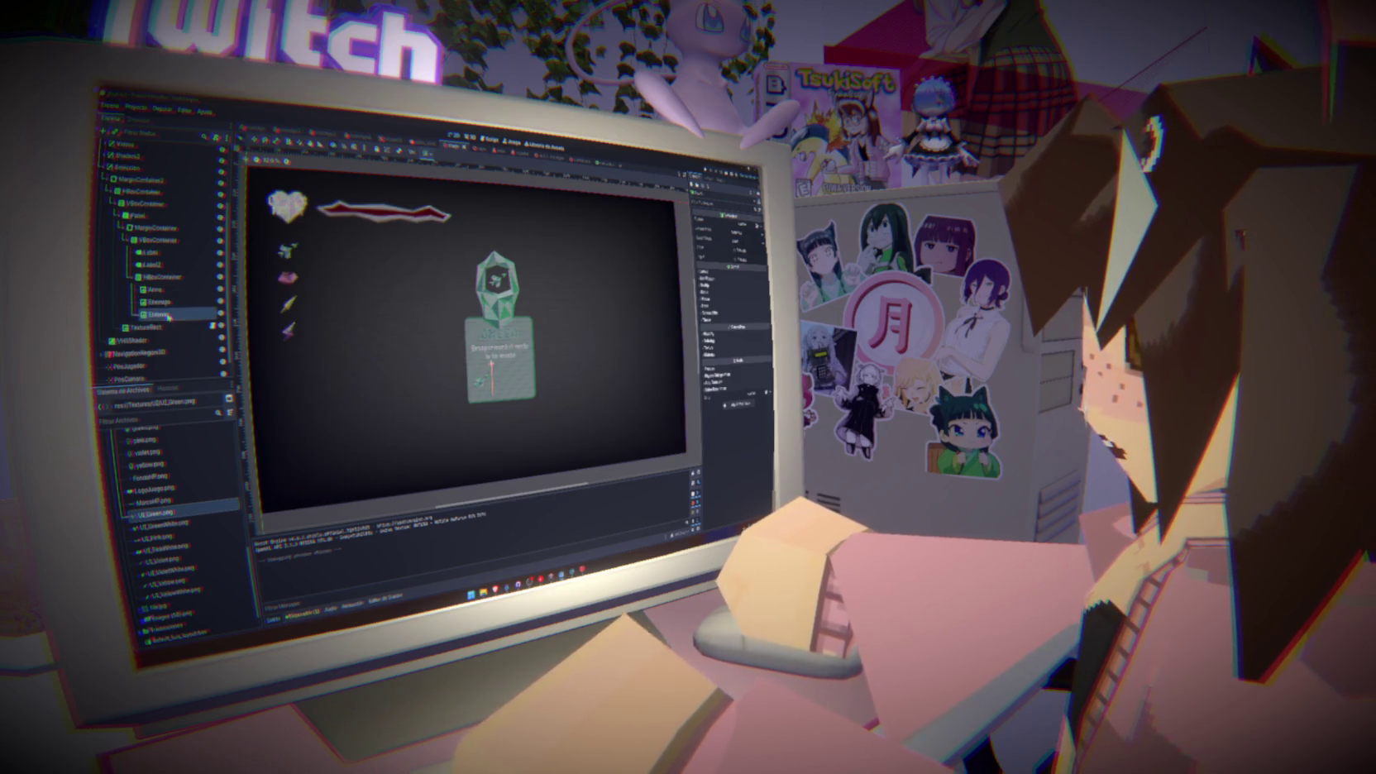
pyautogui.press('Delete')
pyautogui.press('Return')
# Duplicate the Arena icon into two extra copies and rename them, one as Enemigo
pyautogui.click(167, 298)
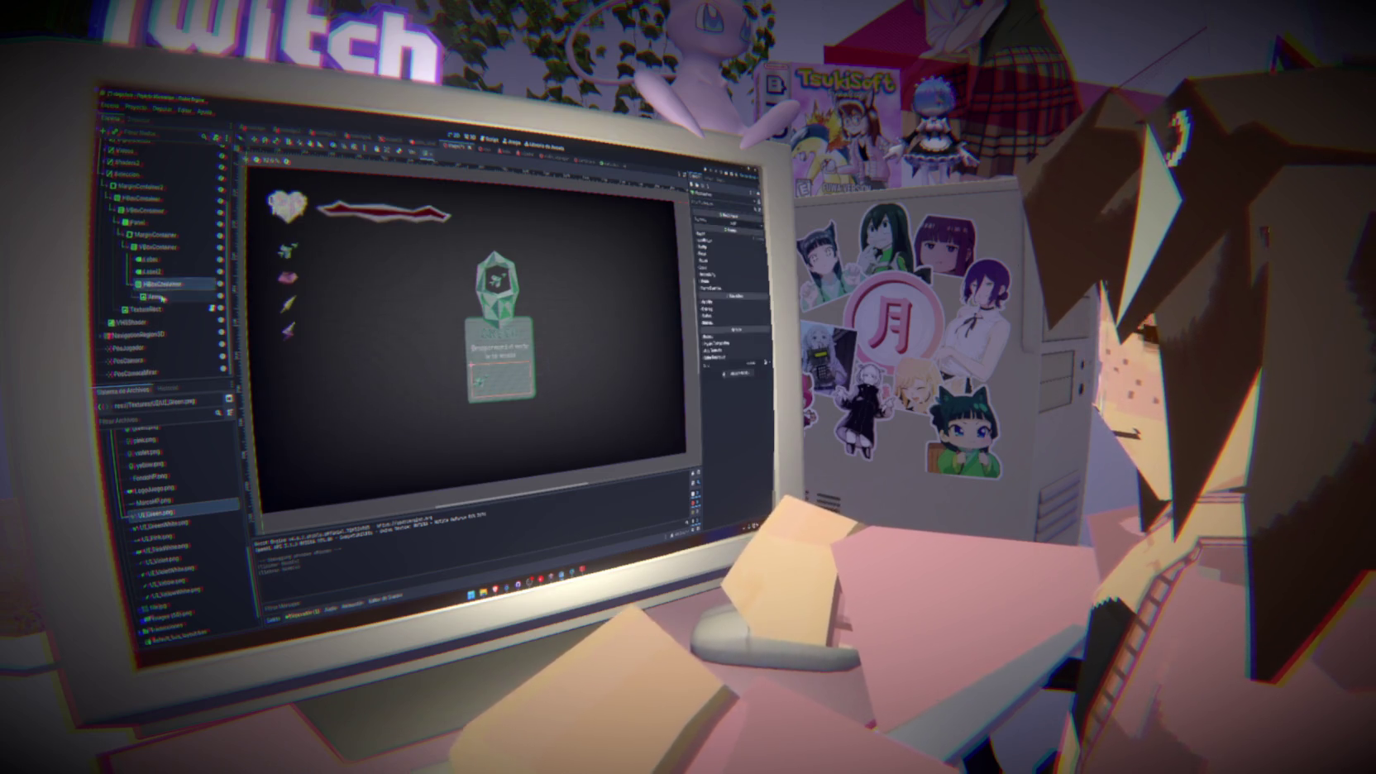
pyautogui.click(166, 284)
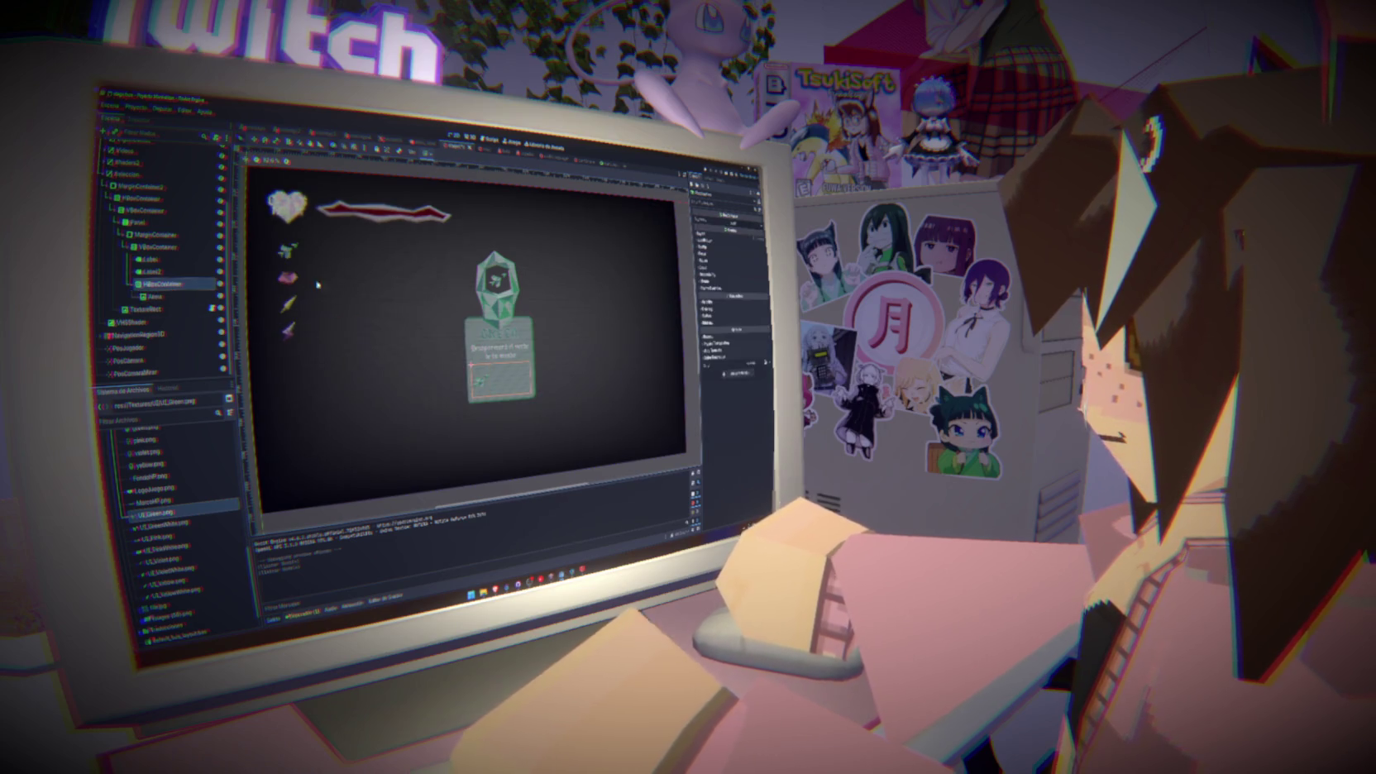
pyautogui.click(167, 296)
pyautogui.hotkey('ctrl', 'd')
pyautogui.hotkey('ctrl', 'd')
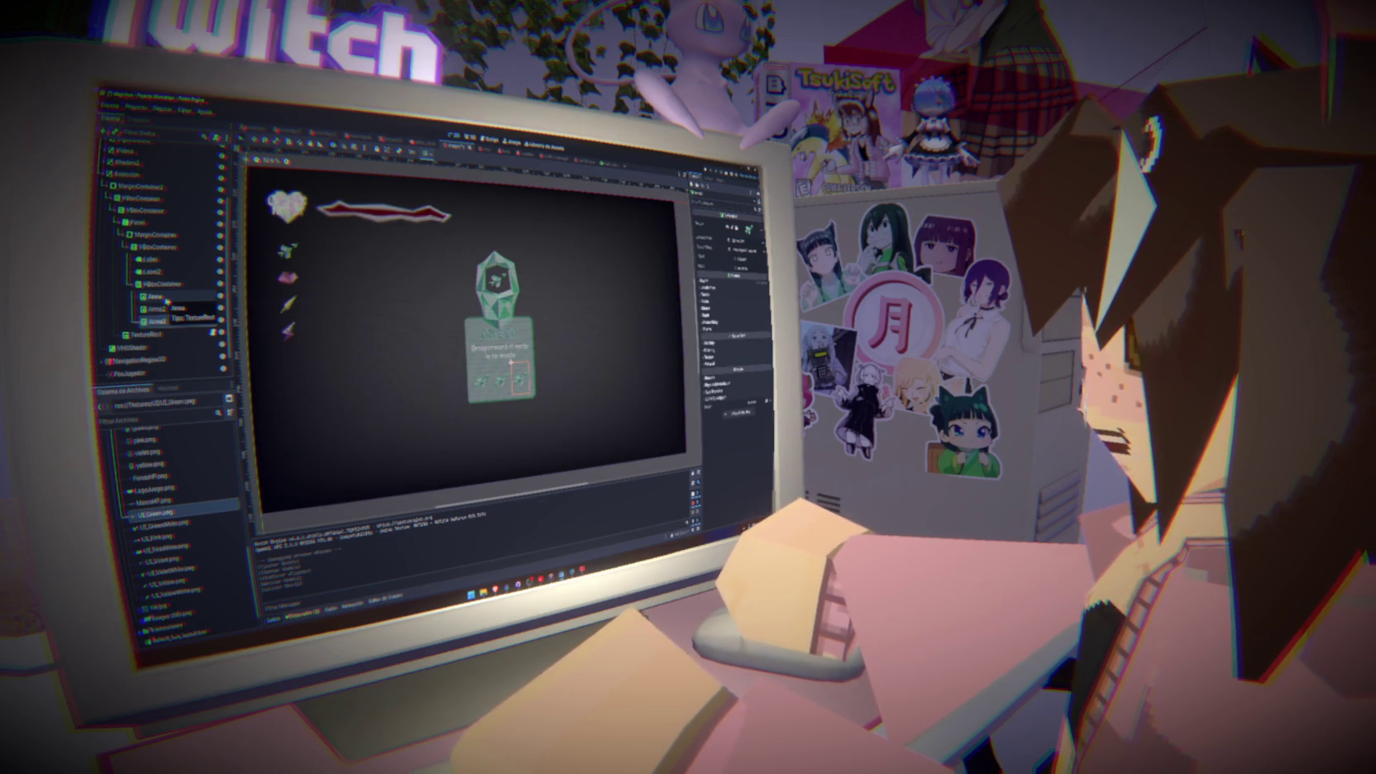
pyautogui.click(164, 310)
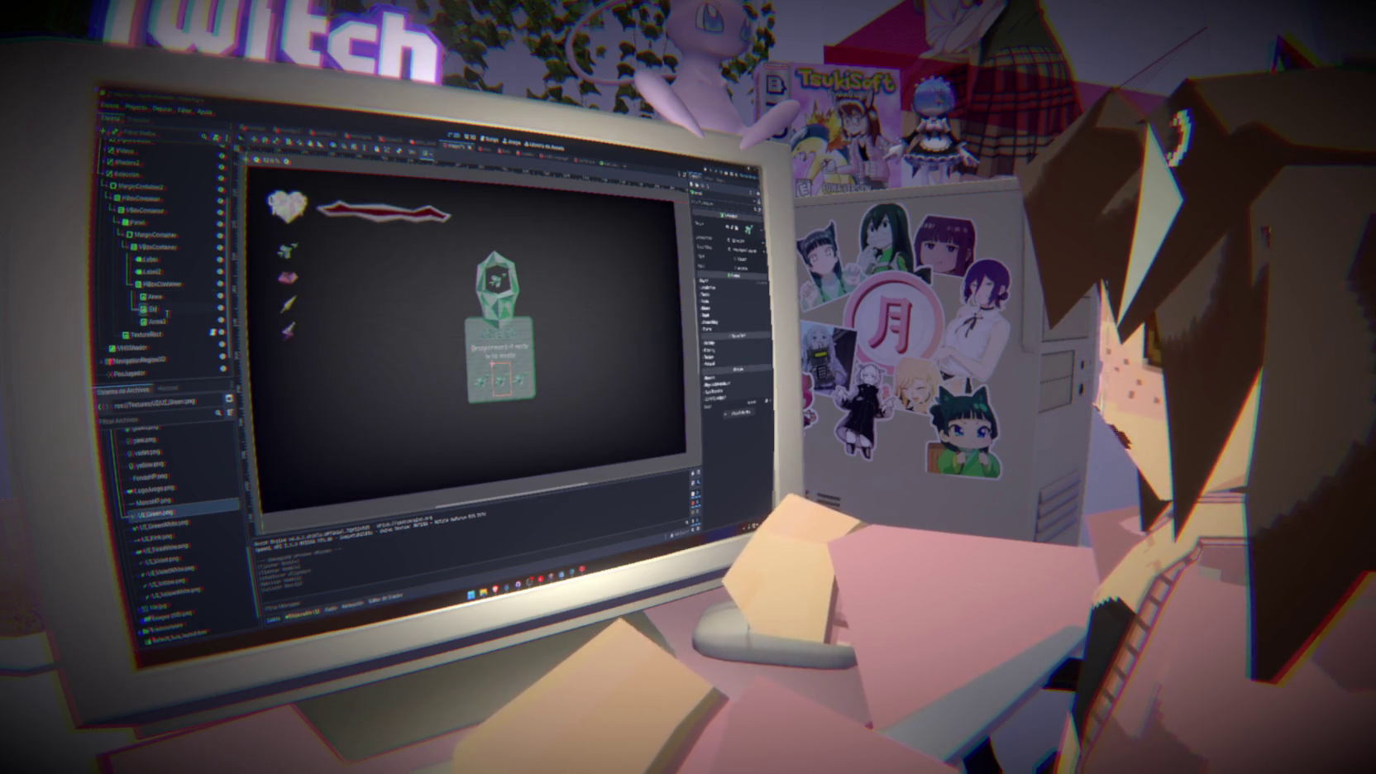
pyautogui.press('Return')
pyautogui.doubleClick(166, 320)
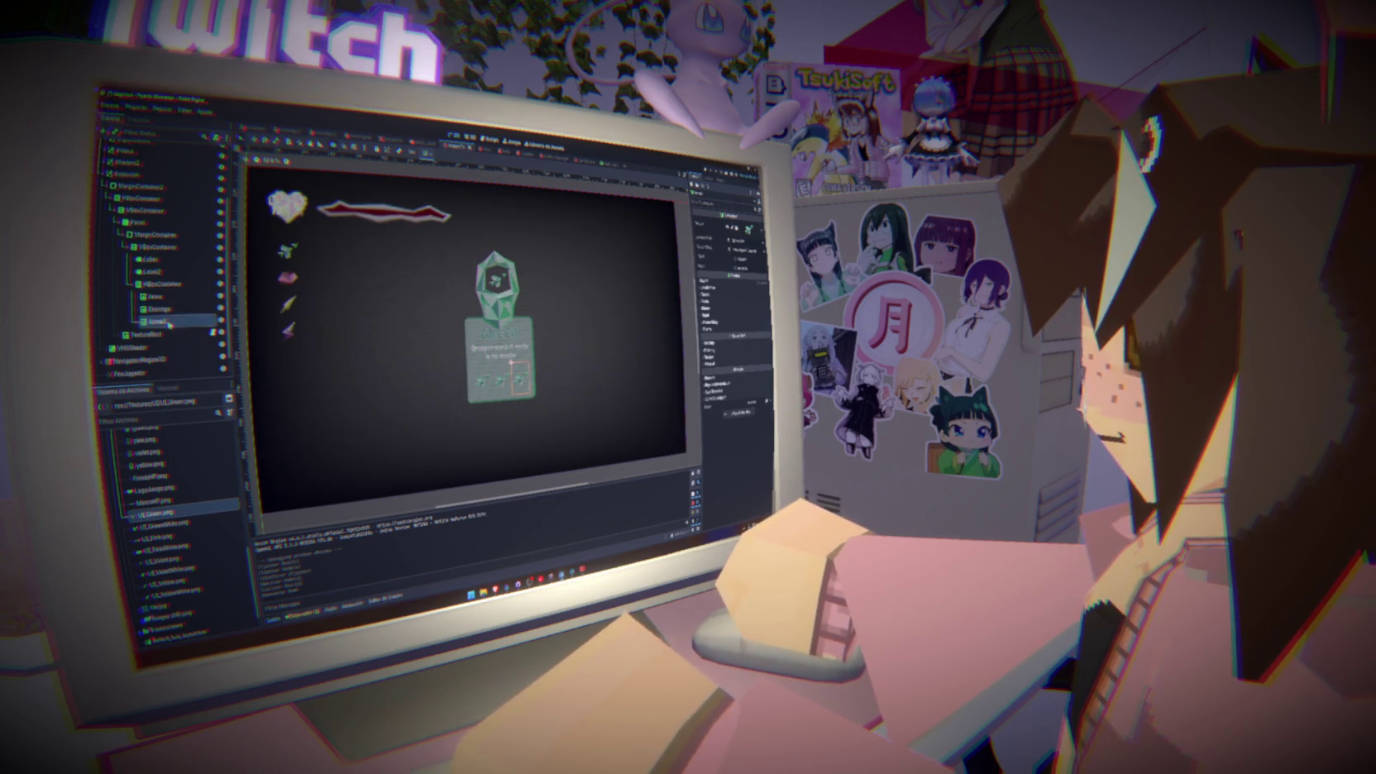
pyautogui.press('Return')
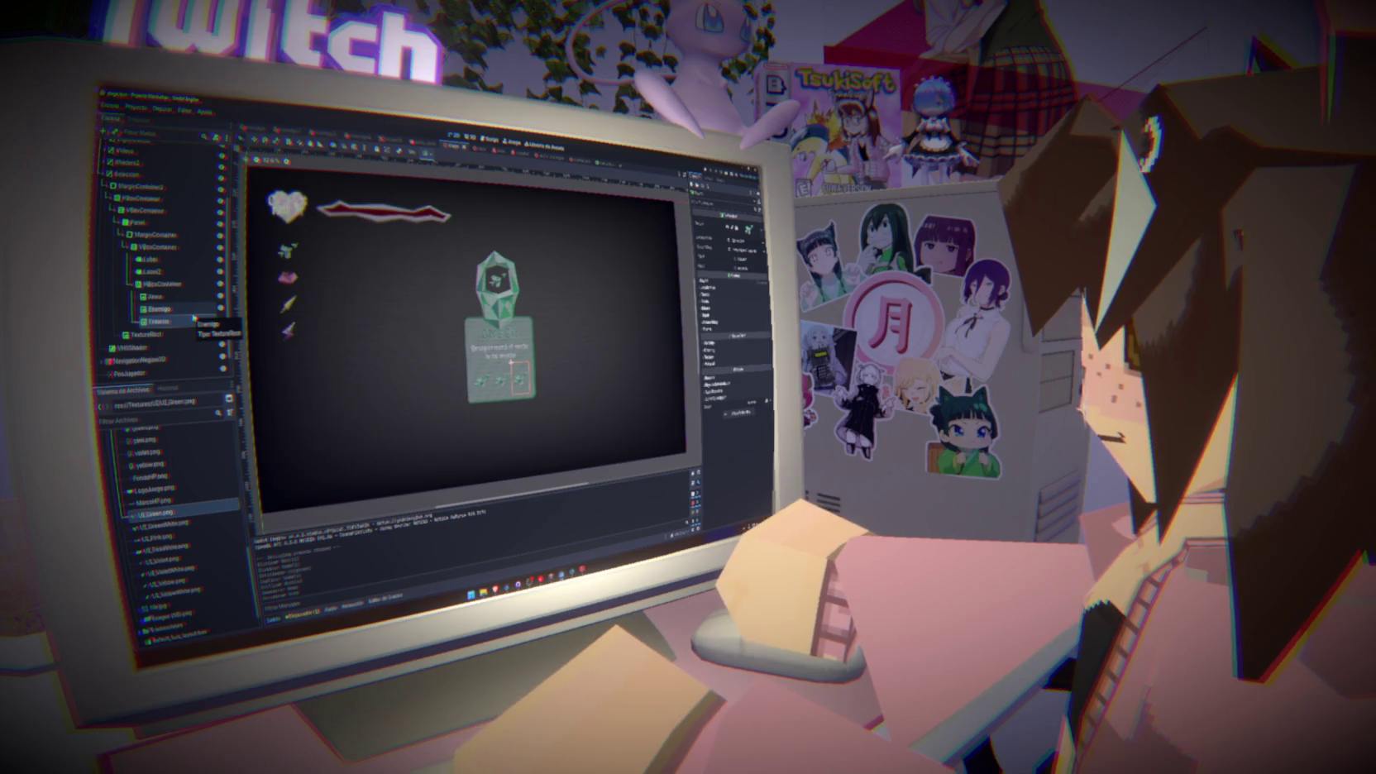
pyautogui.click(126, 238)
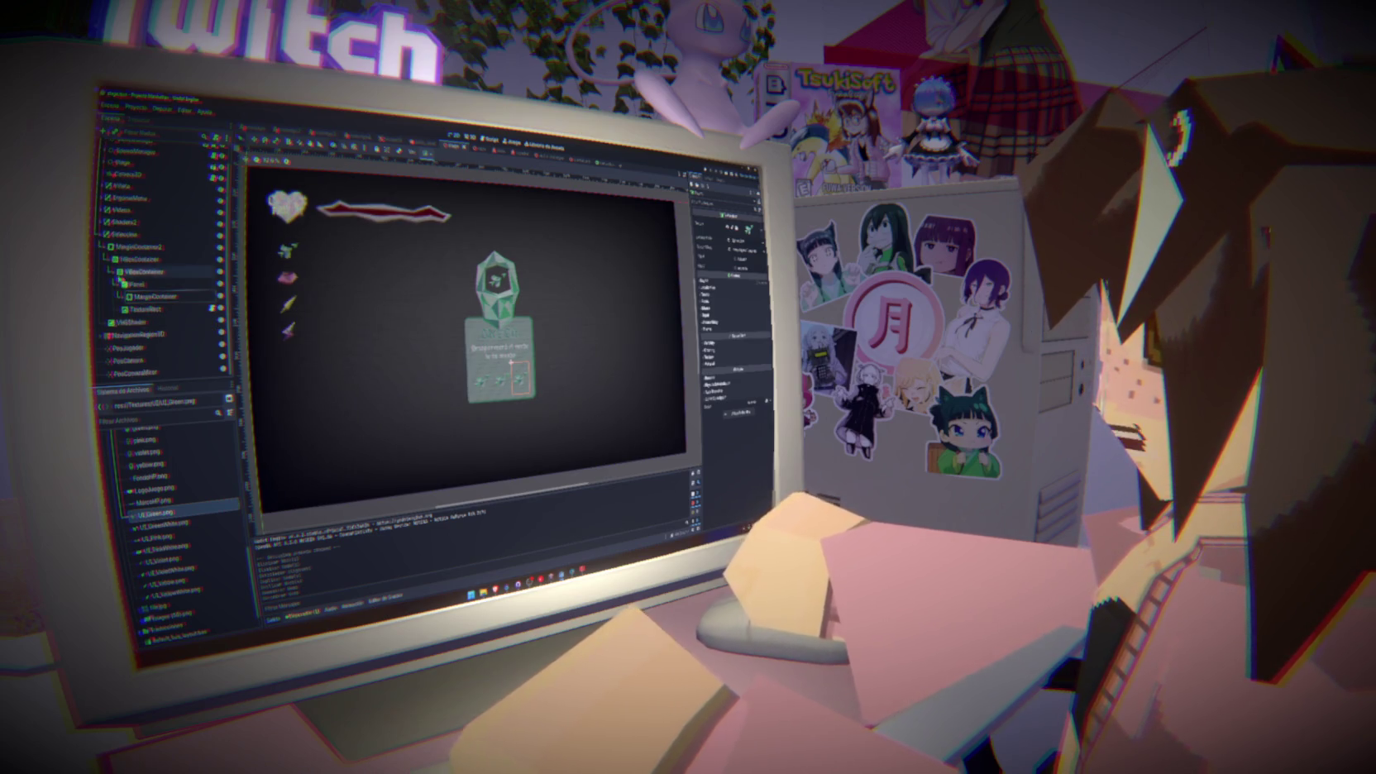
# Toggle the card Panel's visibility to check it, then select its container
pyautogui.click(151, 284)
pyautogui.click(220, 283)
pyautogui.click(220, 283)
pyautogui.click(220, 283)
pyautogui.click(220, 283)
pyautogui.click(132, 273)
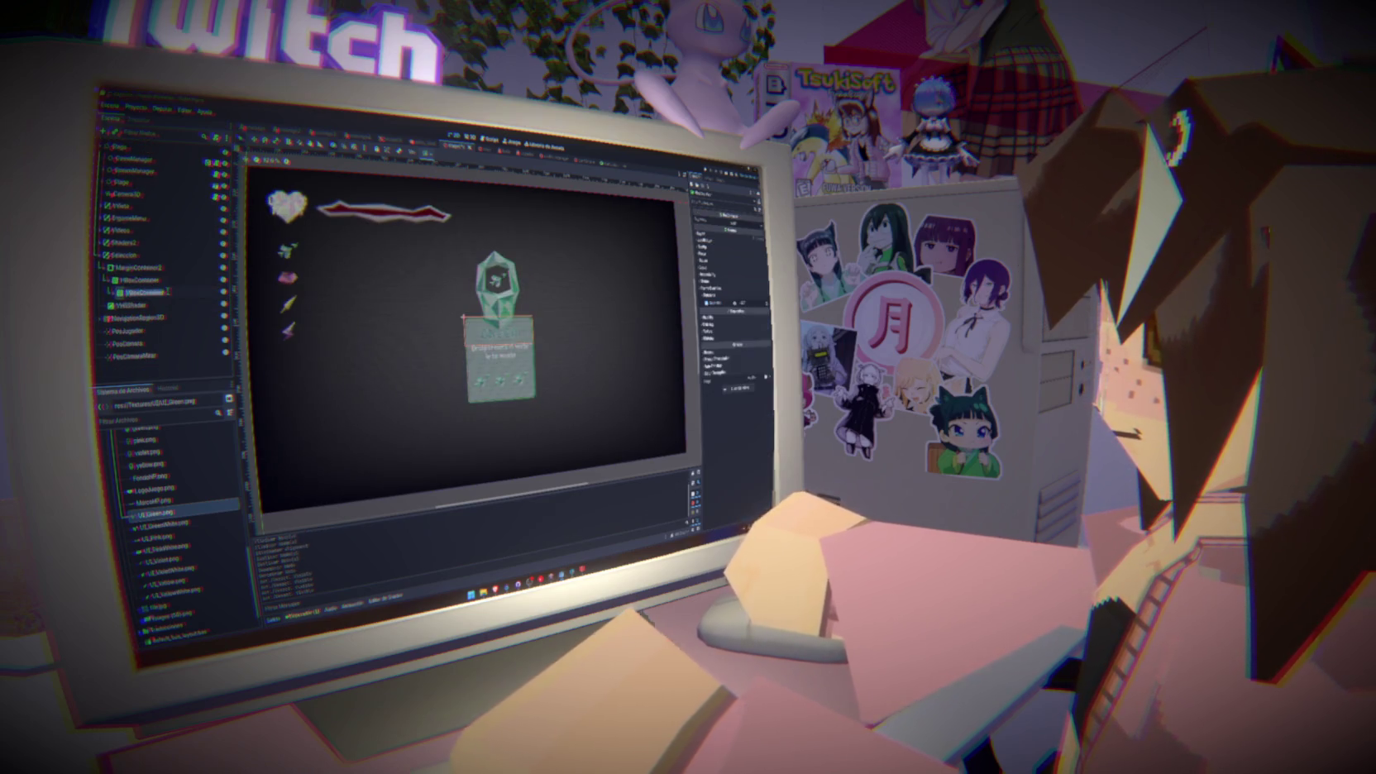
pyautogui.press('Return')
# Duplicate the card into four cards, placing the fourth below Violeta and naming it Rosa
pyautogui.click(149, 293)
pyautogui.hotkey('ctrl', 'd')
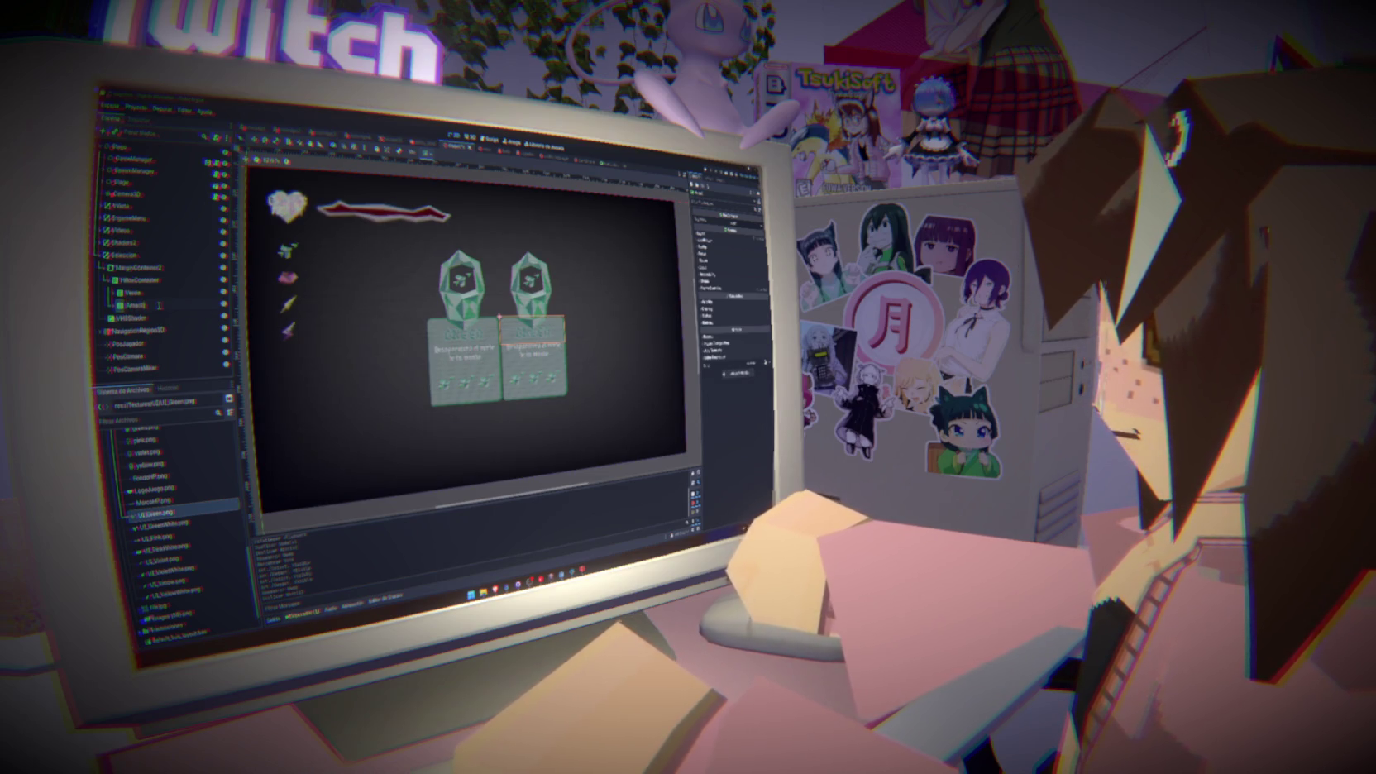
pyautogui.hotkey('ctrl', 'd')
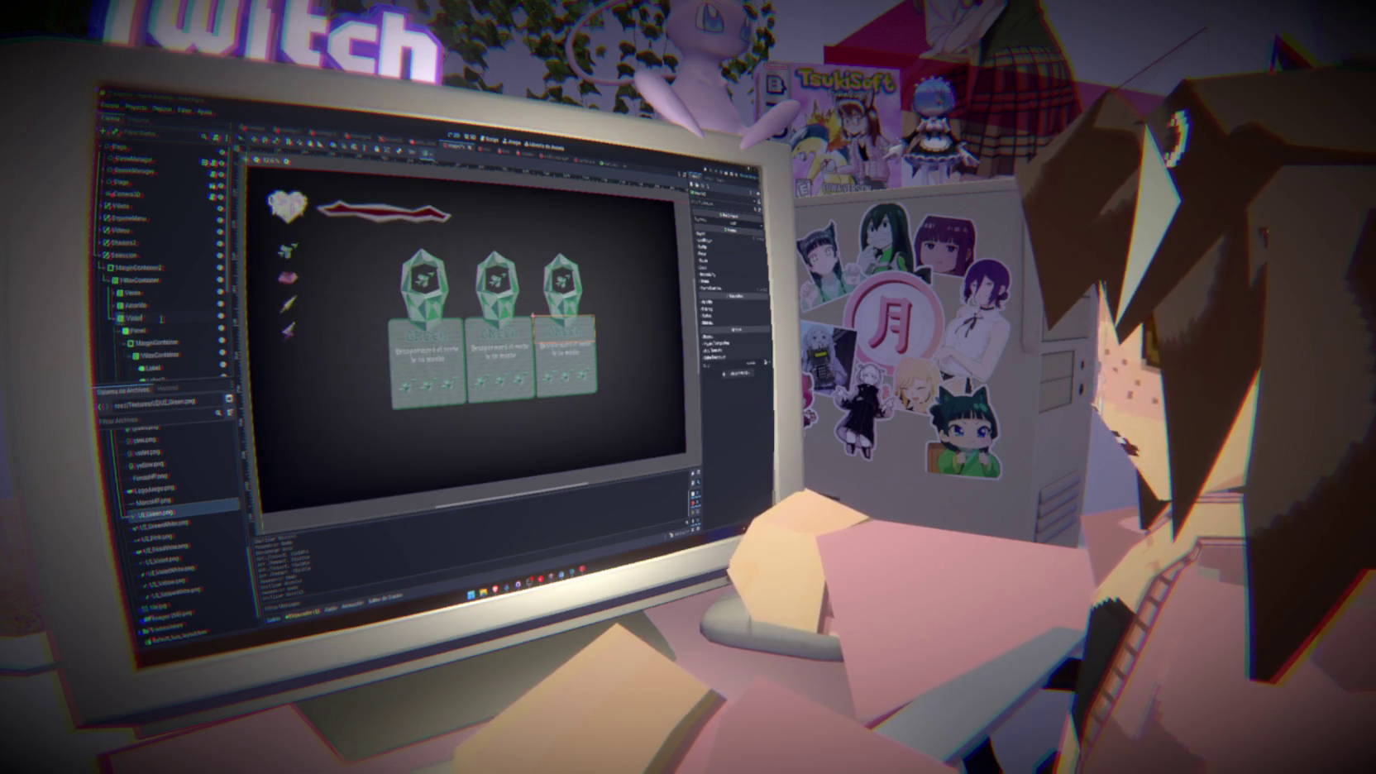
pyautogui.click(161, 319)
pyautogui.hotkey('ctrl', 'd')
pyautogui.moveTo(165, 321); pyautogui.dragTo(160, 249)
pyautogui.doubleClick(160, 248)
pyautogui.write('Rosa')
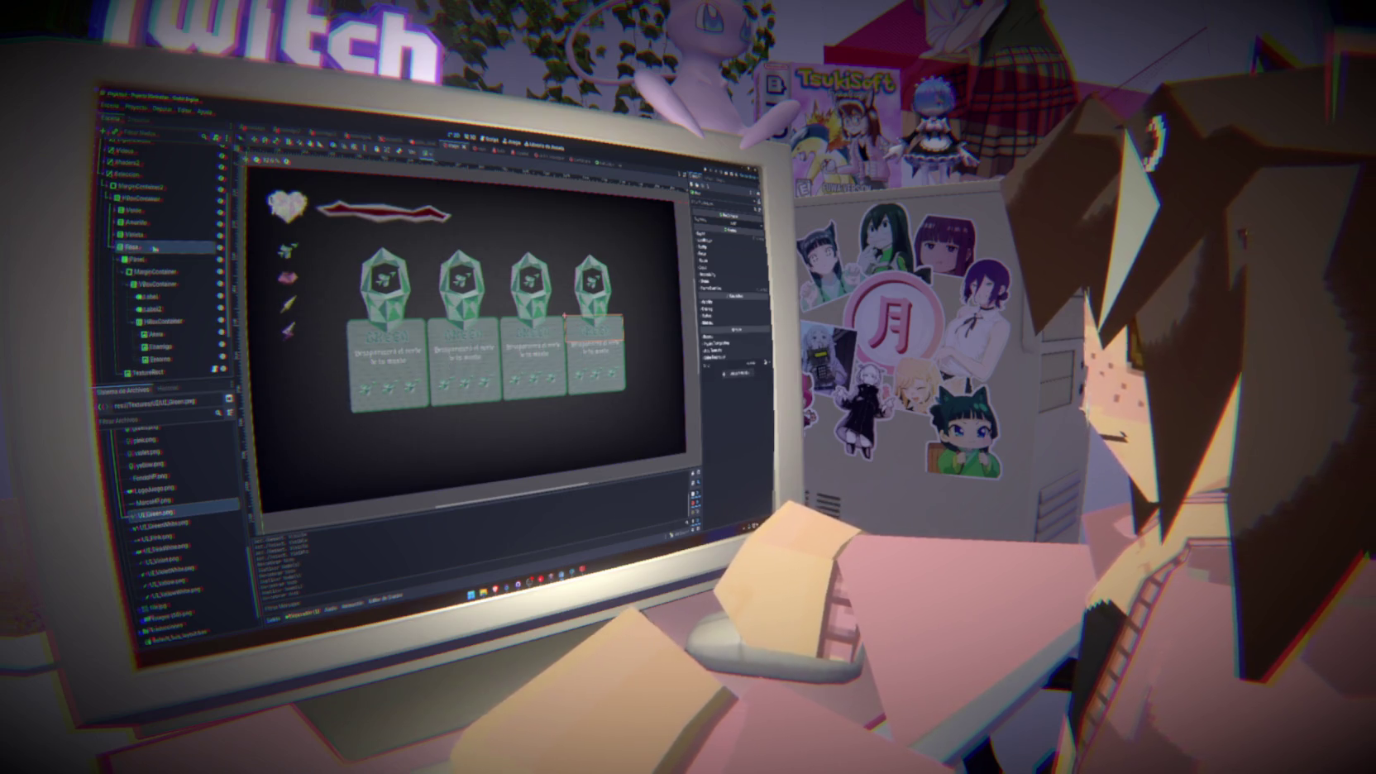
pyautogui.press('Return')
# Widen the HBoxContainer's separation, then delete the Amarillo, Violeta and Rosa cards
pyautogui.click(137, 259)
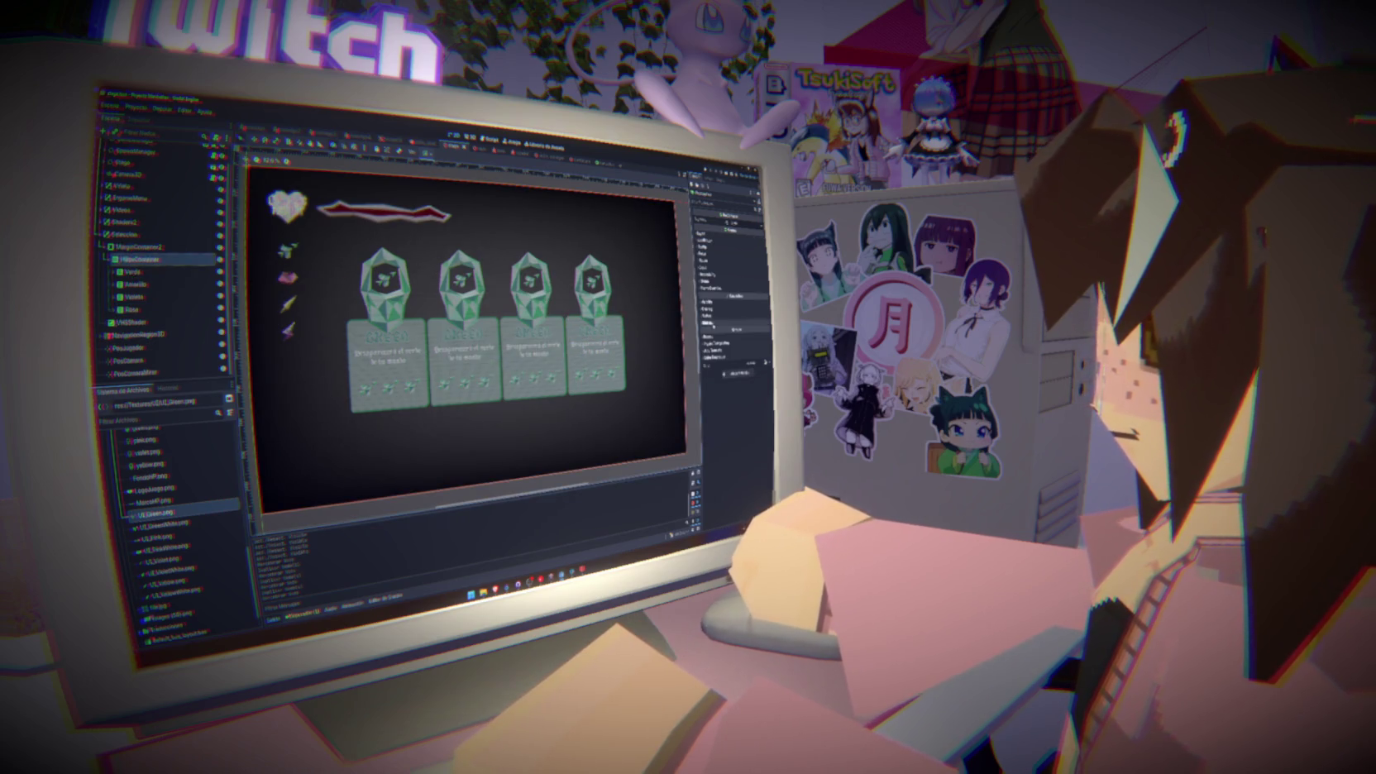
pyautogui.moveTo(709, 304); pyautogui.dragTo(727, 303)
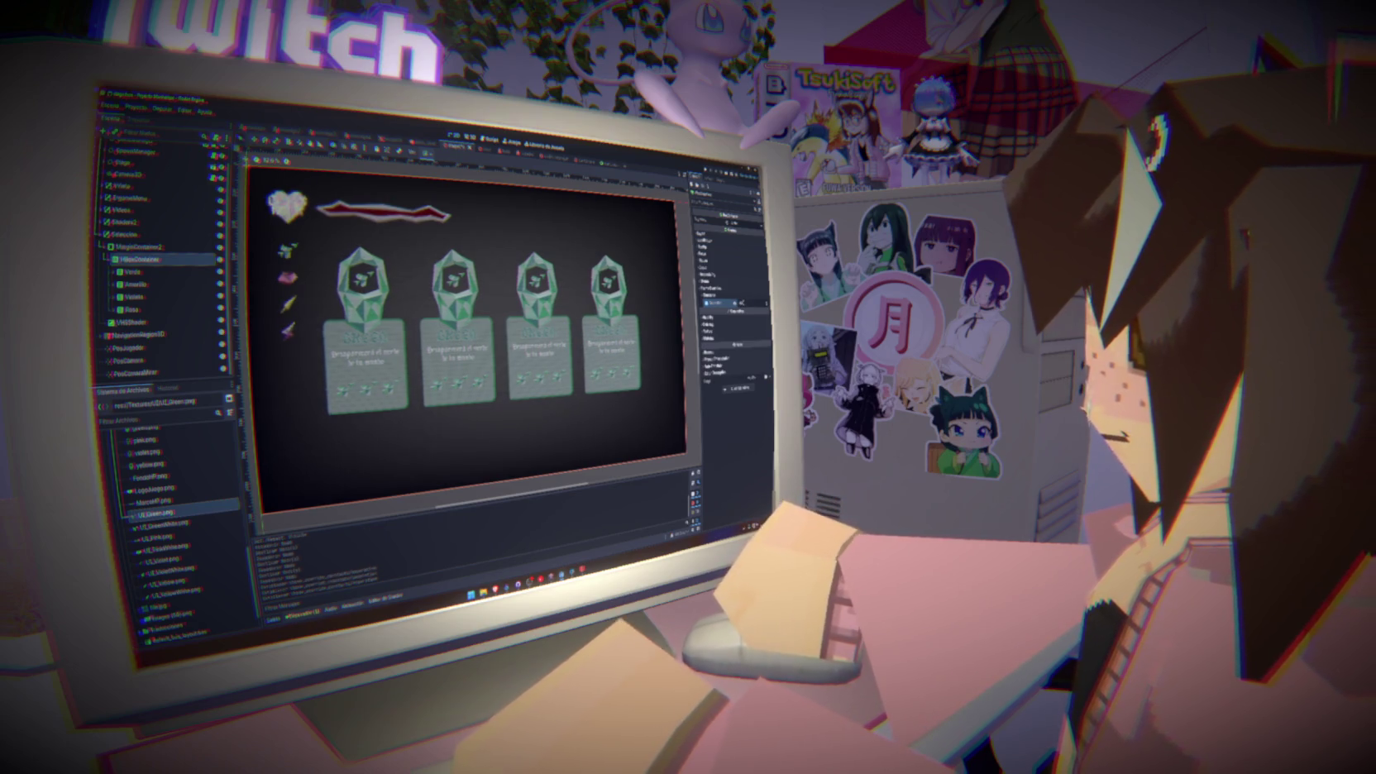
pyautogui.click(136, 283)
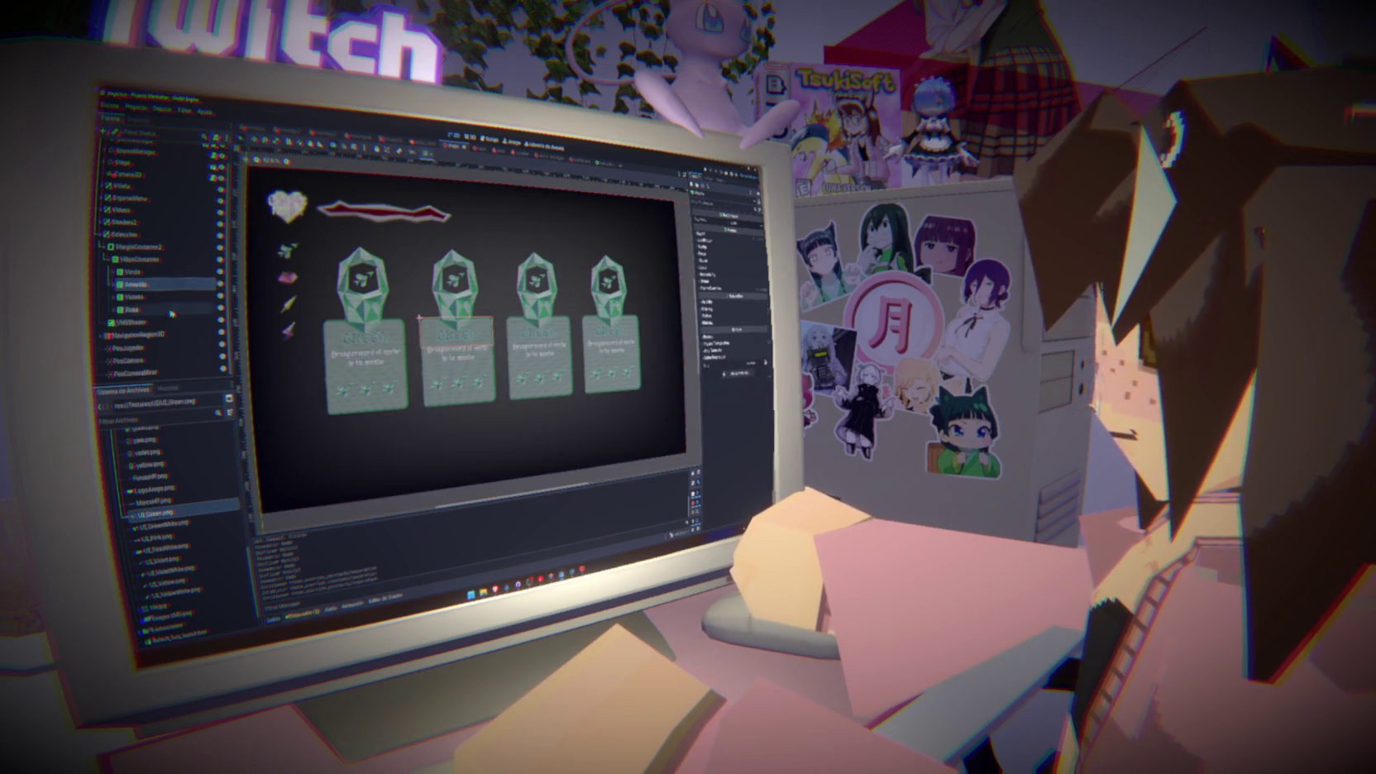
pyautogui.keyDown('shift'); pyautogui.click(133, 309); pyautogui.keyUp('shift')
pyautogui.press('Delete')
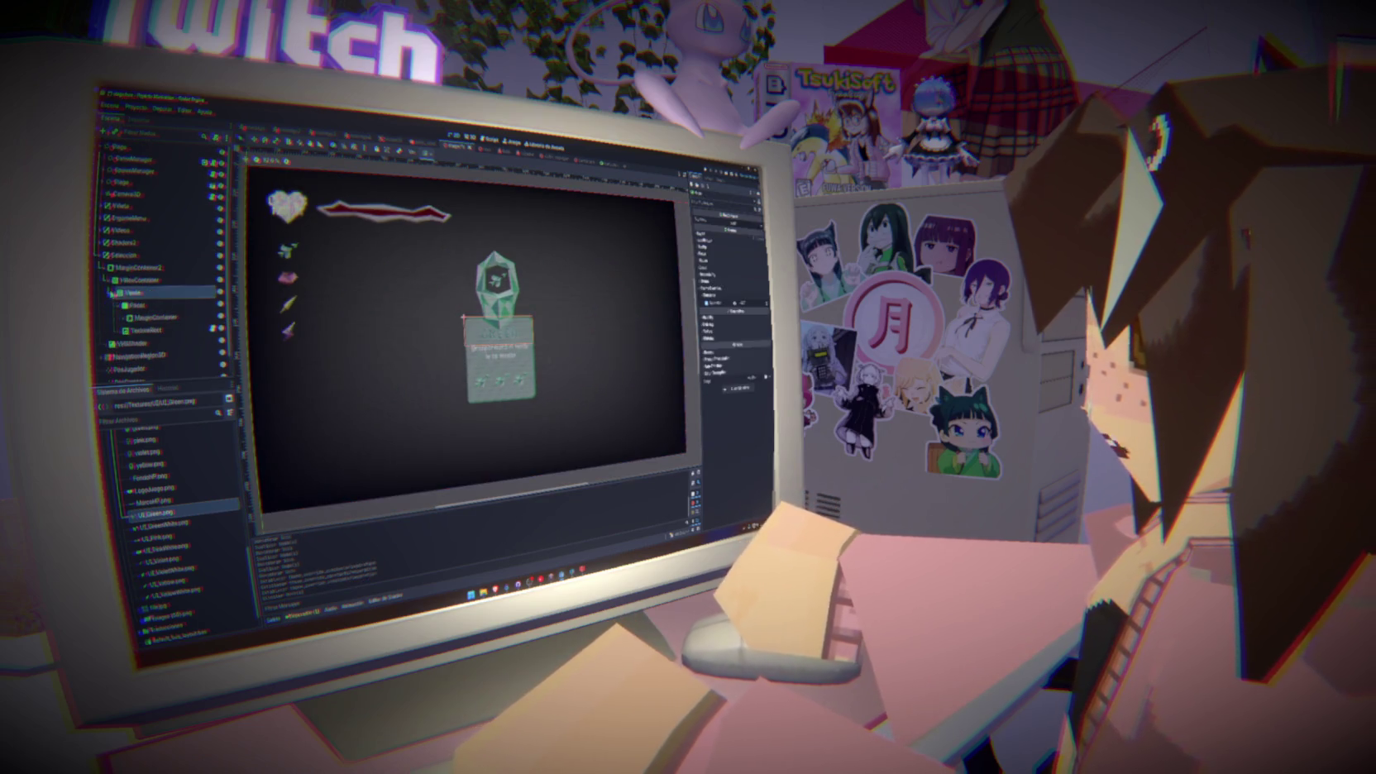
pyautogui.click(132, 318)
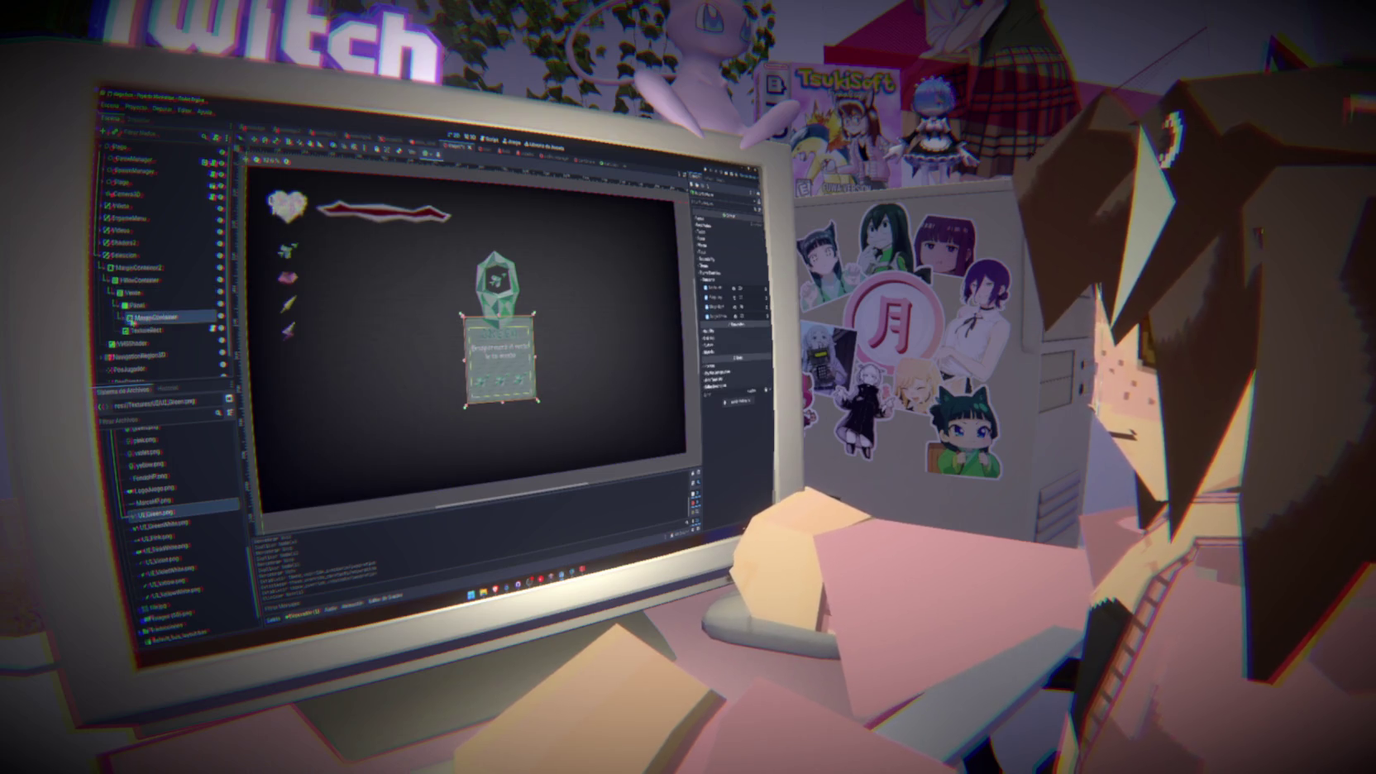
pyautogui.click(147, 329)
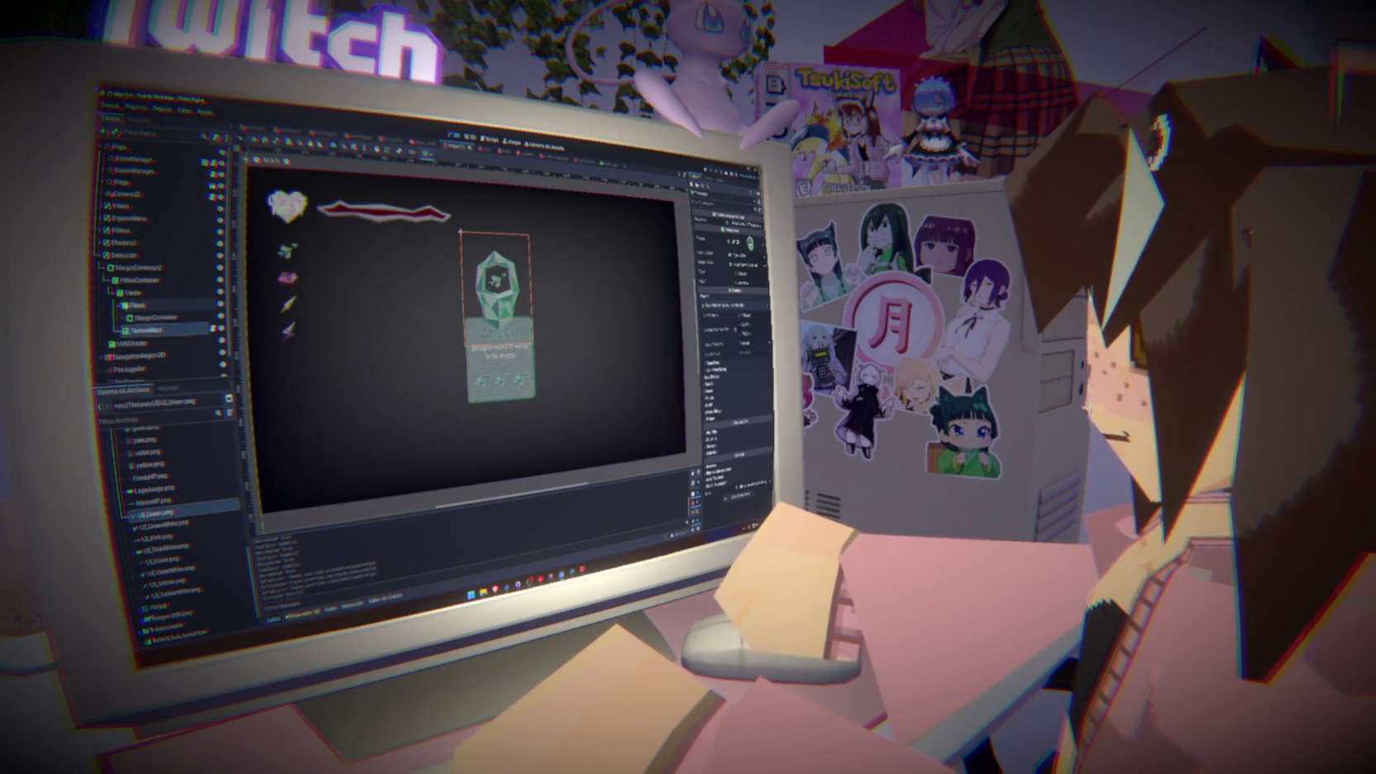
pyautogui.moveTo(147, 329); pyautogui.dragTo(137, 304)
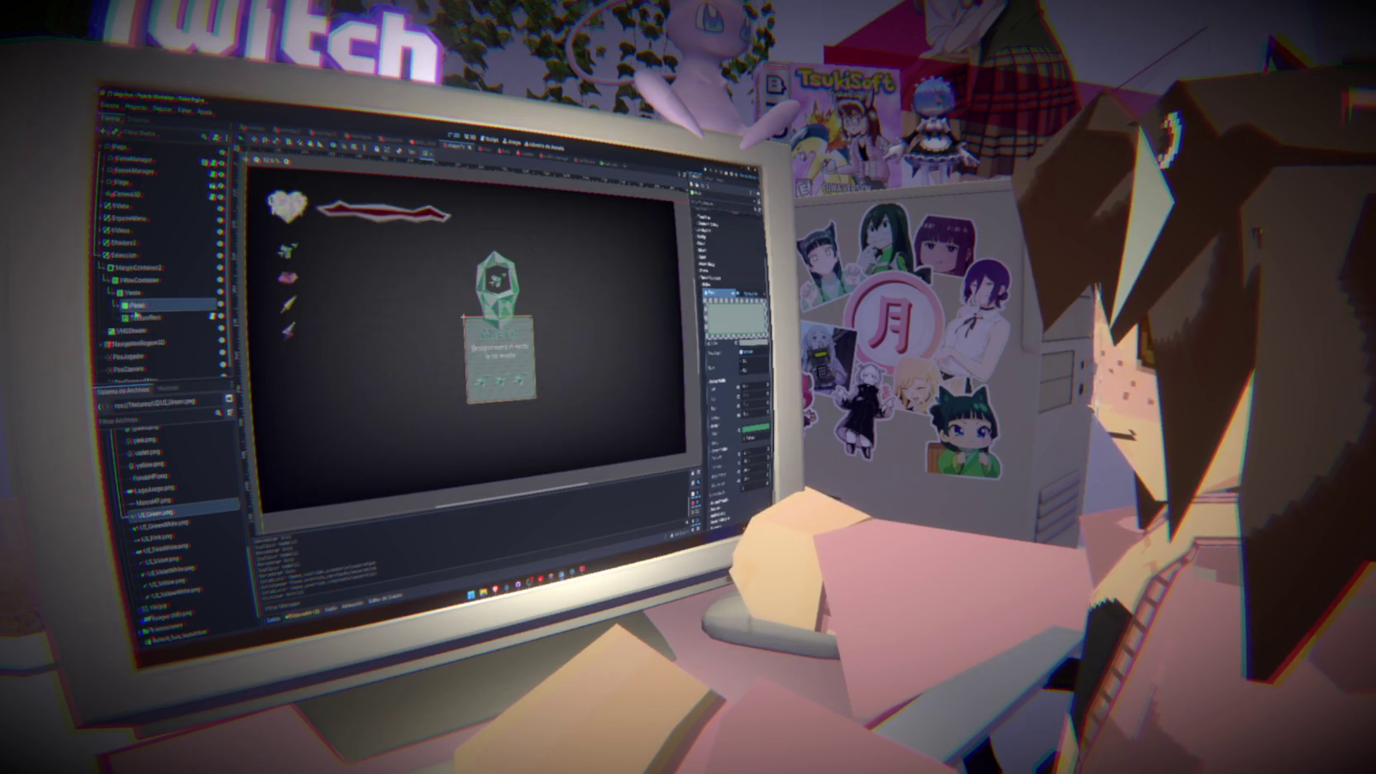
pyautogui.rightClick(133, 293)
pyautogui.click(156, 305)
pyautogui.write('butt')
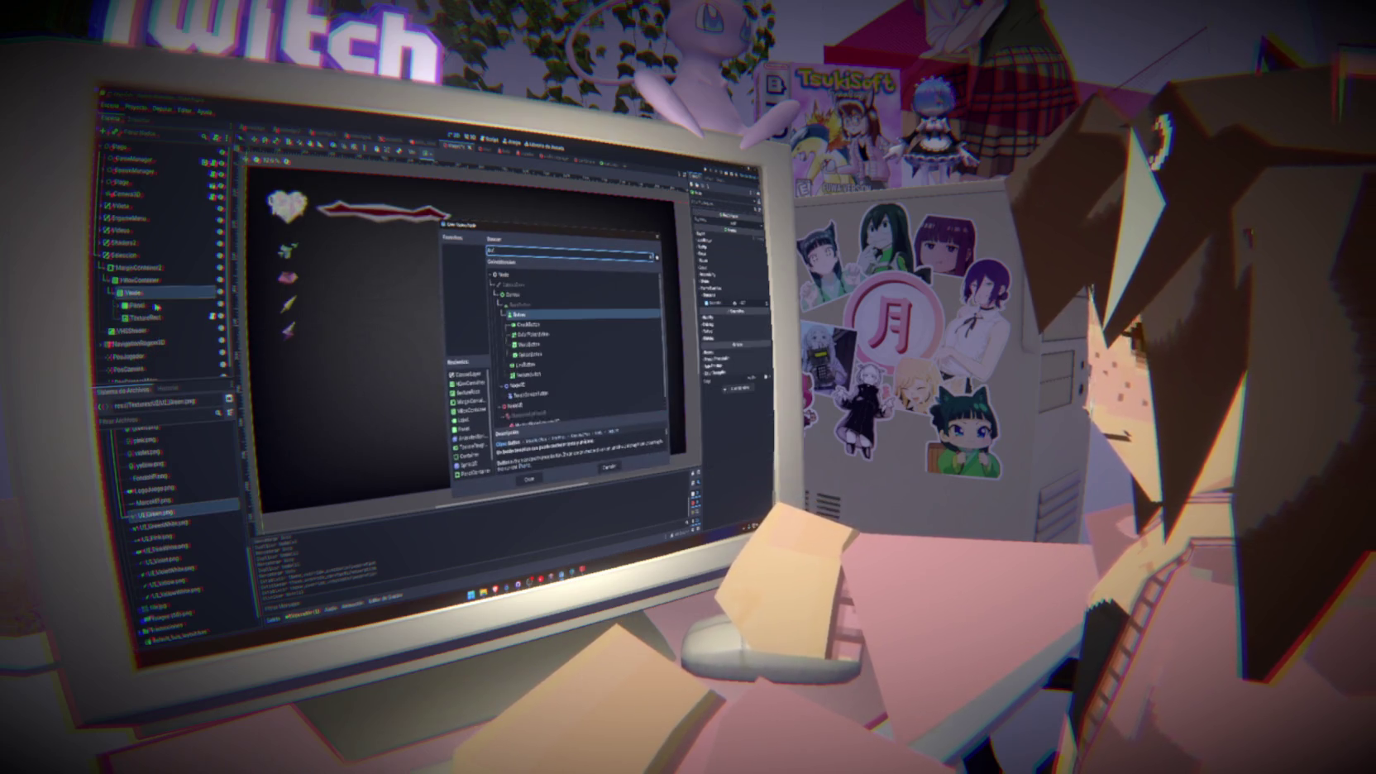
pyautogui.press('Return')
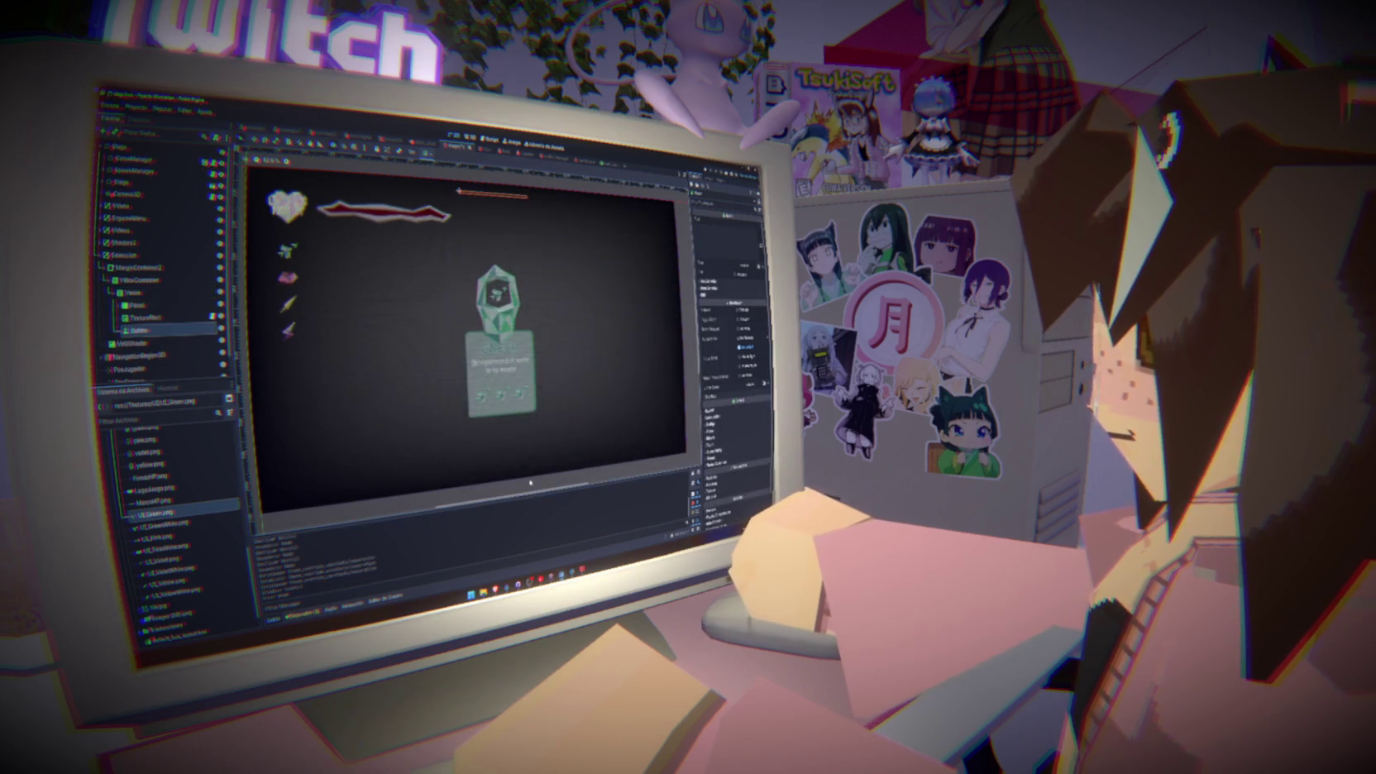
pyautogui.moveTo(137, 330); pyautogui.dragTo(149, 305)
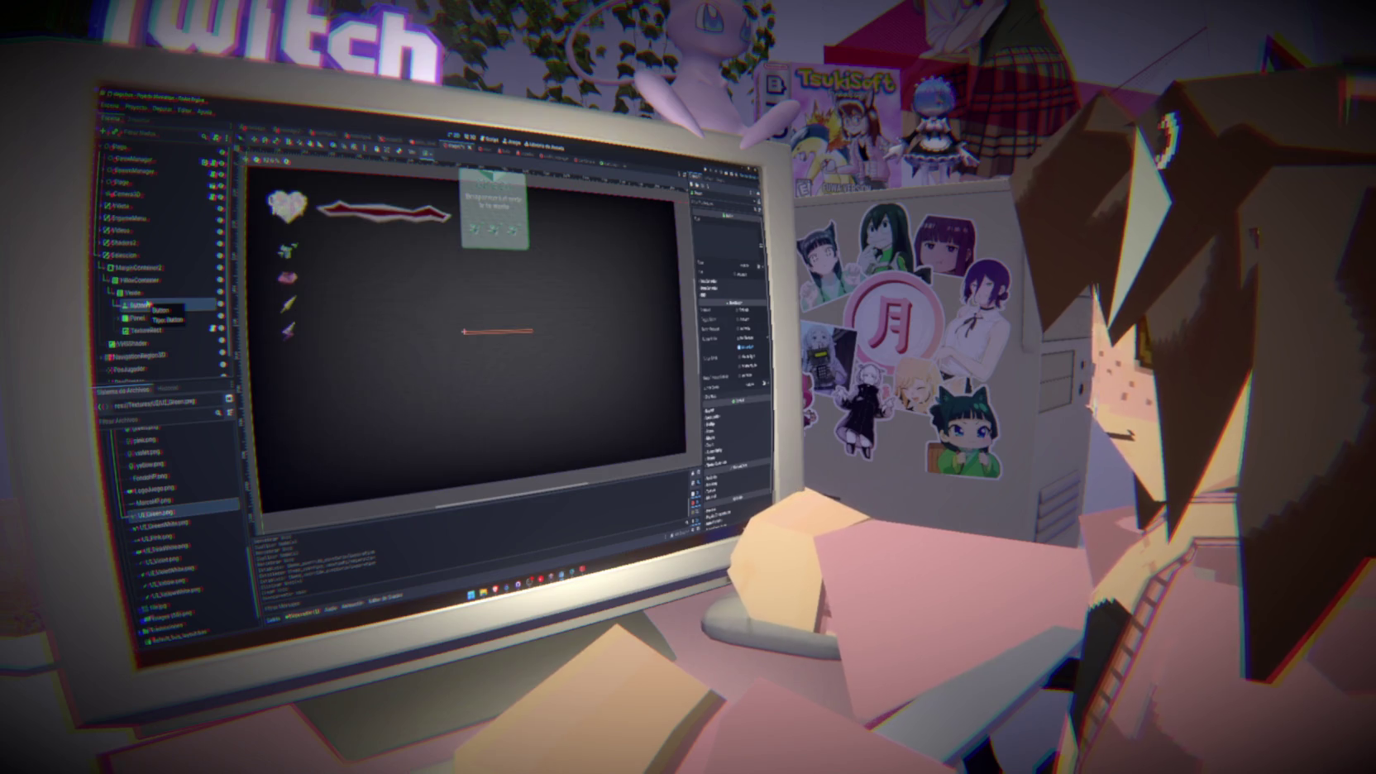
pyautogui.press('Delete')
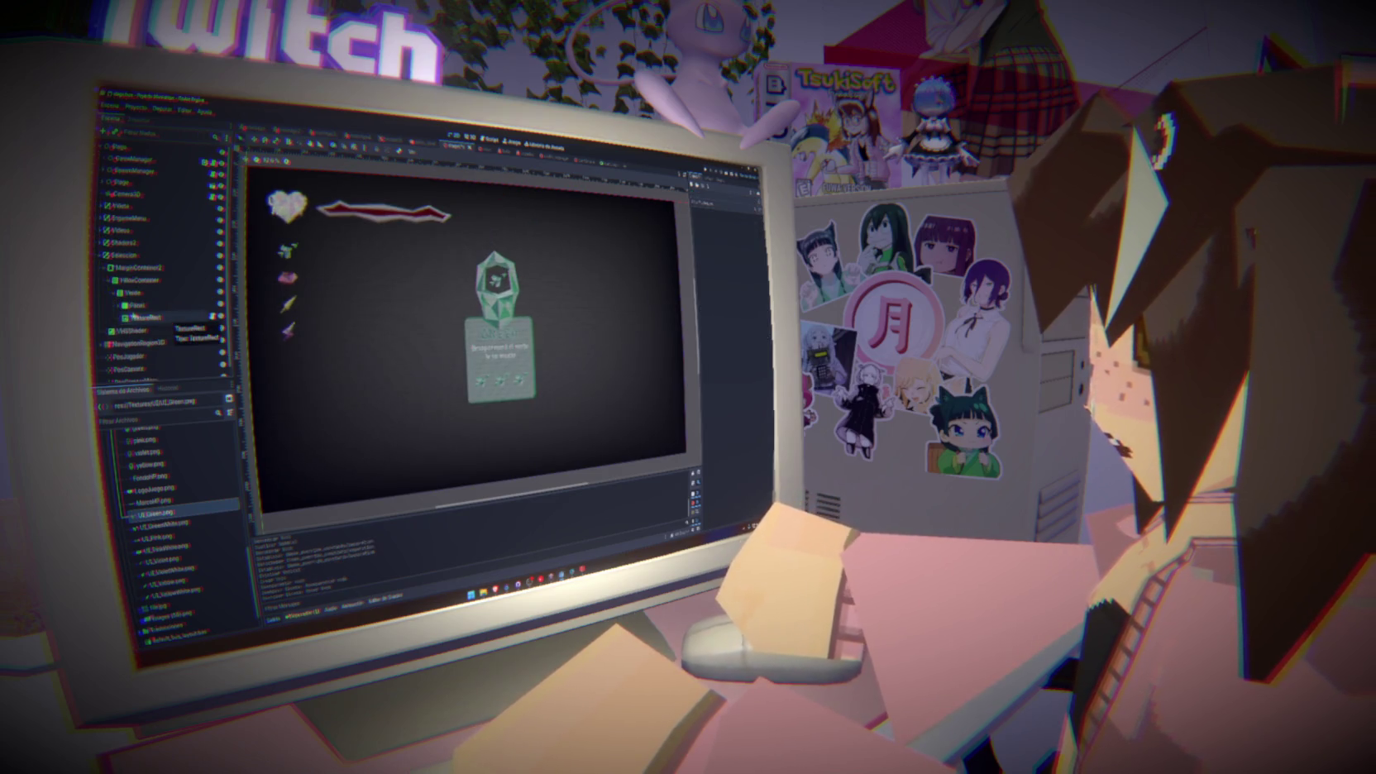
pyautogui.click(131, 305)
pyautogui.hotkey('ctrl', 'v')
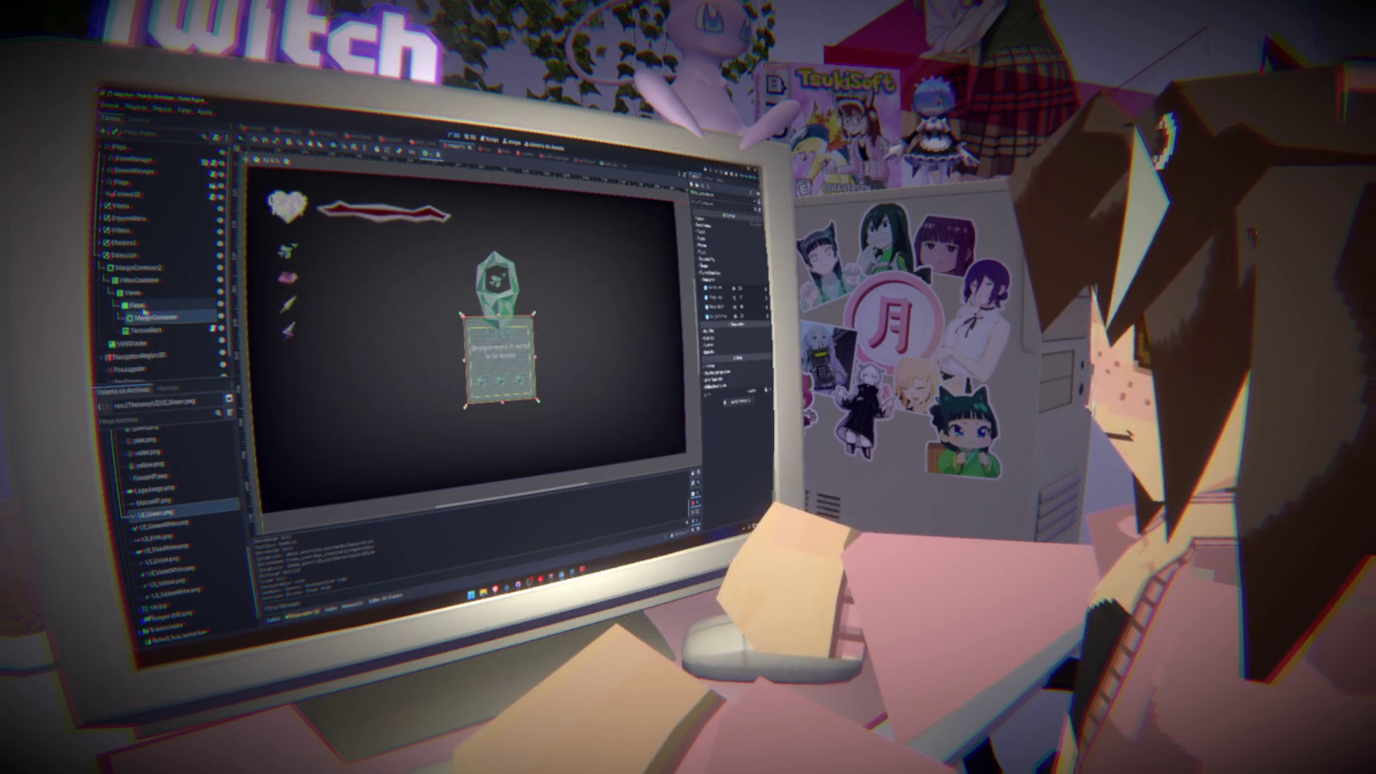
pyautogui.rightClick(143, 307)
pyautogui.click(172, 323)
# Add a VBoxContainer inside the Panel with a Button child
pyautogui.write('vbox')
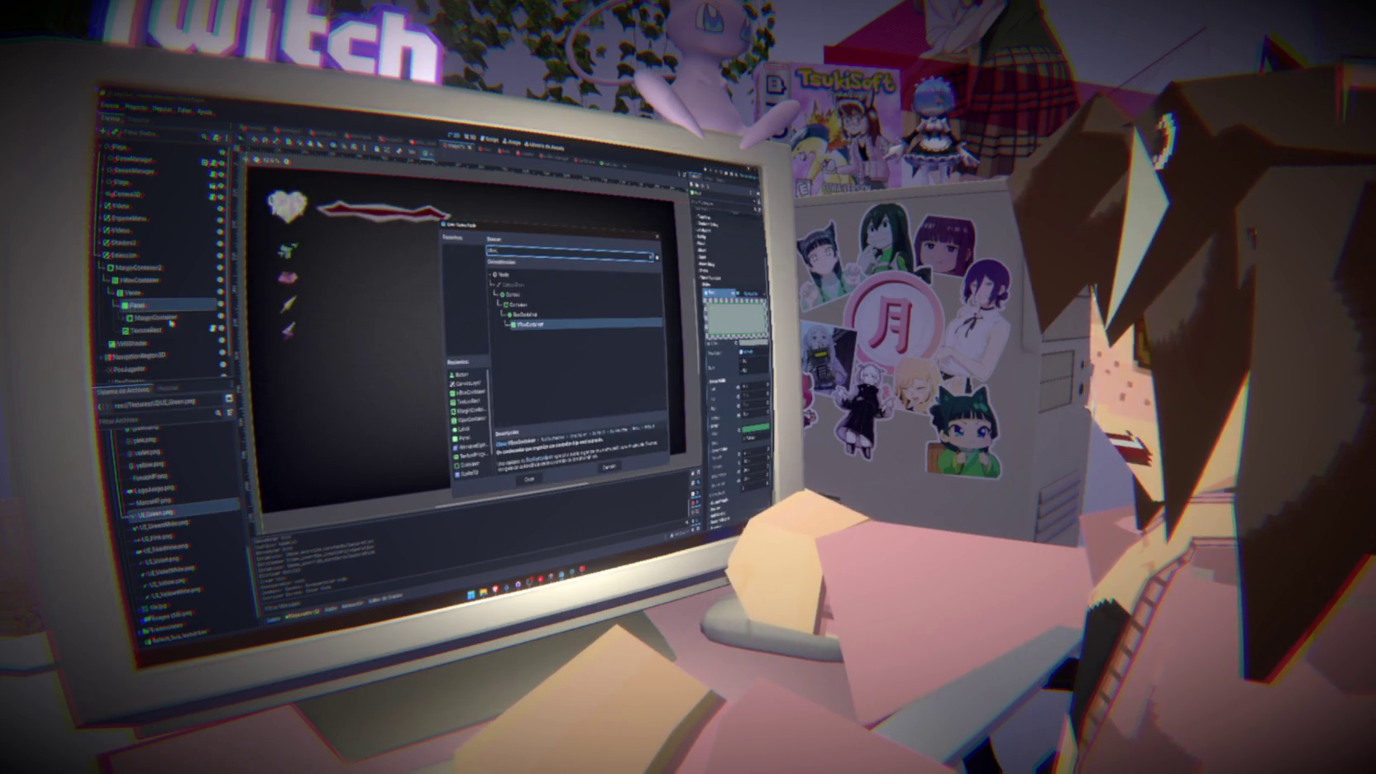
pyautogui.press('Return')
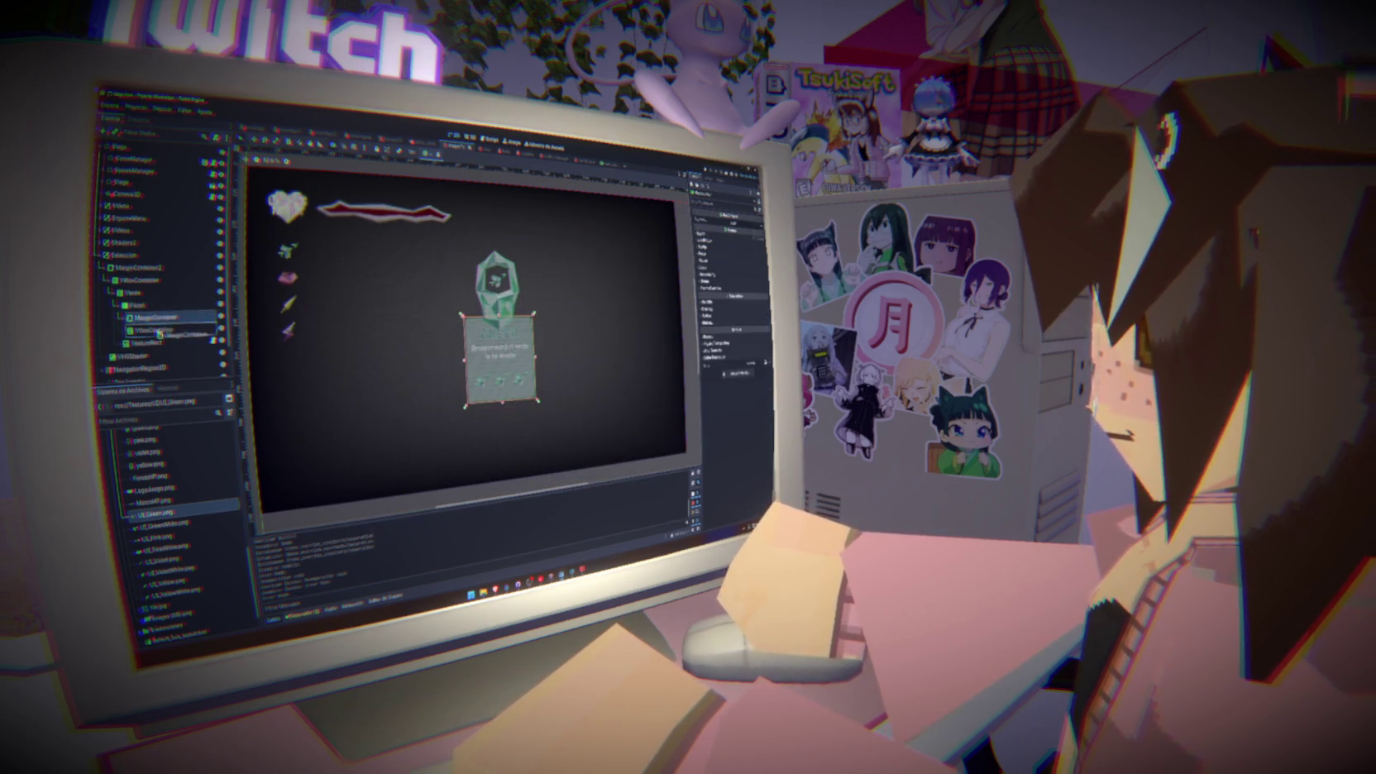
pyautogui.click(151, 319)
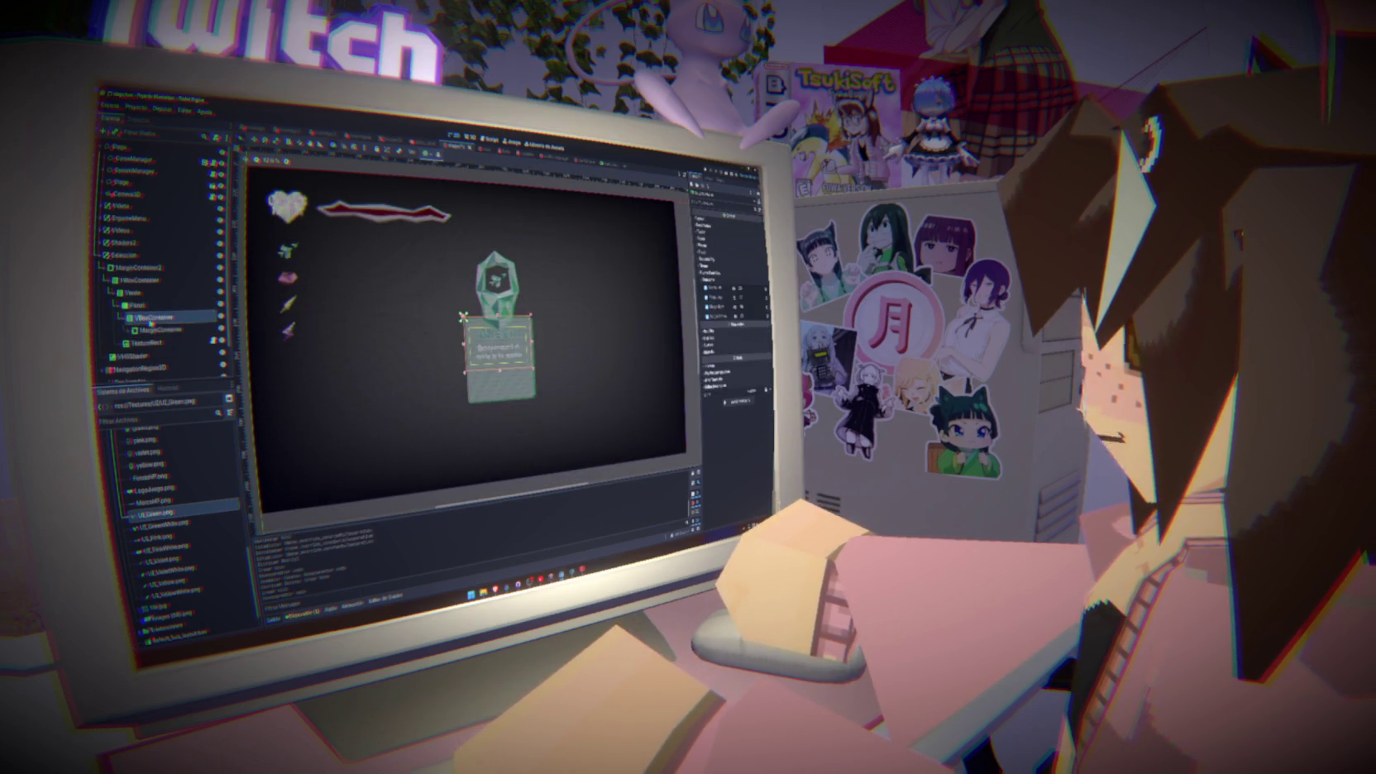
pyautogui.rightClick(149, 316)
pyautogui.click(168, 328)
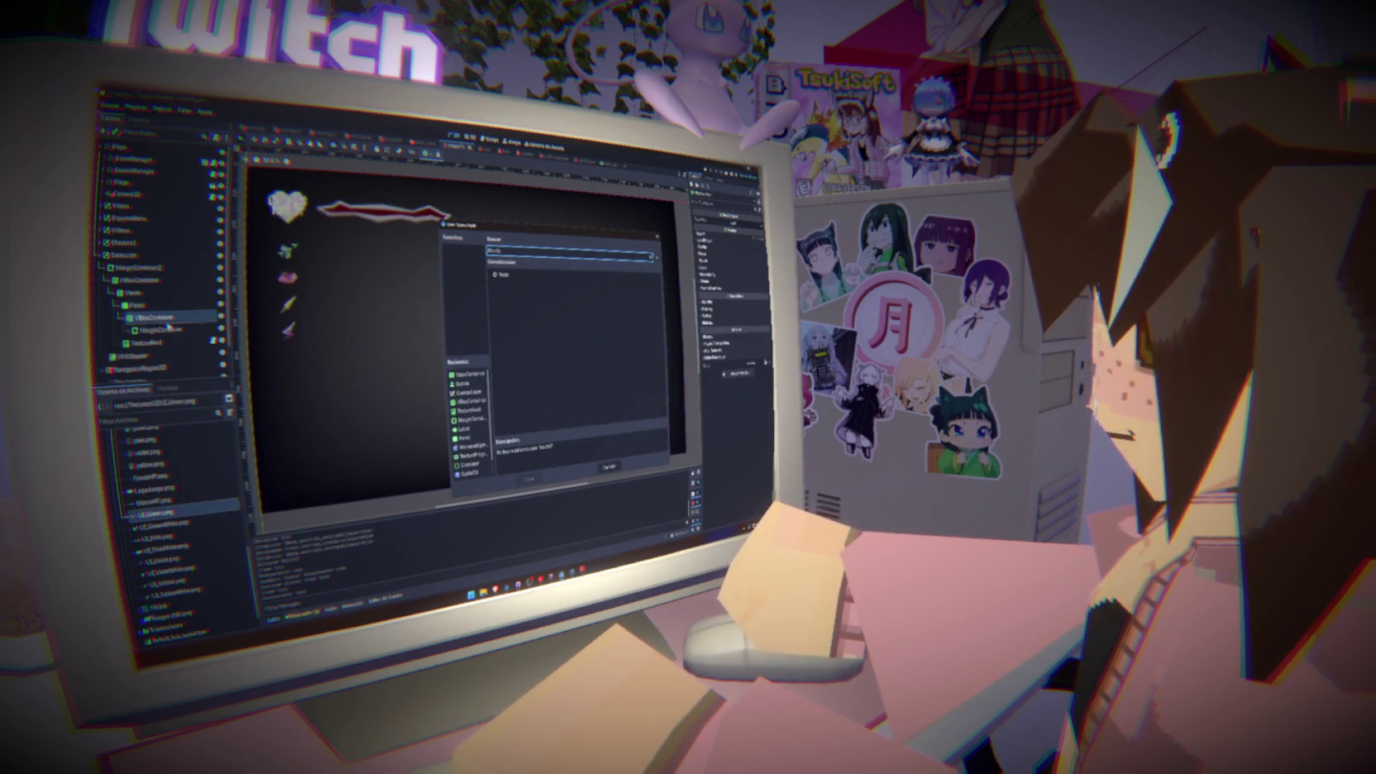
pyautogui.write('n')
pyautogui.press('Return')
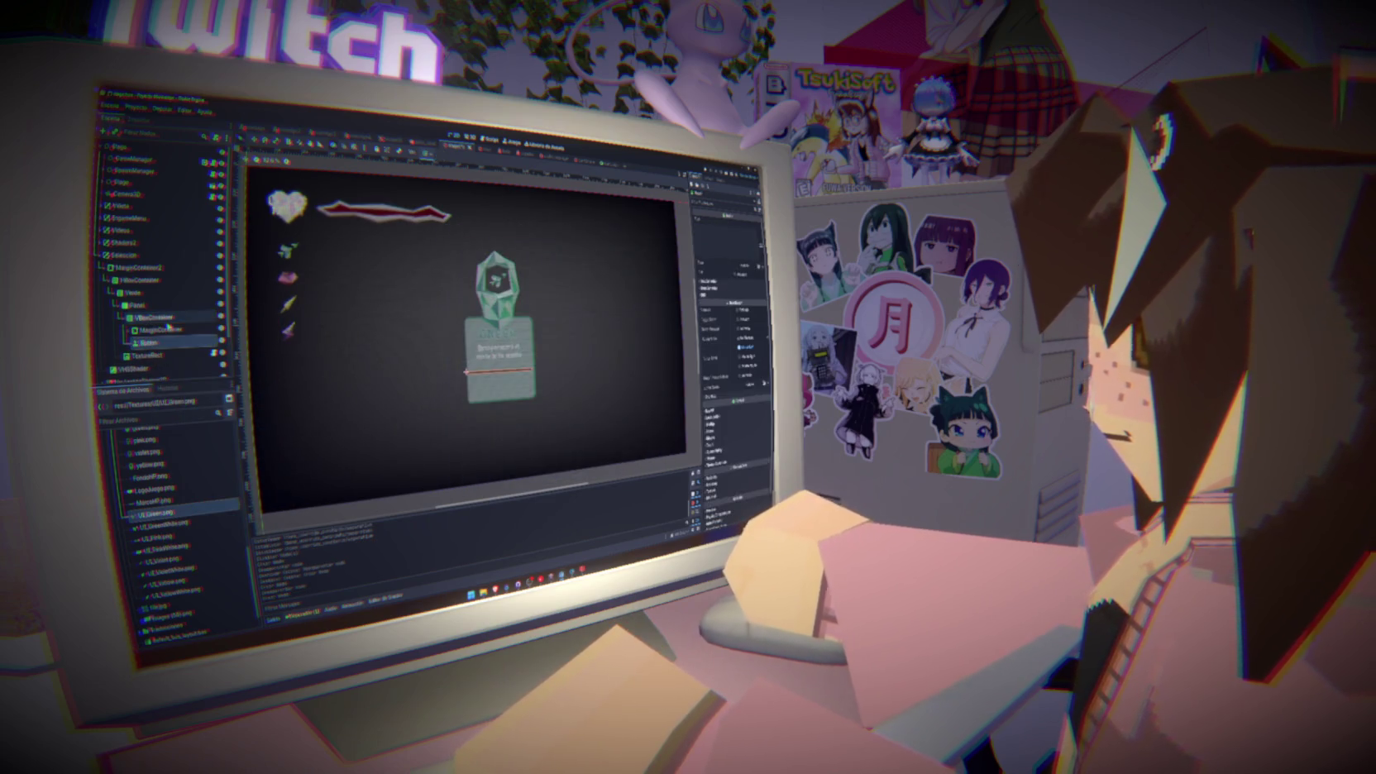
# Apply anchor layout presets to the VBoxContainer, MarginContainer and Button
pyautogui.click(161, 329)
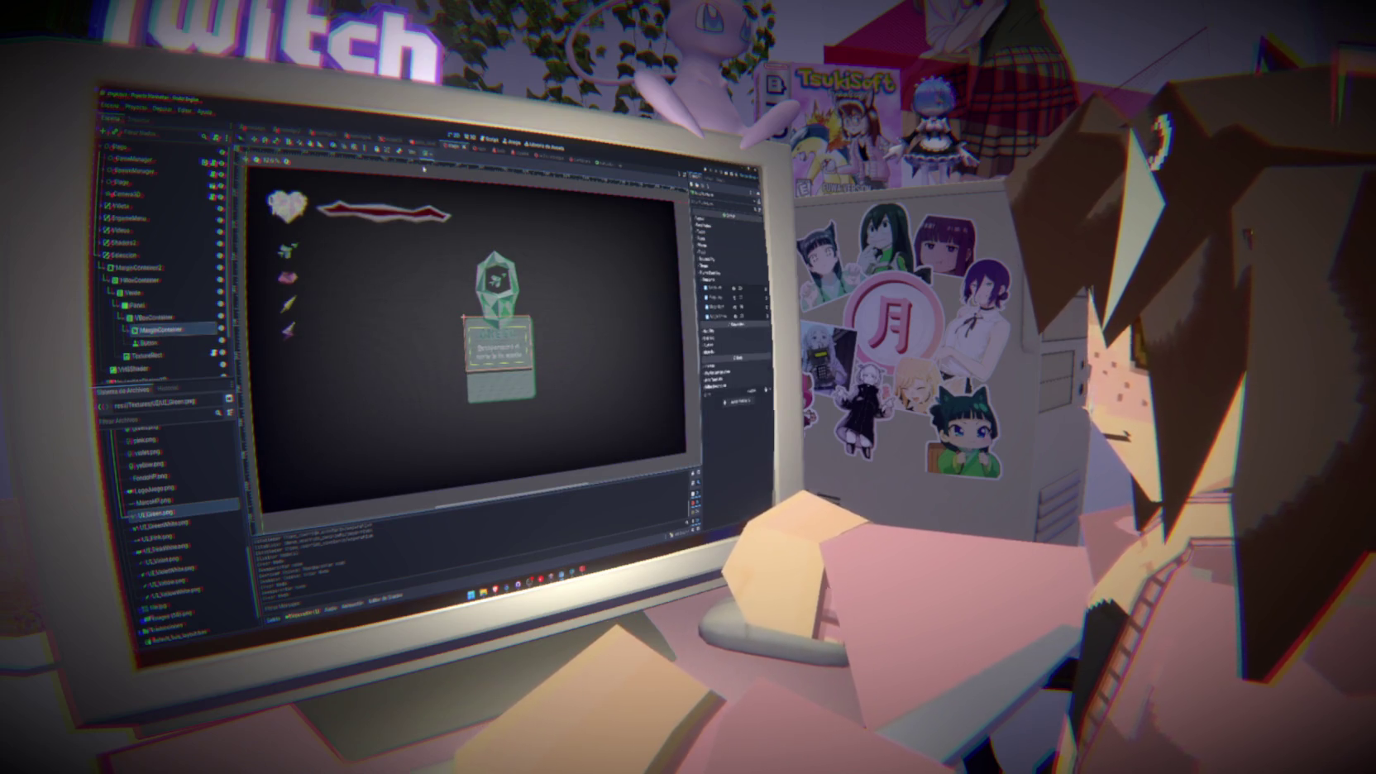
pyautogui.click(155, 317)
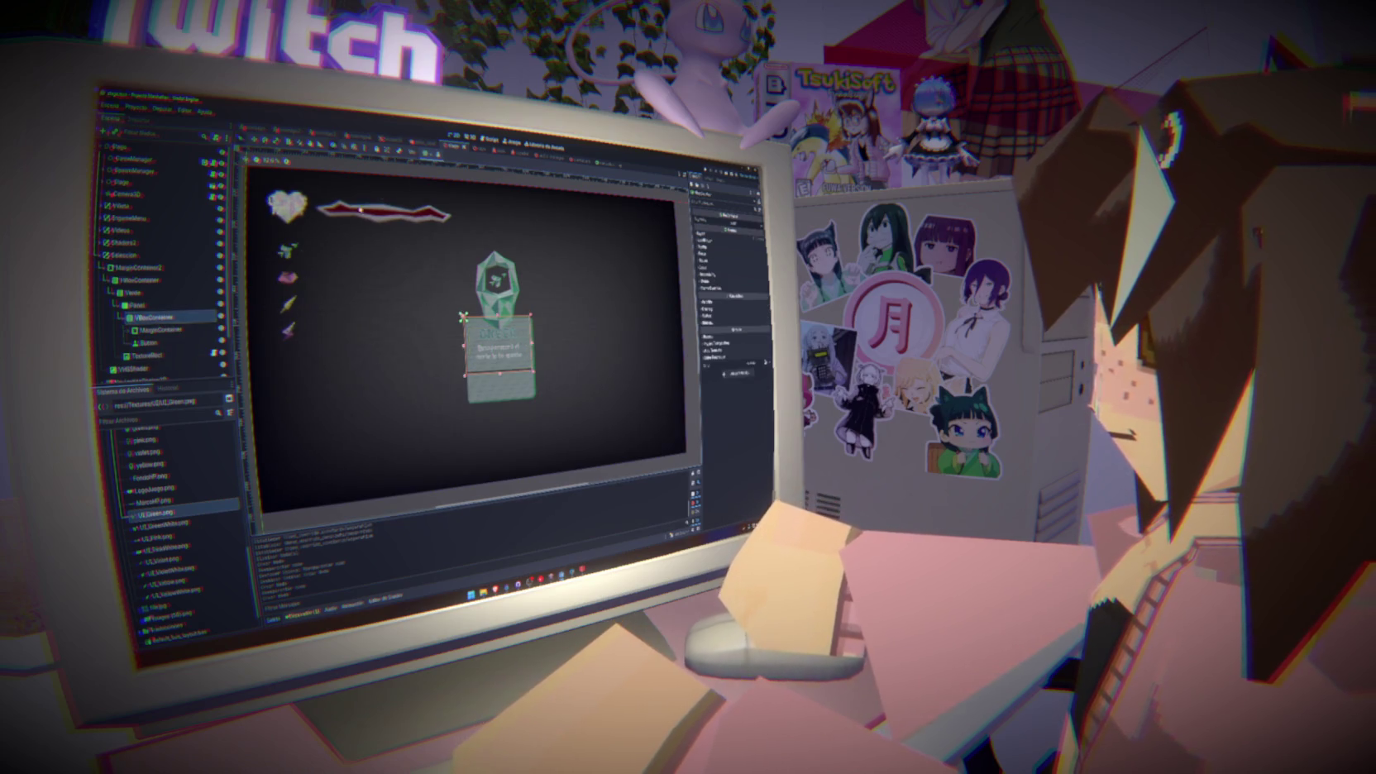
pyautogui.click(427, 155)
pyautogui.click(472, 216)
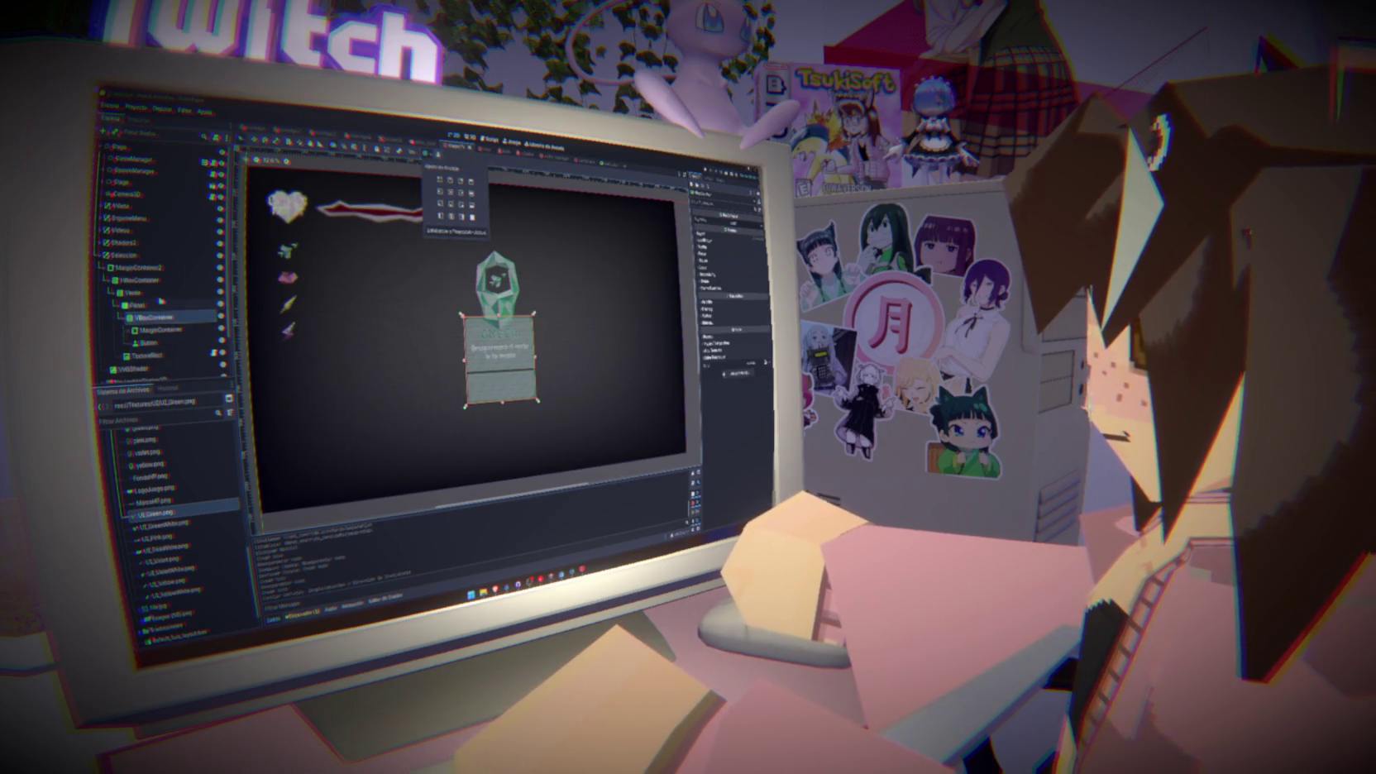
pyautogui.click(160, 330)
pyautogui.click(426, 155)
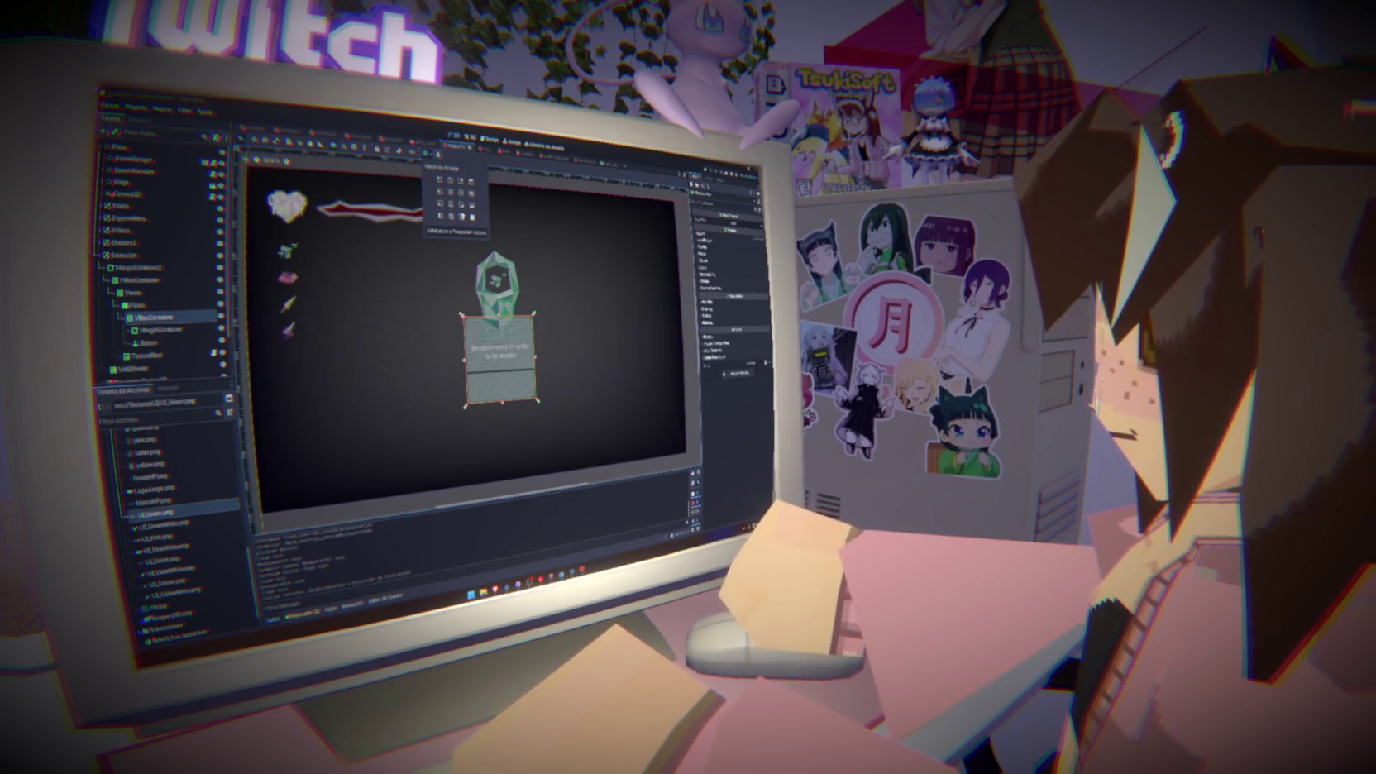
pyautogui.click(149, 342)
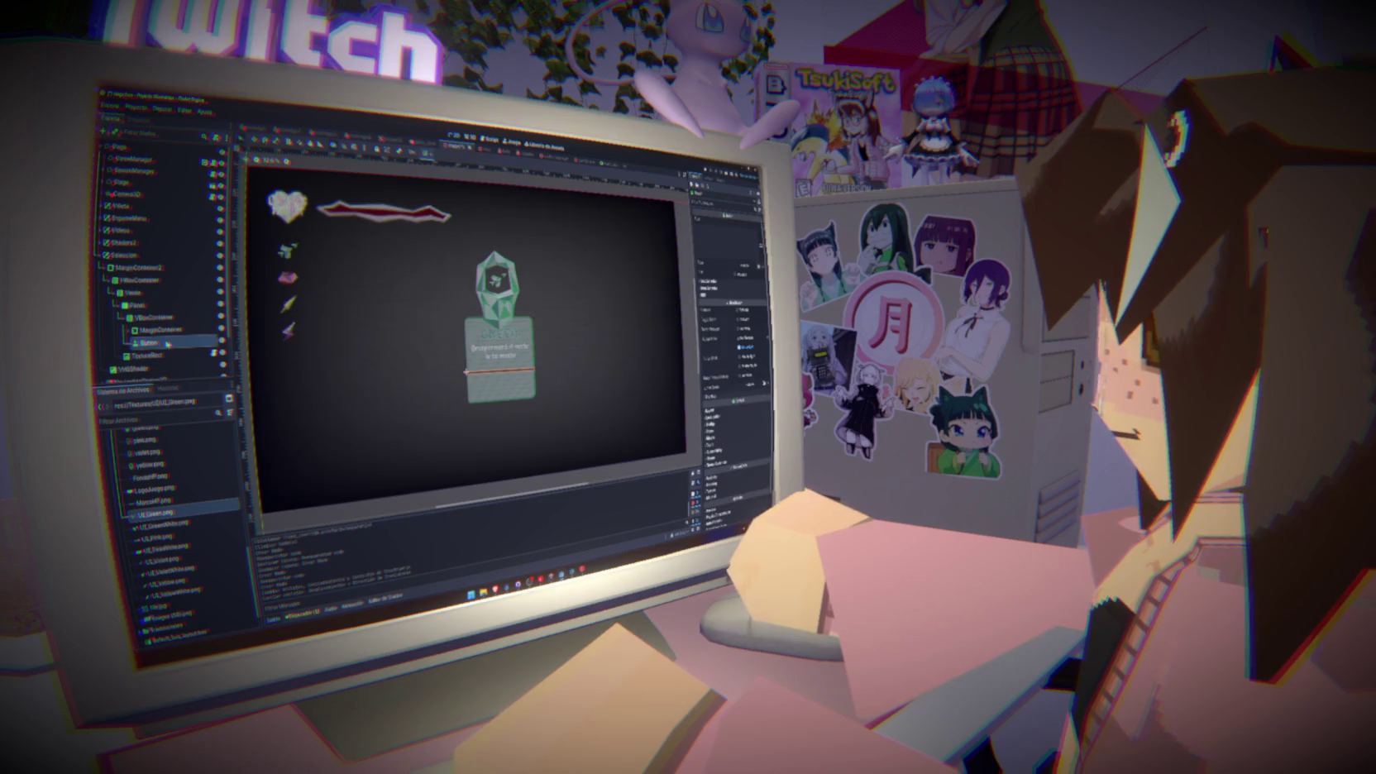
pyautogui.click(426, 155)
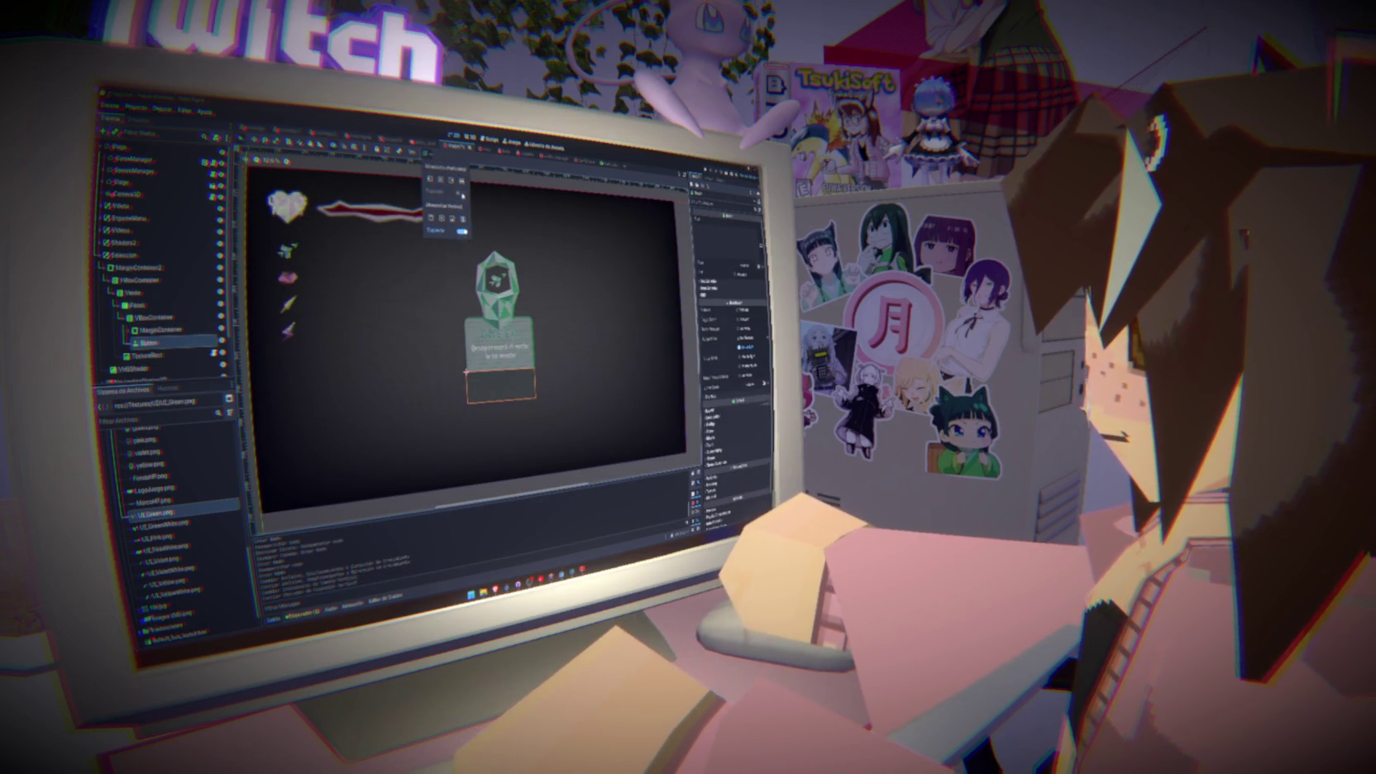
# Inspect the Panel, MarginContainer, Button and VBoxContainer nodes in the card's hierarchy
pyautogui.click(185, 322)
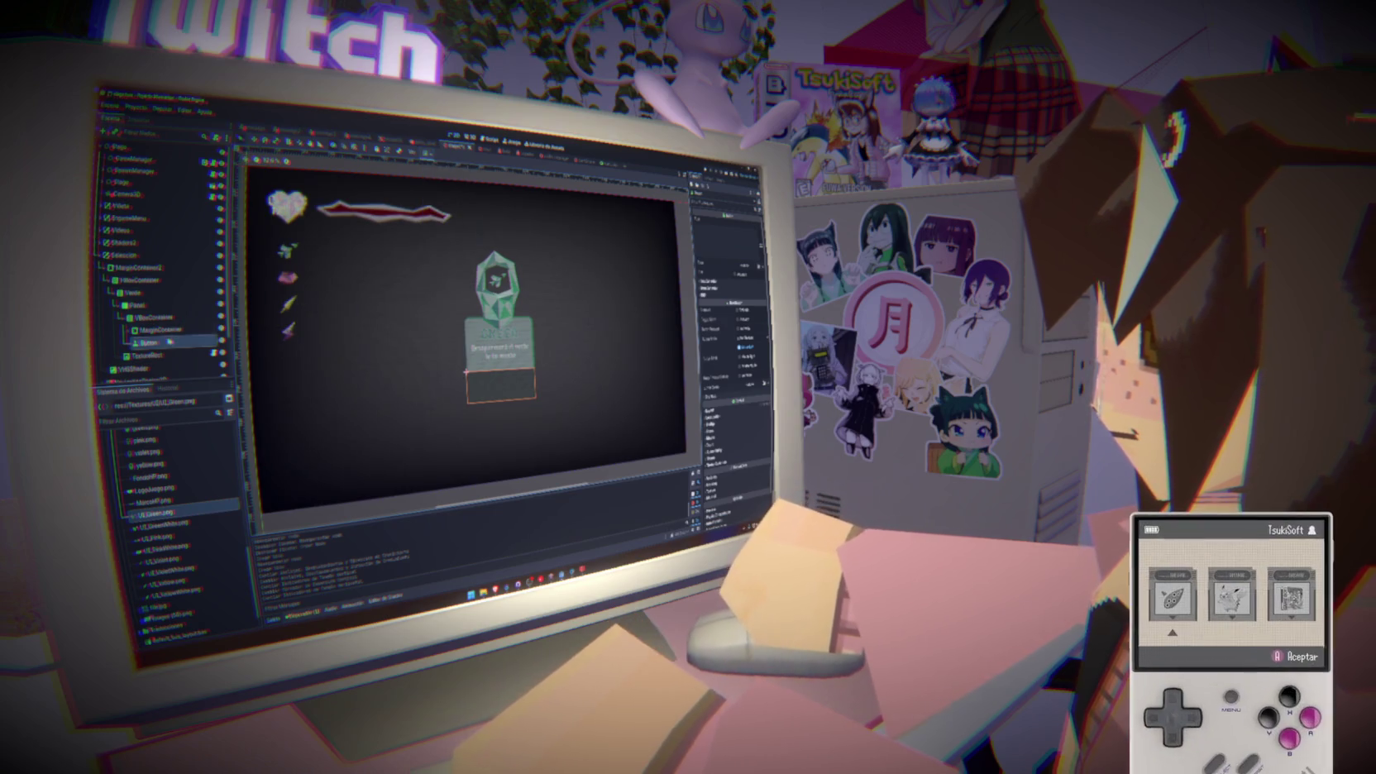
pyautogui.click(164, 317)
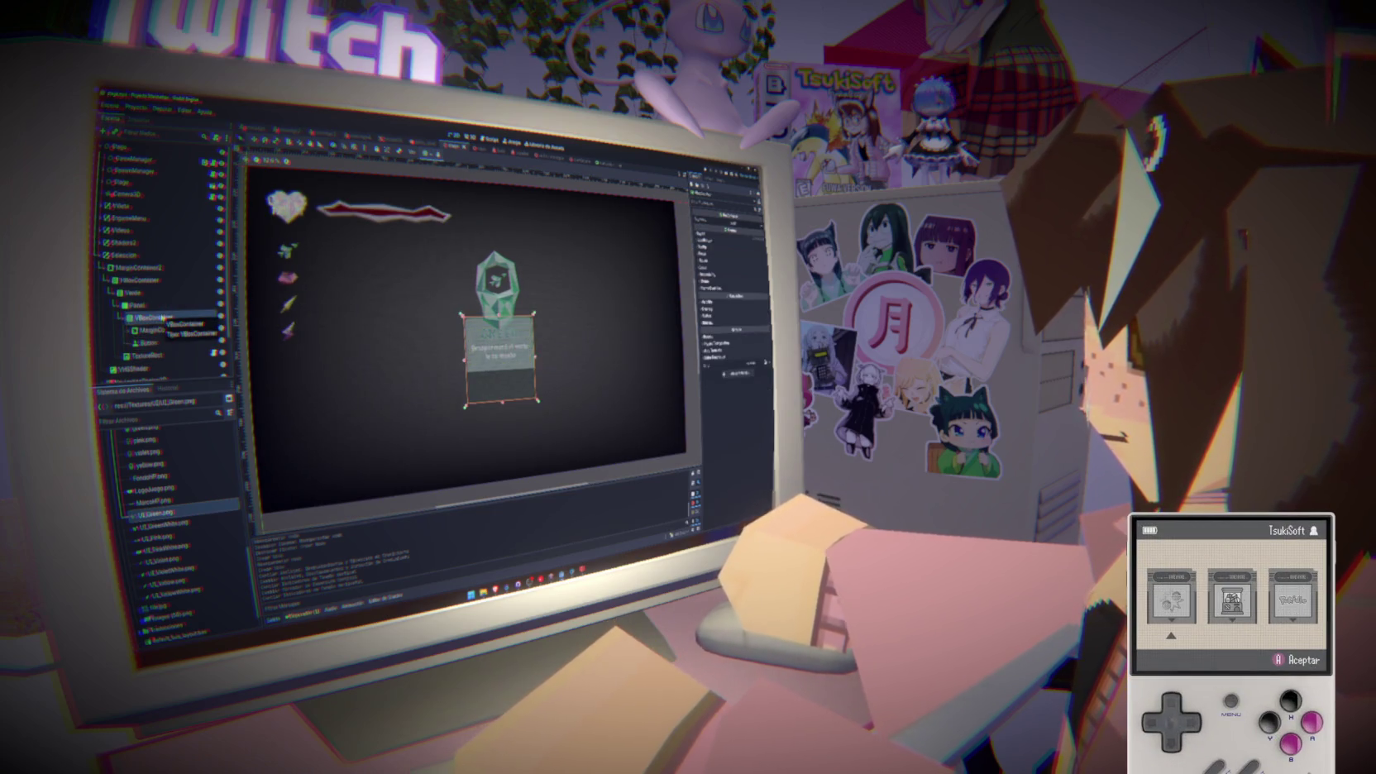
pyautogui.click(140, 305)
pyautogui.click(147, 293)
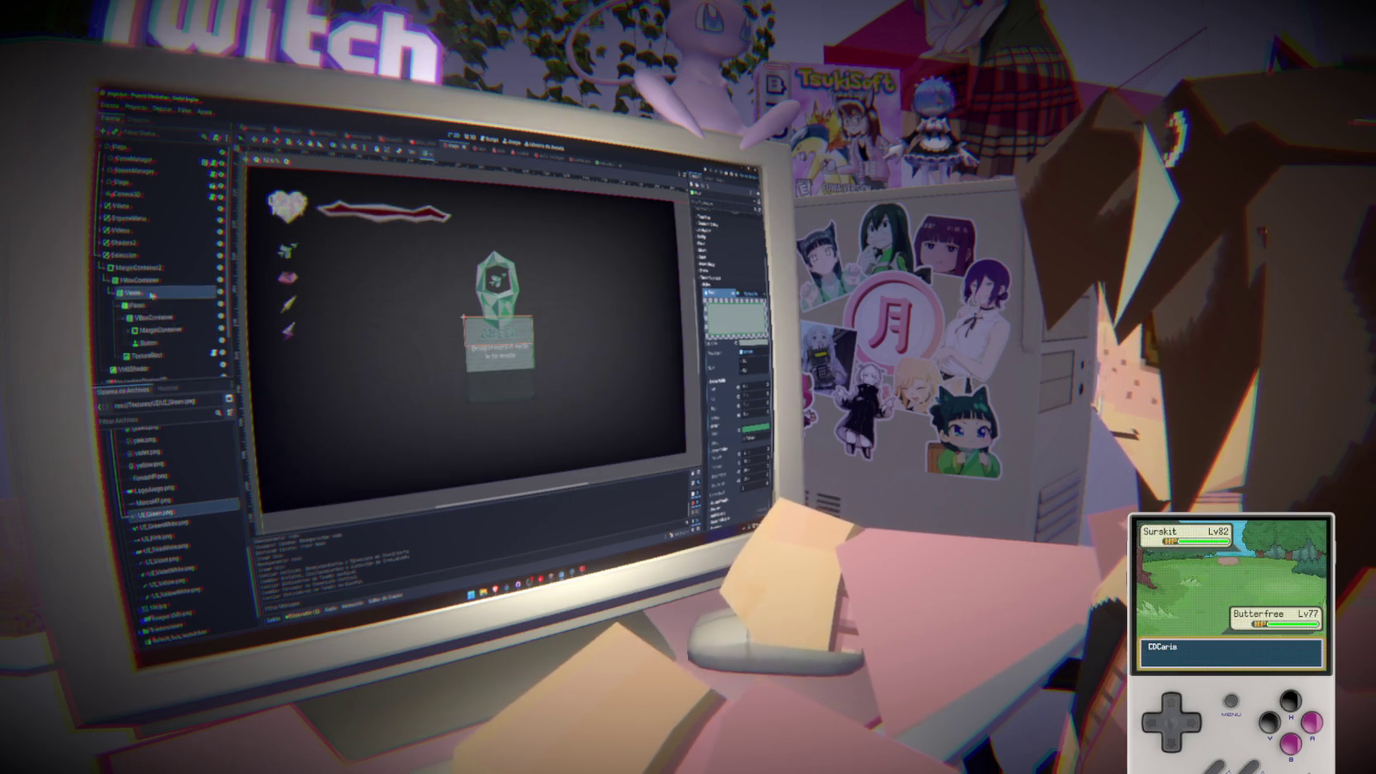
pyautogui.click(152, 305)
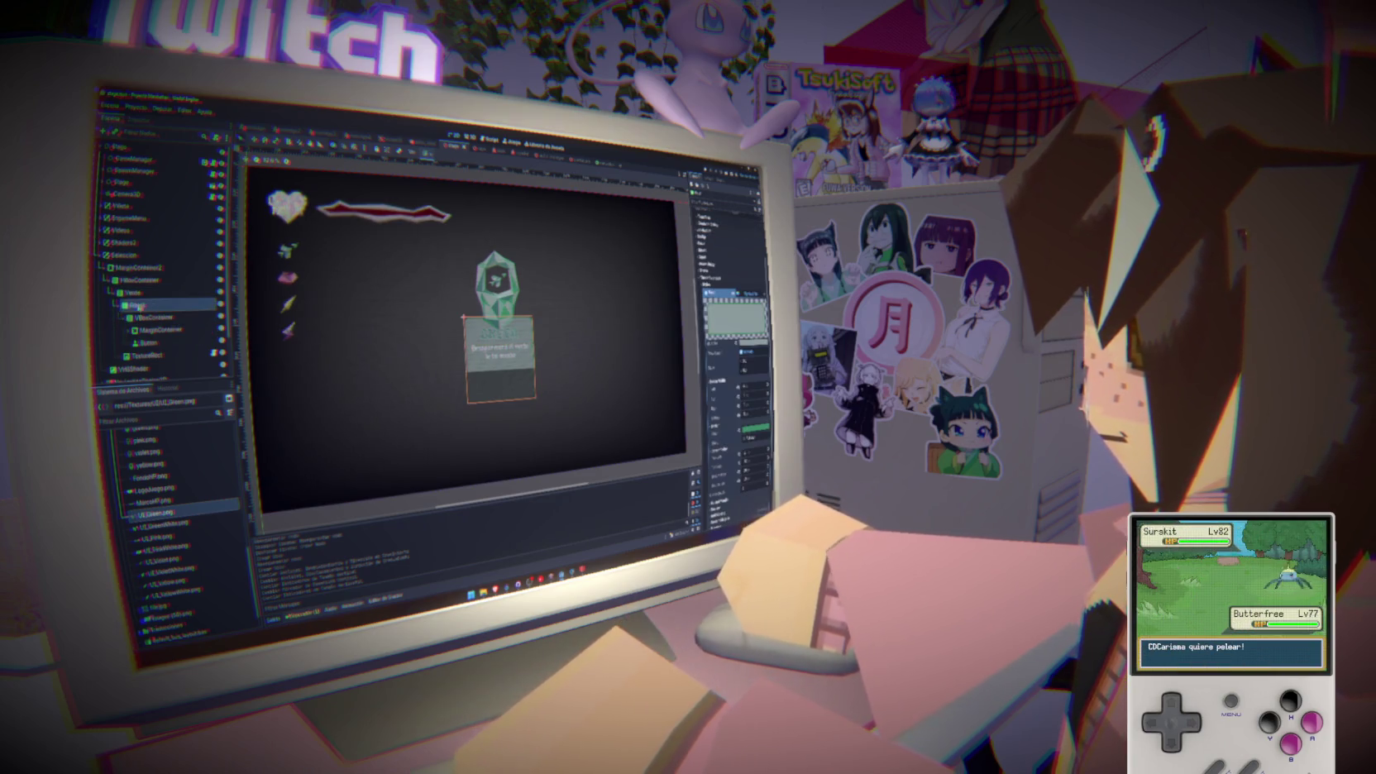
pyautogui.scroll(-1, 467, 331)
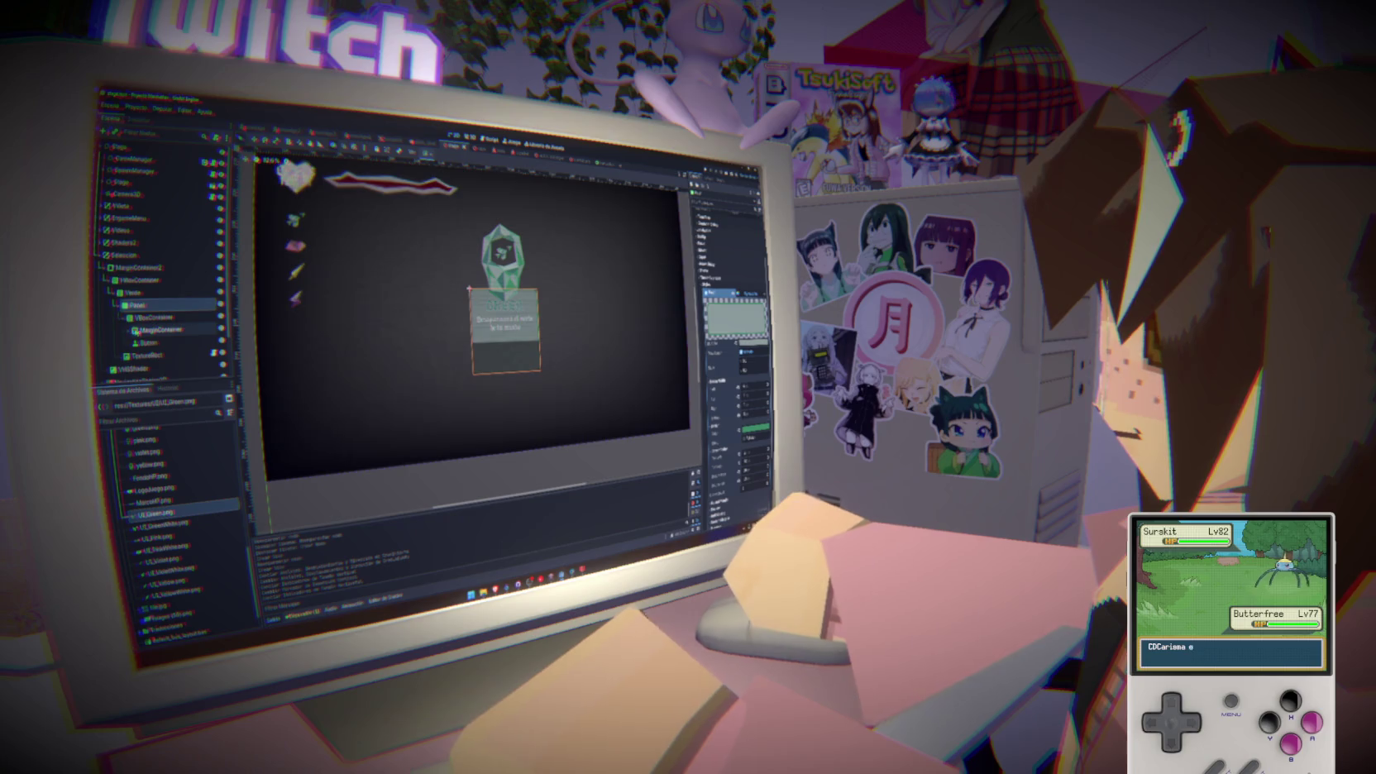
pyautogui.click(150, 330)
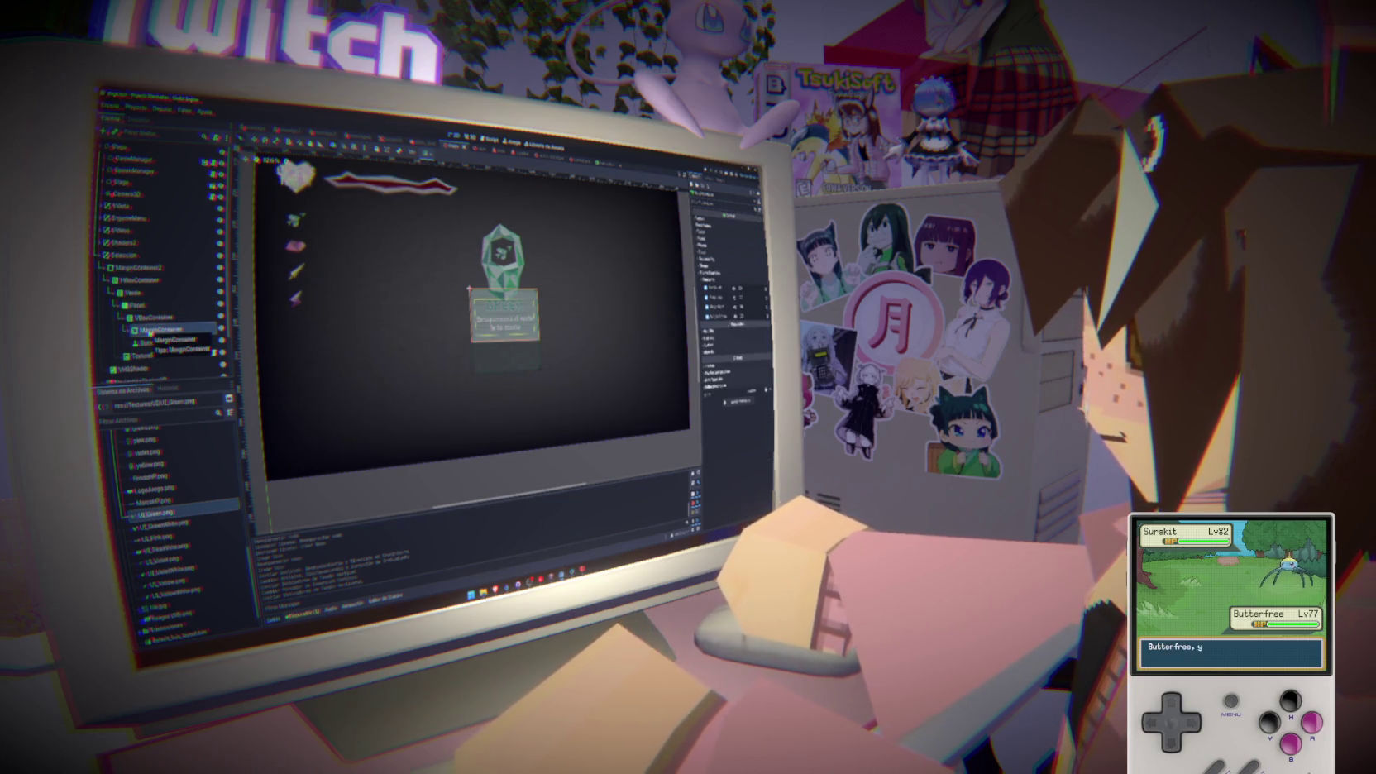
pyautogui.click(144, 343)
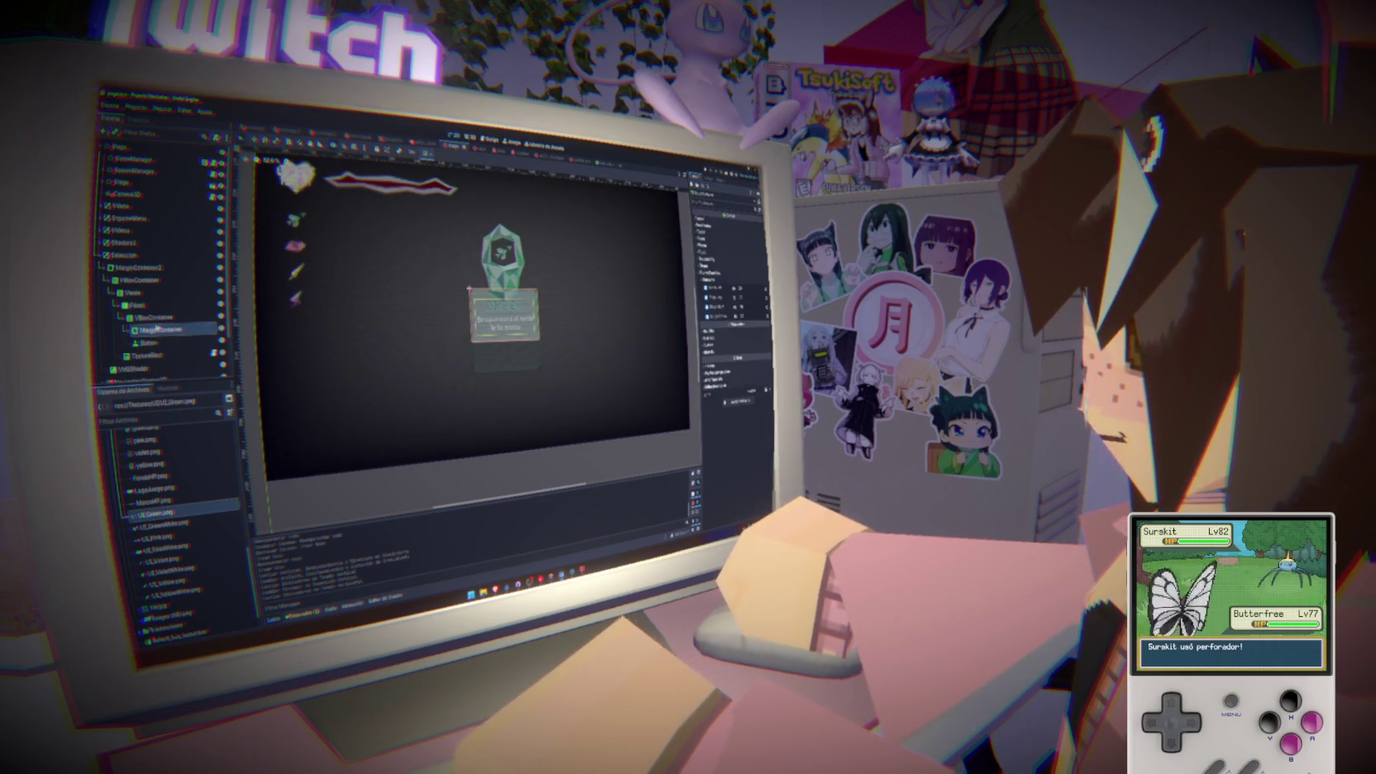
pyautogui.click(154, 318)
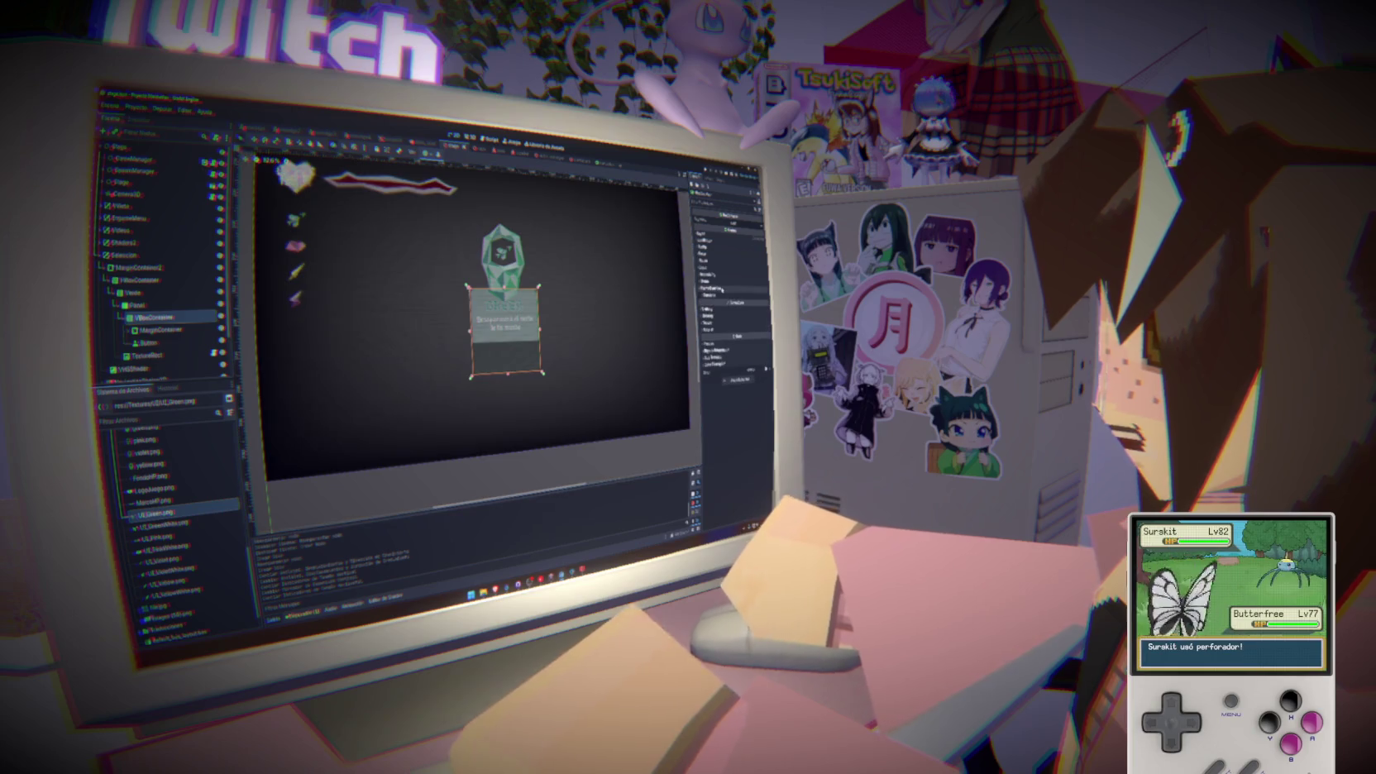
# Adjust the VBoxContainer's Inspector values and set its contents alignment, trying top alignment
pyautogui.click(723, 294)
pyautogui.click(732, 303)
pyautogui.moveTo(732, 303); pyautogui.dragTo(735, 303)
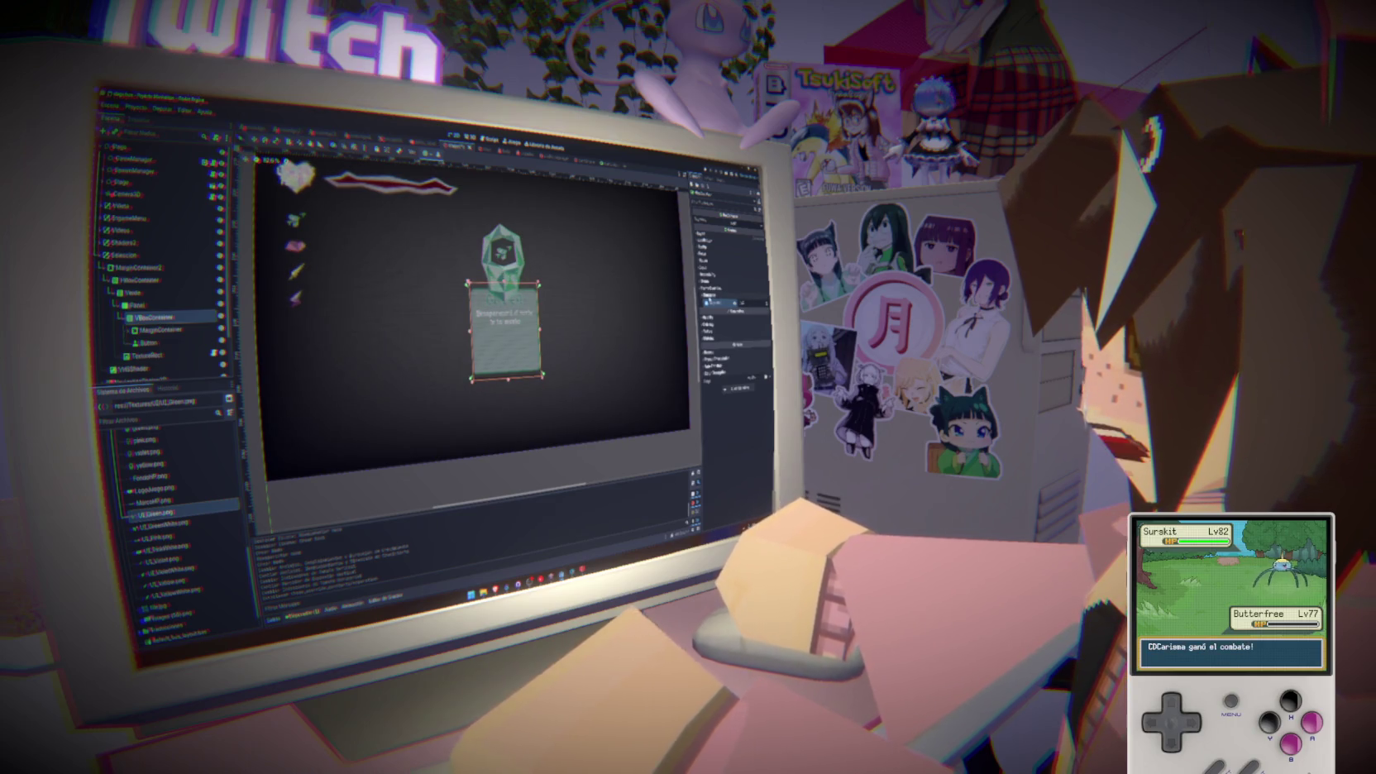
pyautogui.click(732, 302)
pyautogui.click(670, 309)
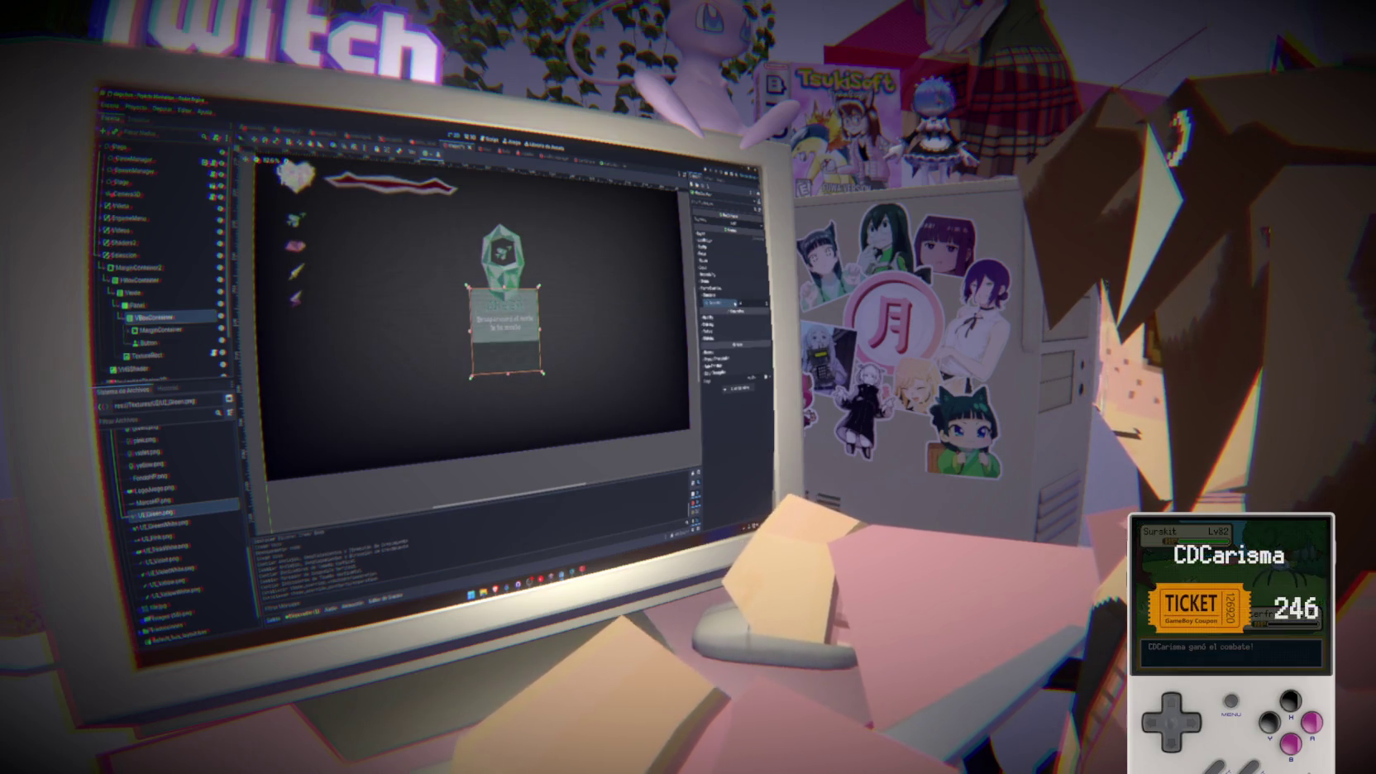
pyautogui.click(732, 302)
pyautogui.click(670, 315)
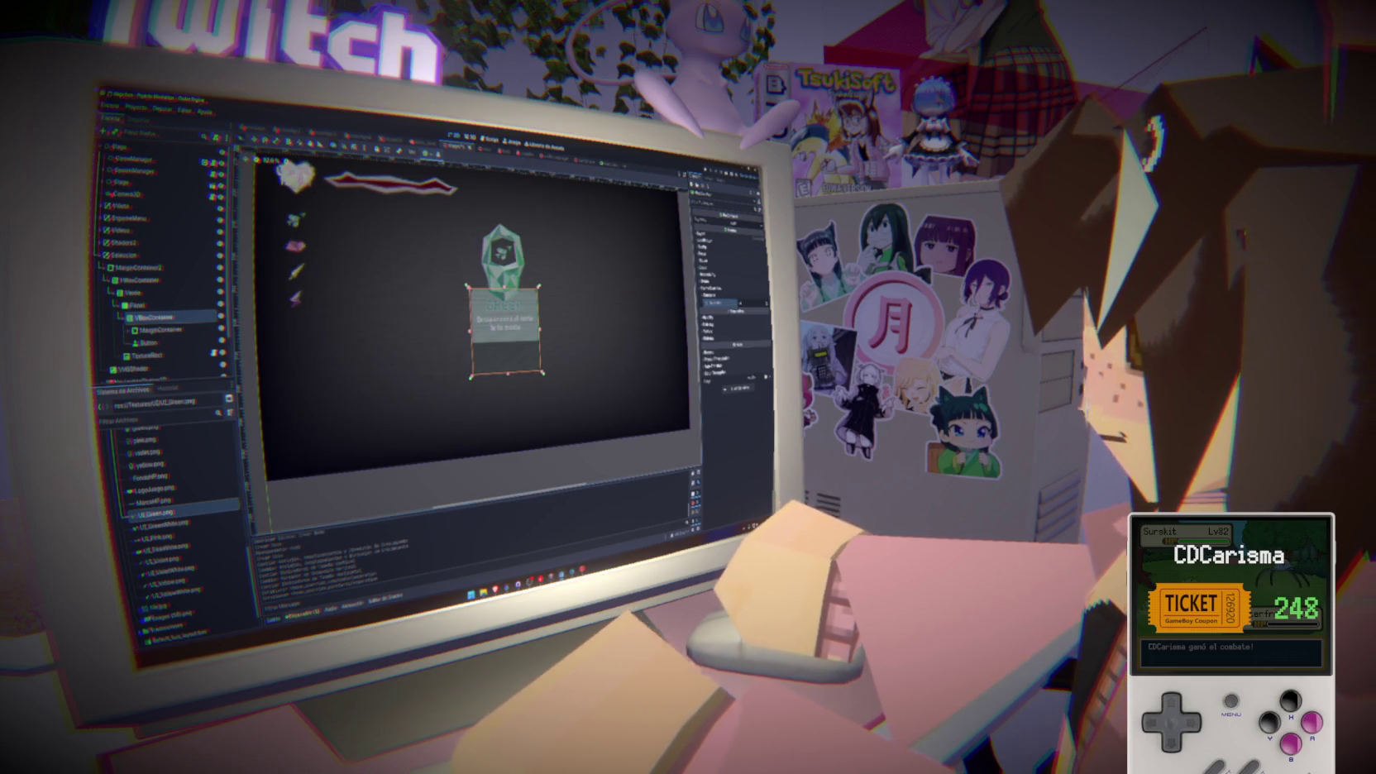
# Delete the Button node from the card
pyautogui.click(175, 342)
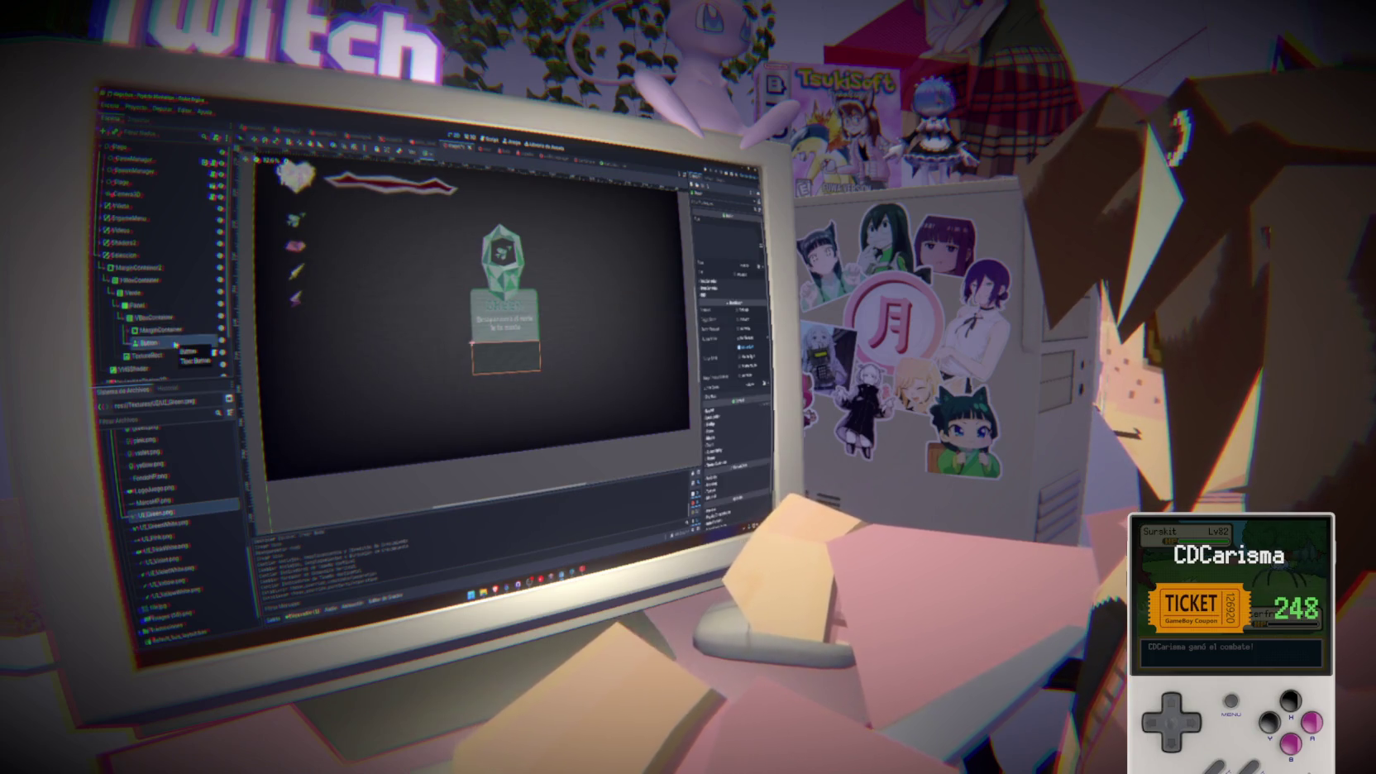
pyautogui.press('Delete')
pyautogui.click(500, 366)
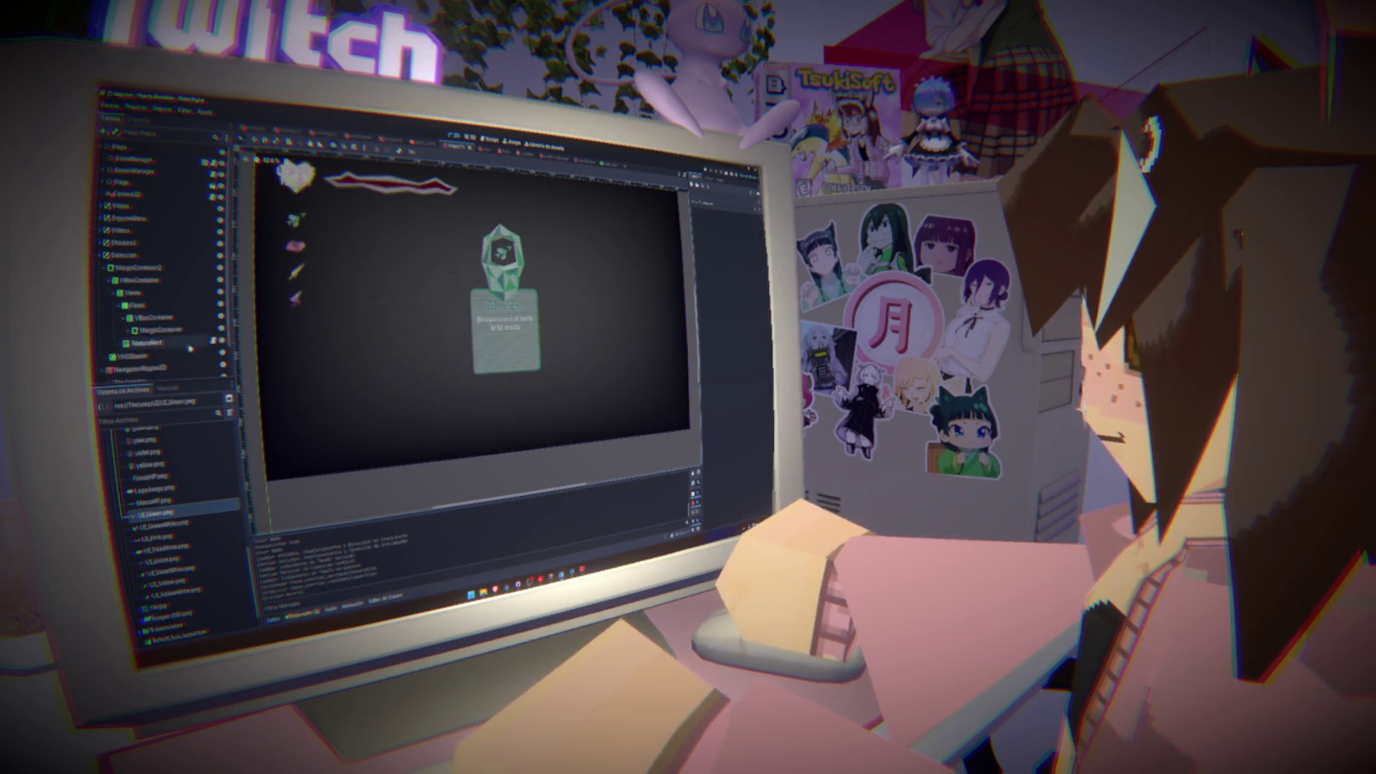
pyautogui.click(157, 329)
# Apply a layout preset with resize enabled to the MarginContainer and save the scene
pyautogui.click(159, 329)
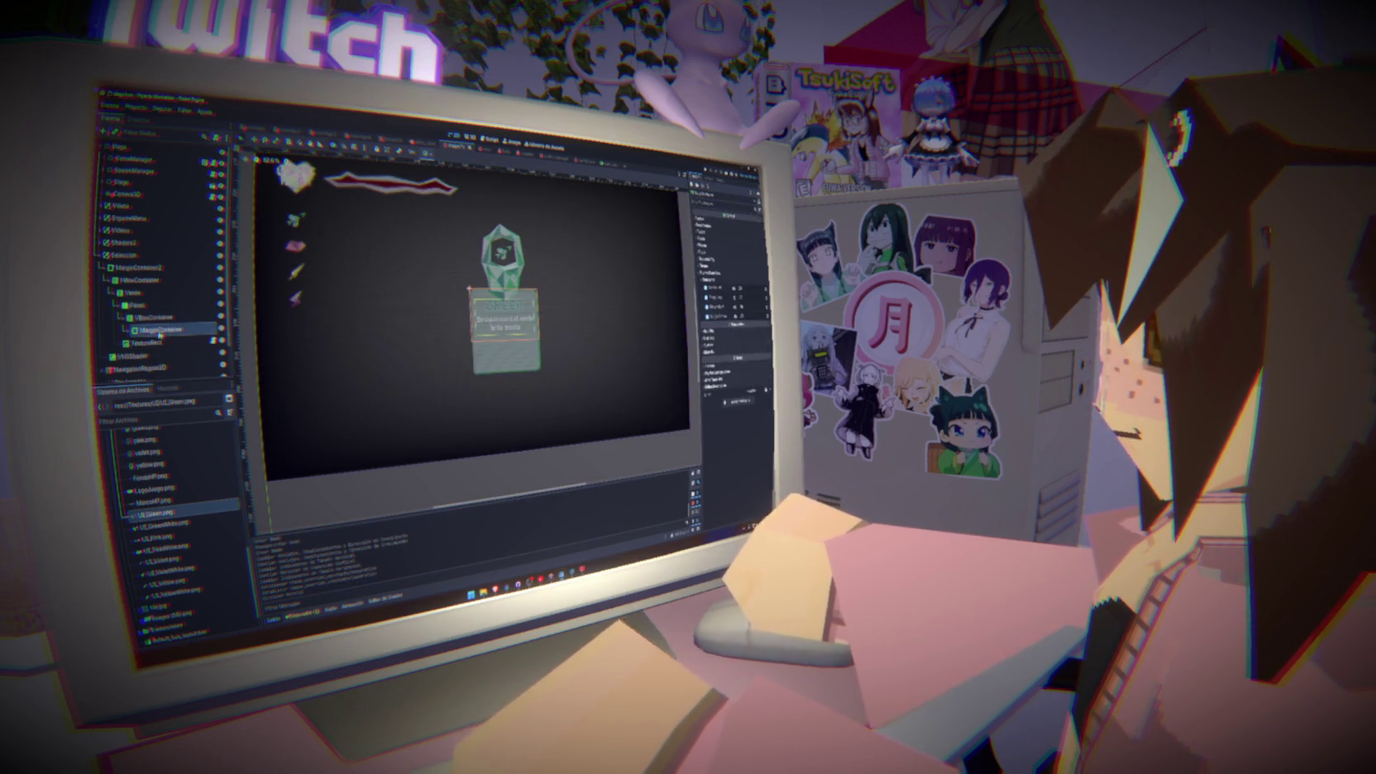
pyautogui.click(427, 153)
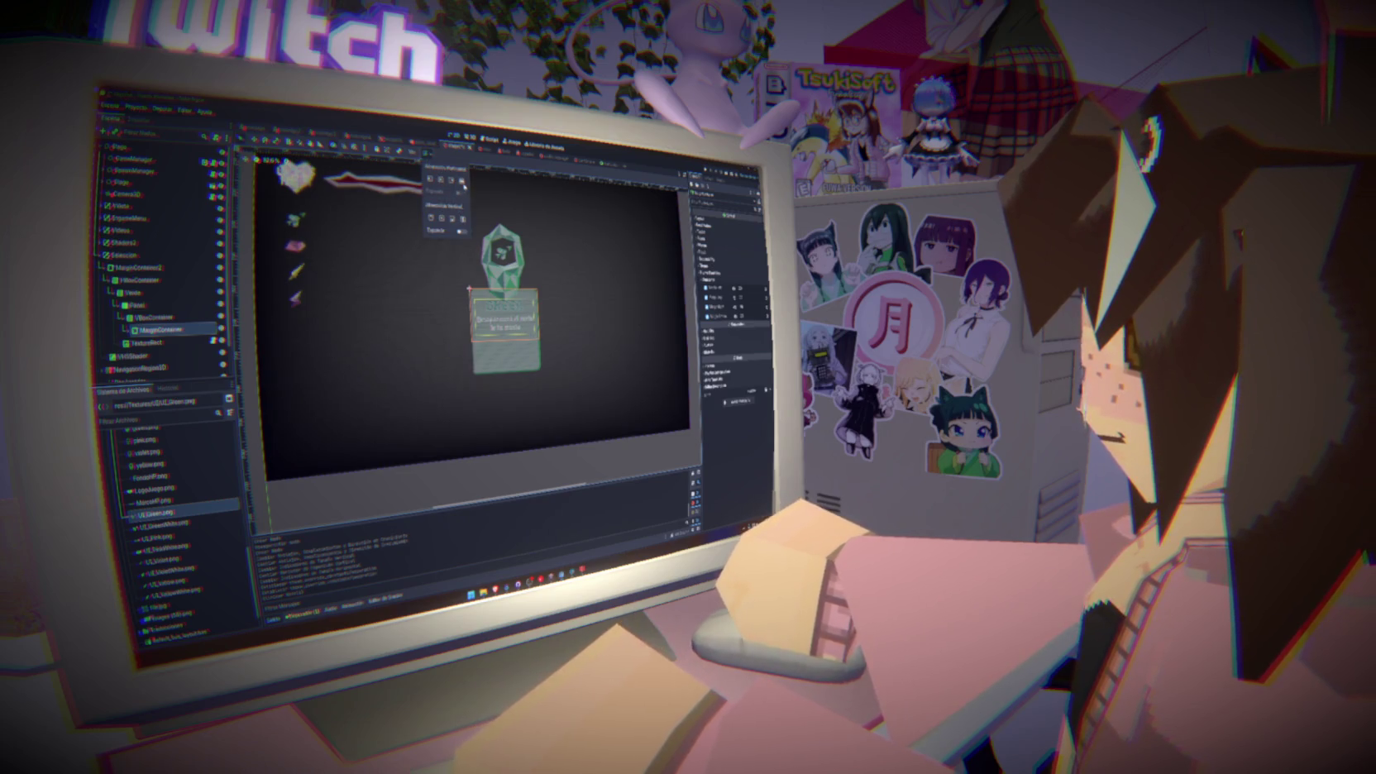
pyautogui.click(462, 232)
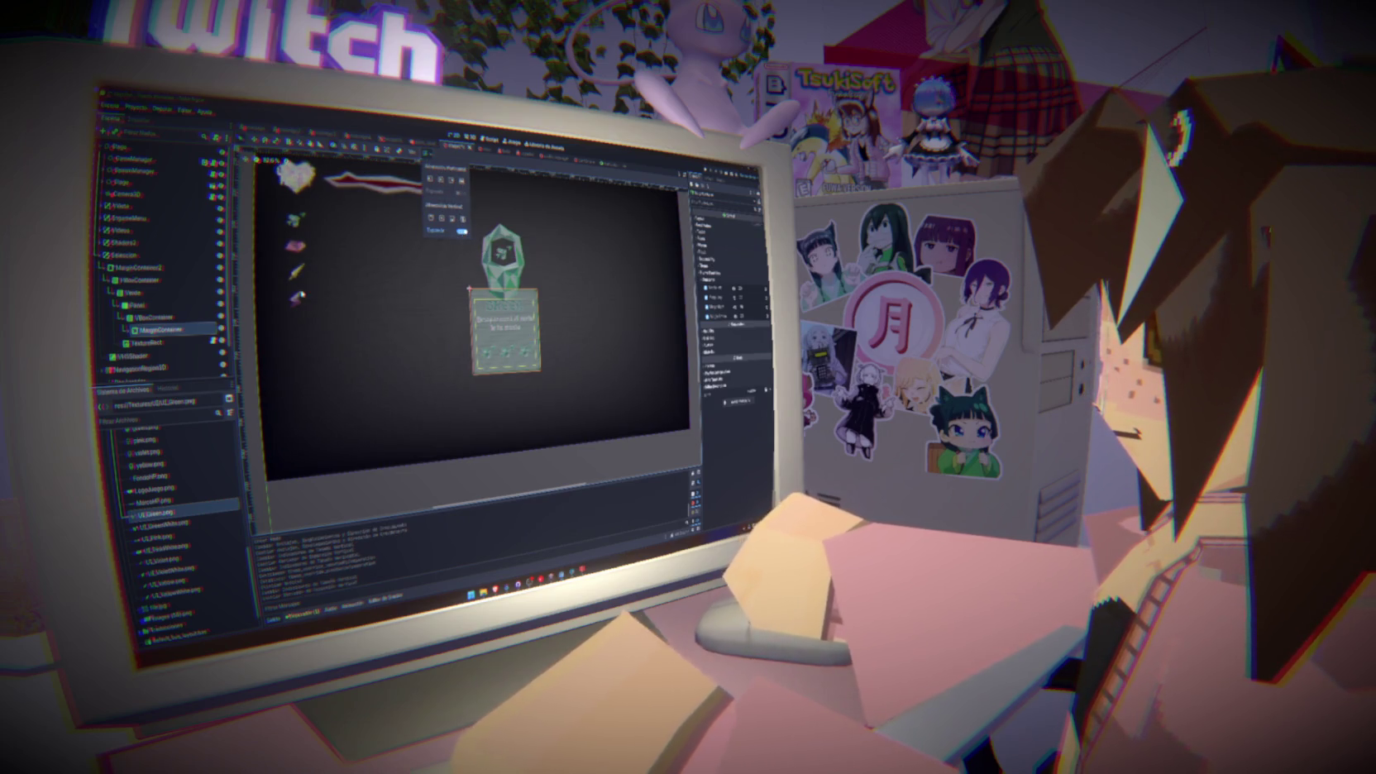
pyautogui.click(157, 317)
pyautogui.hotkey('ctrl', 's')
# Add a Button under the VBoxContainer, remove it again, and save the scene
pyautogui.rightClick(157, 317)
pyautogui.click(188, 326)
pyautogui.write('Button')
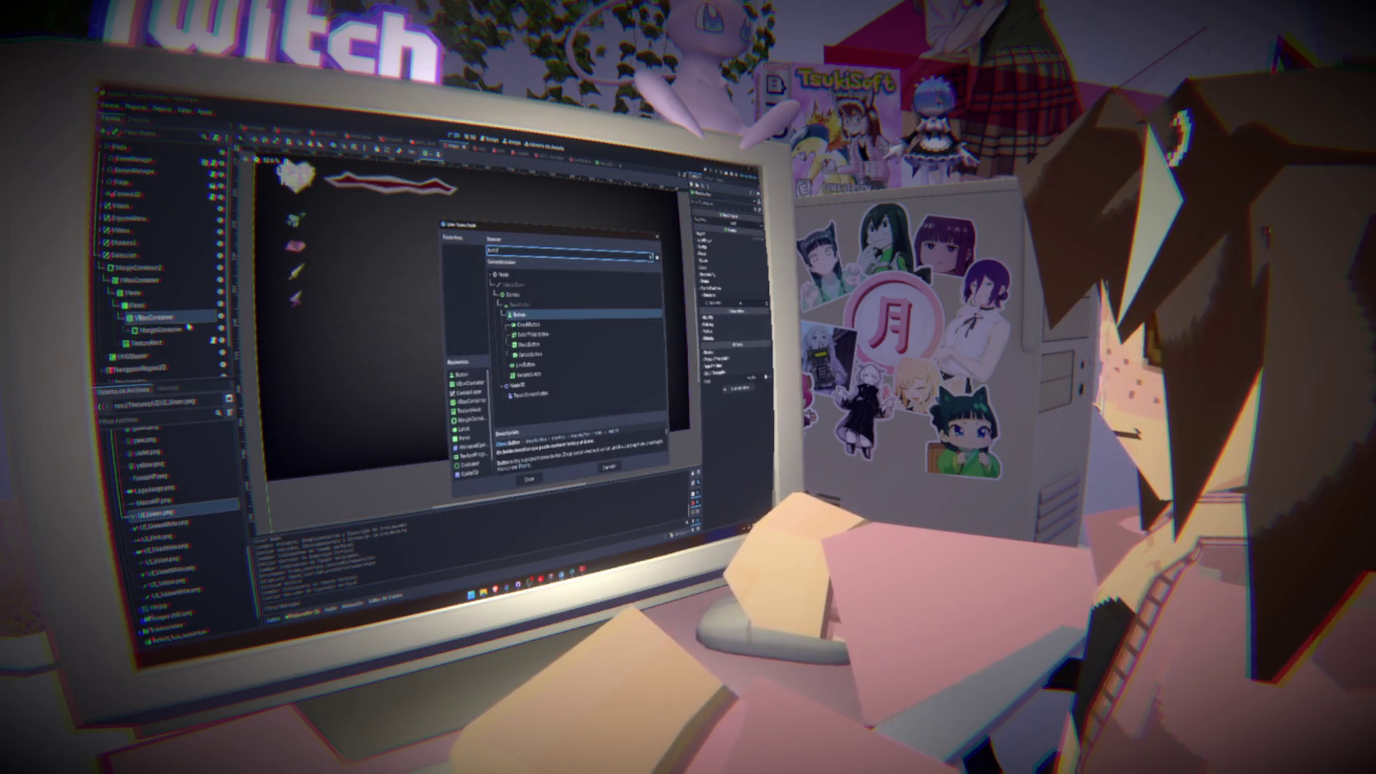
pyautogui.click(529, 478)
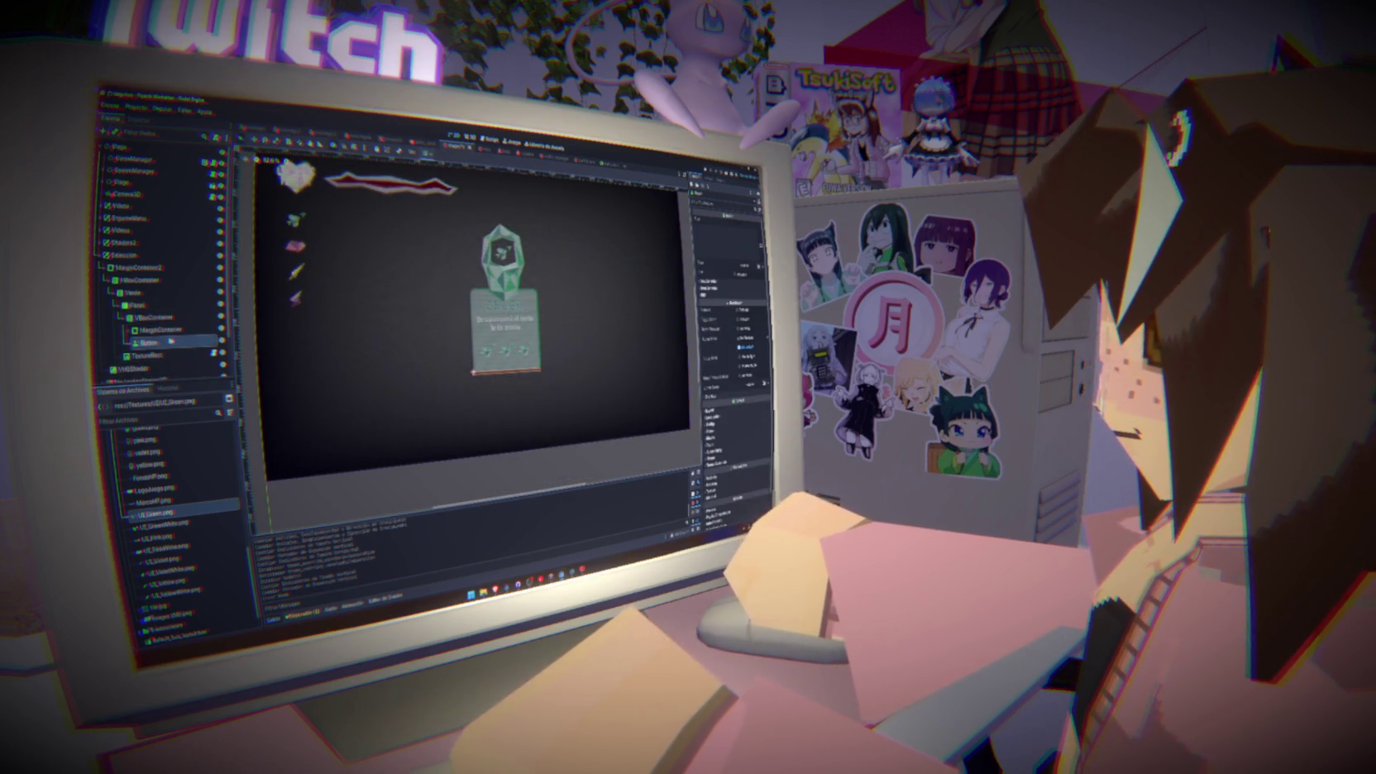
pyautogui.press('Delete')
pyautogui.hotkey('ctrl', 's')
# Toggle the Panel's visibility off and on to check the card
pyautogui.click(136, 305)
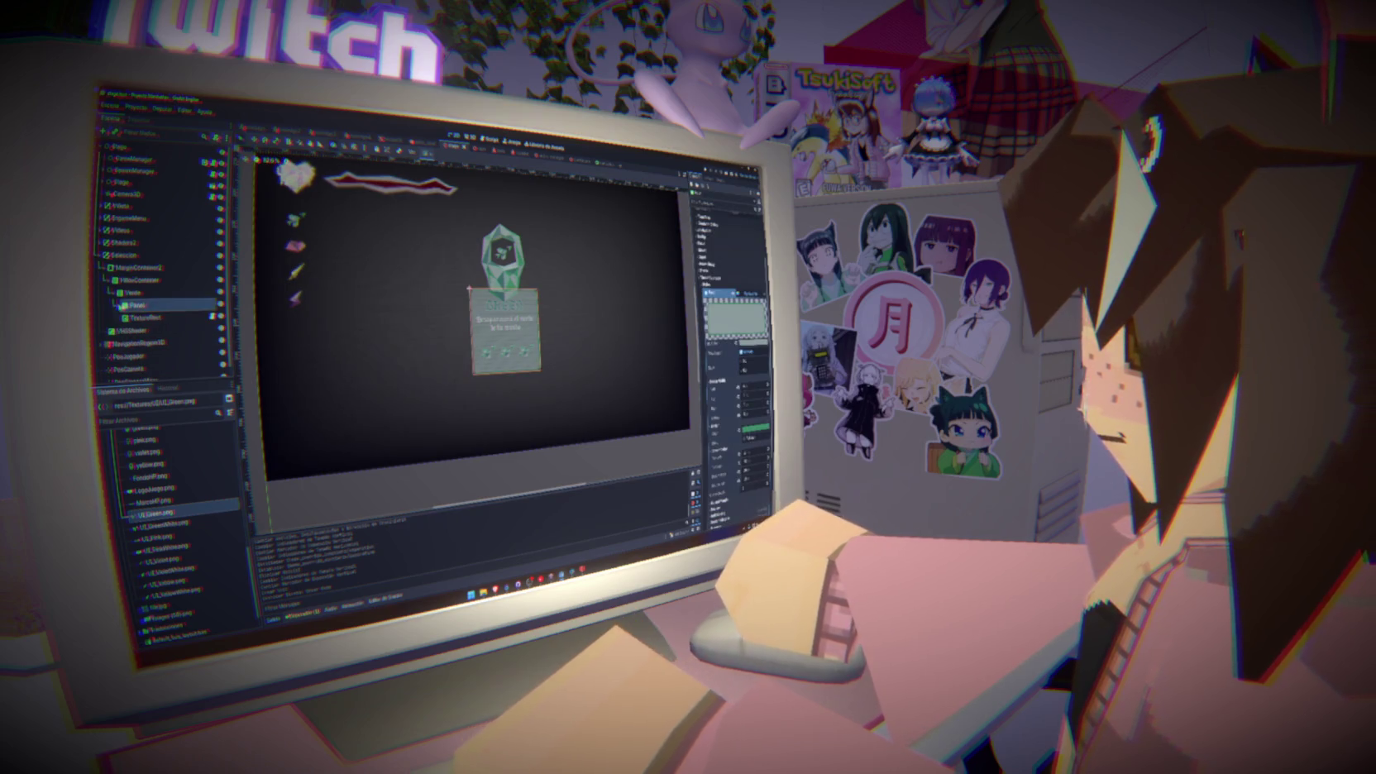
pyautogui.click(220, 306)
pyautogui.click(220, 305)
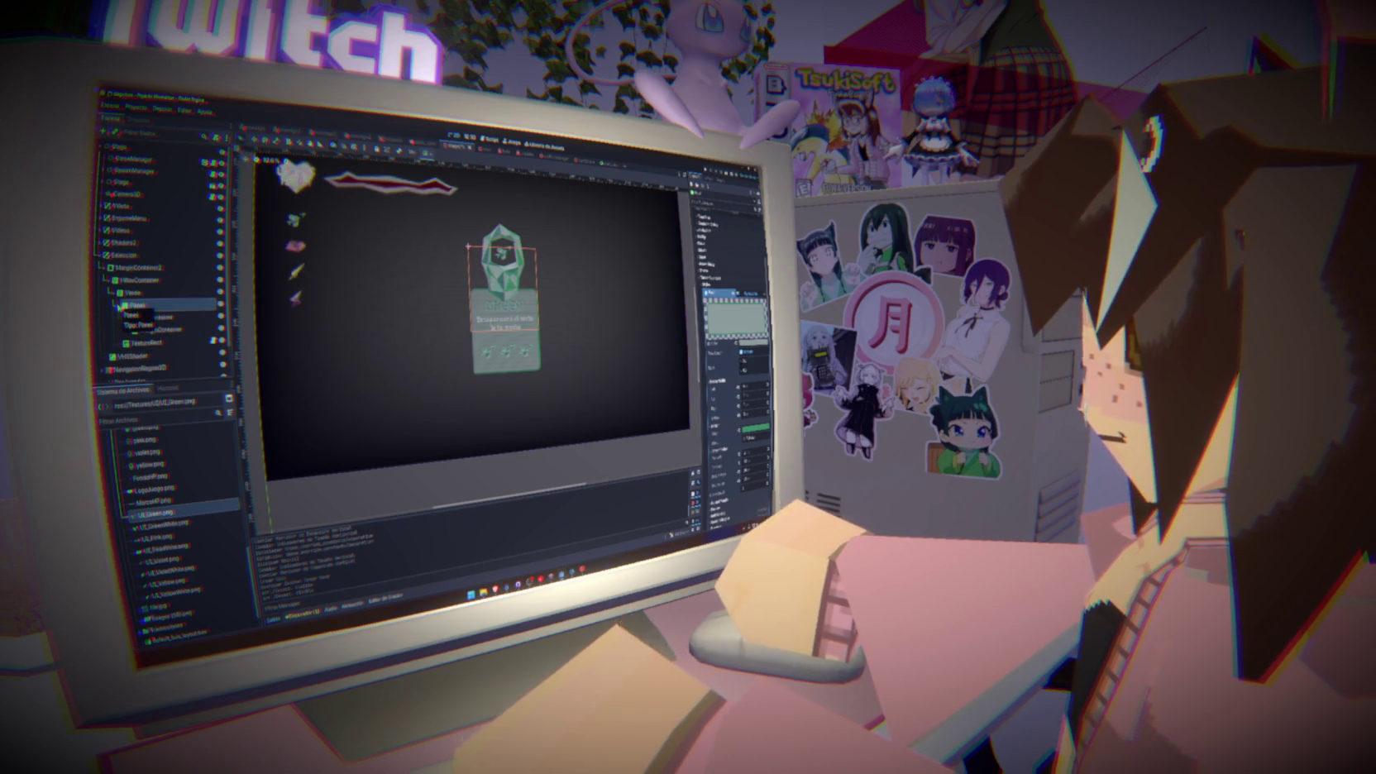
pyautogui.rightClick(156, 294)
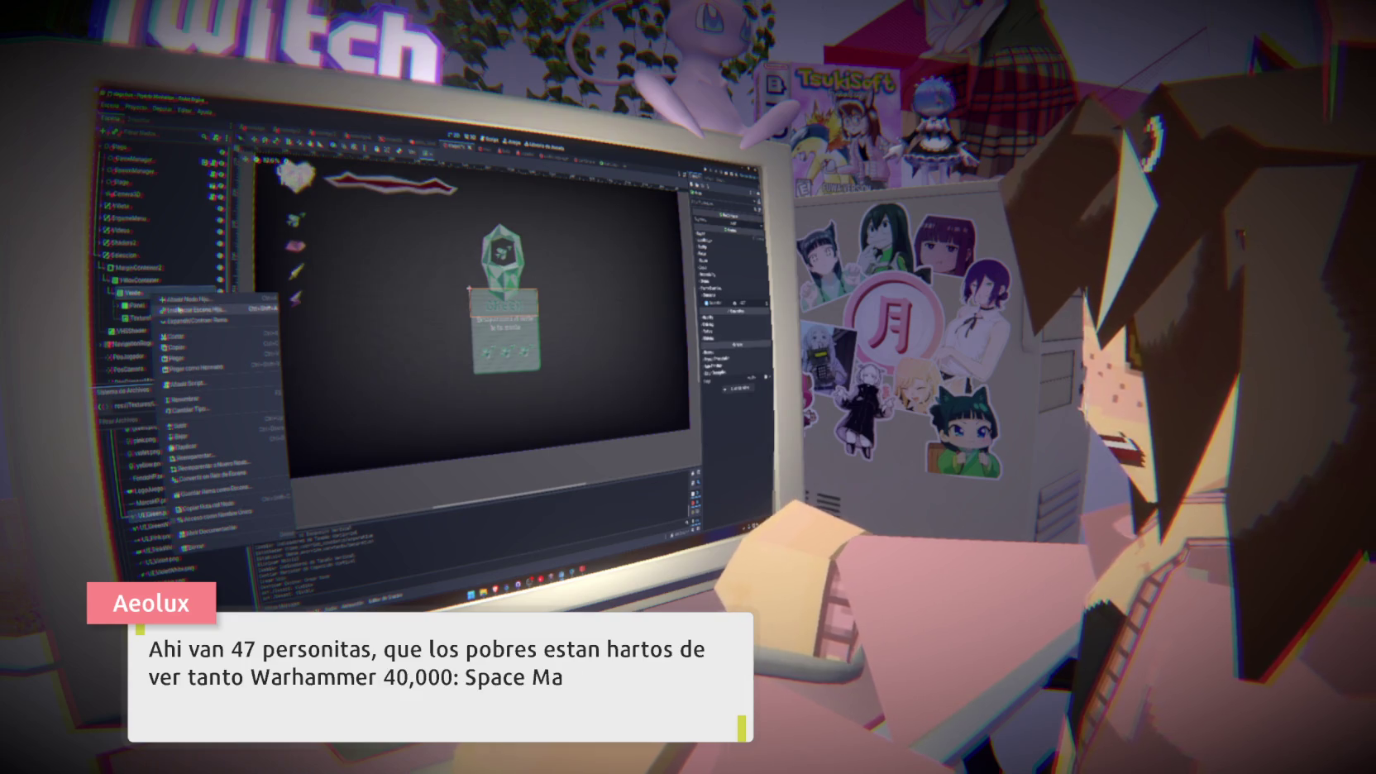
# Add a new VBoxContainer node to the scene
pyautogui.press('Return')
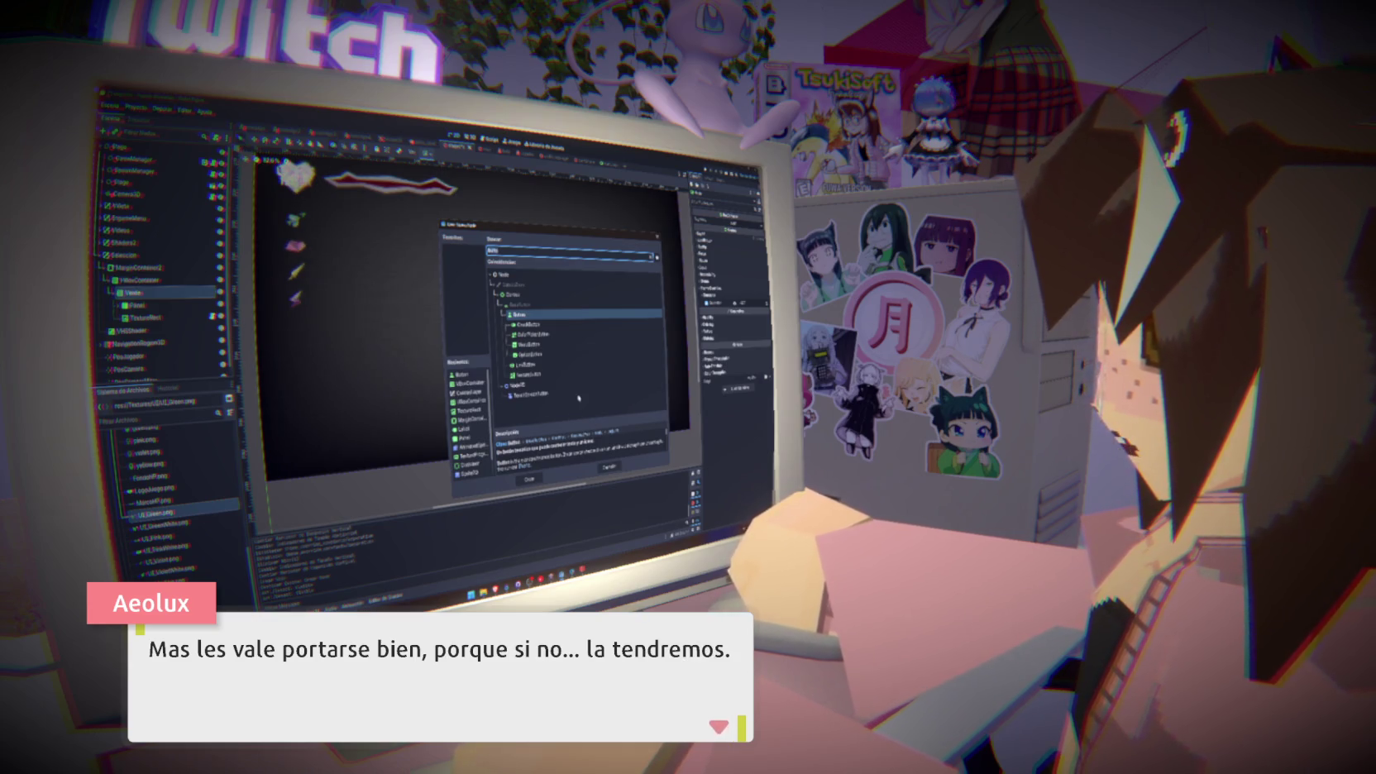
pyautogui.press('Return')
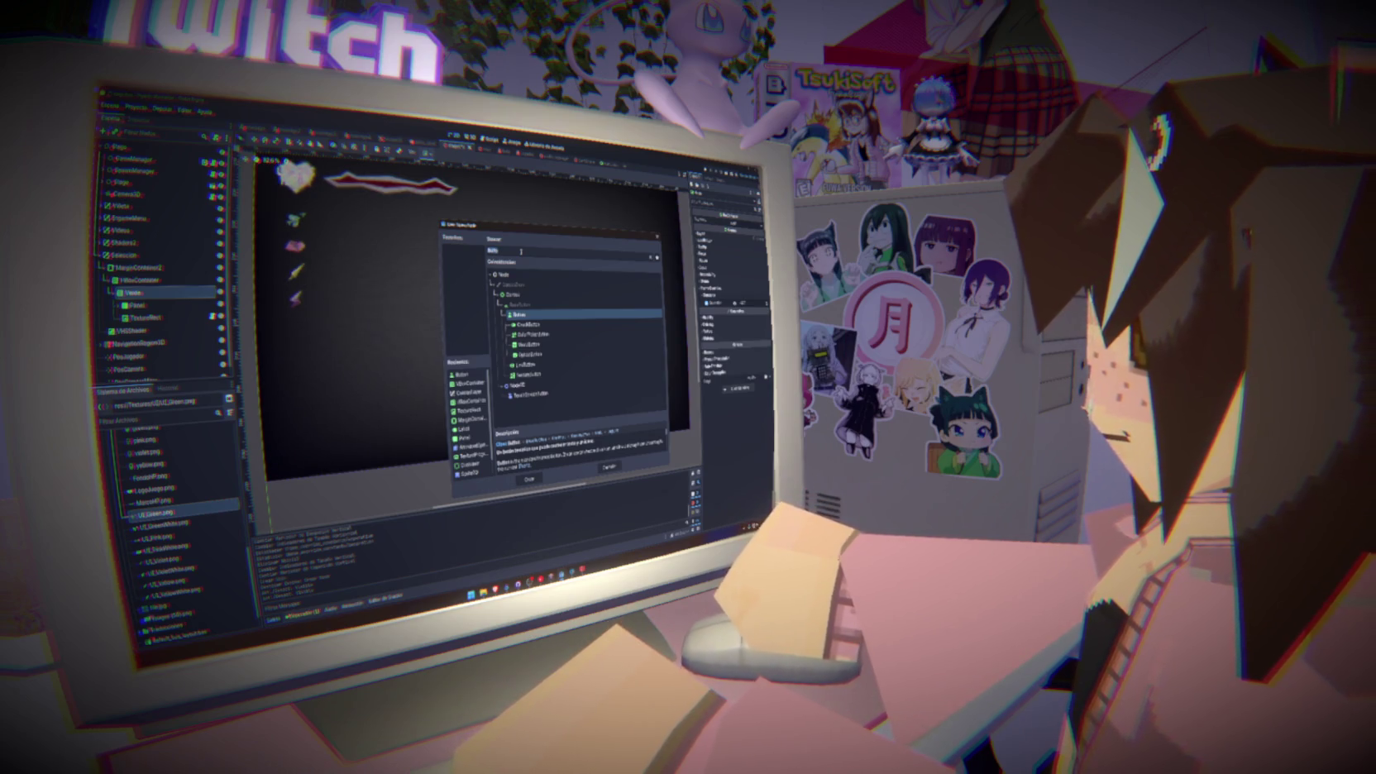
pyautogui.press('BackSpace')
pyautogui.press('BackSpace')
pyautogui.press('BackSpace')
pyautogui.write('vbox')
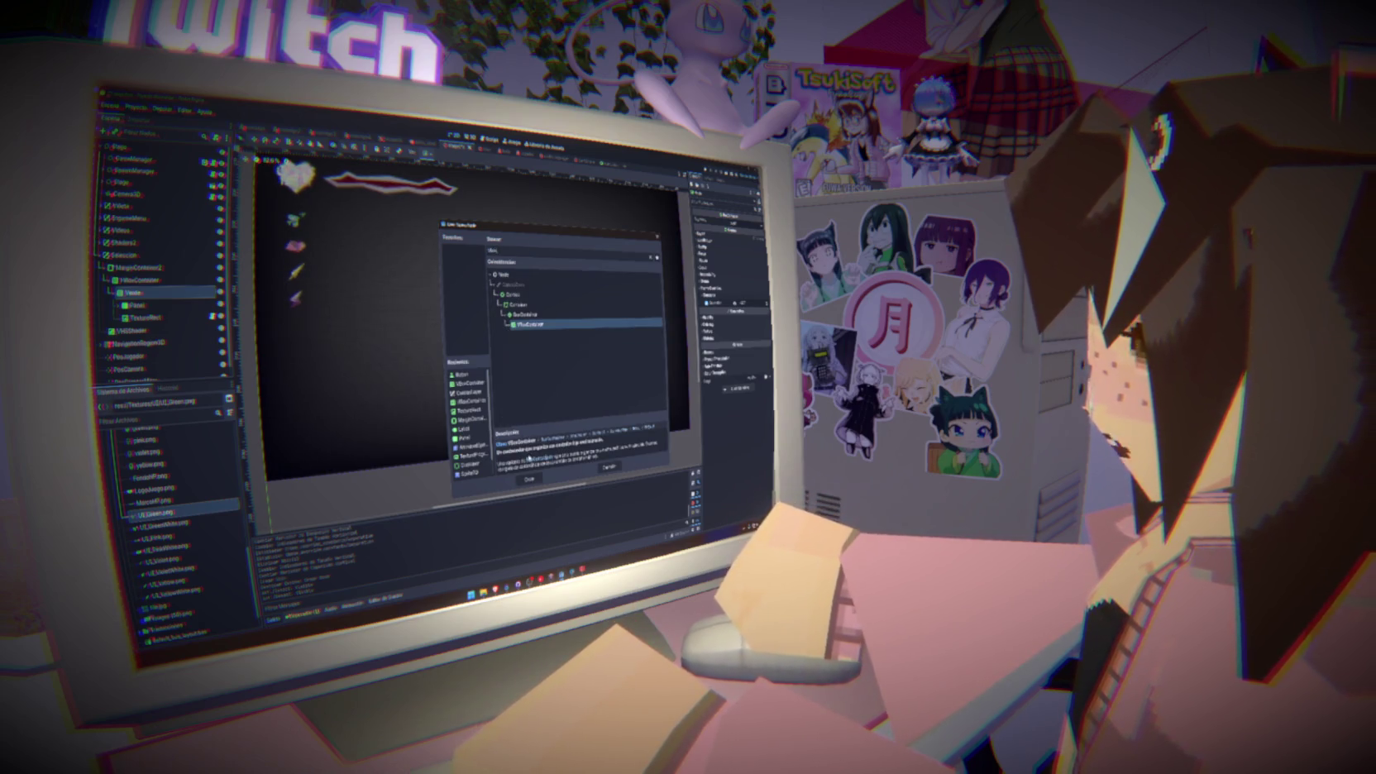
pyautogui.click(521, 478)
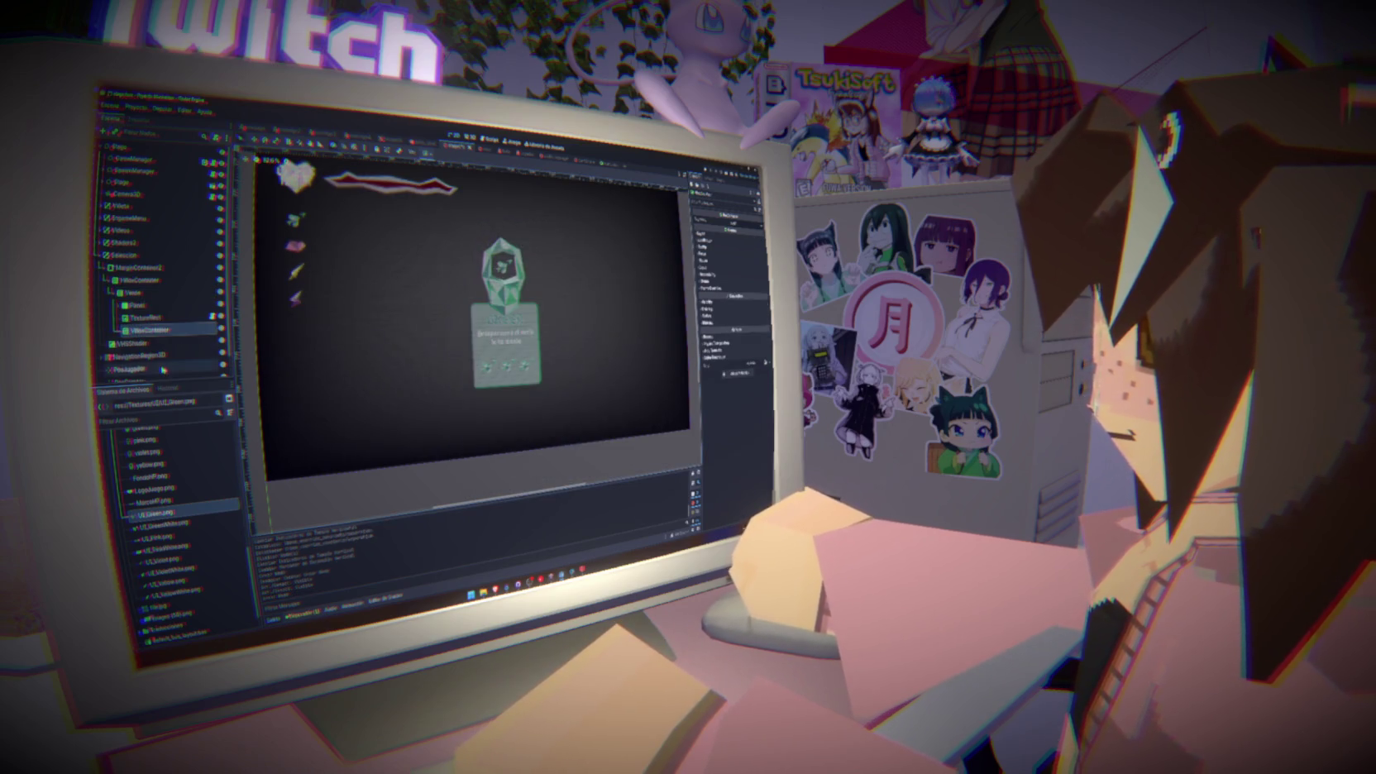
# Reposition the new VBoxContainer relative to the Panel, undoing the last reparenting
pyautogui.click(134, 305)
pyautogui.moveTo(149, 330); pyautogui.dragTo(132, 306)
pyautogui.click(145, 330)
pyautogui.moveTo(145, 329)
pyautogui.mouseDown()
pyautogui.moveTo(137, 306)
pyautogui.moveTo(150, 319)
pyautogui.mouseUp()
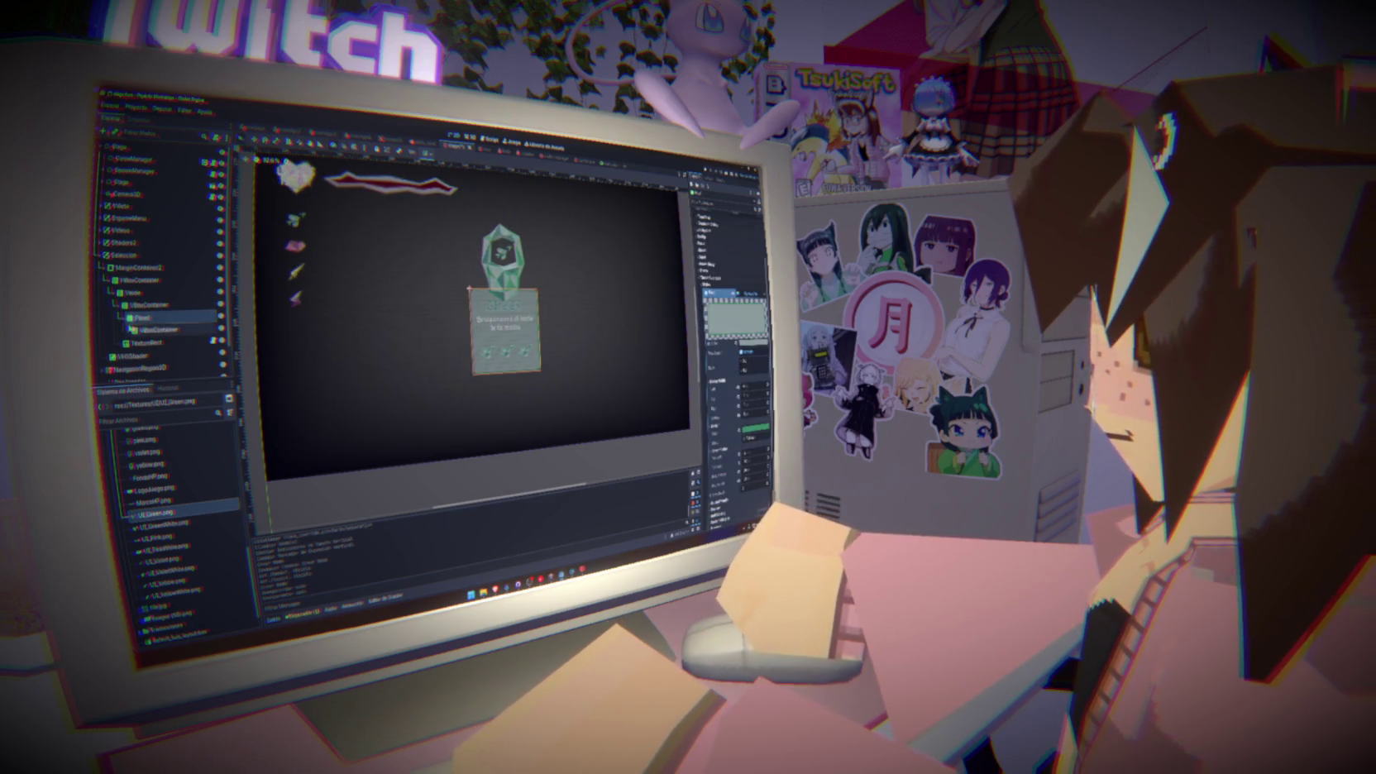
pyautogui.hotkey('ctrl', 'z')
# Add a Button child to the VBoxContainer and open its layout settings in the Inspector
pyautogui.rightClick(157, 305)
pyautogui.click(163, 312)
pyautogui.write('box')
pyautogui.press('BackSpace')
pyautogui.press('BackSpace')
pyautogui.write('utton')
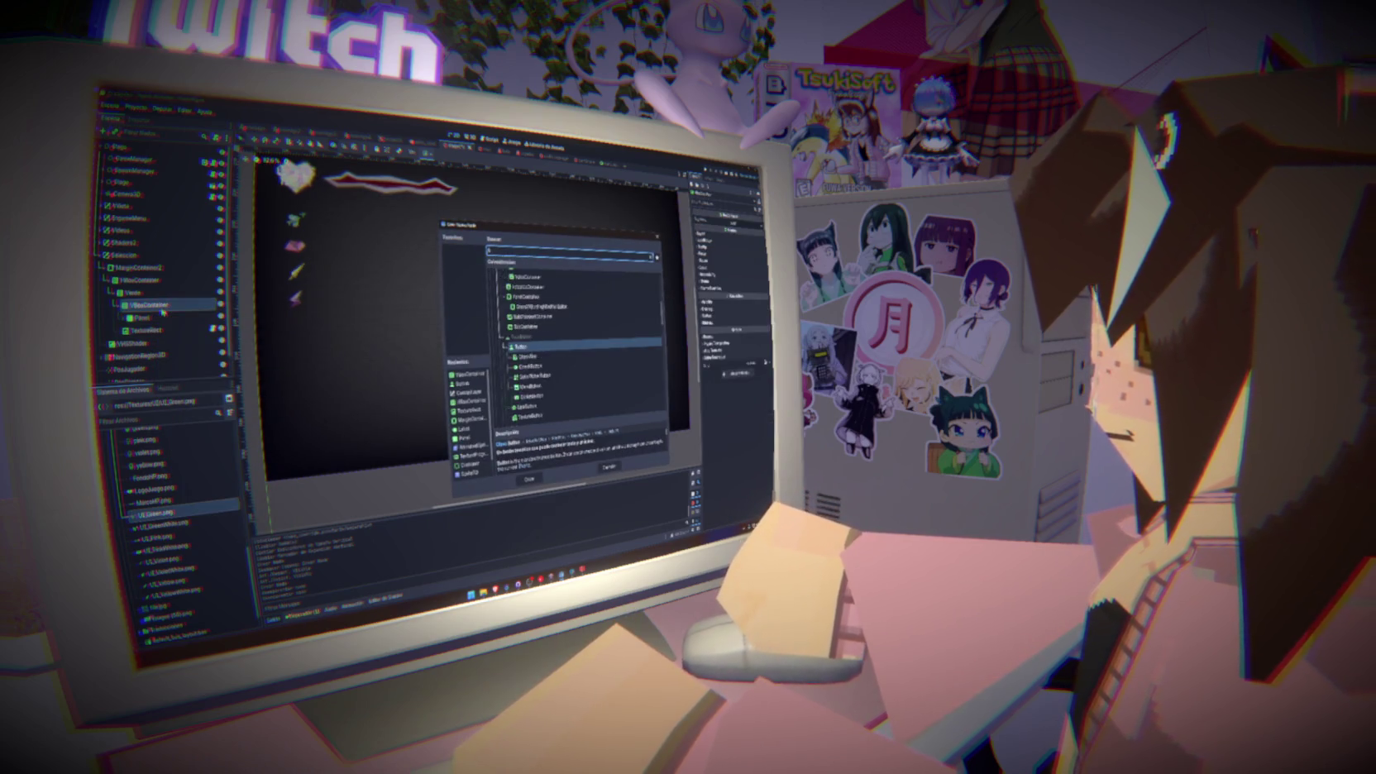
pyautogui.press('Return')
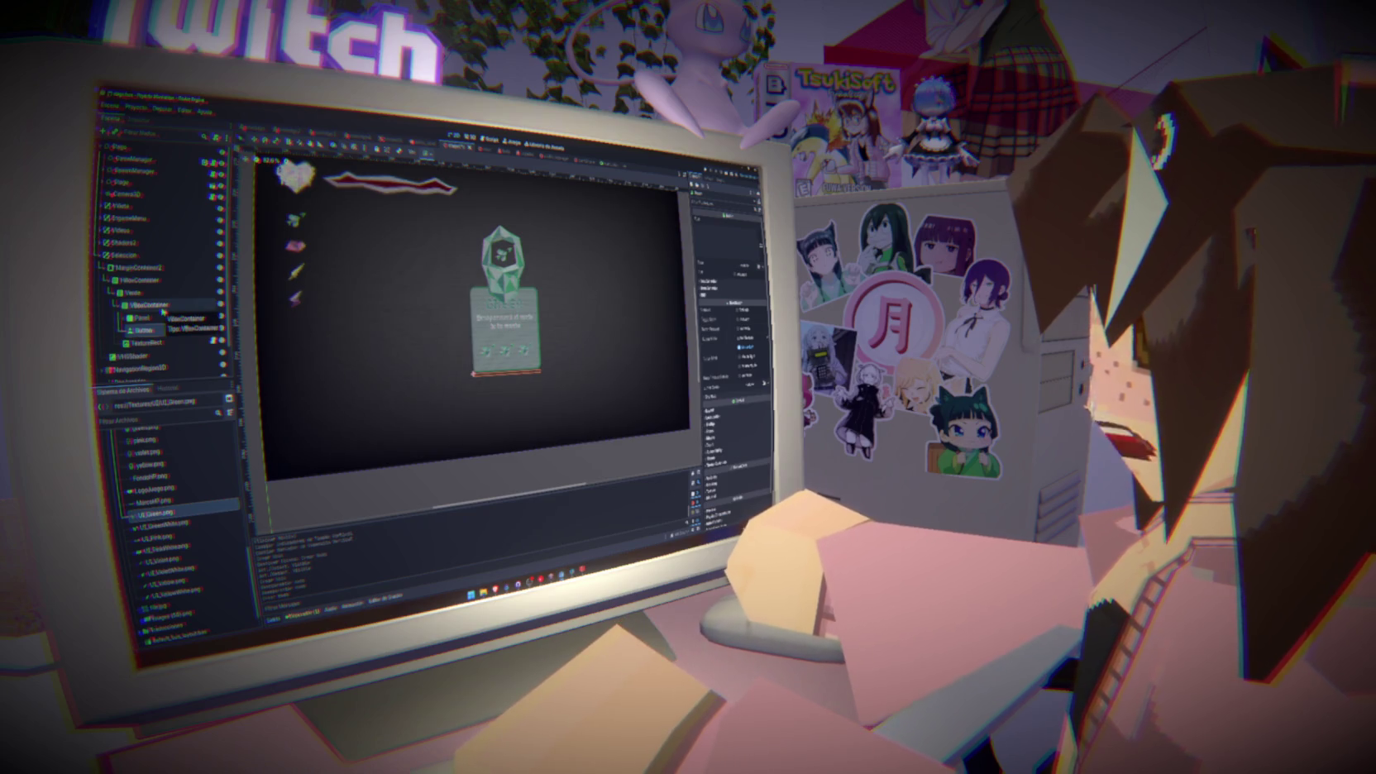
pyautogui.click(160, 307)
pyautogui.click(710, 296)
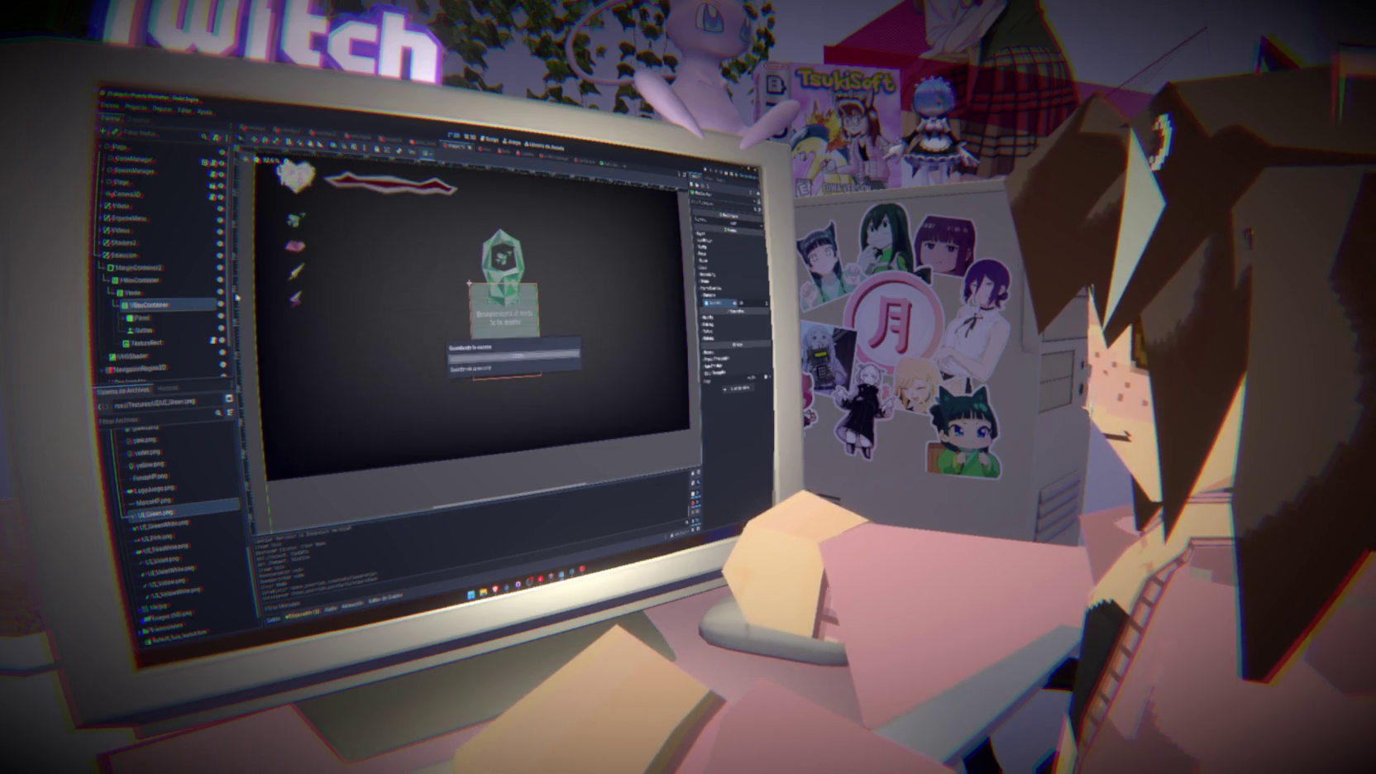
# Give the card's Button a custom minimum size so it forms a bar below the icon row
pyautogui.click(143, 330)
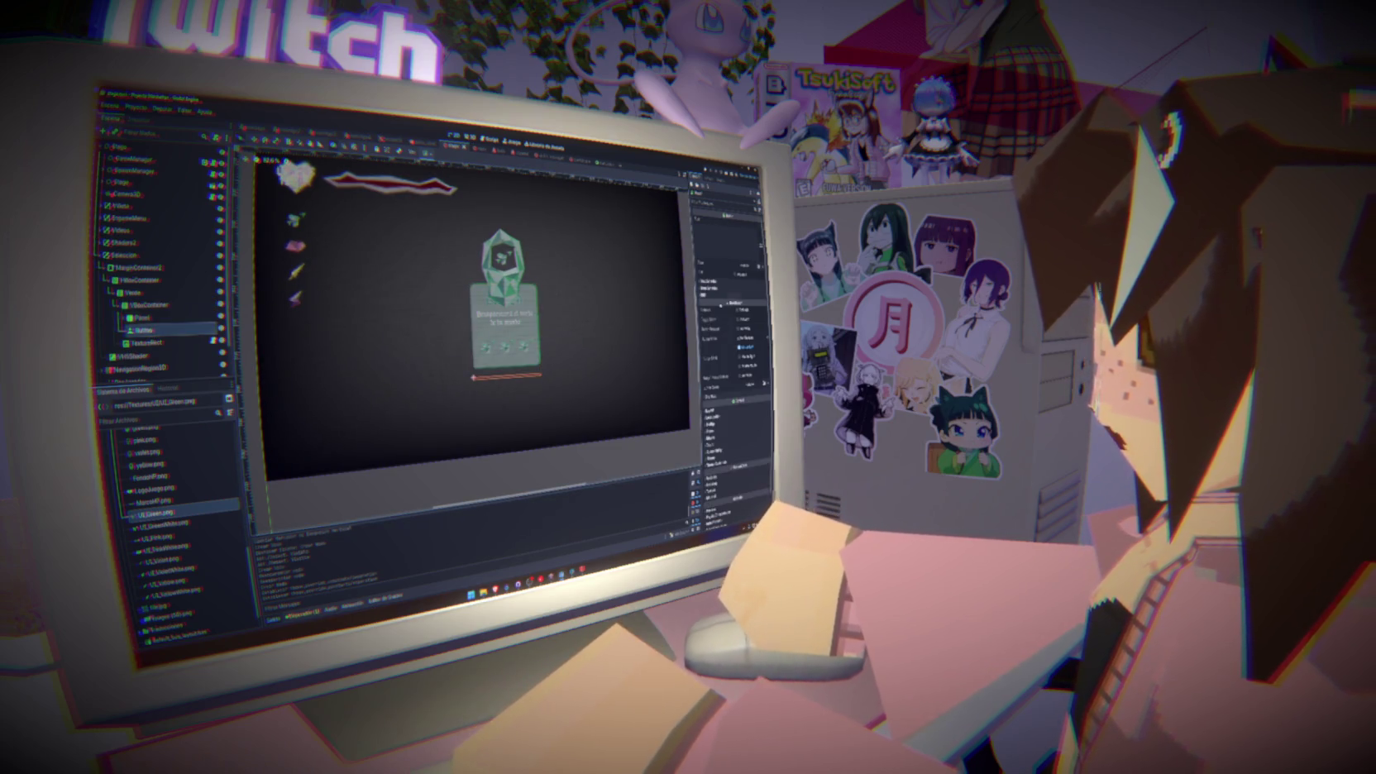
pyautogui.click(719, 402)
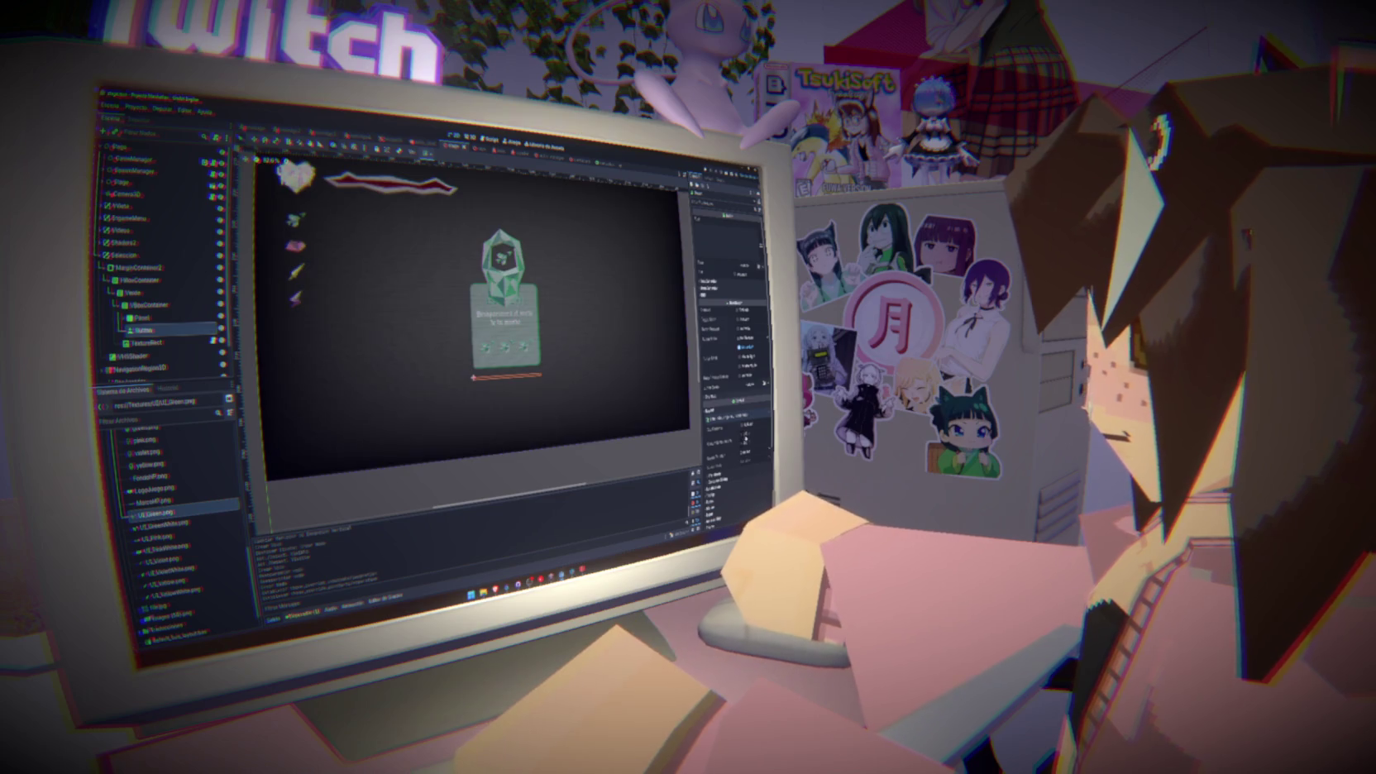
pyautogui.click(724, 440)
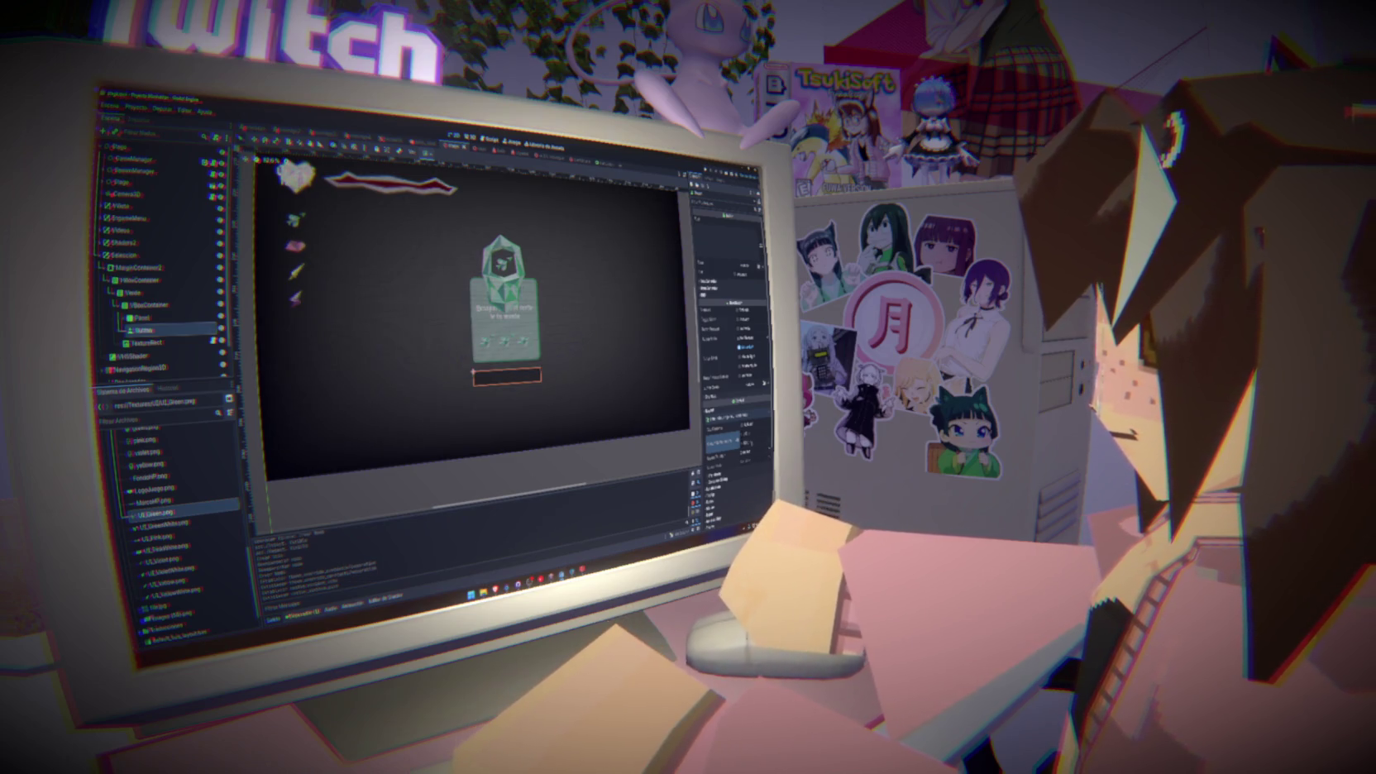
pyautogui.click(137, 292)
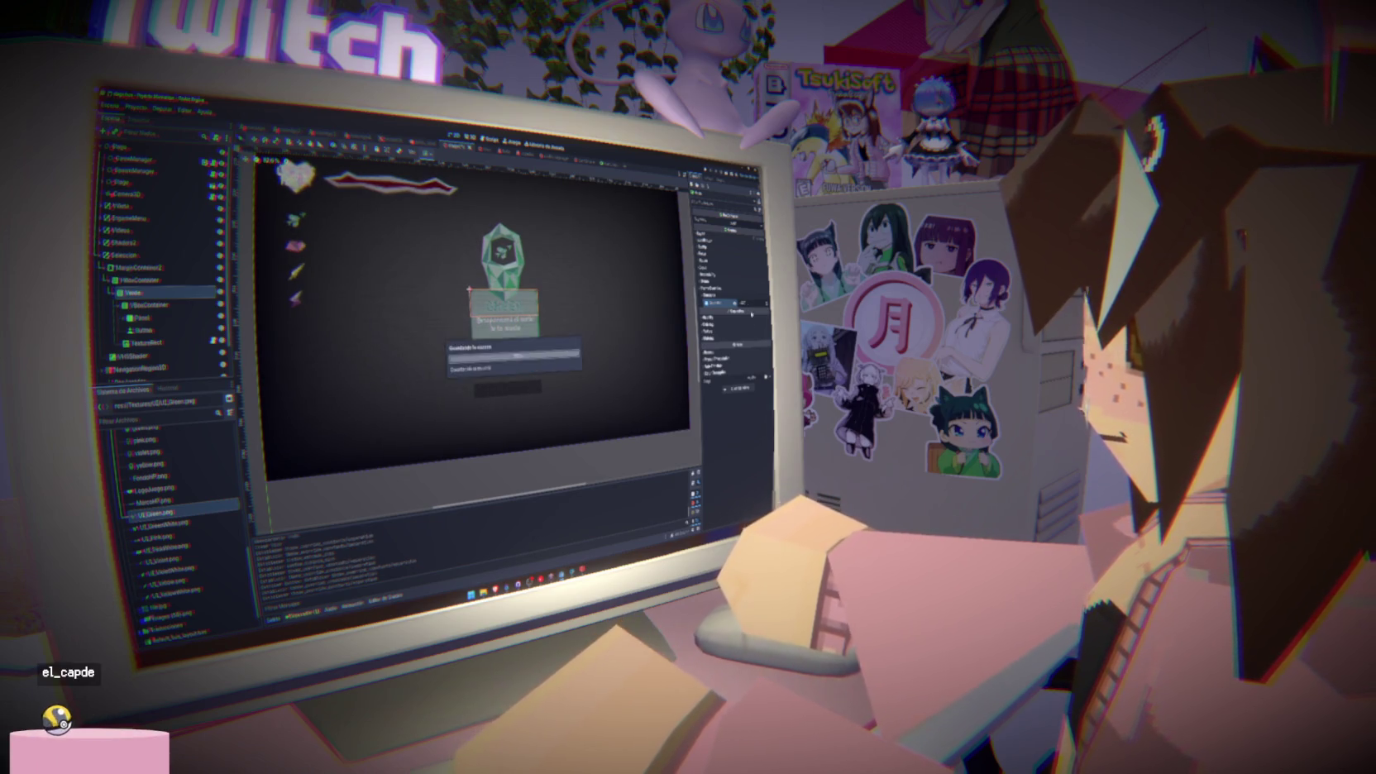
pyautogui.click(674, 445)
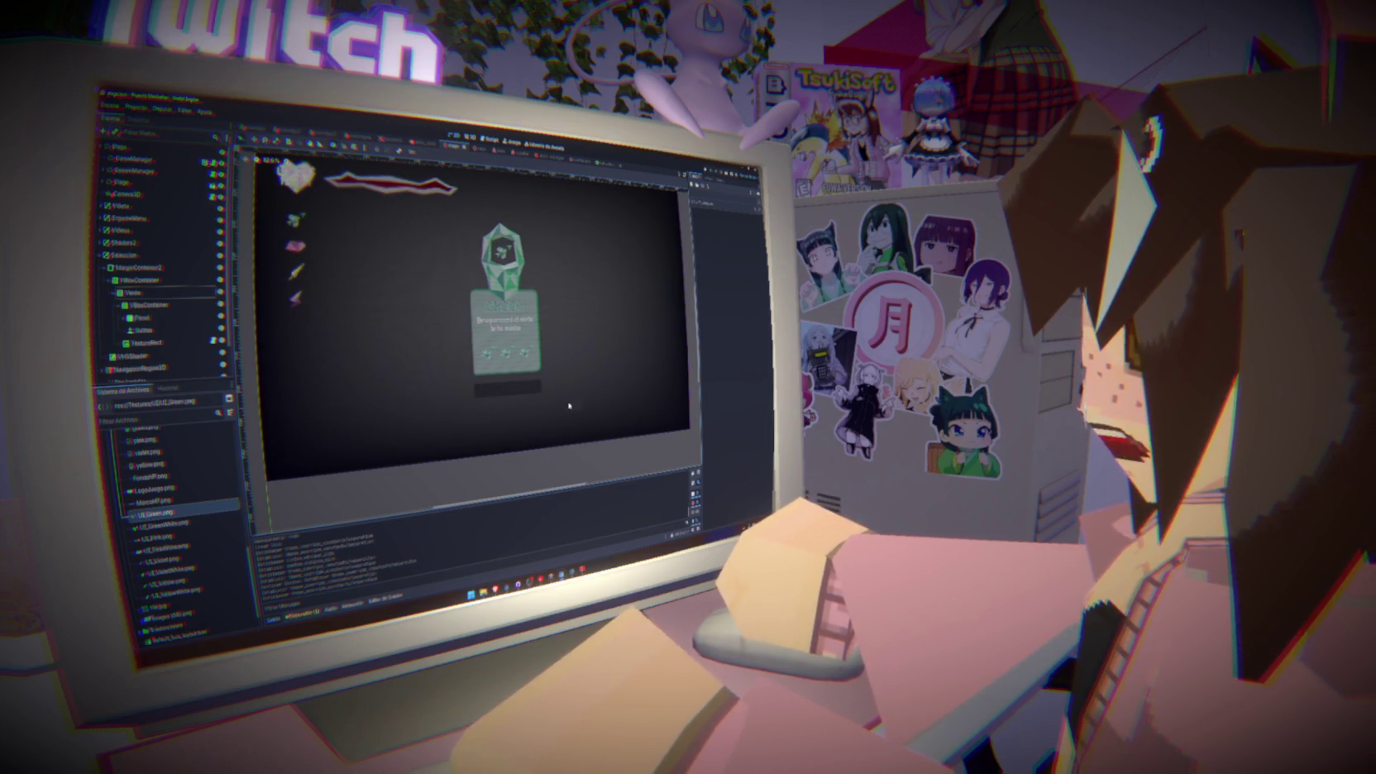
pyautogui.scroll(2, 446, 311)
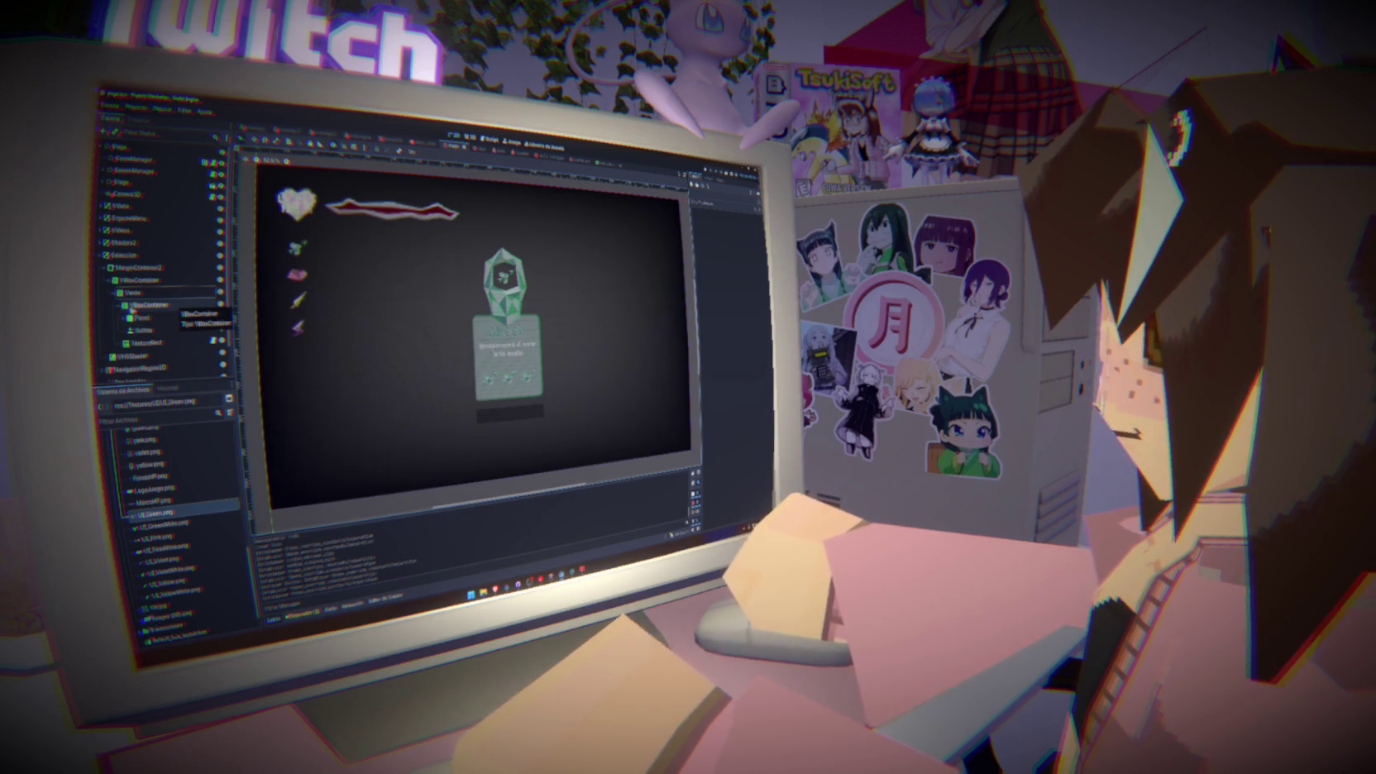
# Assign a StyleBox to the card's Button under Theme Overrides > Styles
pyautogui.click(159, 330)
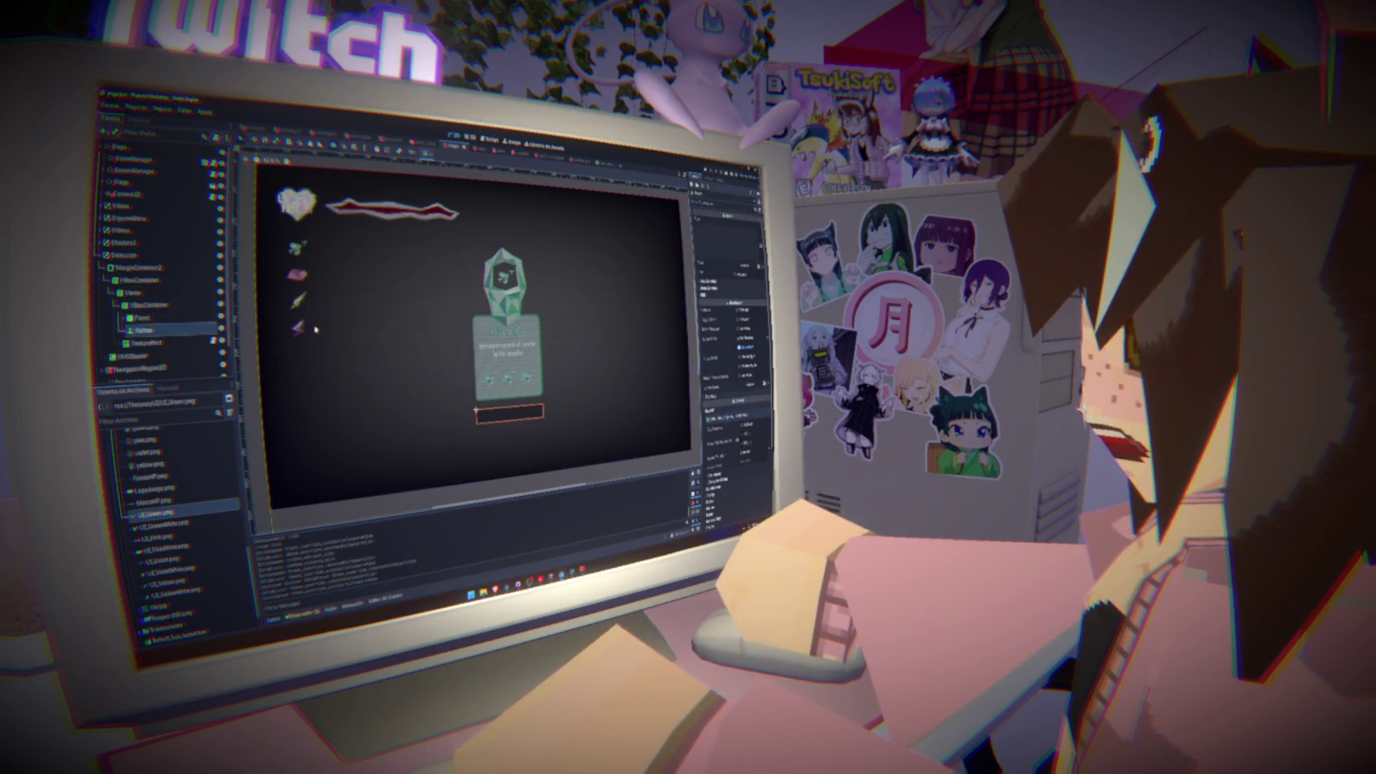
pyautogui.scroll(-5, 732, 356)
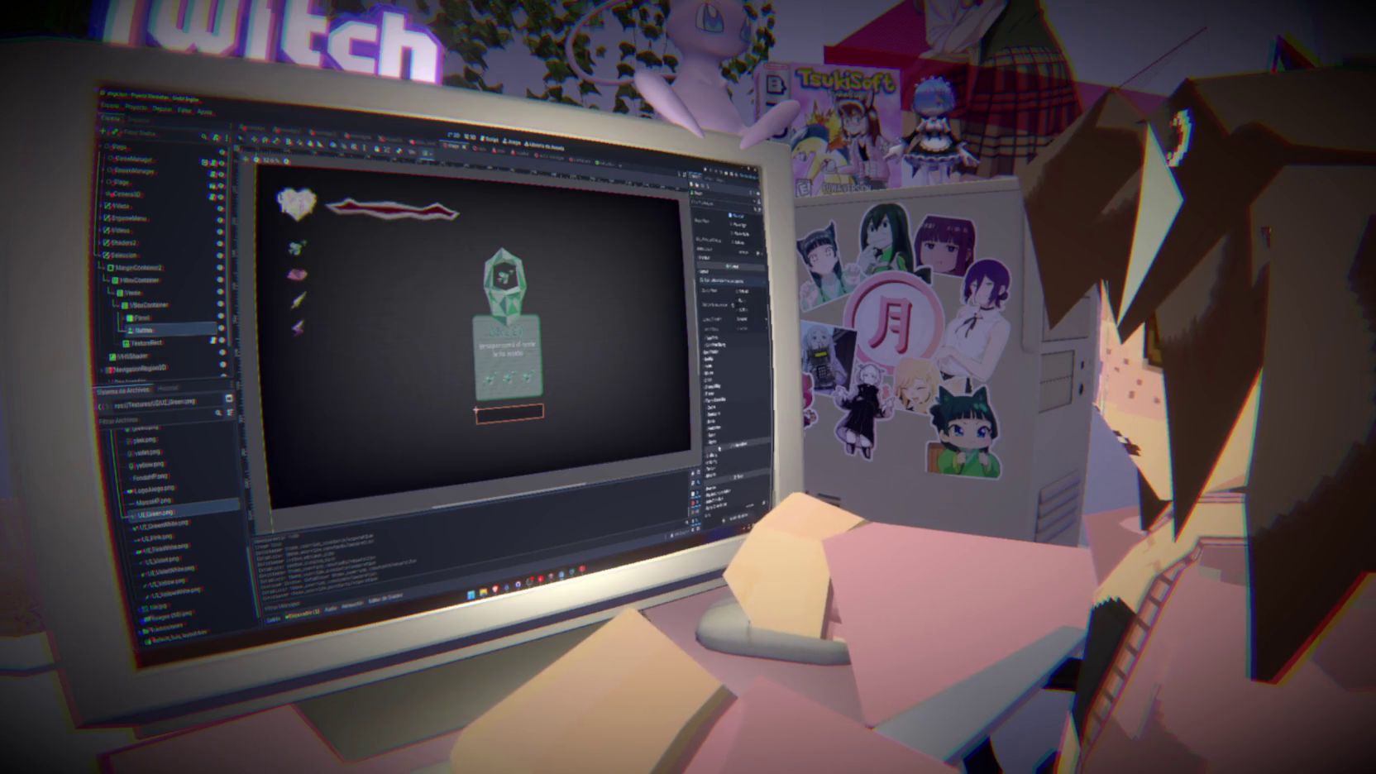
pyautogui.scroll(-3, 732, 355)
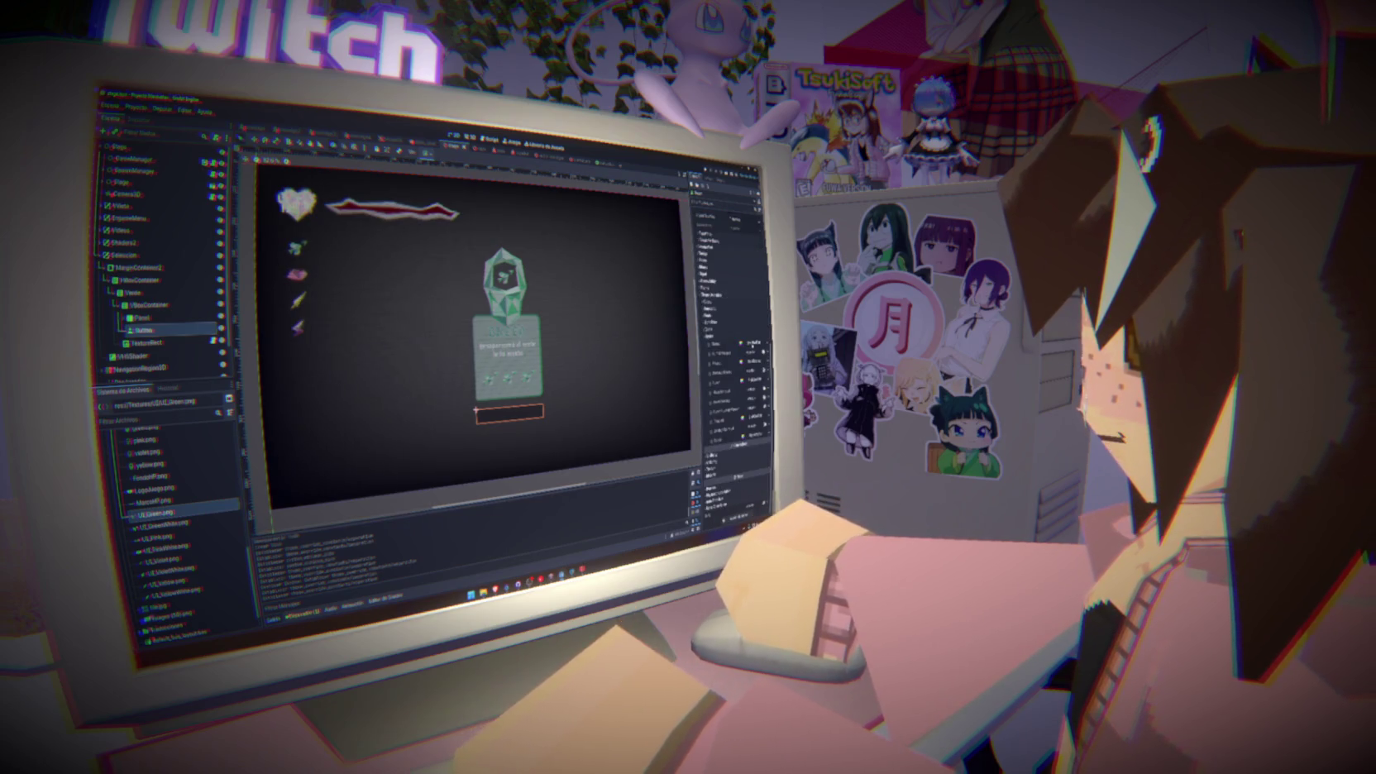
pyautogui.click(747, 342)
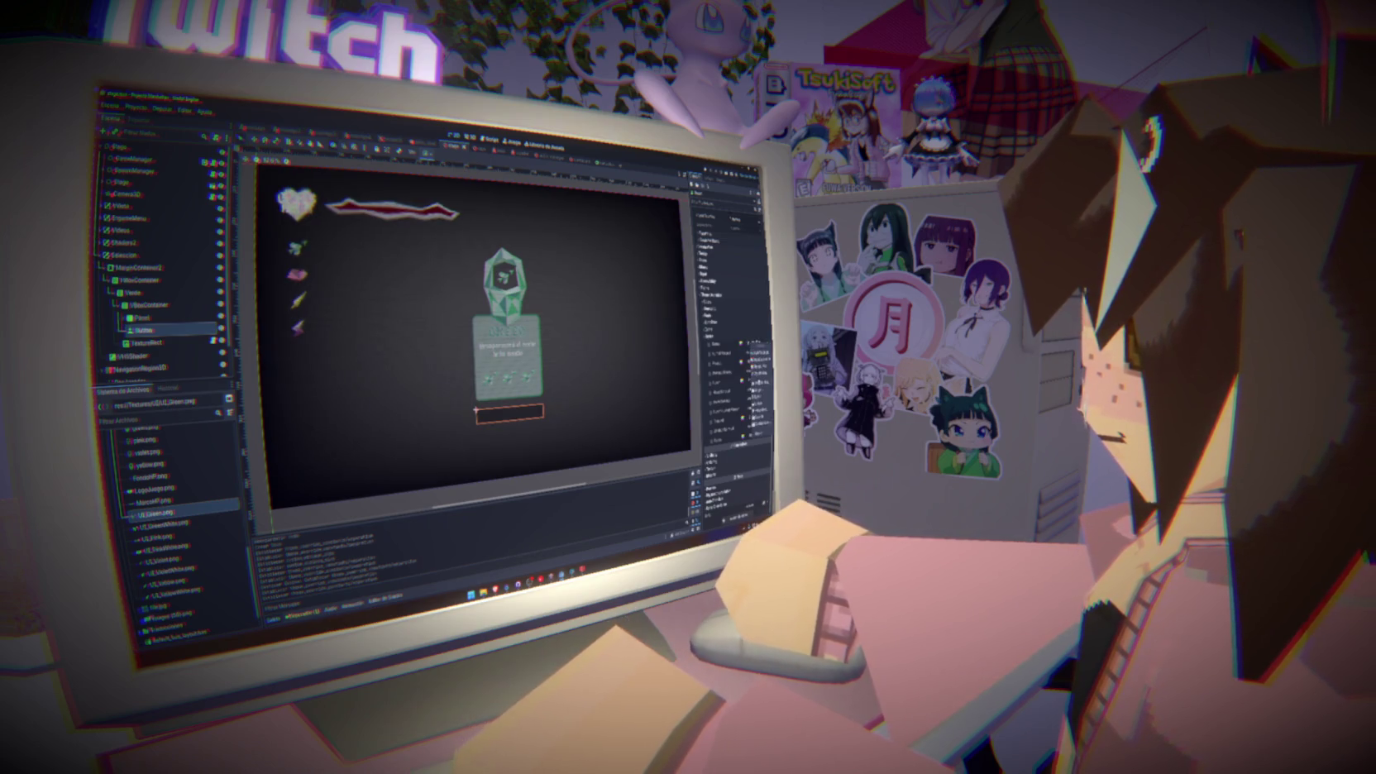
pyautogui.click(759, 409)
pyautogui.click(726, 339)
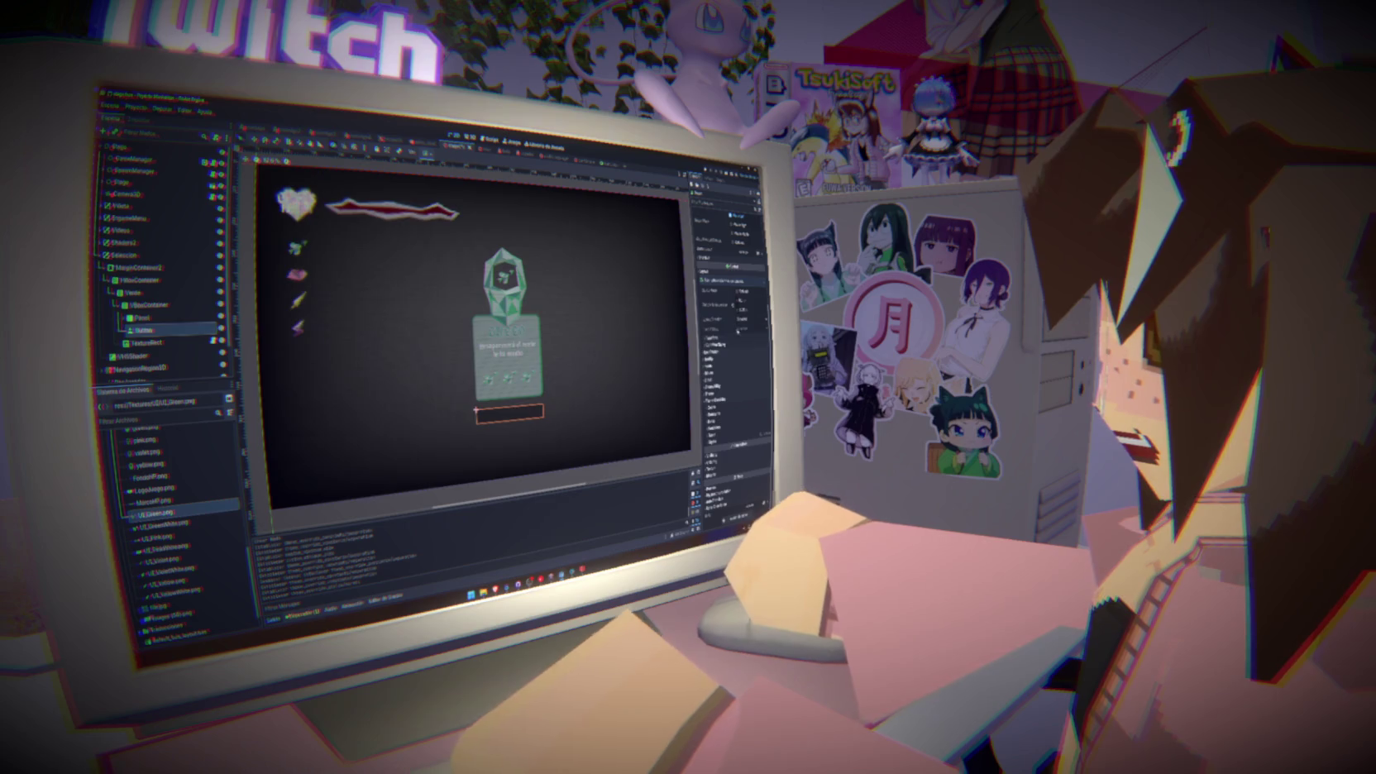
pyautogui.click(726, 430)
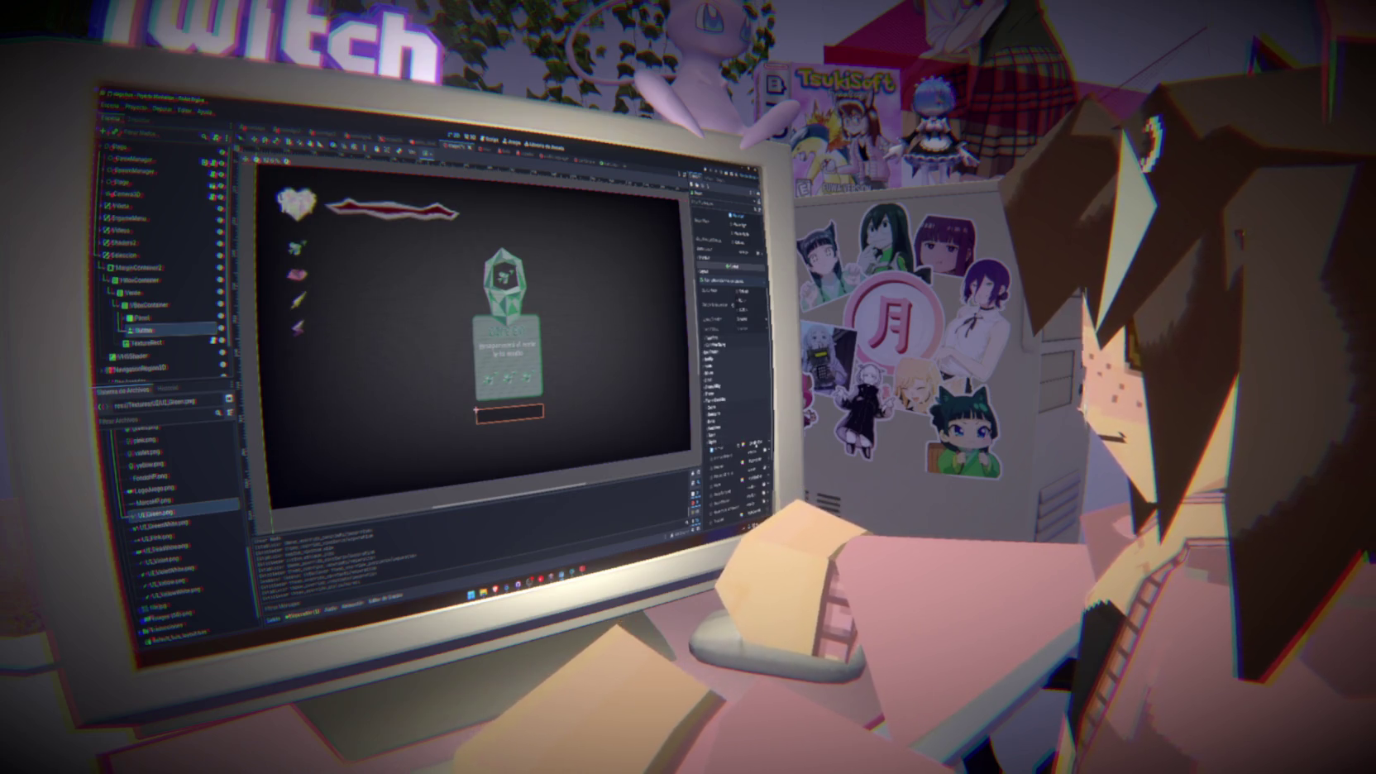
pyautogui.click(719, 410)
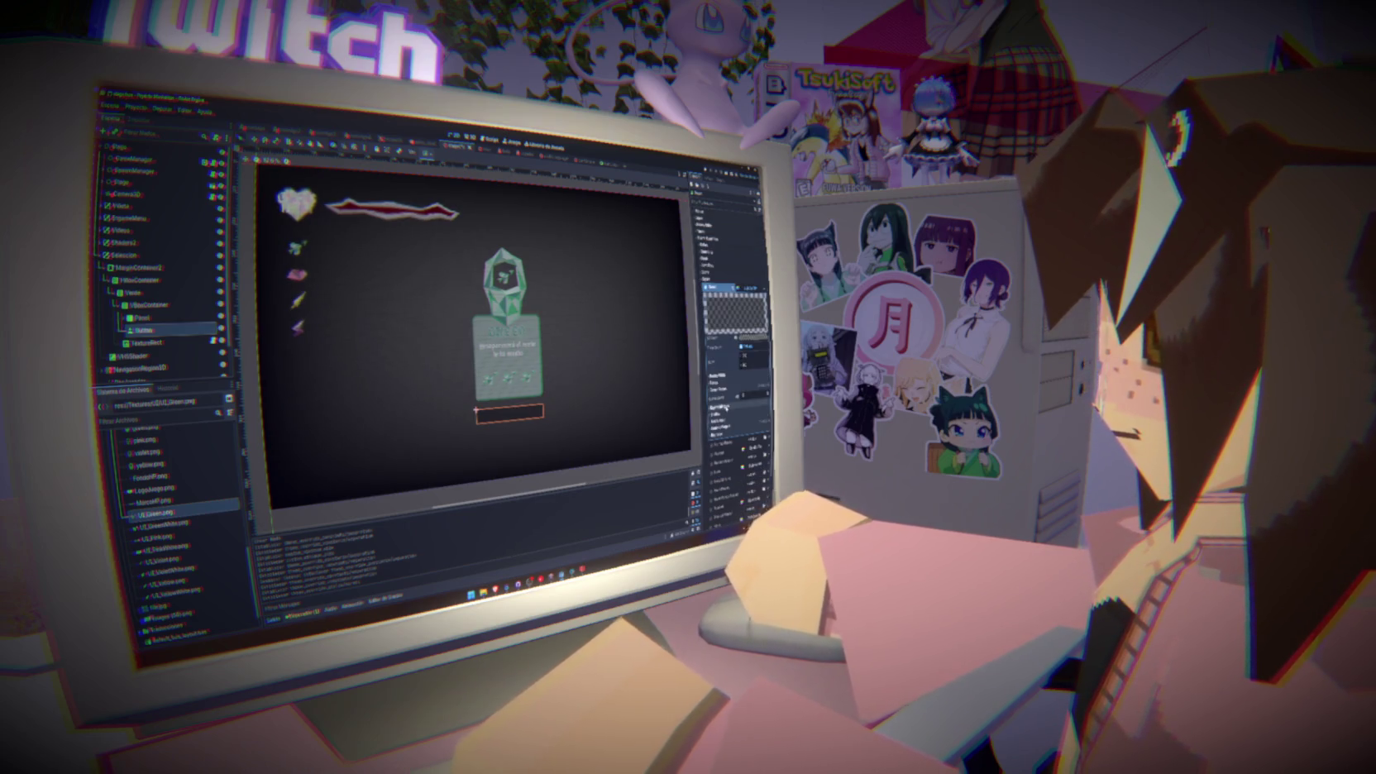
# Hide the Selección card in the scene and run the game with F5
pyautogui.scroll(-5, 726, 408)
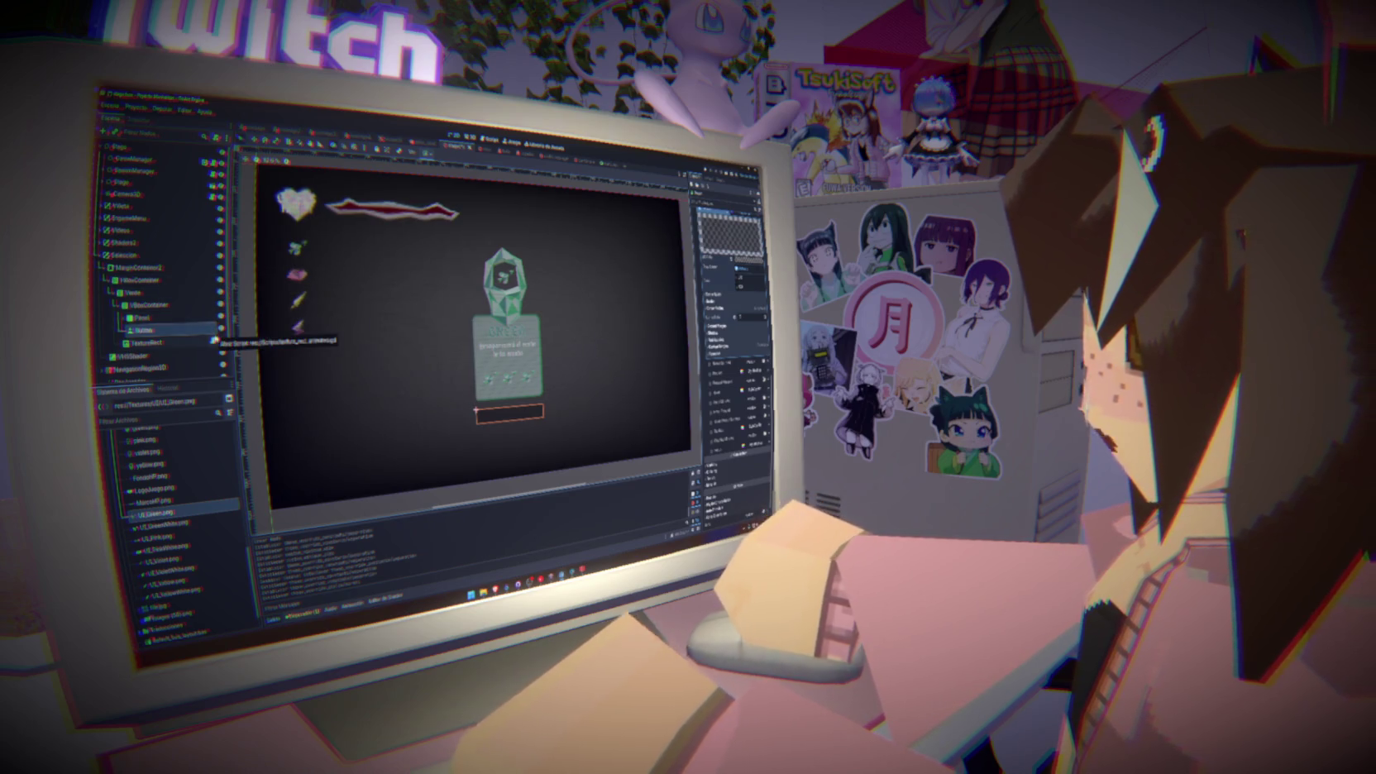
pyautogui.click(220, 257)
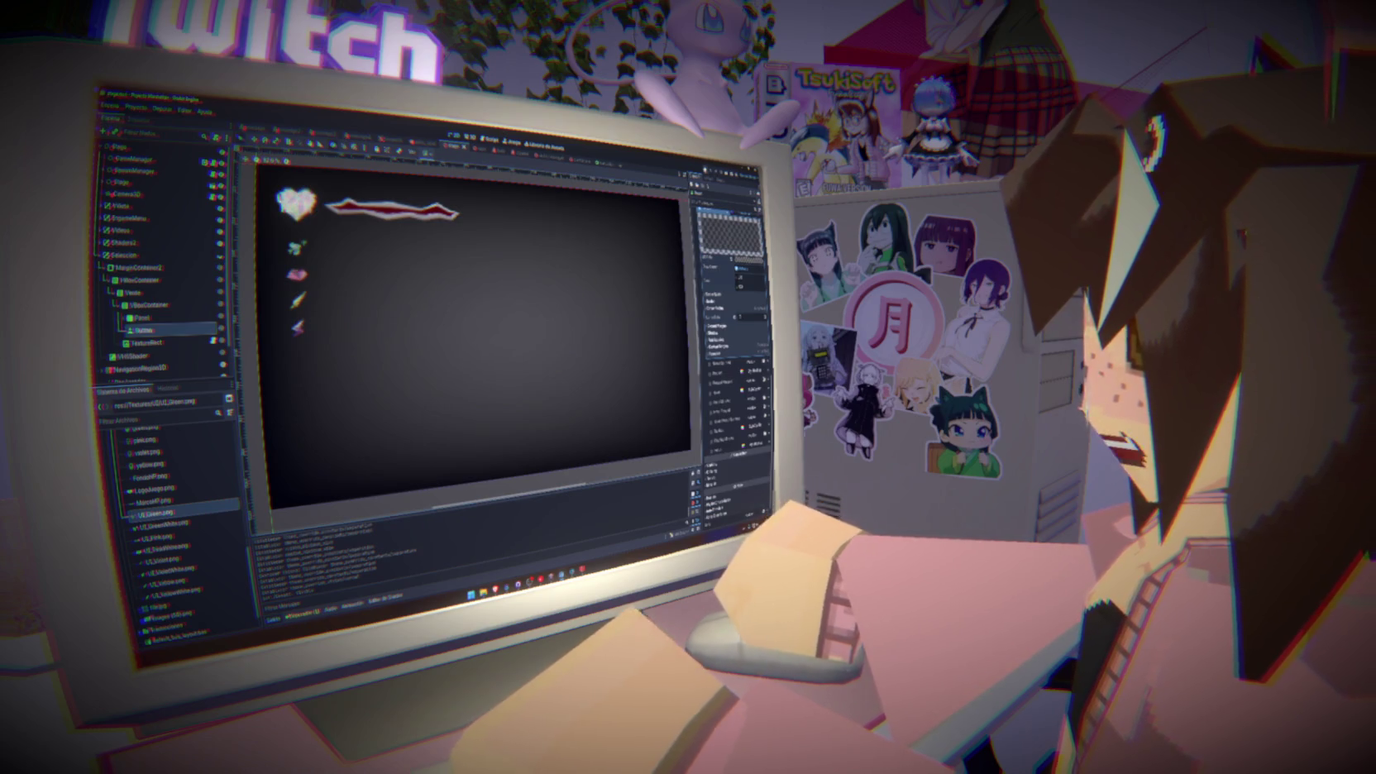
pyautogui.press('F5')
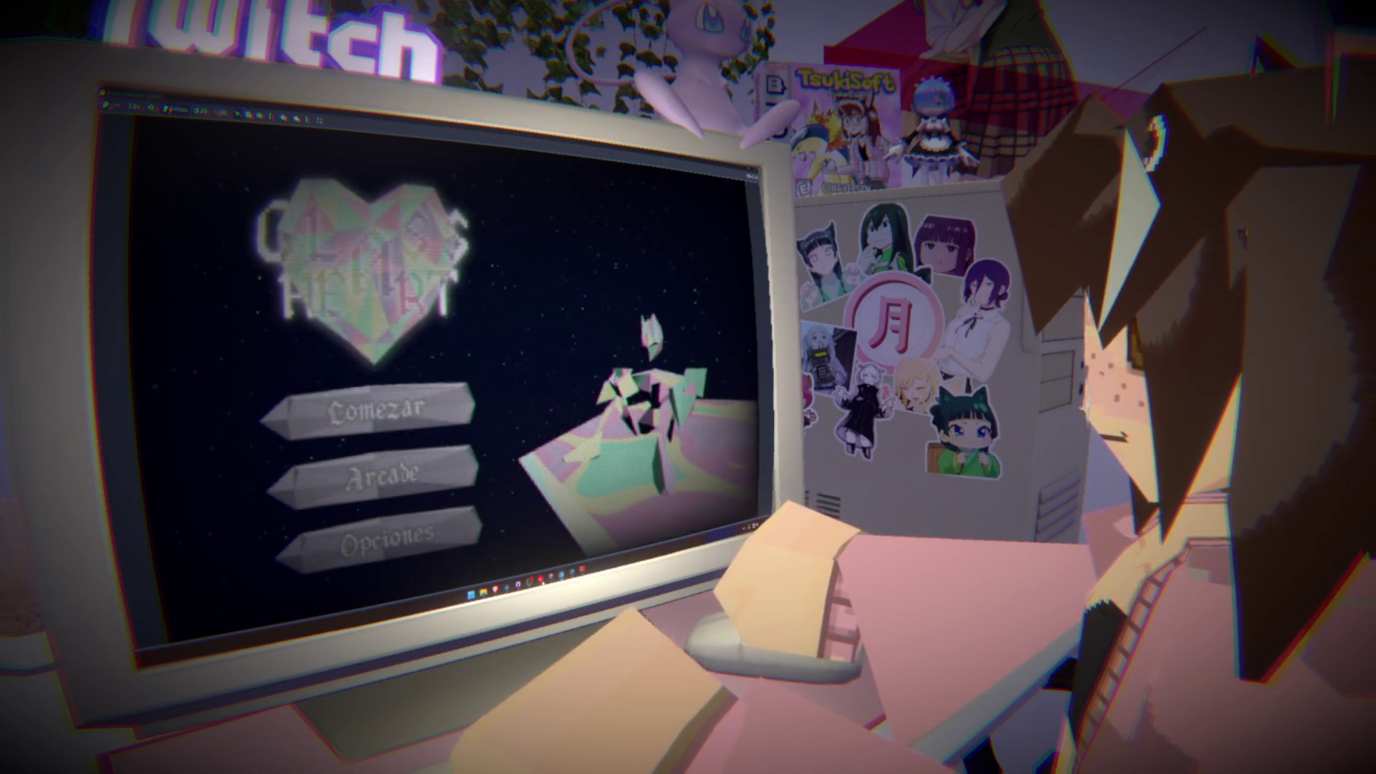
# Once the game's main menu appears, choose Comenzar to start a new game
pyautogui.moveTo(544, 569)
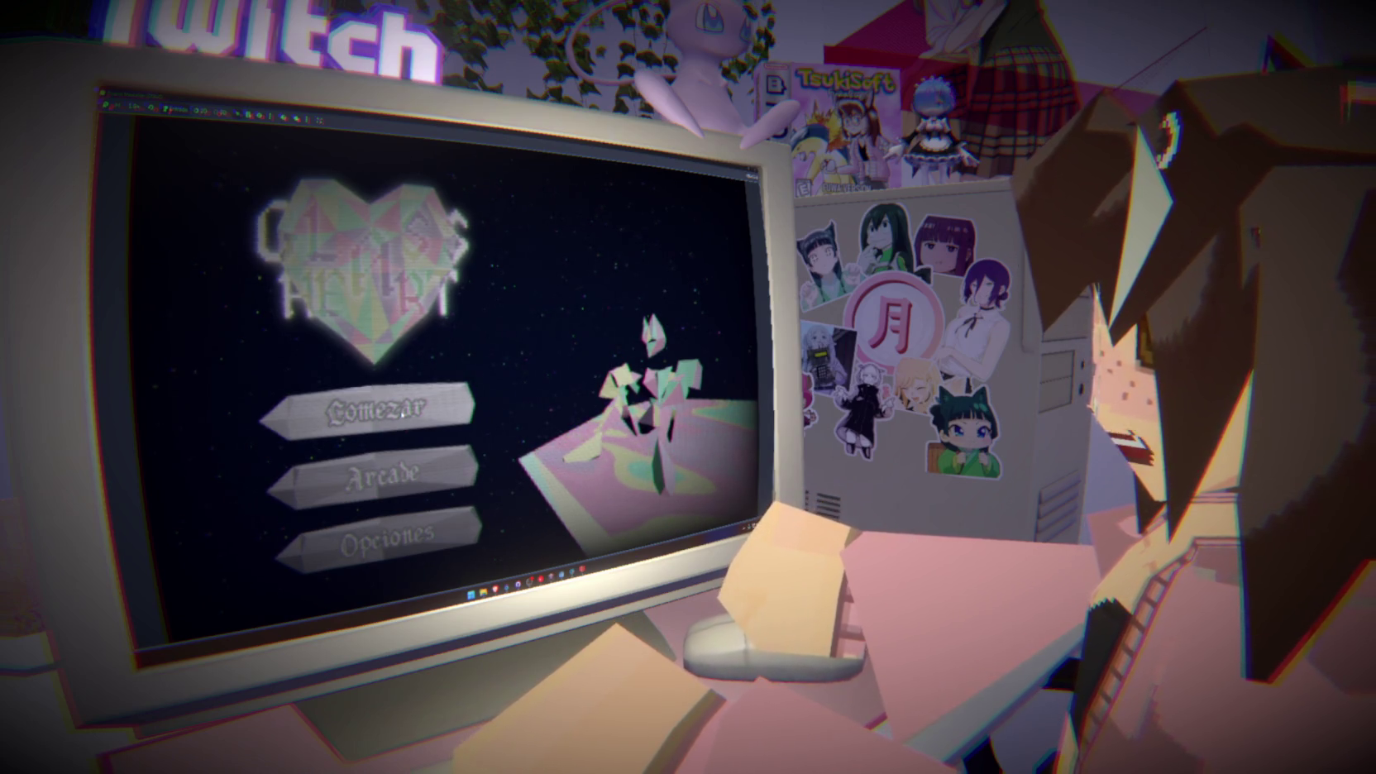
pyautogui.click(403, 412)
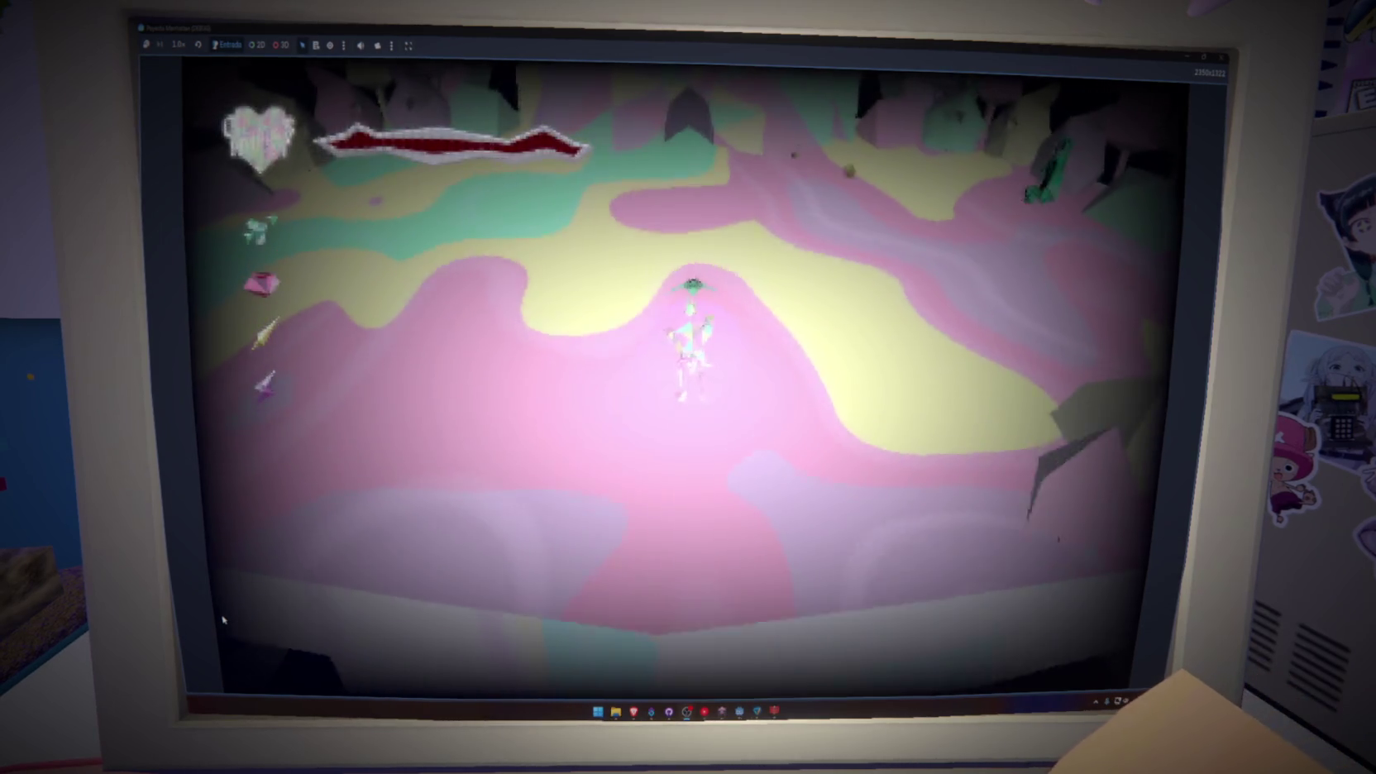
# Walk the character up, right and down around the arena using W, D and S
pyautogui.press('w')
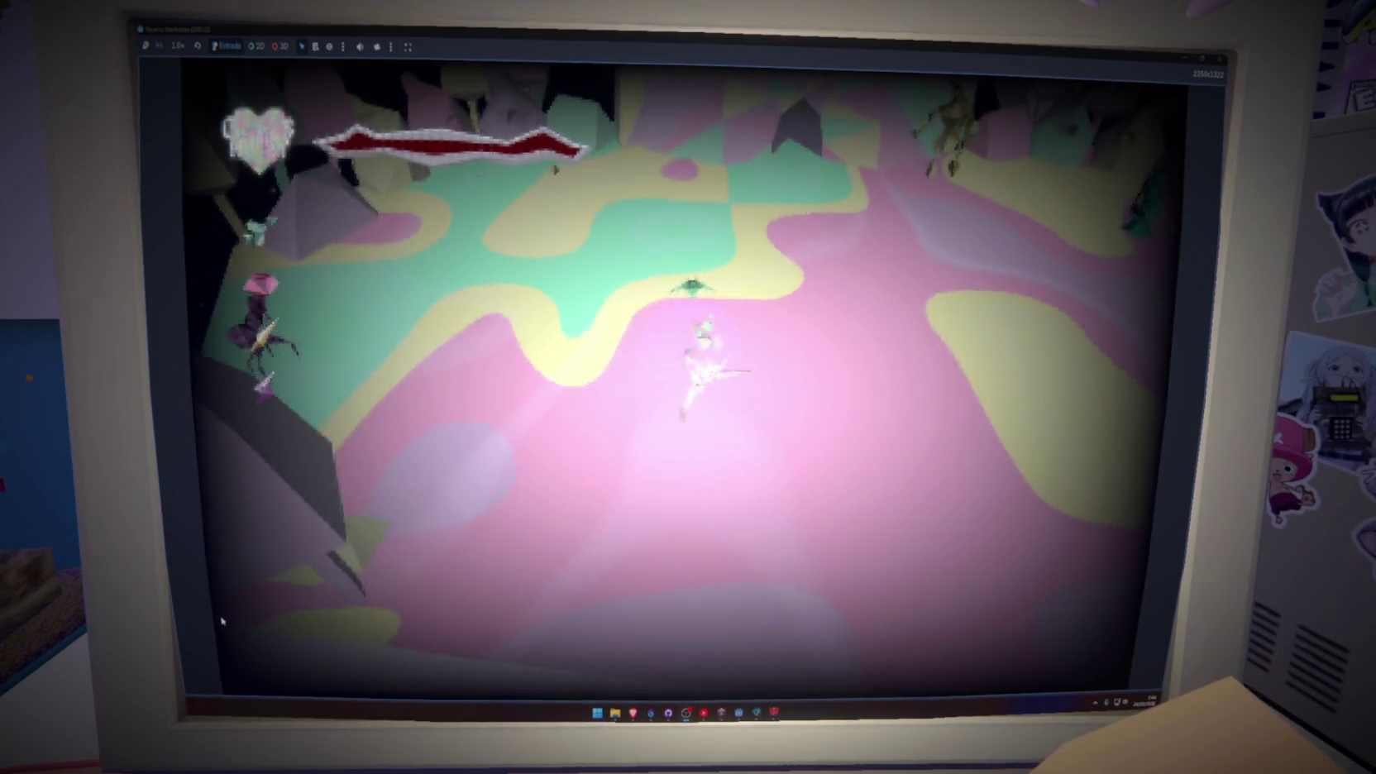
pyautogui.press('w')
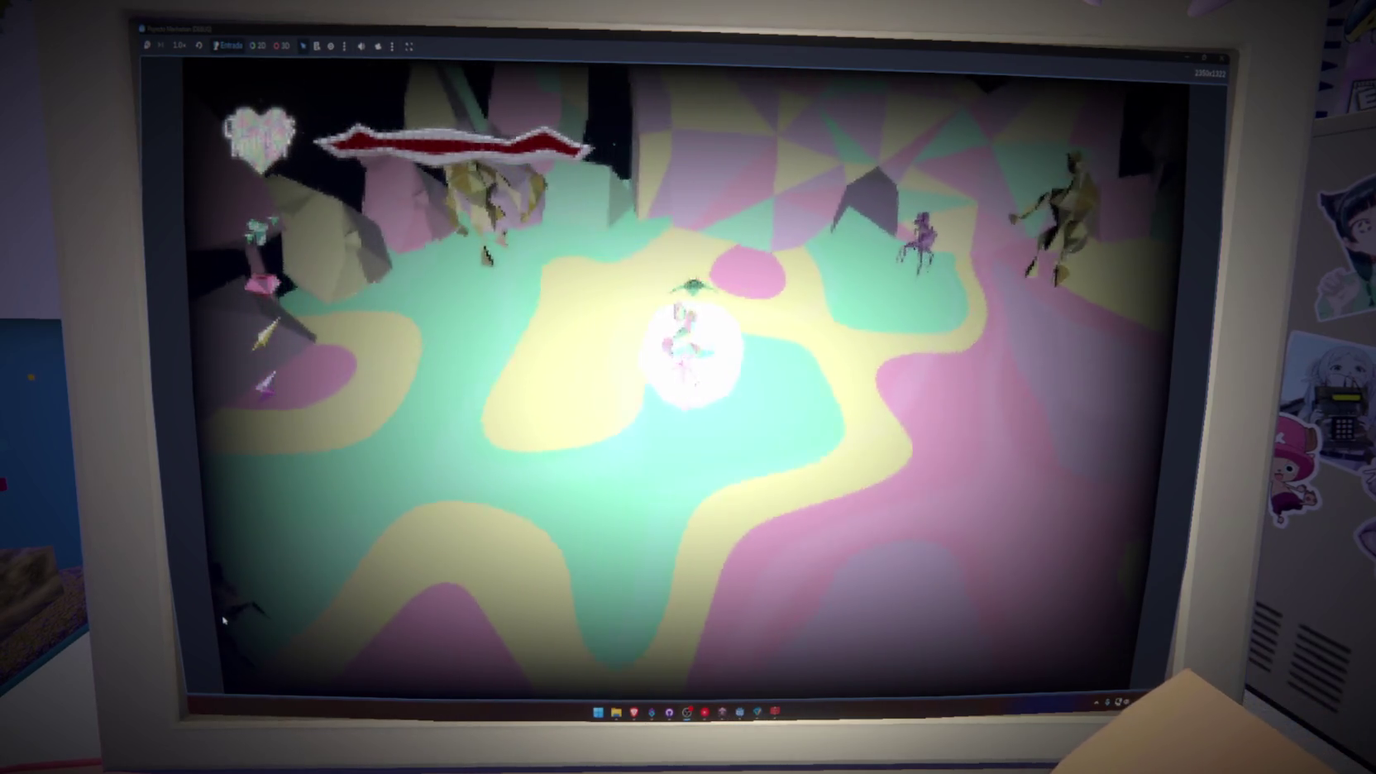
pyautogui.press('d')
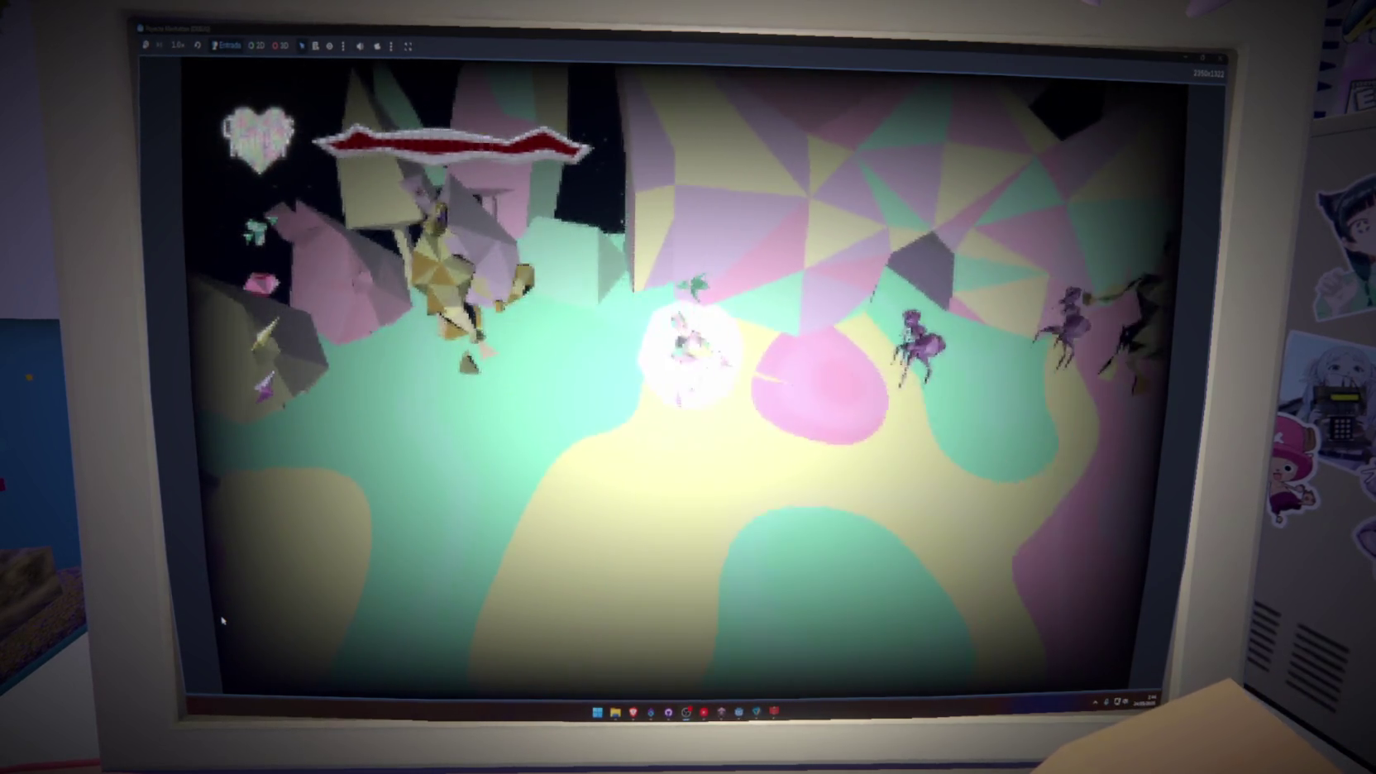
pyautogui.press('d')
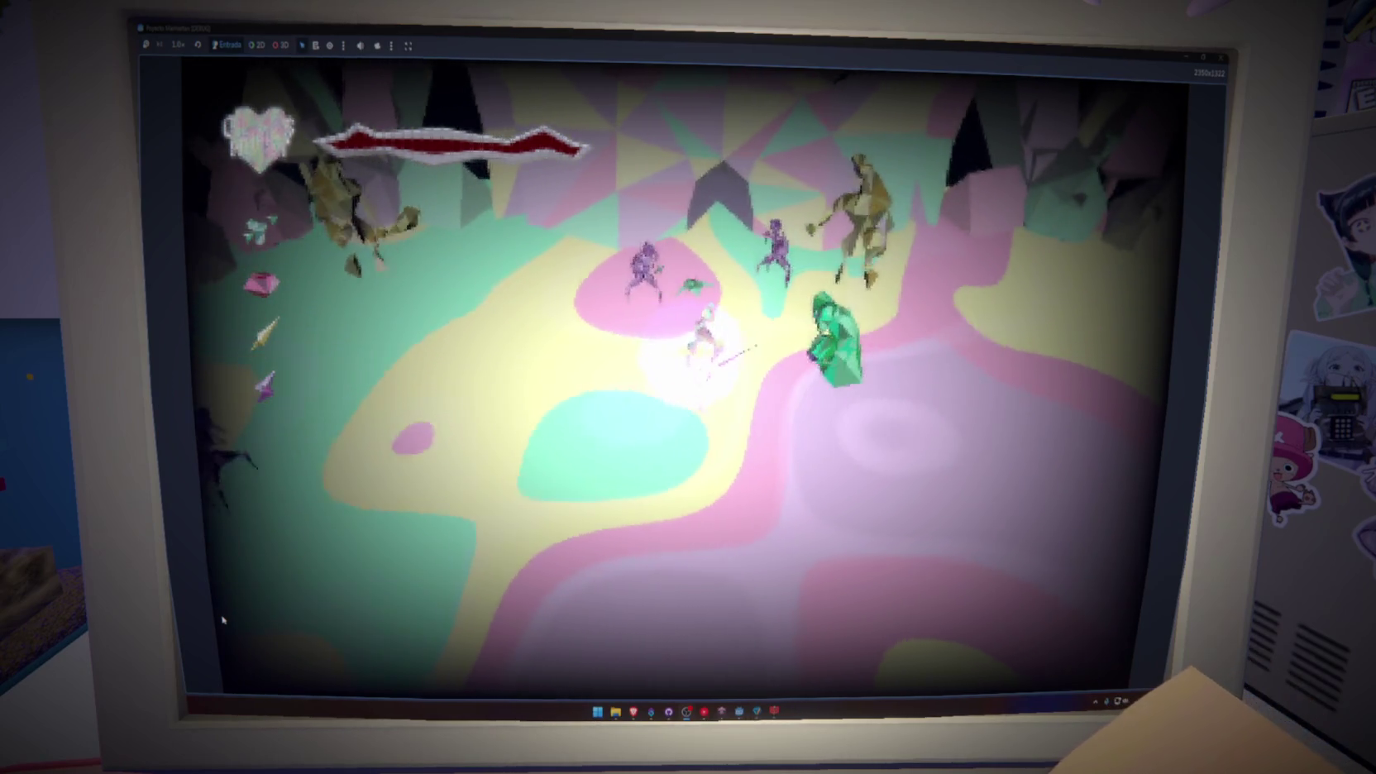
pyautogui.press('s')
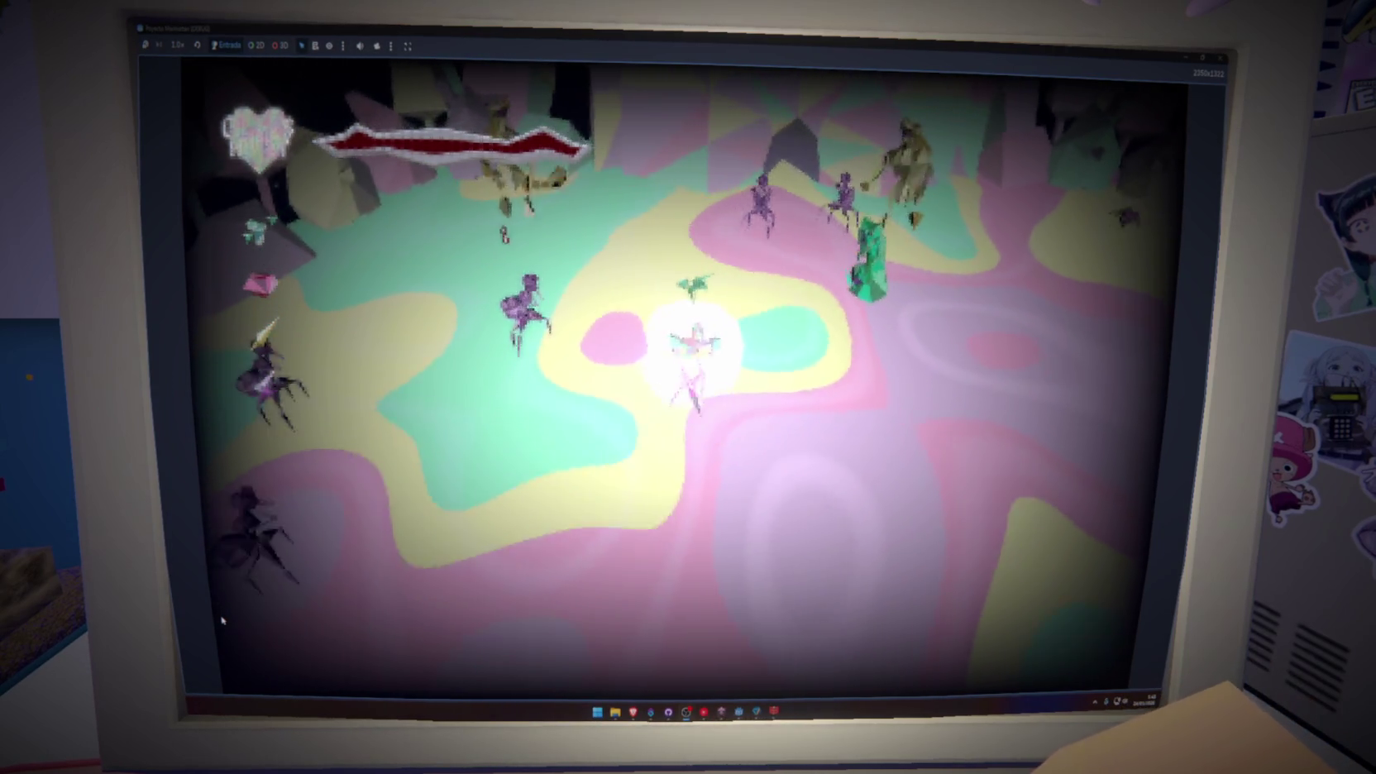
pyautogui.press('d')
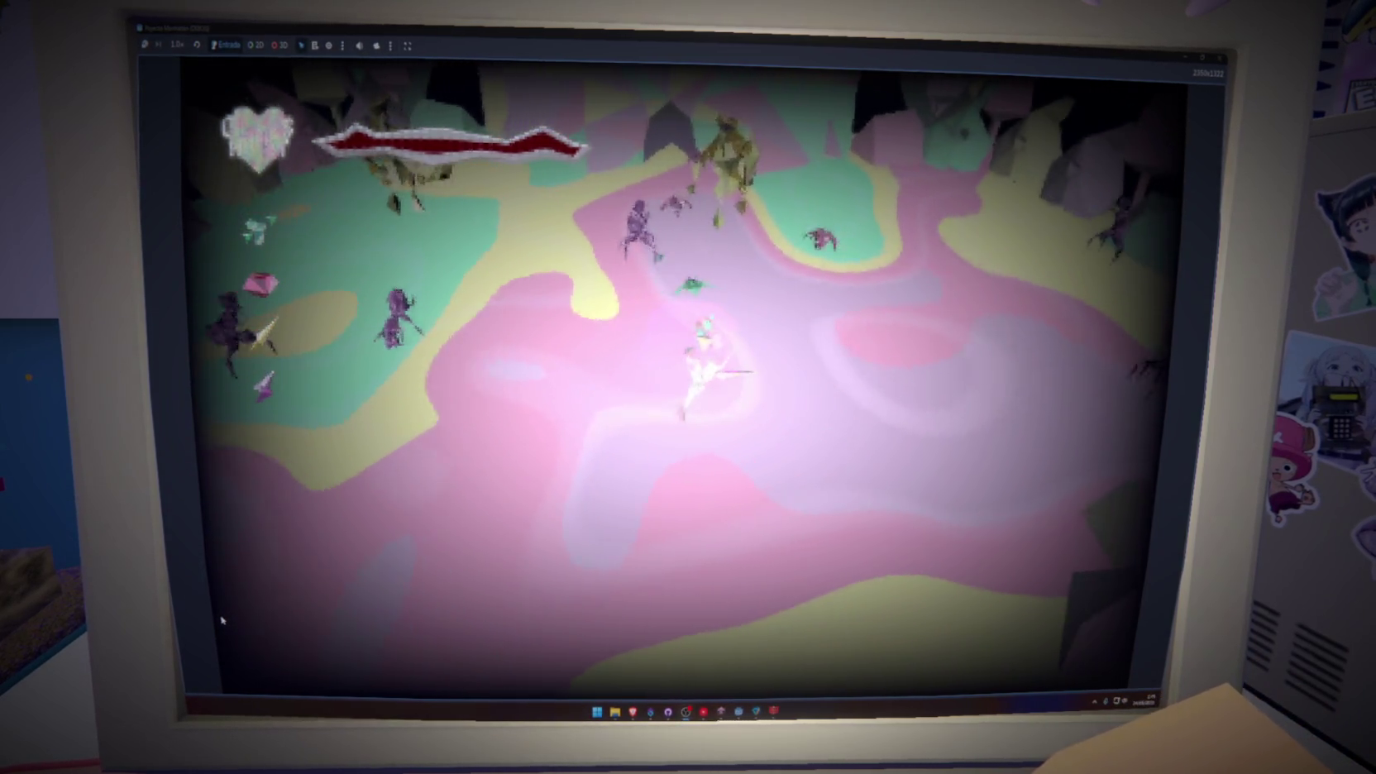
pyautogui.press('w')
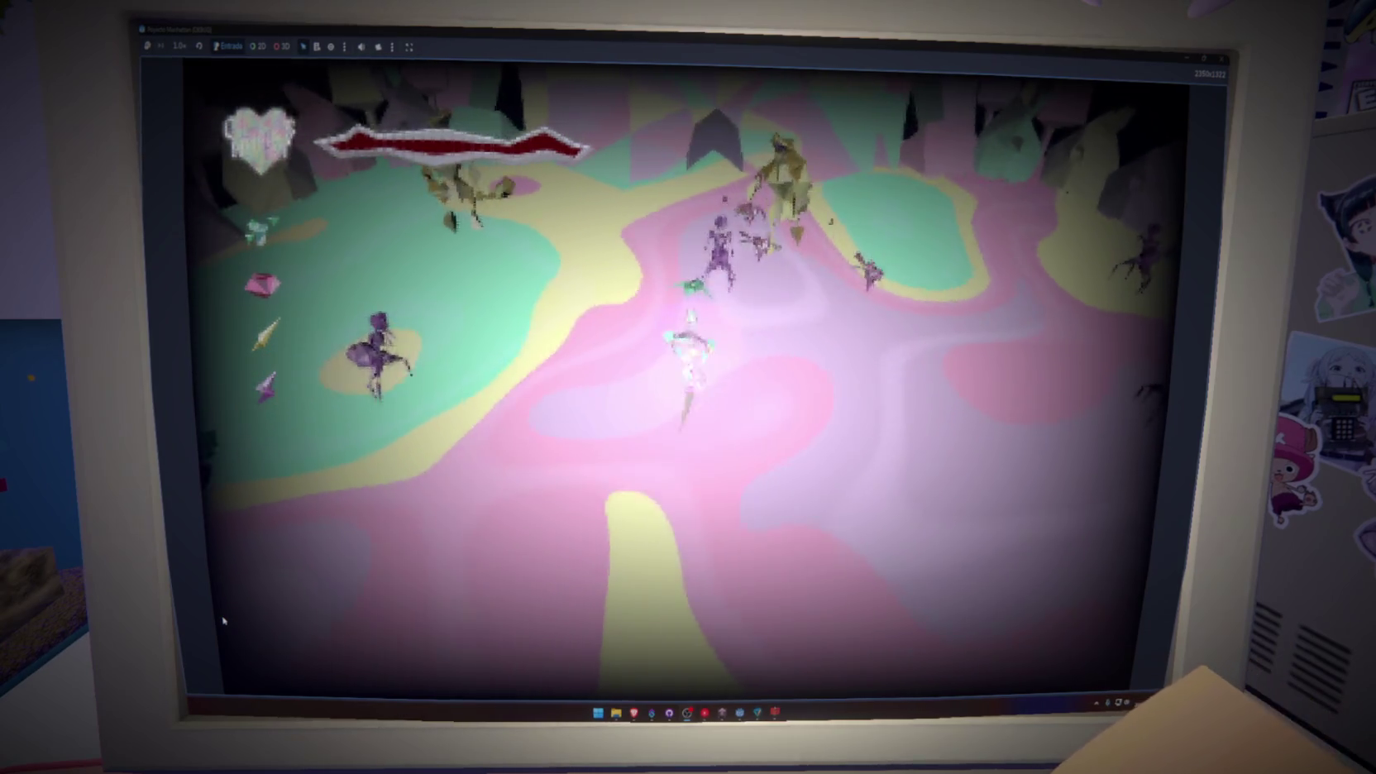